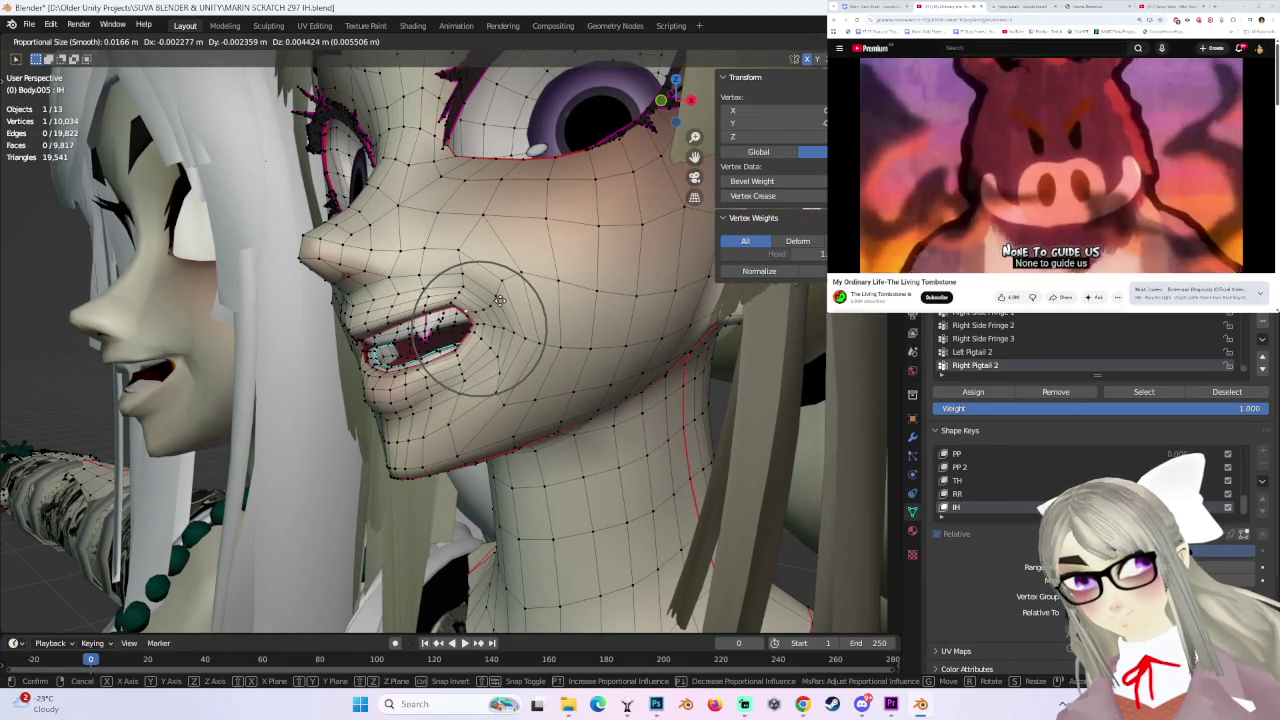
# - Smooth-move the cheek and mouth-corner vertices of the IH shape key with wide falloff
pyautogui.click(499, 300)
pyautogui.hotkey('ctrl', 'z')
pyautogui.press('g')
pyautogui.click(495, 330)
pyautogui.moveTo(495, 330); pyautogui.dragTo(483, 317, button='middle')
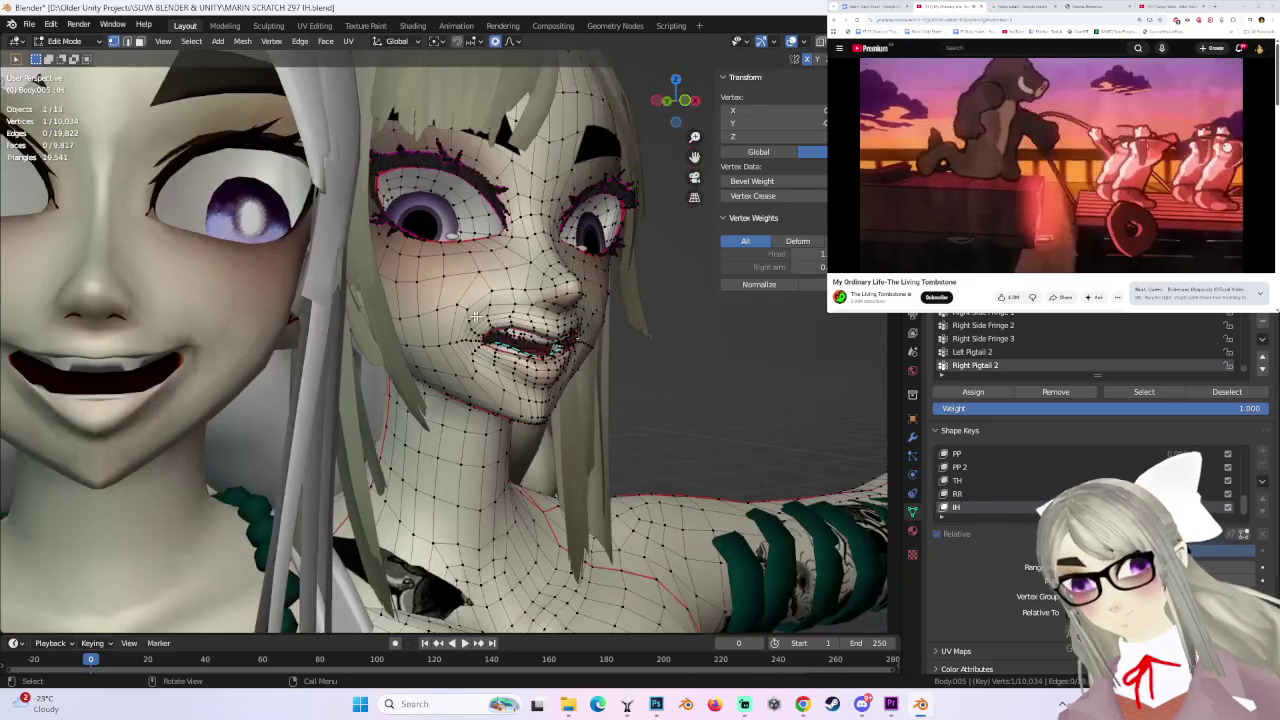
pyautogui.scroll(-4, 457, 317)
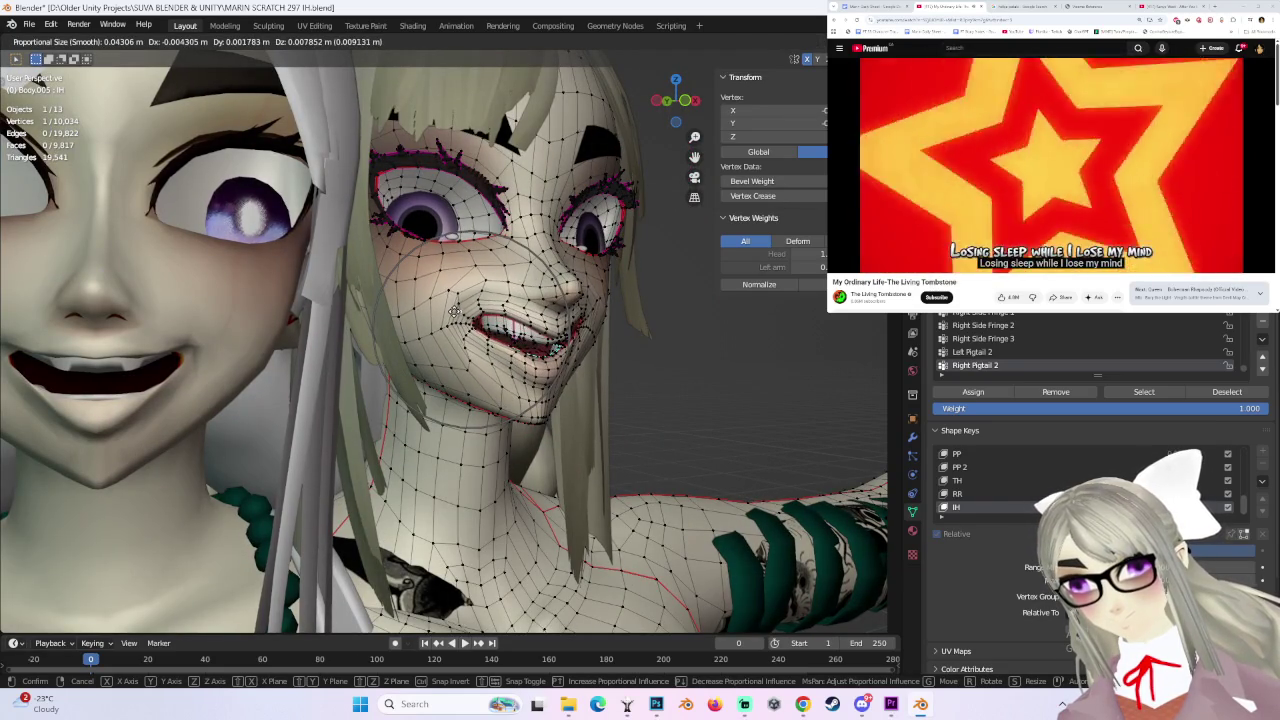
pyautogui.click(455, 312)
pyautogui.moveTo(455, 312); pyautogui.dragTo(636, 310, button='middle')
# - Push two more groups of face vertices into place with smooth falloff
pyautogui.press('g')
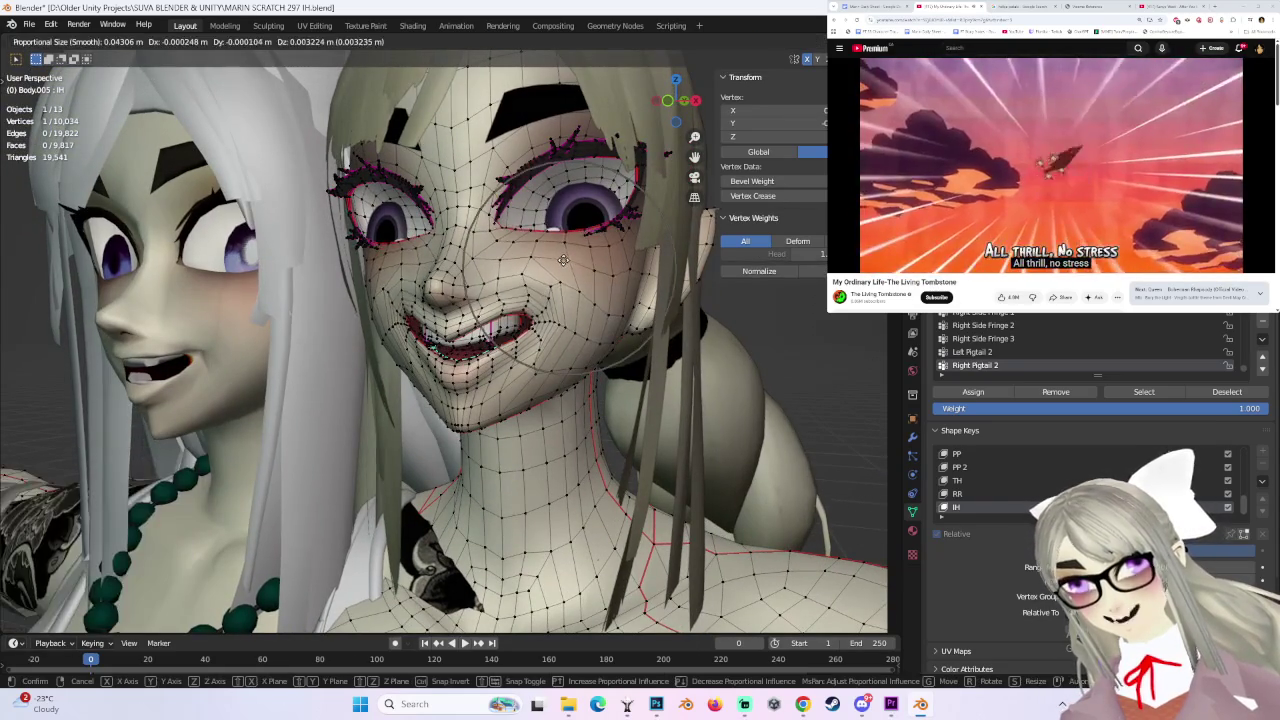
pyautogui.click(563, 255)
pyautogui.moveTo(563, 255)
pyautogui.mouseDown(button='middle')
pyautogui.moveTo(617, 234)
pyautogui.moveTo(623, 301)
pyautogui.moveTo(560, 380)
pyautogui.mouseUp(button='middle')
pyautogui.press('g')
pyautogui.click(618, 236)
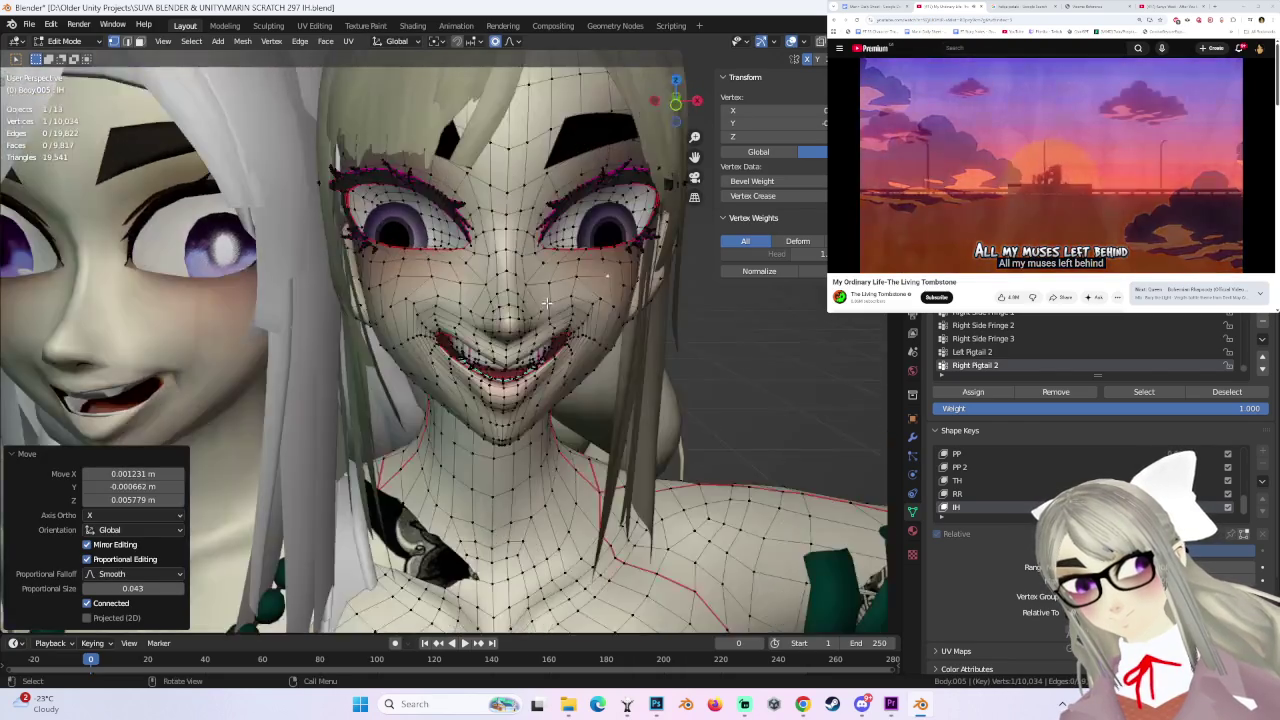
# - Select a chin vertex and reshape the chin and lower face with falloff
pyautogui.click(559, 386)
pyautogui.press('g')
pyautogui.click(559, 383)
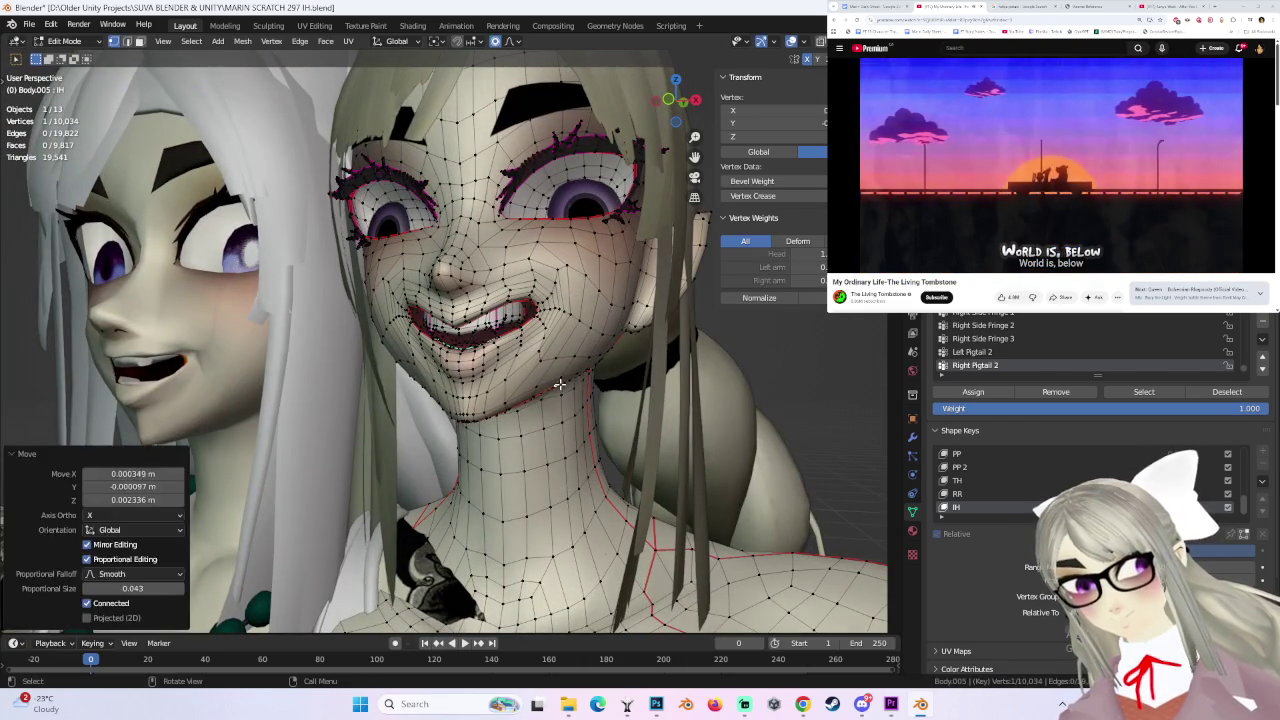
pyautogui.press('g')
pyautogui.click(554, 371)
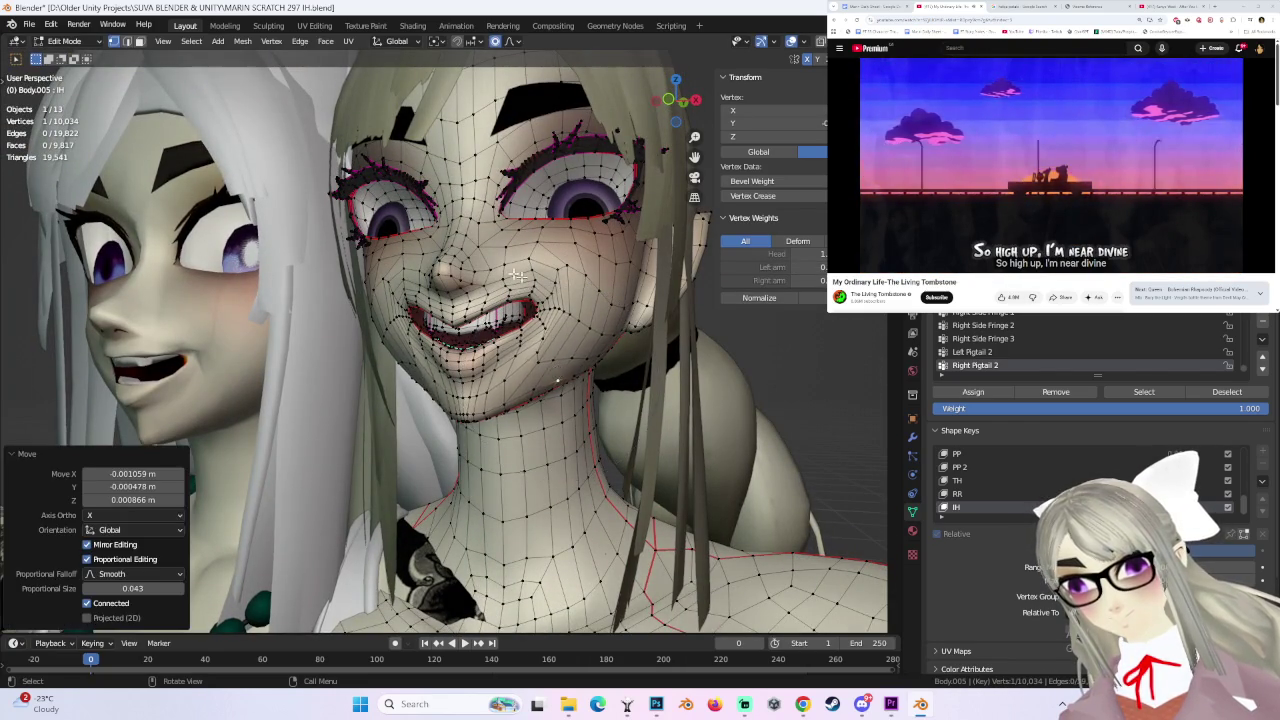
pyautogui.moveTo(554, 371); pyautogui.dragTo(153, 52, button='middle')
# - Switch to Object Mode and orbit around both characters' faces
pyautogui.click(84, 42)
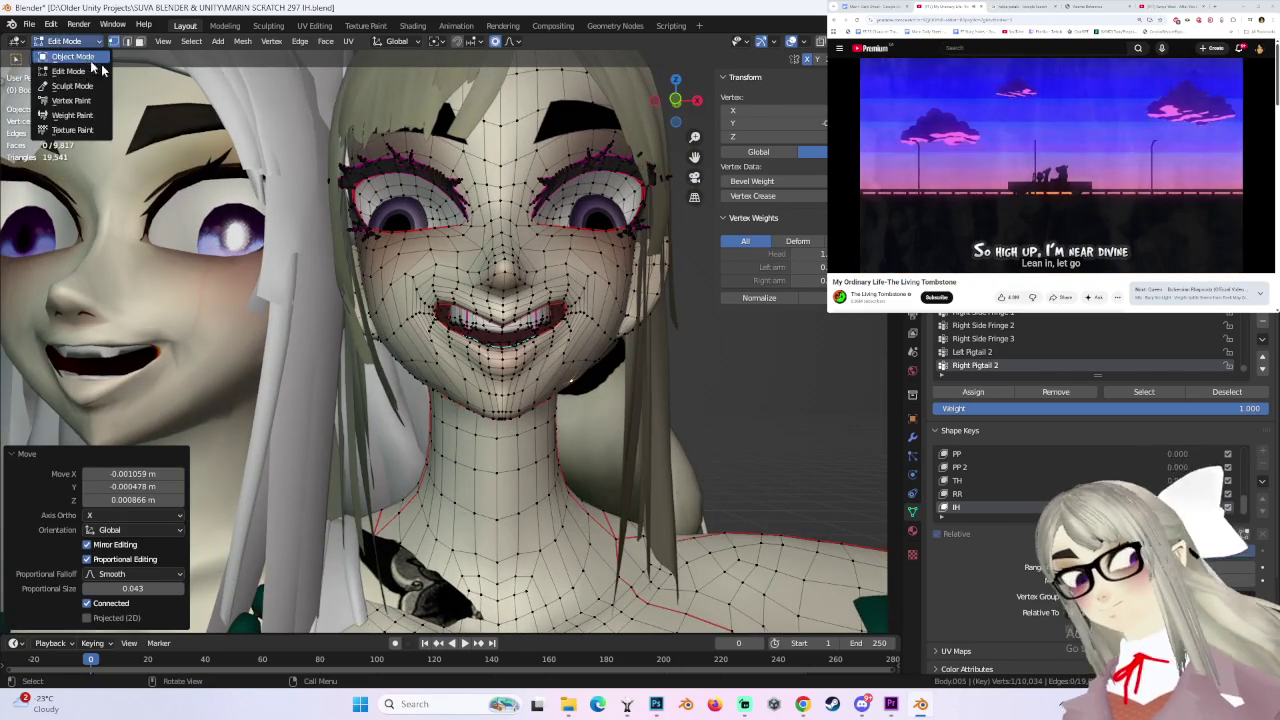
pyautogui.click(60, 60)
pyautogui.scroll(-3, 551, 300)
pyautogui.moveTo(551, 300); pyautogui.dragTo(623, 310, button='middle')
pyautogui.scroll(3, 623, 310)
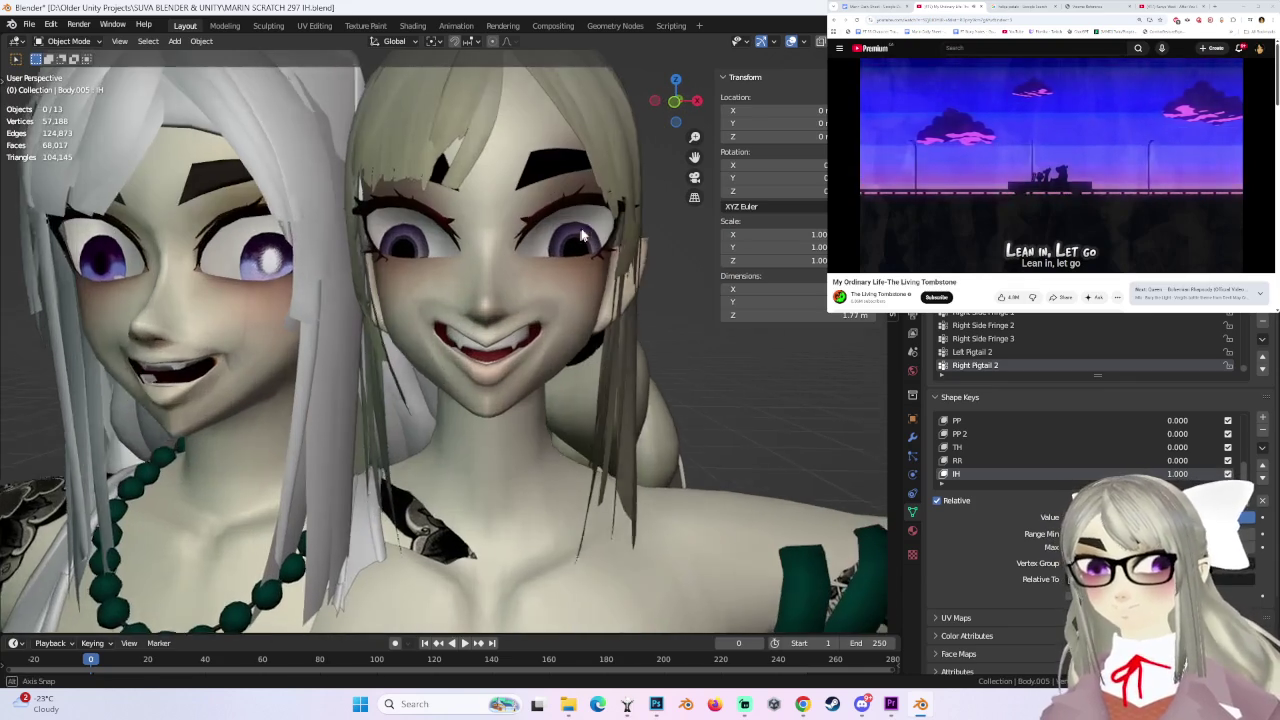
pyautogui.moveTo(675, 101)
pyautogui.keyDown('ctrl'); pyautogui.mouseDown(button='middle')
pyautogui.moveTo(680, 286)
pyautogui.moveTo(603, 288)
pyautogui.mouseUp(button='middle'); pyautogui.keyUp('ctrl')
# - Select the right-hand avatar head, toggle Edit Mode and undo the last mouth changes
pyautogui.click(598, 292)
pyautogui.press('Tab')
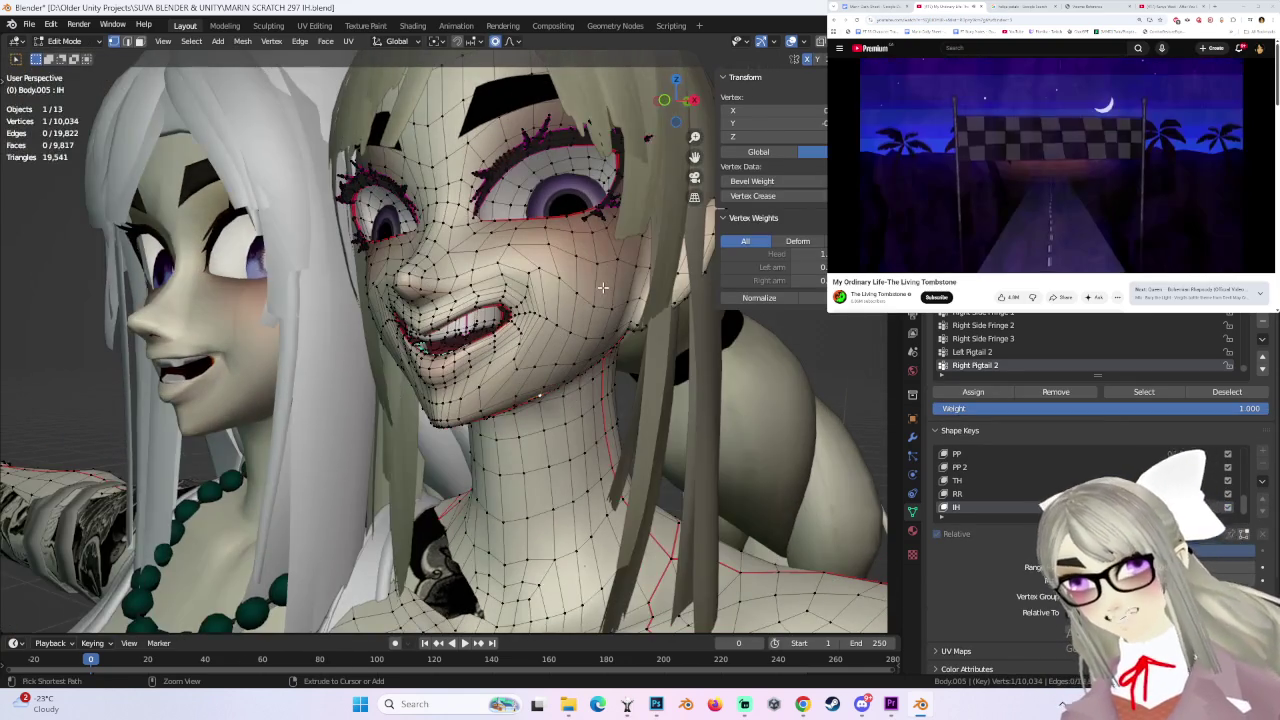
pyautogui.hotkey('ctrl', 'z')
pyautogui.moveTo(465, 318)
pyautogui.mouseDown(button='middle')
pyautogui.moveTo(614, 314)
pyautogui.moveTo(667, 371)
pyautogui.moveTo(658, 361)
pyautogui.moveTo(674, 349)
pyautogui.moveTo(697, 354)
pyautogui.mouseUp(button='middle')
pyautogui.press('Tab')
pyautogui.press('Tab')
pyautogui.hotkey('ctrl', 'z')
pyautogui.scroll(3, 667, 371)
pyautogui.hotkey('ctrl', 'z')
pyautogui.press('Tab')
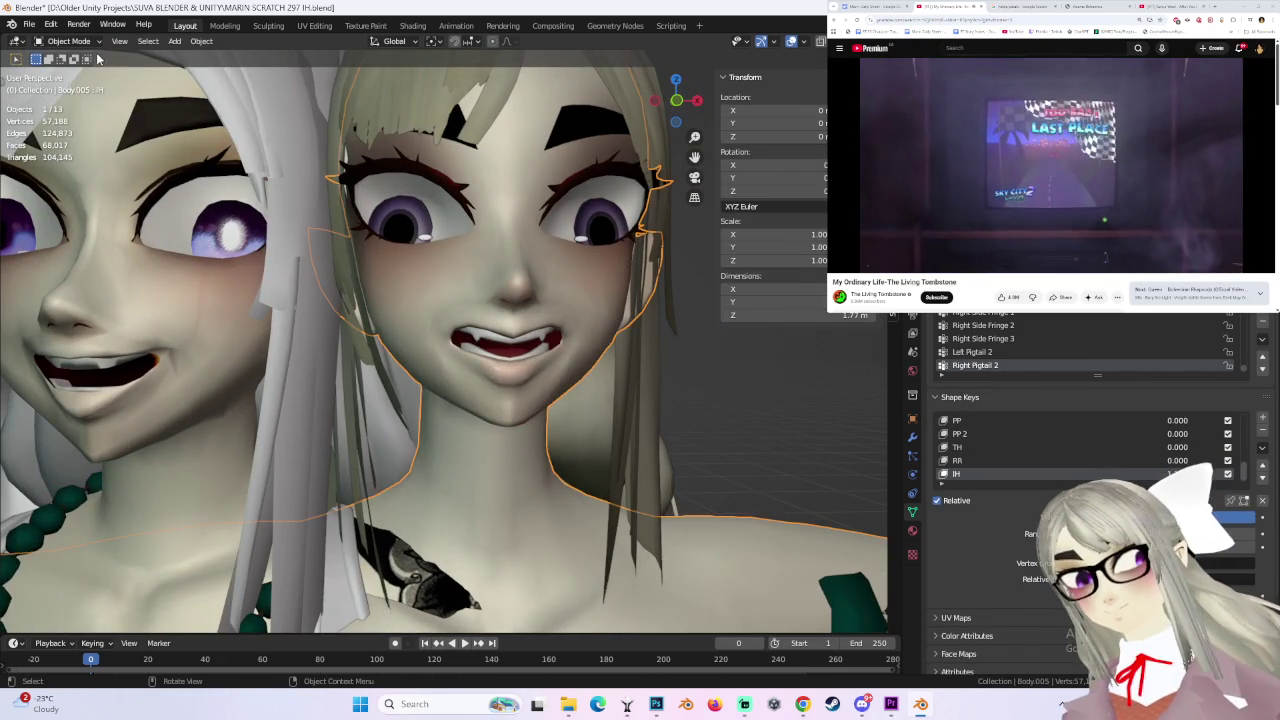
# - Return to Edit Mode and smooth-move the mouth vertices twice
pyautogui.click(85, 41)
pyautogui.click(83, 73)
pyautogui.scroll(2, 516, 330)
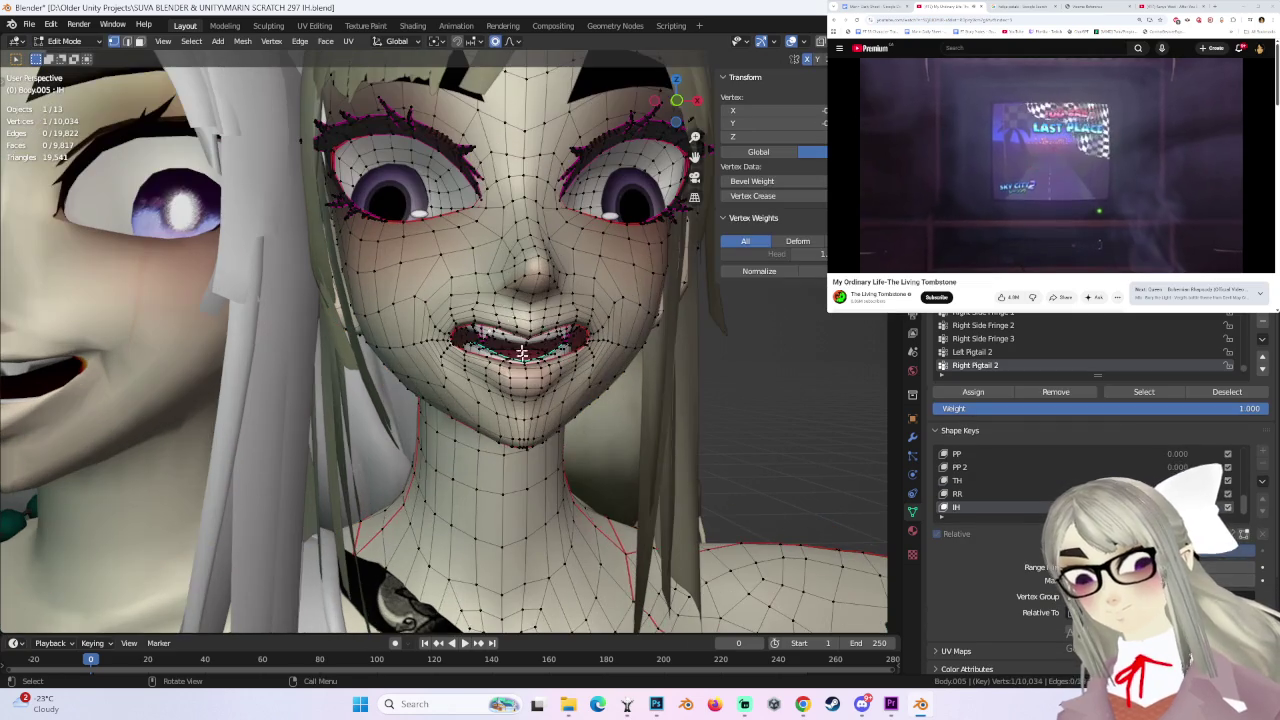
pyautogui.press('g')
pyautogui.click(424, 328)
pyautogui.press('g')
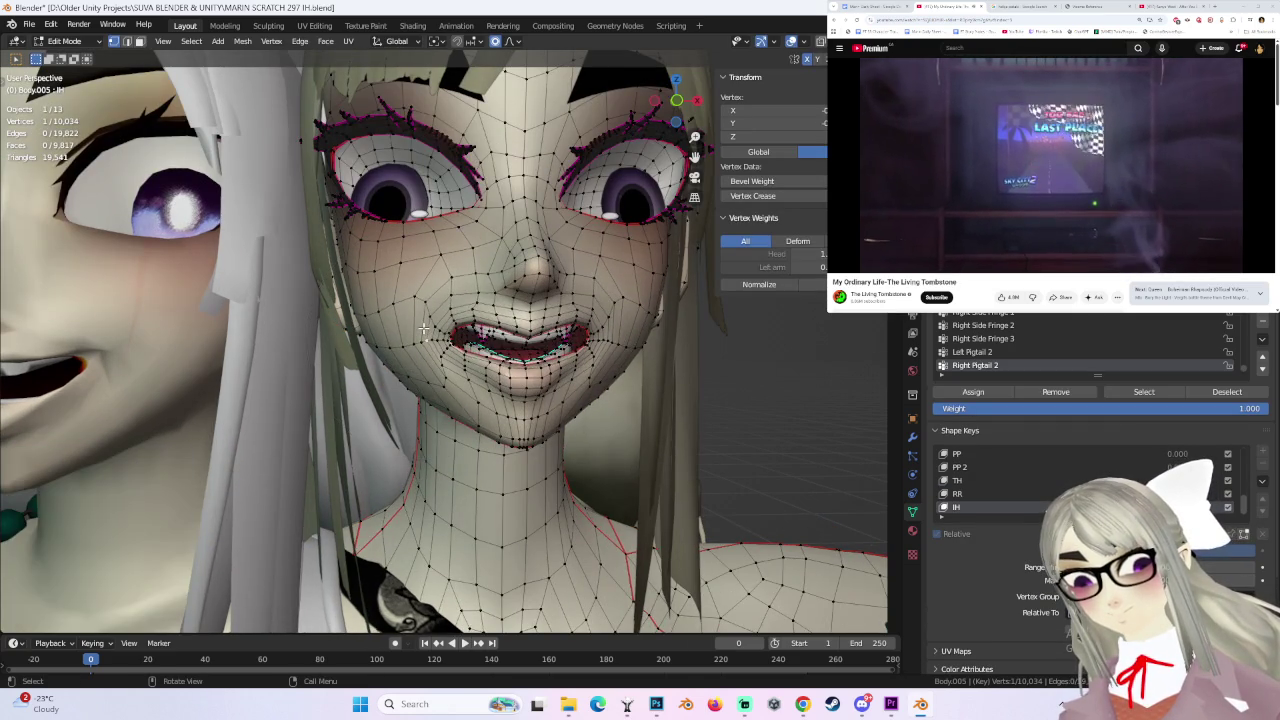
pyautogui.scroll(4, 424, 319)
pyautogui.click(424, 313)
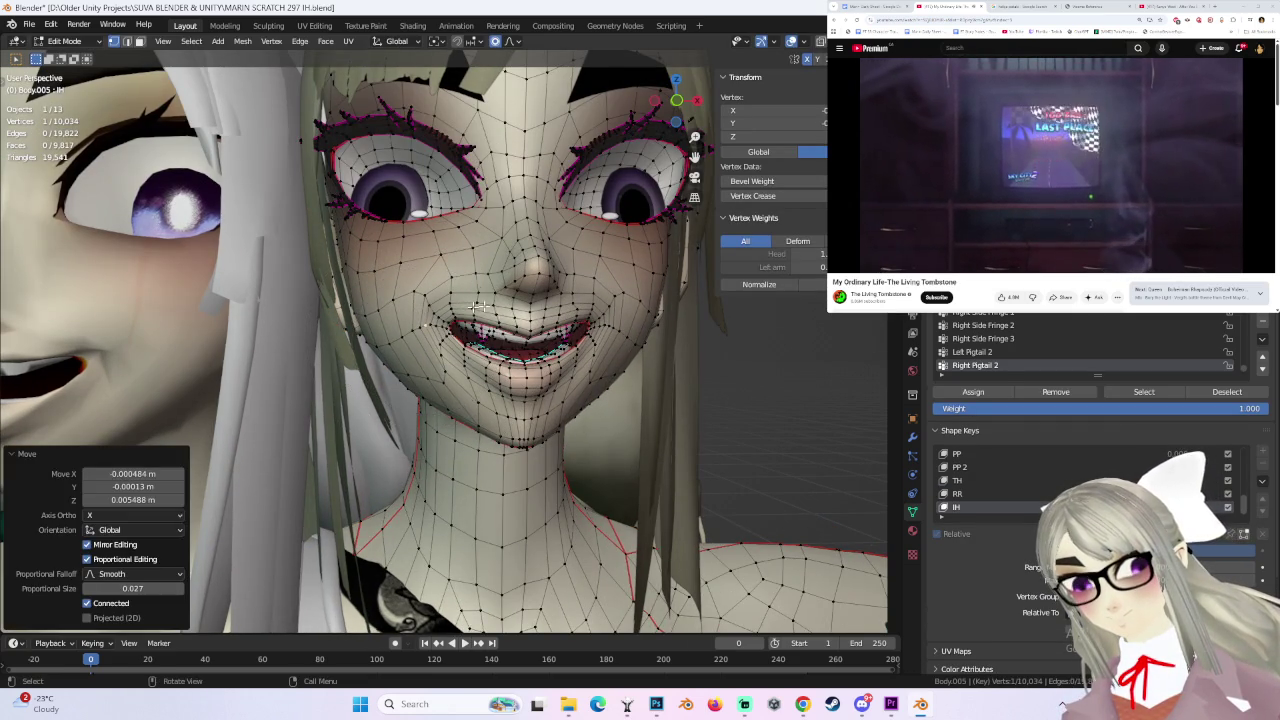
# - Reposition the mouth corner from a three-quarter view with a smaller falloff
pyautogui.moveTo(424, 313); pyautogui.dragTo(498, 312, button='middle')
pyautogui.press('g')
pyautogui.scroll(2, 498, 312)
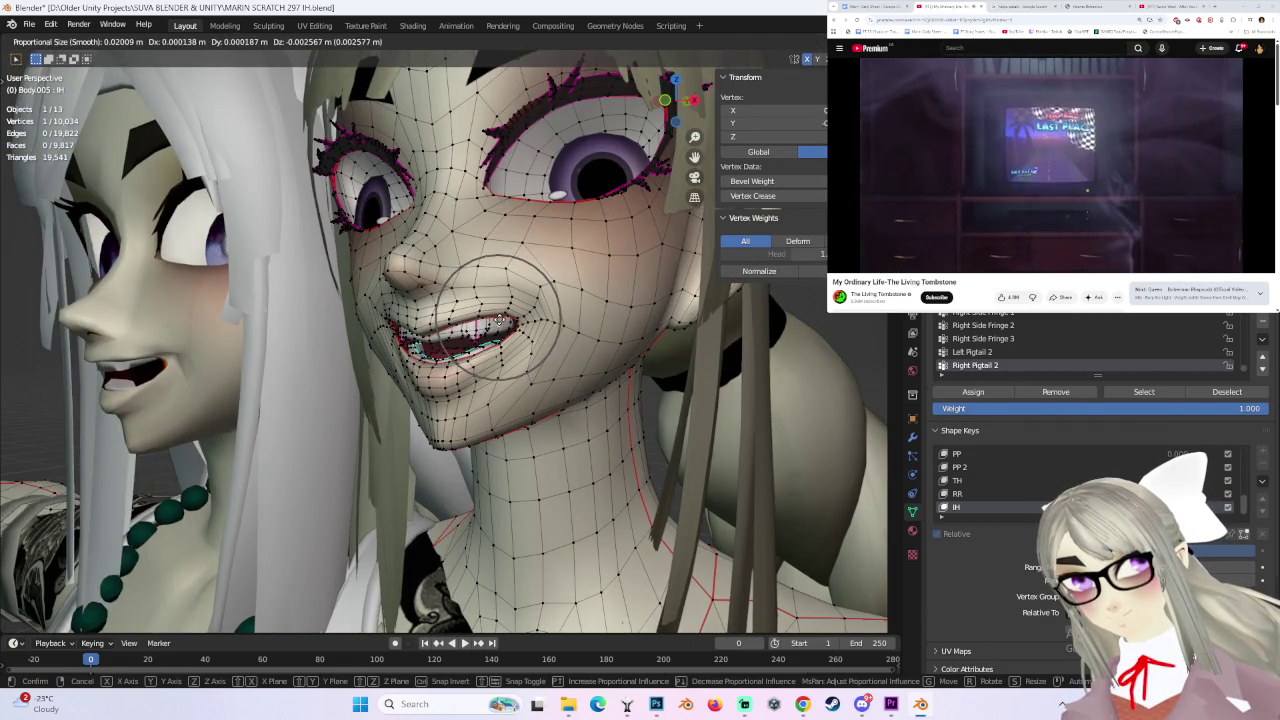
pyautogui.rightClick(497, 312)
pyautogui.click(495, 312)
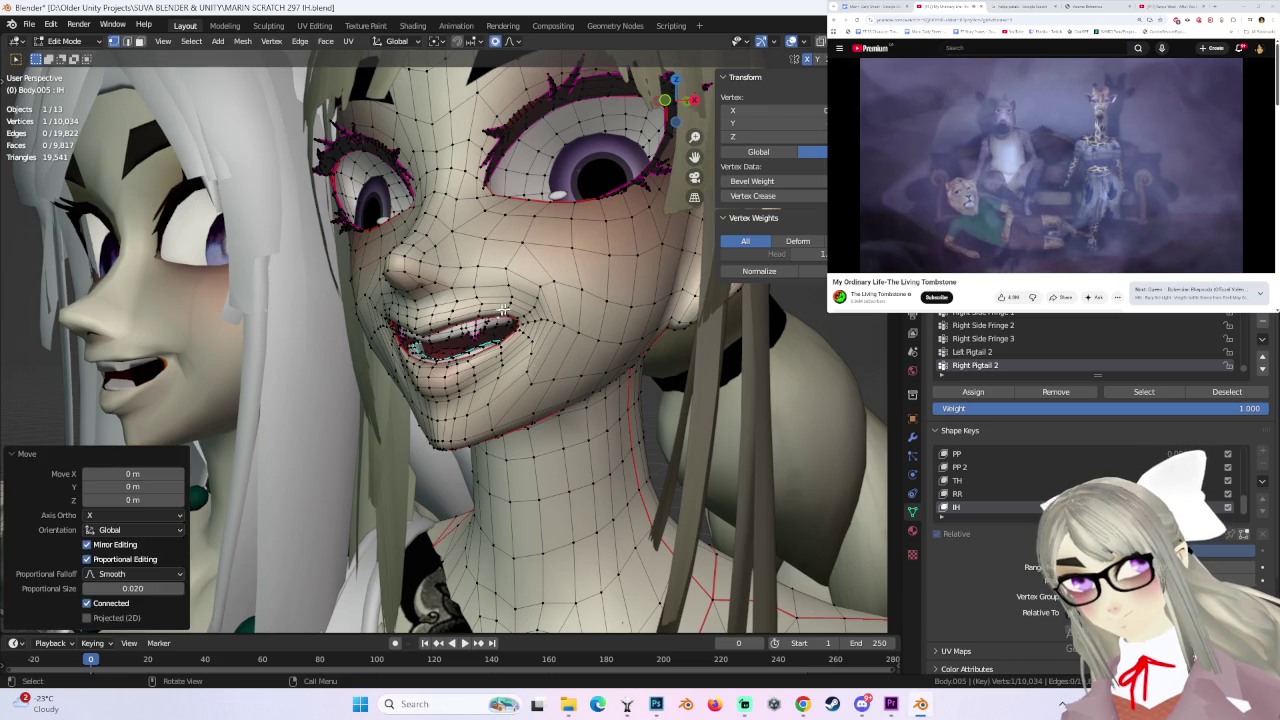
pyautogui.press('g')
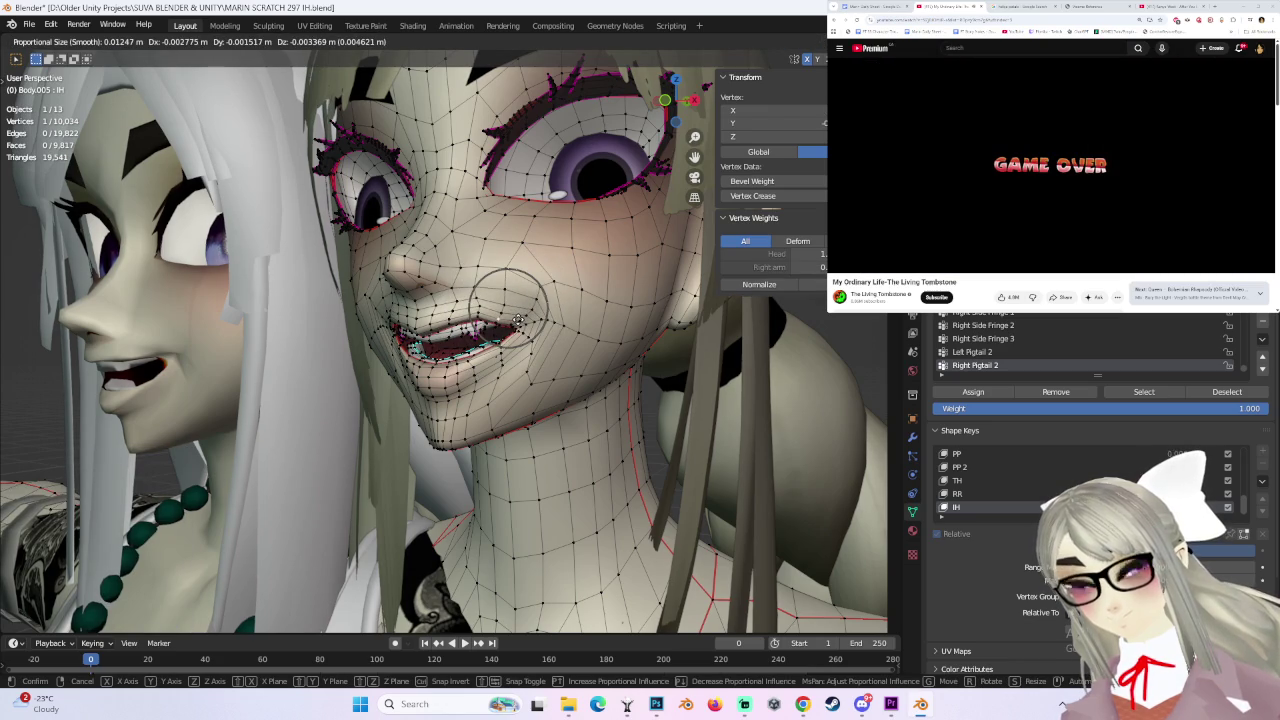
pyautogui.click(516, 320)
pyautogui.moveTo(516, 320)
pyautogui.mouseDown(button='middle')
pyautogui.moveTo(559, 318)
pyautogui.moveTo(538, 322)
pyautogui.moveTo(565, 333)
pyautogui.moveTo(519, 318)
pyautogui.mouseUp(button='middle')
pyautogui.click(565, 333)
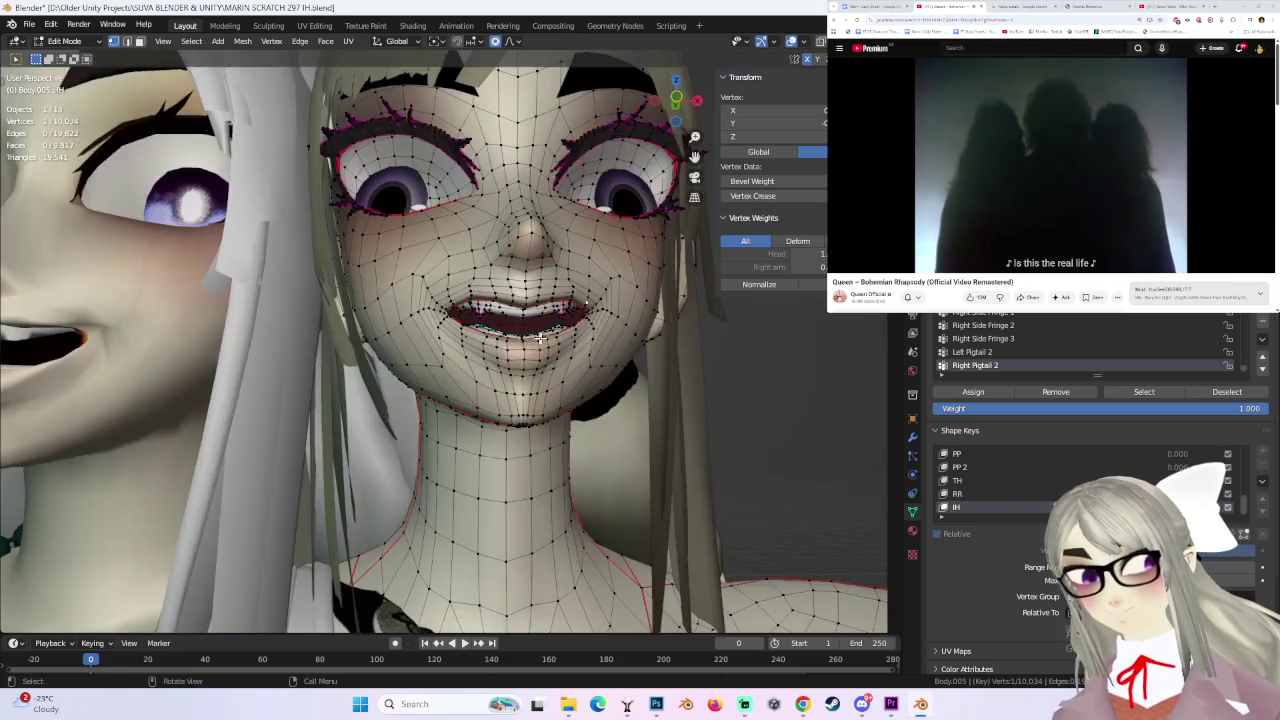
# - Move the lip and upper-lip vertices with proportional falloff
pyautogui.press('g')
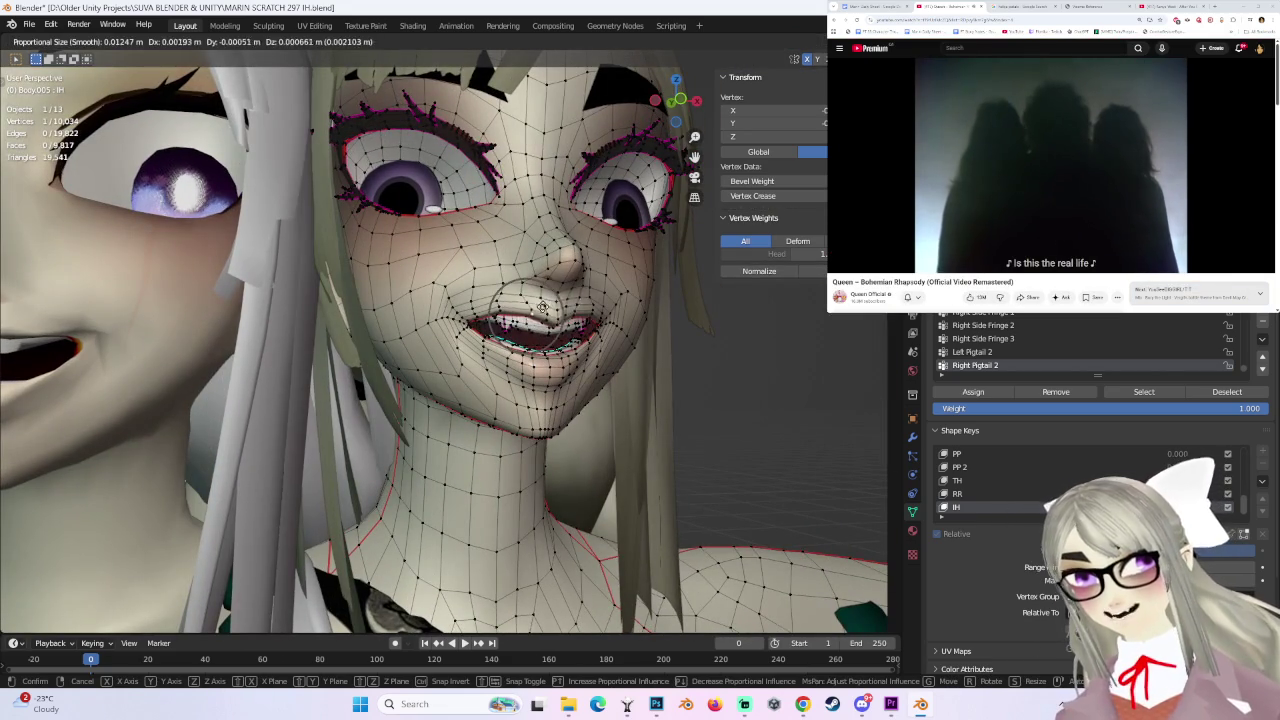
pyautogui.click(535, 311)
pyautogui.moveTo(535, 311)
pyautogui.mouseDown(button='middle')
pyautogui.moveTo(525, 333)
pyautogui.moveTo(540, 318)
pyautogui.moveTo(558, 326)
pyautogui.mouseUp(button='middle')
pyautogui.press('g')
pyautogui.click(543, 316)
pyautogui.moveTo(646, 332); pyautogui.dragTo(499, 279, button='middle')
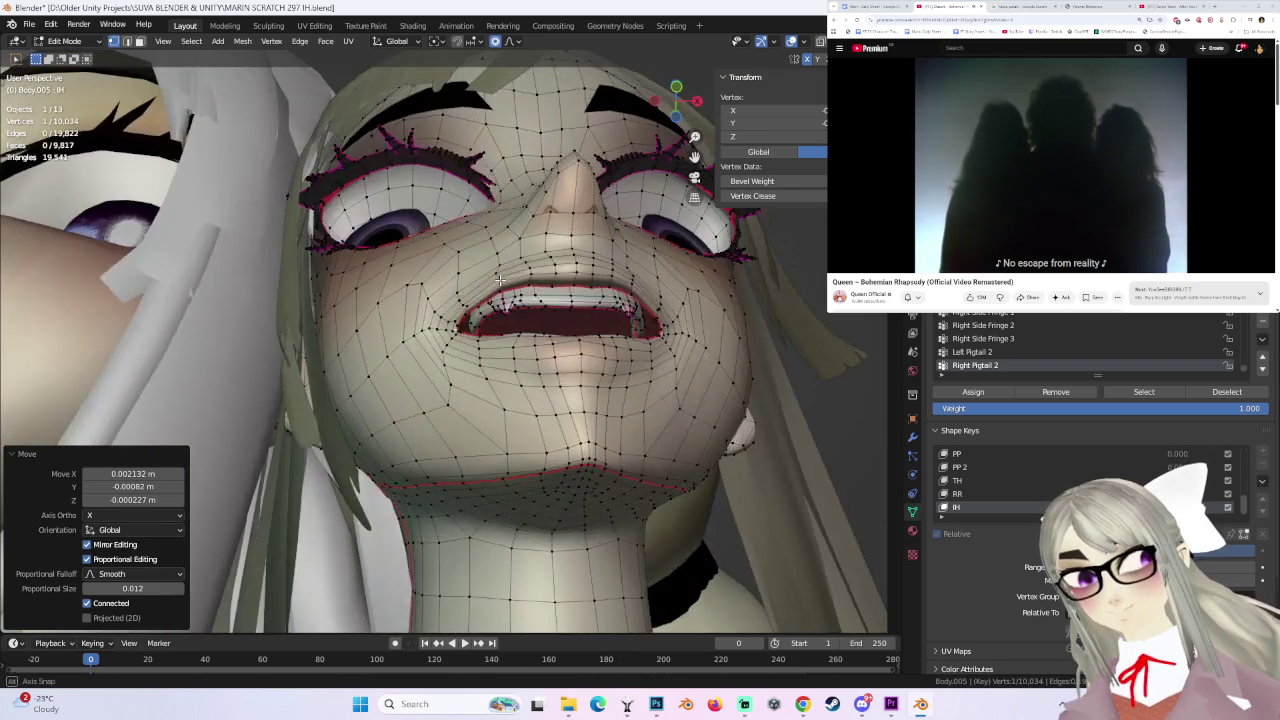
pyautogui.press('g')
pyautogui.click(509, 295)
# - Adjust a single lip vertex while looking up at the face from below
pyautogui.moveTo(509, 295)
pyautogui.mouseDown(button='middle')
pyautogui.moveTo(502, 427)
pyautogui.moveTo(566, 368)
pyautogui.mouseUp(button='middle')
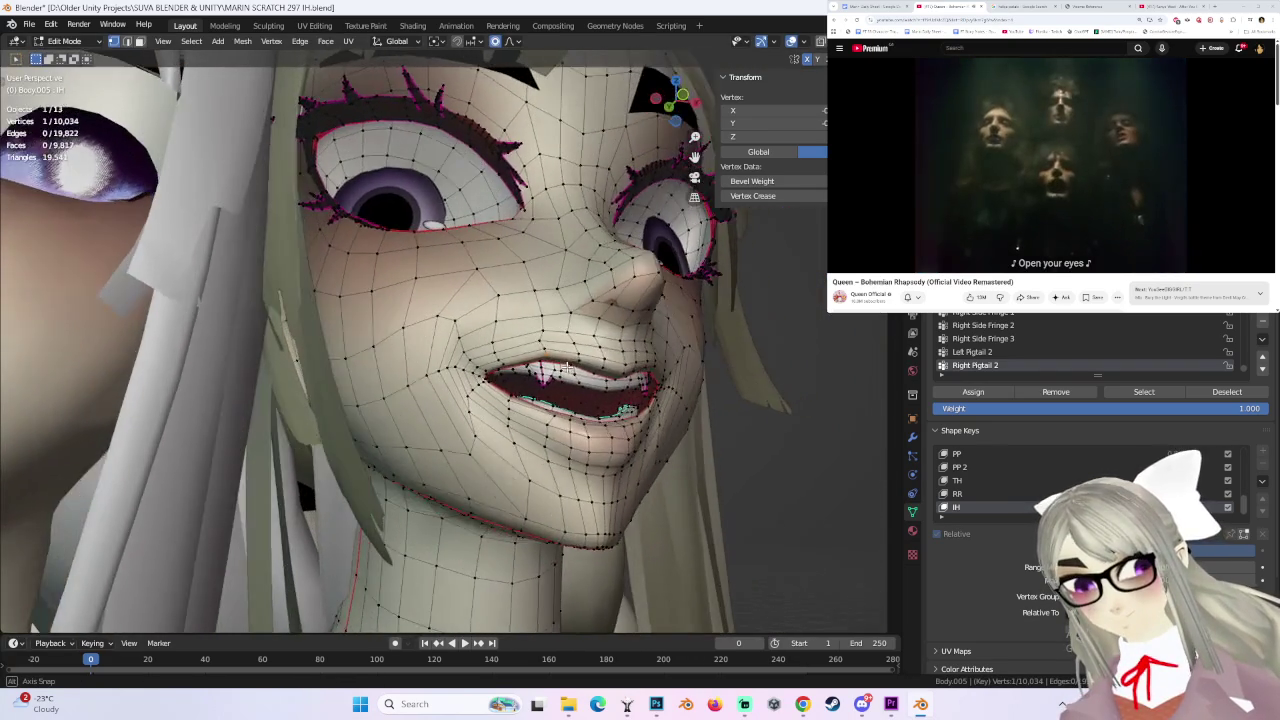
pyautogui.press('g')
pyautogui.click(566, 370)
pyautogui.moveTo(566, 370)
pyautogui.mouseDown(button='middle')
pyautogui.moveTo(630, 300)
pyautogui.moveTo(637, 351)
pyautogui.moveTo(731, 57)
pyautogui.mouseUp(button='middle')
pyautogui.press('g')
pyautogui.click(631, 298)
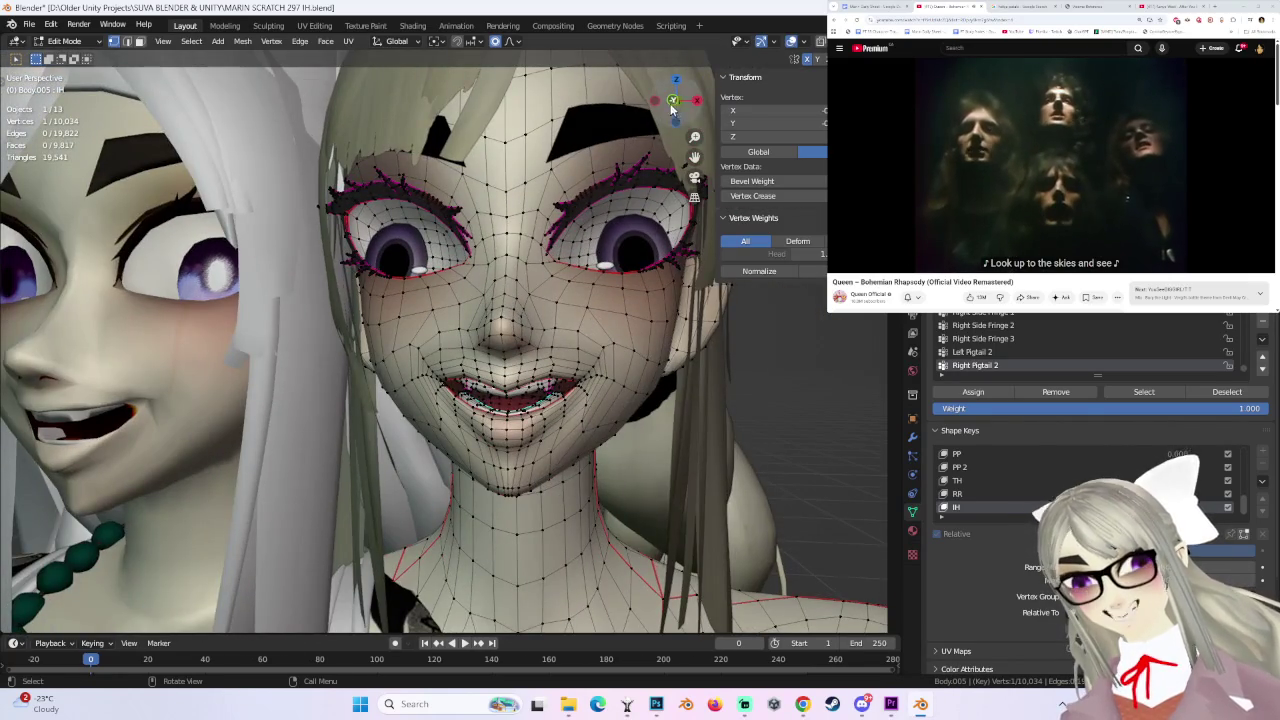
# - In front view, select the loop of vertices around the lips and move it with falloff
pyautogui.click(673, 102)
pyautogui.keyDown('alt'); pyautogui.click(469, 407); pyautogui.keyUp('alt')
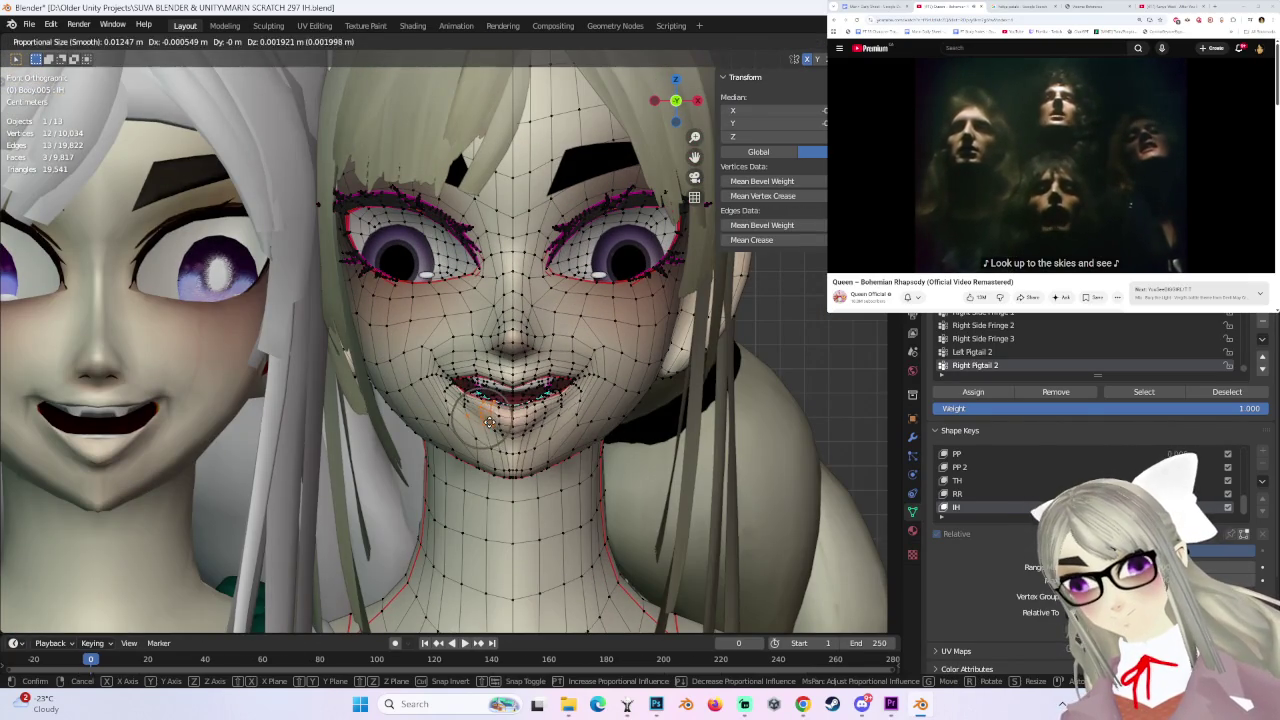
pyautogui.press('g')
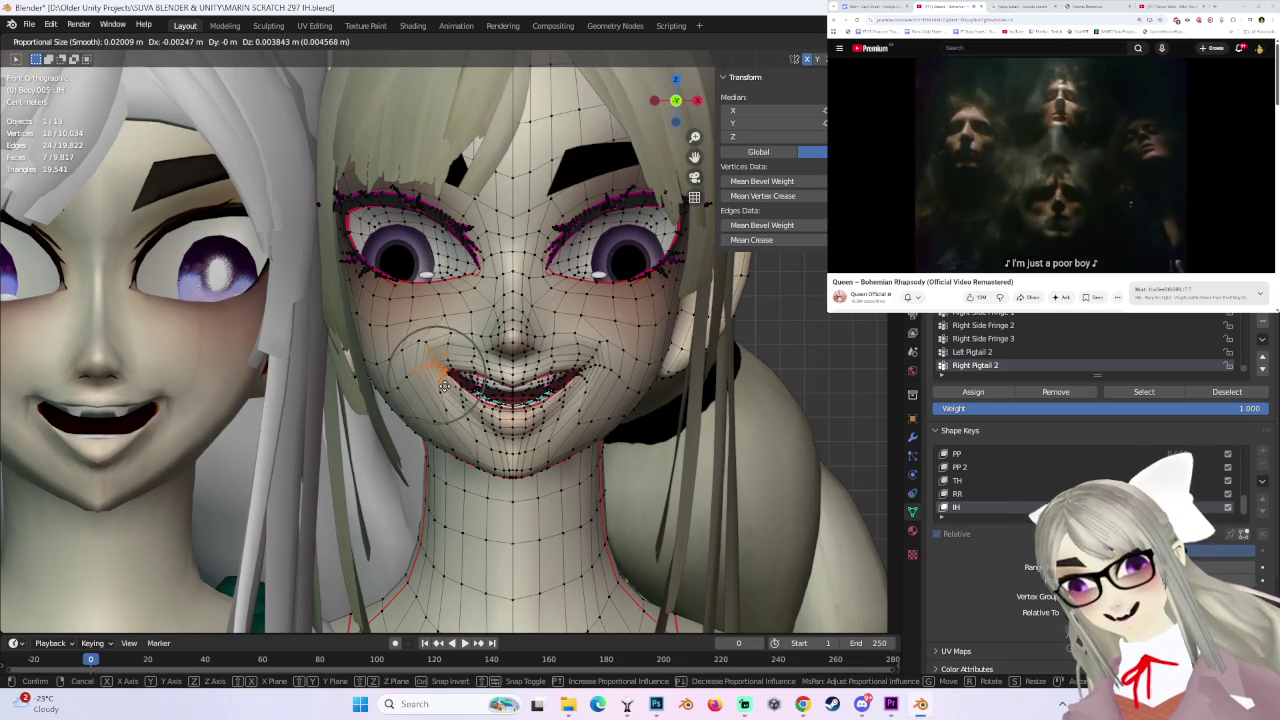
pyautogui.click(445, 385)
pyautogui.moveTo(600, 360); pyautogui.dragTo(727, 341, button='middle')
pyautogui.moveTo(620, 343); pyautogui.dragTo(623, 353, button='middle')
pyautogui.click(681, 121)
pyautogui.click(65, 41)
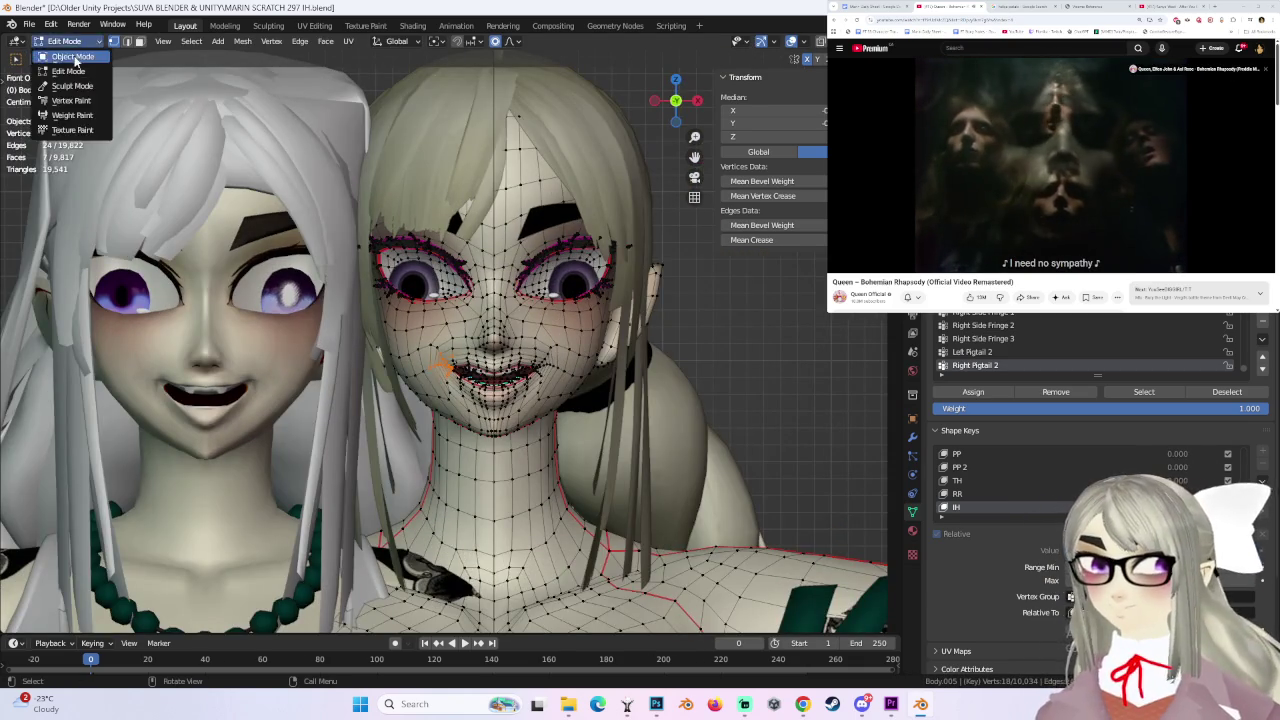
# - Preview the mouth in Object Mode, then go back into Edit Mode
pyautogui.click(62, 49)
pyautogui.scroll(3, 577, 360)
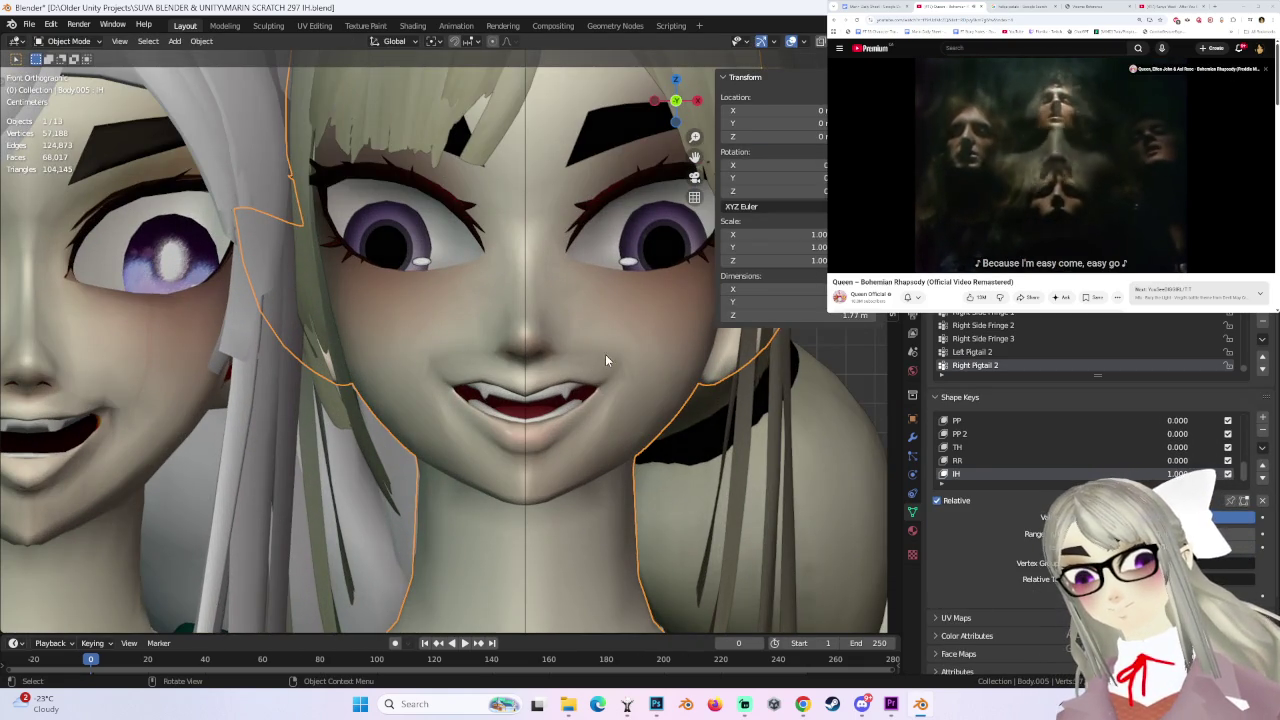
pyautogui.click(65, 41)
pyautogui.click(62, 64)
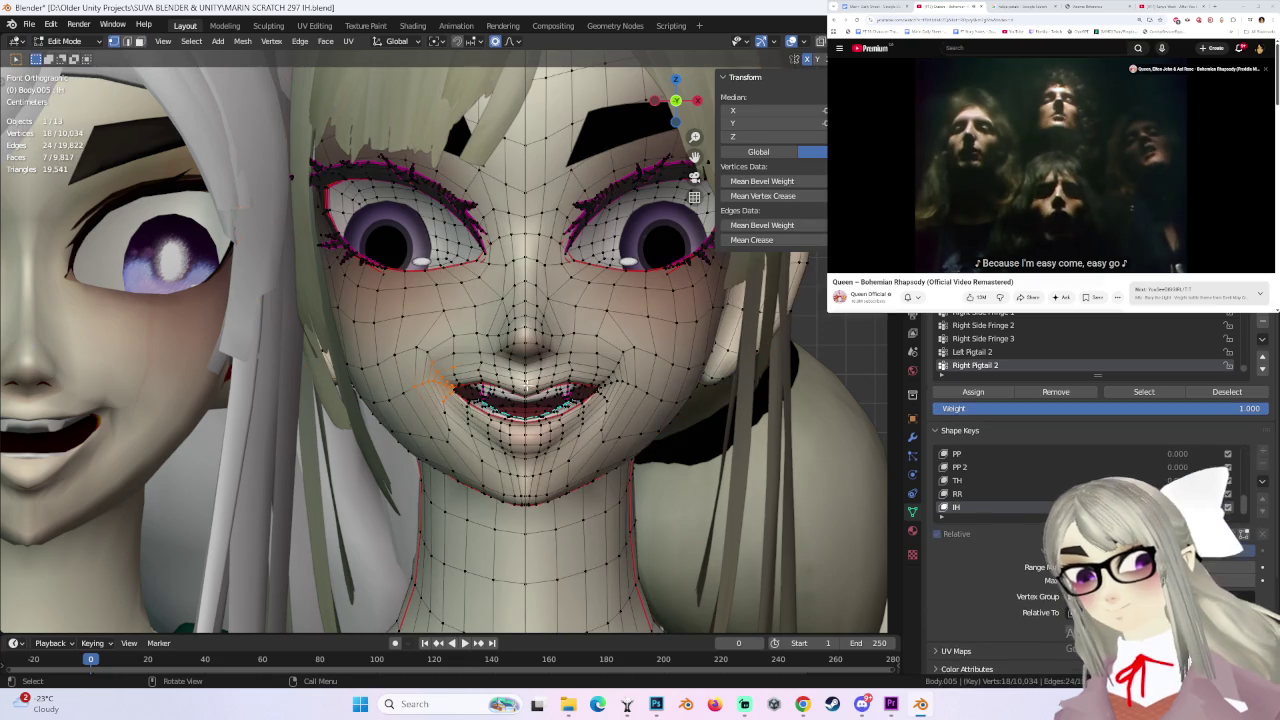
# - Move a mouth-corner vertex and reshape the mouth with smooth falloff
pyautogui.click(457, 374)
pyautogui.press('g')
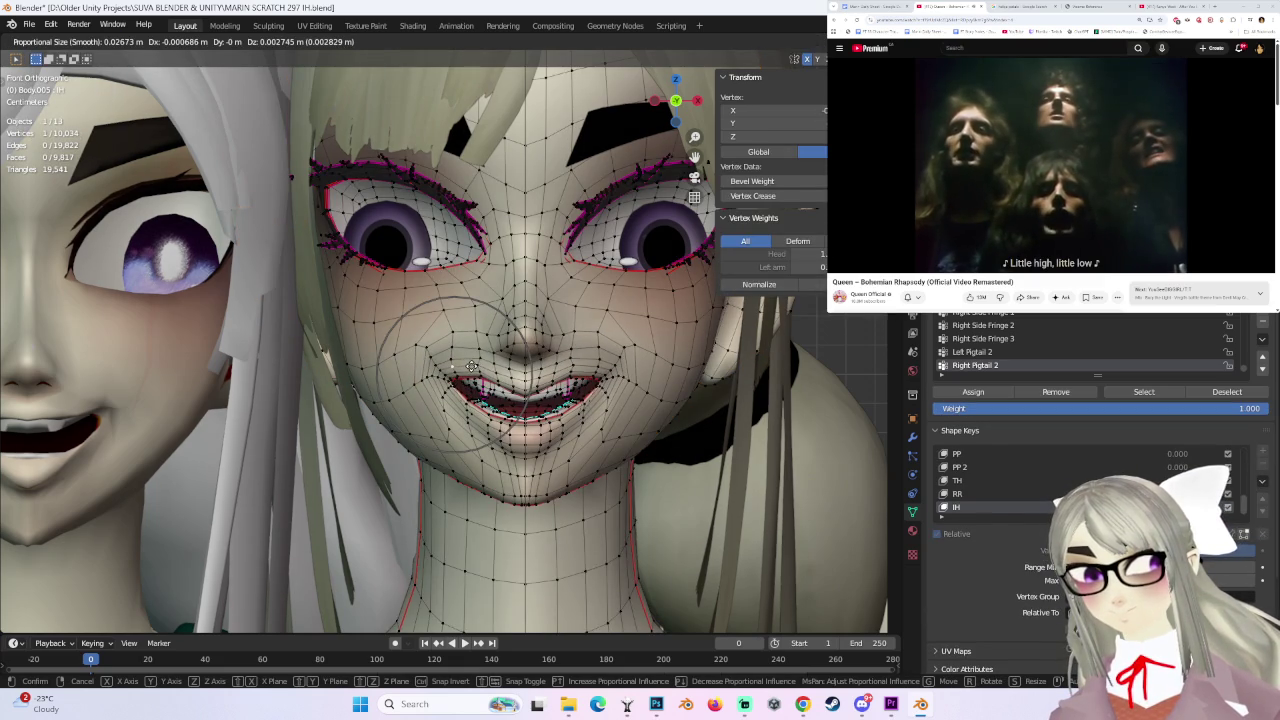
pyautogui.click(480, 373)
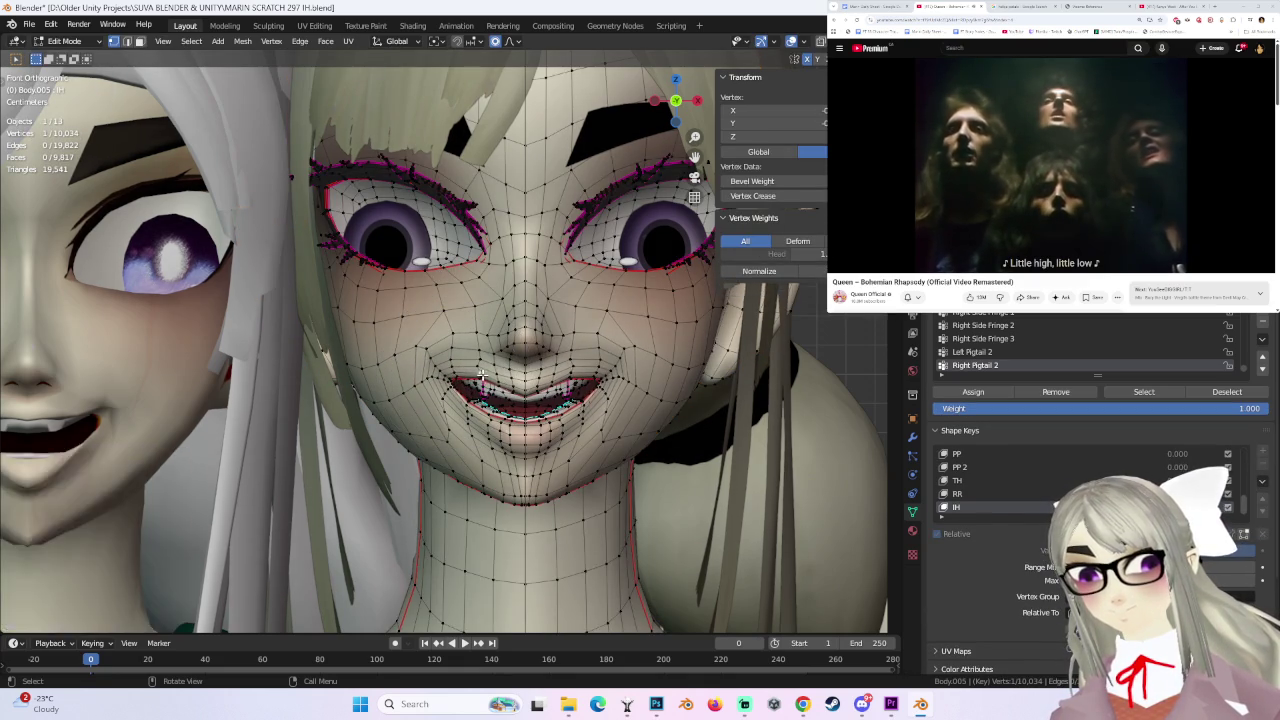
pyautogui.scroll(3, 481, 381)
pyautogui.press('g')
pyautogui.scroll(2, 530, 420)
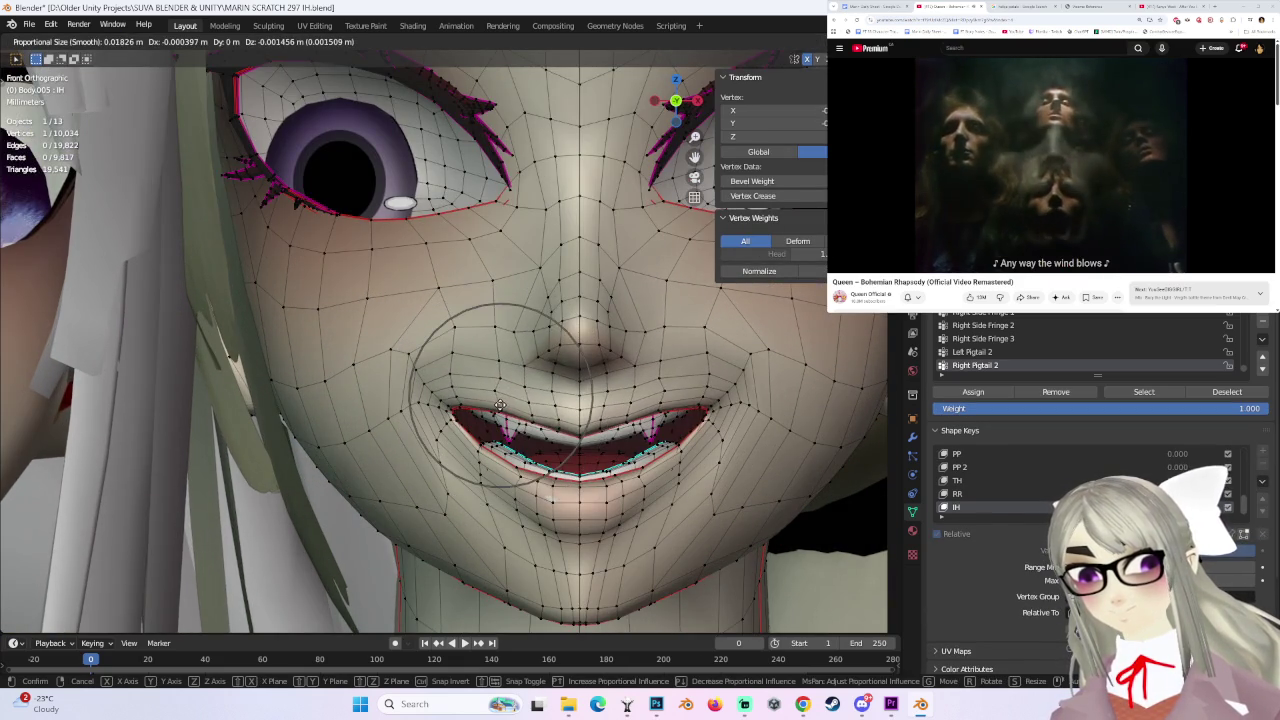
pyautogui.click(551, 351)
pyautogui.scroll(-3, 551, 351)
# - Pick another vertex near the mouth corner and move it twice with smooth falloff
pyautogui.moveTo(551, 351); pyautogui.dragTo(579, 367, button='middle')
pyautogui.scroll(-2, 579, 367)
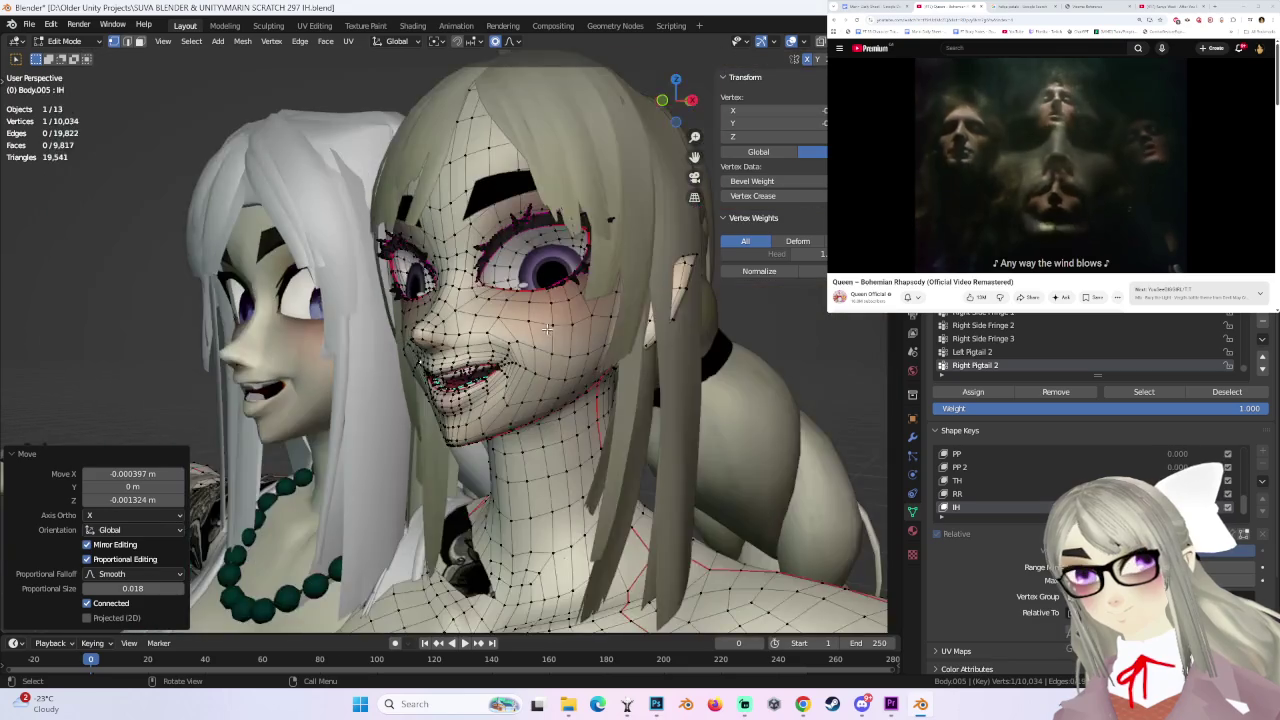
pyautogui.scroll(2, 575, 314)
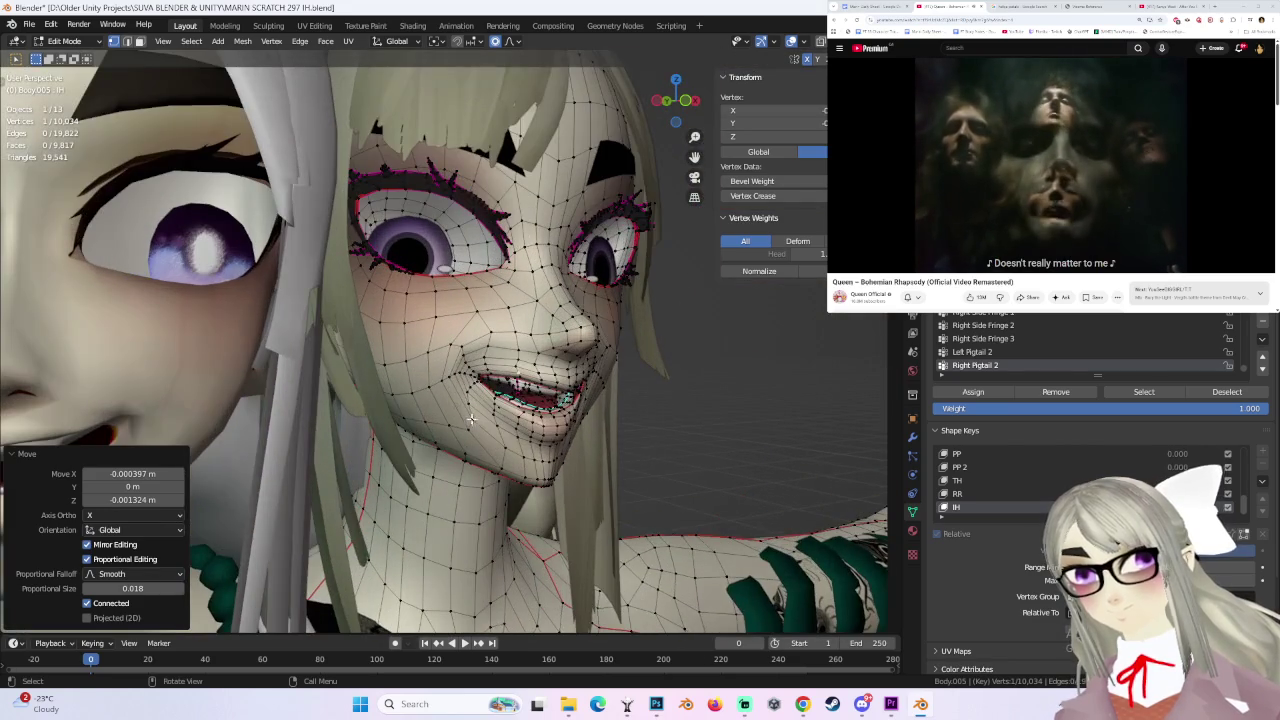
pyautogui.click(462, 384)
pyautogui.press('g')
pyautogui.scroll(-3, 457, 386)
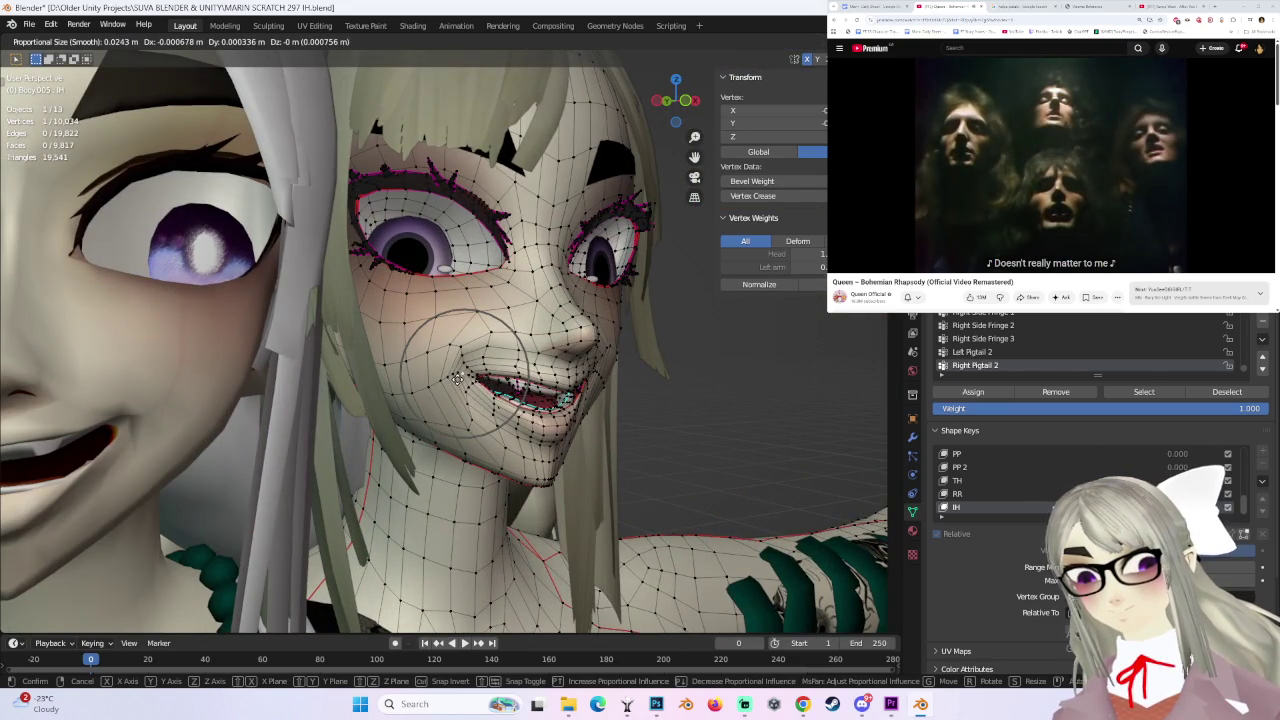
pyautogui.click(457, 380)
pyautogui.press('g')
pyautogui.click(504, 410)
# - Try moving the lip vertices front-on, then undo the unwanted move
pyautogui.click(504, 410)
pyautogui.moveTo(506, 414); pyautogui.dragTo(516, 430, button='middle')
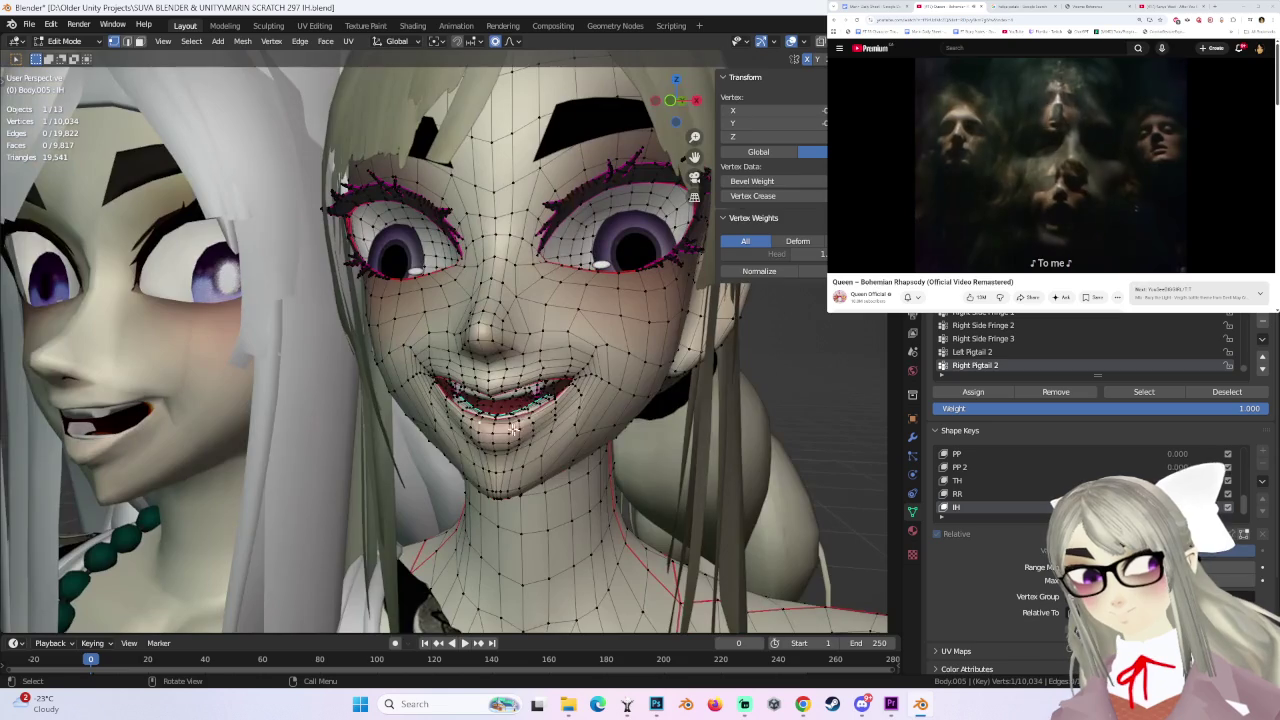
pyautogui.press('g')
pyautogui.click(585, 406)
pyautogui.hotkey('ctrl', 'z')
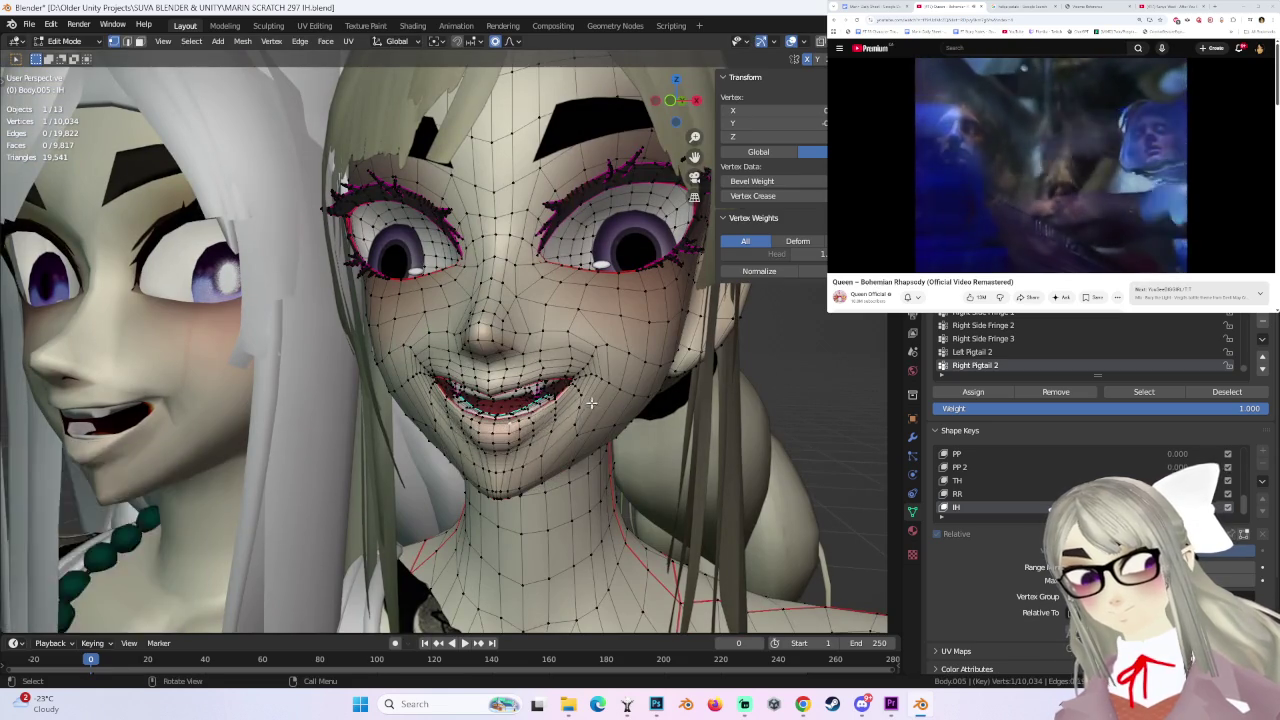
pyautogui.scroll(-4, 590, 405)
# - Shift a mouth-corner vertex with falloff from a three-quarter view
pyautogui.moveTo(590, 405); pyautogui.dragTo(519, 340, button='middle')
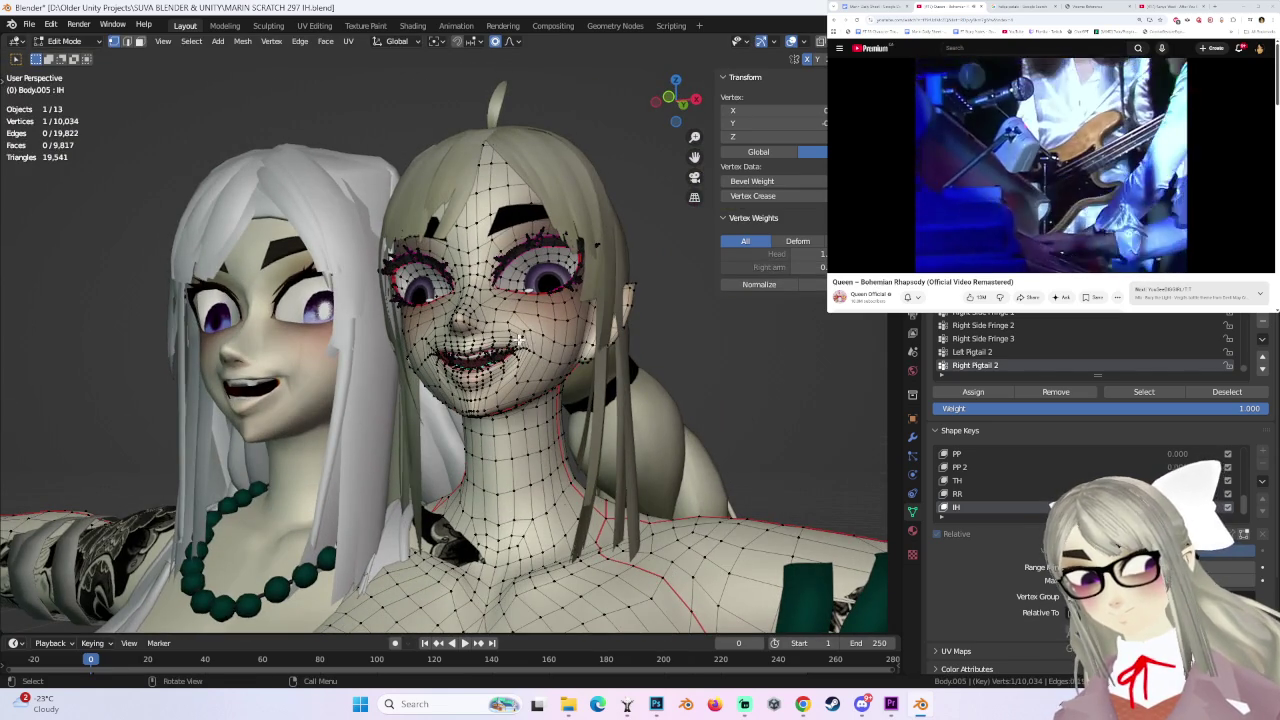
pyautogui.click(519, 340)
pyautogui.press('g')
pyautogui.click(534, 356)
pyautogui.moveTo(534, 356)
pyautogui.mouseDown(button='middle')
pyautogui.moveTo(634, 371)
pyautogui.moveTo(600, 375)
pyautogui.mouseUp(button='middle')
pyautogui.click(64, 41)
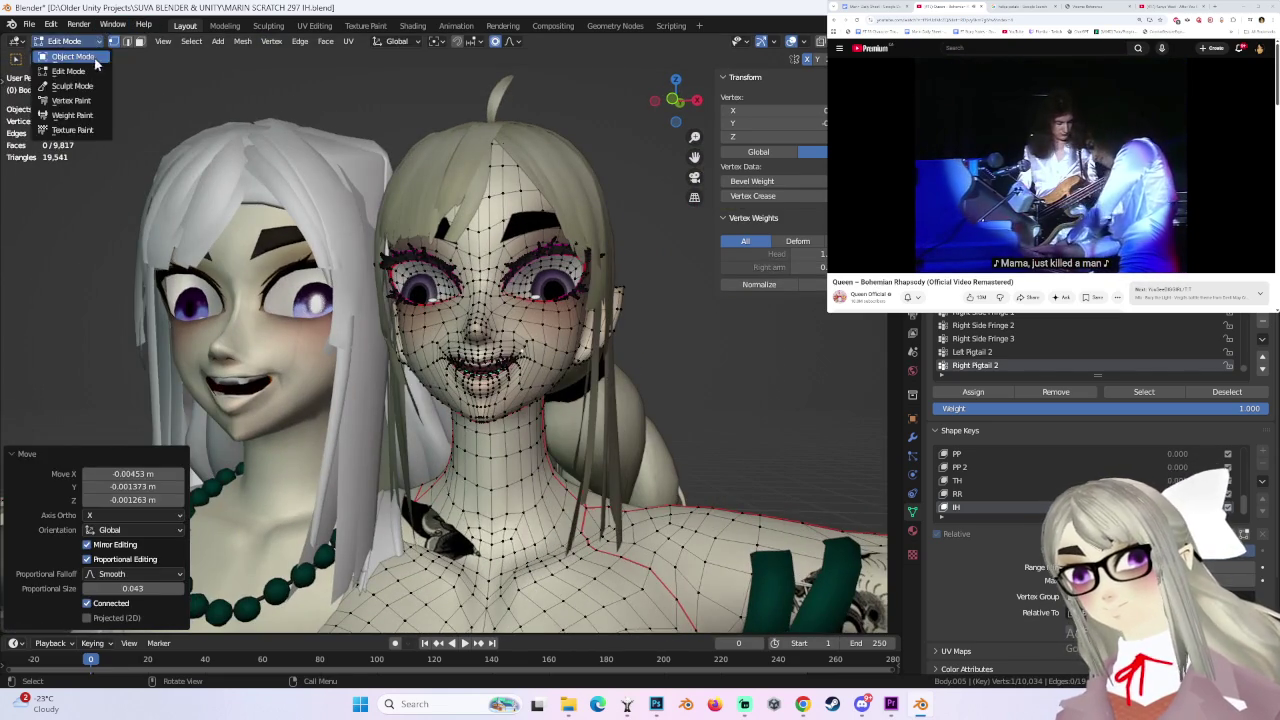
# - Switch to Object Mode and view the IH mouth straight from the front
pyautogui.click(71, 57)
pyautogui.scroll(3, 773, 406)
pyautogui.scroll(1, 773, 406)
pyautogui.scroll(2, 682, 428)
pyautogui.moveTo(682, 428); pyautogui.dragTo(665, 415, button='middle')
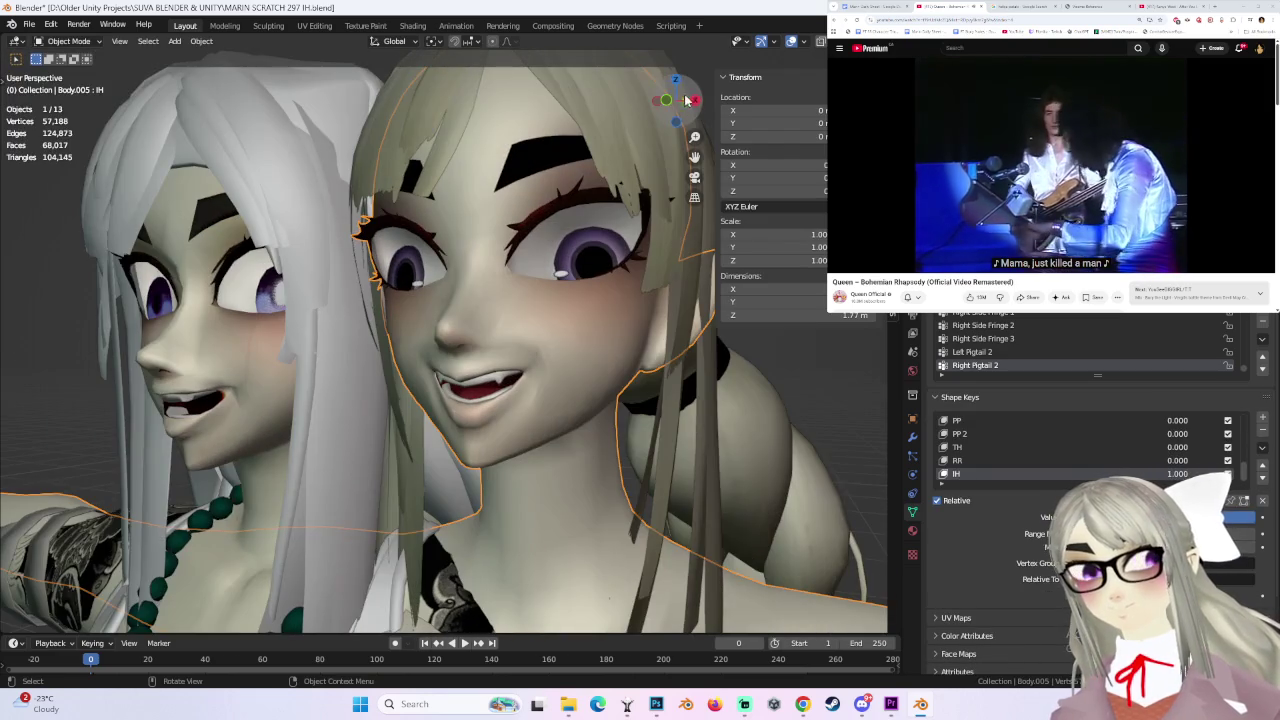
pyautogui.press('1')
pyautogui.scroll(2, 655, 407)
# - In Edit Mode, shift the selected mouth vertices slightly along the X axis
pyautogui.press('Tab')
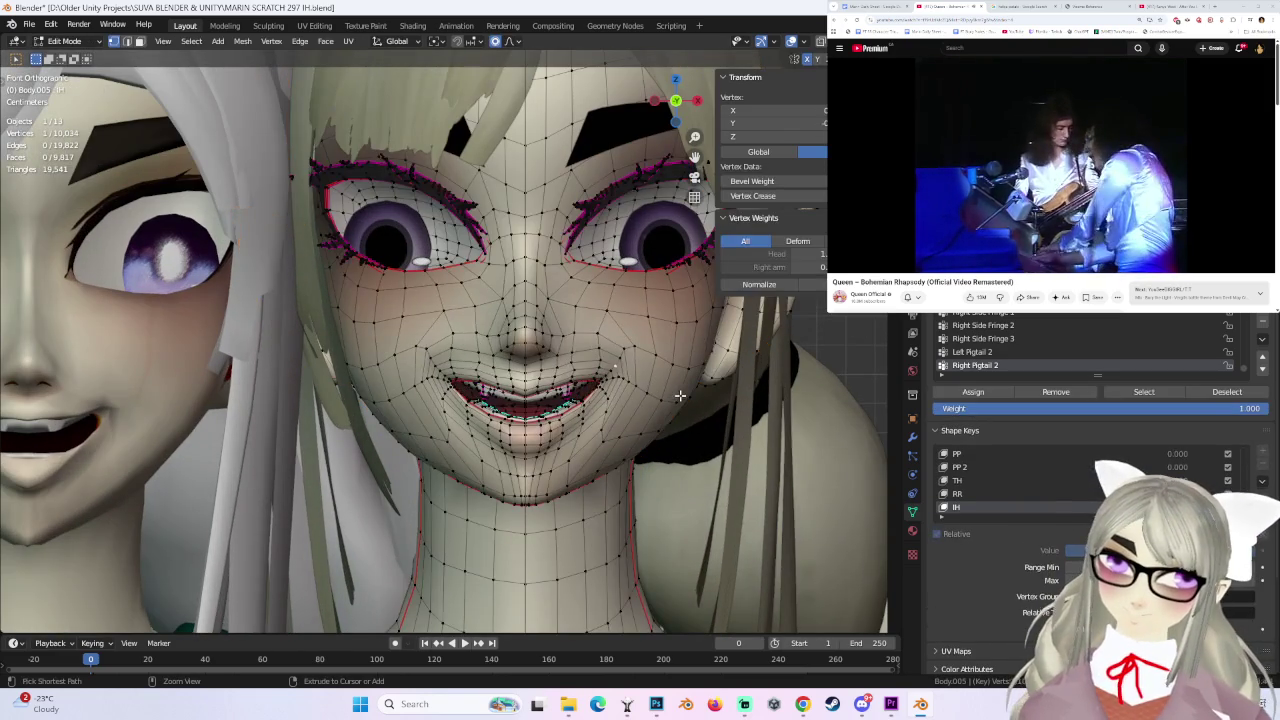
pyautogui.press('g')
pyautogui.press('x')
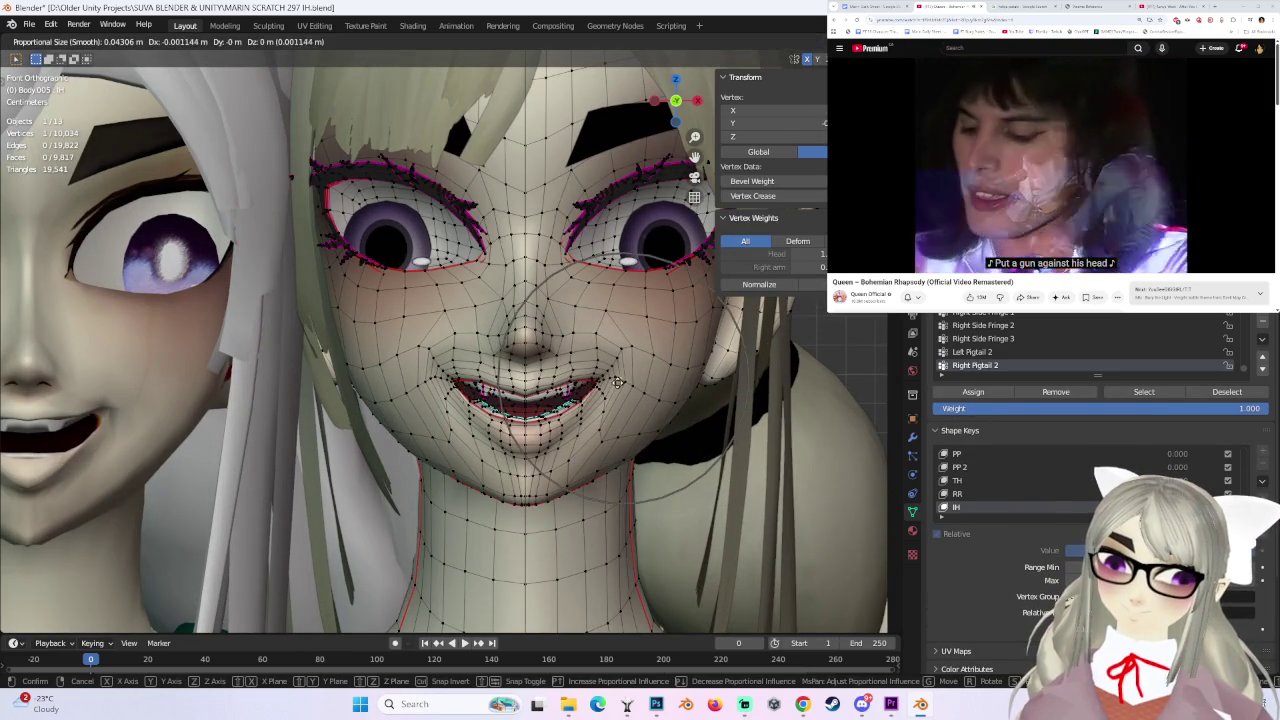
pyautogui.click(640, 376)
# - Return to Object Mode and check the face in perspective and front views
pyautogui.press('Tab')
pyautogui.scroll(-2, 640, 400)
pyautogui.moveTo(640, 420)
pyautogui.mouseDown(button='middle')
pyautogui.moveTo(714, 424)
pyautogui.moveTo(616, 414)
pyautogui.moveTo(632, 221)
pyautogui.mouseUp(button='middle')
pyautogui.scroll(-2, 632, 221)
pyautogui.click(666, 104)
pyautogui.scroll(2, 672, 444)
pyautogui.scroll(2, 672, 444)
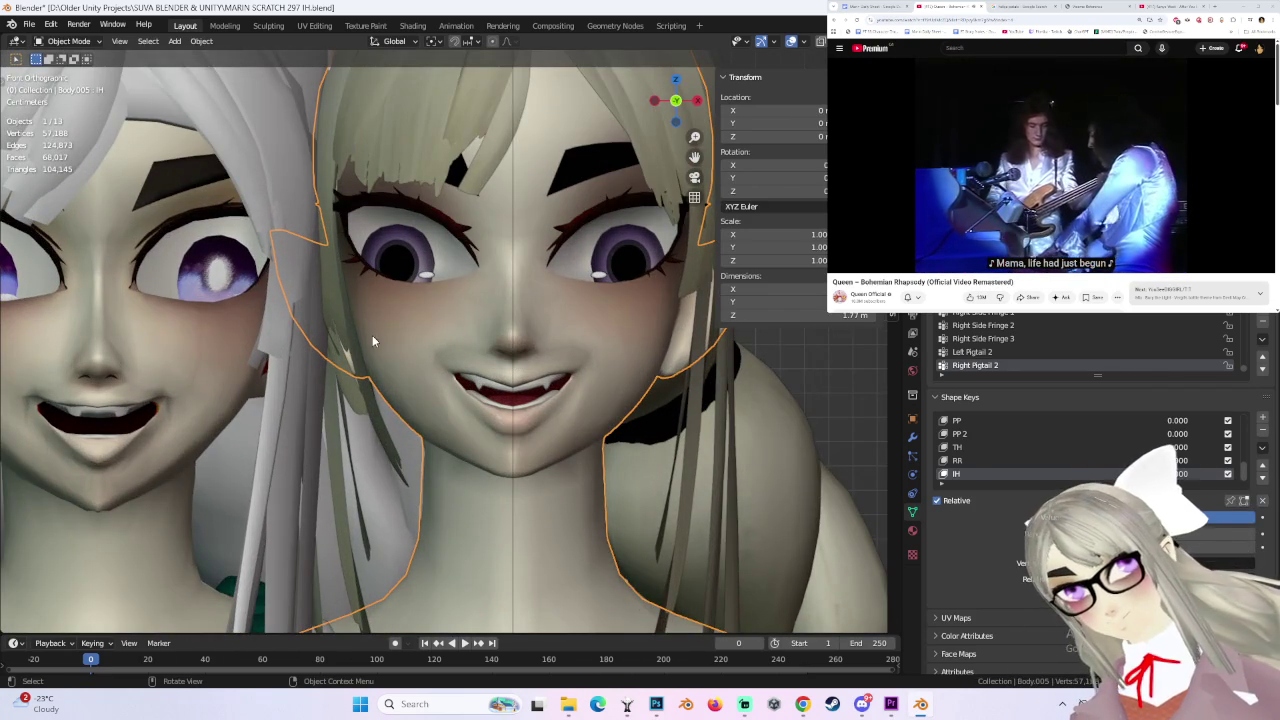
# - Re-enter Edit Mode and reposition a single vertex beside the mouth
pyautogui.click(80, 41)
pyautogui.click(60, 75)
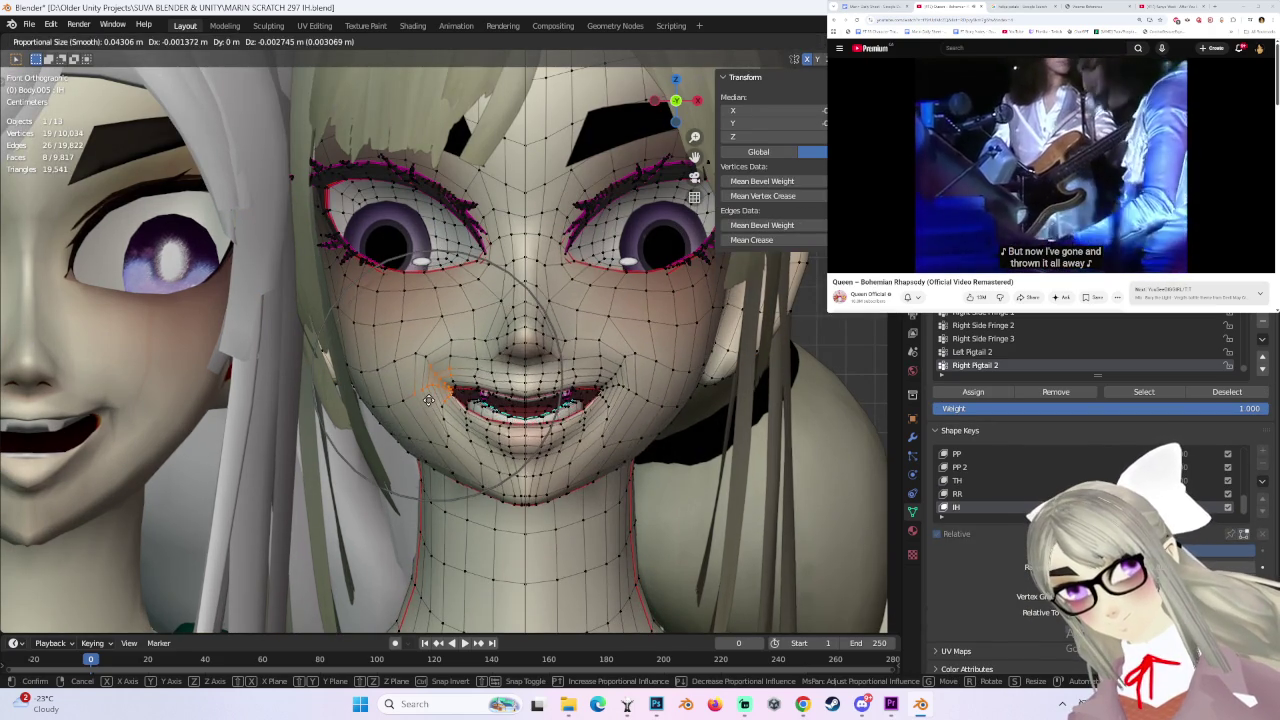
pyautogui.click(427, 402)
pyautogui.click(432, 401)
pyautogui.press('g')
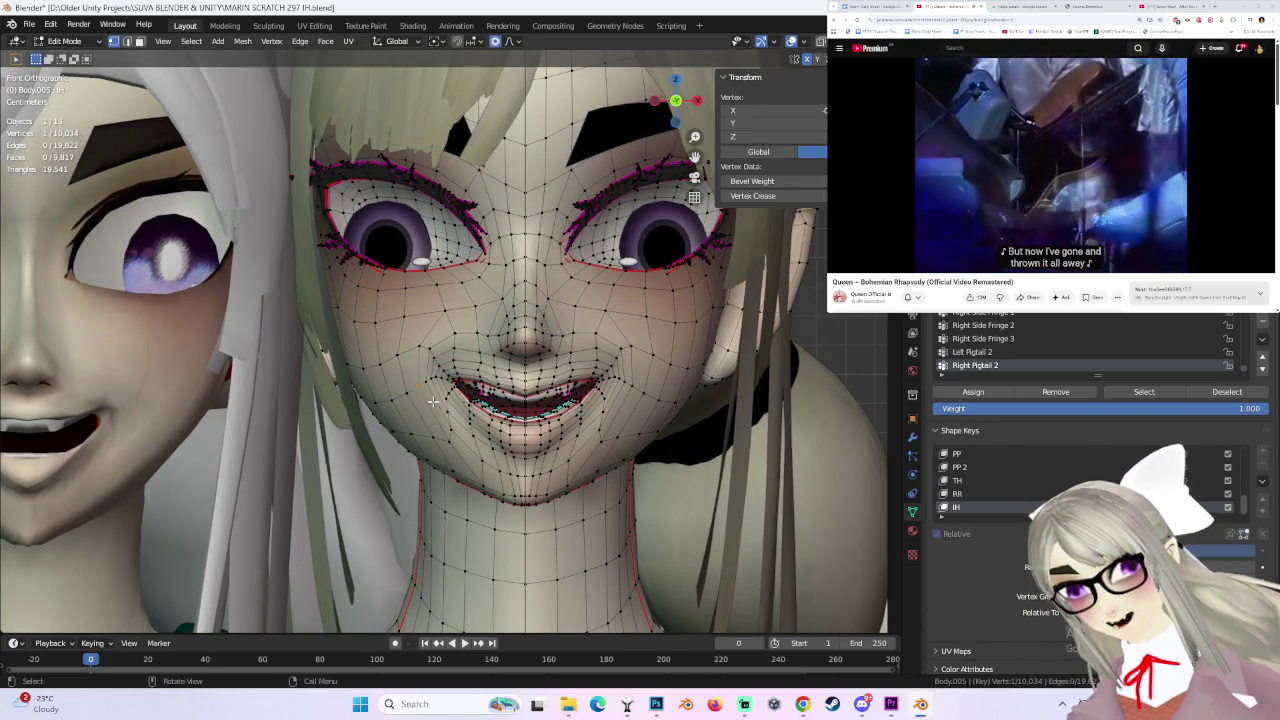
pyautogui.click(430, 414)
pyautogui.press('g')
pyautogui.rightClick(427, 428)
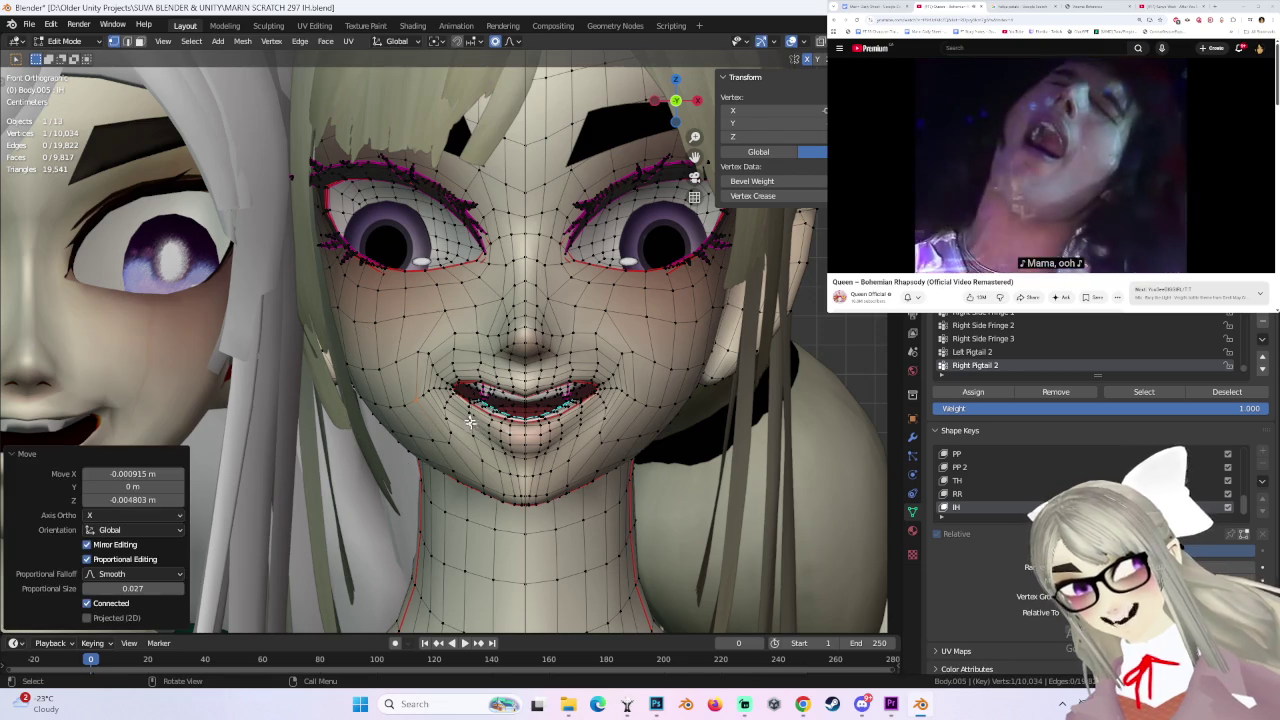
# - Move a vertex near the mouth twice using smooth proportional falloff
pyautogui.click(468, 428)
pyautogui.press('g')
pyautogui.click(457, 420)
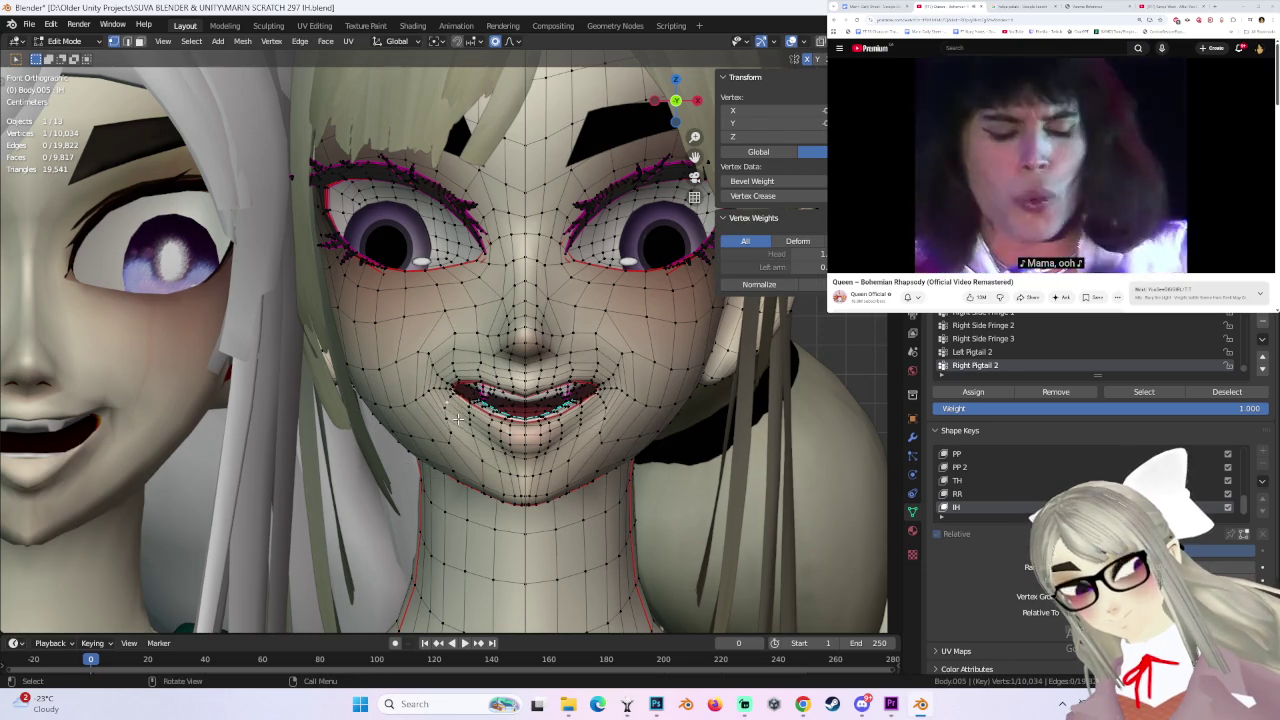
pyautogui.press('g')
pyautogui.click(453, 410)
pyautogui.moveTo(460, 412)
pyautogui.mouseDown(button='middle')
pyautogui.moveTo(599, 410)
pyautogui.moveTo(575, 413)
pyautogui.moveTo(553, 372)
pyautogui.mouseUp(button='middle')
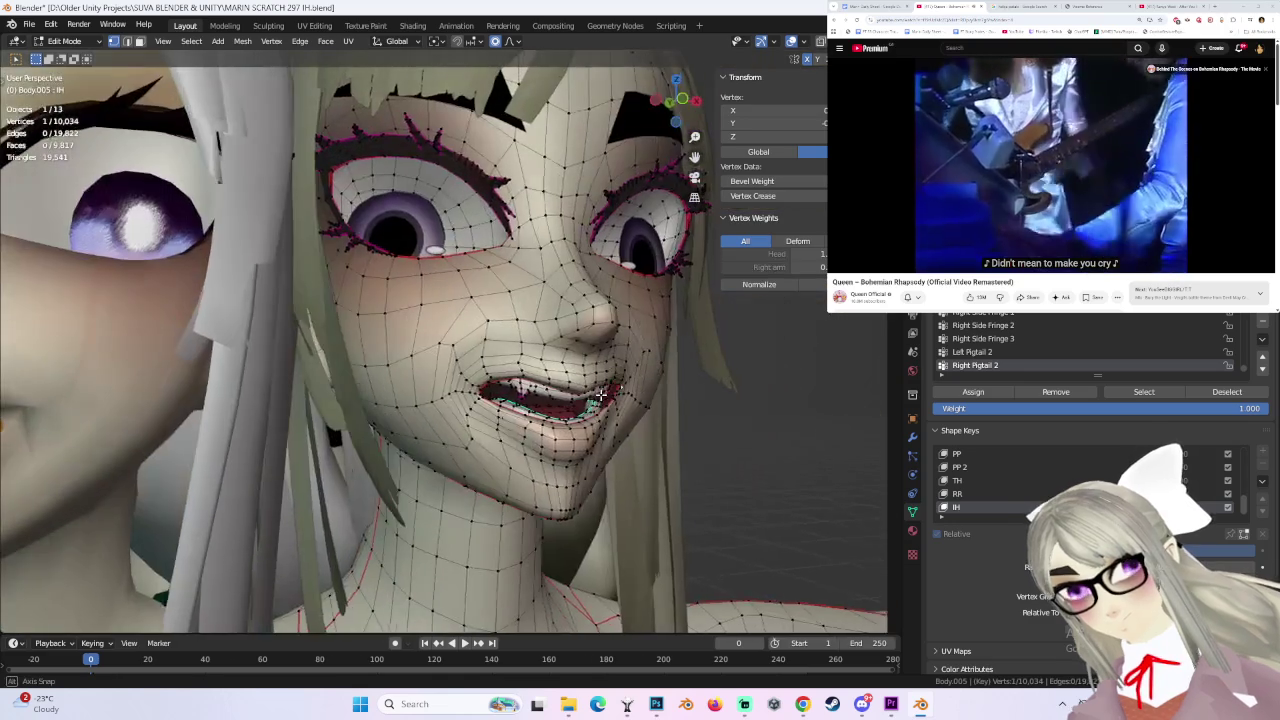
# - Nudge the mouth vertices three more times from a perspective view
pyautogui.press('g')
pyautogui.click(536, 369)
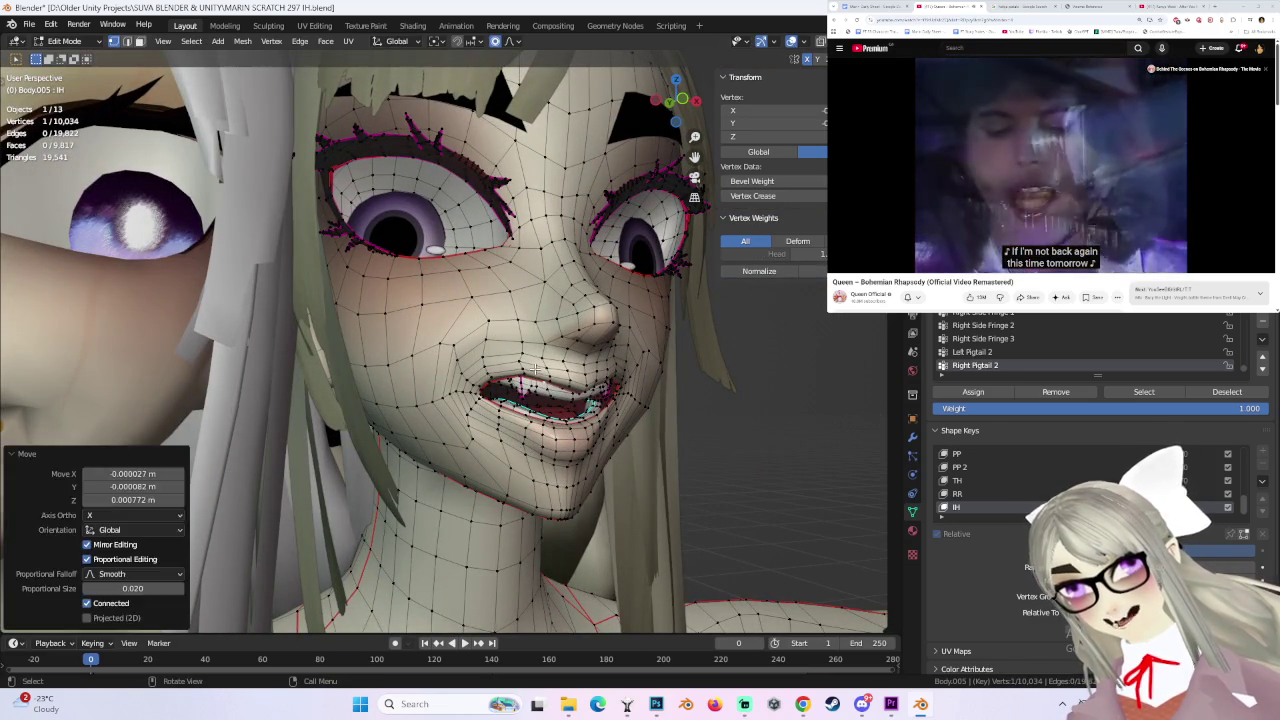
pyautogui.press('g')
pyautogui.click(530, 370)
pyautogui.press('g')
pyautogui.click(537, 378)
pyautogui.moveTo(537, 378)
pyautogui.mouseDown(button='middle')
pyautogui.moveTo(614, 376)
pyautogui.moveTo(474, 373)
pyautogui.mouseUp(button='middle')
# - Adjust the lip and mouth vertices from profile and near-front angles
pyautogui.press('g')
pyautogui.click(536, 355)
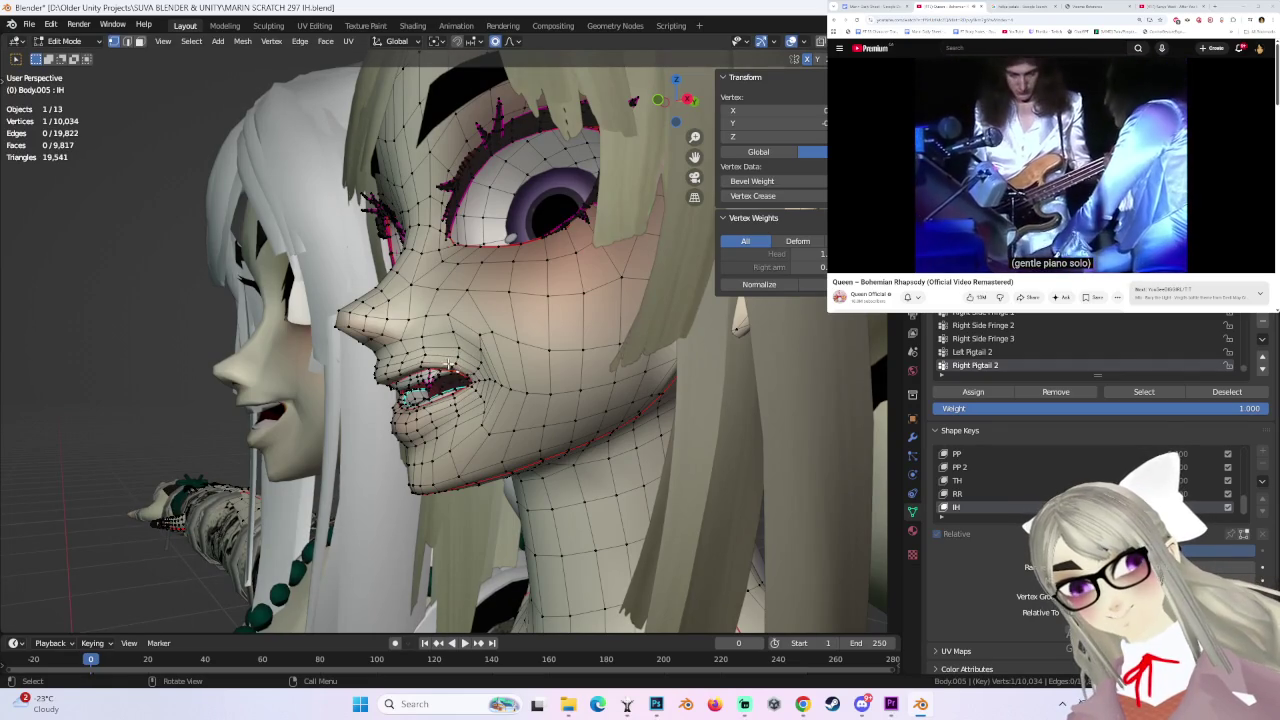
pyautogui.moveTo(483, 376)
pyautogui.mouseDown(button='middle')
pyautogui.moveTo(572, 376)
pyautogui.moveTo(478, 398)
pyautogui.moveTo(547, 434)
pyautogui.moveTo(560, 425)
pyautogui.mouseUp(button='middle')
pyautogui.press('g')
pyautogui.click(483, 376)
# - Return to Object Mode and preview the IH smile from front and three-quarter views
pyautogui.scroll(-2, 530, 420)
pyautogui.scroll(-2, 547, 434)
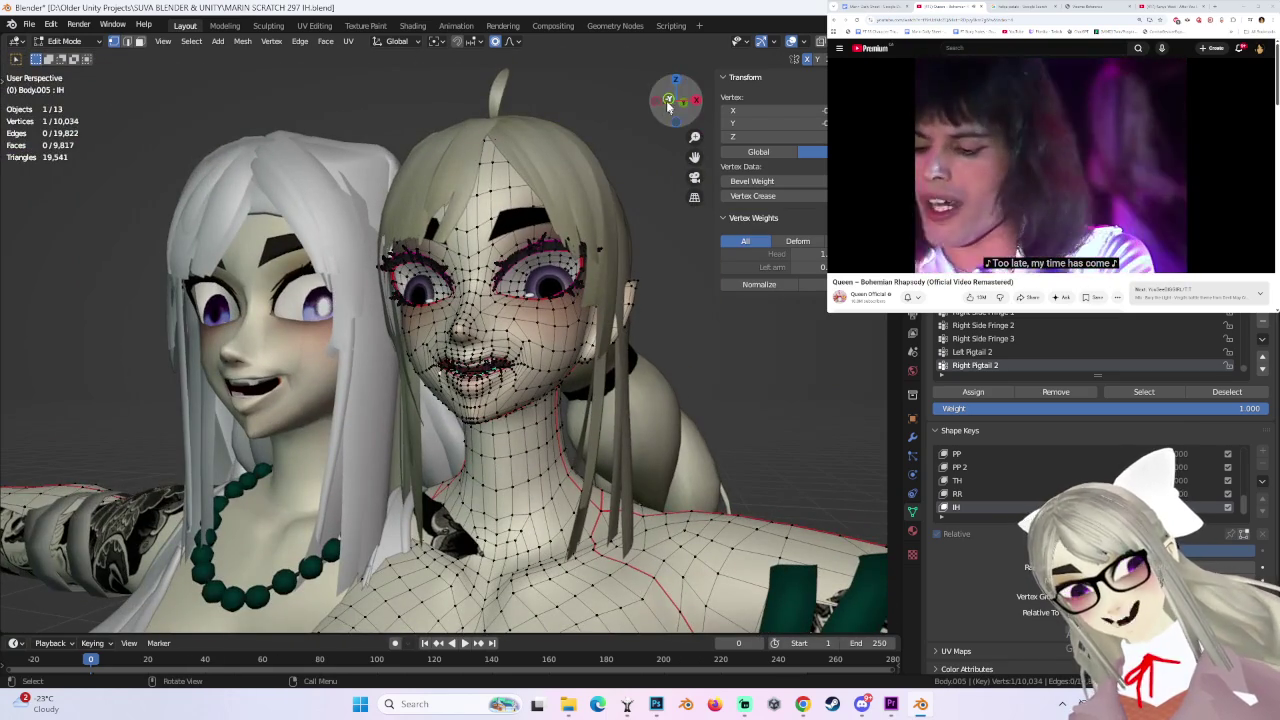
pyautogui.scroll(3, 510, 333)
pyautogui.click(667, 99)
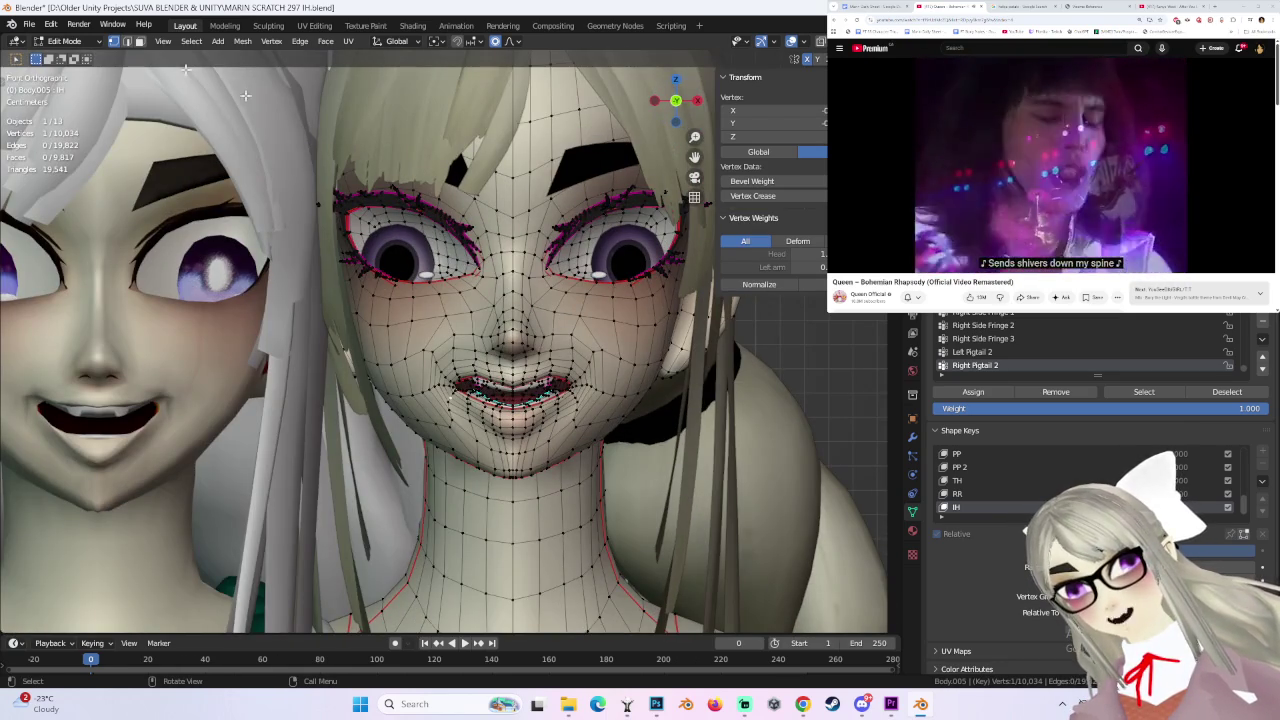
pyautogui.click(63, 41)
pyautogui.click(60, 48)
pyautogui.moveTo(567, 440)
pyautogui.mouseDown(button='middle')
pyautogui.moveTo(568, 406)
pyautogui.moveTo(609, 407)
pyautogui.mouseUp(button='middle')
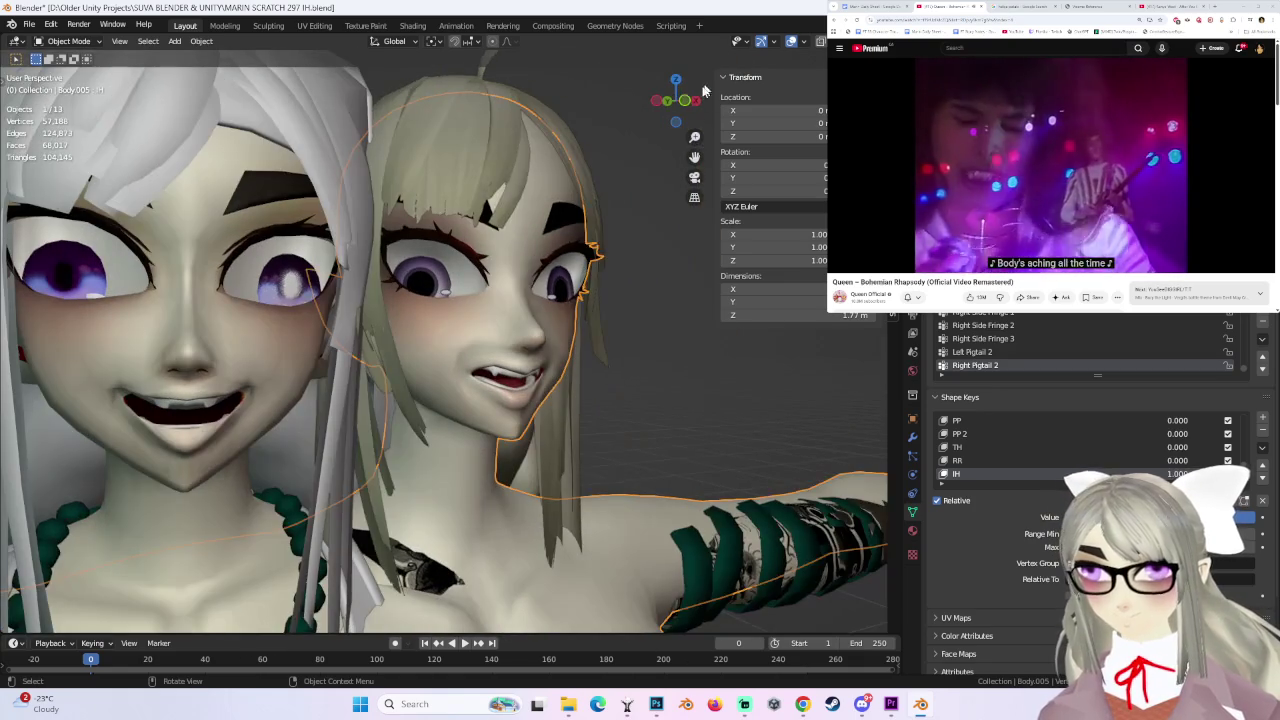
# - Re-enter Edit Mode and orbit to a side-on three-quarter view of the face
pyautogui.click(678, 118)
pyautogui.scroll(1, 463, 355)
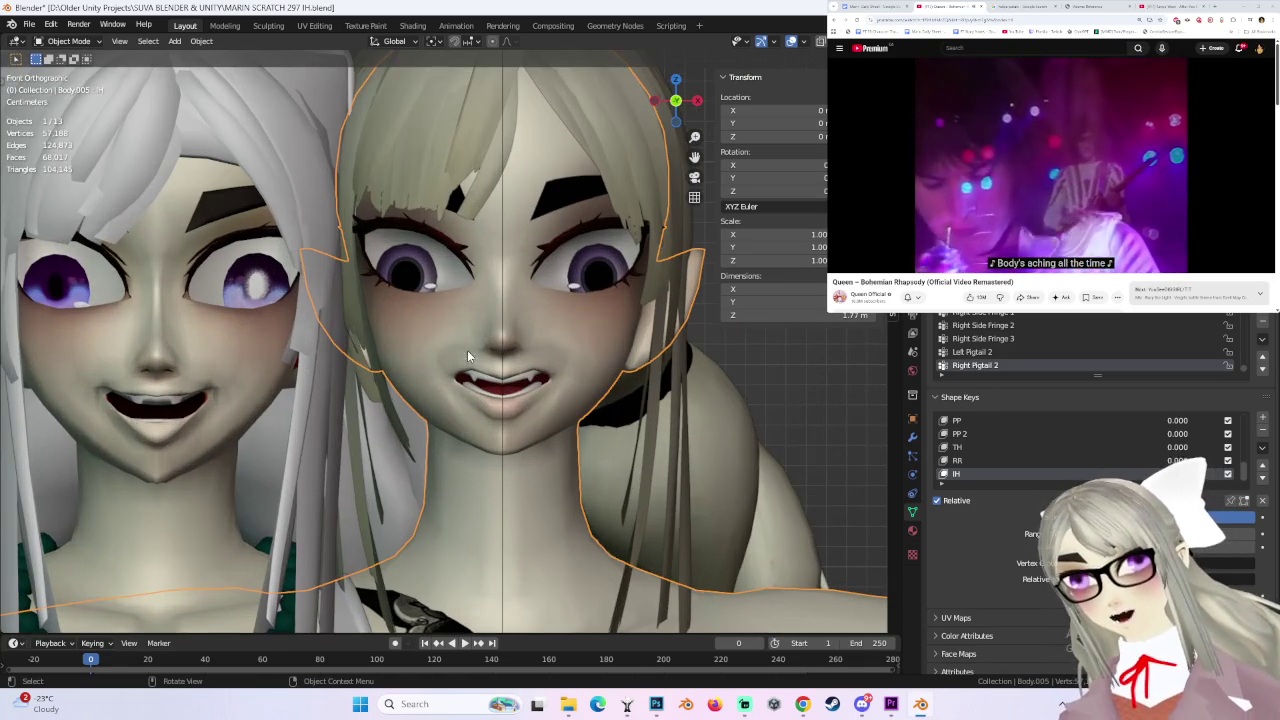
pyautogui.click(65, 41)
pyautogui.click(68, 78)
pyautogui.moveTo(480, 330); pyautogui.dragTo(536, 318, button='middle')
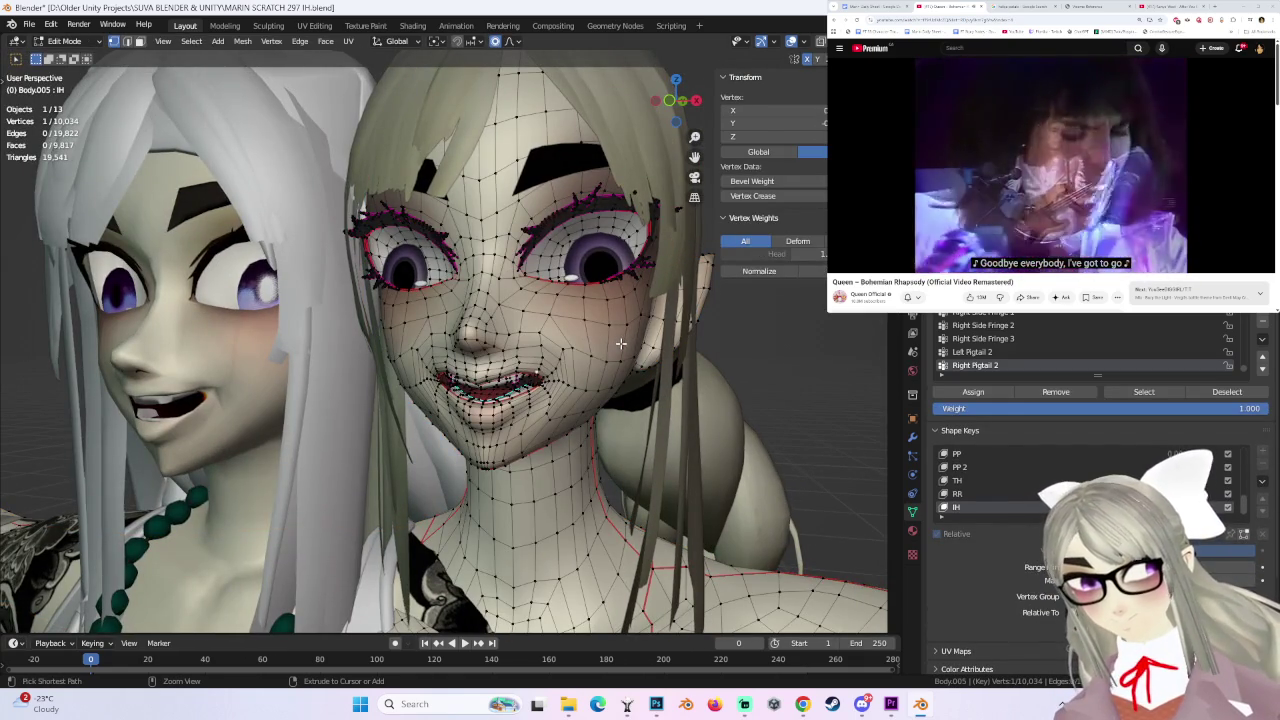
pyautogui.scroll(2, 600, 351)
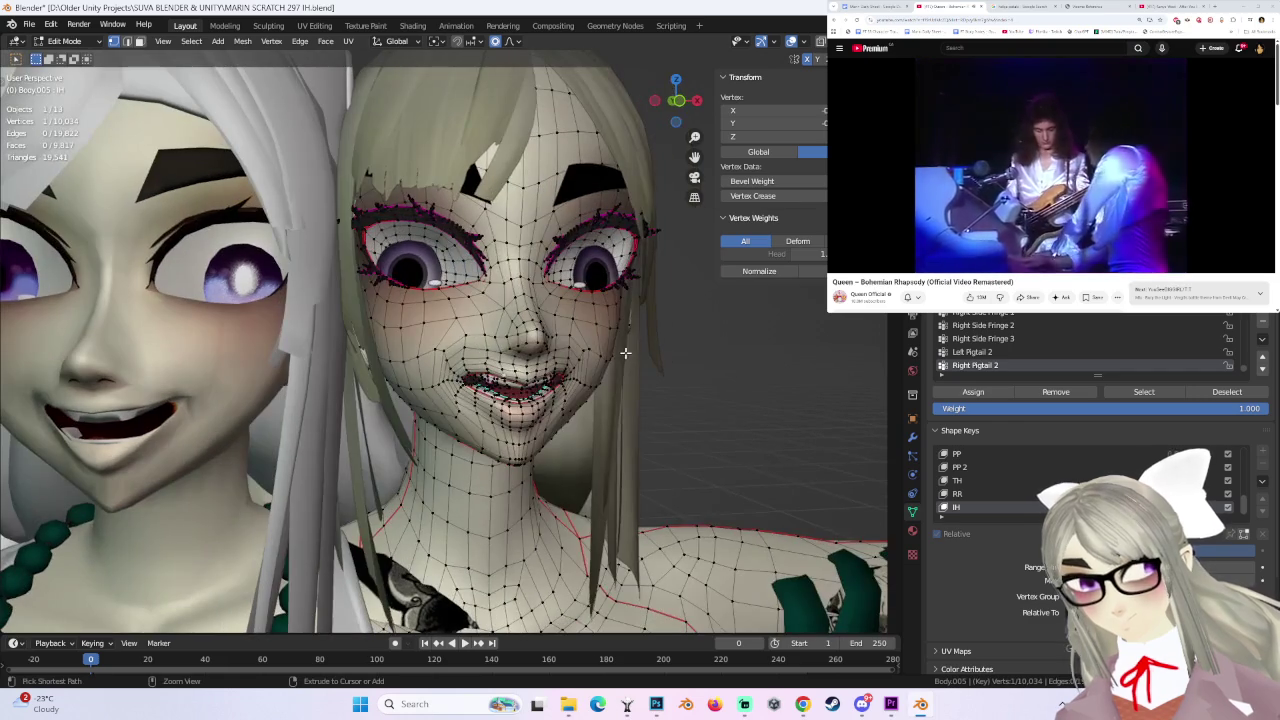
pyautogui.moveTo(625, 358)
pyautogui.mouseDown(button='middle')
pyautogui.moveTo(569, 349)
pyautogui.moveTo(611, 351)
pyautogui.mouseUp(button='middle')
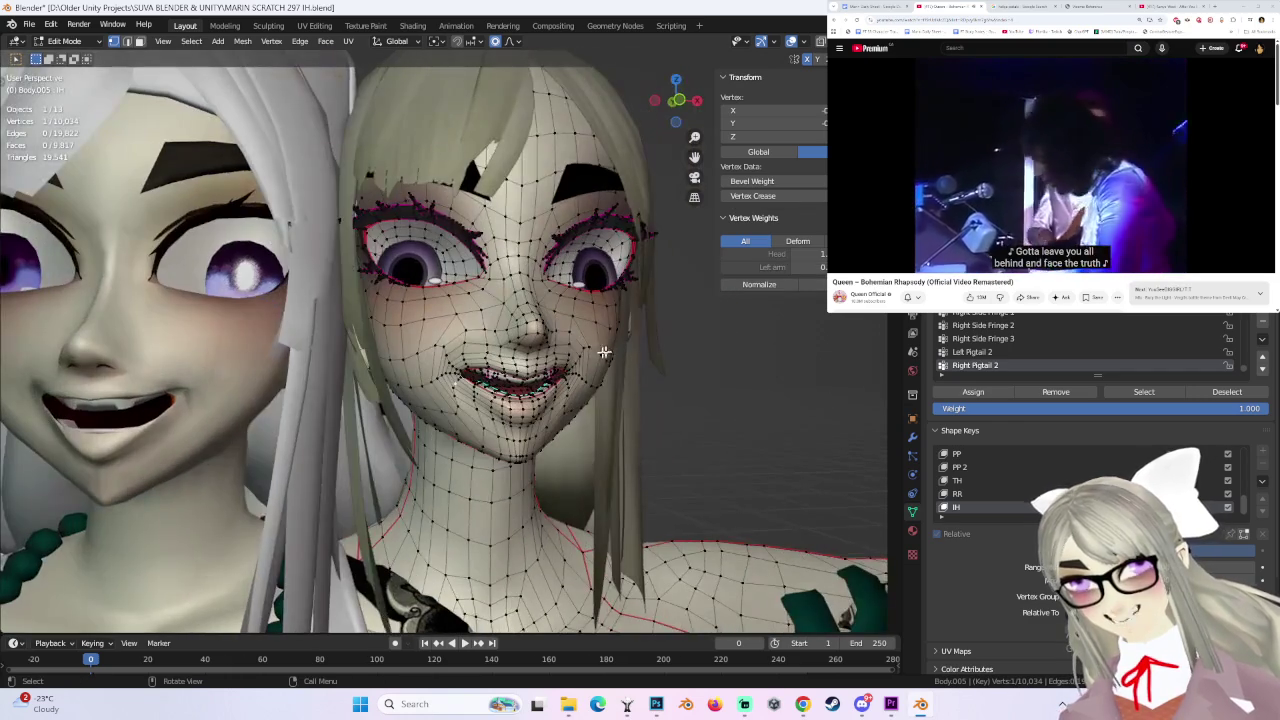
# - Grow the mouth-corner selection and move it twice with smooth falloff
pyautogui.press('ctrl+KP_Add')
pyautogui.press('g')
pyautogui.scroll(-1, 460, 400)
pyautogui.click(461, 404)
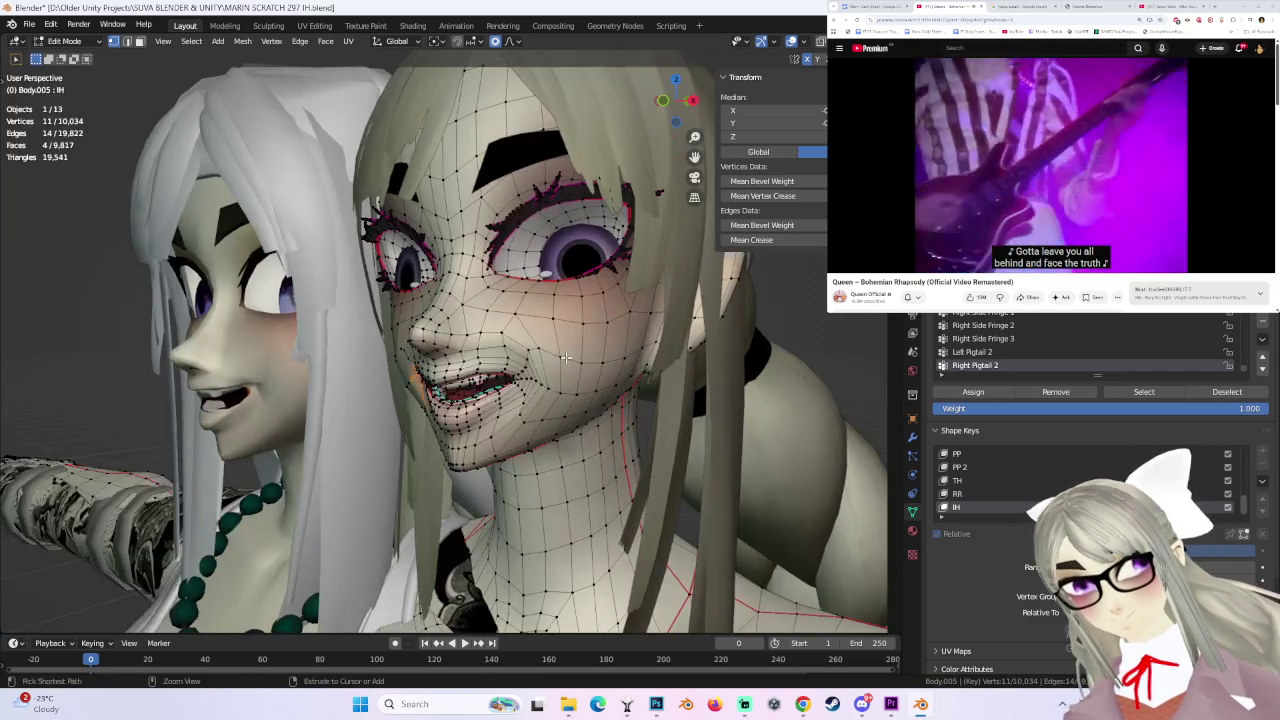
pyautogui.moveTo(461, 404); pyautogui.dragTo(590, 377, button='middle')
pyautogui.press('g')
pyautogui.click(592, 383)
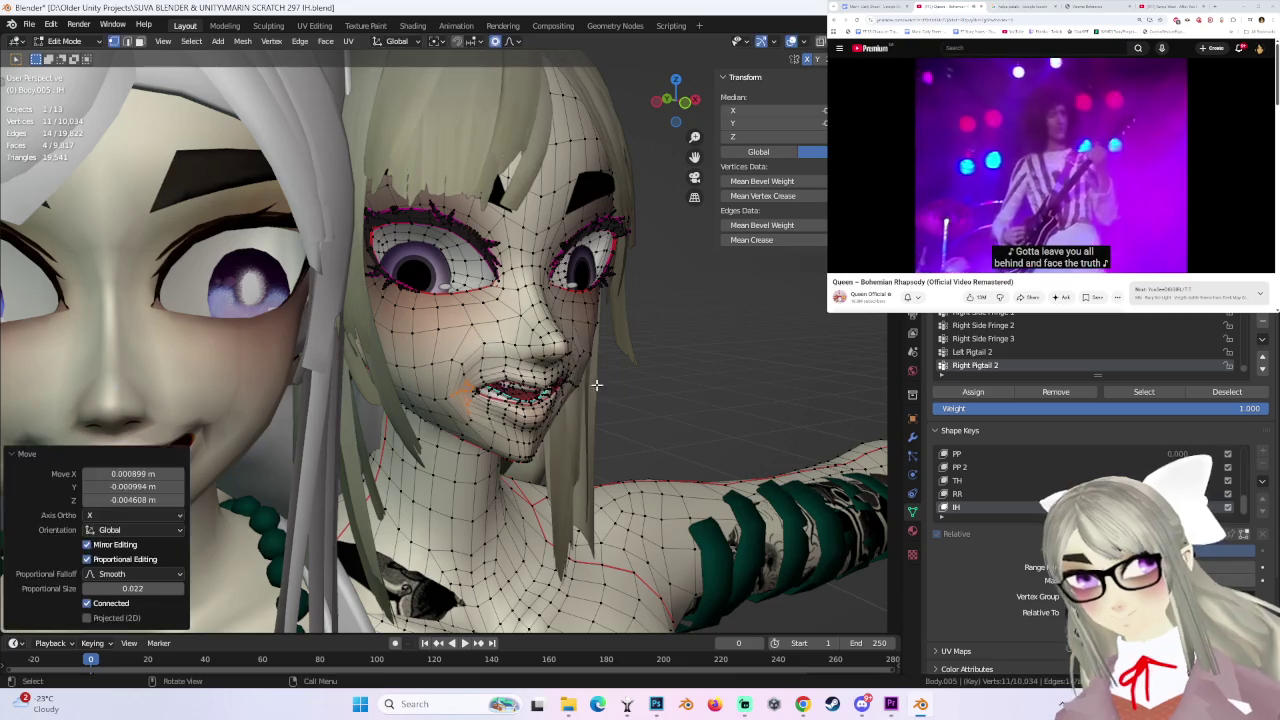
pyautogui.moveTo(592, 383); pyautogui.dragTo(608, 380, button='middle')
# - Select lip vertices and reposition them with two smooth-falloff moves
pyautogui.keyDown('shift'); pyautogui.click(497, 410); pyautogui.keyUp('shift')
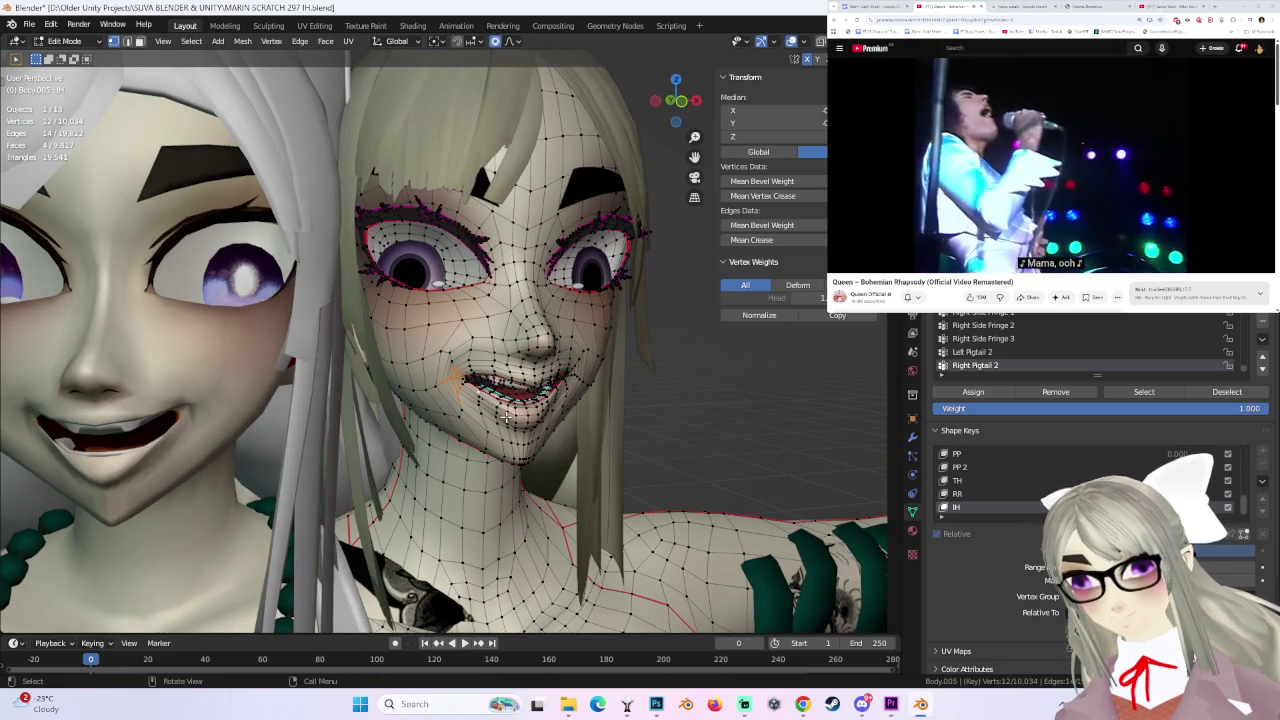
pyautogui.click(477, 395)
pyautogui.press('g')
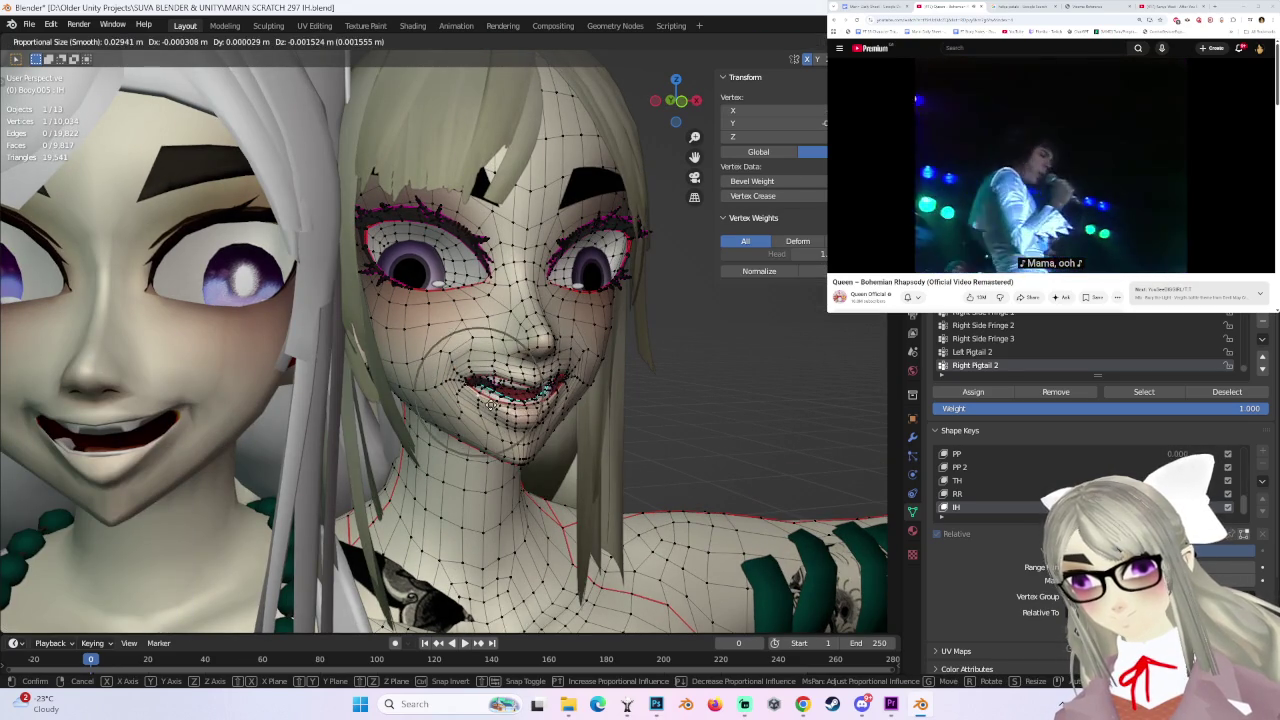
pyautogui.click(471, 389)
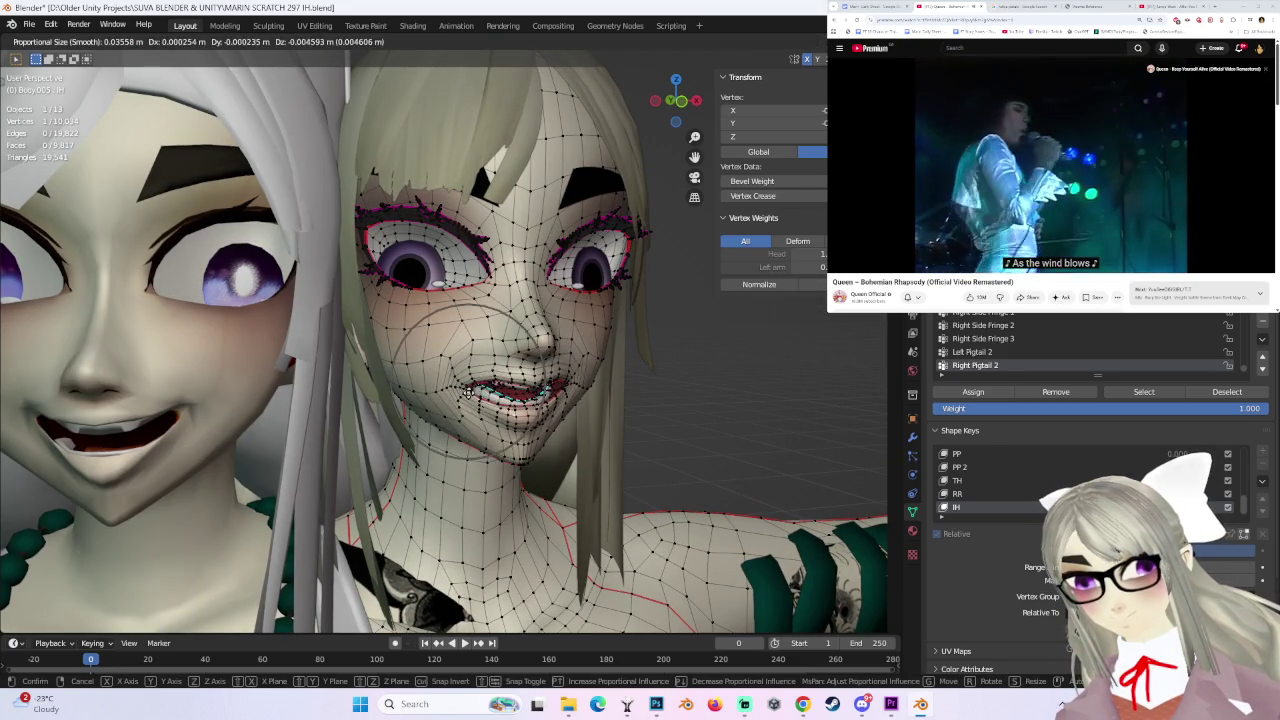
pyautogui.press('g')
pyautogui.click(497, 395)
pyautogui.moveTo(497, 395); pyautogui.dragTo(449, 357, button='middle')
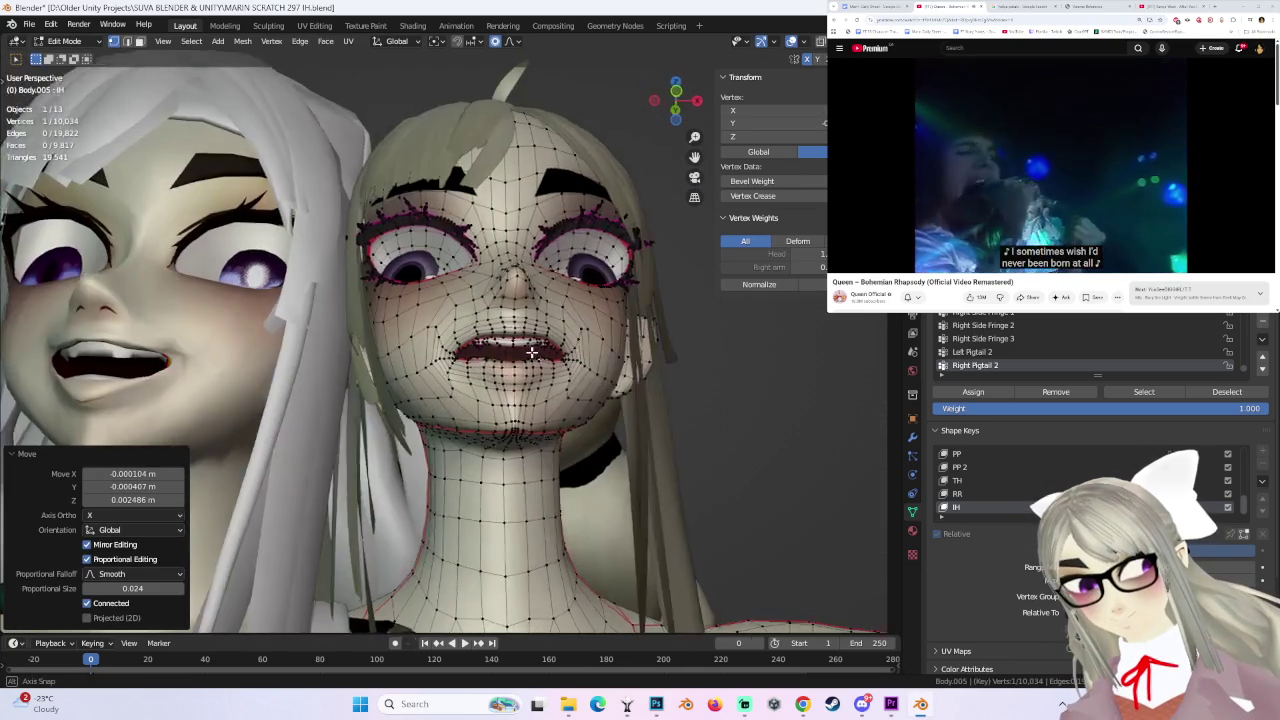
# - Move the lip vertex along X, then reshape the lip with smooth falloff
pyautogui.press('g')
pyautogui.press('x')
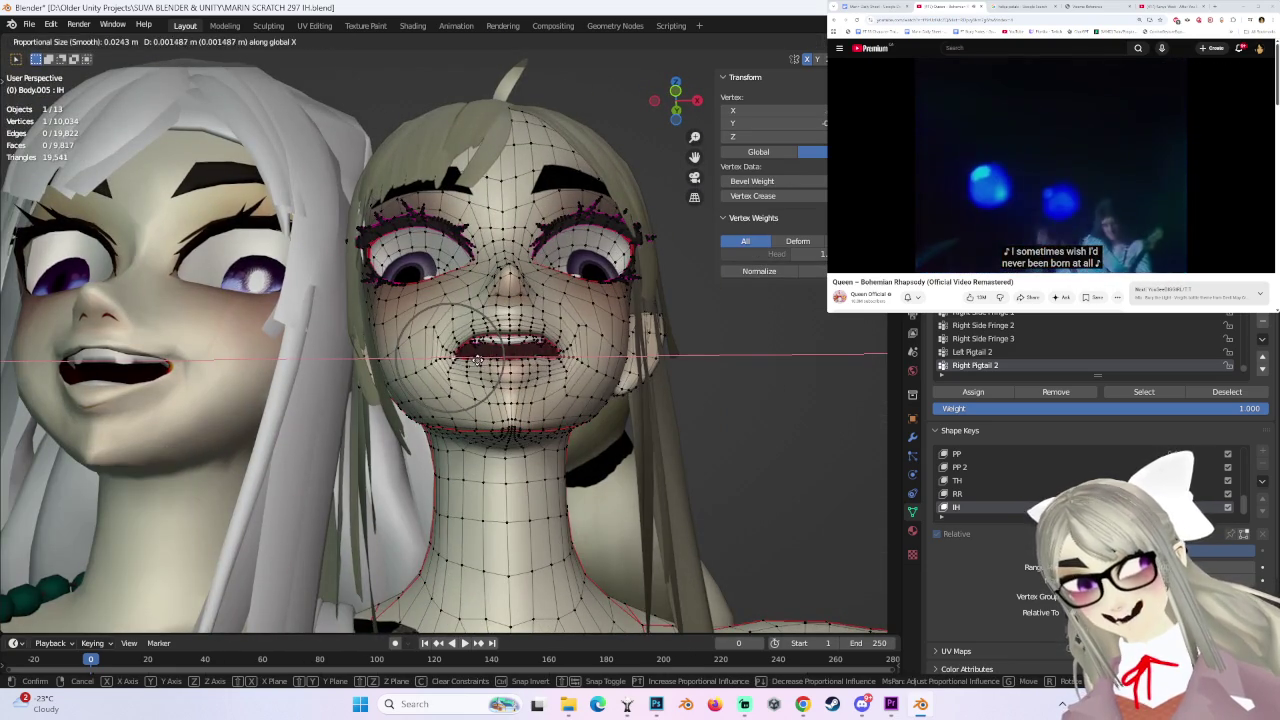
pyautogui.click(482, 360)
pyautogui.moveTo(482, 360)
pyautogui.mouseDown(button='middle')
pyautogui.moveTo(517, 390)
pyautogui.moveTo(485, 375)
pyautogui.moveTo(455, 405)
pyautogui.moveTo(523, 378)
pyautogui.moveTo(511, 353)
pyautogui.moveTo(502, 370)
pyautogui.mouseUp(button='middle')
pyautogui.press('g')
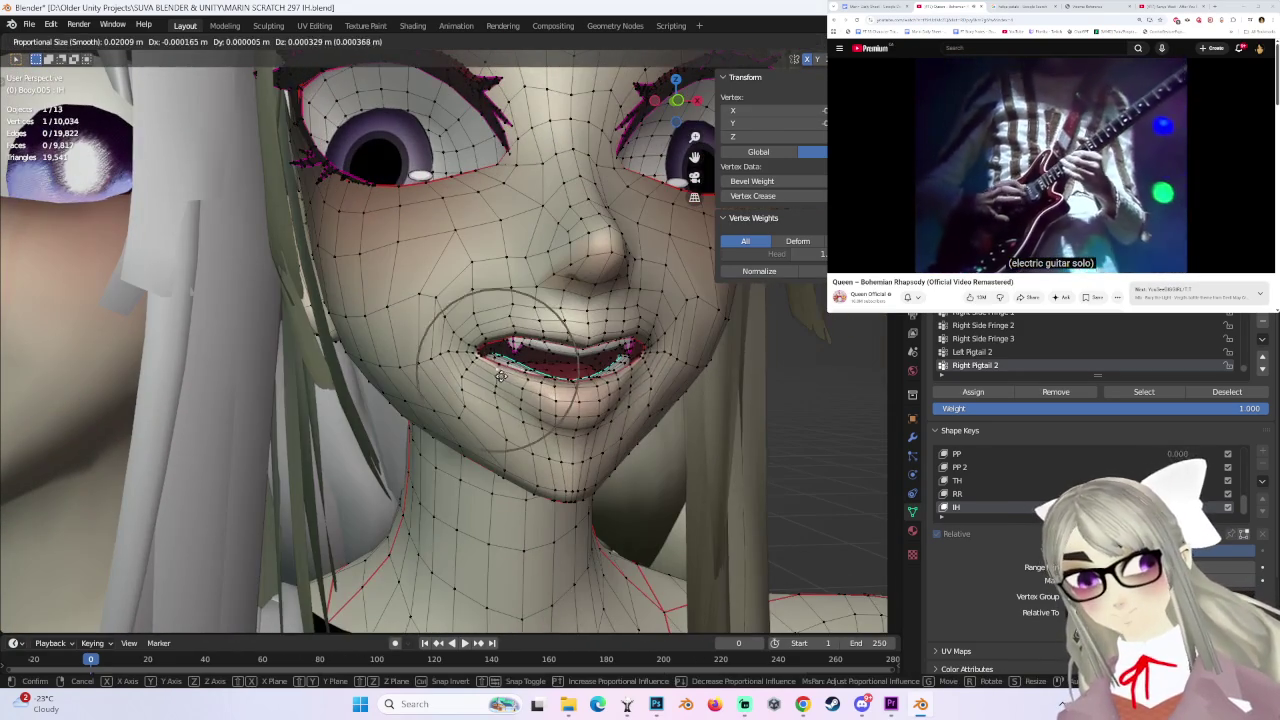
pyautogui.click(628, 345)
pyautogui.scroll(-2, 628, 345)
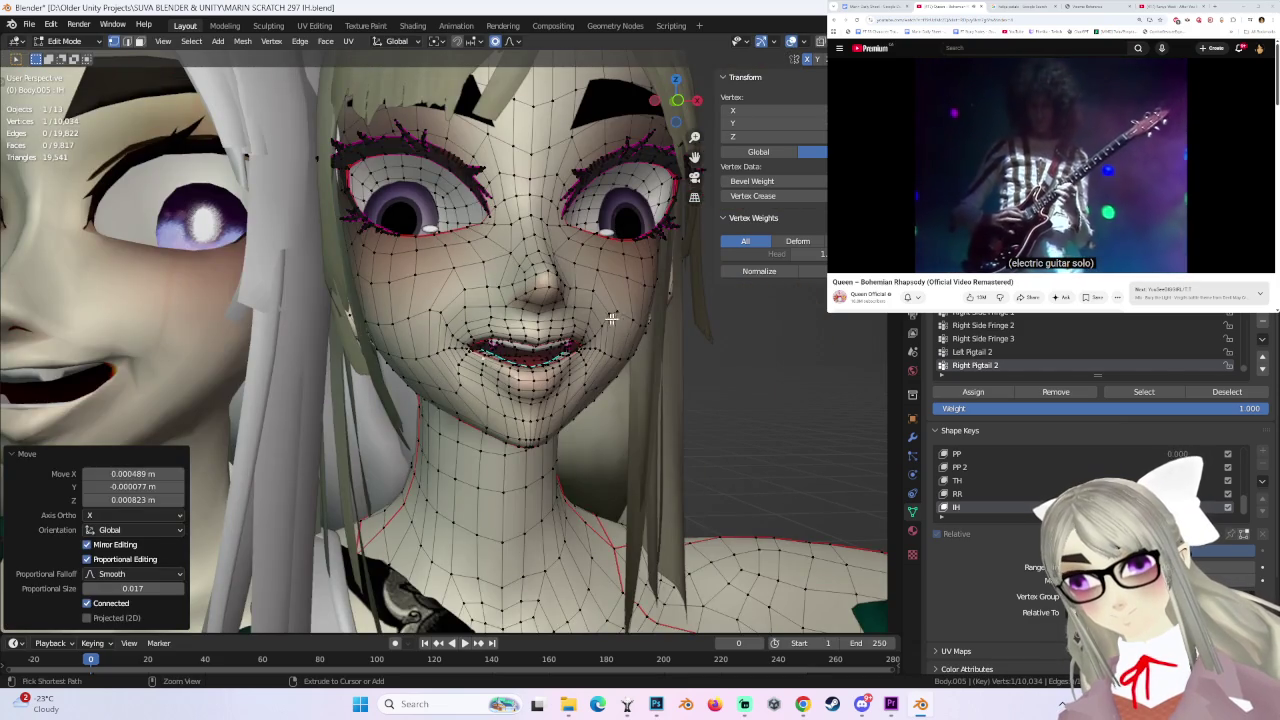
pyautogui.moveTo(606, 320); pyautogui.dragTo(592, 355, button='middle')
# - Add more lip and mouth vertices to the selection and move them
pyautogui.keyDown('ctrl'); pyautogui.click(590, 355); pyautogui.keyUp('ctrl')
pyautogui.press('g')
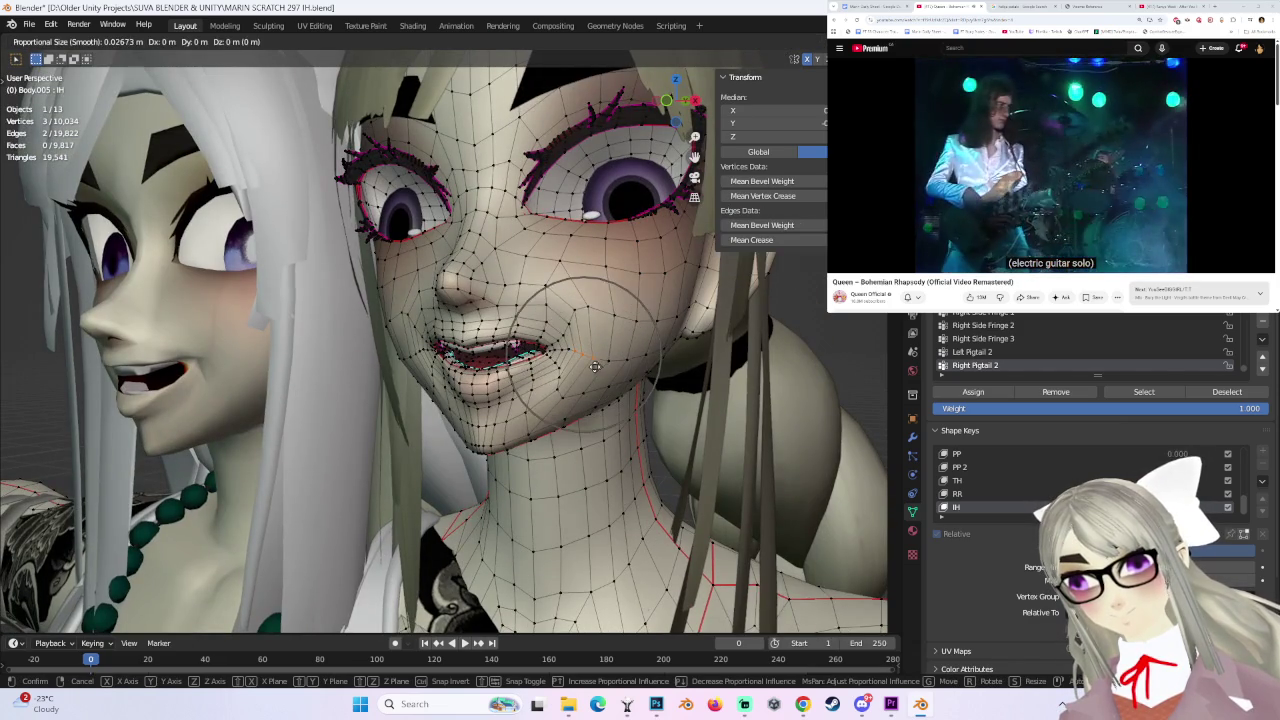
pyautogui.click(593, 367)
pyautogui.moveTo(593, 367)
pyautogui.mouseDown(button='middle')
pyautogui.moveTo(493, 361)
pyautogui.moveTo(578, 375)
pyautogui.moveTo(597, 400)
pyautogui.moveTo(530, 375)
pyautogui.mouseUp(button='middle')
pyautogui.keyDown('shift'); pyautogui.click(476, 363); pyautogui.keyUp('shift')
pyautogui.press('g')
pyautogui.click(481, 363)
# - Undo a lip move and redo the mouth reshaping from a frontal view
pyautogui.scroll(2, 492, 362)
pyautogui.press('g')
pyautogui.click(610, 358)
pyautogui.hotkey('ctrl', 'z')
pyautogui.moveTo(605, 365); pyautogui.dragTo(648, 376, button='middle')
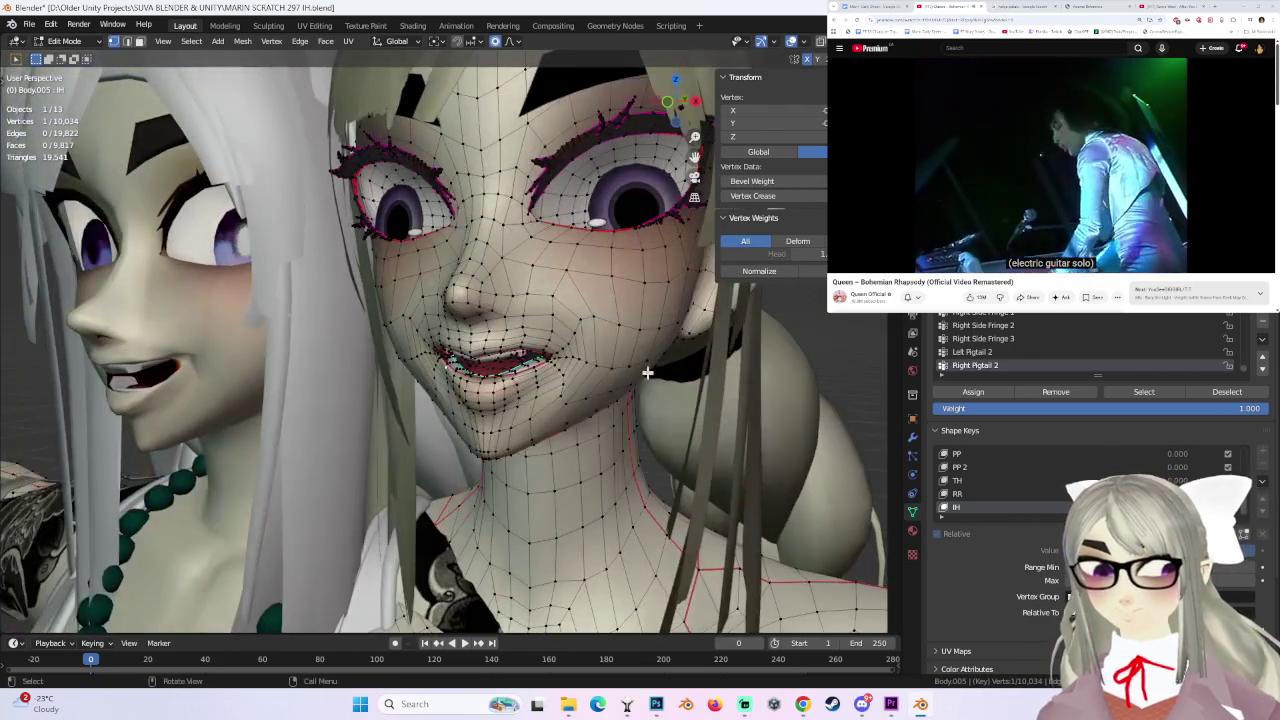
pyautogui.press('g')
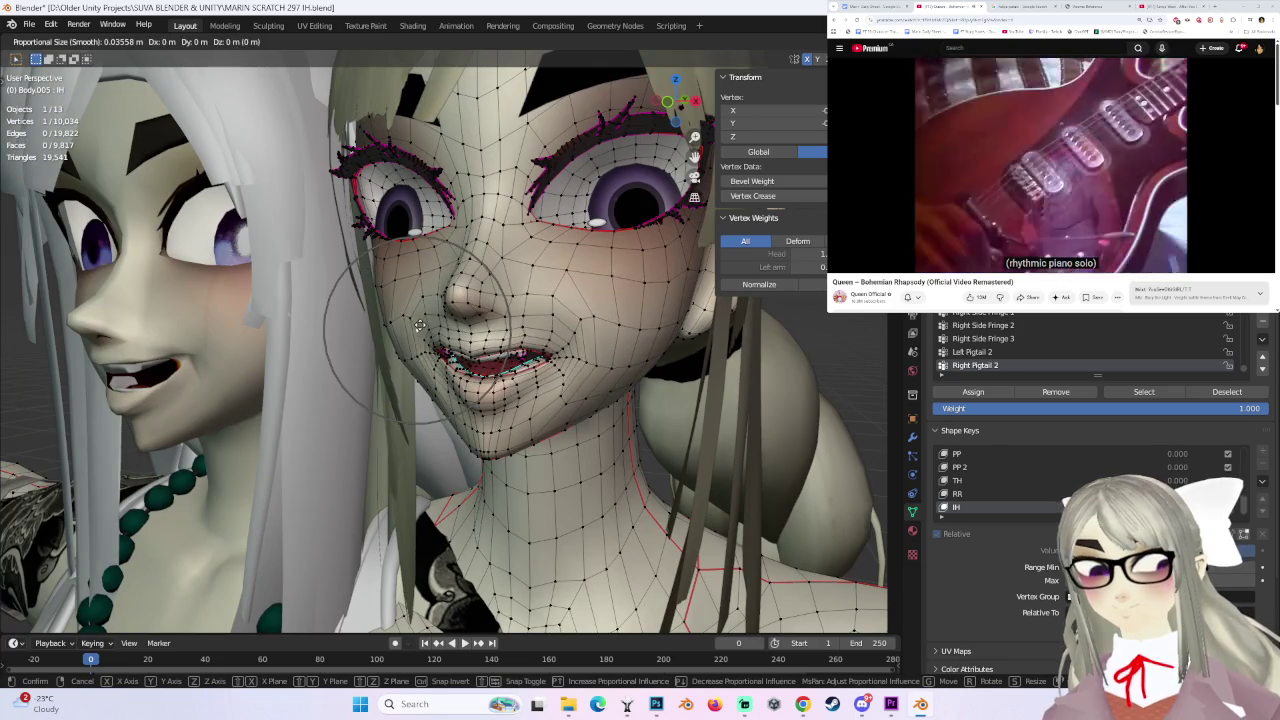
pyautogui.click(417, 325)
# - Return to Object Mode and view both heads from the front
pyautogui.scroll(-4, 662, 357)
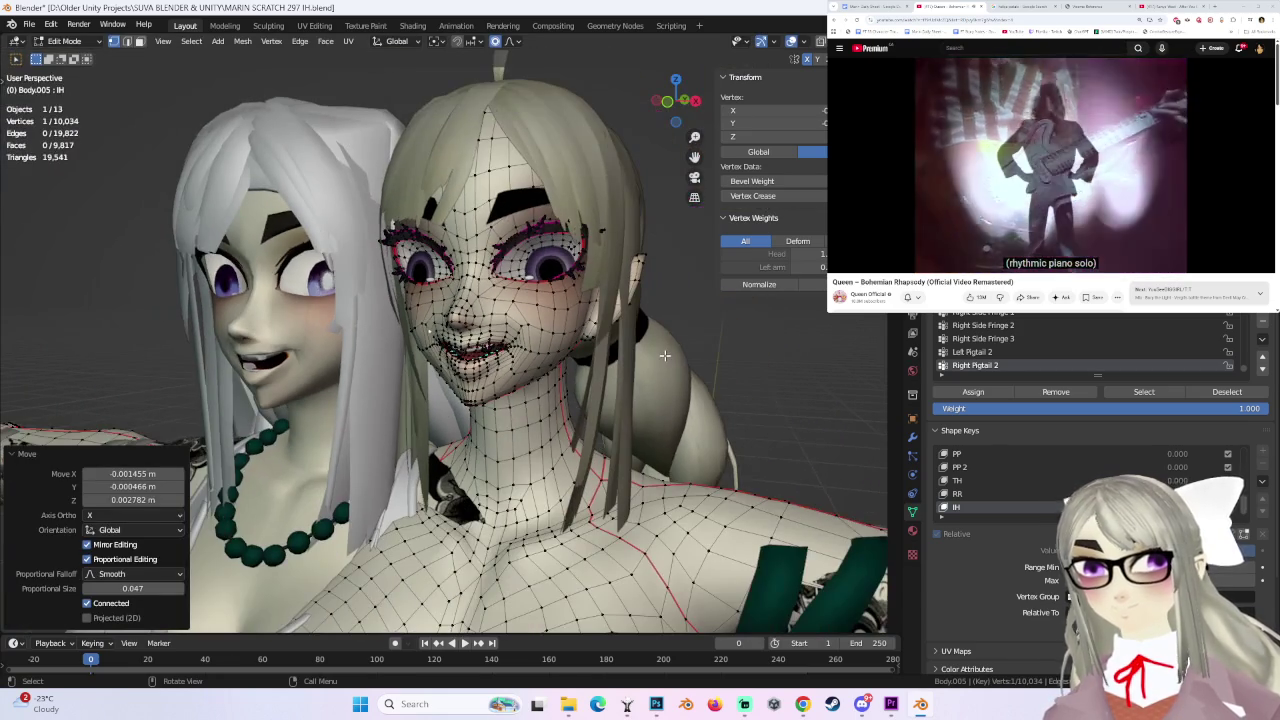
pyautogui.scroll(3, 615, 343)
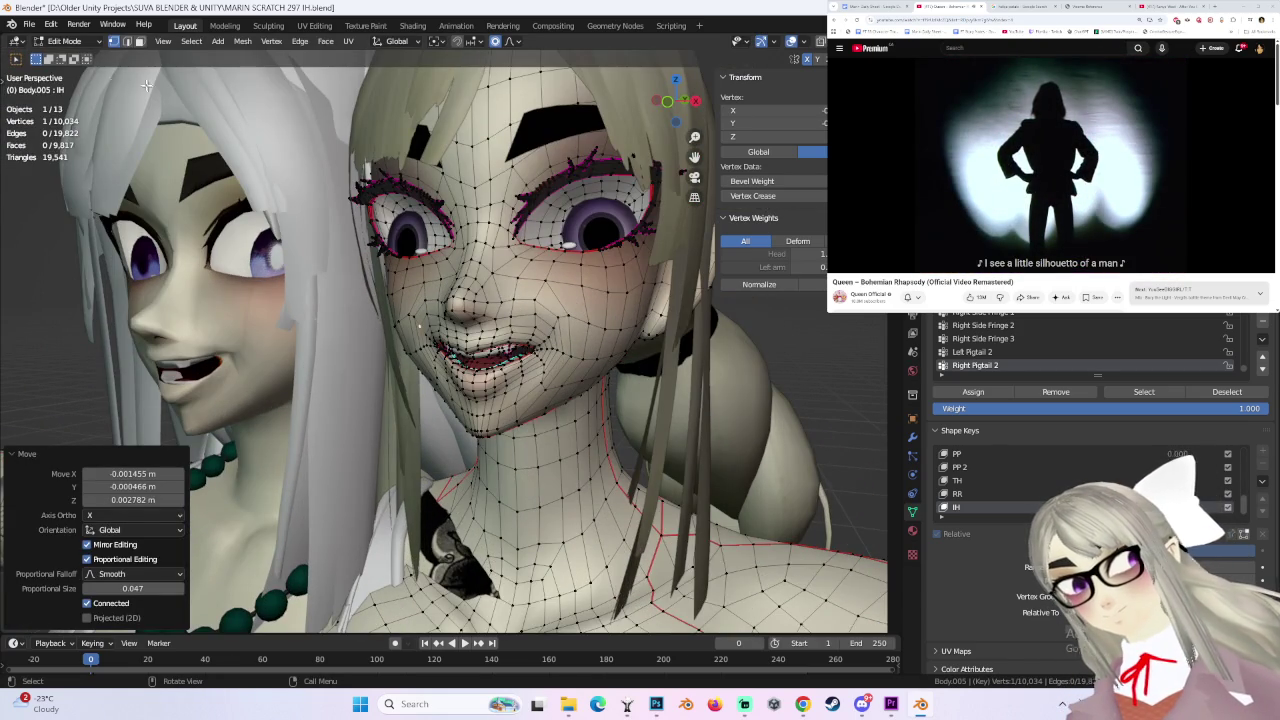
pyautogui.press('Tab')
pyautogui.scroll(-3, 332, 156)
pyautogui.moveTo(605, 312)
pyautogui.mouseDown(button='middle')
pyautogui.moveTo(676, 311)
pyautogui.moveTo(641, 362)
pyautogui.moveTo(672, 338)
pyautogui.mouseUp(button='middle')
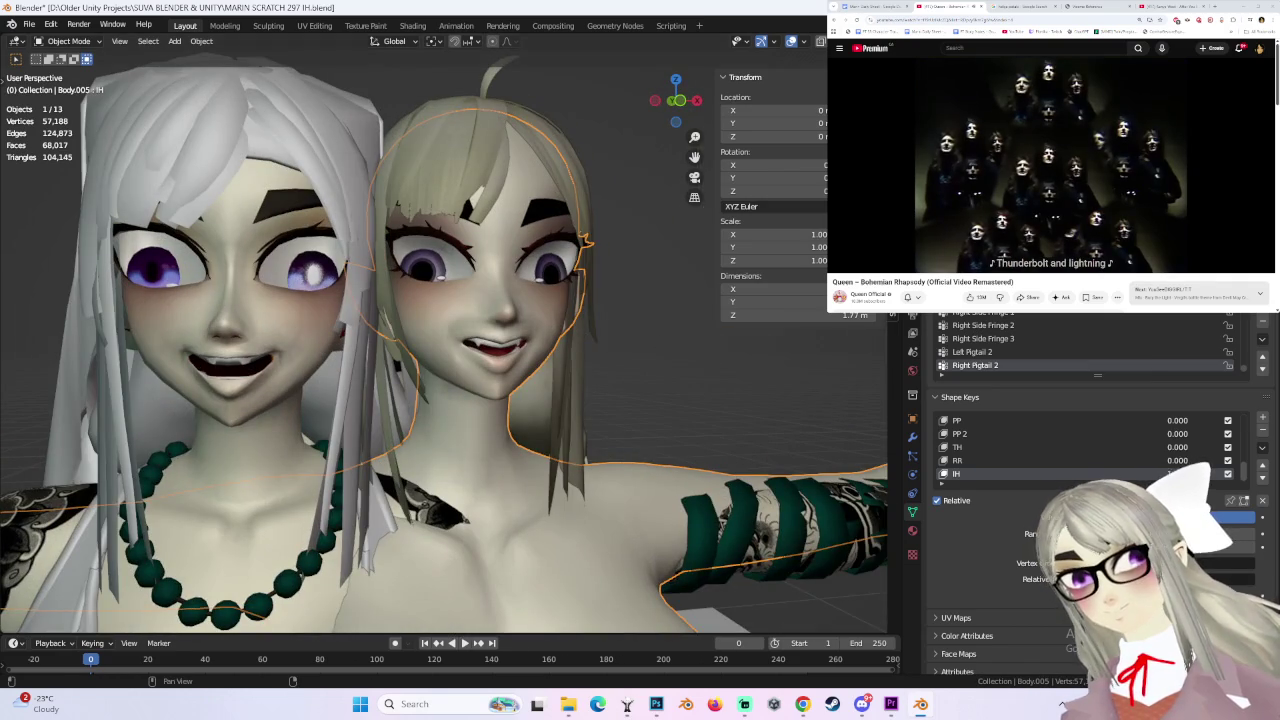
# - Set the viewport shading lighting to Flat
pyautogui.click(878, 41)
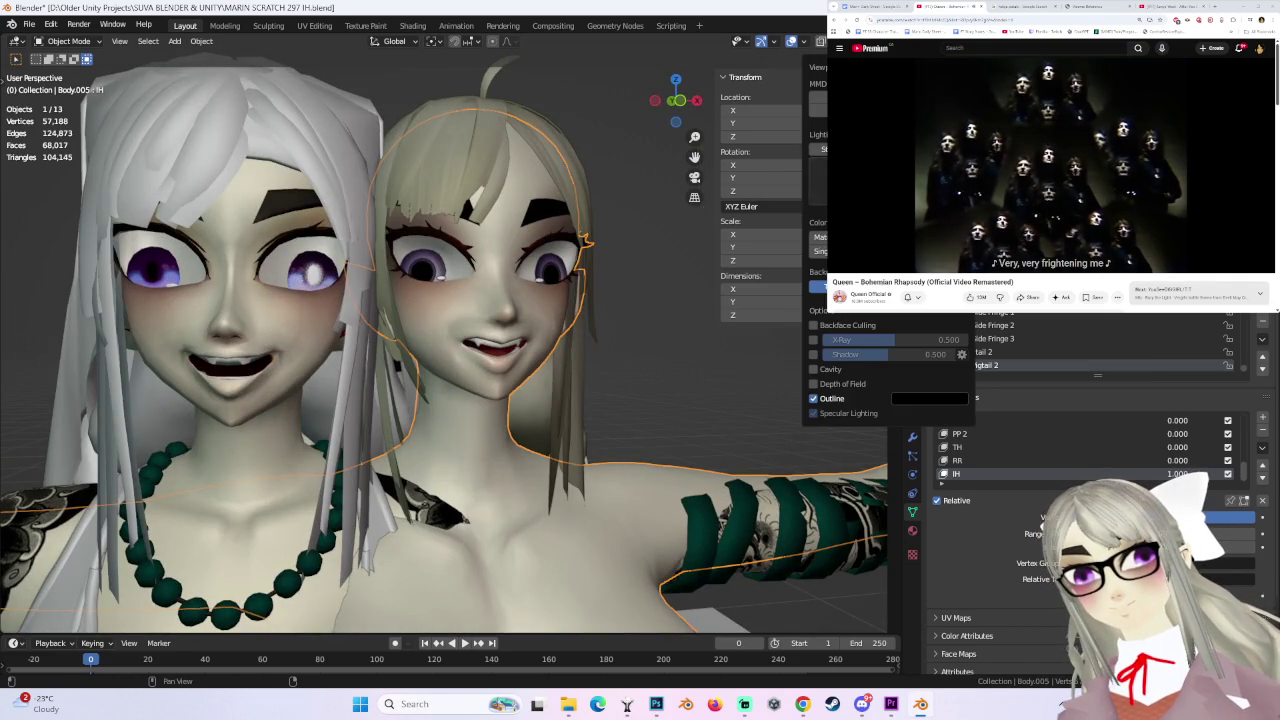
pyautogui.click(900, 250)
pyautogui.moveTo(634, 292)
pyautogui.mouseDown(button='middle')
pyautogui.moveTo(660, 294)
pyautogui.moveTo(640, 327)
pyautogui.mouseUp(button='middle')
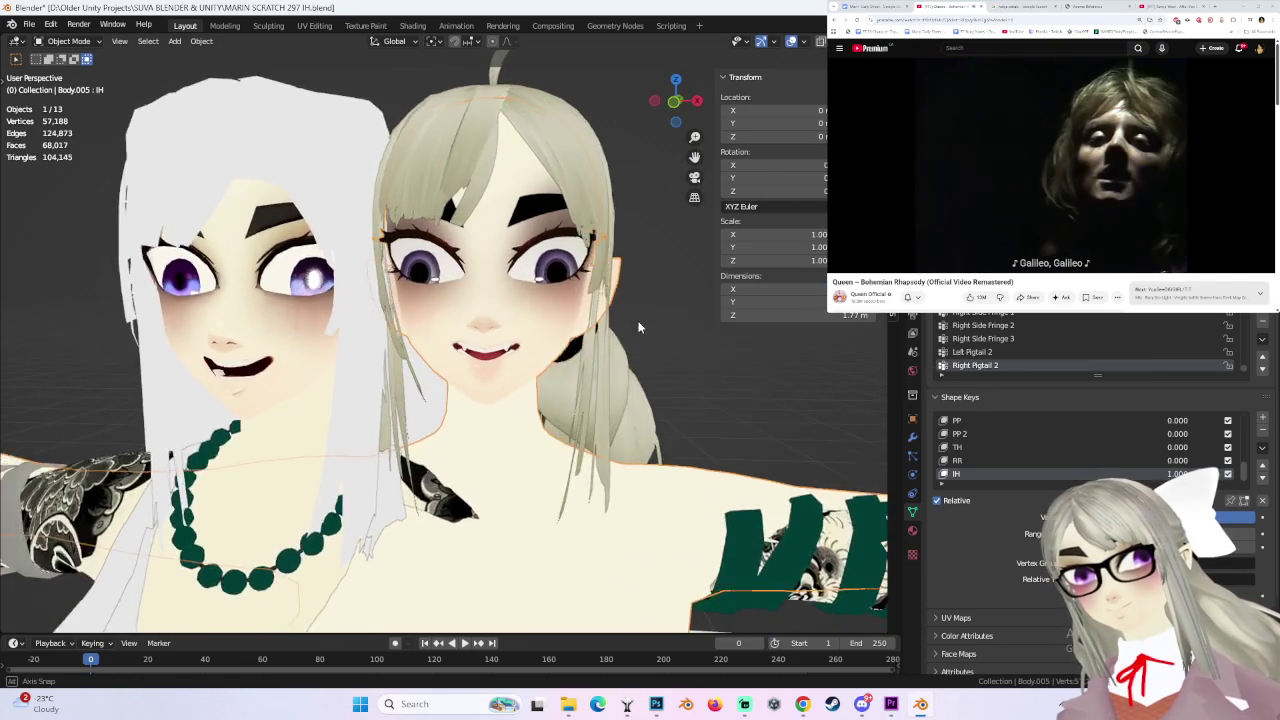
pyautogui.scroll(2, 639, 327)
pyautogui.scroll(2, 639, 327)
# - Enter Edit Mode and reshape the mouth vertices with smooth falloff
pyautogui.click(68, 41)
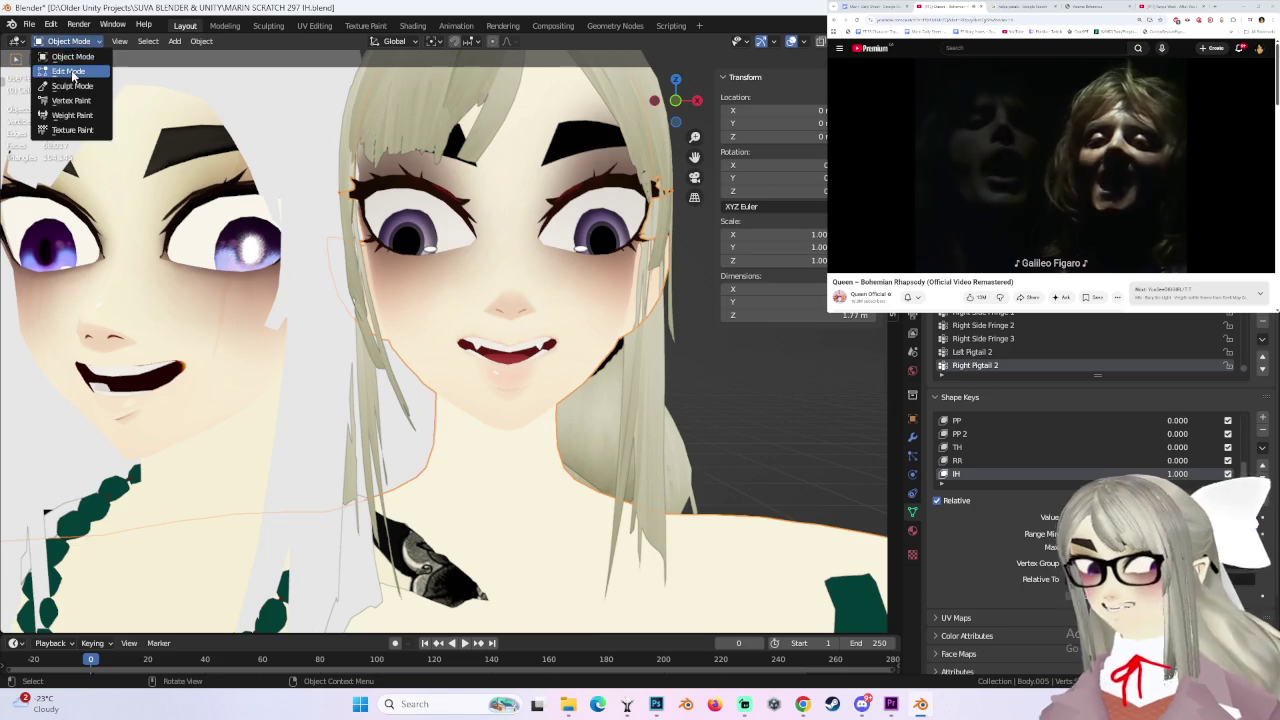
pyautogui.click(70, 71)
pyautogui.scroll(2, 466, 380)
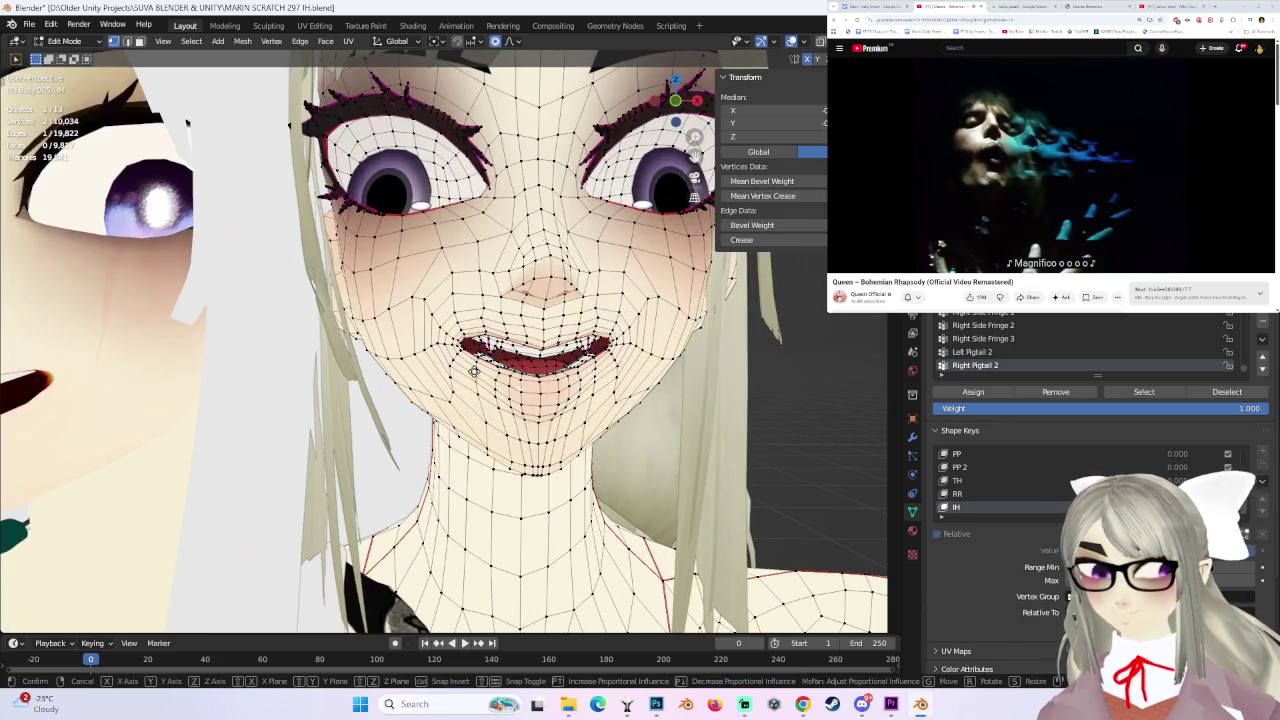
pyautogui.press('g')
pyautogui.click(466, 380)
pyautogui.moveTo(466, 380); pyautogui.dragTo(602, 389, button='middle')
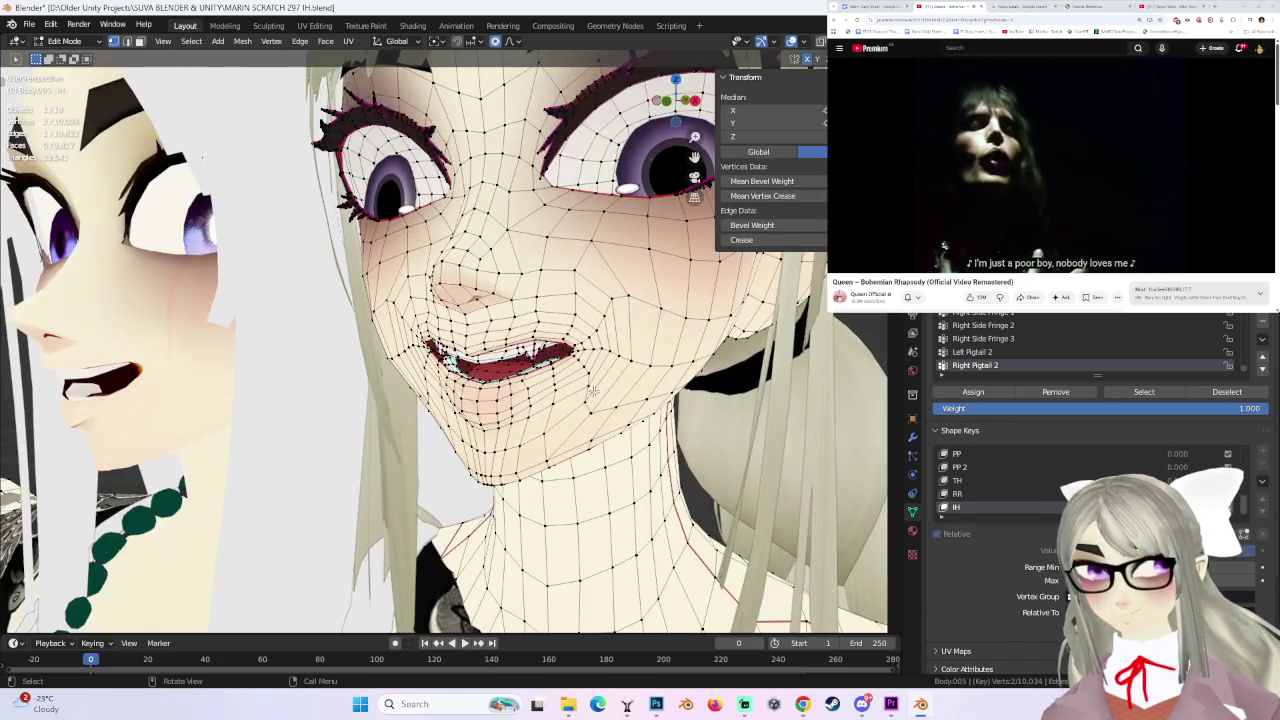
# - Refine the lip corner from a near-frontal view, then preview the head in Object Mode
pyautogui.click(553, 365)
pyautogui.press('g')
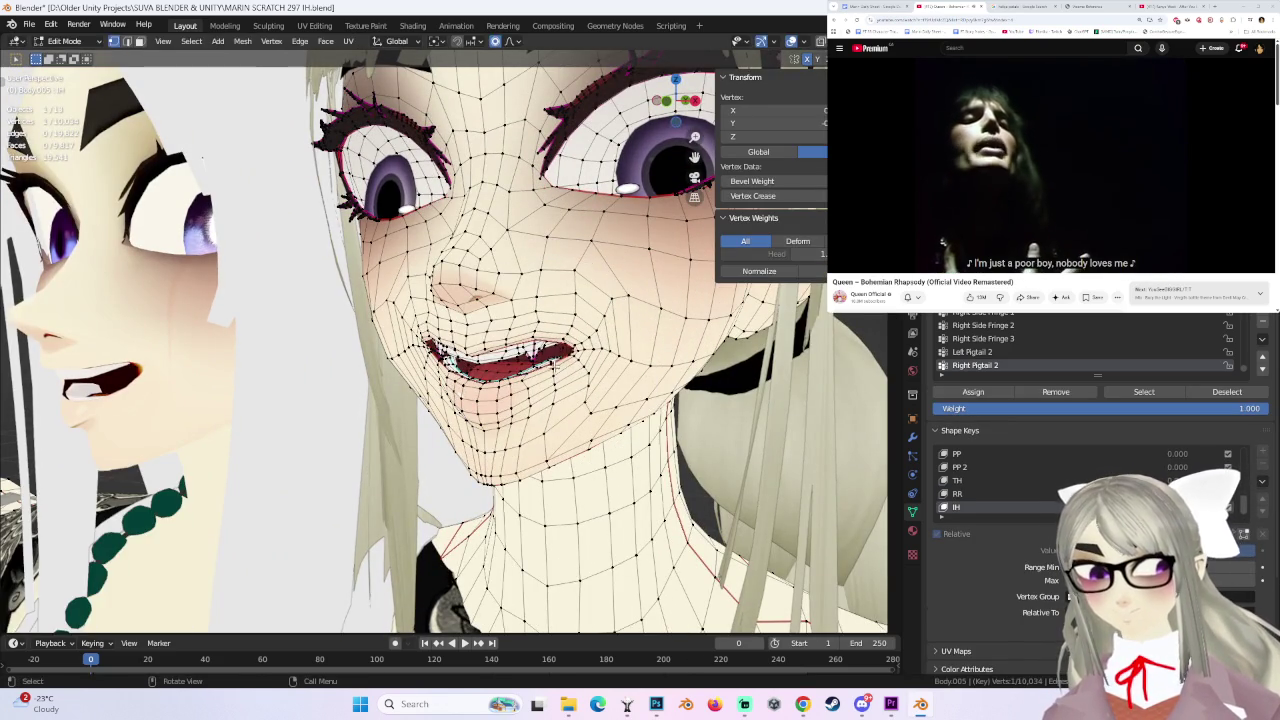
pyautogui.rightClick(553, 366)
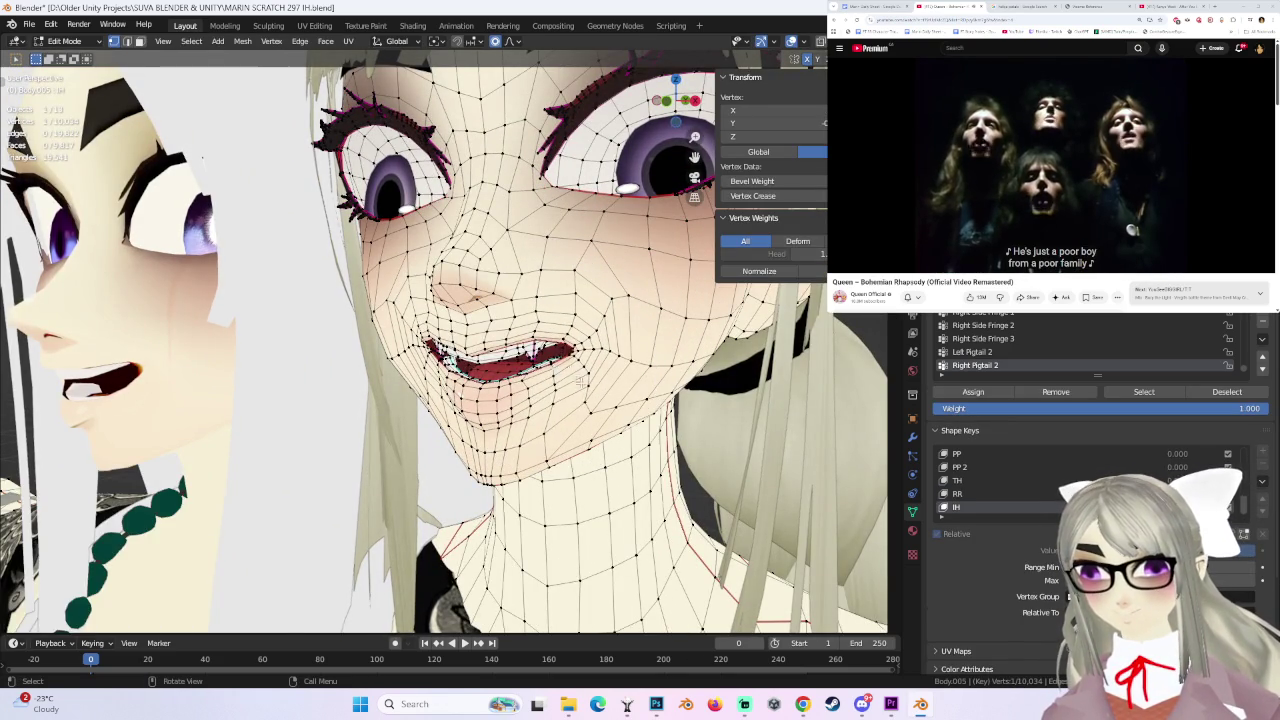
pyautogui.moveTo(572, 374); pyautogui.dragTo(480, 372, button='middle')
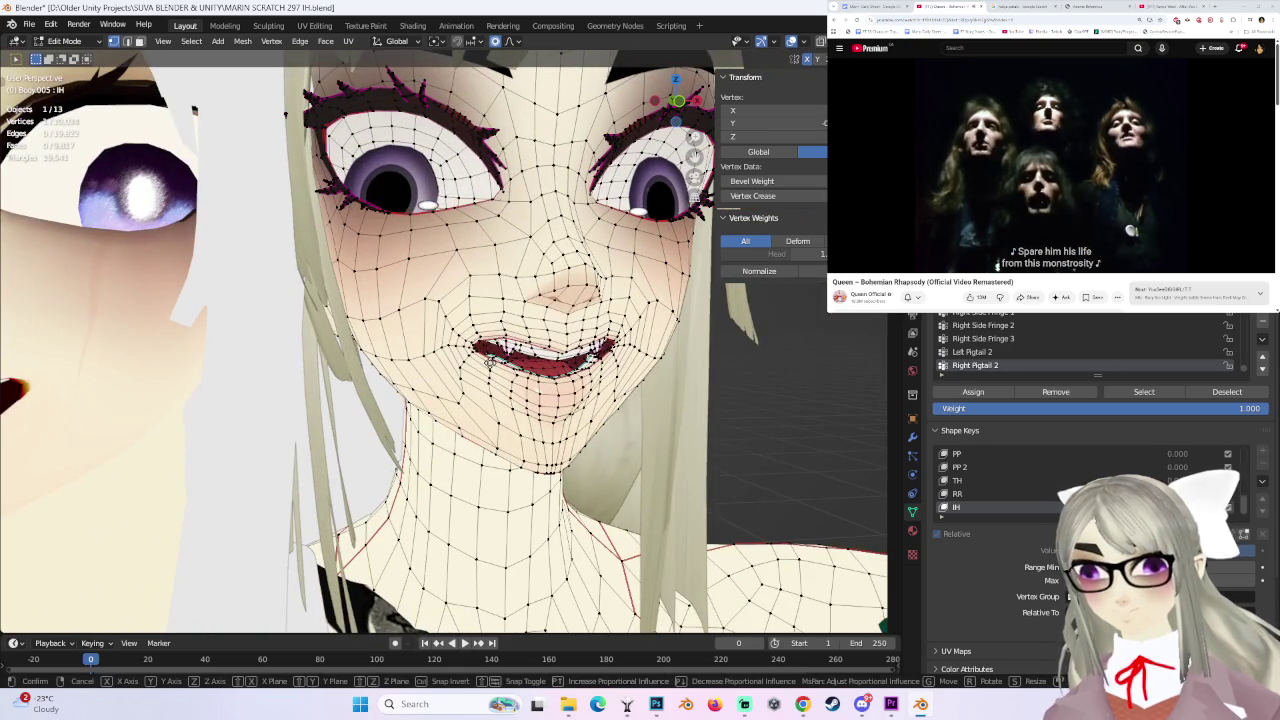
pyautogui.click(488, 368)
pyautogui.moveTo(488, 368)
pyautogui.mouseDown(button='middle')
pyautogui.moveTo(575, 372)
pyautogui.moveTo(666, 341)
pyautogui.mouseUp(button='middle')
pyautogui.press('Tab')
pyautogui.moveTo(692, 394); pyautogui.dragTo(670, 390, button='middle')
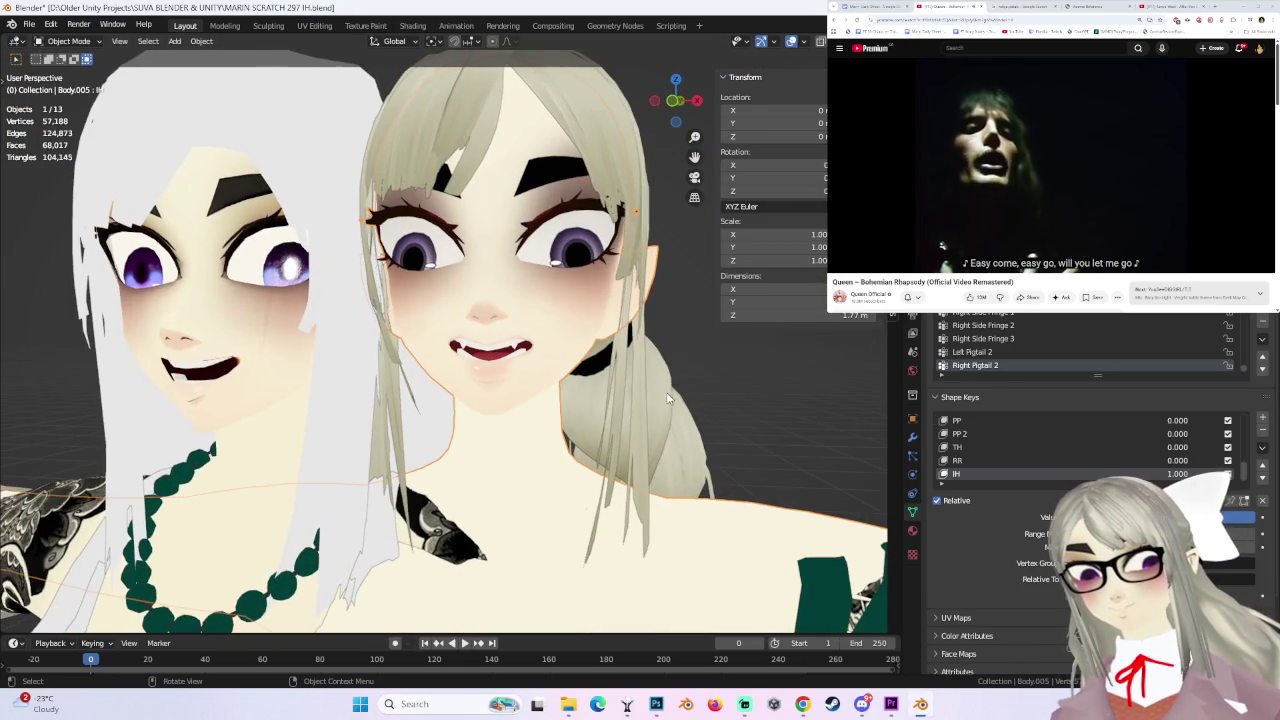
# - Save the project with Save As under the new name MARIN SCRATCH 298 IH.blend
pyautogui.click(672, 101)
pyautogui.moveTo(740, 360); pyautogui.dragTo(632, 349, button='middle')
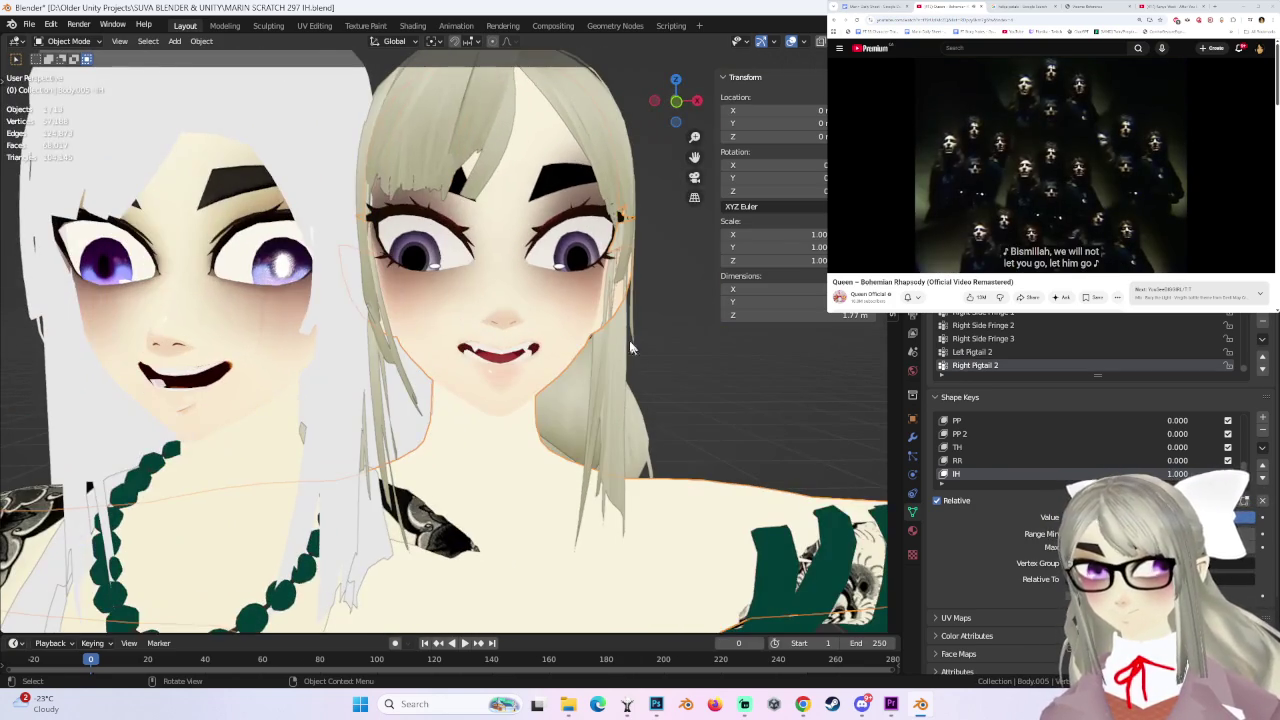
pyautogui.click(29, 24)
pyautogui.click(50, 130)
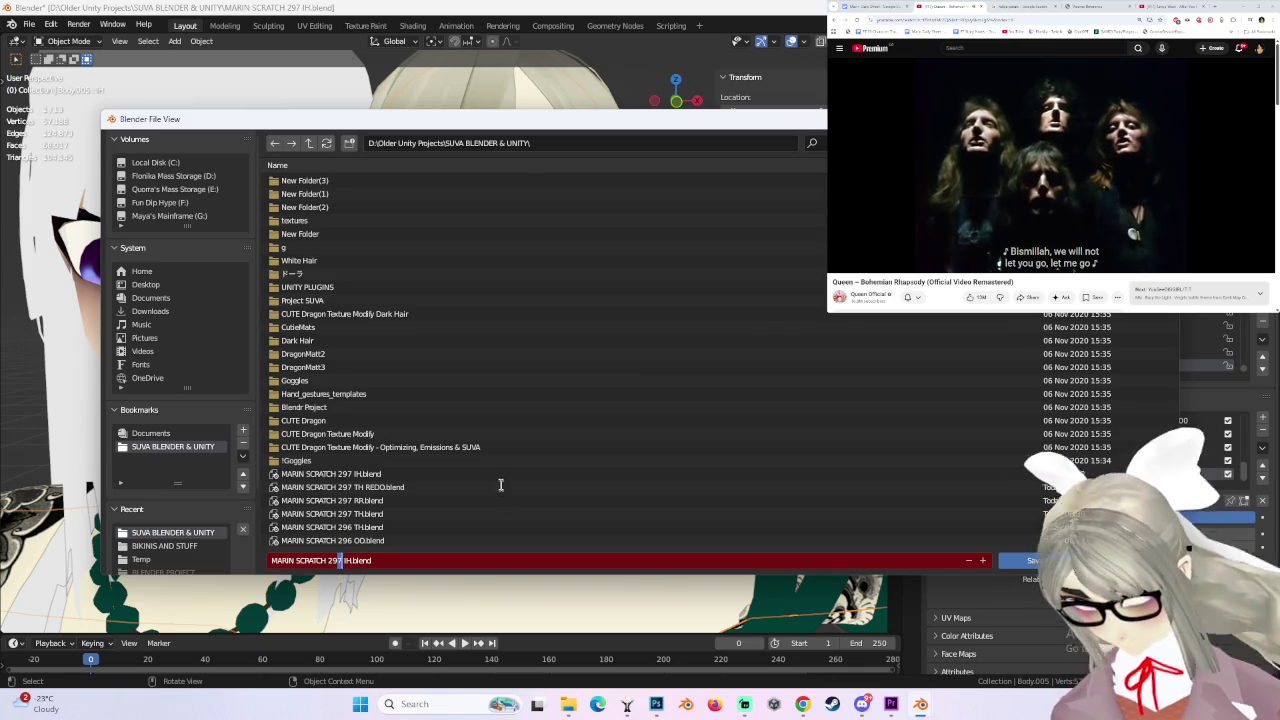
pyautogui.write('8')
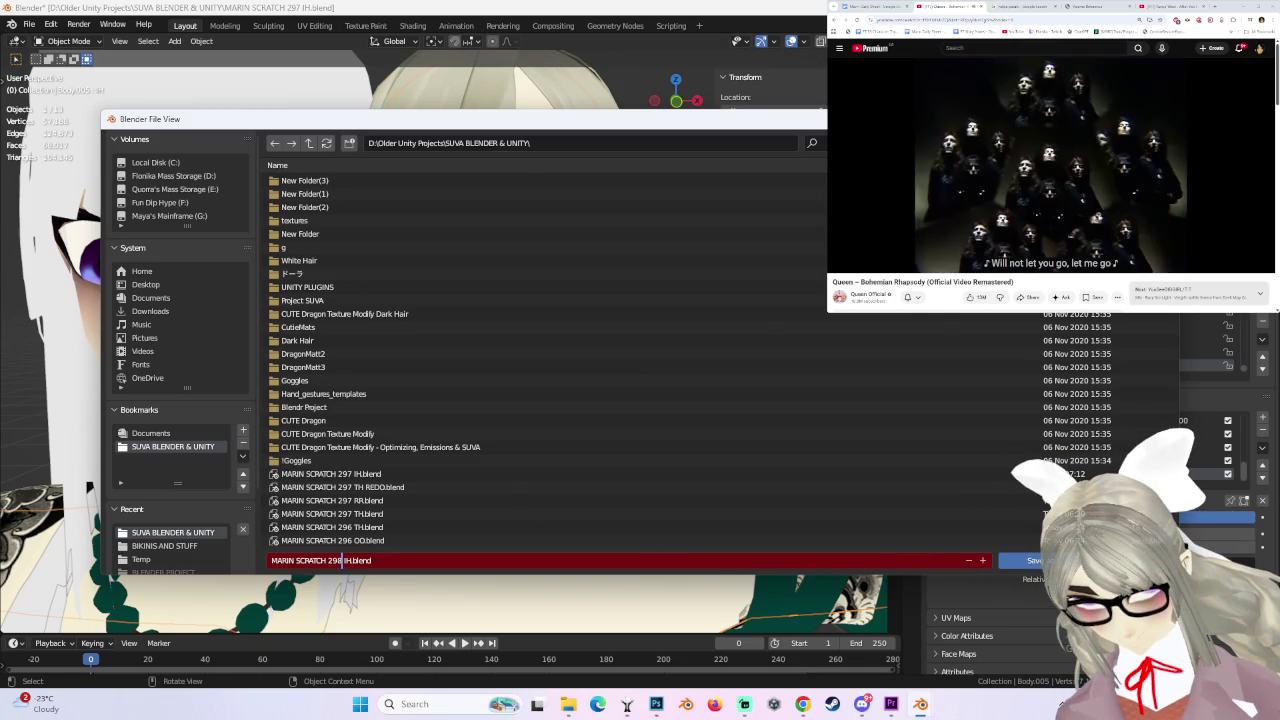
pyautogui.press('Return')
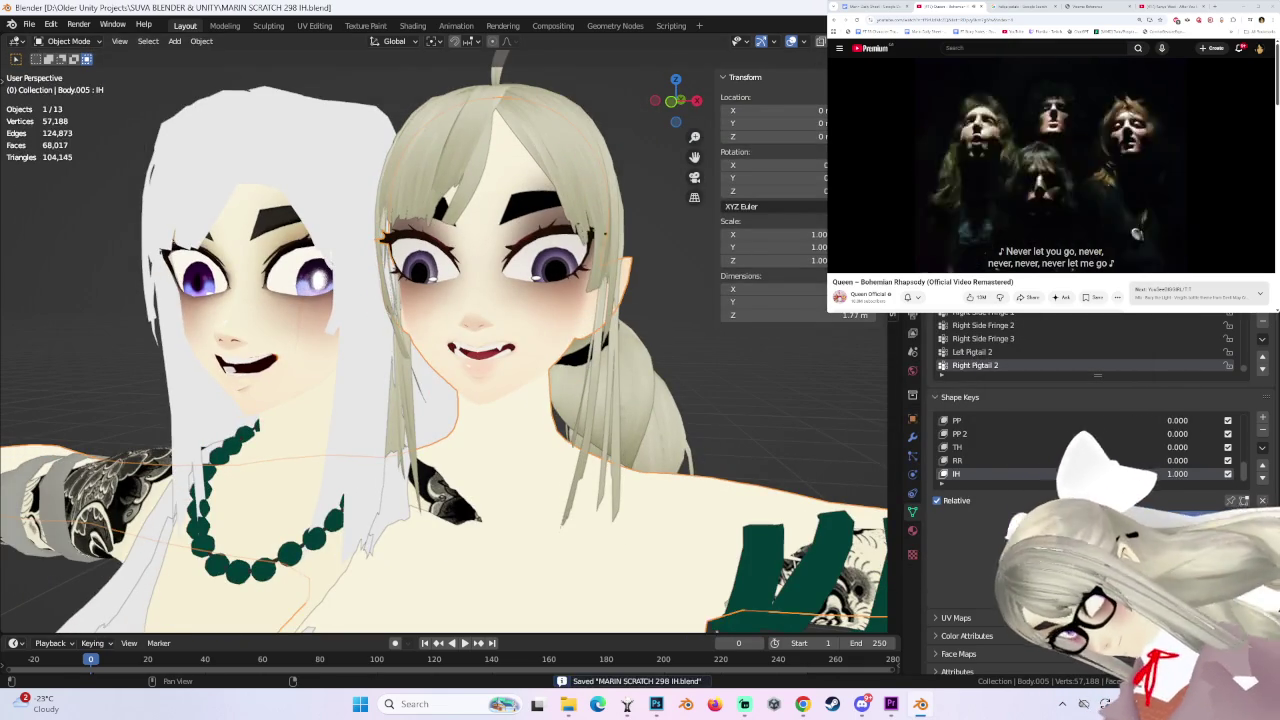
pyautogui.click(880, 41)
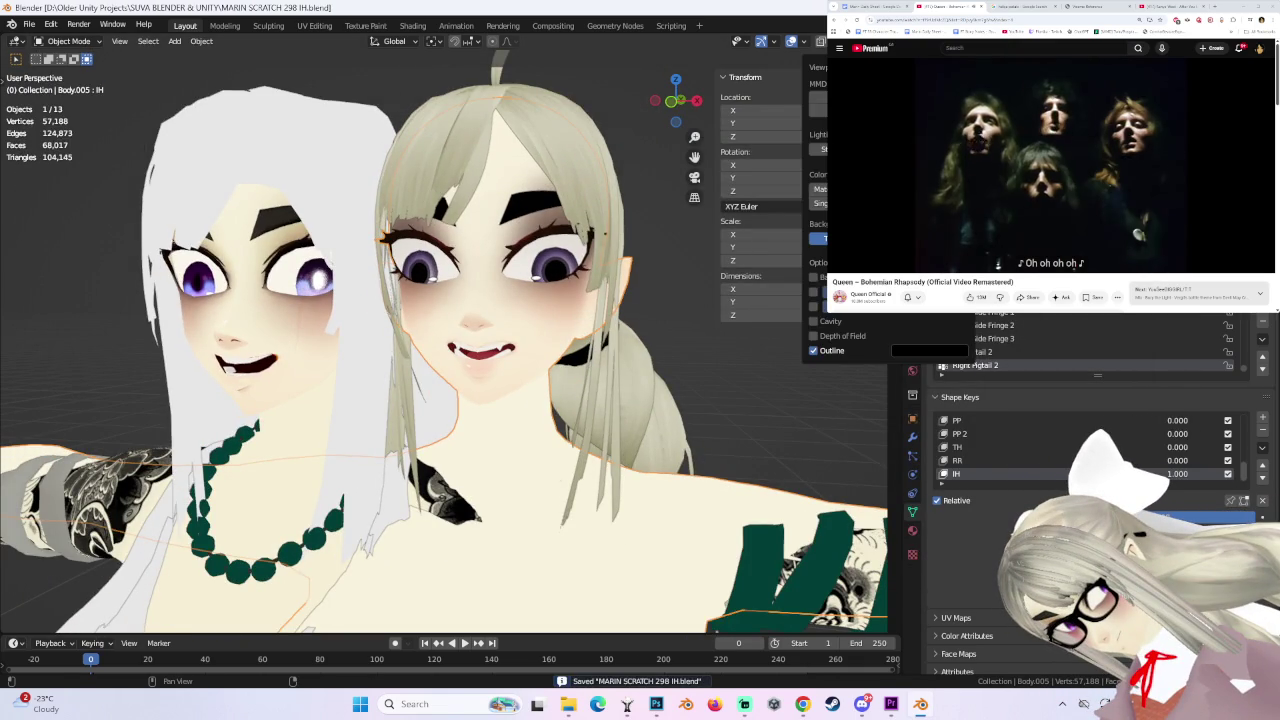
# - Switch the Blender viewport back to studio lighting and orbit around the characters
pyautogui.click(860, 148)
pyautogui.moveTo(700, 340)
pyautogui.mouseDown(button='middle')
pyautogui.moveTo(713, 346)
pyautogui.moveTo(634, 369)
pyautogui.moveTo(709, 328)
pyautogui.moveTo(506, 338)
pyautogui.moveTo(486, 325)
pyautogui.moveTo(575, 313)
pyautogui.mouseUp(button='middle')
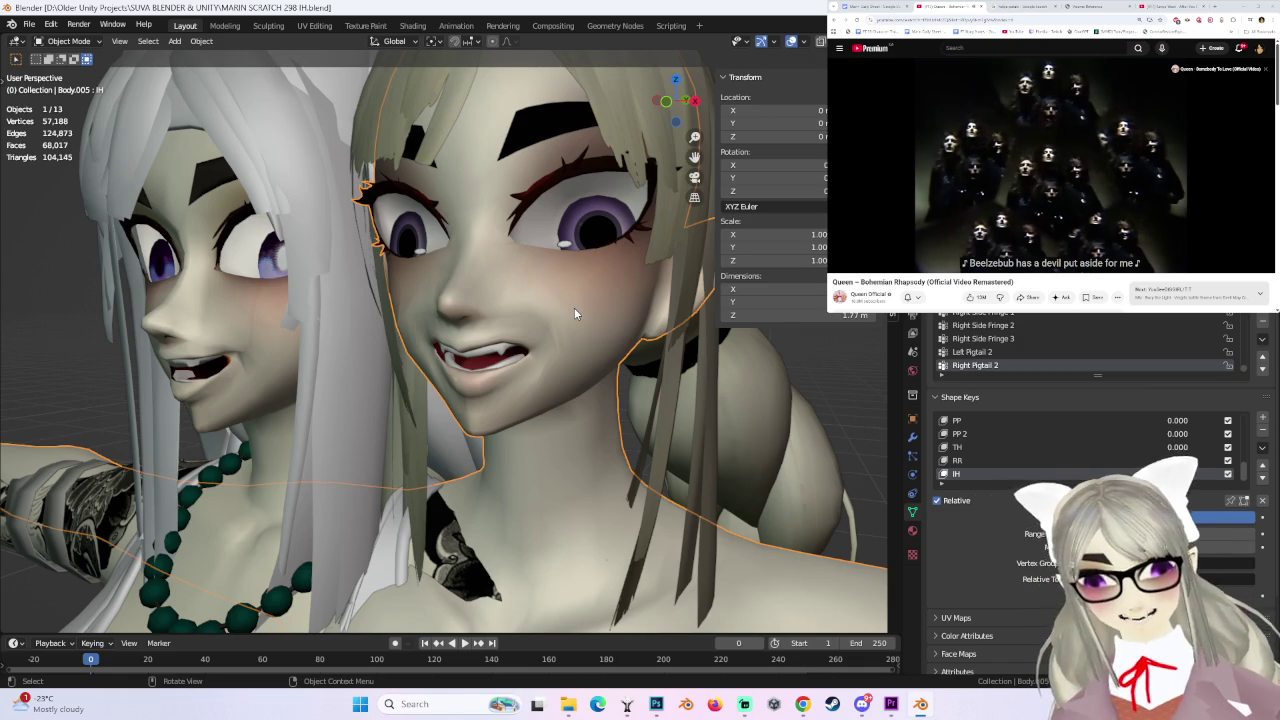
pyautogui.scroll(-2, 1000, 200)
pyautogui.scroll(-5, 1000, 200)
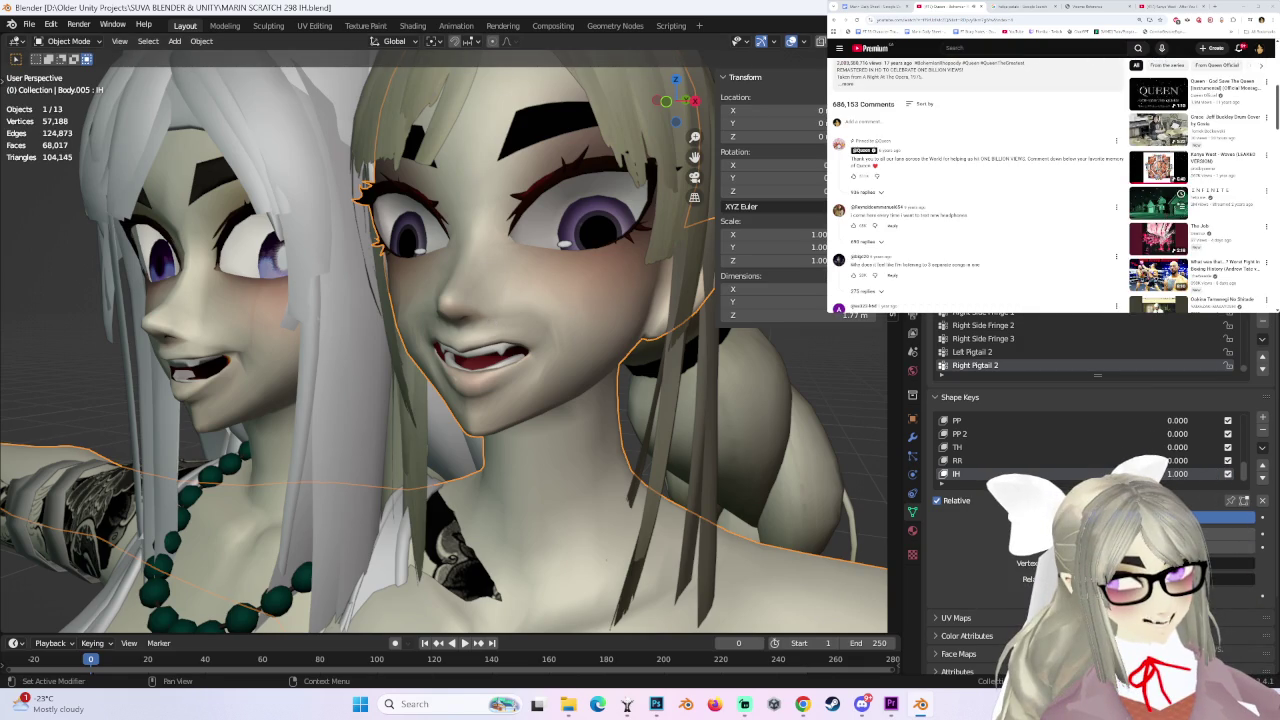
pyautogui.scroll(-2, 1000, 200)
pyautogui.scroll(-3, 1000, 200)
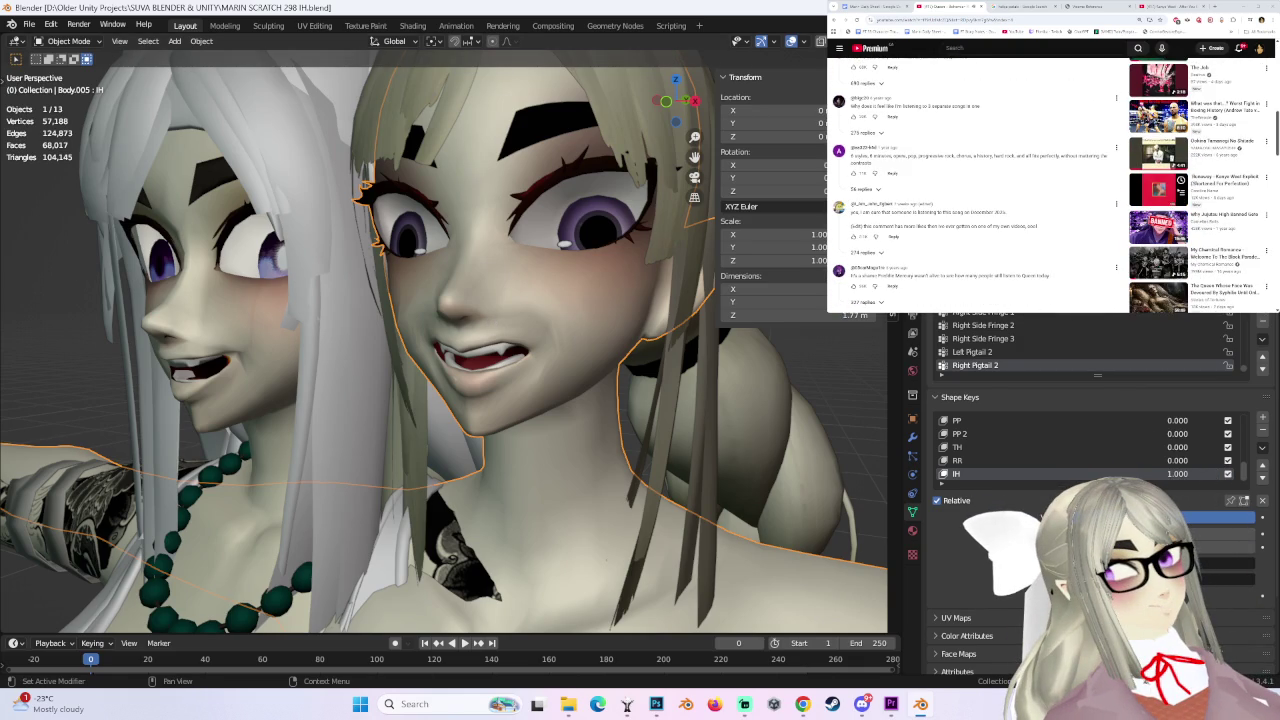
pyautogui.scroll(-2, 1050, 185)
pyautogui.scroll(-2, 1050, 185)
pyautogui.scroll(-2, 1050, 185)
pyautogui.scroll(-2, 1050, 185)
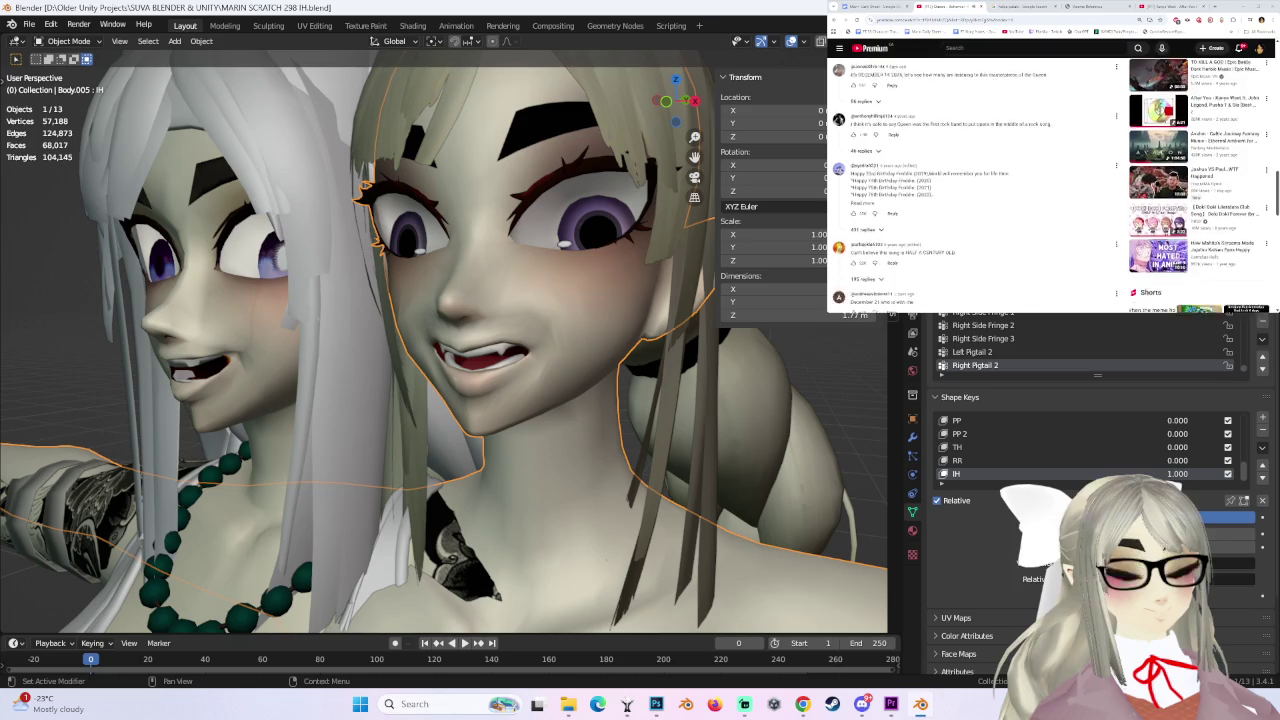
pyautogui.scroll(-2, 1050, 185)
pyautogui.scroll(-2, 1050, 185)
pyautogui.scroll(-2, 1050, 185)
pyautogui.scroll(-2, 1050, 185)
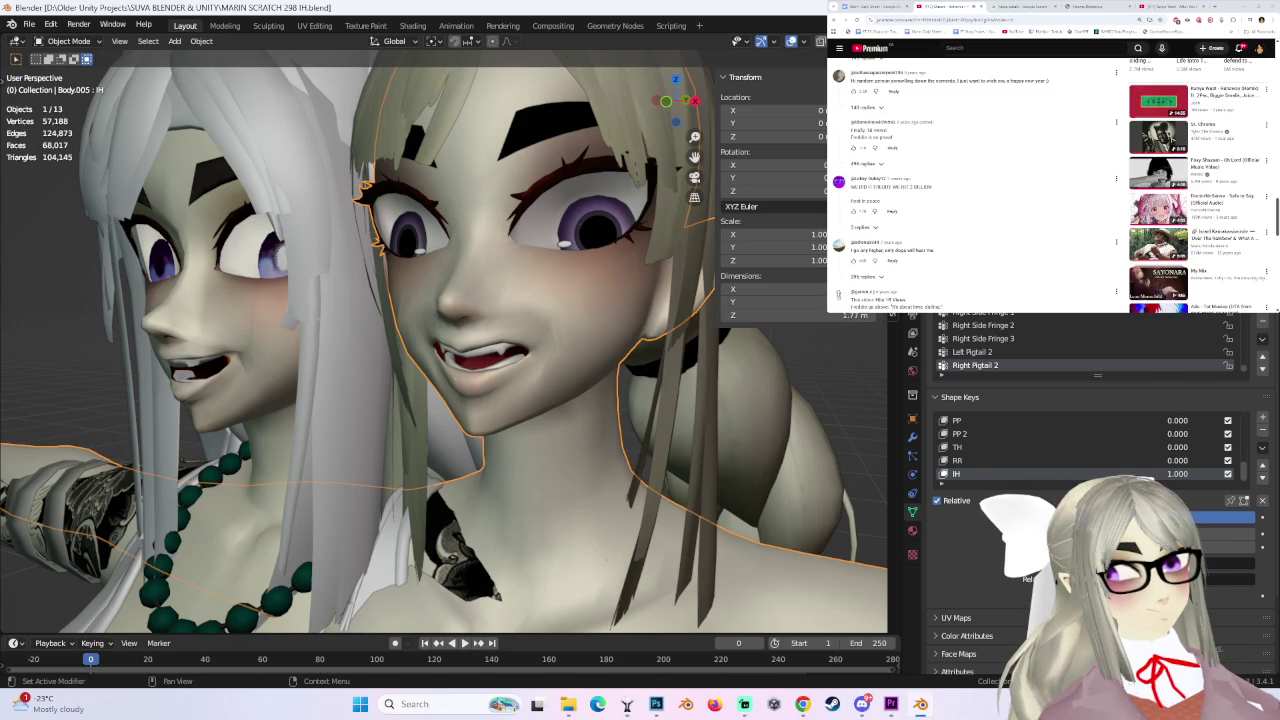
# - Search YouTube for 'mon coeur s'ouvre a ta voix' and open the James King recording
pyautogui.write('mon cour')
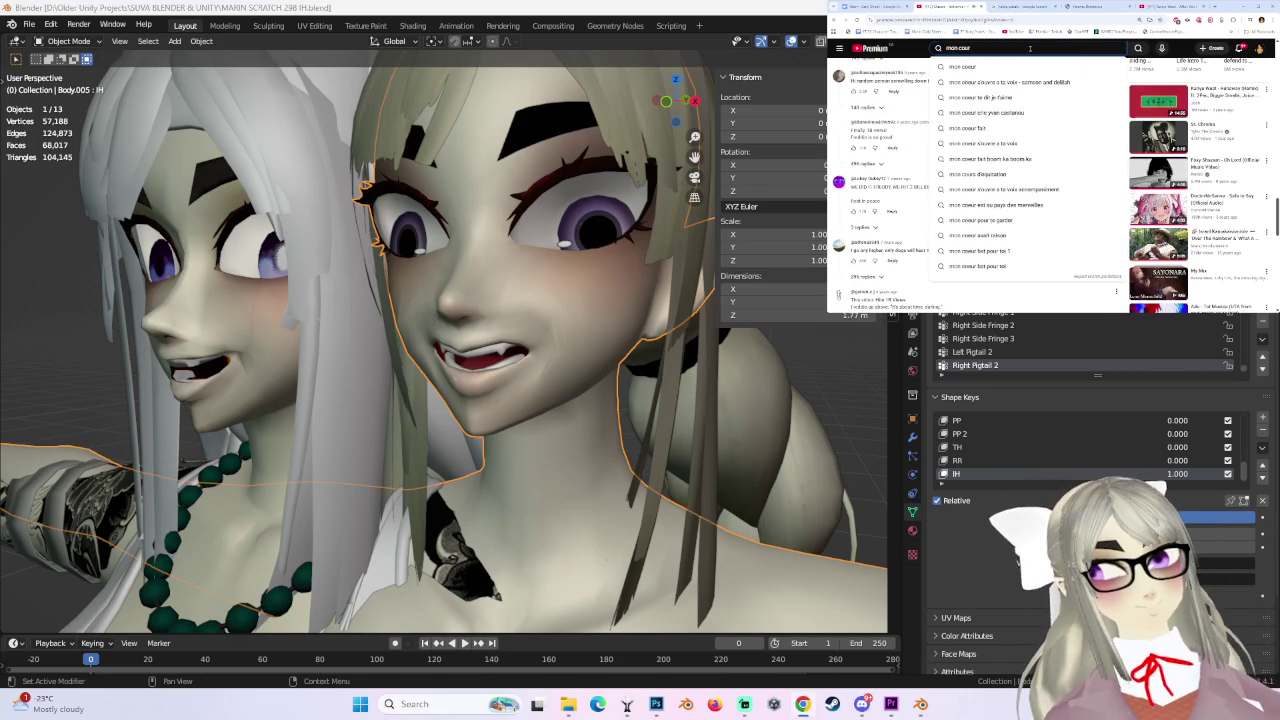
pyautogui.click(1010, 82)
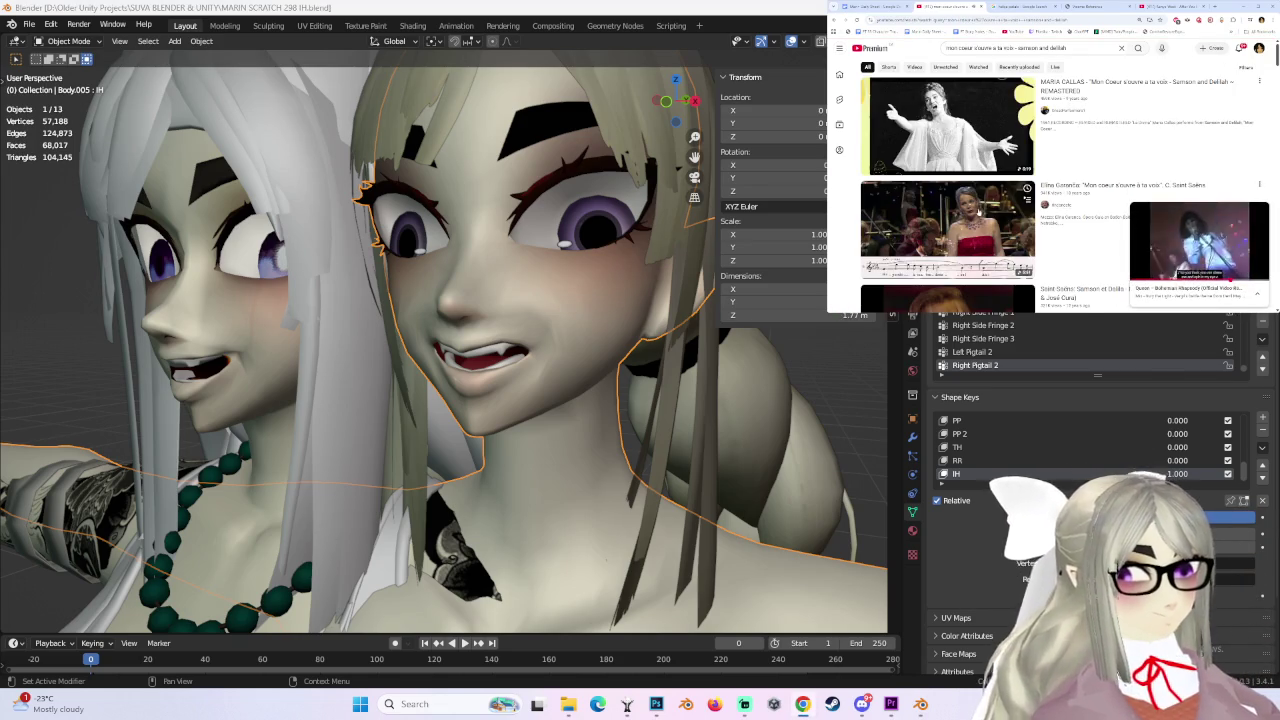
pyautogui.scroll(-5, 955, 225)
pyautogui.scroll(-5, 955, 225)
pyautogui.scroll(-5, 955, 225)
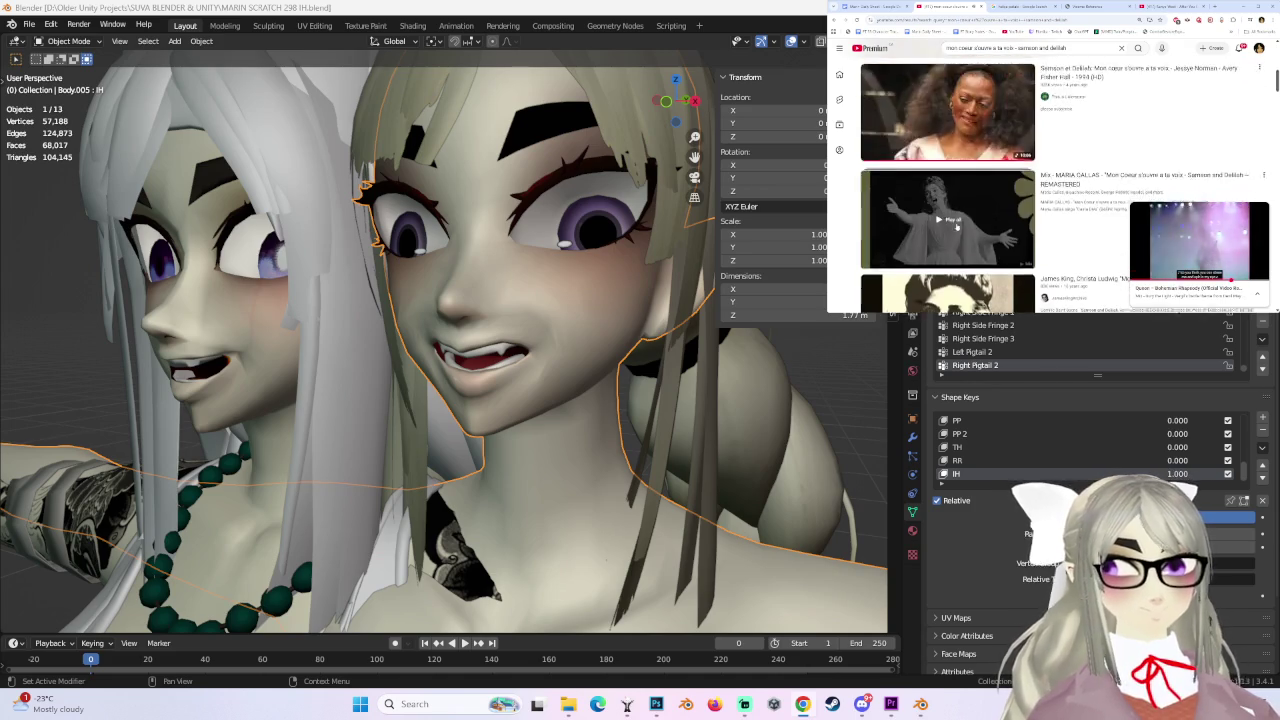
pyautogui.click(950, 225)
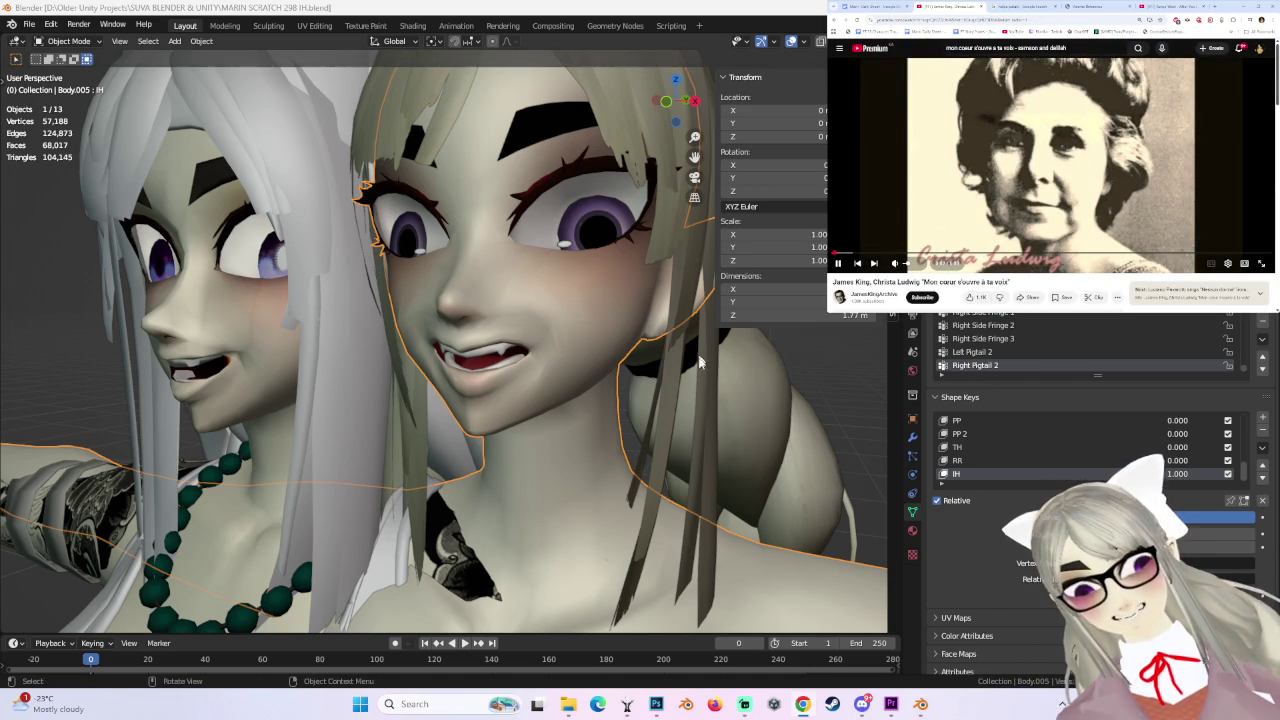
# - Frame the faces in a straight front view and set the TH shape key to 1.0
pyautogui.moveTo(706, 347); pyautogui.dragTo(640, 135, button='middle')
pyautogui.click(676, 112)
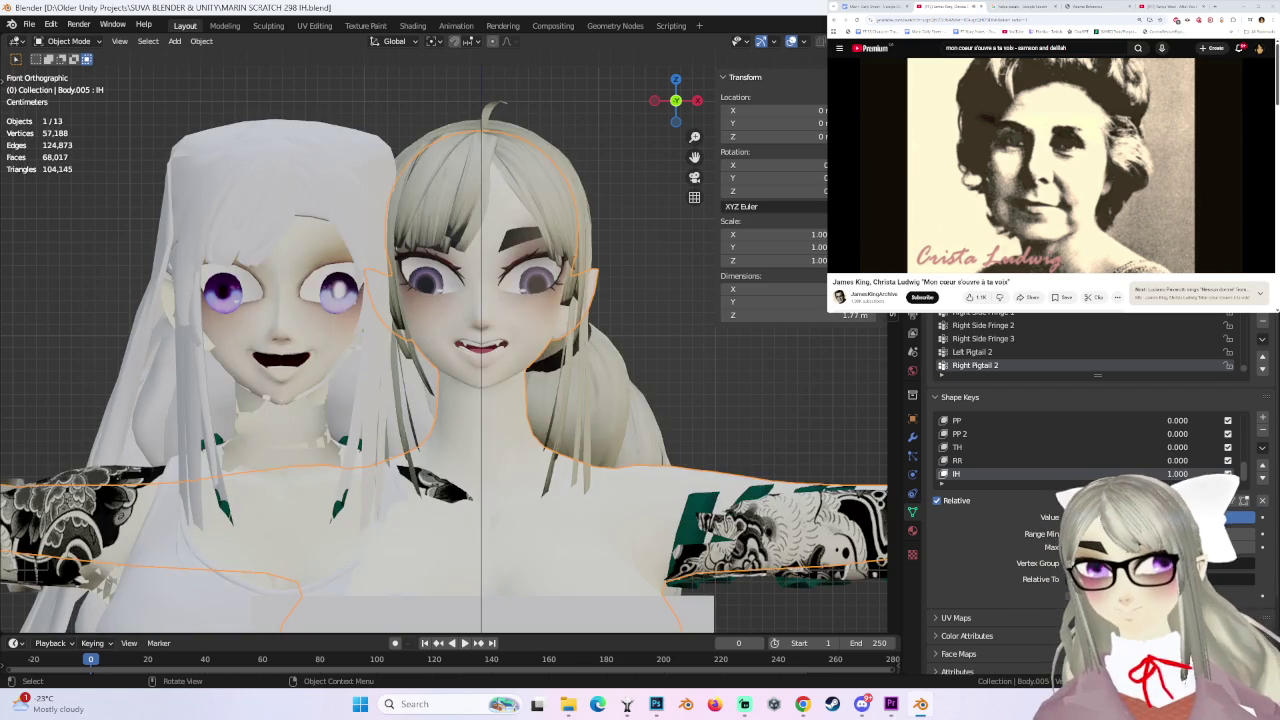
pyautogui.moveTo(600, 380)
pyautogui.mouseDown(button='middle')
pyautogui.moveTo(572, 376)
pyautogui.moveTo(583, 358)
pyautogui.mouseUp(button='middle')
pyautogui.scroll(3, 562, 374)
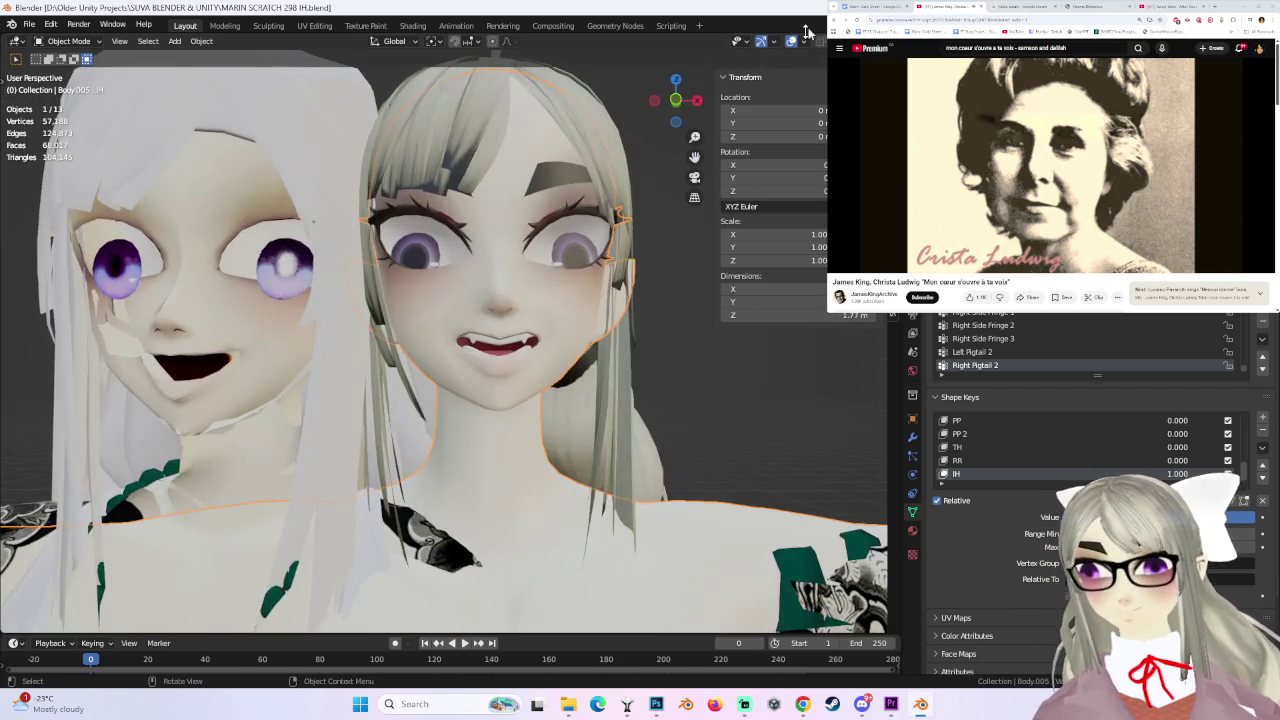
pyautogui.scroll(2, 606, 300)
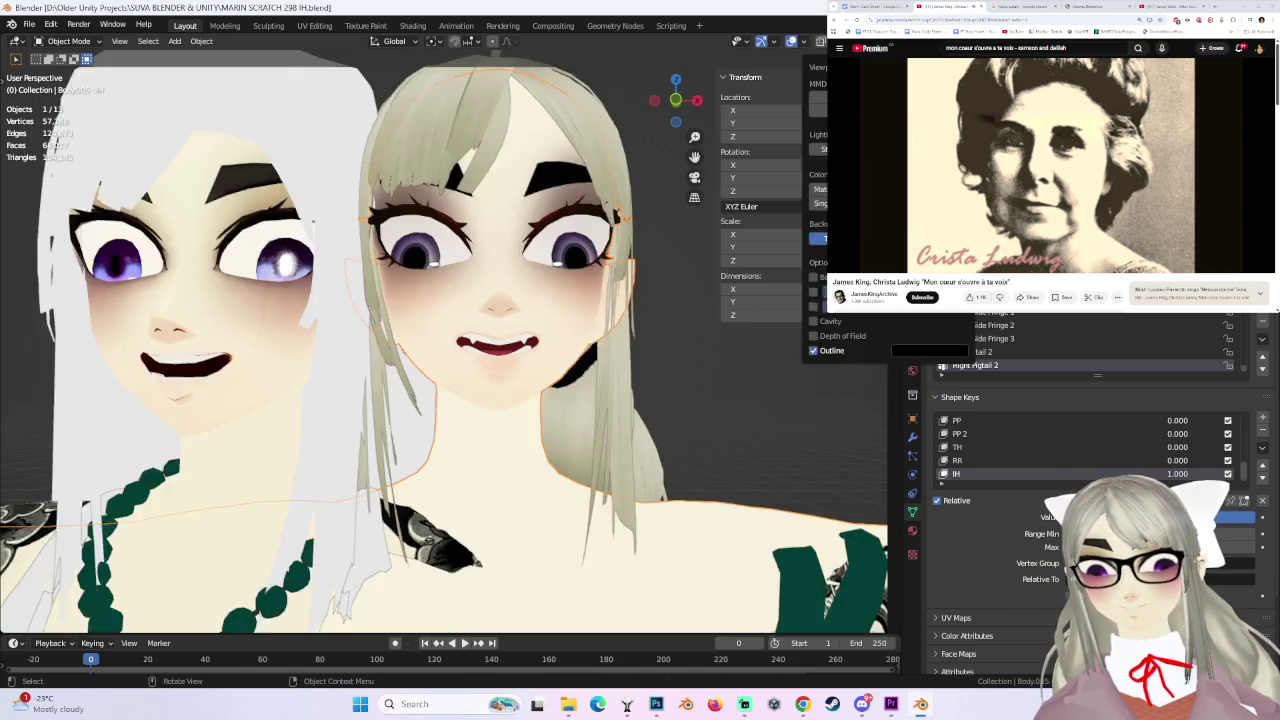
pyautogui.scroll(2, 606, 300)
pyautogui.scroll(-4, 590, 300)
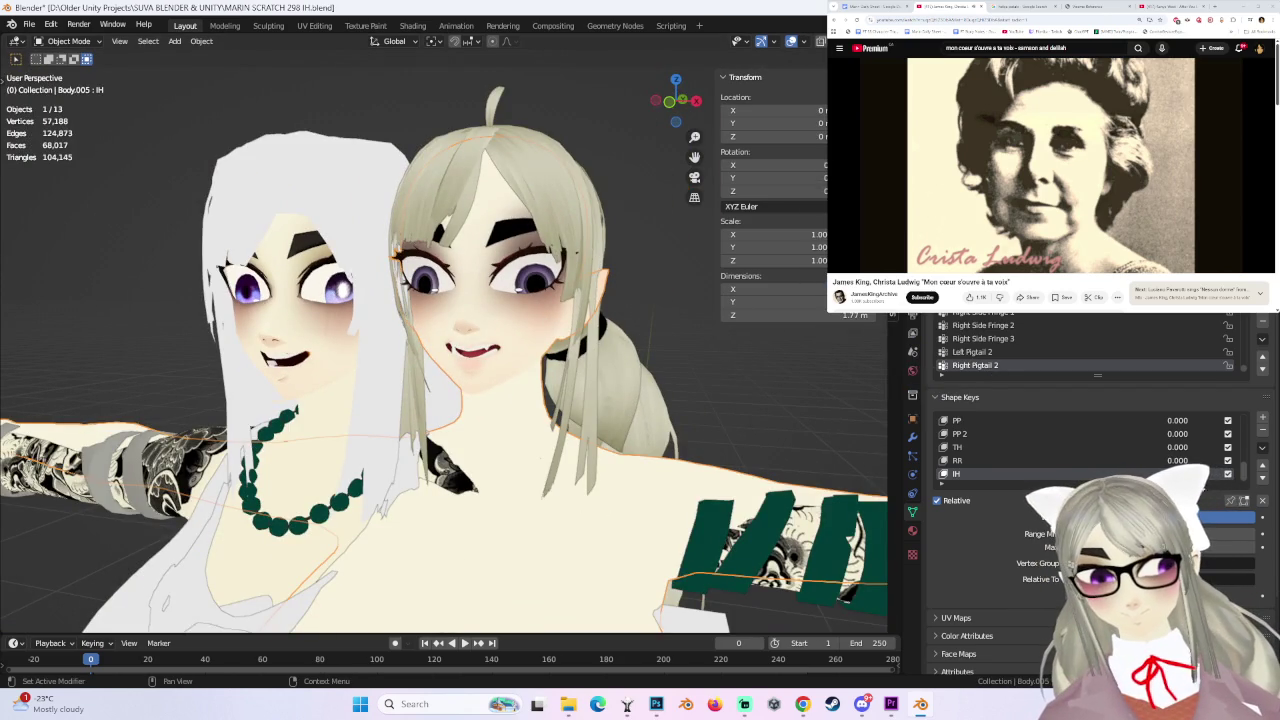
pyautogui.click(672, 110)
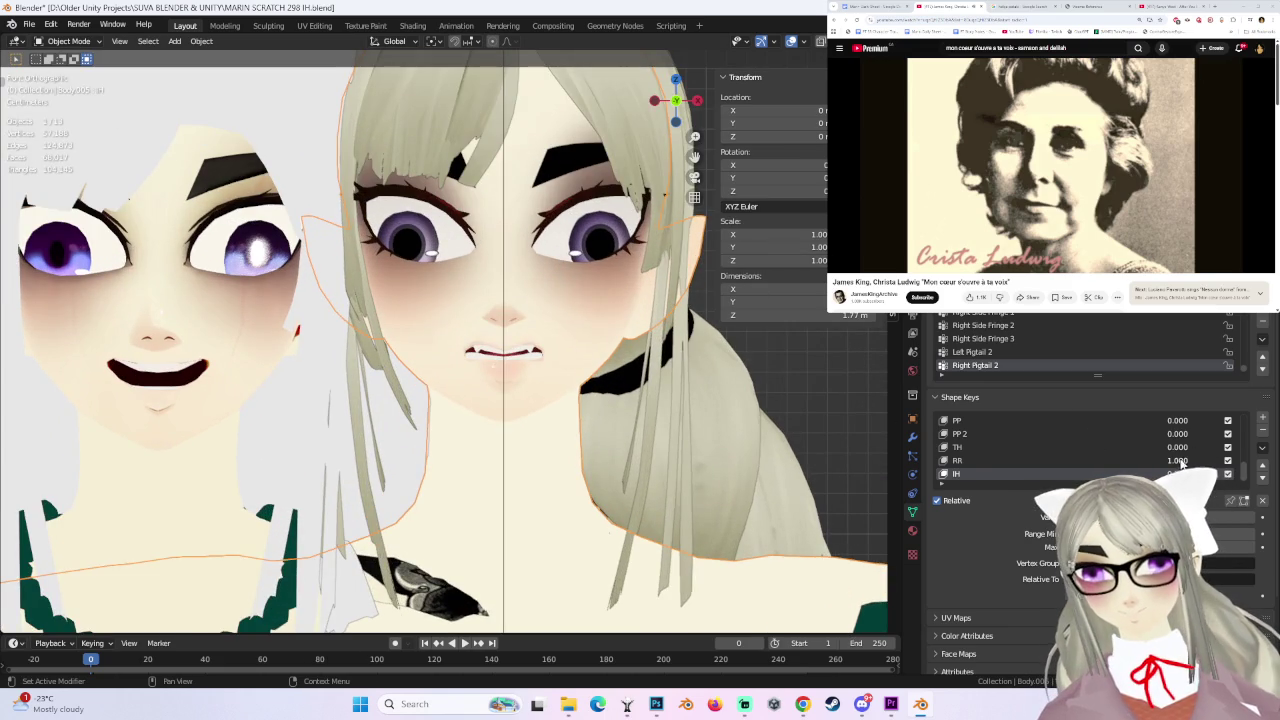
pyautogui.moveTo(1186, 453); pyautogui.dragTo(1230, 453)
# - Inspect the TH mouth from behind, the front and an angled close-up
pyautogui.moveTo(816, 323); pyautogui.dragTo(607, 363, button='middle')
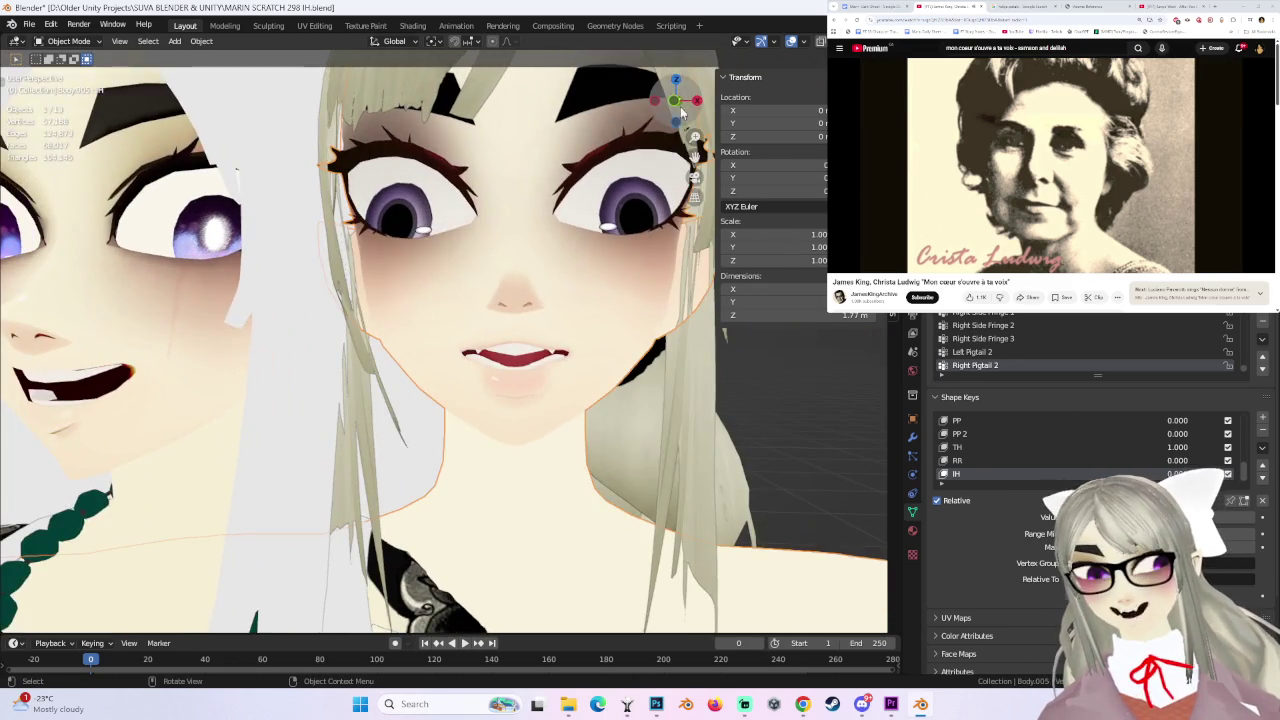
pyautogui.click(676, 101)
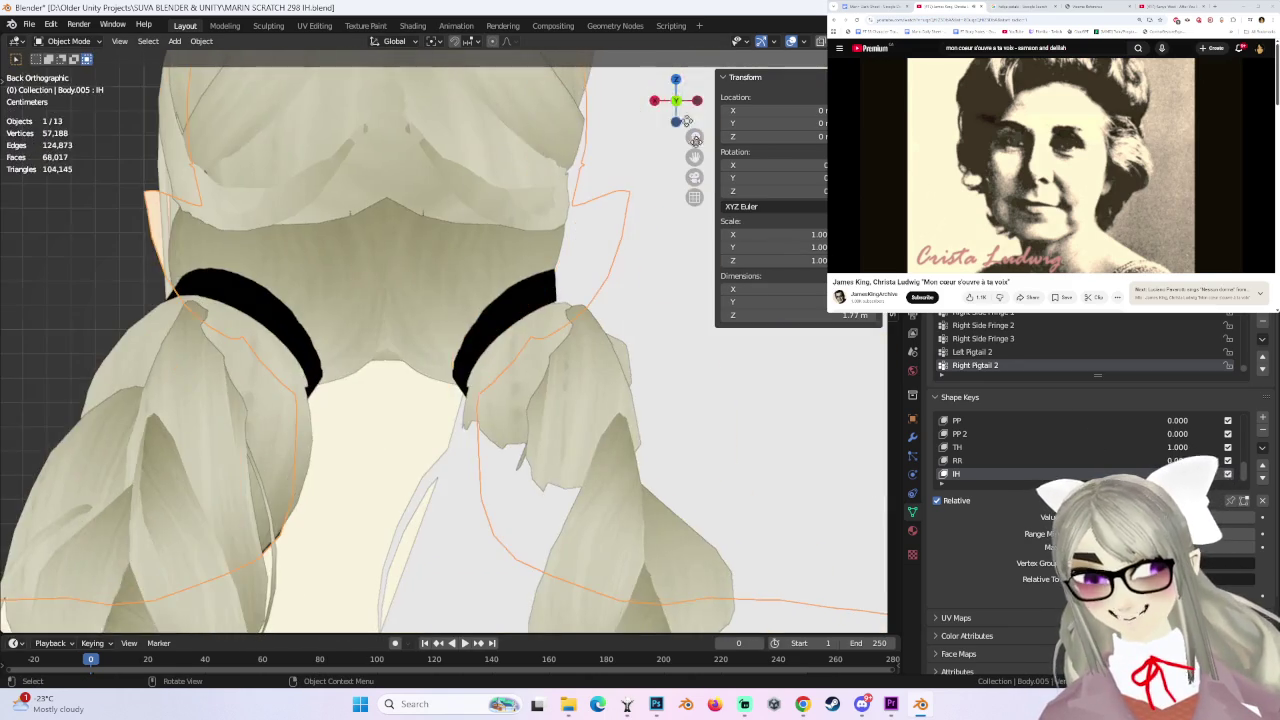
pyautogui.click(676, 101)
pyautogui.moveTo(679, 375); pyautogui.dragTo(607, 149, button='middle')
pyautogui.scroll(4, 686, 379)
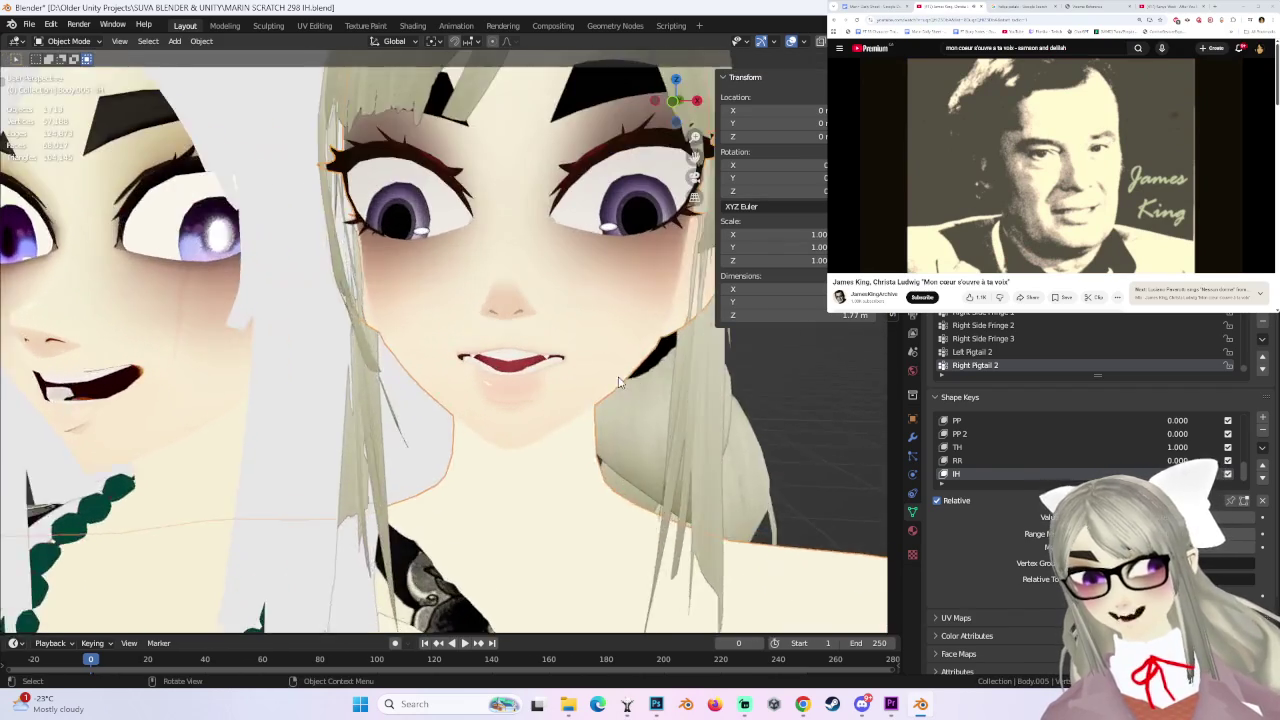
pyautogui.click(668, 103)
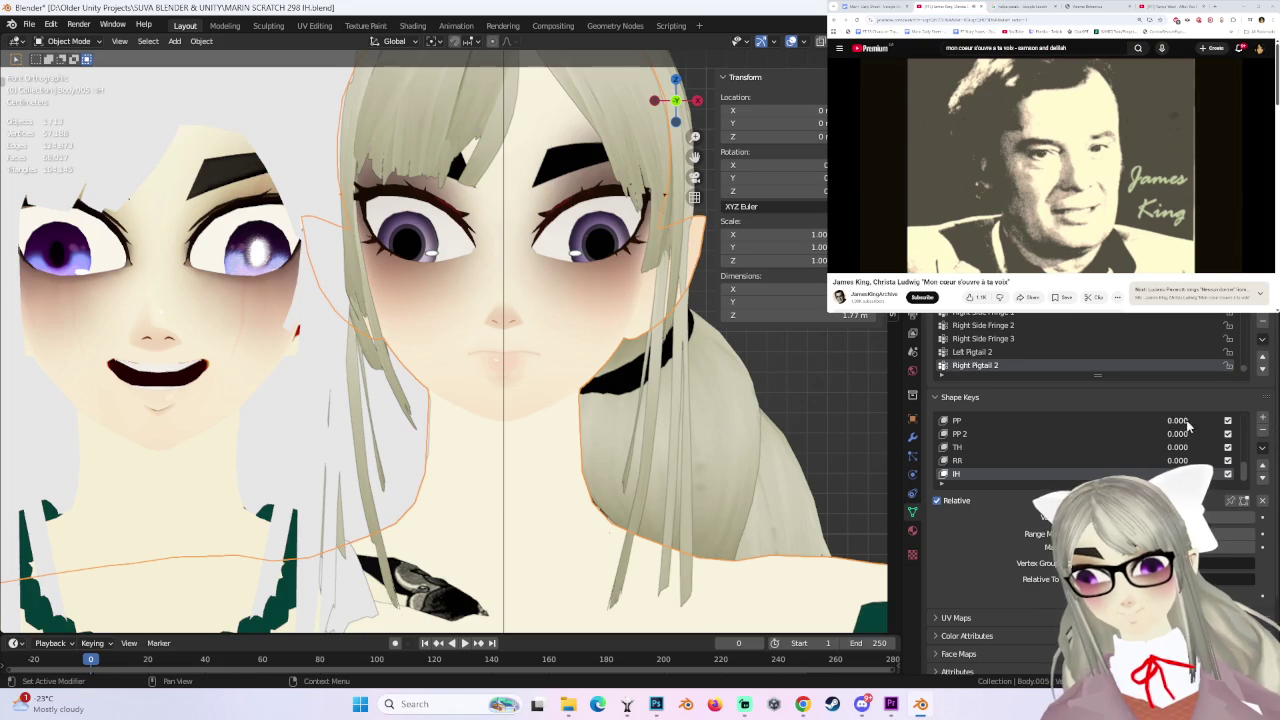
# - Make PP the active shape key, leaving only PP at full strength
pyautogui.moveTo(824, 356)
pyautogui.mouseDown(button='middle')
pyautogui.moveTo(562, 368)
pyautogui.moveTo(690, 386)
pyautogui.mouseUp(button='middle')
pyautogui.click(990, 420)
pyautogui.scroll(3, 510, 355)
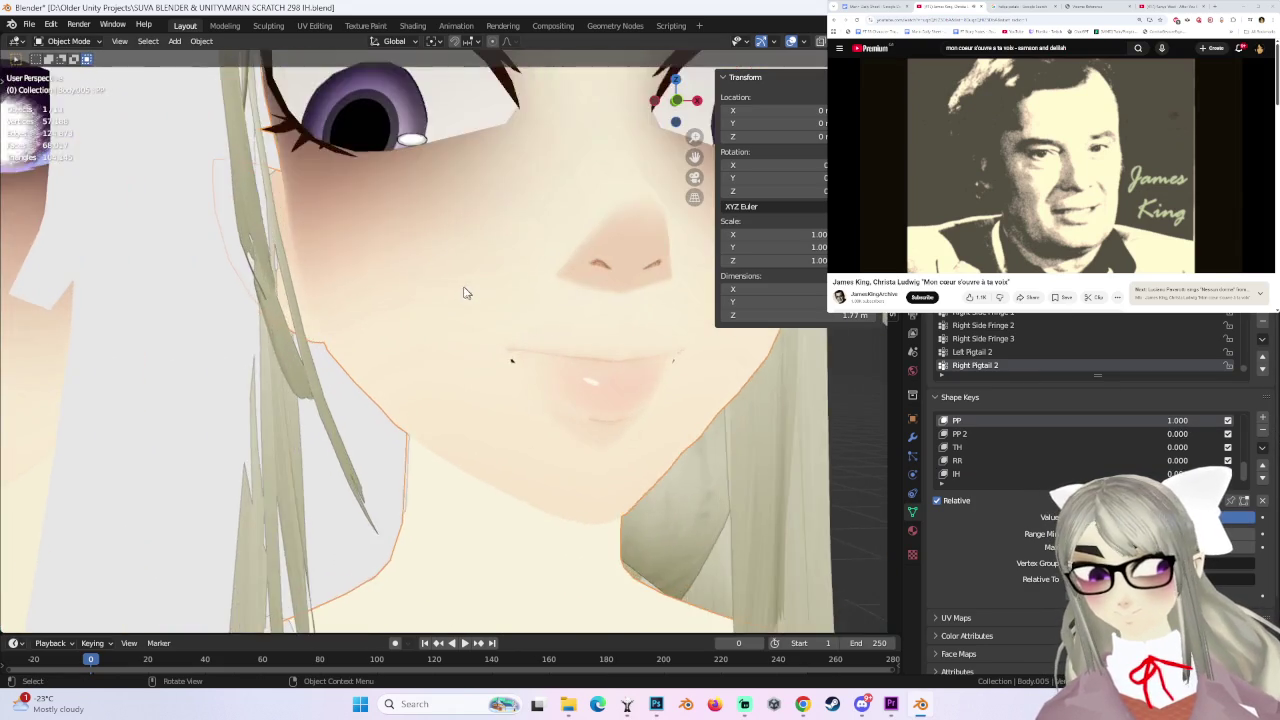
pyautogui.scroll(3, 537, 320)
pyautogui.scroll(2, 540, 330)
pyautogui.click(75, 41)
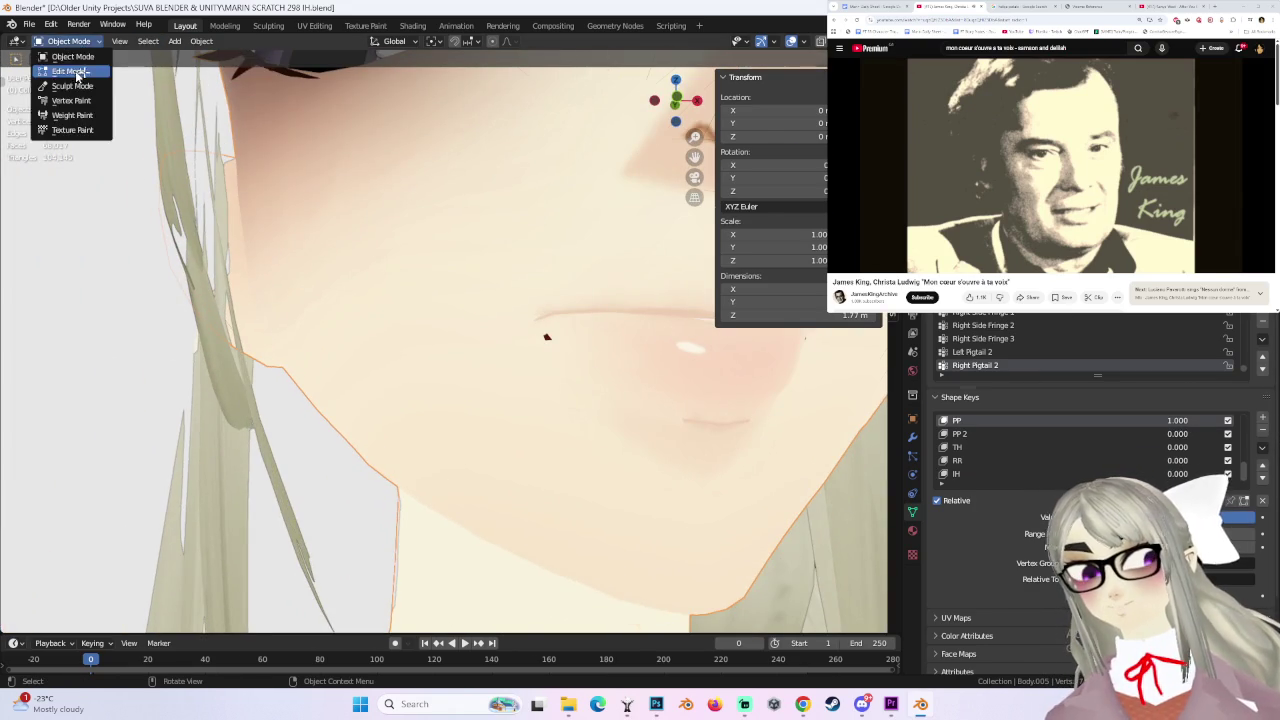
# - In Edit Mode, nudge the mouth-corner vertex 0.001763 m along Y on the PP key
pyautogui.click(62, 66)
pyautogui.scroll(3, 614, 334)
pyautogui.moveTo(560, 400); pyautogui.dragTo(616, 438, button='middle')
pyautogui.click(560, 400)
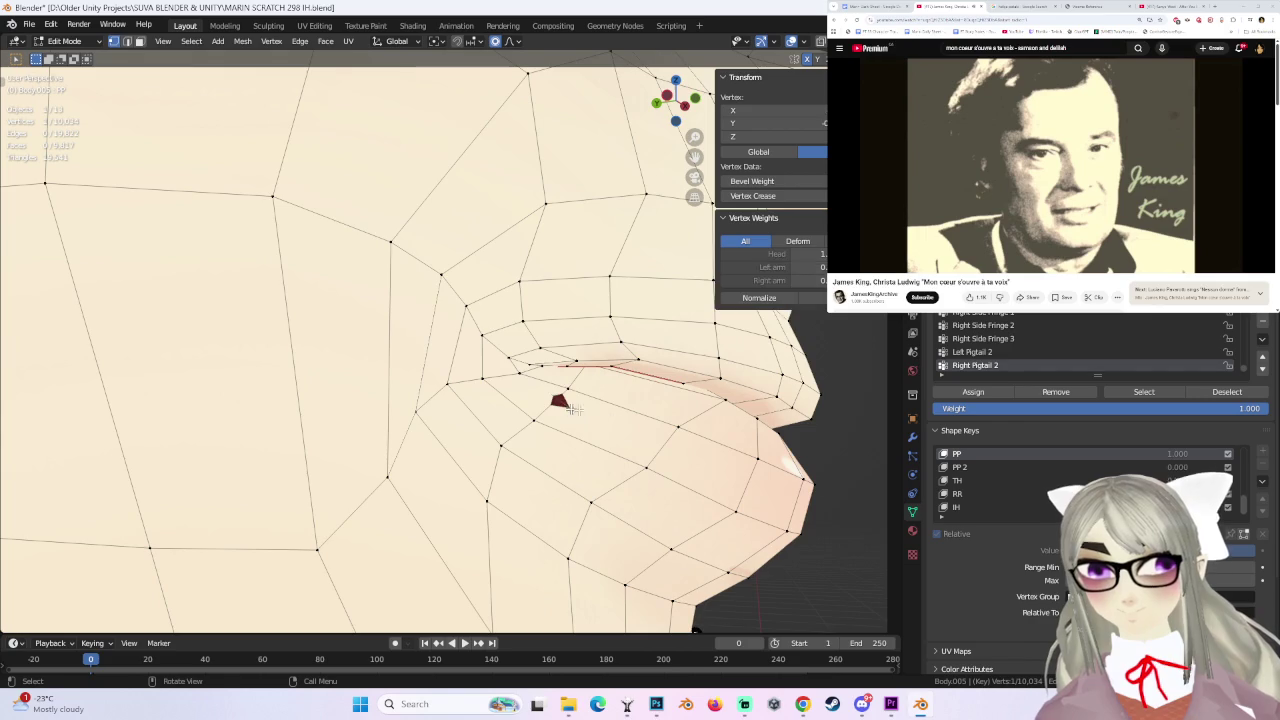
pyautogui.press('c')
pyautogui.press('Escape')
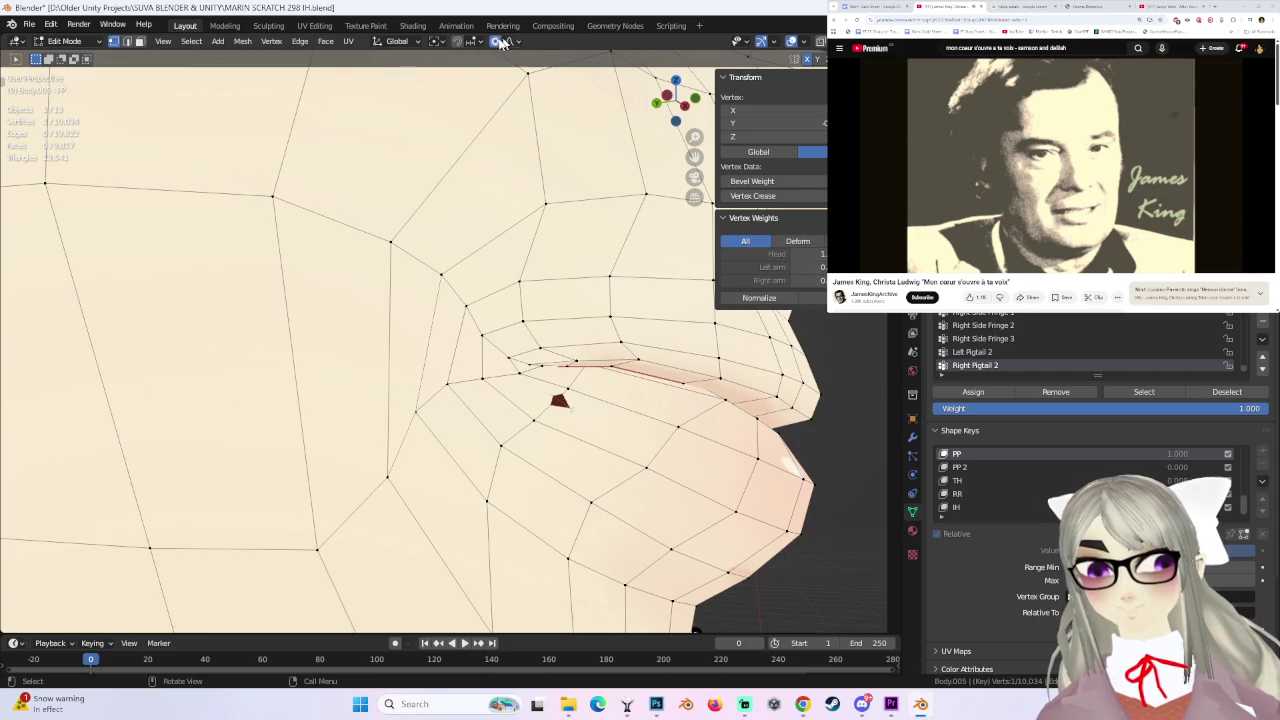
pyautogui.moveTo(537, 295); pyautogui.dragTo(563, 266, button='middle')
# - Check the vertex edit from a straight front view and return to Object Mode
pyautogui.moveTo(537, 277); pyautogui.dragTo(538, 279)
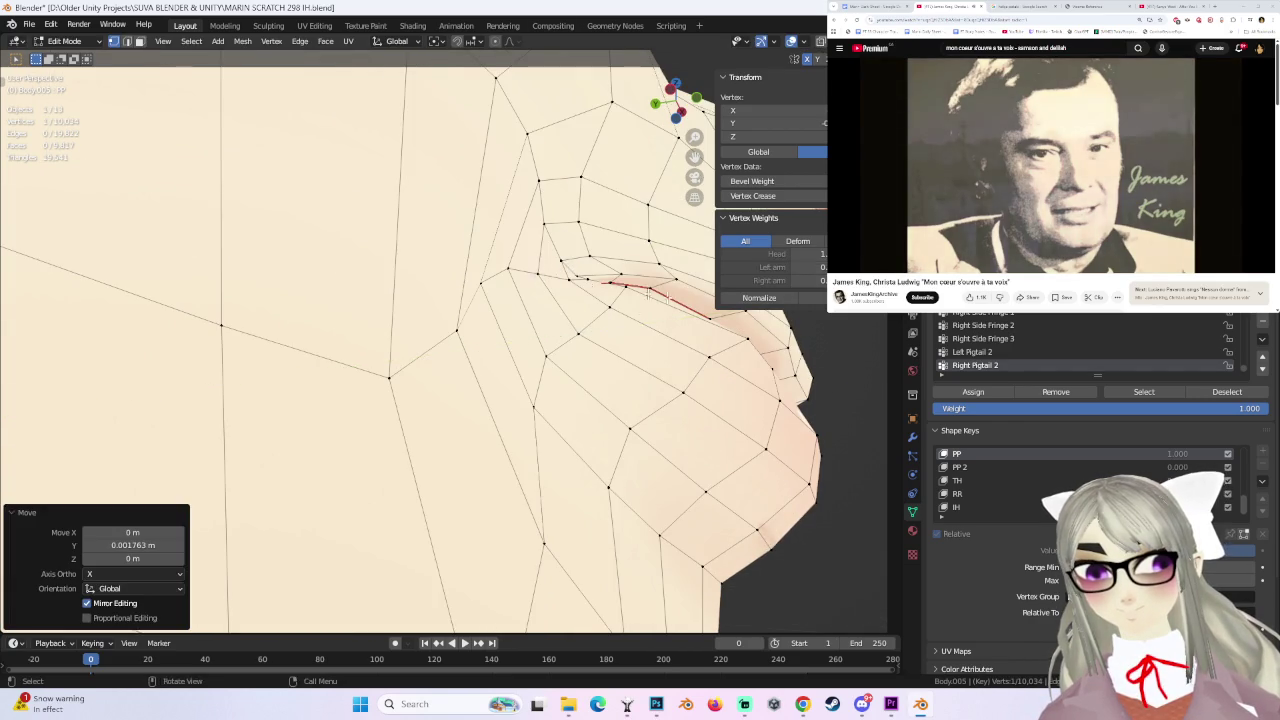
pyautogui.scroll(-4, 633, 365)
pyautogui.scroll(-3, 633, 365)
pyautogui.moveTo(633, 365); pyautogui.dragTo(650, 143, button='middle')
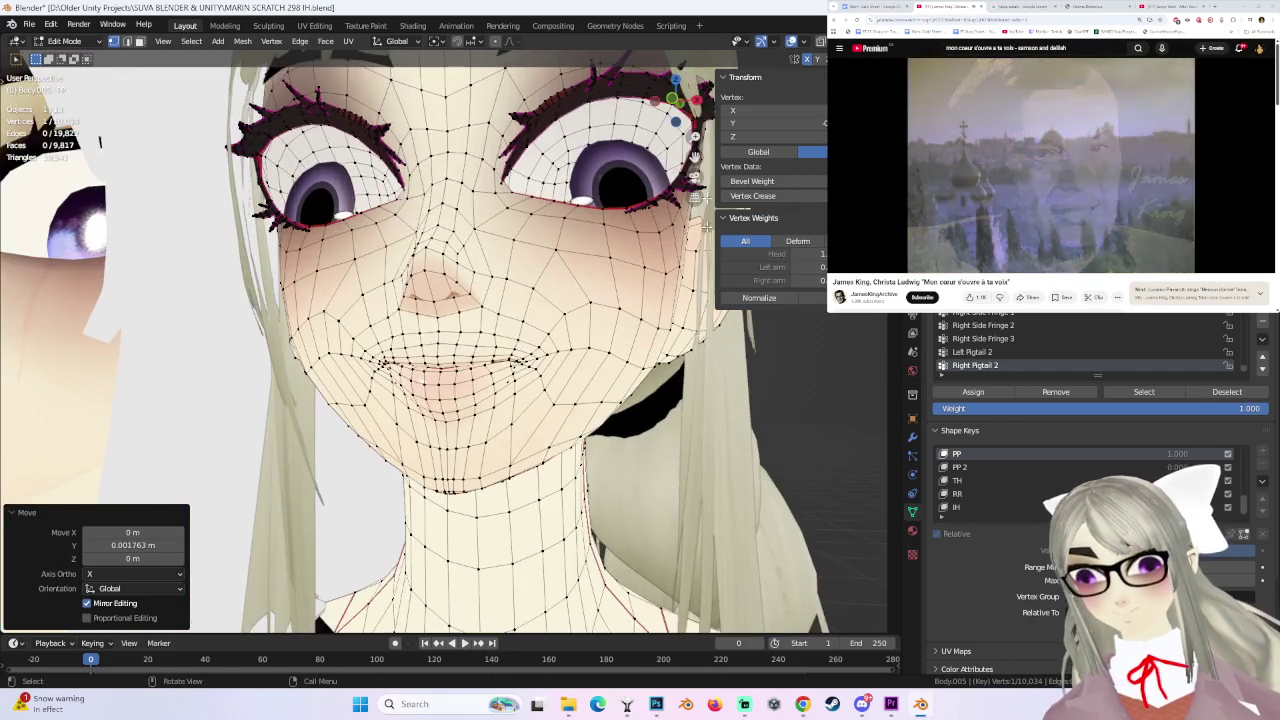
pyautogui.click(678, 103)
pyautogui.scroll(-3, 670, 322)
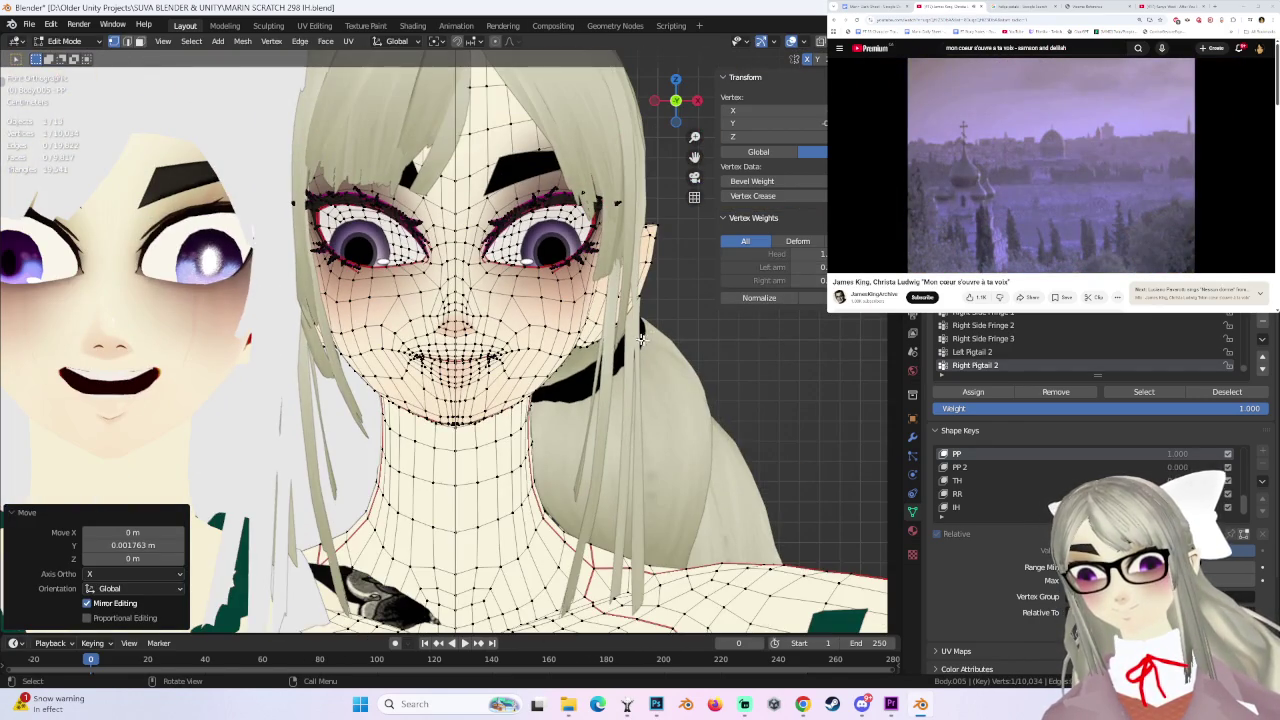
pyautogui.click(88, 44)
pyautogui.click(62, 44)
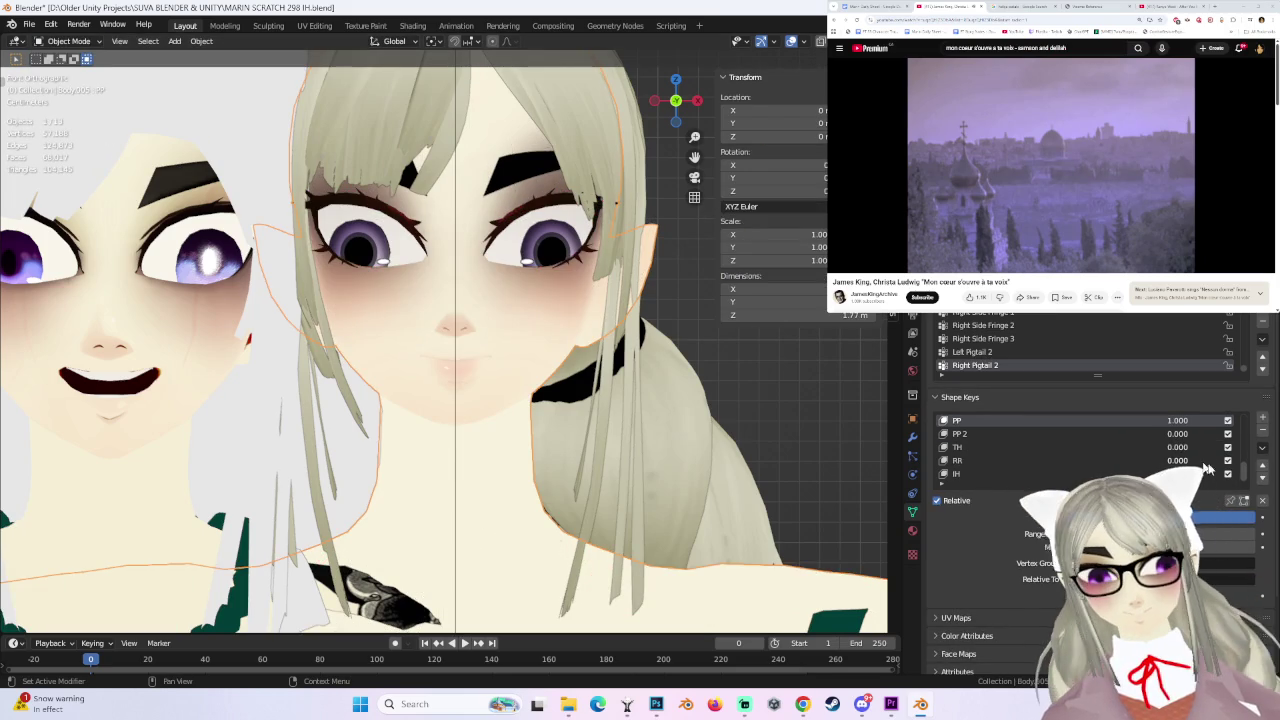
# - Set the KK mouth shape key to full strength and view the face head-on
pyautogui.scroll(2, 1160, 462)
pyautogui.scroll(2, 1160, 462)
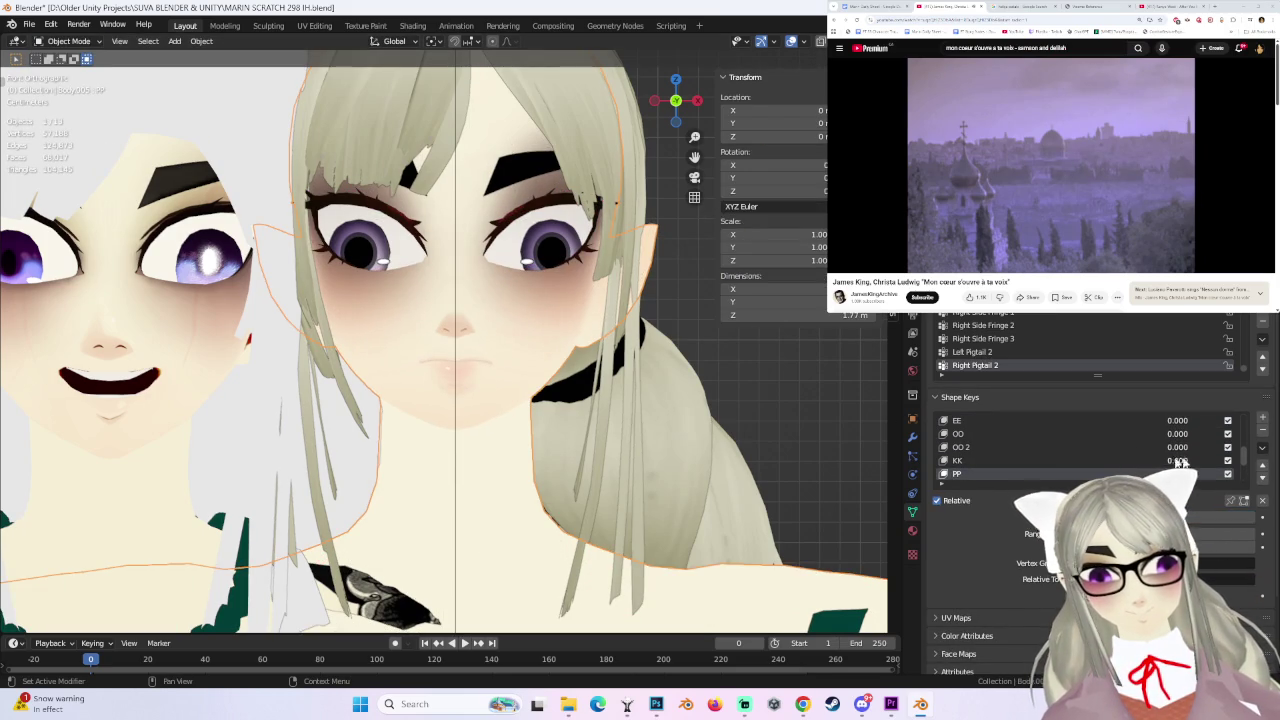
pyautogui.moveTo(1176, 459)
pyautogui.mouseDown()
pyautogui.moveTo(1210, 459)
pyautogui.moveTo(1140, 460)
pyautogui.mouseUp()
pyautogui.moveTo(747, 343)
pyautogui.mouseDown(button='middle')
pyautogui.moveTo(560, 326)
pyautogui.moveTo(571, 295)
pyautogui.mouseUp(button='middle')
pyautogui.click(675, 103)
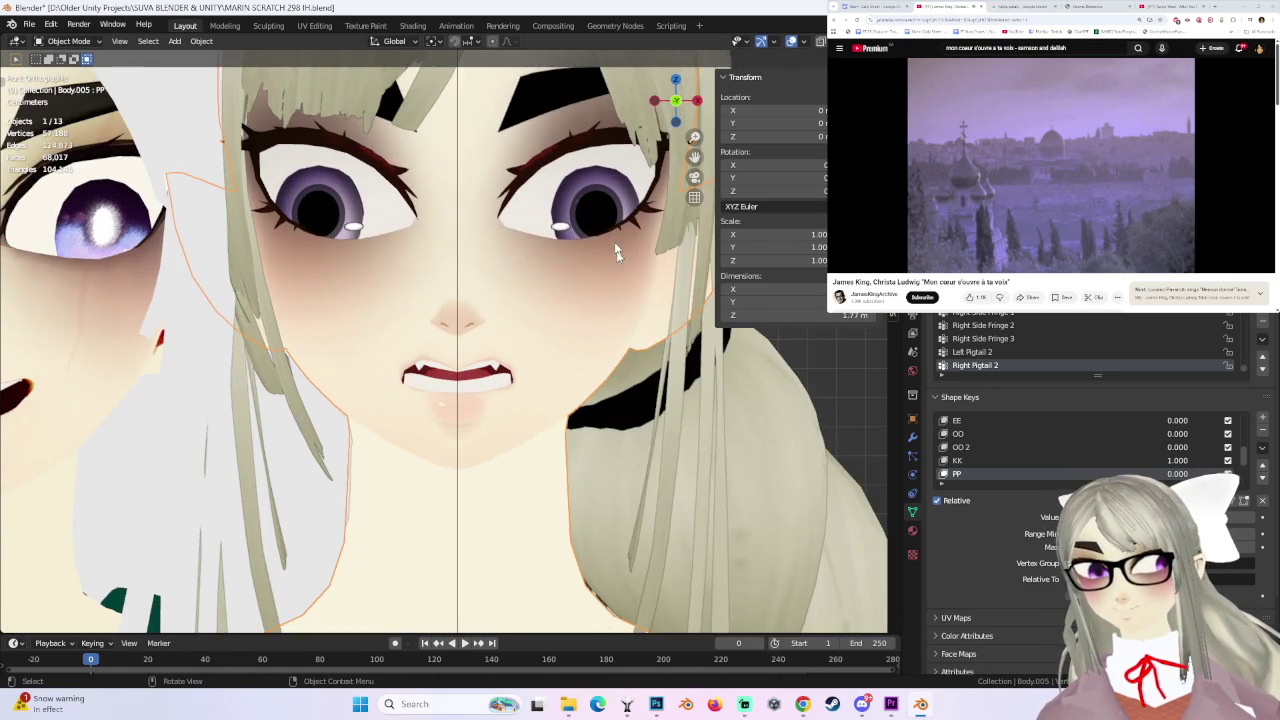
# - In Edit Mode, make OO 2 the active shape key, then return to Object Mode
pyautogui.click(65, 41)
pyautogui.click(60, 66)
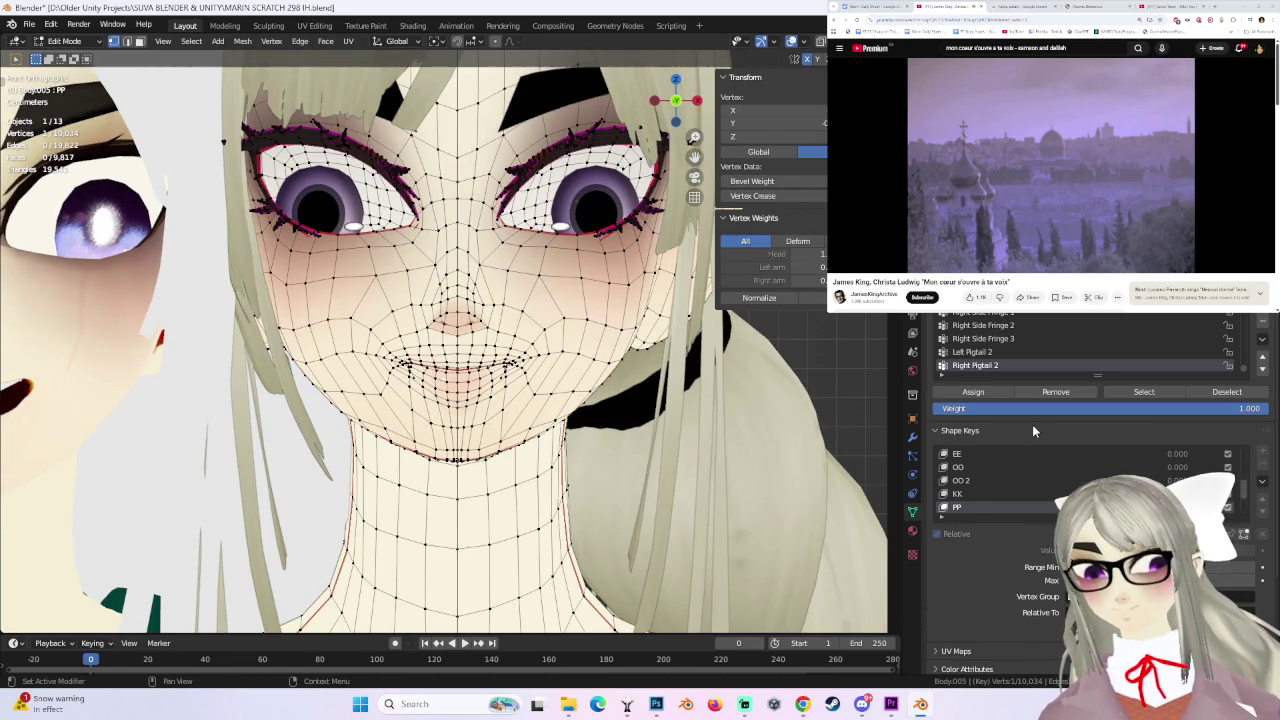
pyautogui.click(966, 495)
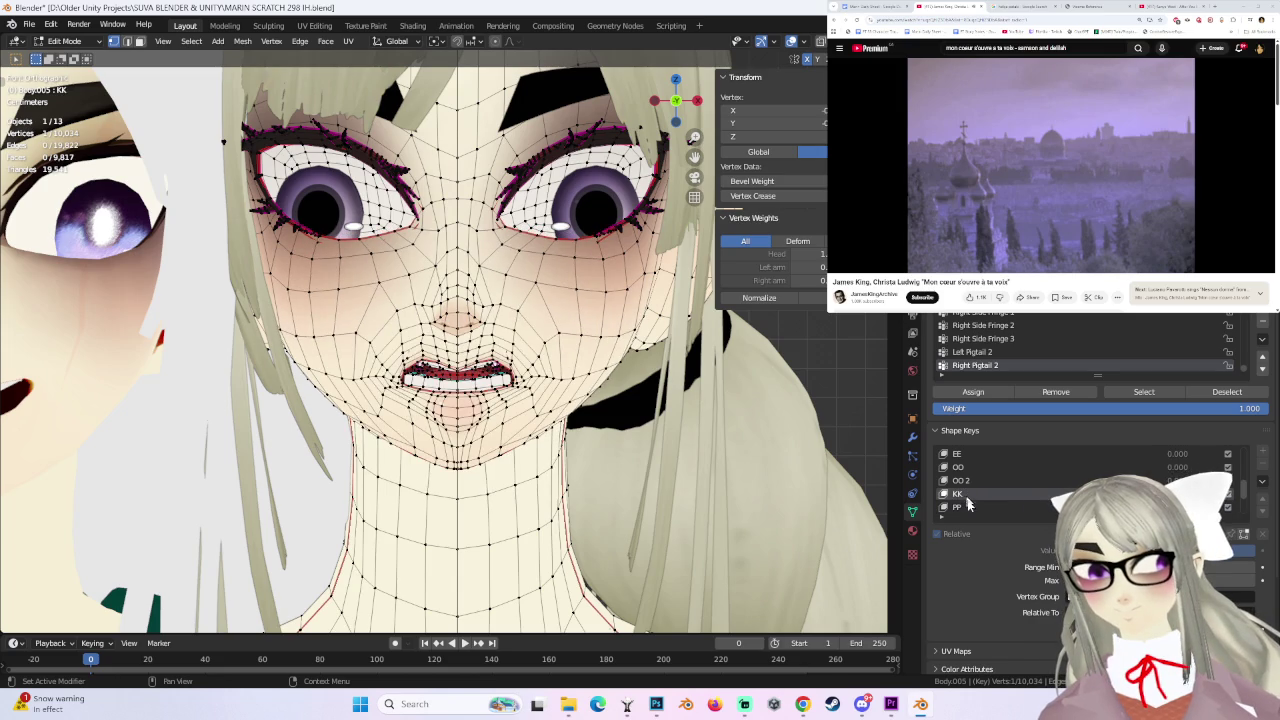
pyautogui.click(960, 481)
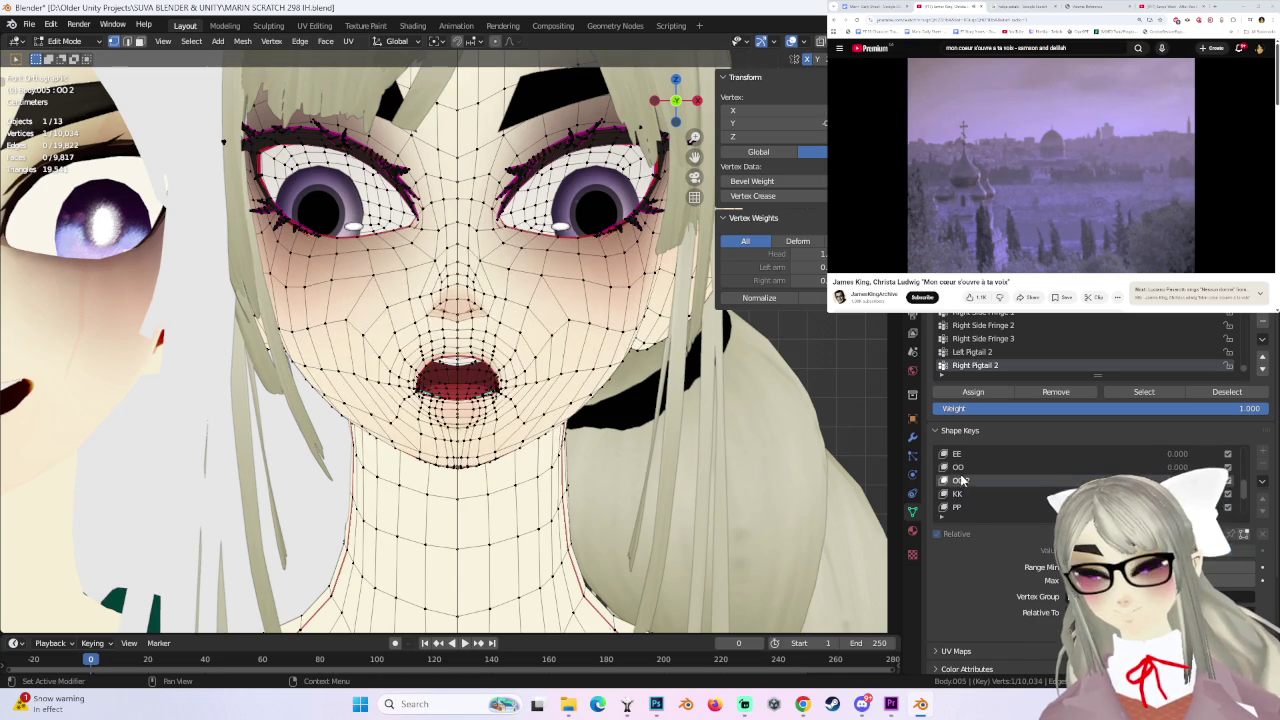
pyautogui.click(966, 494)
pyautogui.click(960, 481)
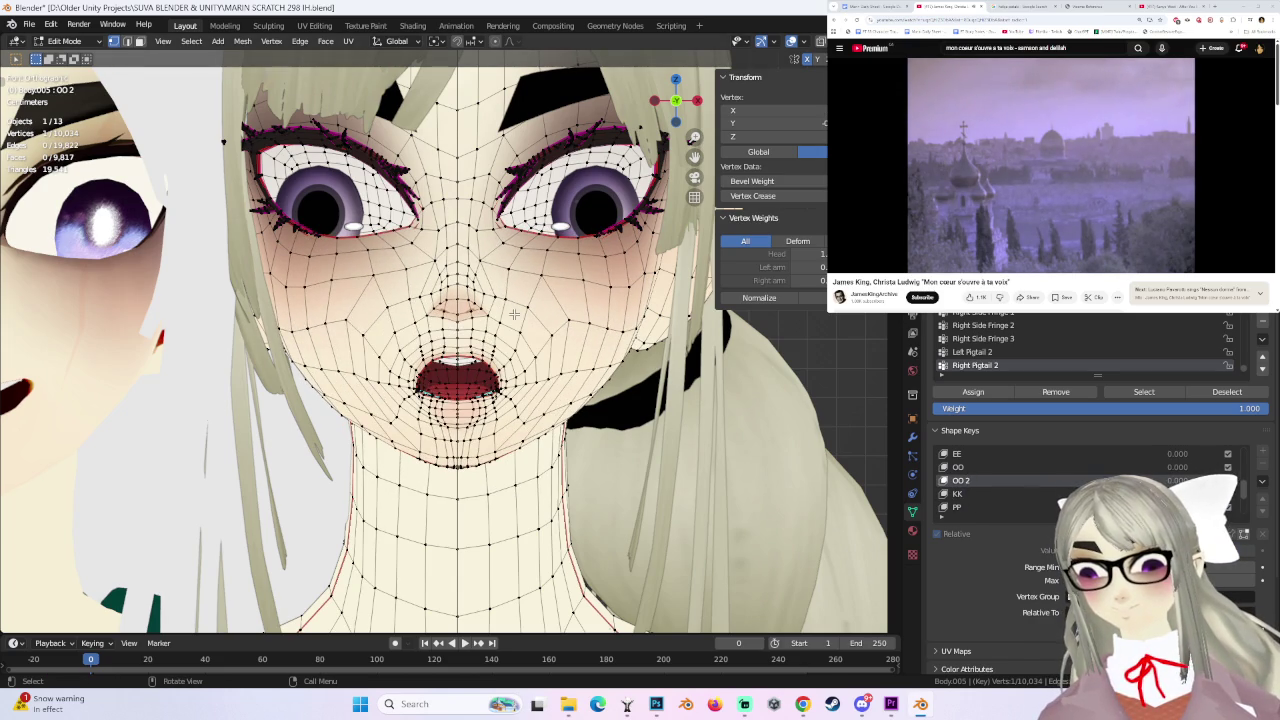
pyautogui.scroll(3, 979, 484)
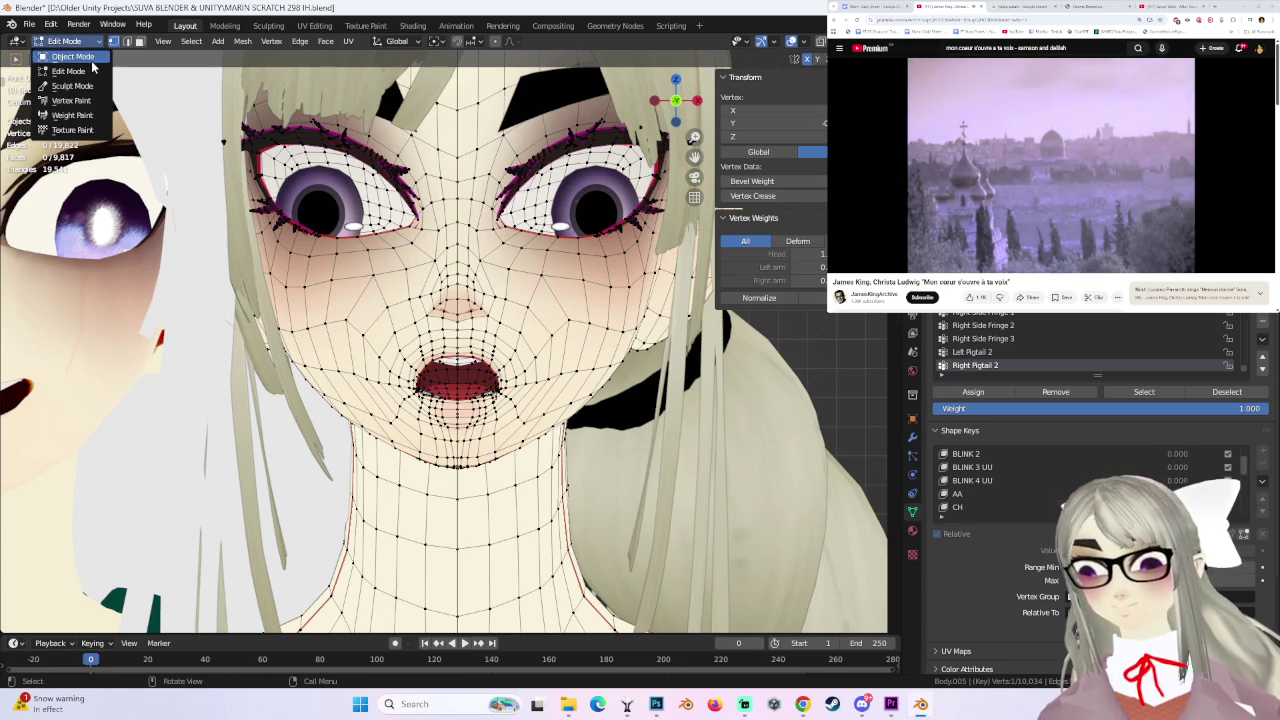
pyautogui.press('Tab')
# - Set OO to 1.0, compare it on and off from the side, then enter Edit Mode
pyautogui.scroll(-2, 1000, 447)
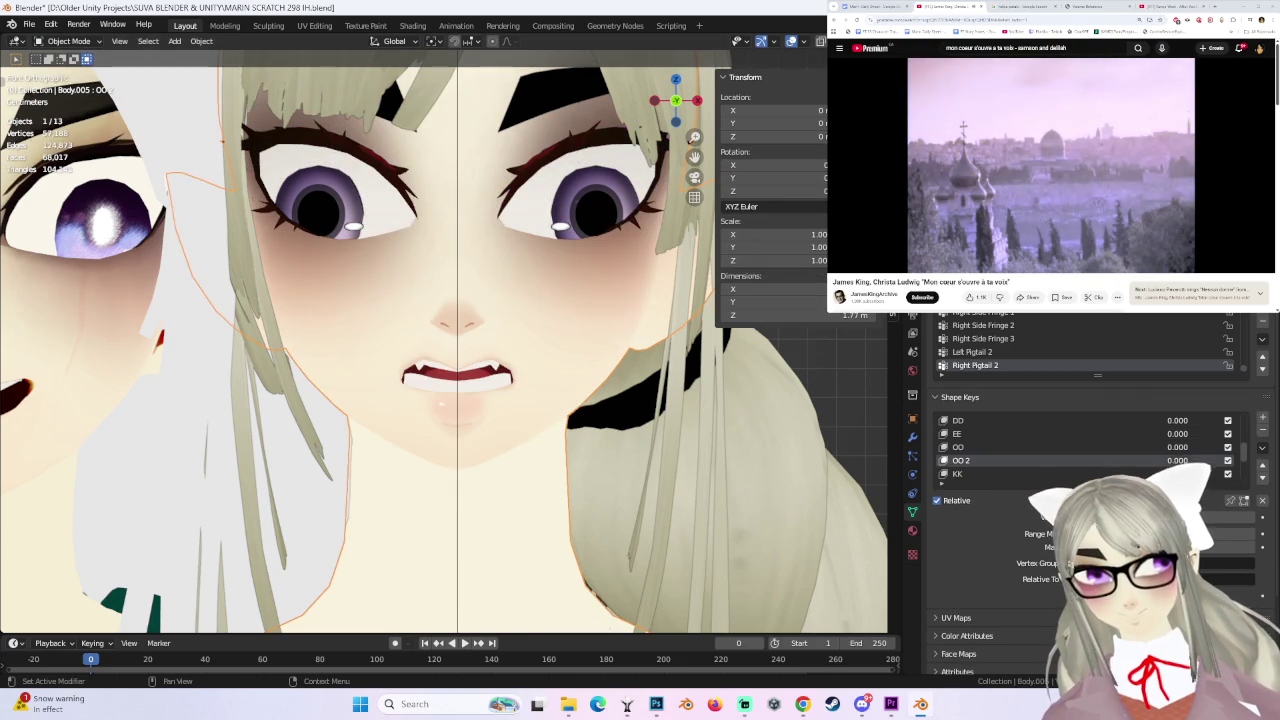
pyautogui.moveTo(1174, 448); pyautogui.dragTo(1220, 448)
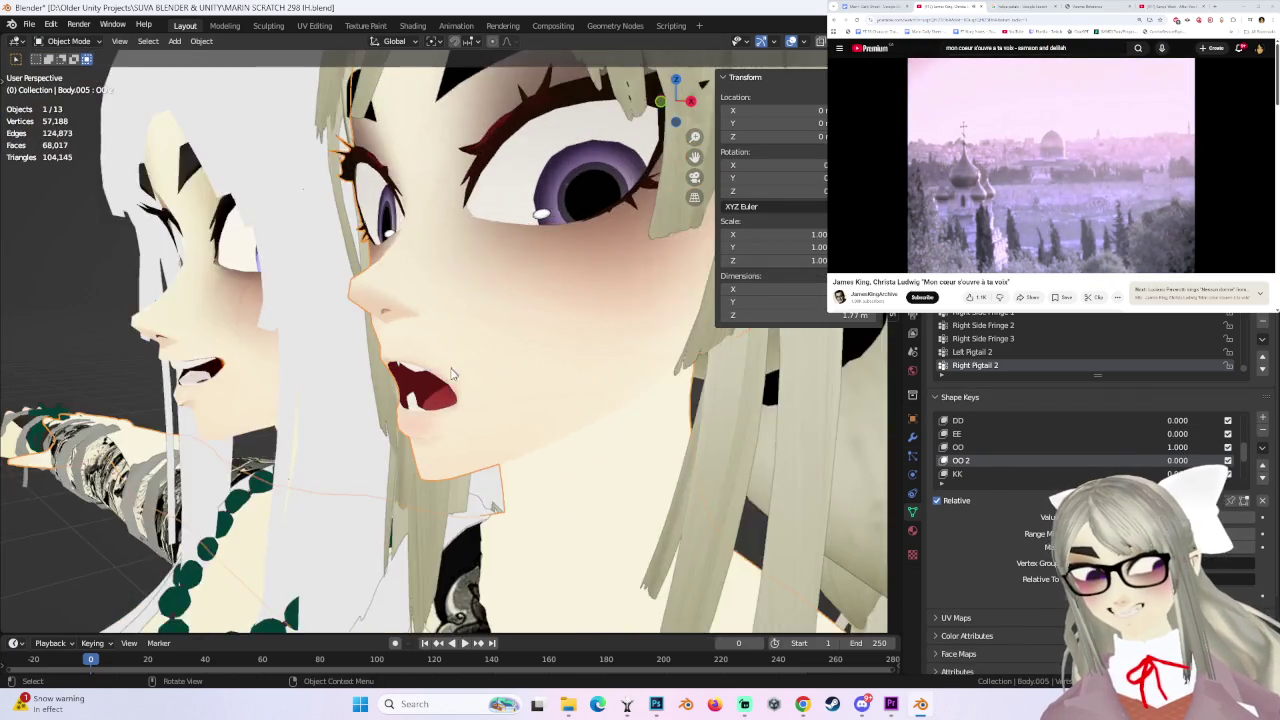
pyautogui.moveTo(400, 380); pyautogui.dragTo(448, 378, button='middle')
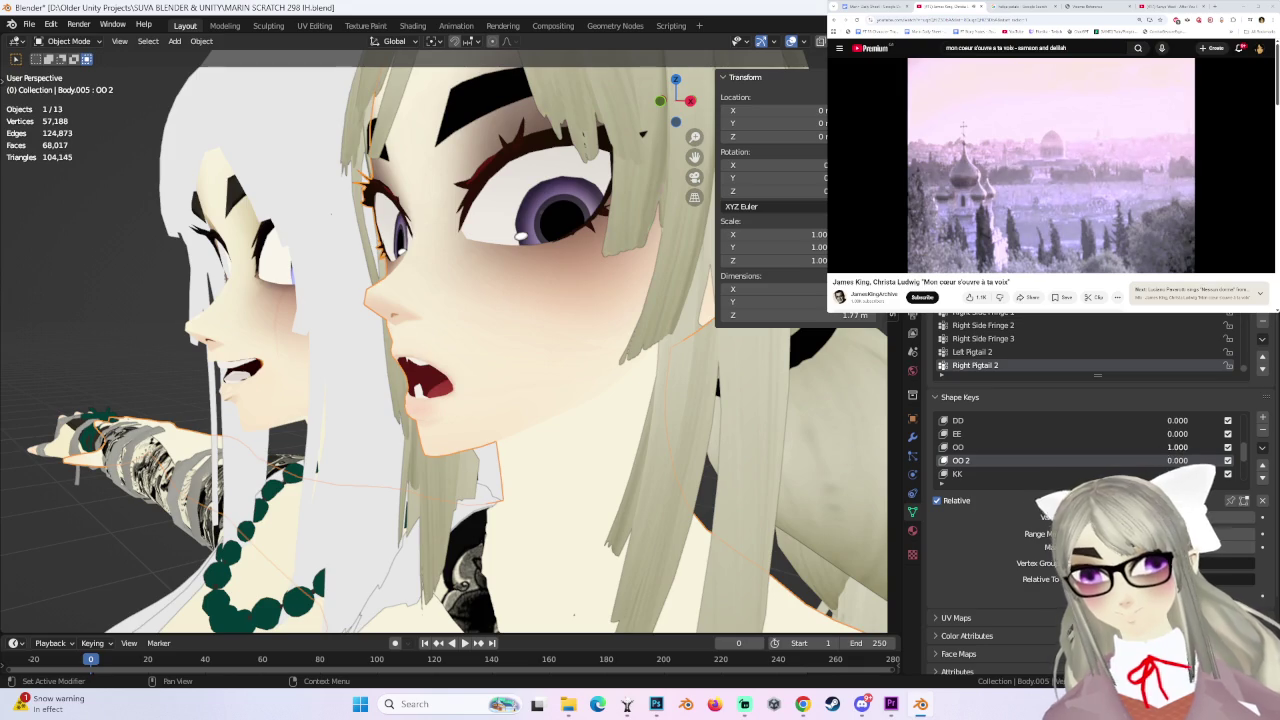
pyautogui.moveTo(1177, 447); pyautogui.dragTo(1120, 447)
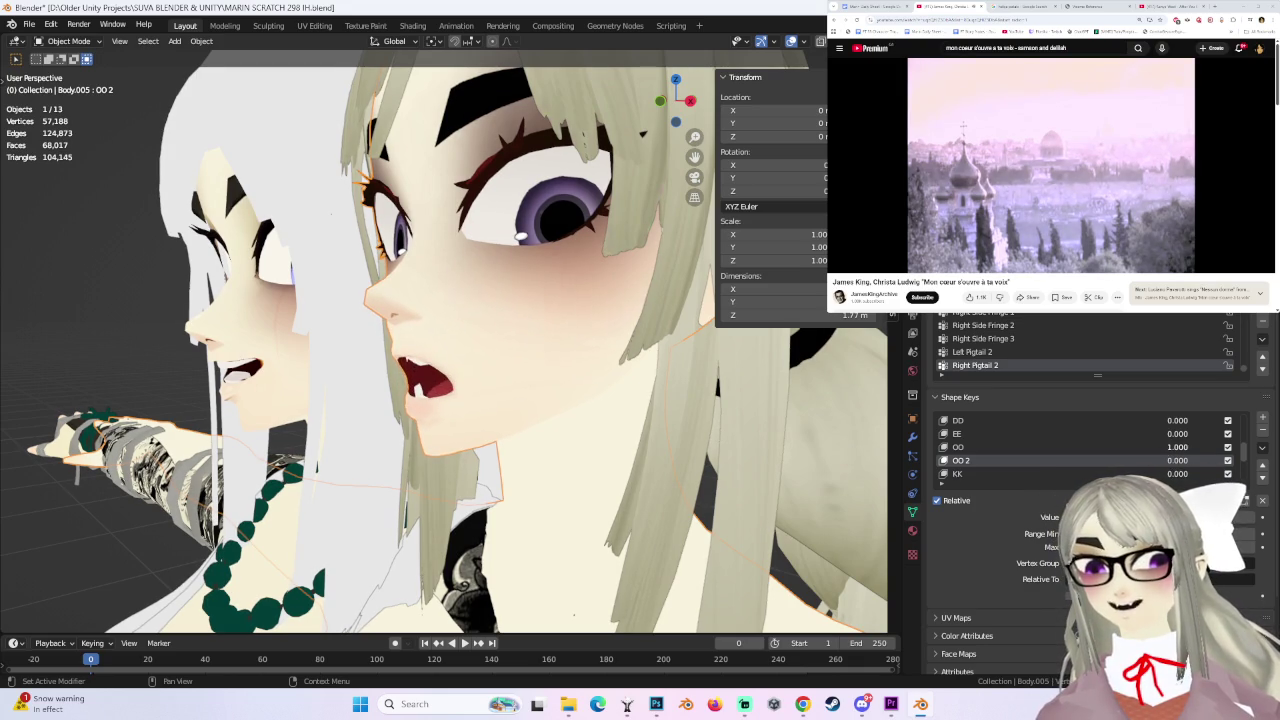
pyautogui.hotkey('ctrl', 'shift', 'z')
pyautogui.hotkey('ctrl', 'z')
pyautogui.hotkey('ctrl', 'shift', 'z')
pyautogui.hotkey('ctrl', 'z')
pyautogui.click(98, 41)
pyautogui.click(62, 71)
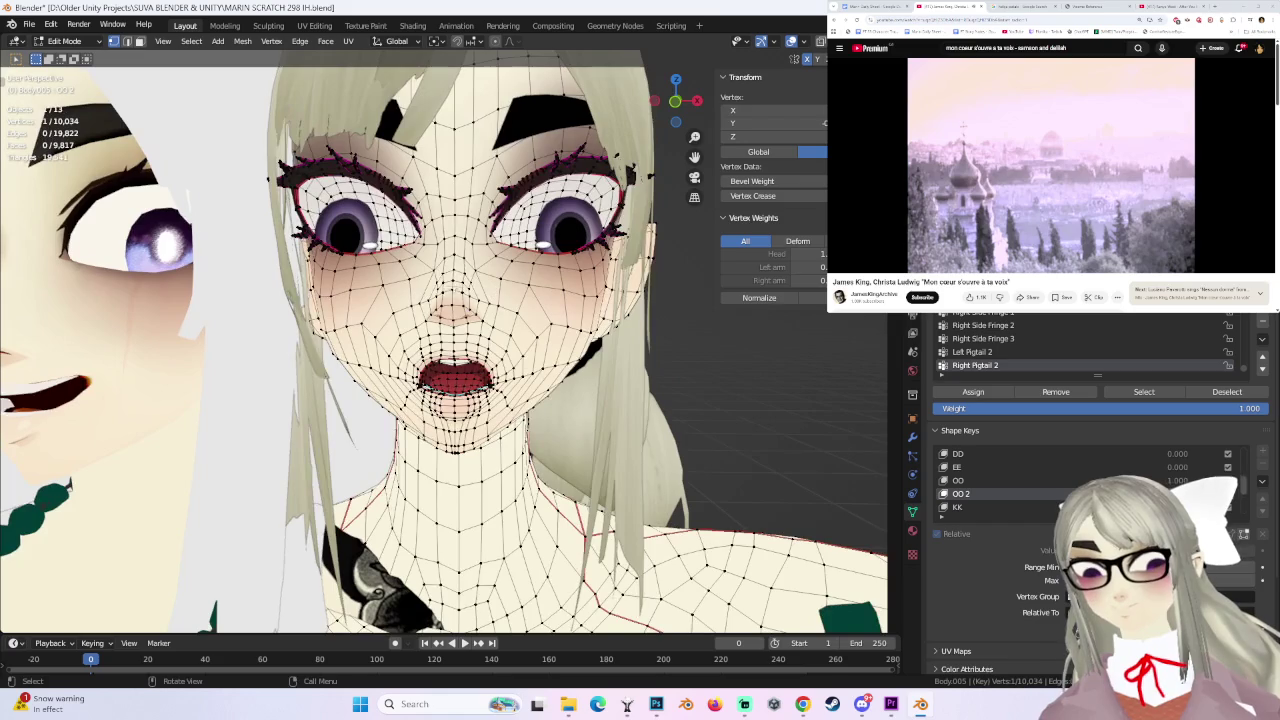
# - Enable proportional editing and make a first smooth-falloff move of the mouth vertices
pyautogui.keyDown('shift'); pyautogui.click(492, 299); pyautogui.keyUp('shift')
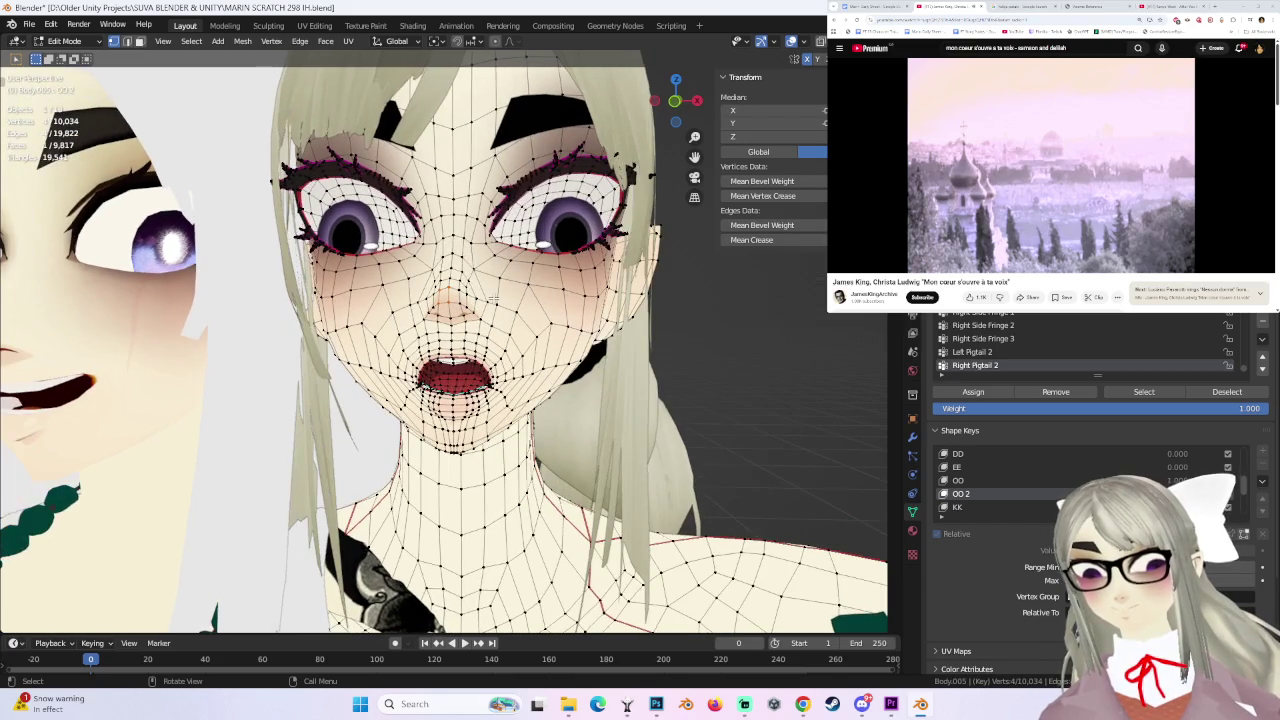
pyautogui.press('g')
pyautogui.click(492, 299)
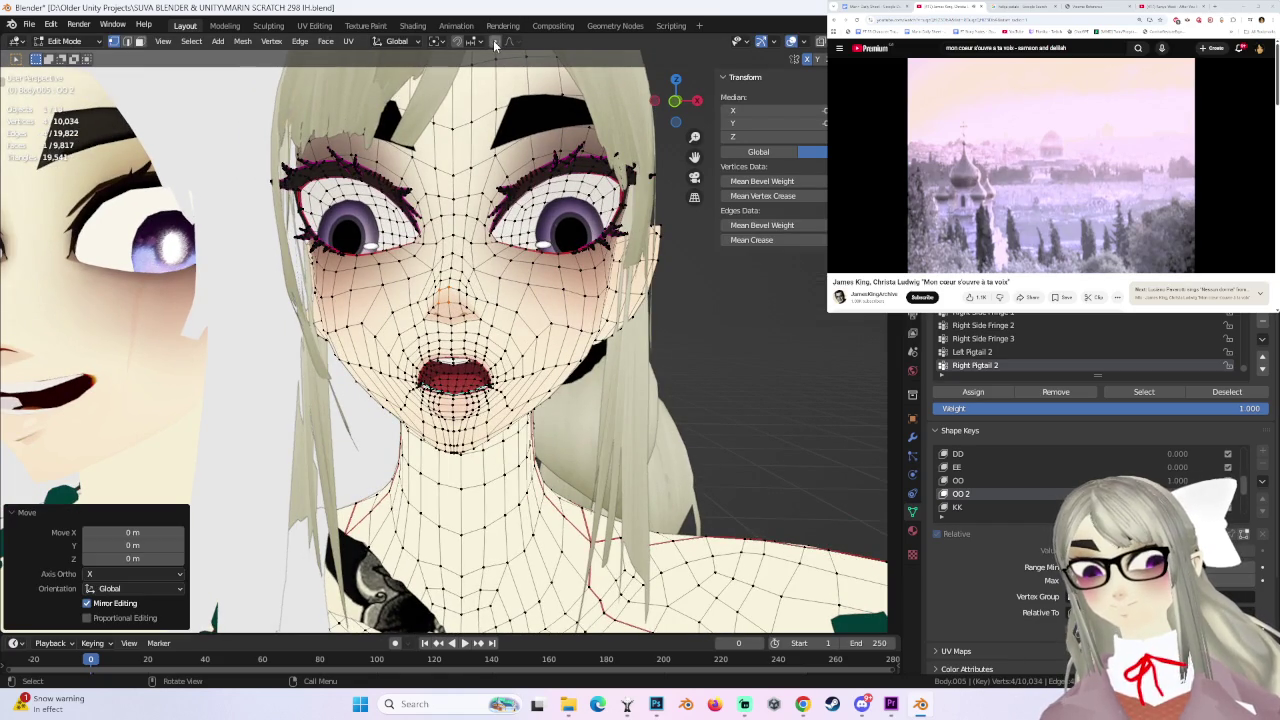
pyautogui.click(676, 103)
pyautogui.press('g')
pyautogui.scroll(-2, 508, 298)
pyautogui.click(508, 299)
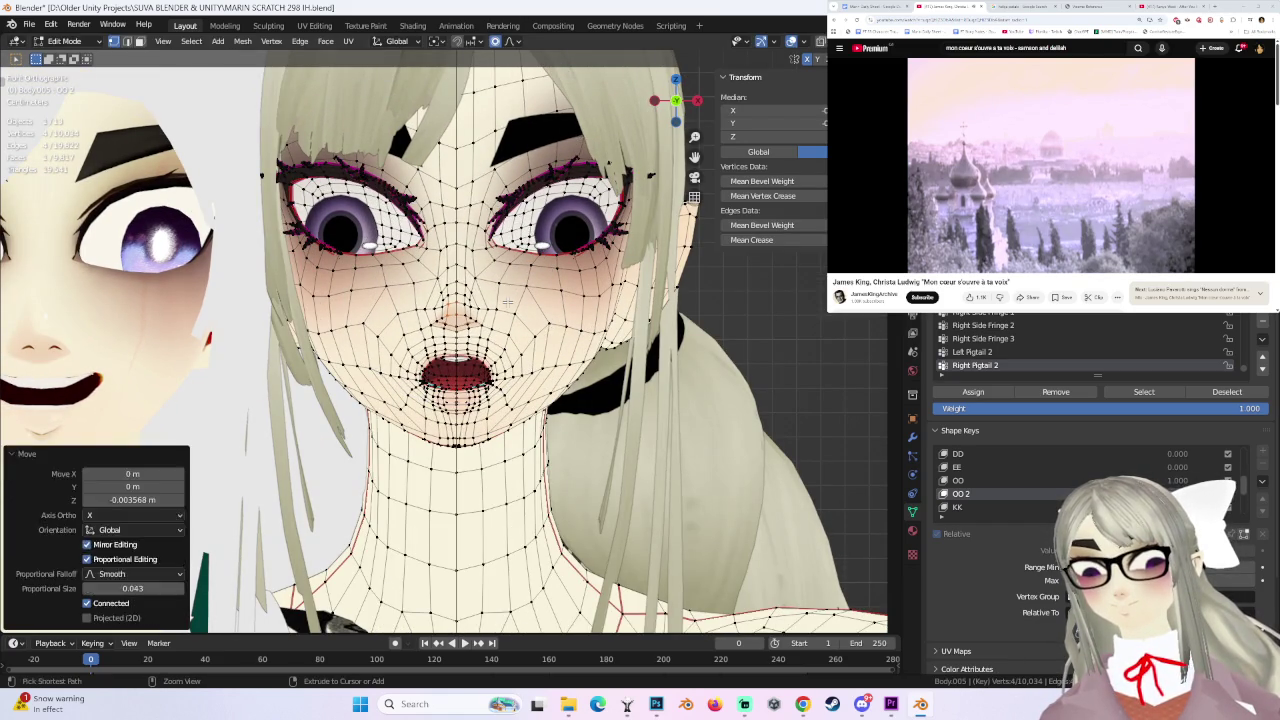
# - Lower the OO 2 mouth vertices along Z three times (about -0.0036 m), then exit to Object Mode
pyautogui.press('g')
pyautogui.press('z')
pyautogui.click(508, 310)
pyautogui.moveTo(508, 310); pyautogui.dragTo(620, 305, button='middle')
pyautogui.press('g')
pyautogui.press('z')
pyautogui.click(505, 298)
pyautogui.press('g')
pyautogui.press('z')
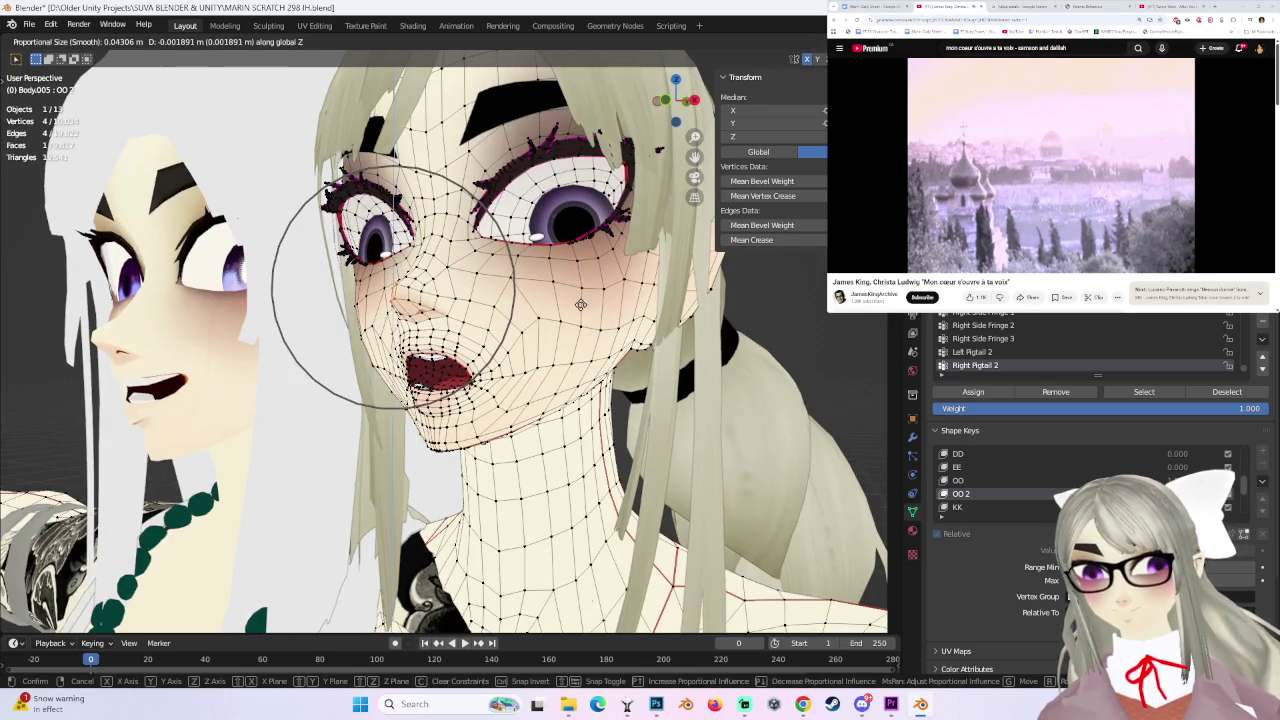
pyautogui.click(644, 316)
pyautogui.press('Tab')
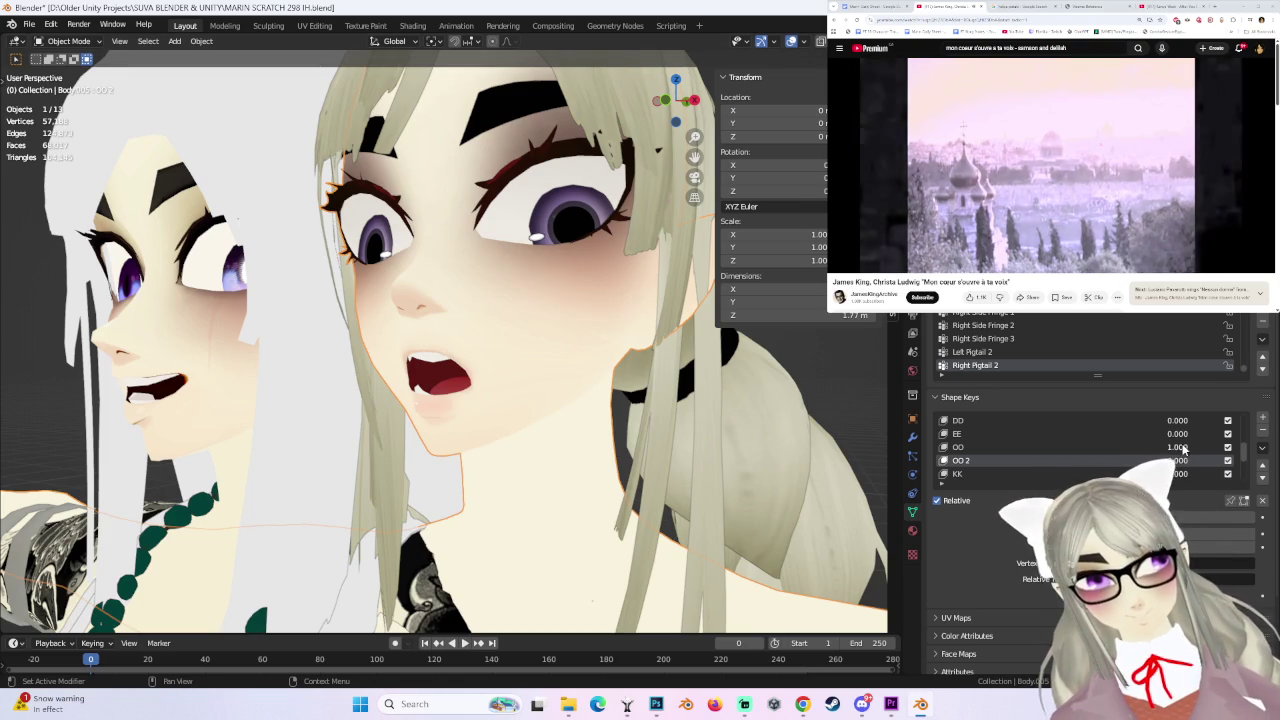
# - Vary the OO shape key between 0 and 1 while orbiting around the head
pyautogui.moveTo(1184, 451); pyautogui.dragTo(1170, 451)
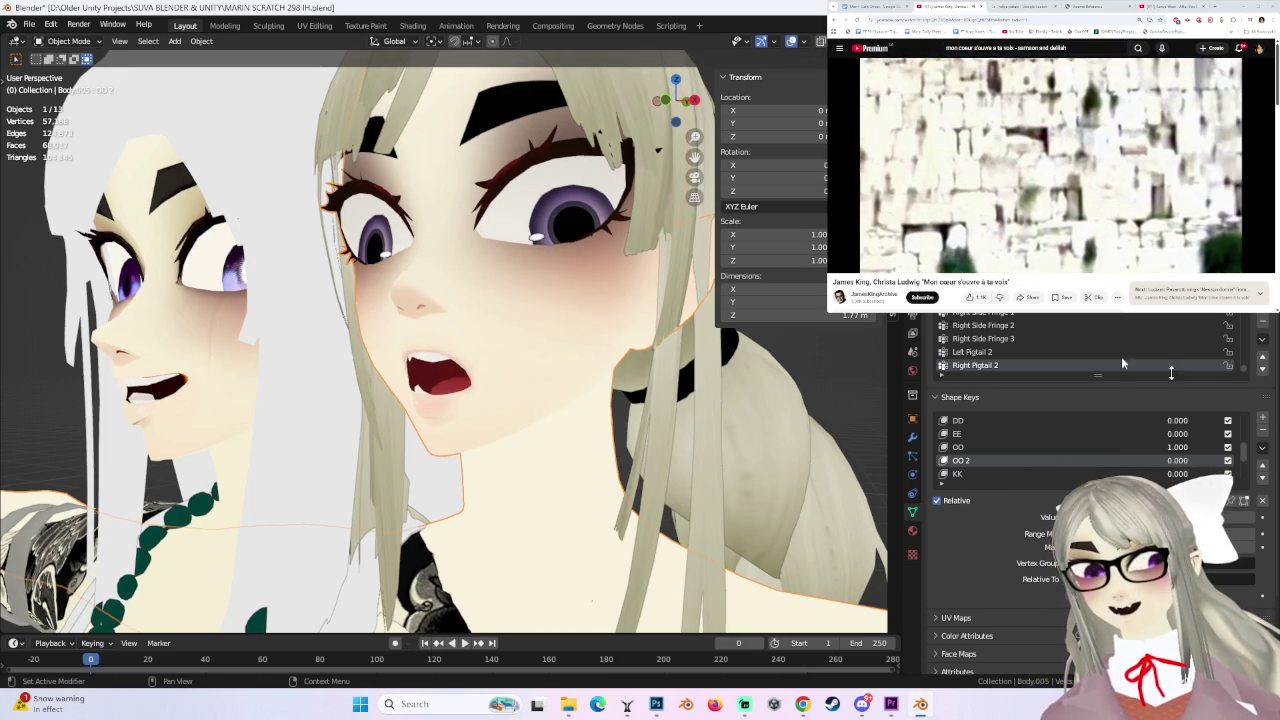
pyautogui.moveTo(690, 372); pyautogui.dragTo(613, 369, button='middle')
pyautogui.moveTo(662, 108)
pyautogui.mouseDown()
pyautogui.moveTo(610, 357)
pyautogui.moveTo(483, 339)
pyautogui.moveTo(500, 341)
pyautogui.mouseUp()
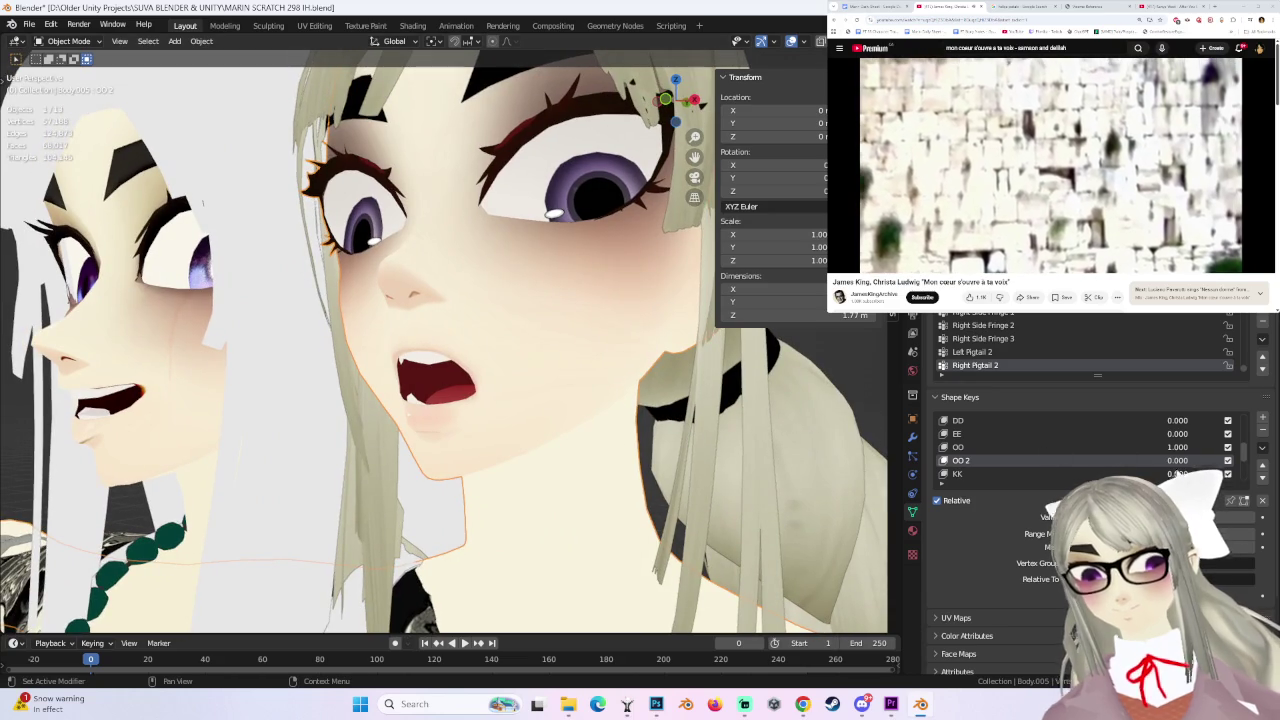
pyautogui.hotkey('ctrl', 'z')
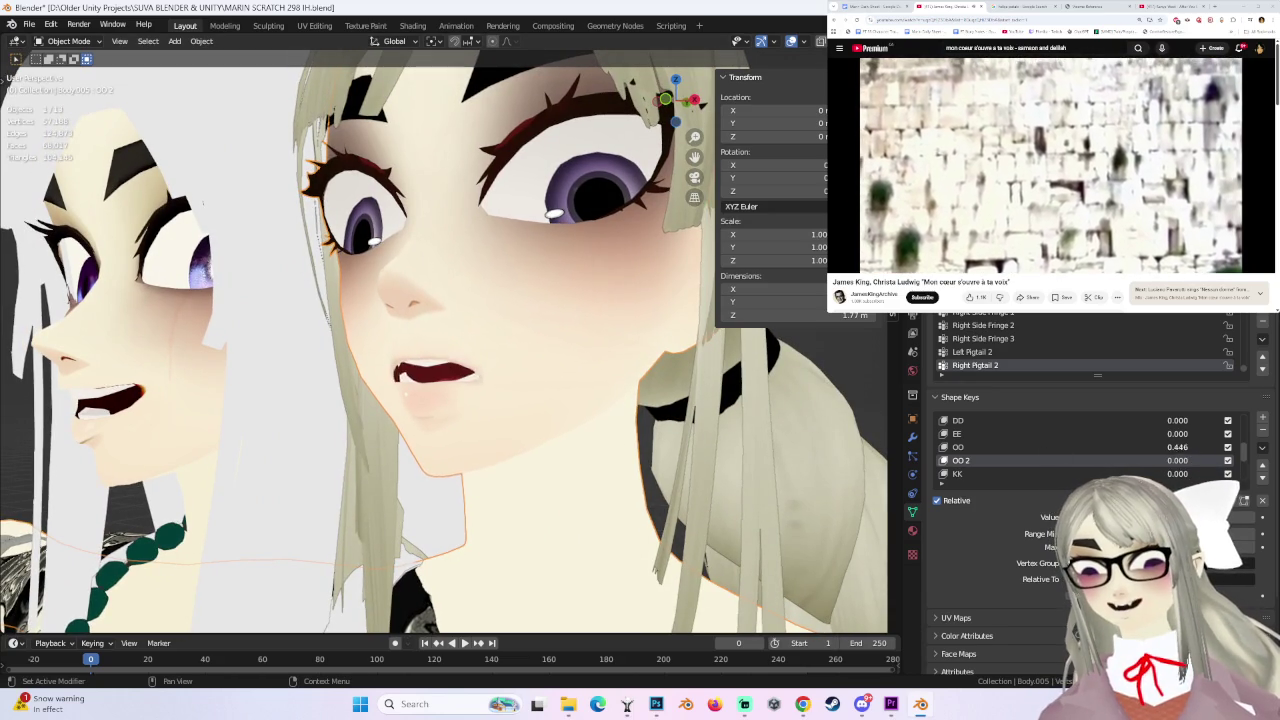
pyautogui.moveTo(1177, 447); pyautogui.dragTo(1210, 447)
pyautogui.hotkey('ctrl', 'z')
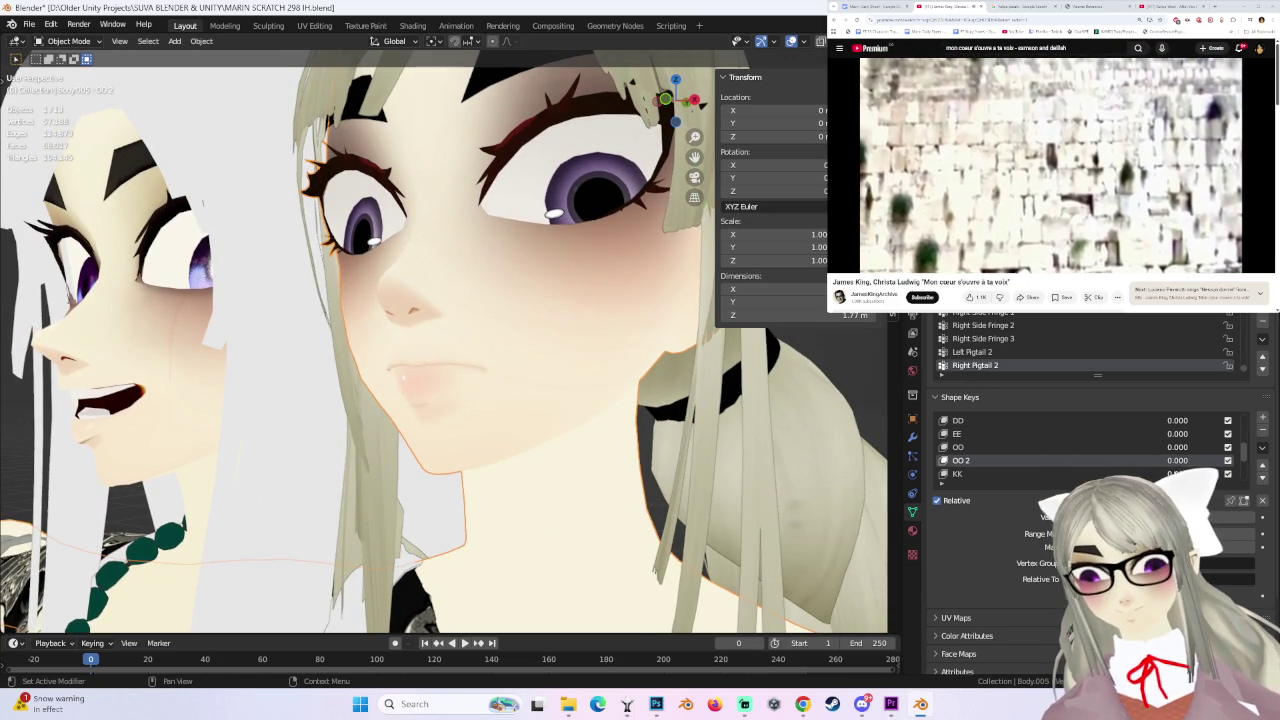
pyautogui.hotkey('ctrl', 'z')
pyautogui.hotkey('ctrl', 'z')
# - Raise OO 2 to 1.0, compare with OO on and off, then enter Edit Mode
pyautogui.moveTo(1177, 460); pyautogui.dragTo(1215, 460)
pyautogui.moveTo(560, 398)
pyautogui.mouseDown(button='middle')
pyautogui.moveTo(679, 390)
pyautogui.moveTo(565, 408)
pyautogui.mouseUp(button='middle')
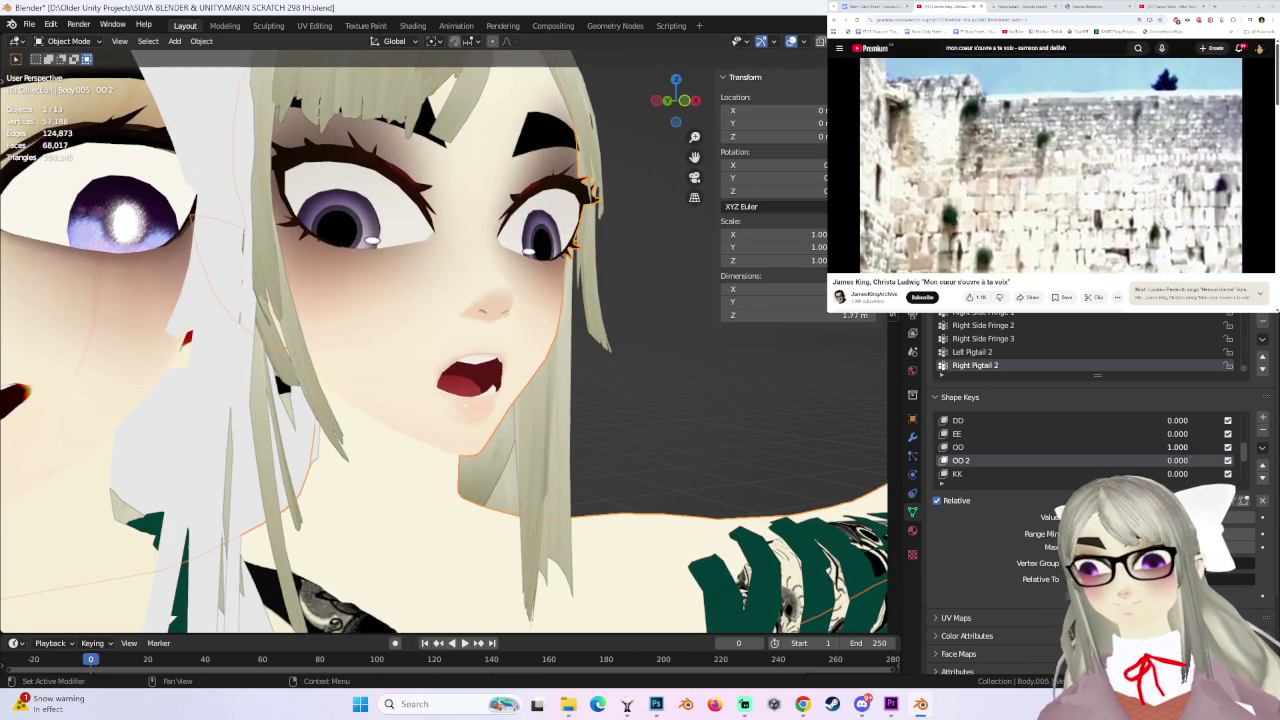
pyautogui.hotkey('ctrl', 'z')
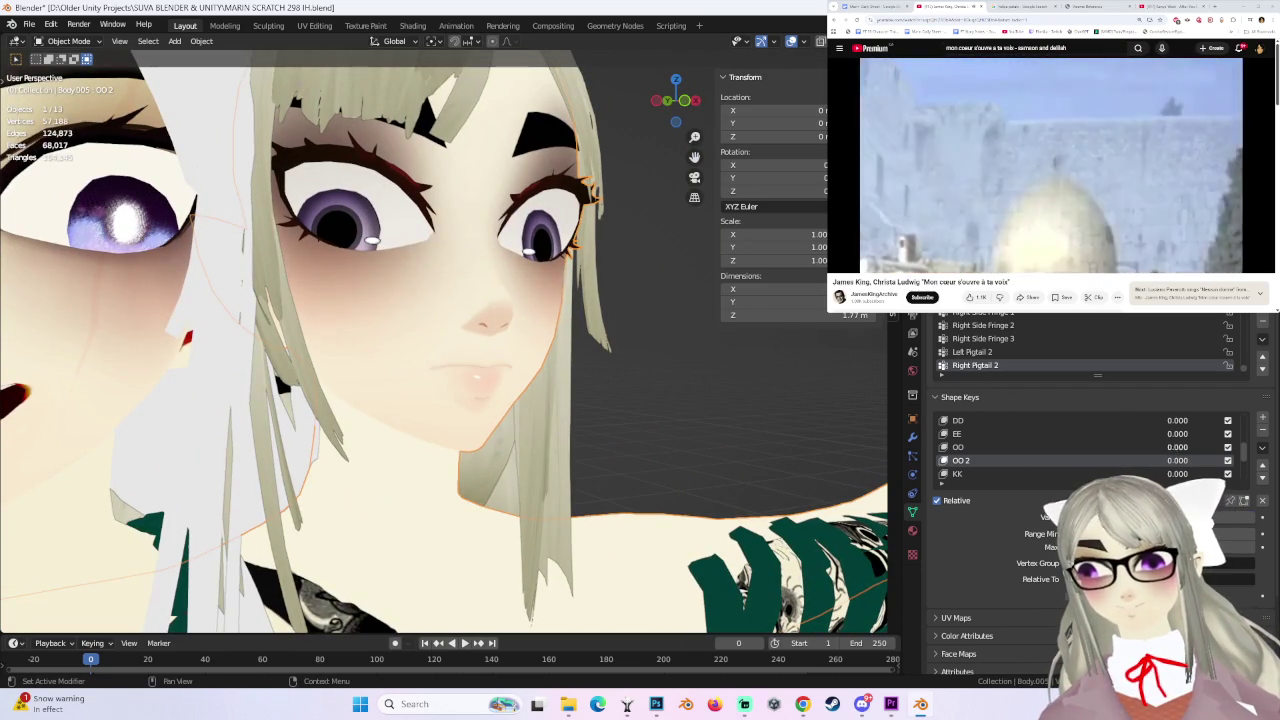
pyautogui.hotkey('ctrl', 'shift', 'z')
pyautogui.click(68, 41)
pyautogui.click(62, 62)
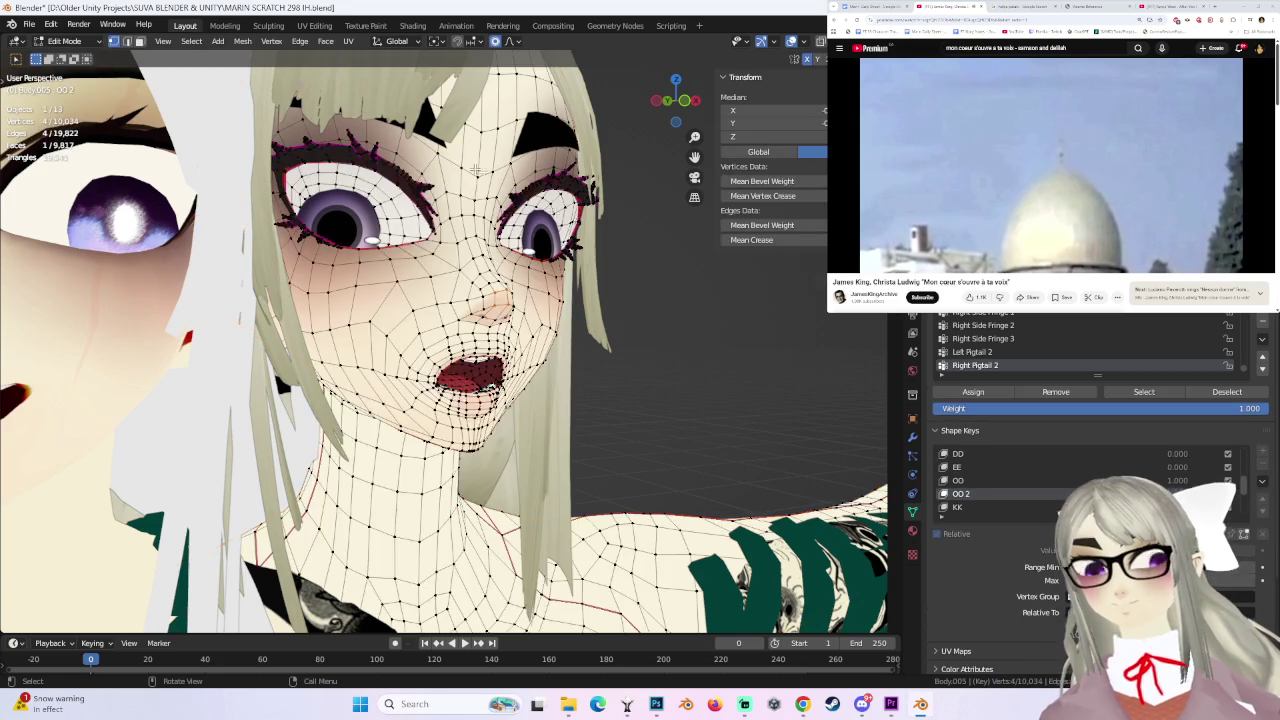
# - On the OO key, lower the mouth vertices -0.002287 m along Z, then exit to Object Mode
pyautogui.moveTo(600, 250); pyautogui.dragTo(570, 230, button='middle')
pyautogui.click(675, 97)
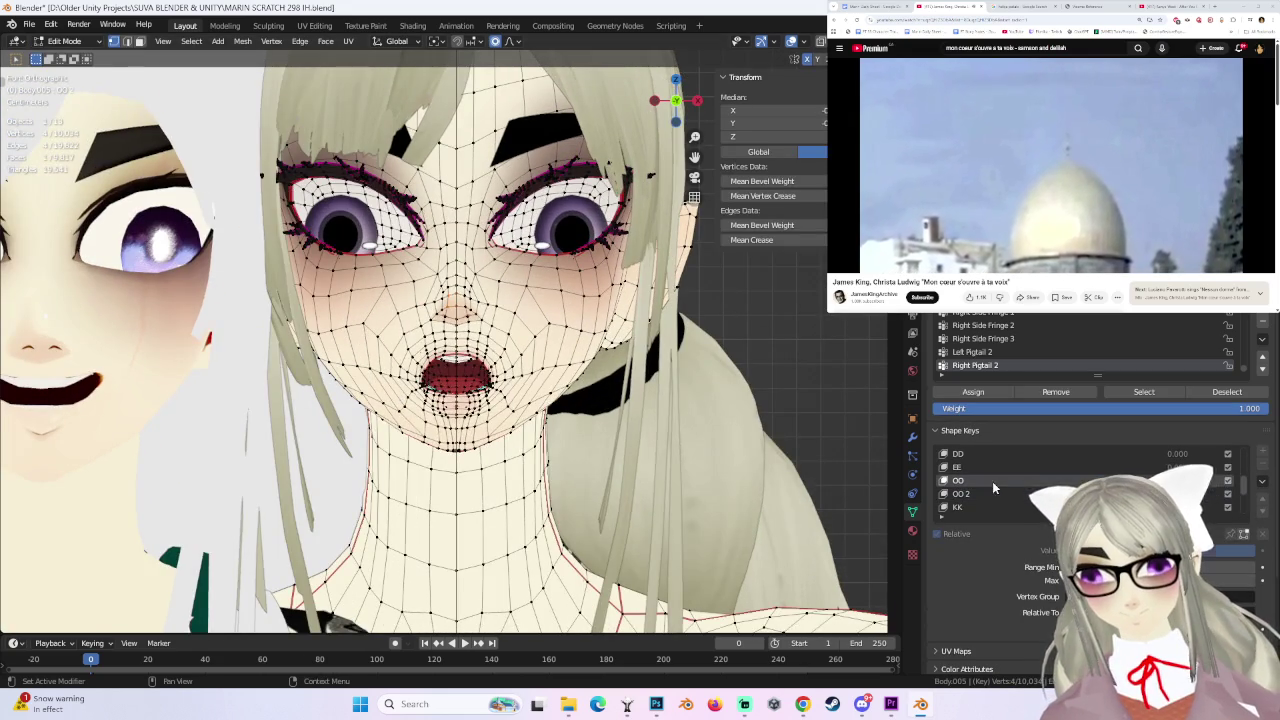
pyautogui.click(958, 480)
pyautogui.scroll(2, 588, 328)
pyautogui.scroll(2, 588, 328)
pyautogui.scroll(-3, 588, 328)
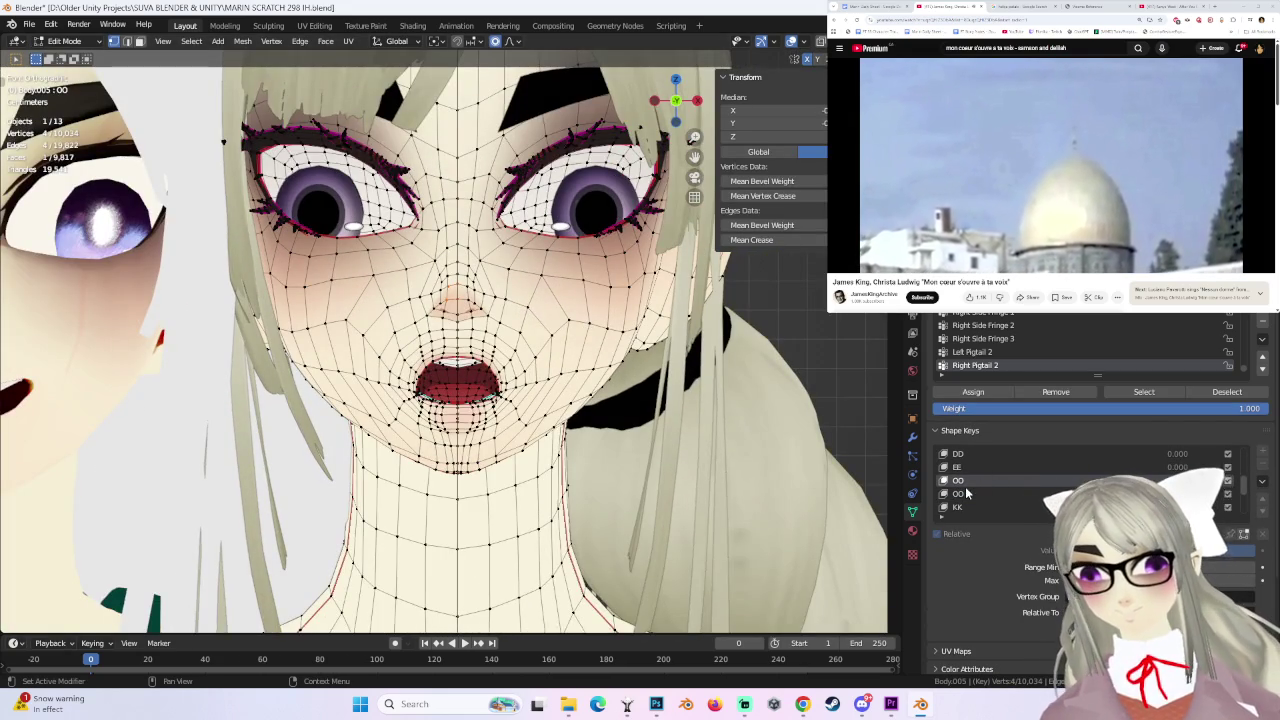
pyautogui.press('g')
pyautogui.press('z')
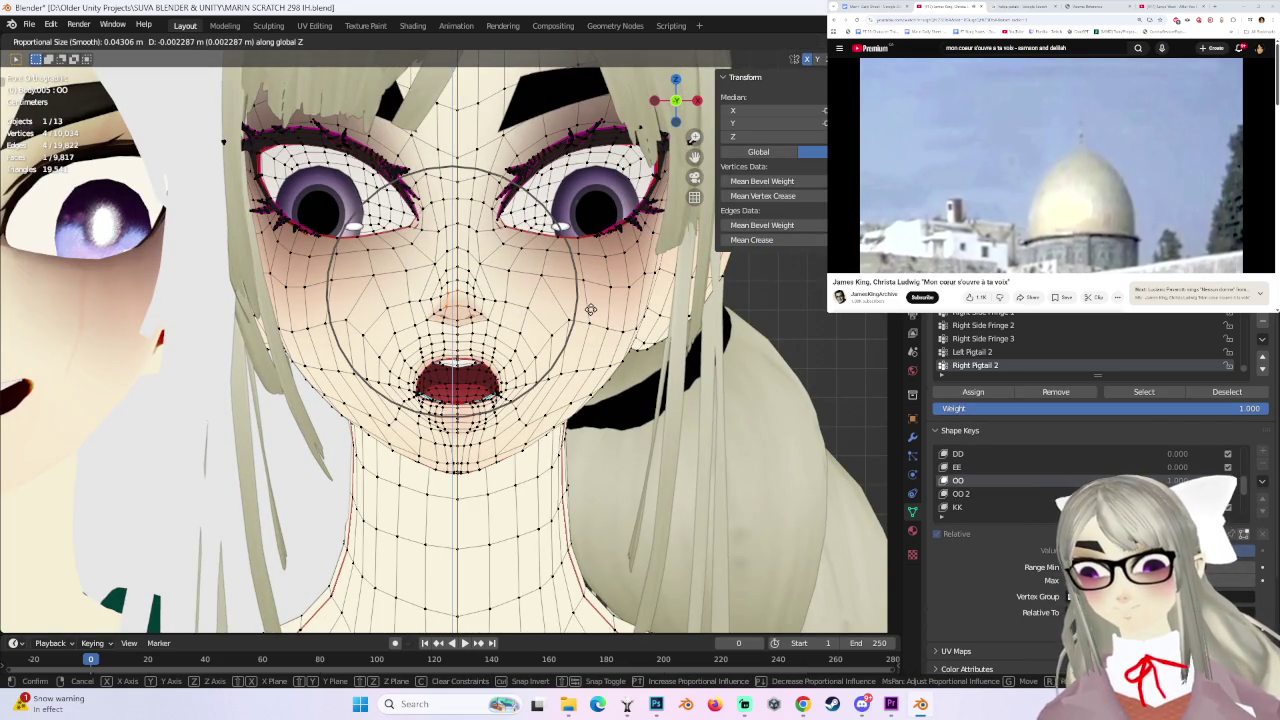
pyautogui.click(591, 310)
pyautogui.moveTo(591, 310); pyautogui.dragTo(483, 231, button='middle')
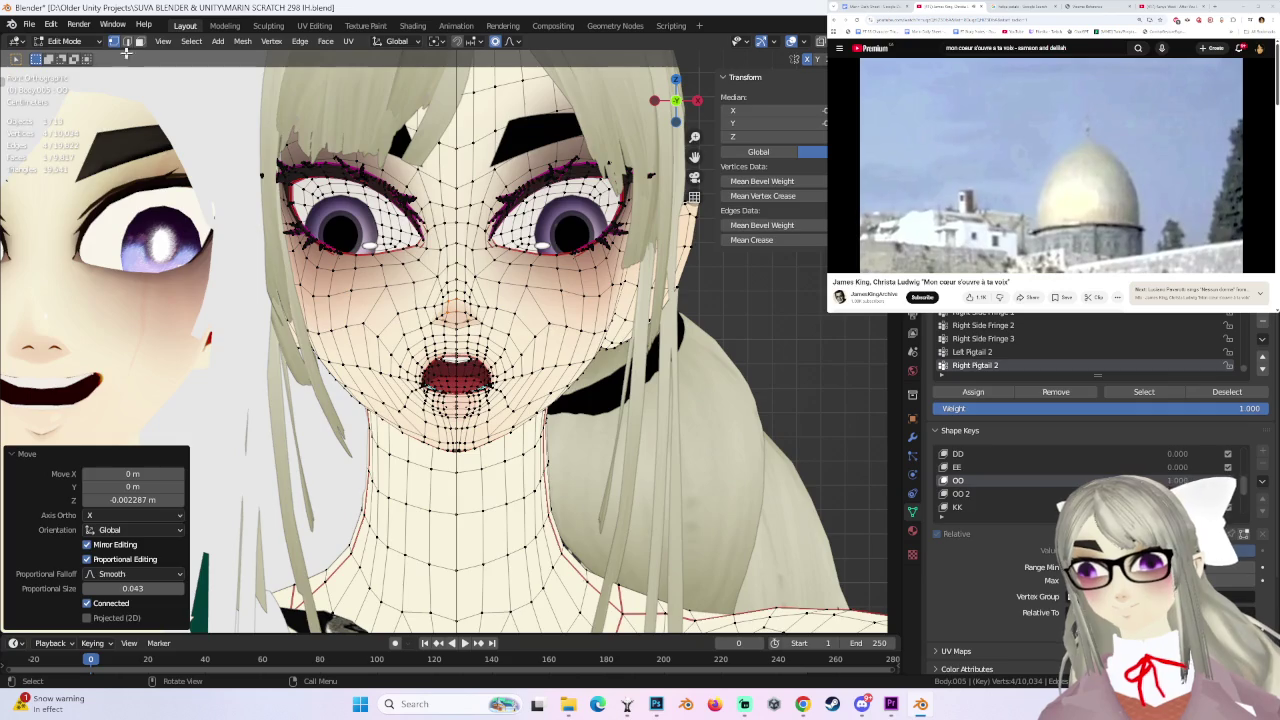
pyautogui.press('Tab')
# - Set OO back to 0 and preview the EE shape key at 1.0
pyautogui.moveTo(460, 300); pyautogui.dragTo(593, 318, button='middle')
pyautogui.moveTo(1190, 452)
pyautogui.mouseDown()
pyautogui.moveTo(1110, 452)
pyautogui.moveTo(1230, 462)
pyautogui.moveTo(1110, 460)
pyautogui.mouseUp()
pyautogui.moveTo(1170, 433); pyautogui.dragTo(1230, 433)
pyautogui.moveTo(620, 400)
pyautogui.mouseDown(button='middle')
pyautogui.moveTo(576, 398)
pyautogui.moveTo(552, 376)
pyautogui.mouseUp(button='middle')
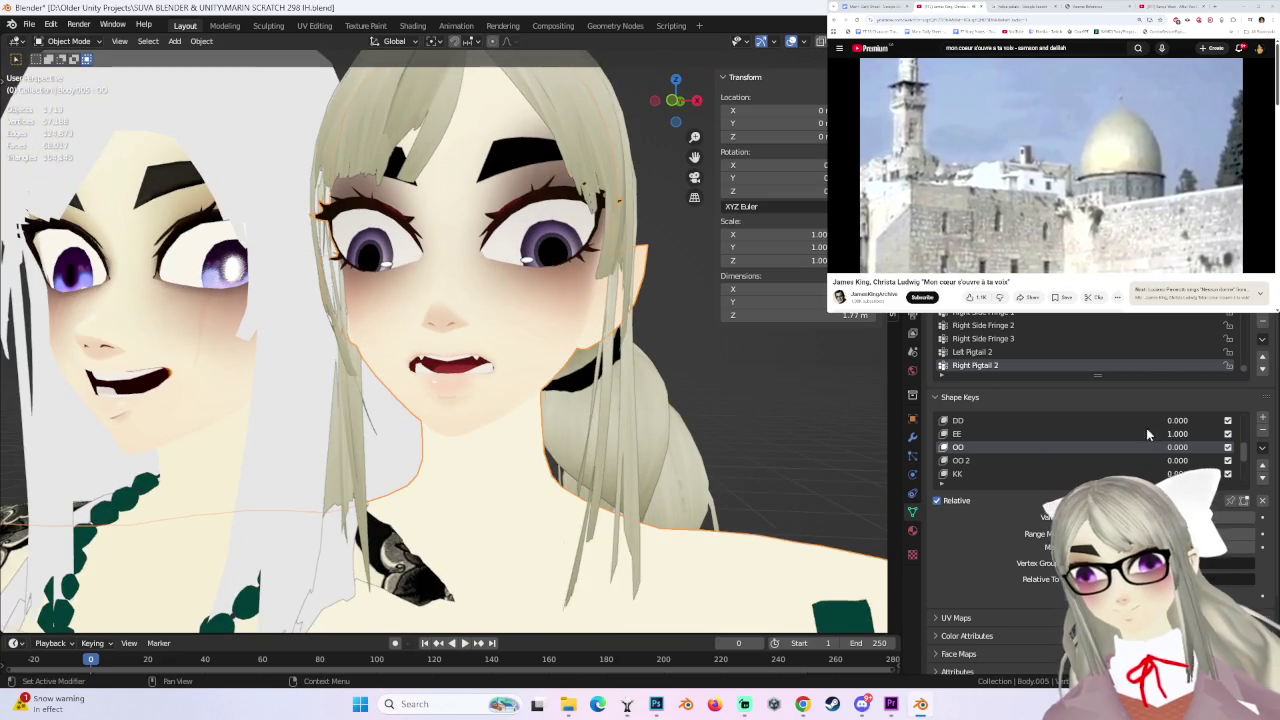
# - Set EE back to 0 and briefly enter Edit Mode before returning to Object Mode
pyautogui.moveTo(1178, 436); pyautogui.dragTo(1110, 434)
pyautogui.moveTo(820, 390)
pyautogui.mouseDown(button='middle')
pyautogui.moveTo(756, 372)
pyautogui.moveTo(667, 130)
pyautogui.mouseUp(button='middle')
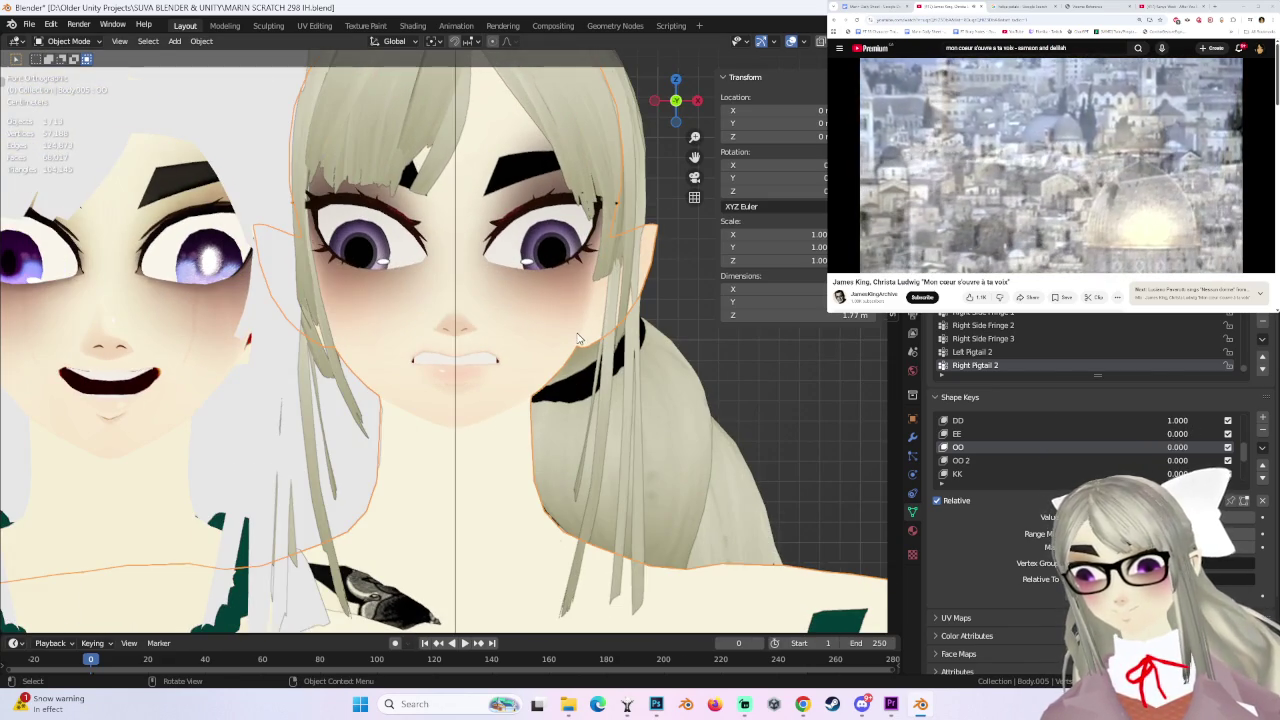
pyautogui.click(65, 41)
pyautogui.click(68, 71)
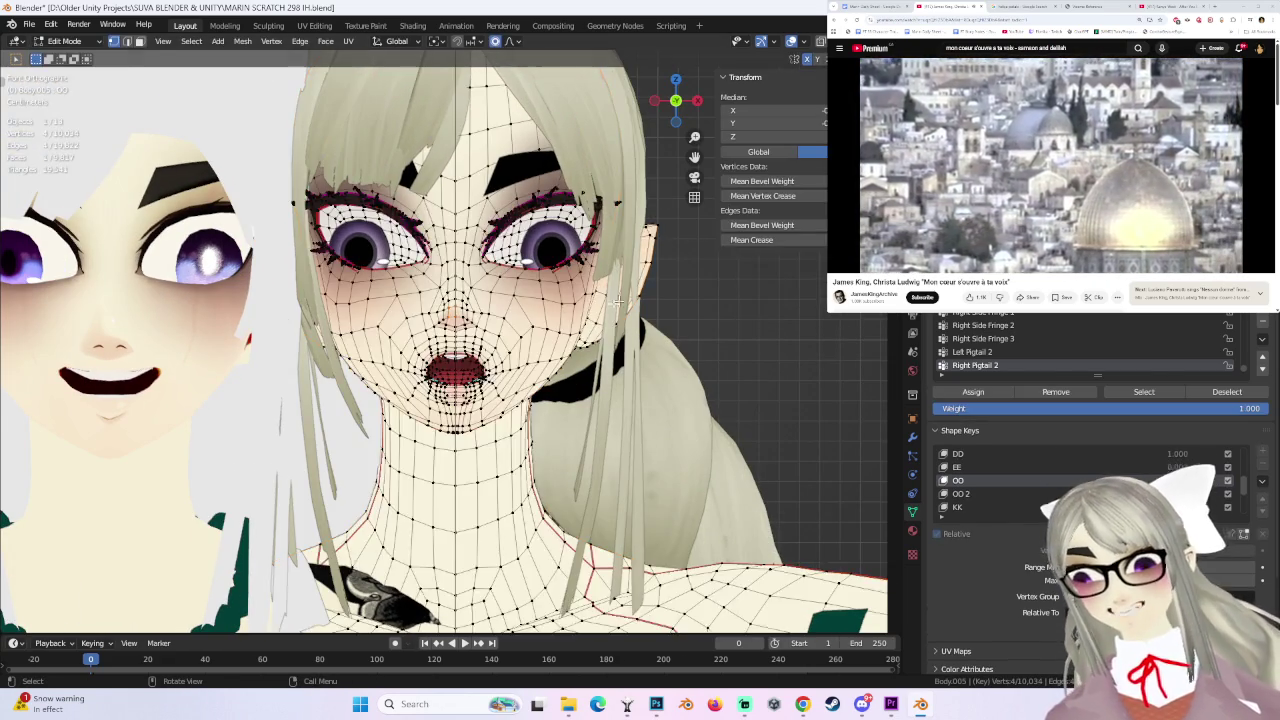
pyautogui.scroll(3, 450, 330)
pyautogui.click(65, 41)
pyautogui.click(78, 57)
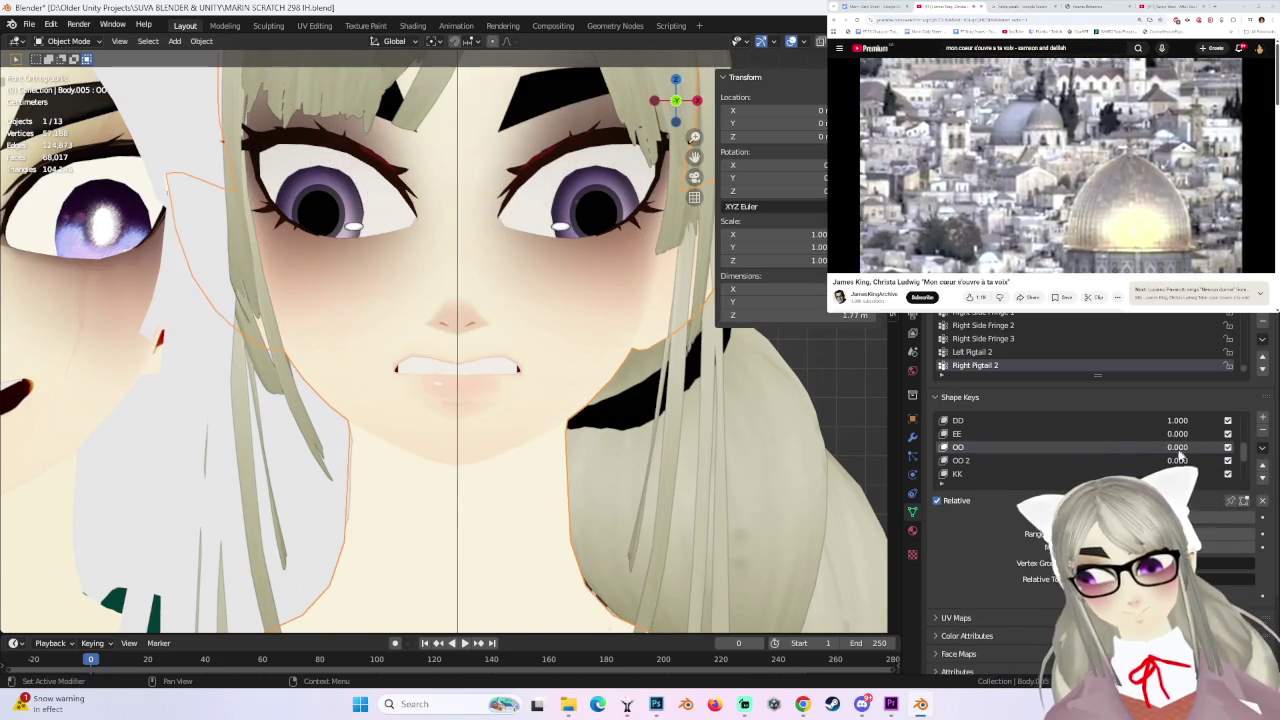
# - Leave the DD shape key at about 0.65 and orbit out to see both characters
pyautogui.moveTo(1190, 420); pyautogui.dragTo(1120, 420)
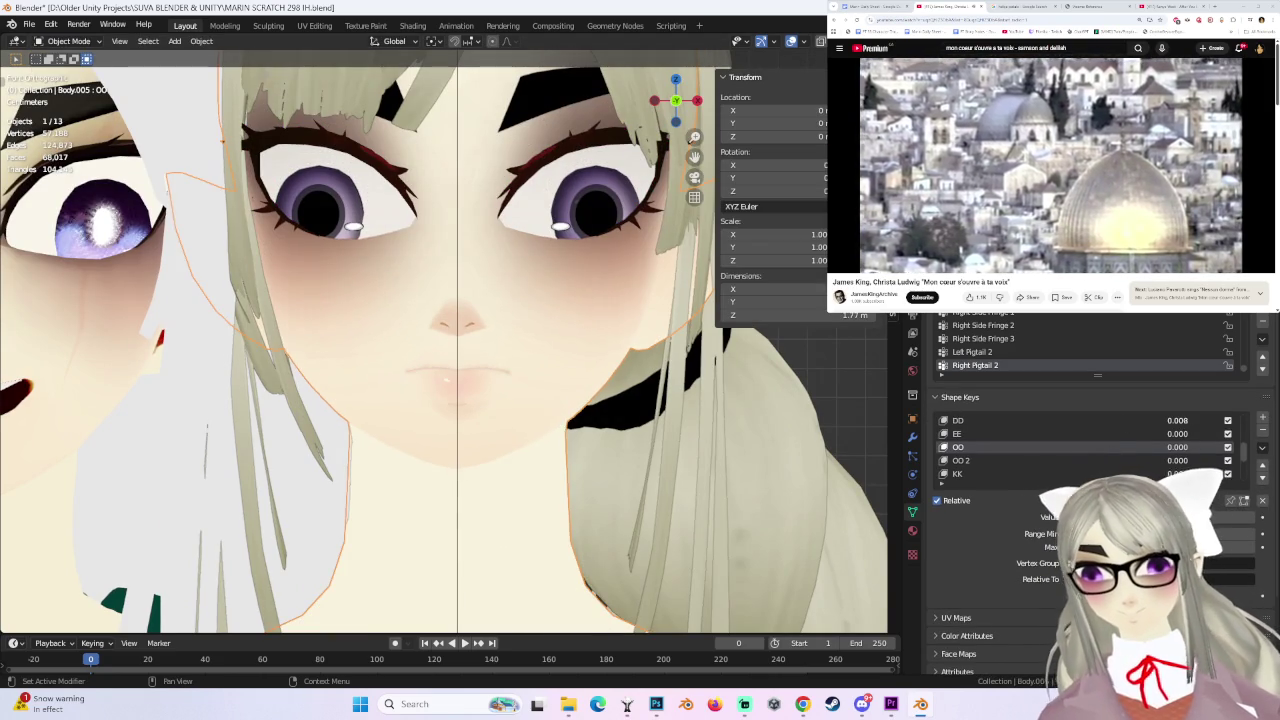
pyautogui.scroll(-5, 450, 350)
pyautogui.moveTo(450, 350); pyautogui.dragTo(360, 340, button='middle')
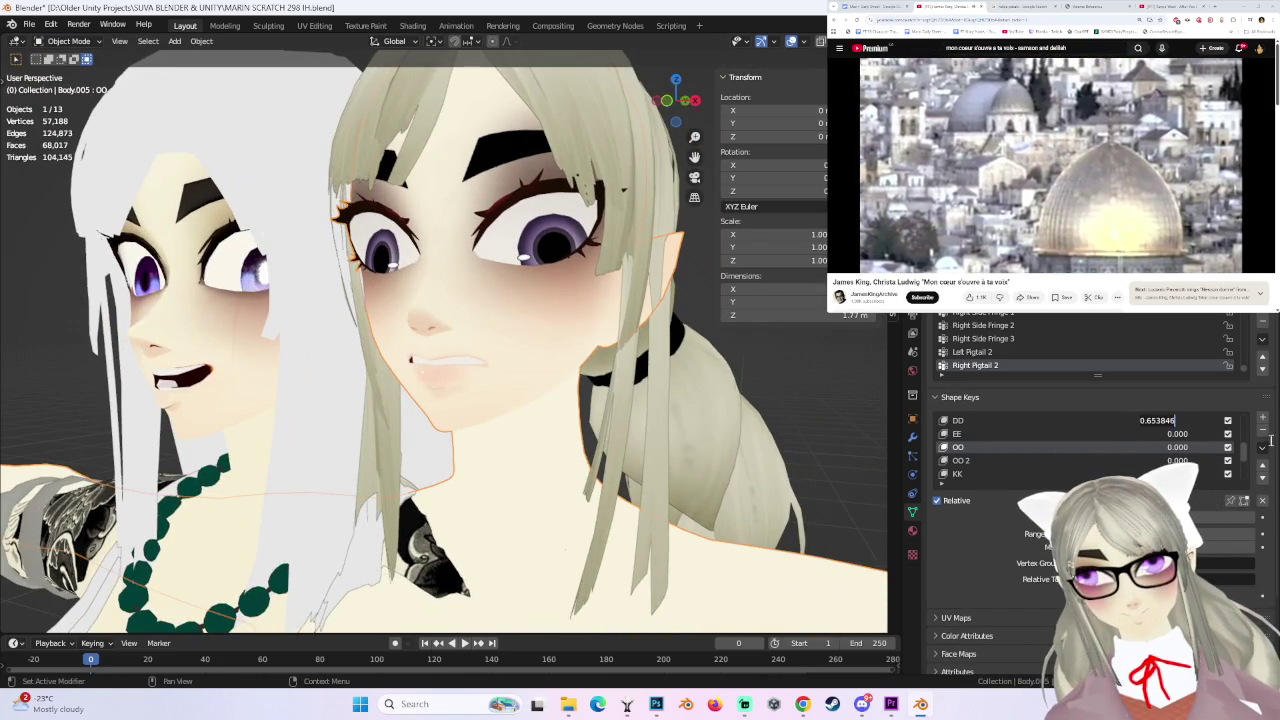
# - Add a new shape key for the DD 2 mouth
pyautogui.click(1262, 417)
pyautogui.doubleClick(1084, 474)
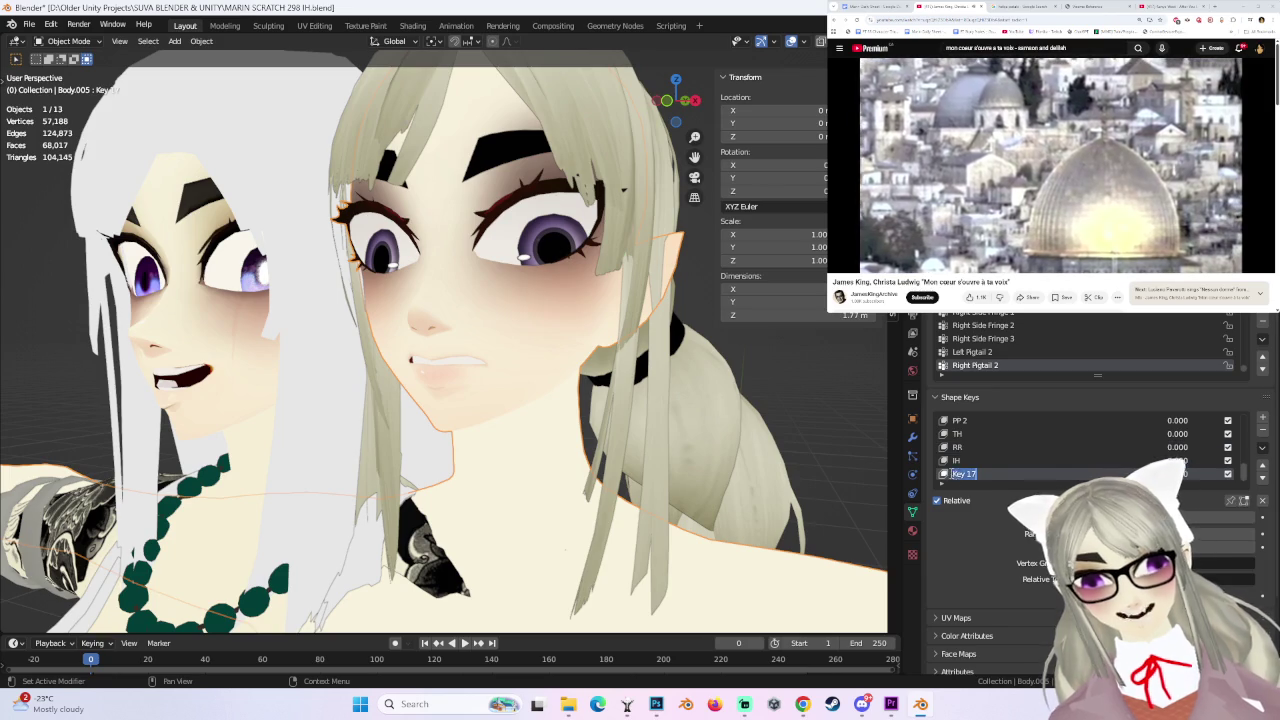
pyautogui.press('Escape')
pyautogui.hotkey('ctrl', 'z')
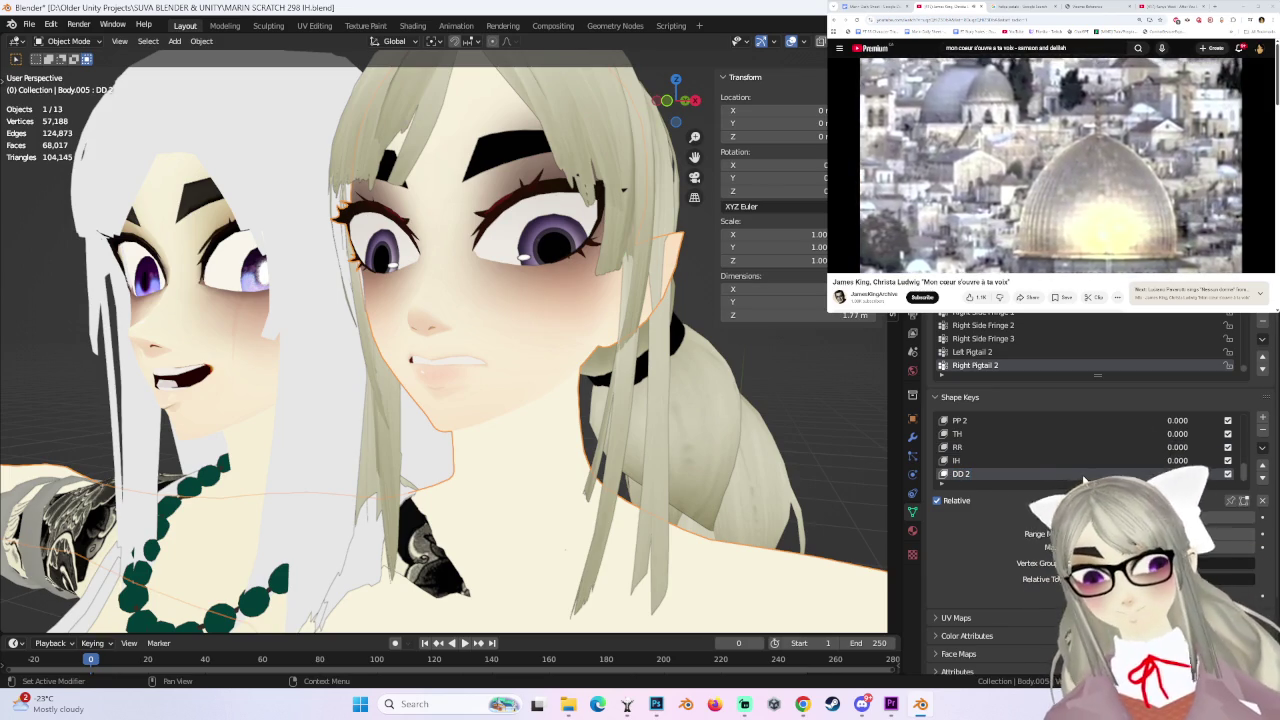
pyautogui.scroll(3, 1074, 470)
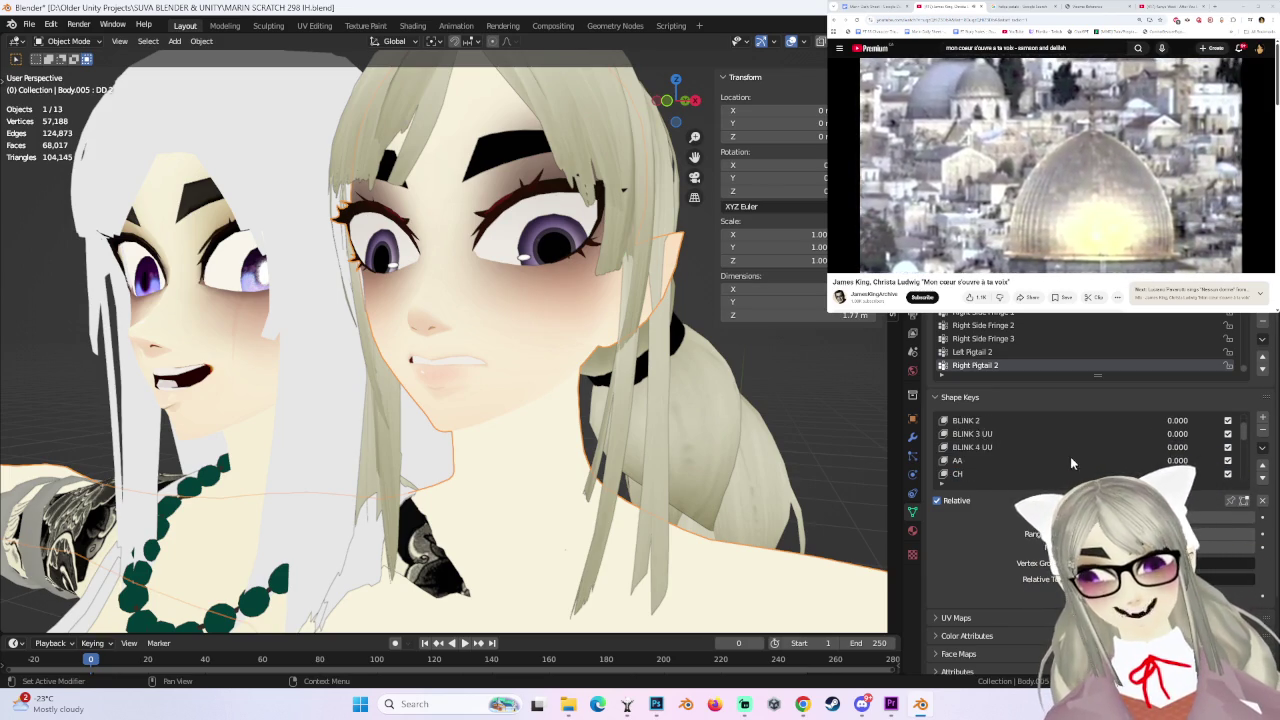
# - Reset the DD shape key to 0 and switch viewport shading to Studio lighting
pyautogui.press('BackSpace')
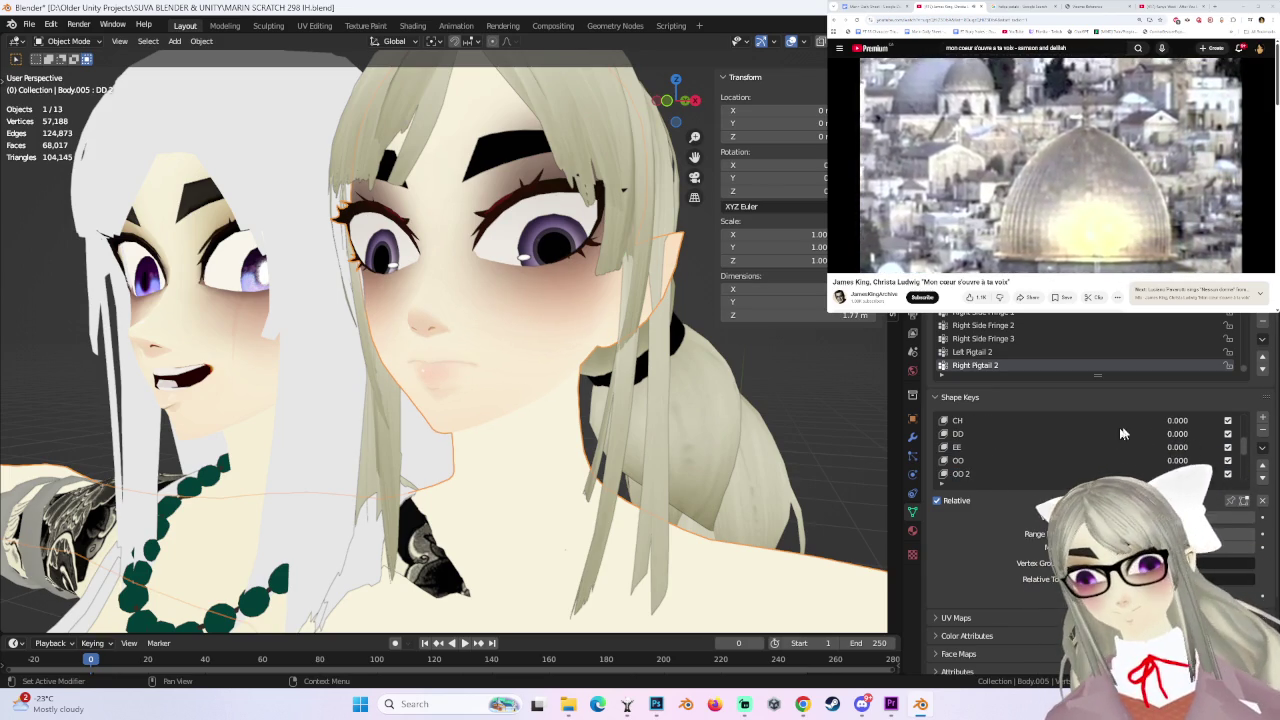
pyautogui.click(819, 41)
pyautogui.click(820, 148)
pyautogui.moveTo(600, 400); pyautogui.dragTo(520, 400, button='middle')
# - Set DD 2 to 1.000 and view the clenched-teeth mouth from the front
pyautogui.scroll(-6, 1000, 465)
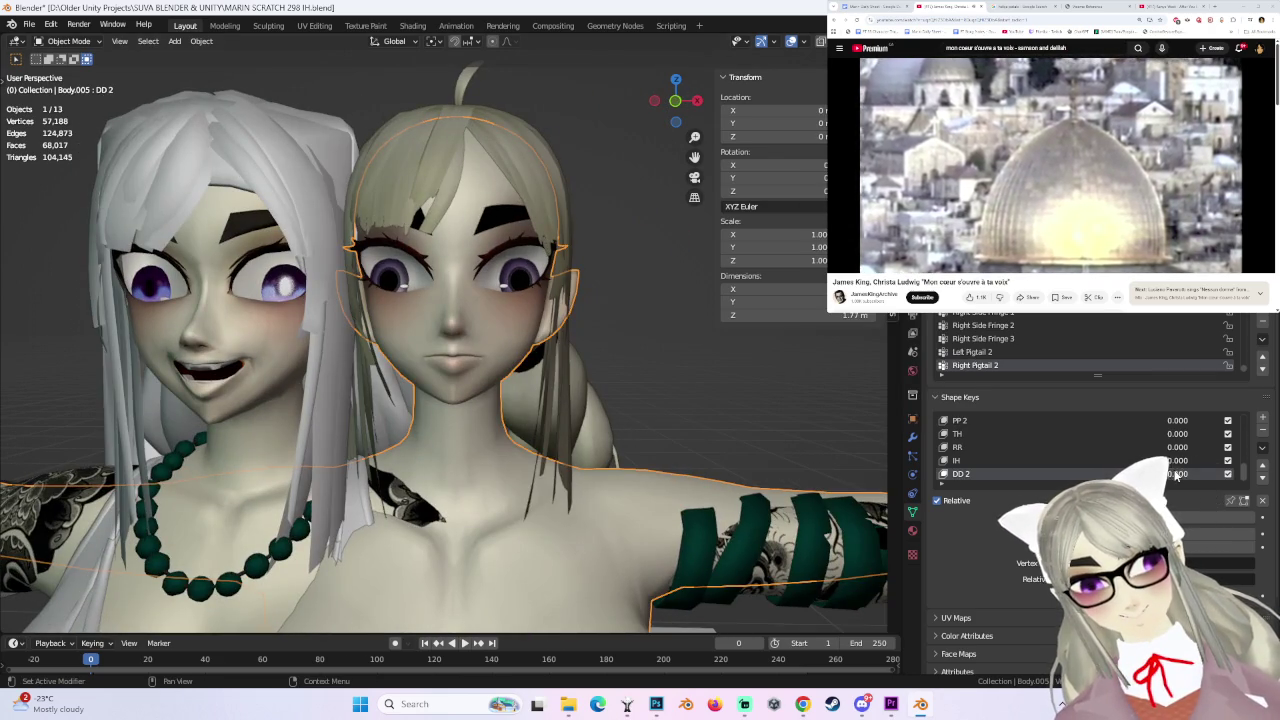
pyautogui.moveTo(1177, 477); pyautogui.dragTo(1230, 477)
pyautogui.moveTo(610, 318); pyautogui.dragTo(562, 316, button='middle')
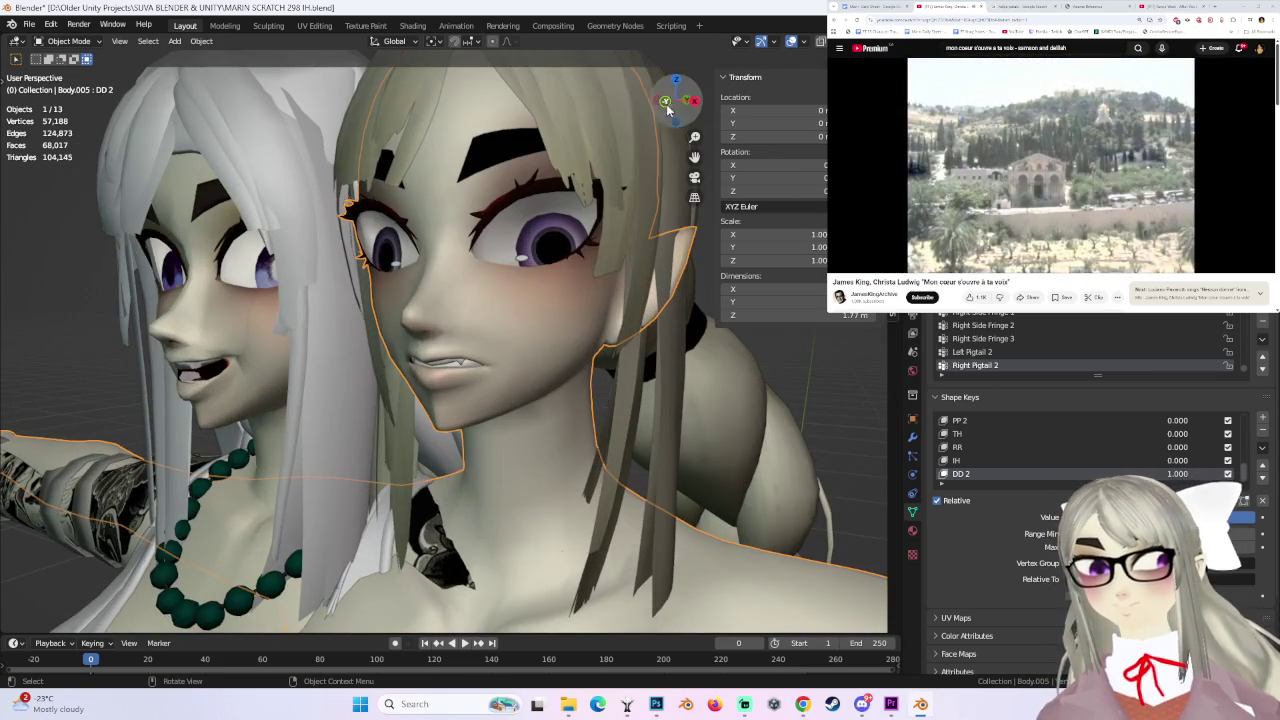
pyautogui.click(665, 102)
pyautogui.click(68, 41)
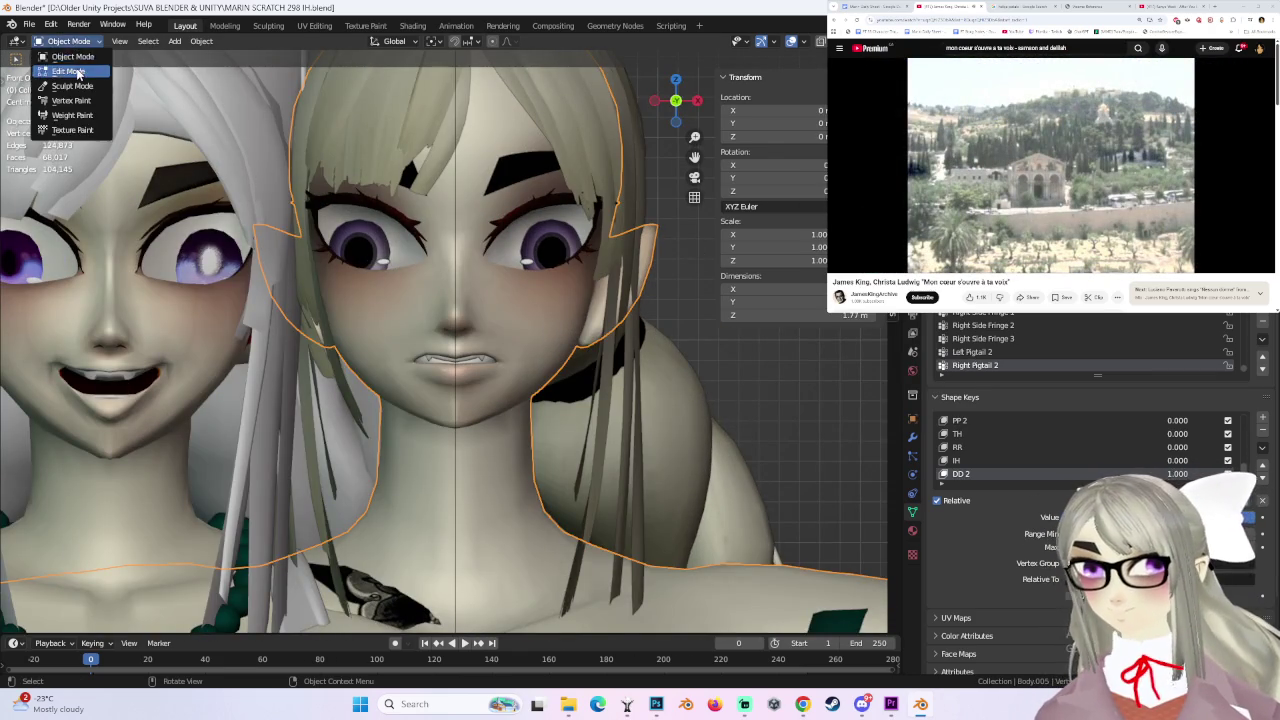
# - In Edit Mode, select three lip vertices and try a vertical move, then undo it
pyautogui.click(70, 71)
pyautogui.moveTo(680, 380)
pyautogui.mouseDown(button='middle')
pyautogui.moveTo(478, 356)
pyautogui.moveTo(392, 396)
pyautogui.mouseUp(button='middle')
pyautogui.click(480, 356)
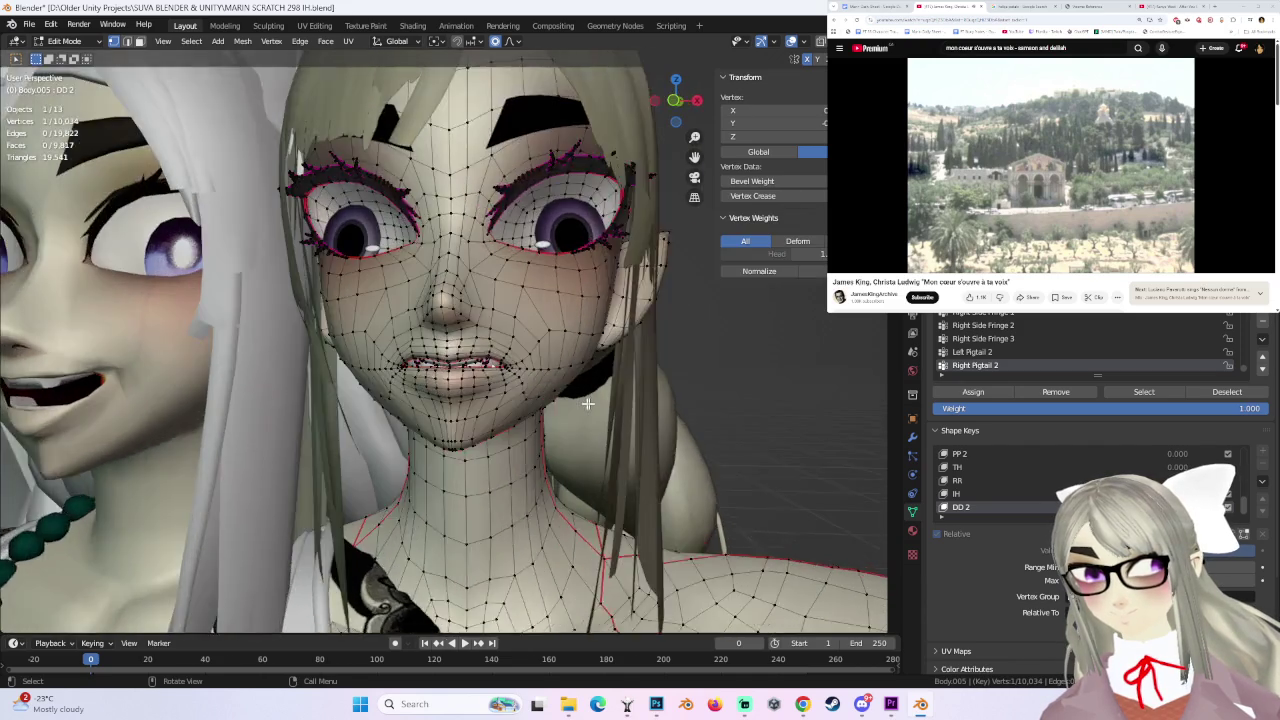
pyautogui.scroll(3, 392, 396)
pyautogui.keyDown('shift'); pyautogui.click(401, 377); pyautogui.keyUp('shift')
pyautogui.keyDown('shift'); pyautogui.click(470, 380); pyautogui.keyUp('shift')
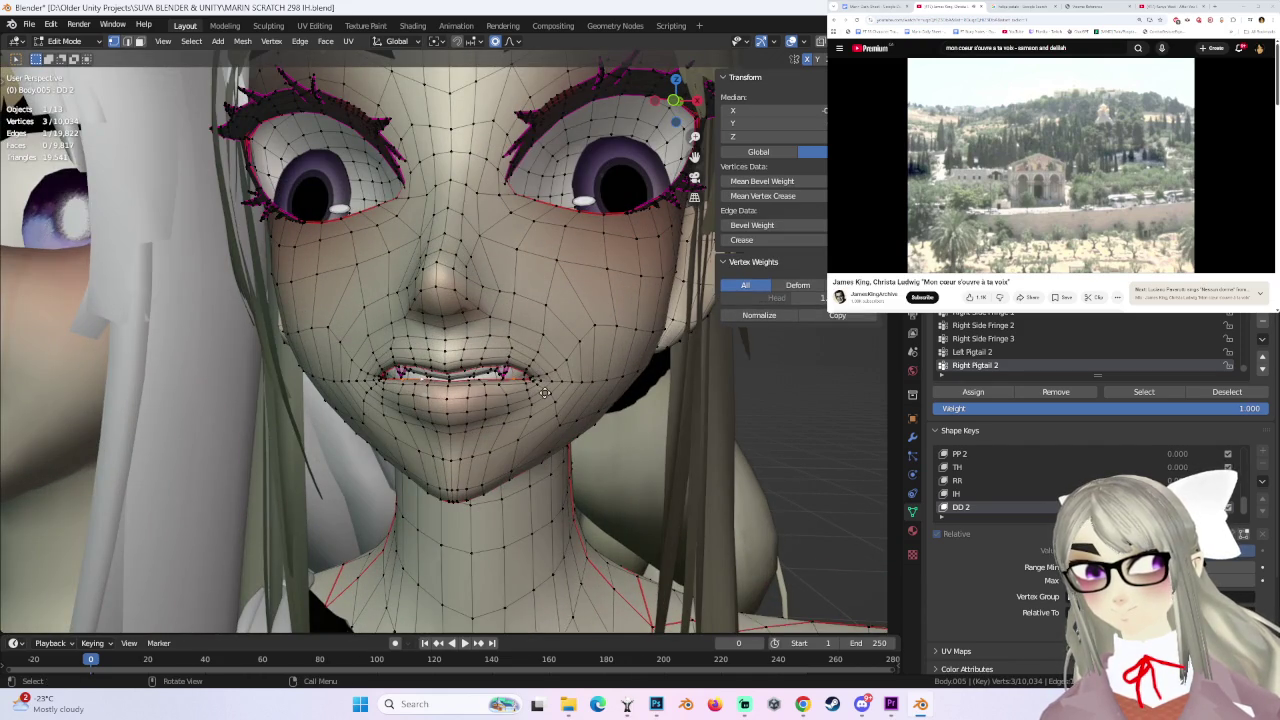
pyautogui.press('g')
pyautogui.press('z')
pyautogui.click(546, 400)
pyautogui.hotkey('ctrl', 'z')
# - Move the lip vertices vertically with proportional soft falloff, checking in front orthographic view
pyautogui.click(517, 40)
pyautogui.click(470, 380)
pyautogui.press('g')
pyautogui.press('z')
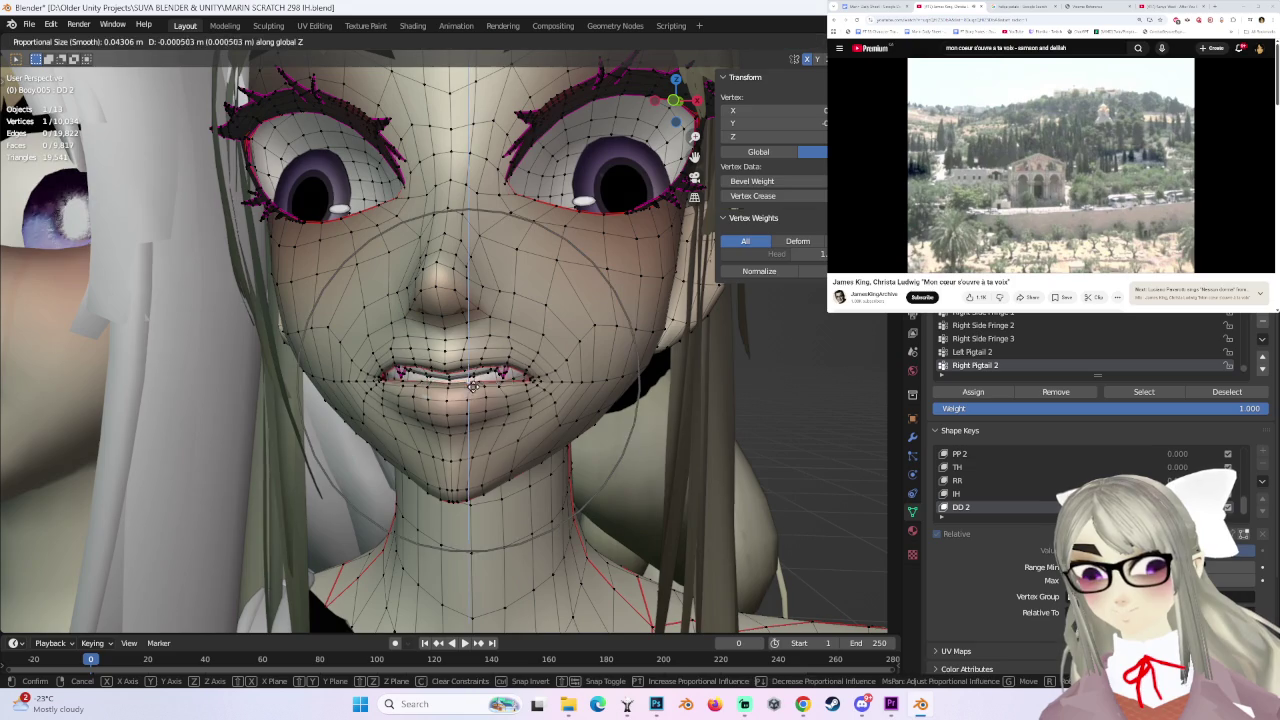
pyautogui.click(470, 400)
pyautogui.click(677, 121)
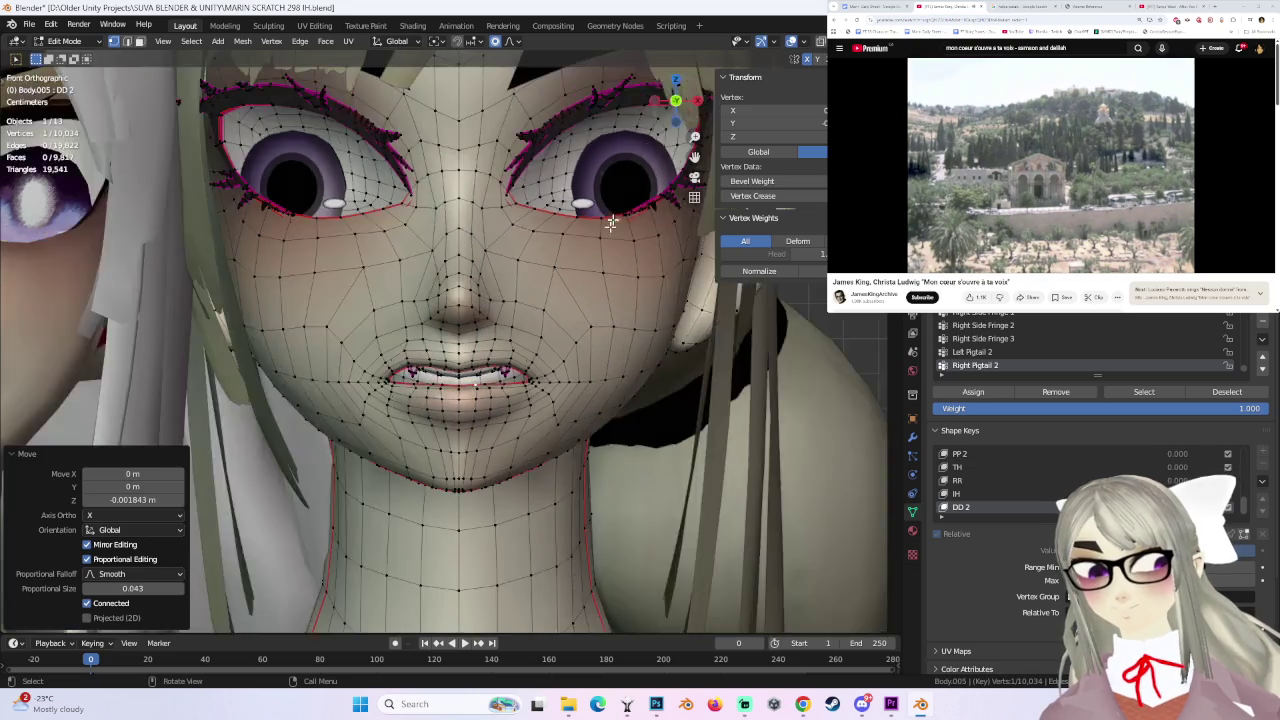
pyautogui.scroll(2, 533, 405)
pyautogui.scroll(2, 533, 405)
pyautogui.press('g')
pyautogui.click(397, 355)
# - Pull the lip corners down and outward, then return to Object Mode
pyautogui.press('g')
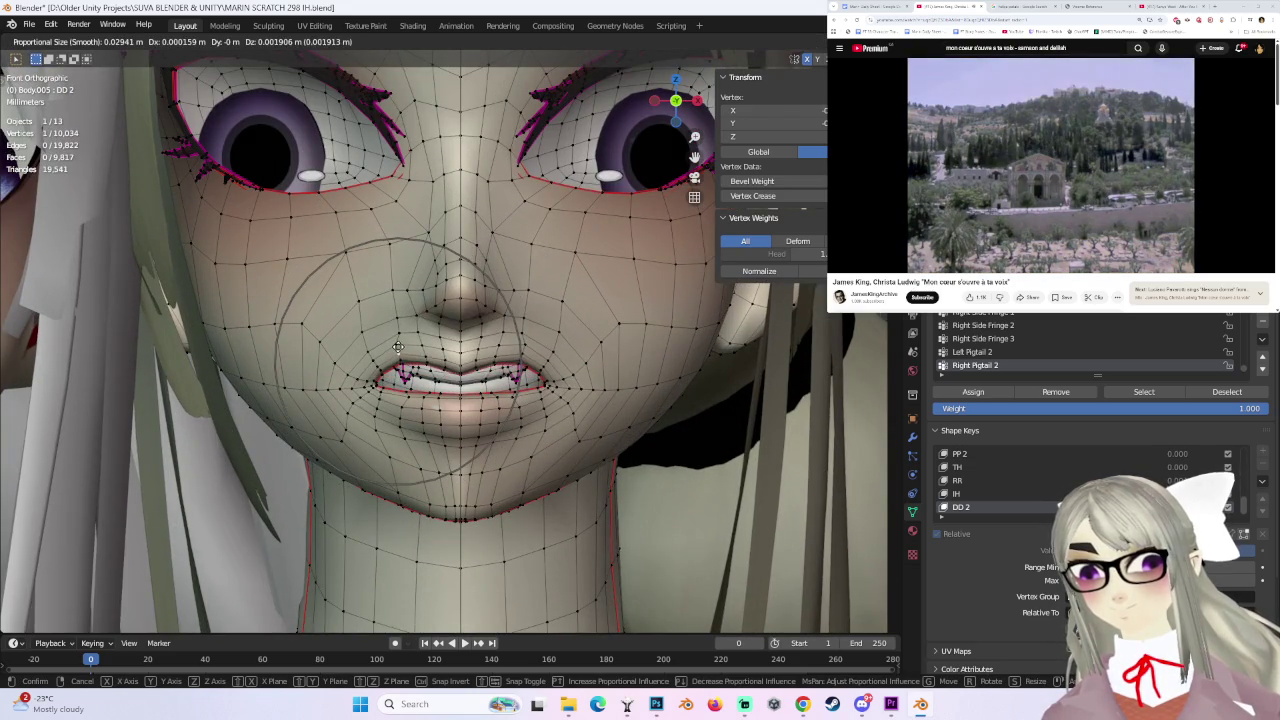
pyautogui.press('Escape')
pyautogui.press('g')
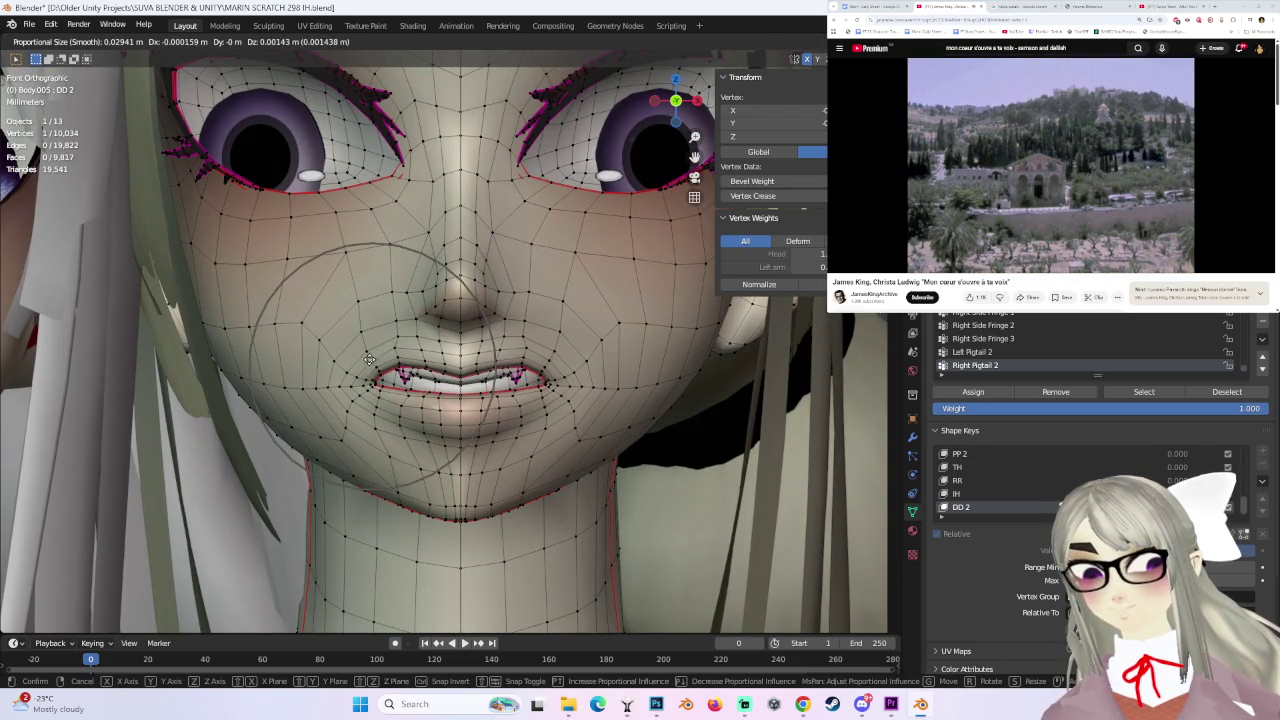
pyautogui.click(377, 398)
pyautogui.press('g')
pyautogui.click(380, 410)
pyautogui.moveTo(380, 410)
pyautogui.mouseDown(button='middle')
pyautogui.moveTo(641, 374)
pyautogui.moveTo(640, 343)
pyautogui.moveTo(700, 432)
pyautogui.moveTo(613, 414)
pyautogui.mouseUp(button='middle')
pyautogui.press('Tab')
# - Select the right character's body, inspect its mouth vertices in Edit Mode, and return to Object Mode
pyautogui.scroll(2, 743, 421)
pyautogui.scroll(2, 527, 390)
pyautogui.click(527, 396)
pyautogui.moveTo(527, 396)
pyautogui.mouseDown(button='middle')
pyautogui.moveTo(621, 335)
pyautogui.moveTo(590, 340)
pyautogui.mouseUp(button='middle')
pyautogui.press('Tab')
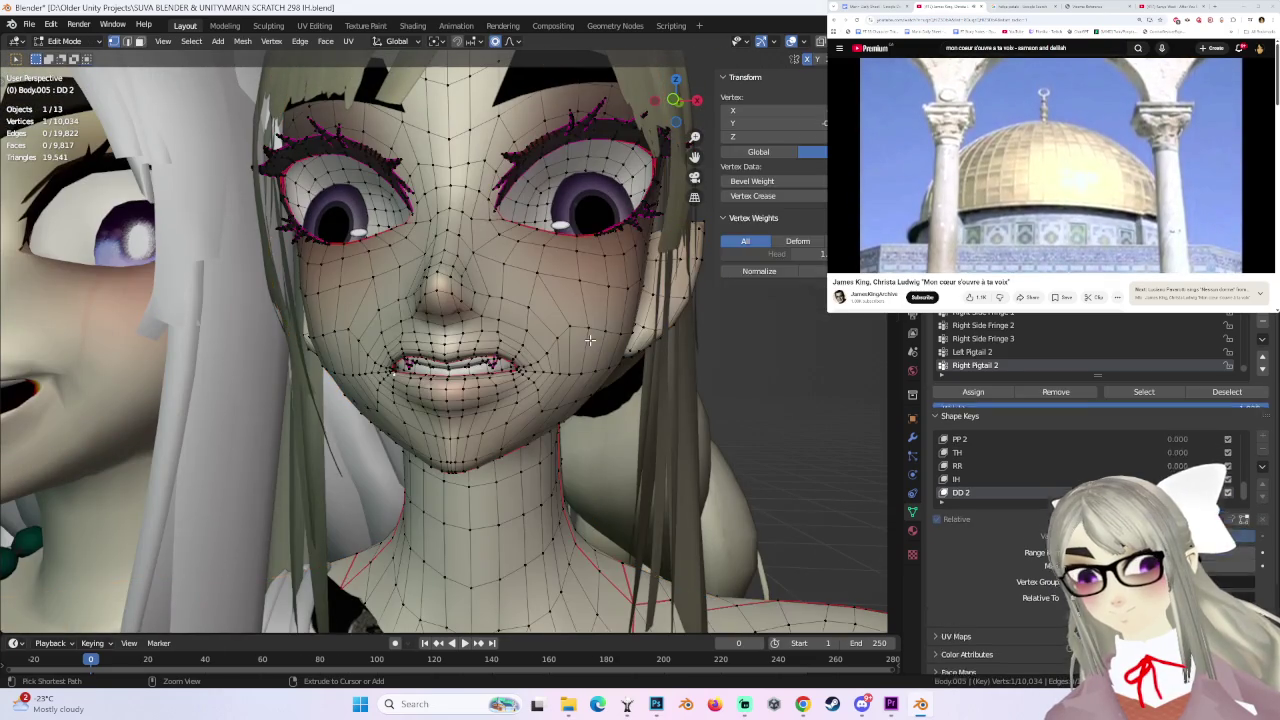
pyautogui.keyDown('ctrl'); pyautogui.click(590, 340); pyautogui.keyUp('ctrl')
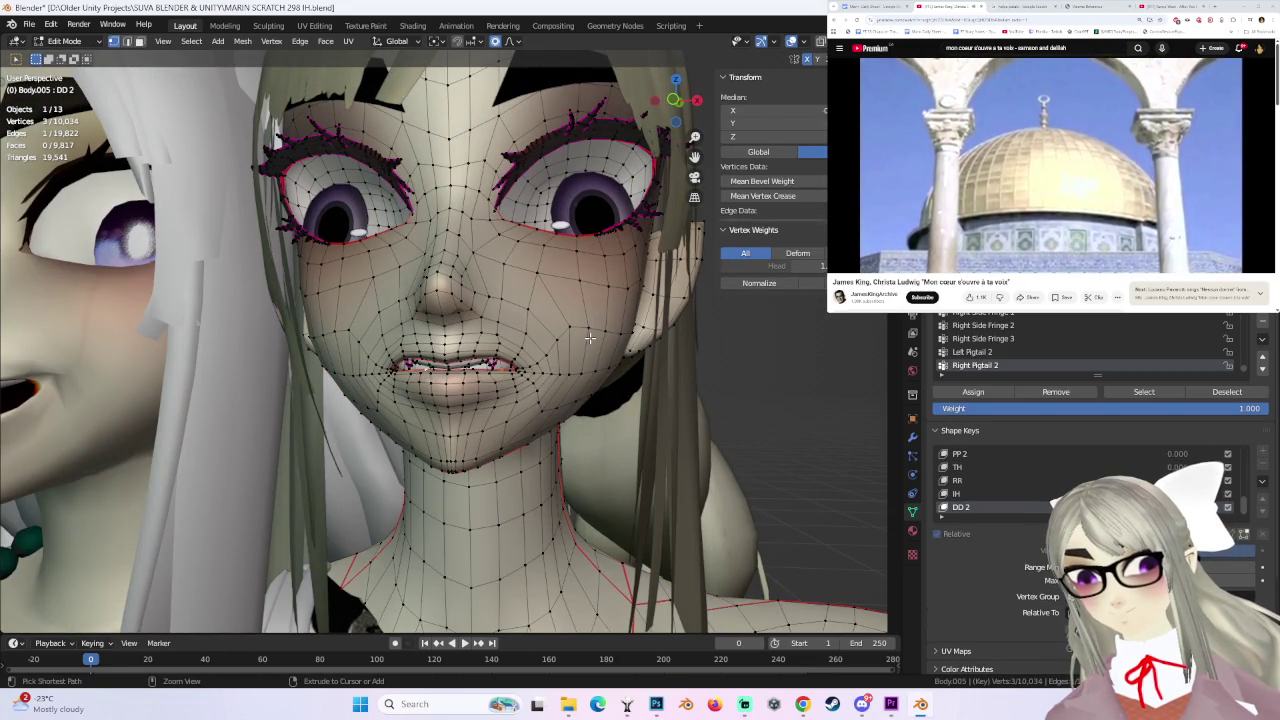
pyautogui.keyDown('ctrl'); pyautogui.moveTo(590, 340); pyautogui.dragTo(700, 348, button='middle'); pyautogui.keyUp('ctrl')
pyautogui.keyDown('ctrl'); pyautogui.keyDown('shift'); pyautogui.click(619, 363); pyautogui.keyUp('shift'); pyautogui.keyUp('ctrl')
pyautogui.click(619, 363)
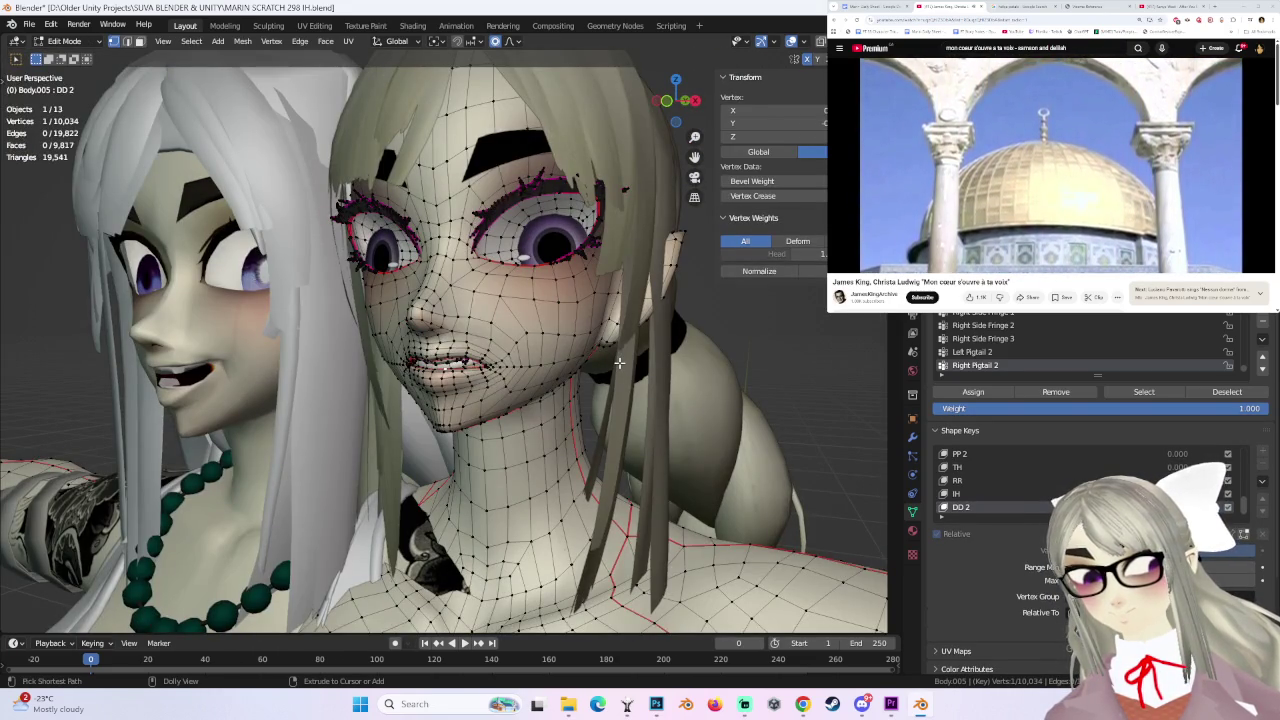
pyautogui.press('Tab')
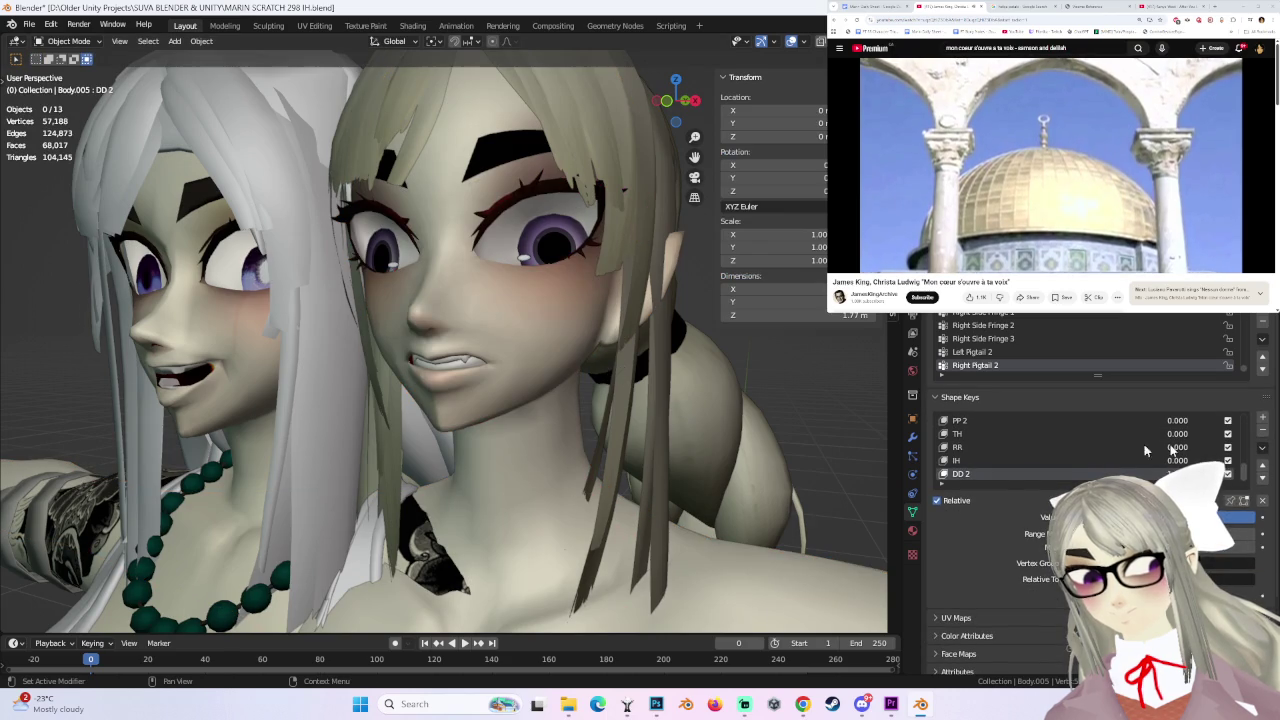
# - Preview AA at full strength, then lower it to 0.638 on the right character's body
pyautogui.scroll(5, 1146, 463)
pyautogui.scroll(5, 1146, 463)
pyautogui.moveTo(1178, 447); pyautogui.dragTo(1227, 444)
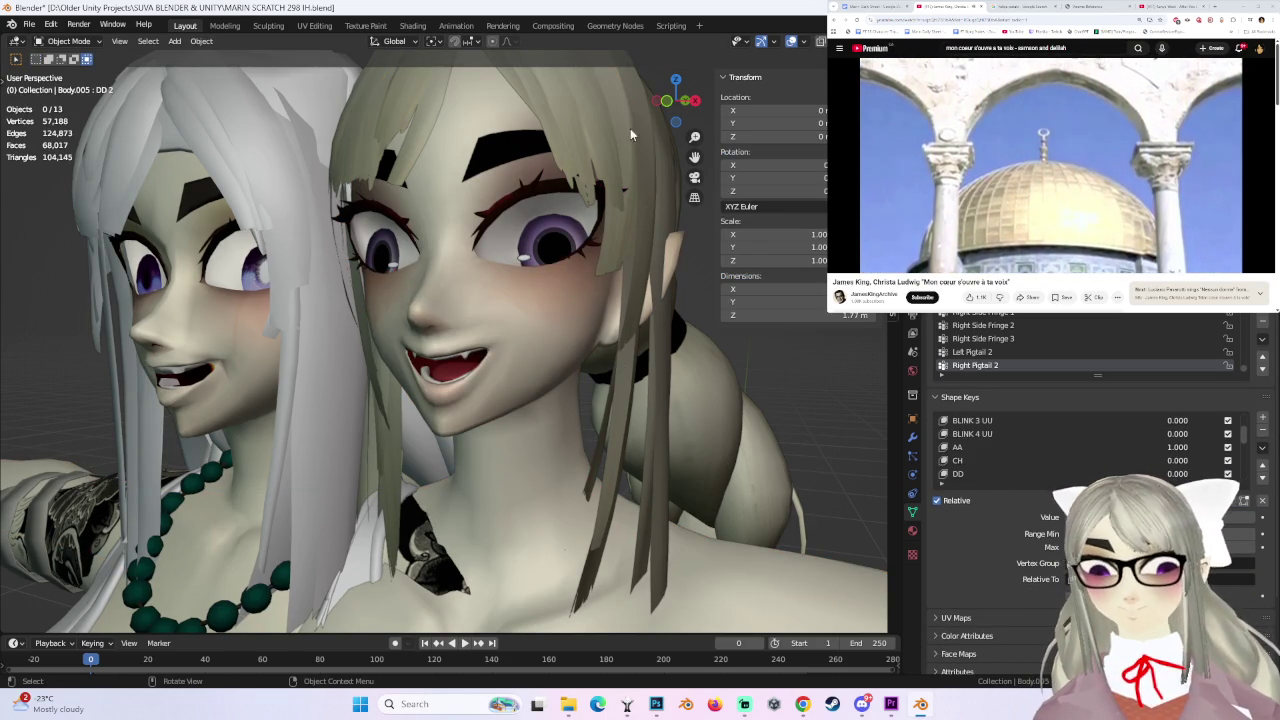
pyautogui.press('KP_1')
pyautogui.scroll(2, 550, 291)
pyautogui.click(550, 291)
pyautogui.moveTo(1178, 447); pyautogui.dragTo(1150, 447)
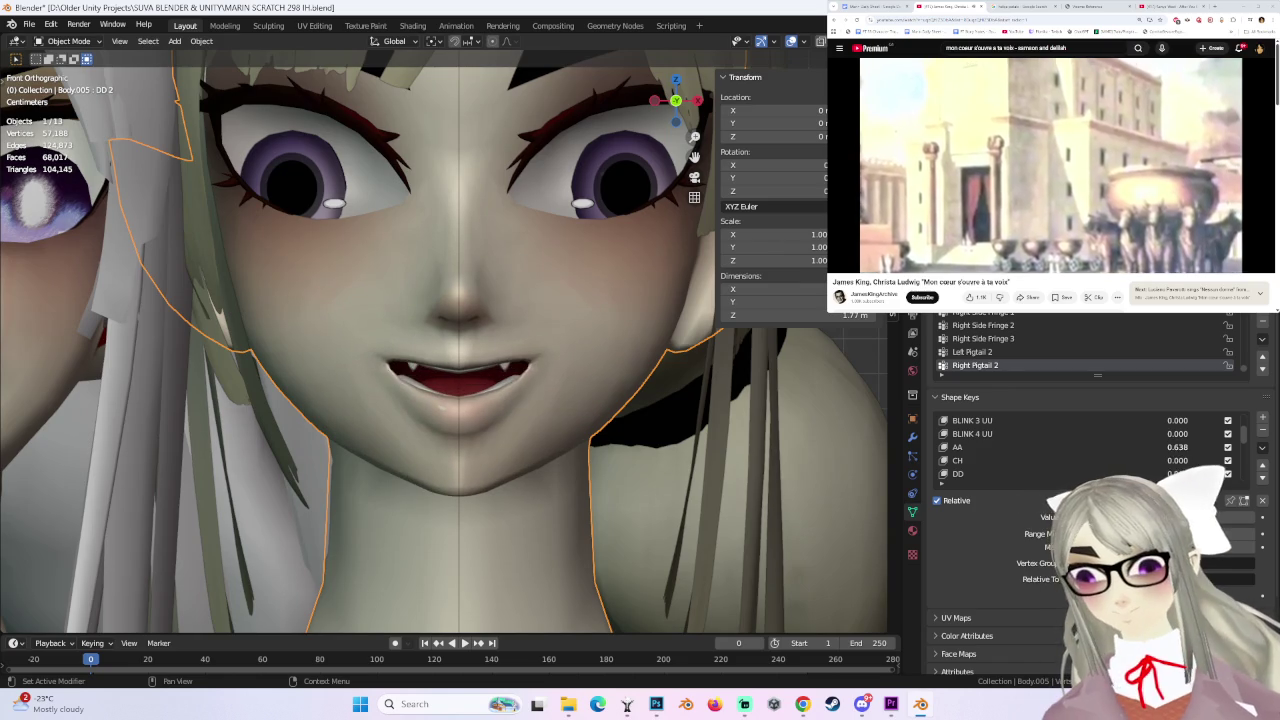
# - Add shape key Key 18, rename it AA 2, and set its value to 1.000
pyautogui.click(1262, 447)
pyautogui.click(1187, 460)
pyautogui.scroll(10, 1153, 439)
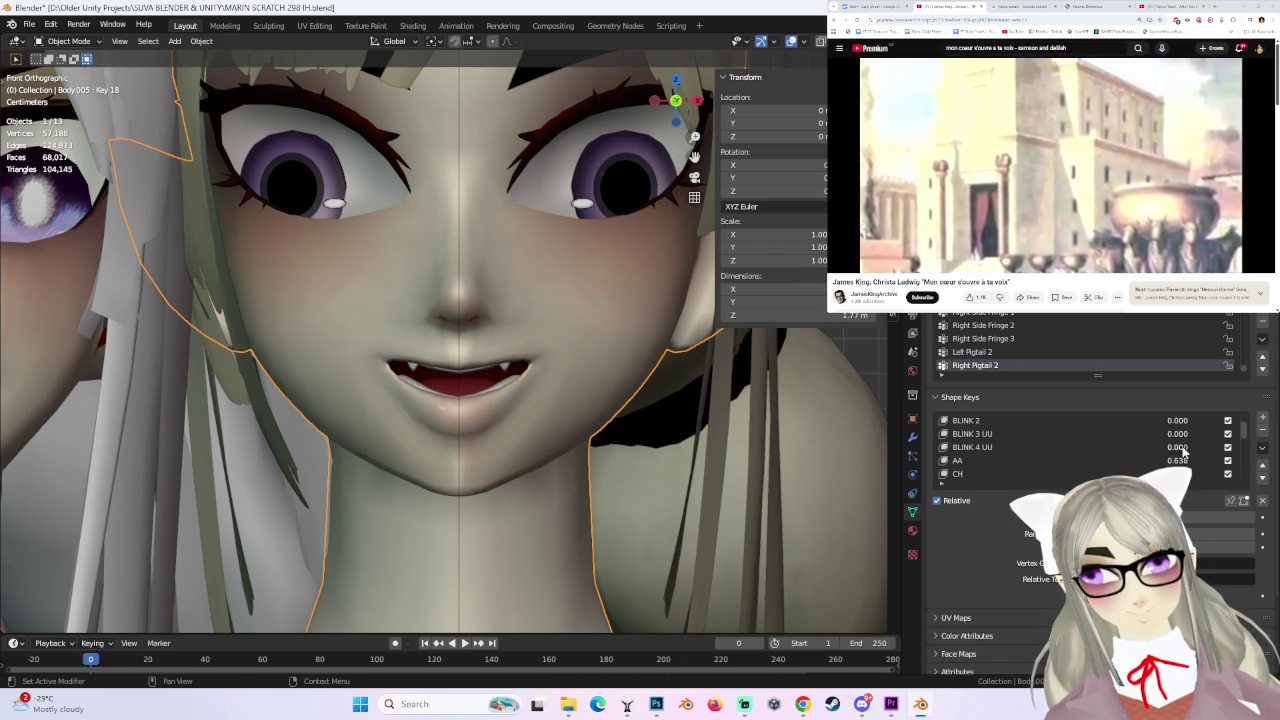
pyautogui.scroll(-5, 1000, 465)
pyautogui.doubleClick(965, 473)
pyautogui.press('Return')
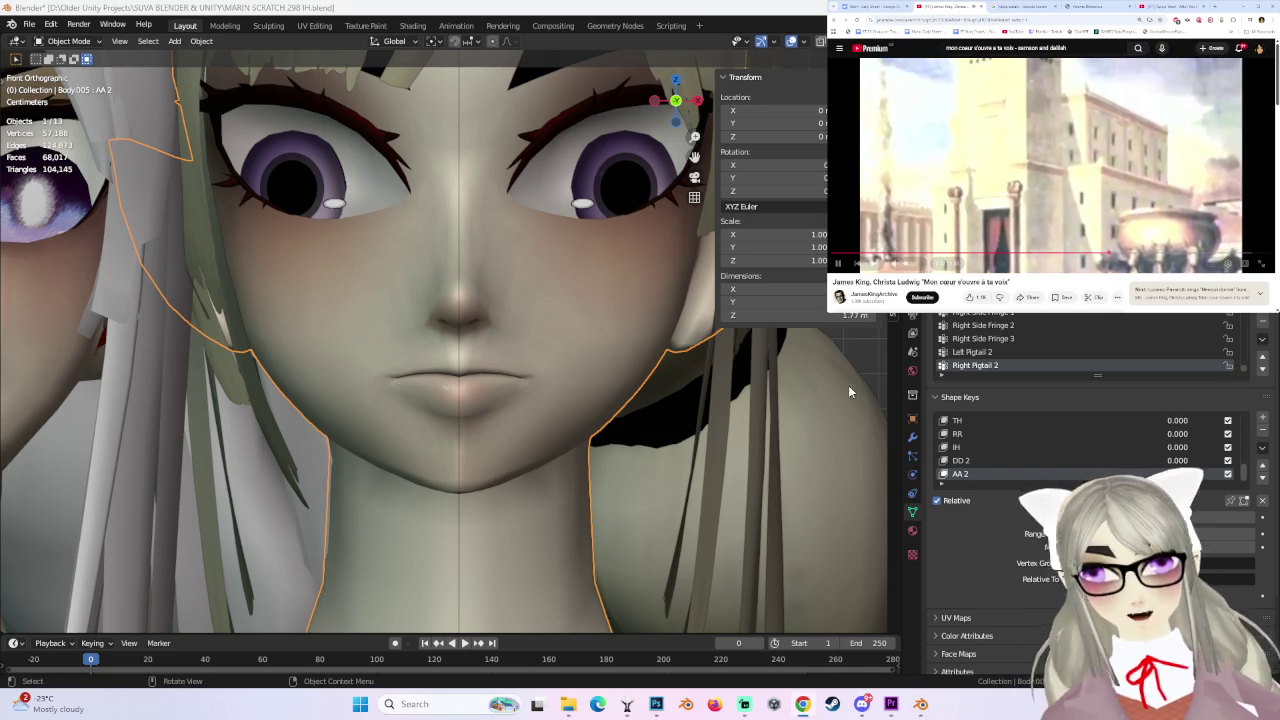
pyautogui.moveTo(1130, 517); pyautogui.dragTo(1250, 517)
# - Reduce the left character's wide-open mouth shape key, then reselect the right character's Body.005
pyautogui.scroll(-3, 483, 300)
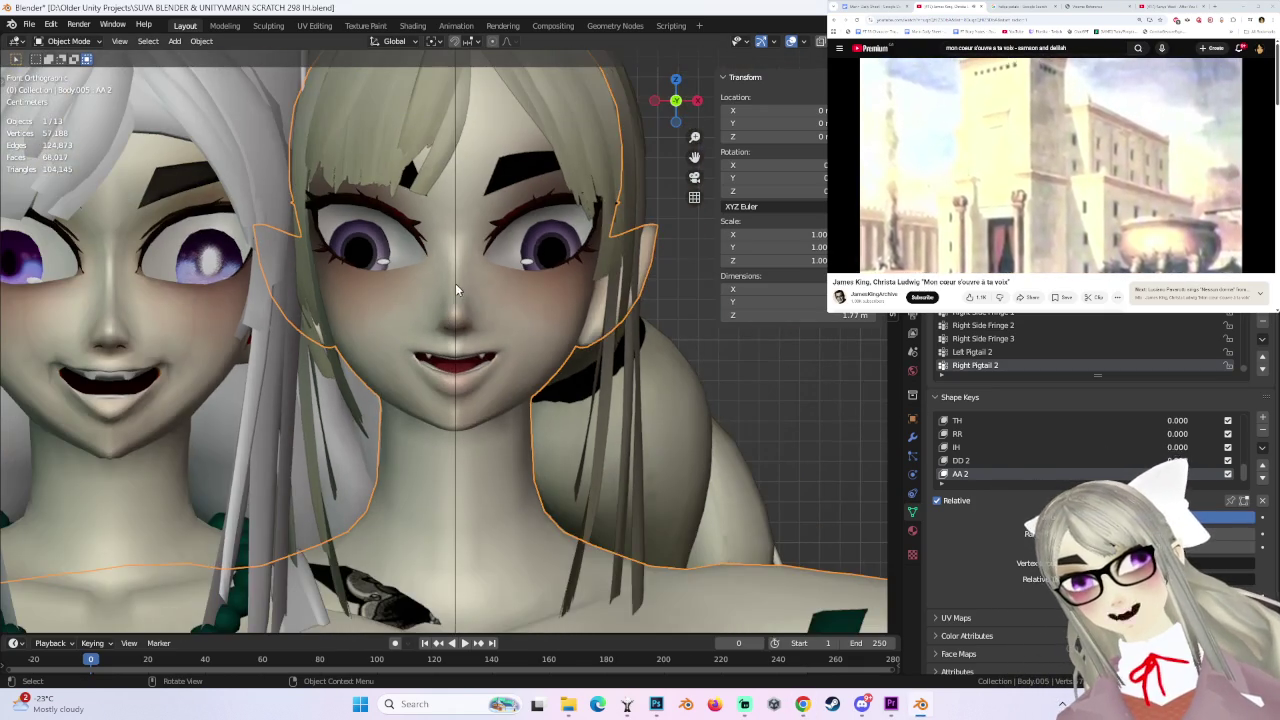
pyautogui.click(374, 427)
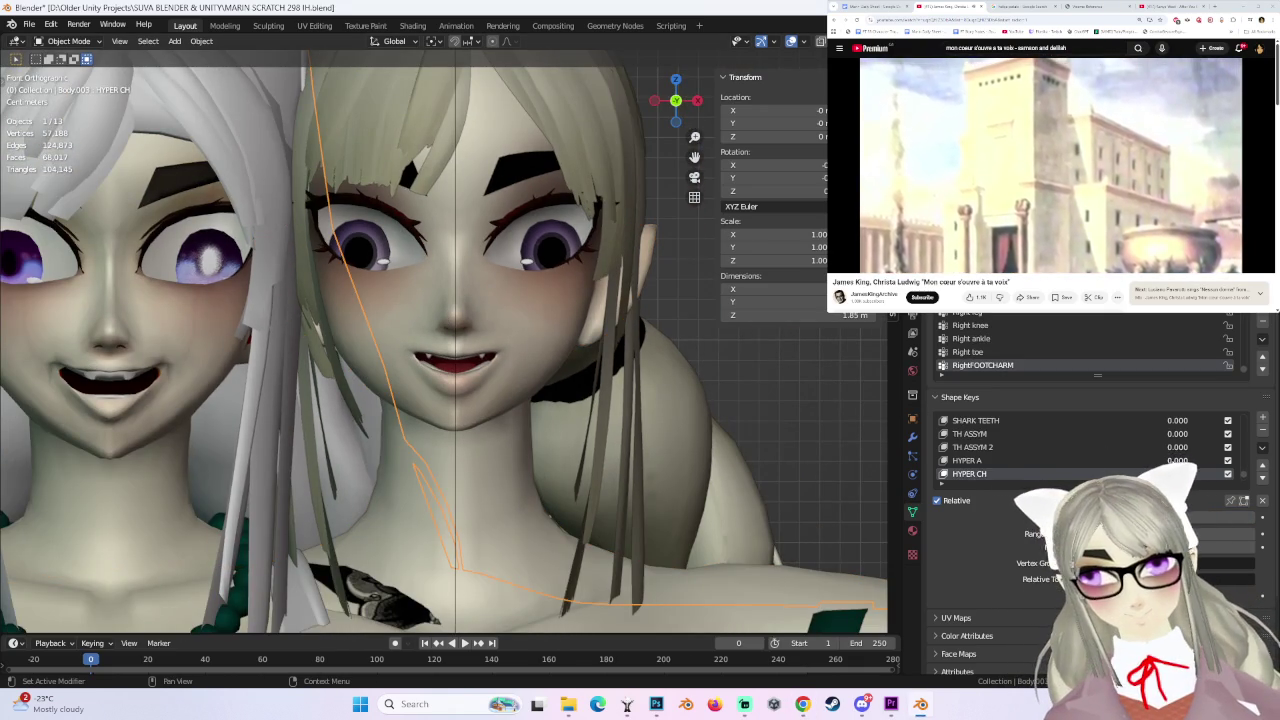
pyautogui.scroll(-1, 1176, 457)
pyautogui.scroll(-1, 1176, 457)
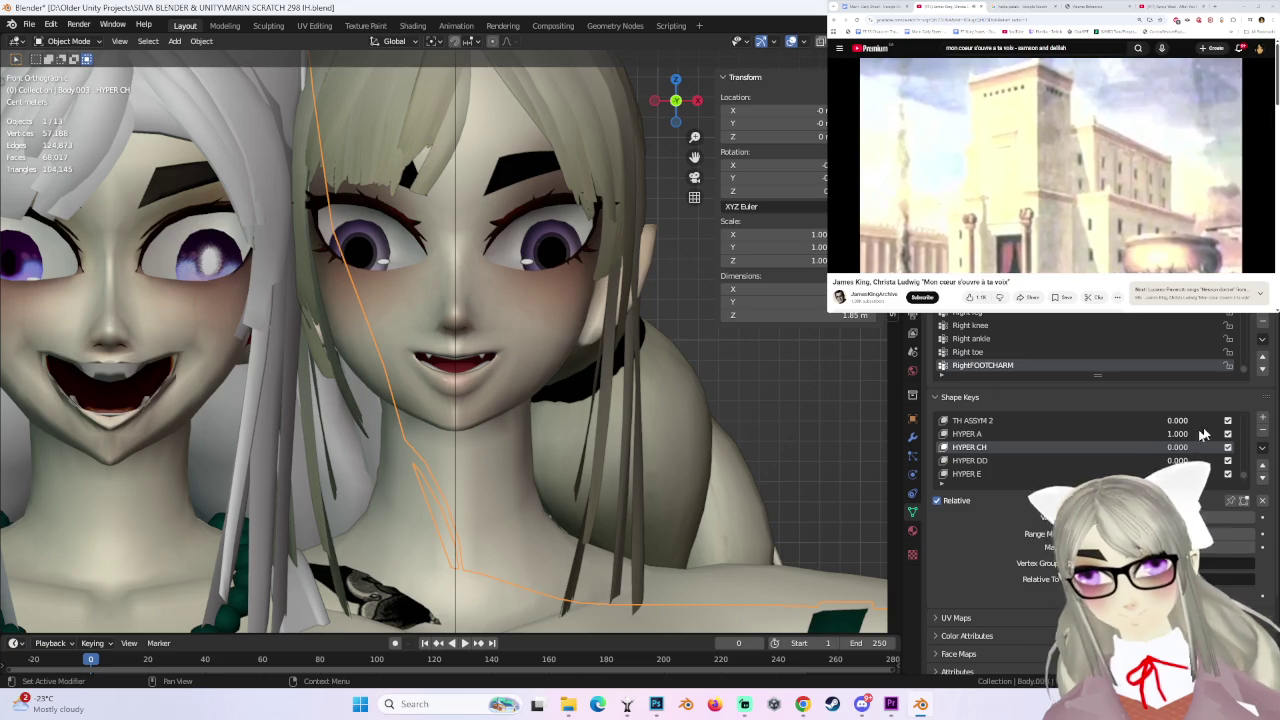
pyautogui.scroll(-5, 1176, 457)
pyautogui.moveTo(1177, 473); pyautogui.dragTo(1160, 473)
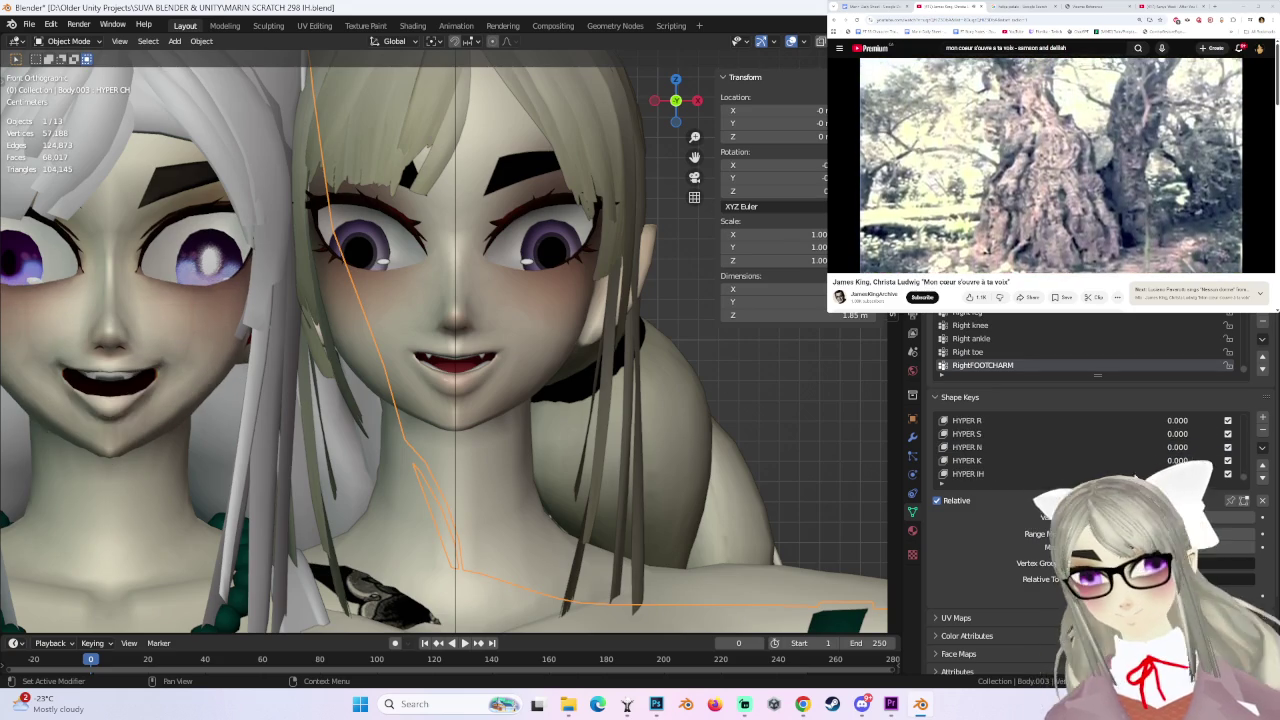
pyautogui.click(569, 318)
pyautogui.click(66, 42)
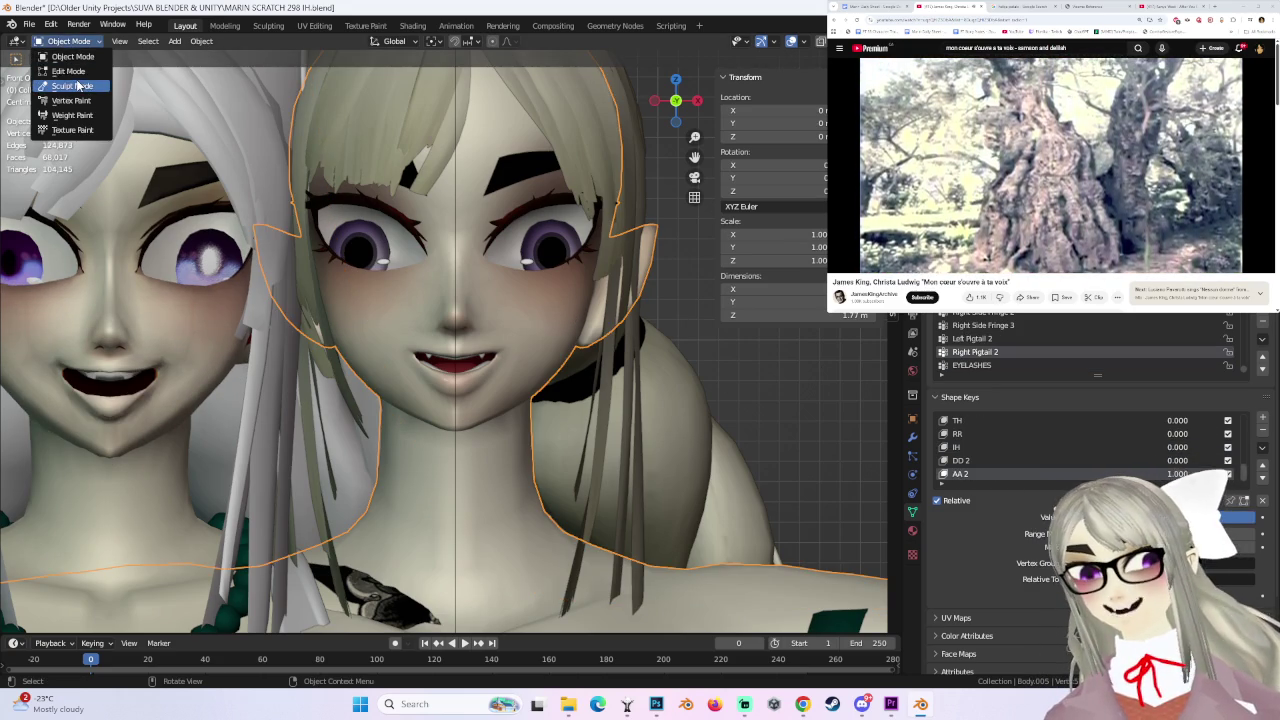
# - Enter Edit Mode and select the vertices at the mouth corner
pyautogui.click(71, 42)
pyautogui.click(70, 63)
pyautogui.scroll(2, 601, 358)
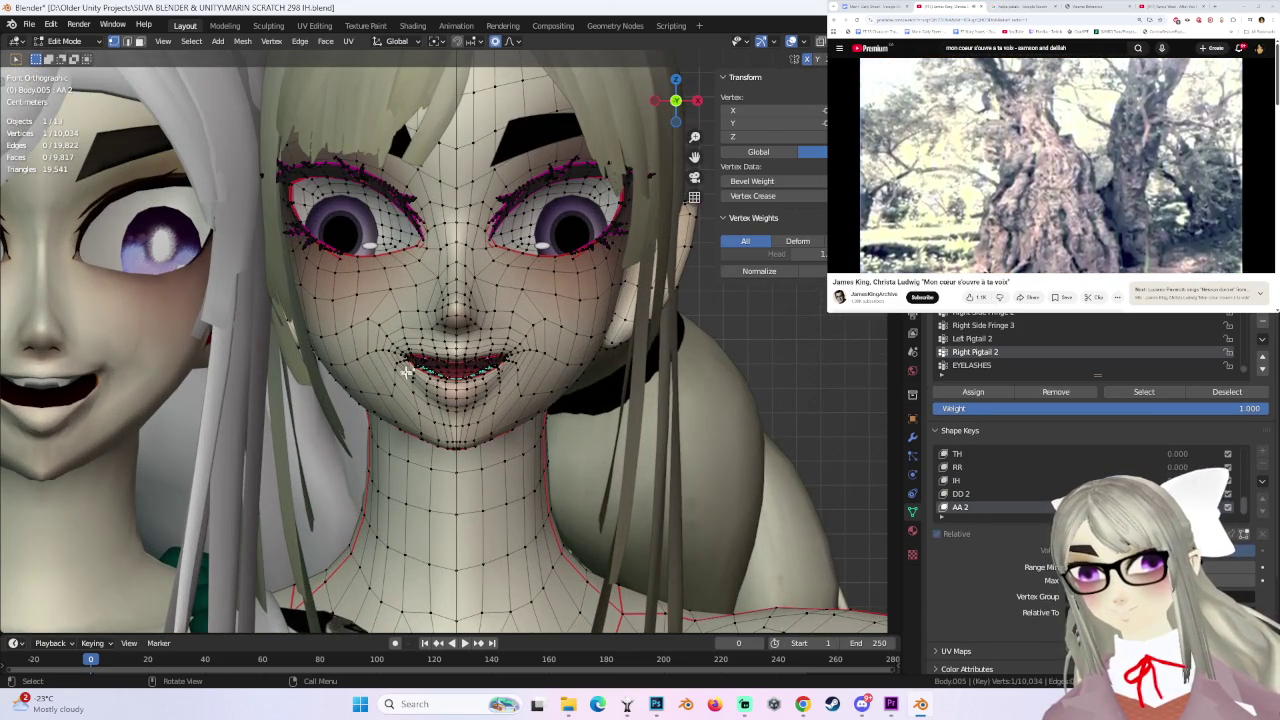
pyautogui.moveTo(398, 376); pyautogui.dragTo(398, 376)
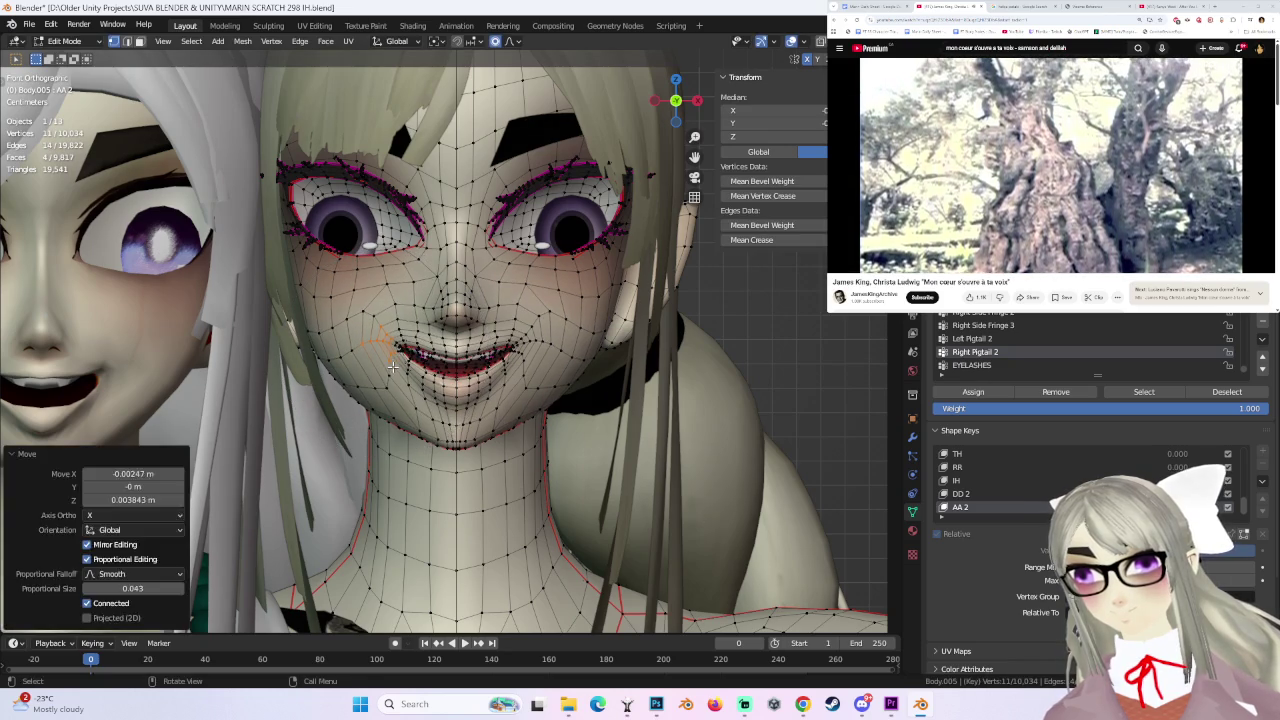
pyautogui.moveTo(372, 359); pyautogui.dragTo(436, 354, button='middle')
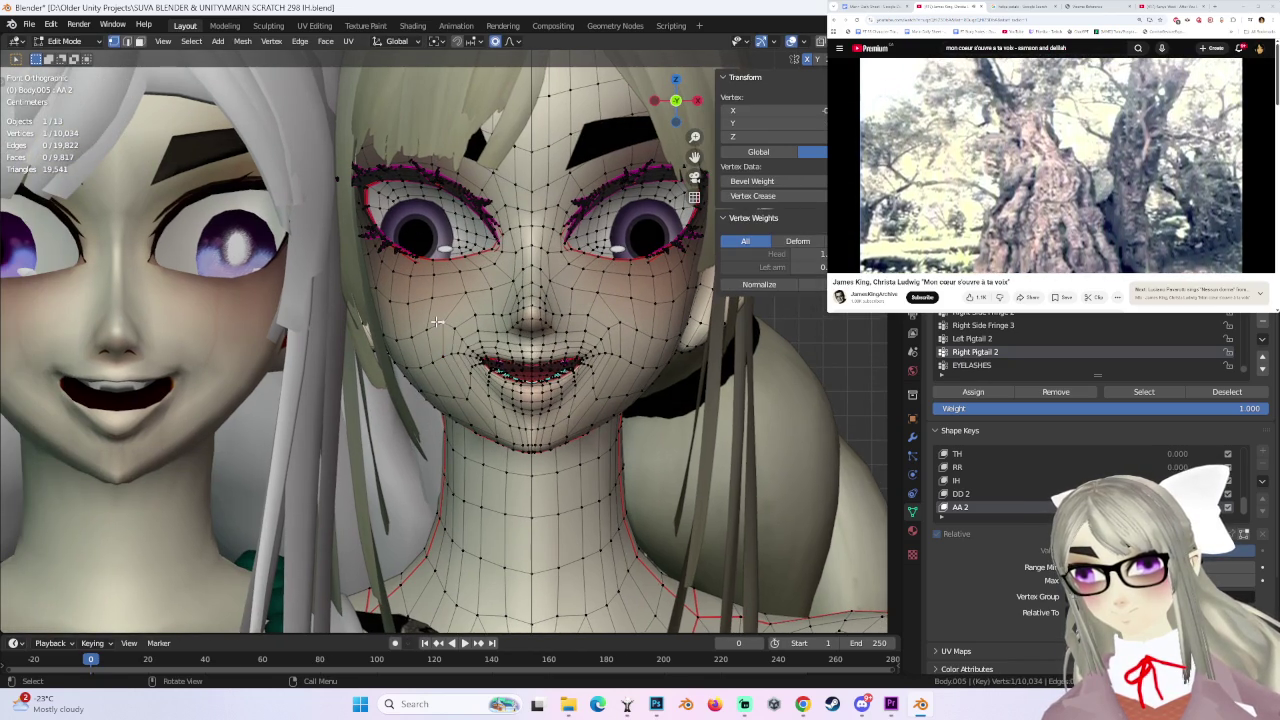
pyautogui.moveTo(436, 330); pyautogui.dragTo(425, 302)
pyautogui.hotkey('ctrl', 'z')
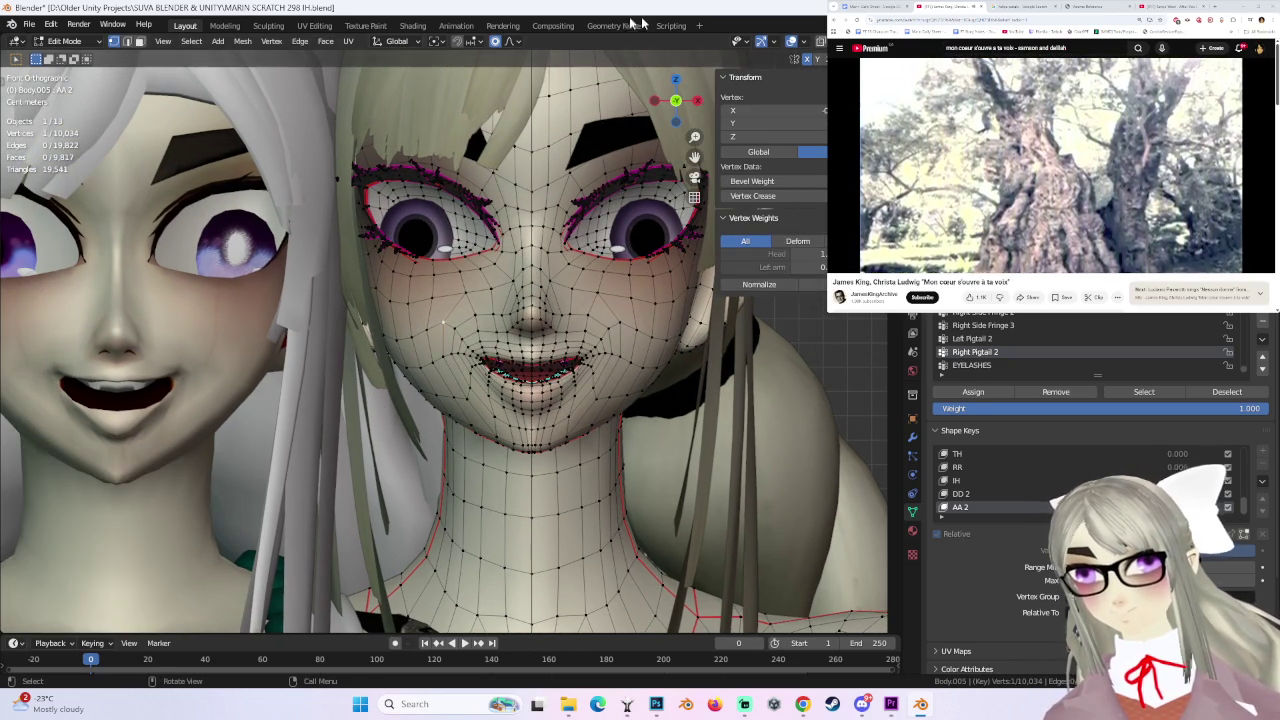
# - Set the proportional falloff to Smooth and pull a cheek vertex beside the mouth
pyautogui.click(520, 42)
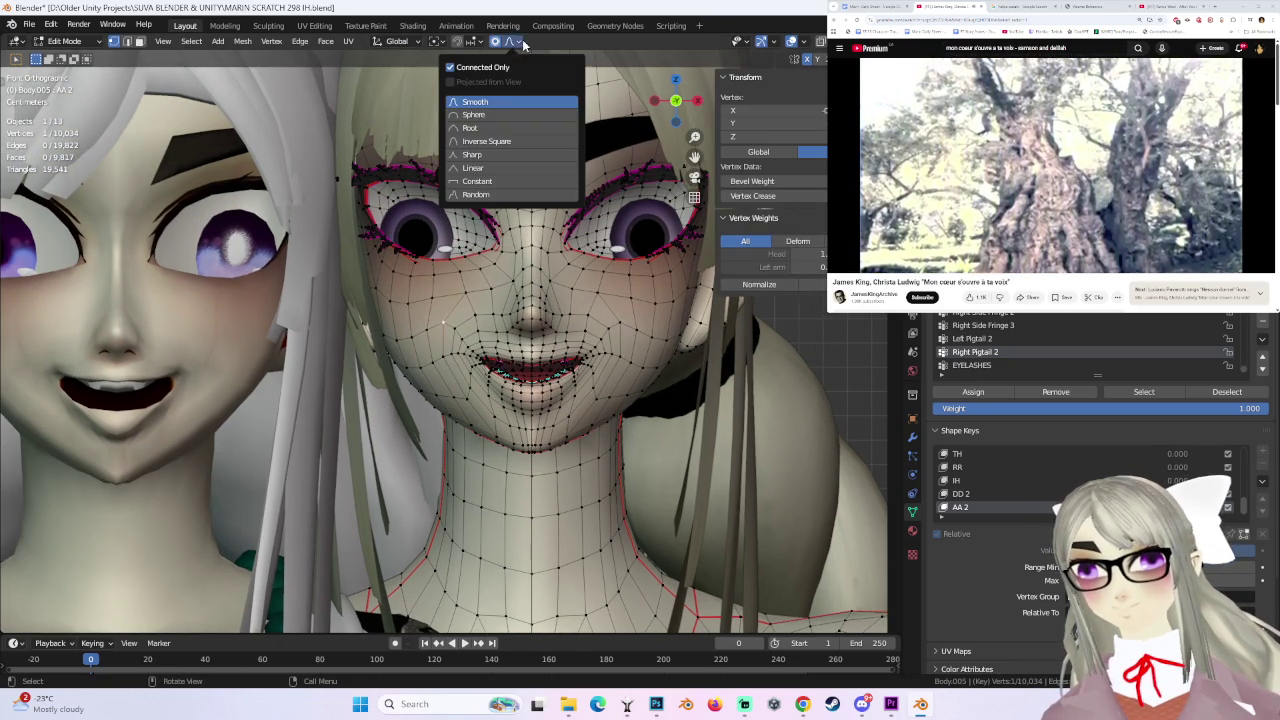
pyautogui.moveTo(432, 298); pyautogui.dragTo(420, 312)
pyautogui.rightClick(420, 312)
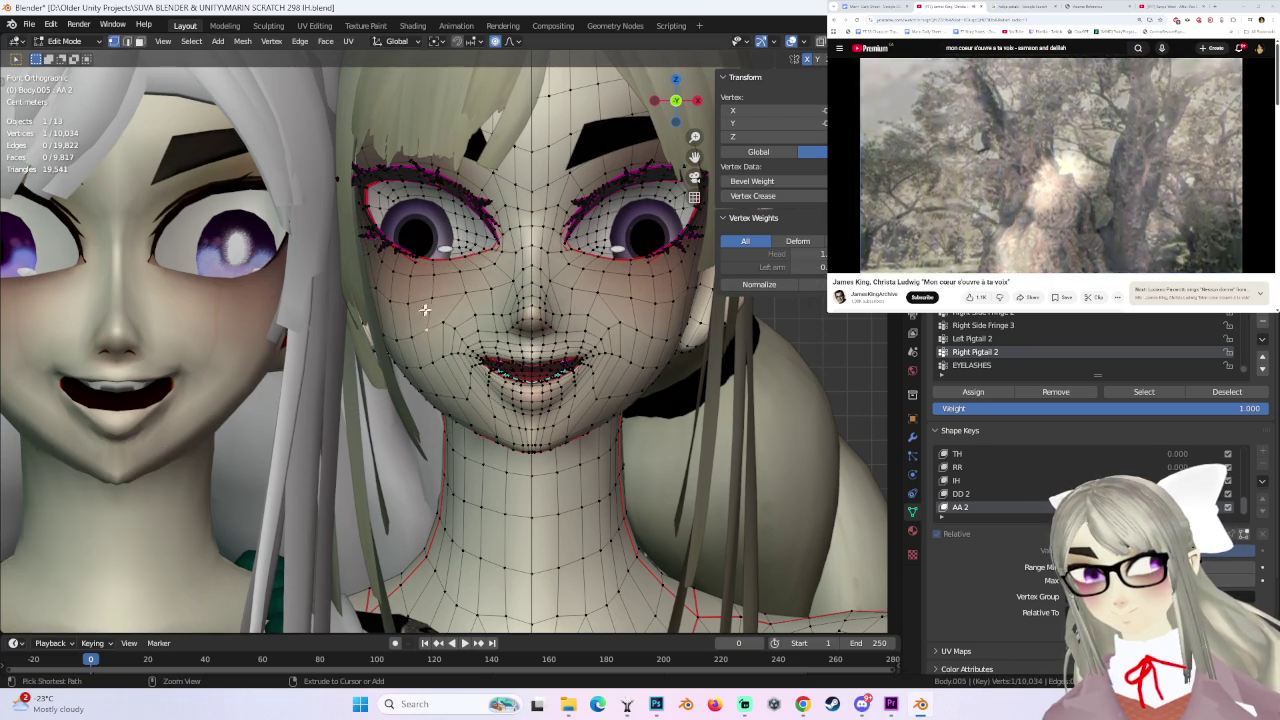
pyautogui.moveTo(432, 298); pyautogui.dragTo(425, 293)
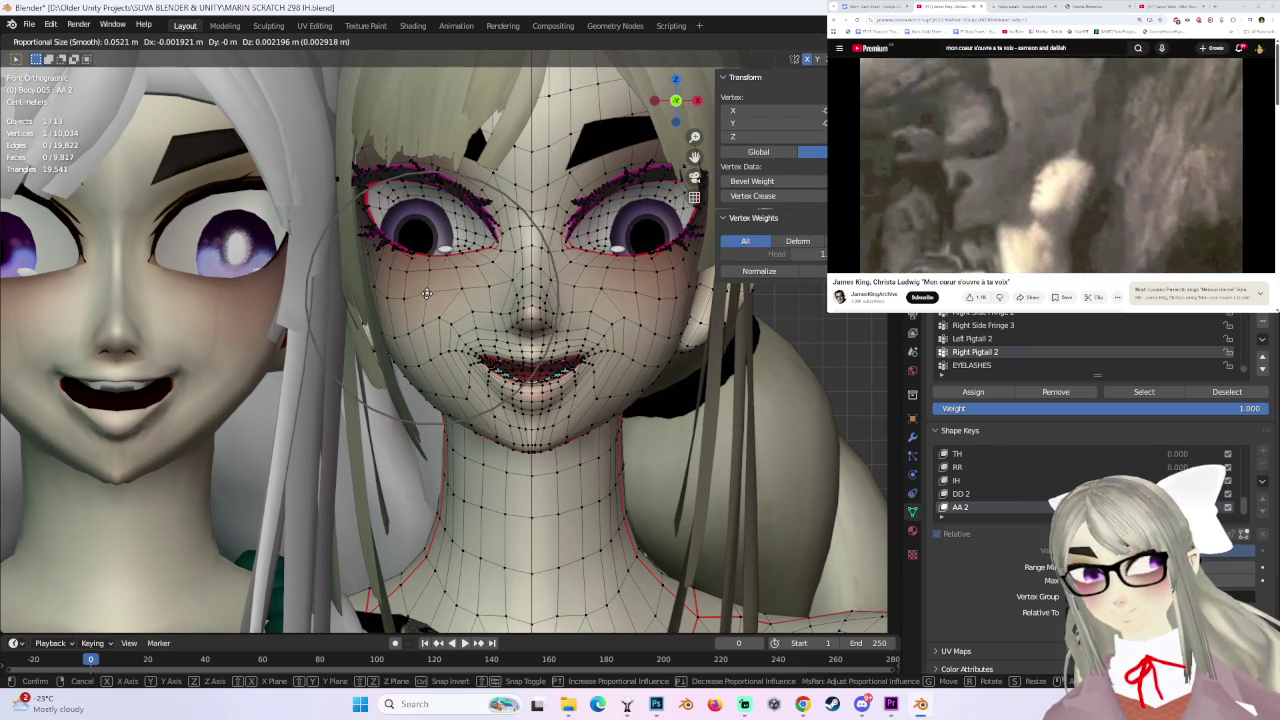
pyautogui.hotkey('ctrl', 'z')
pyautogui.press('g')
pyautogui.click(620, 318)
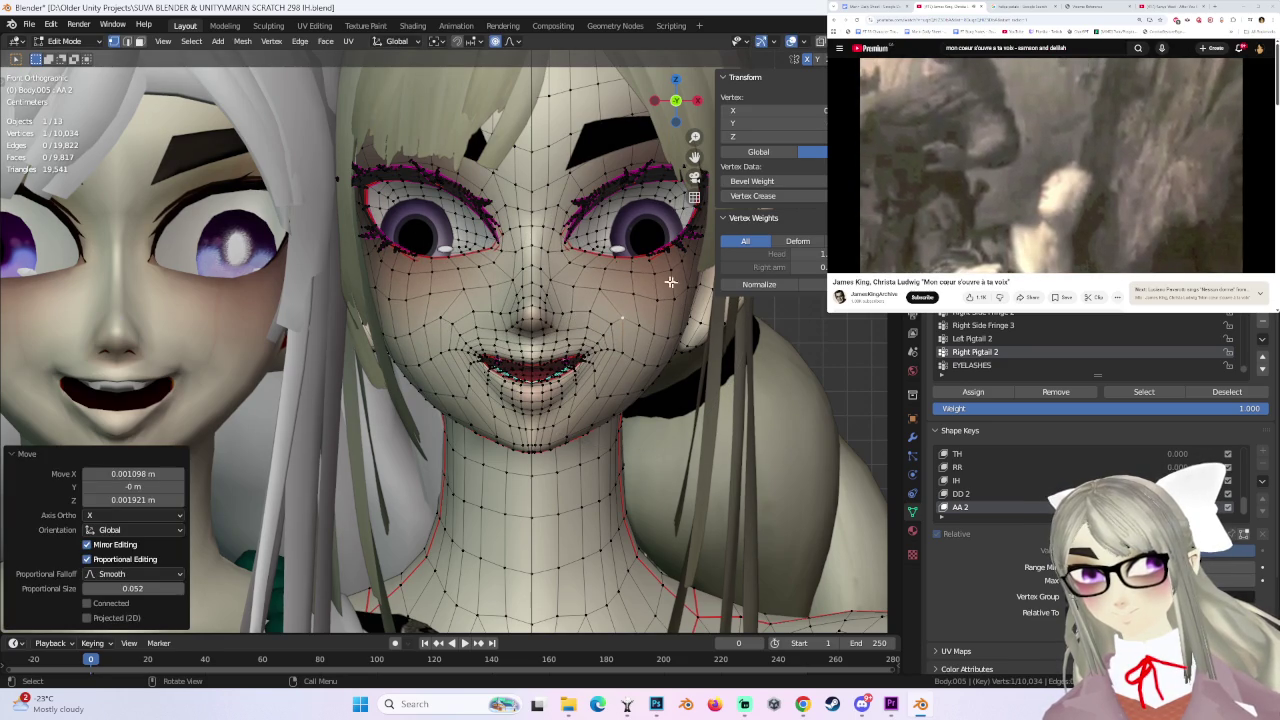
pyautogui.click(510, 41)
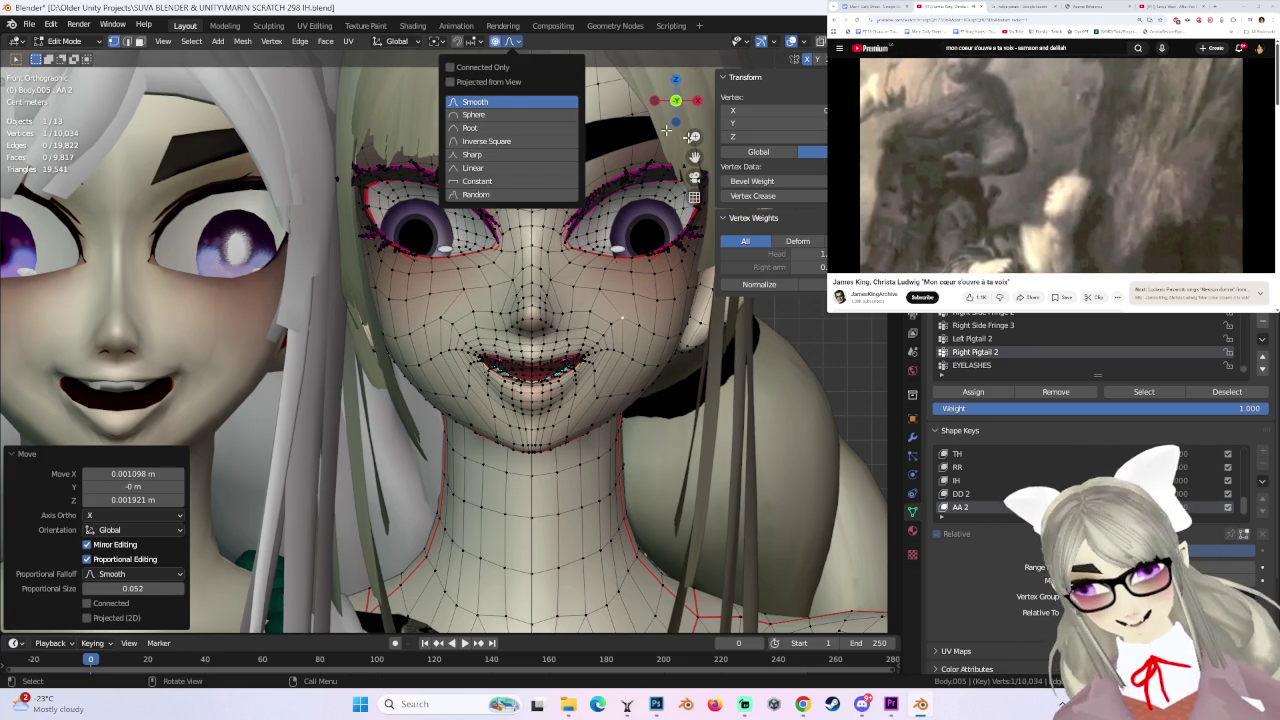
pyautogui.click(540, 101)
pyautogui.click(512, 41)
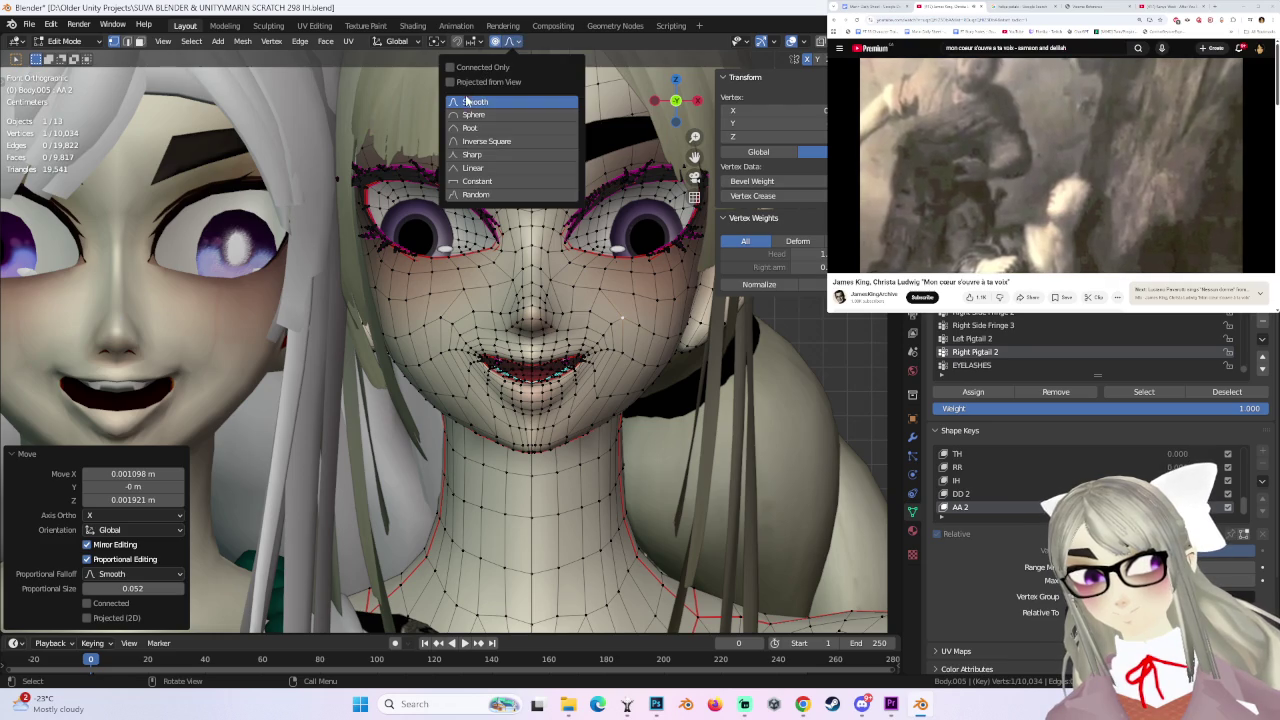
# - Move the mouth vertex with Smooth proportional falloff
pyautogui.scroll(2, 543, 230)
pyautogui.scroll(2, 545, 300)
pyautogui.scroll(2, 545, 320)
pyautogui.scroll(2, 545, 332)
pyautogui.press('g')
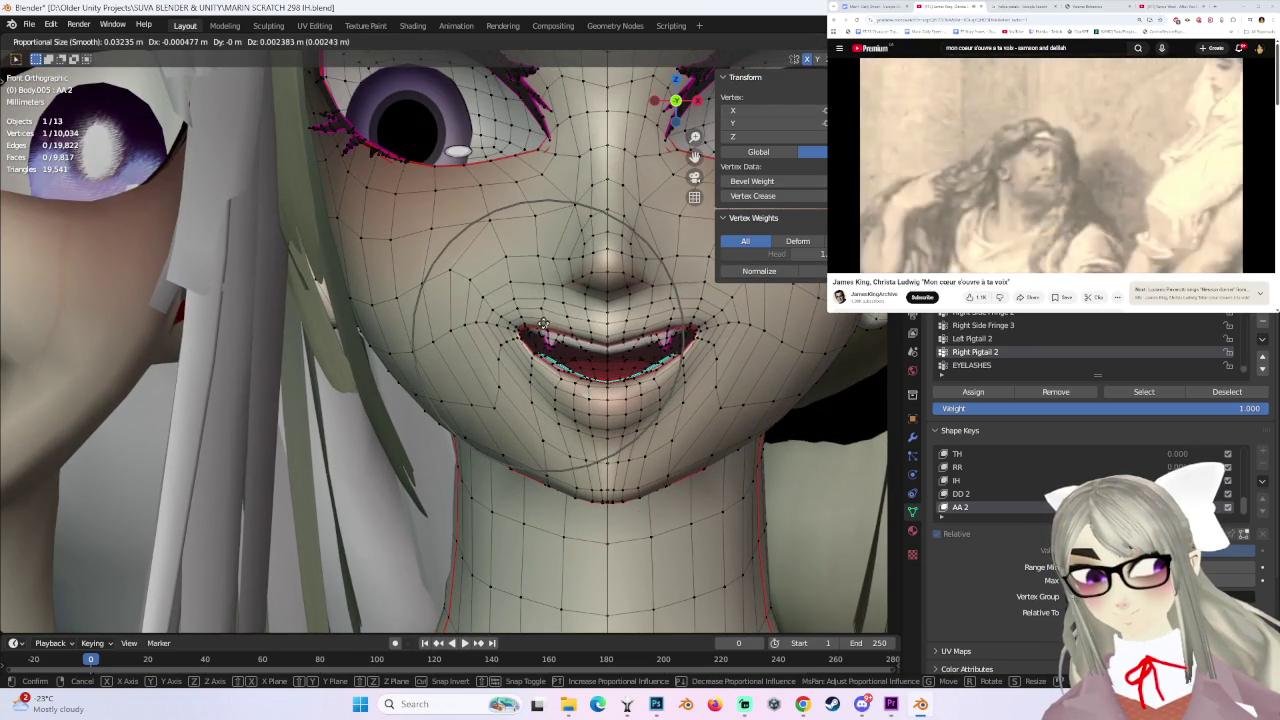
pyautogui.click(543, 323)
pyautogui.scroll(-3, 585, 318)
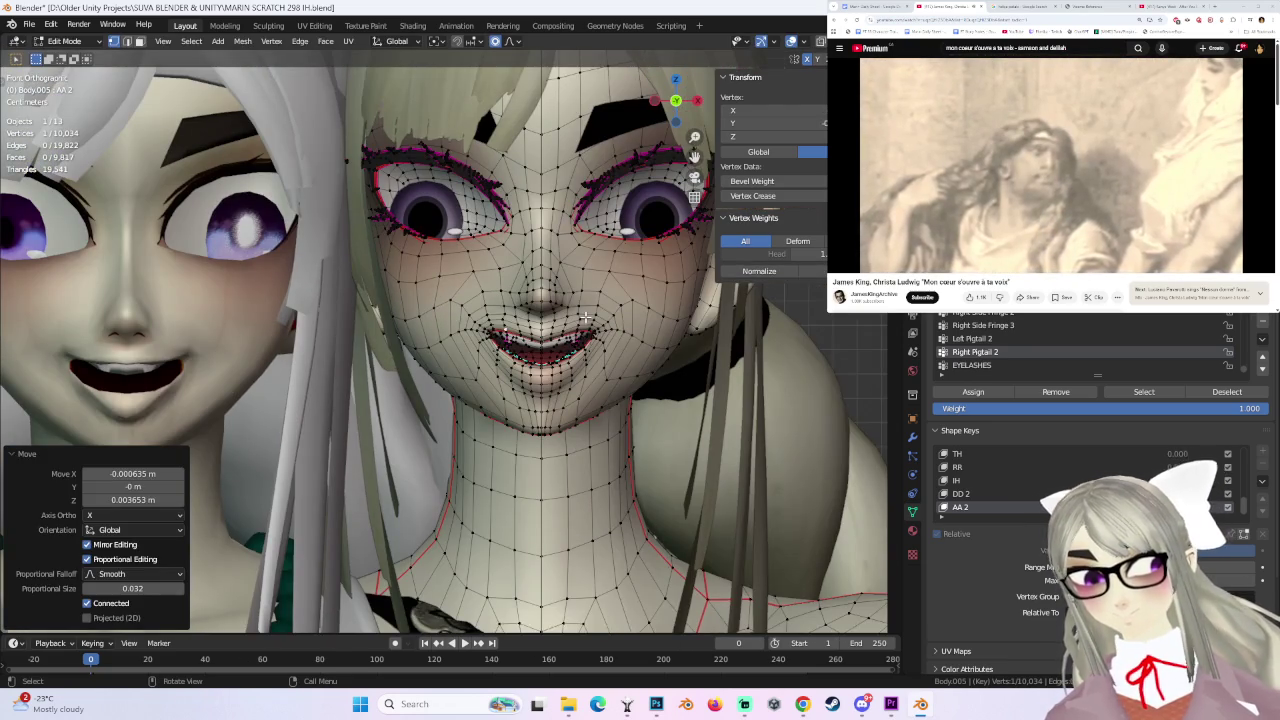
pyautogui.scroll(-3, 648, 355)
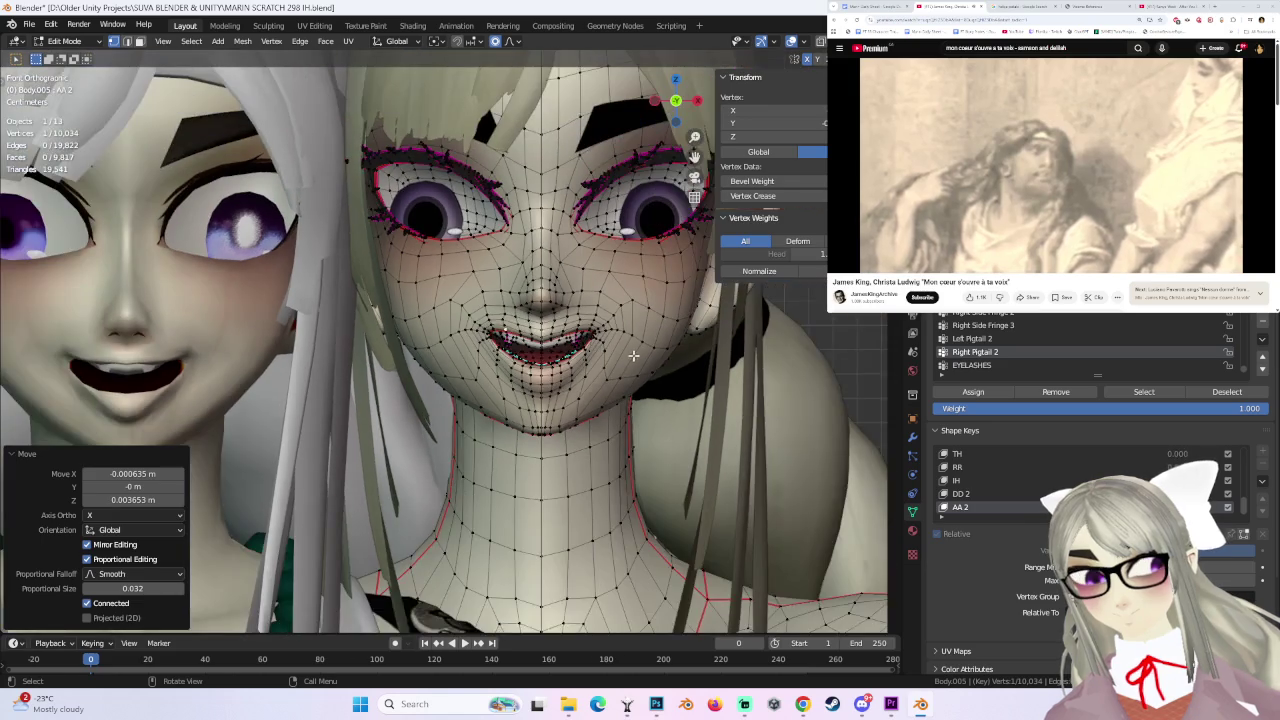
pyautogui.scroll(1, 594, 356)
pyautogui.scroll(1, 484, 341)
# - Reposition the mouth-corner vertices, finishing with a Y-axis depth adjustment
pyautogui.click(446, 340)
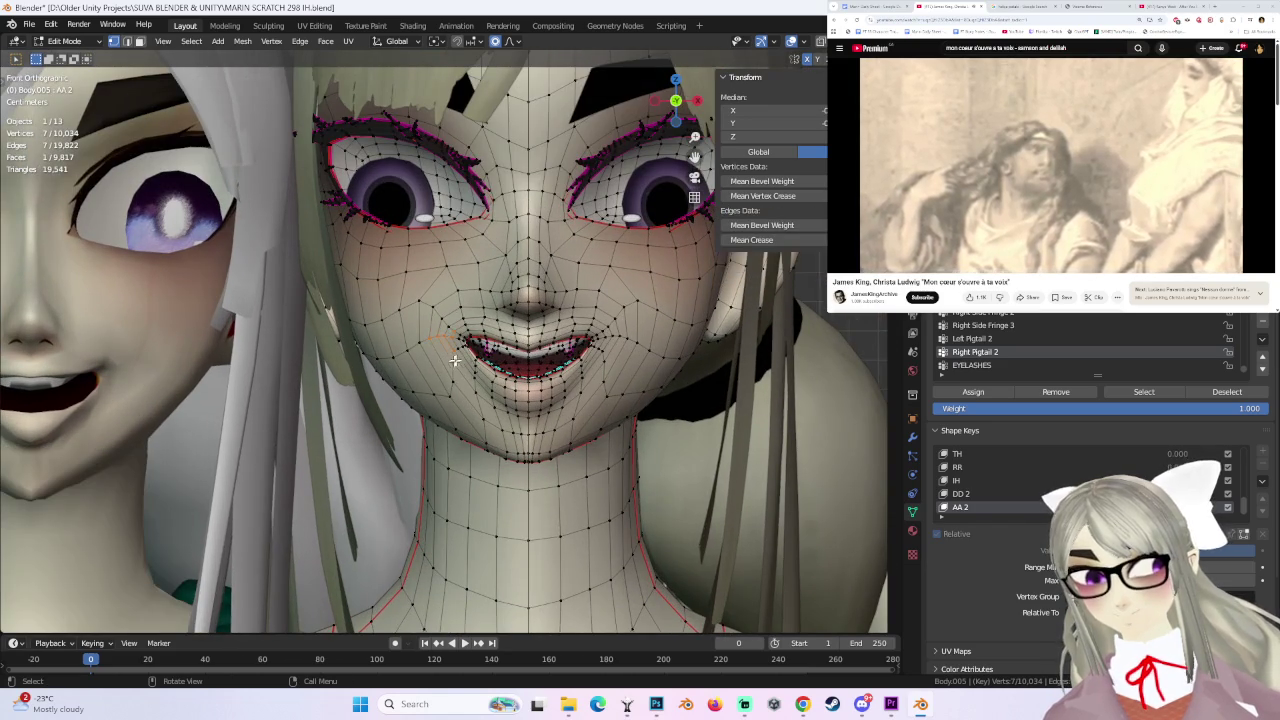
pyautogui.scroll(2, 541, 345)
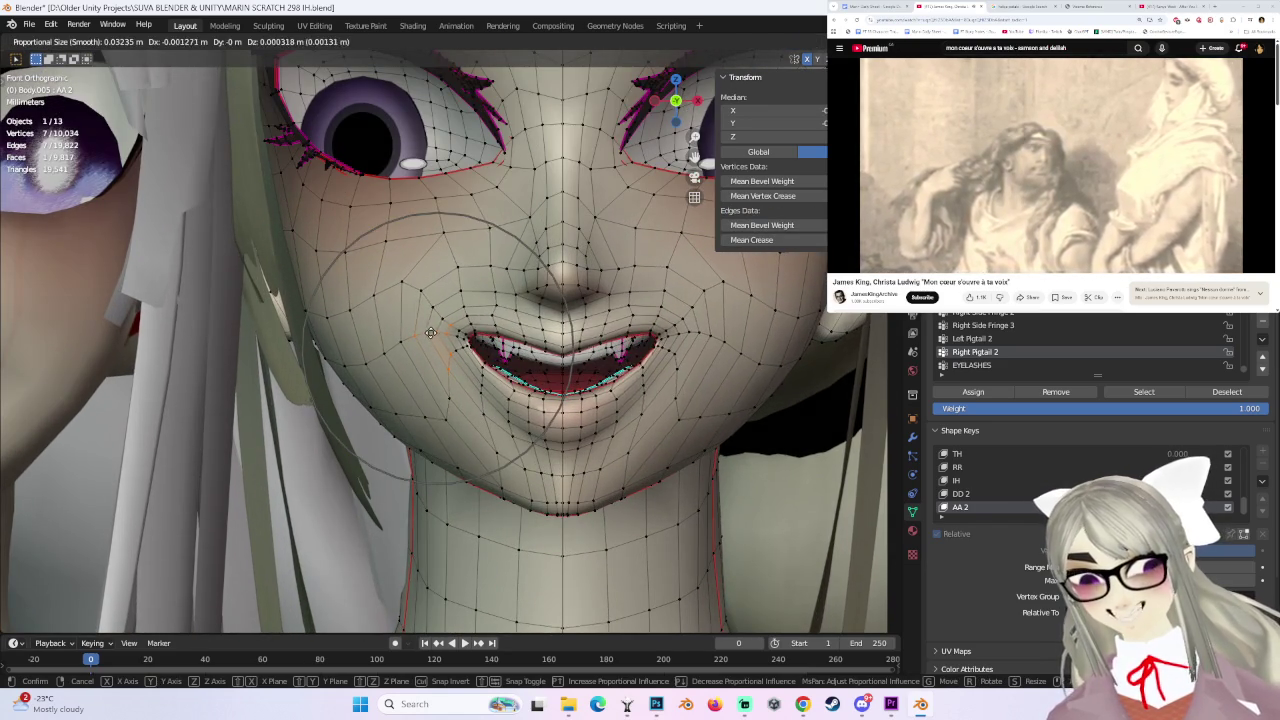
pyautogui.scroll(-1, 580, 355)
pyautogui.scroll(-1, 650, 370)
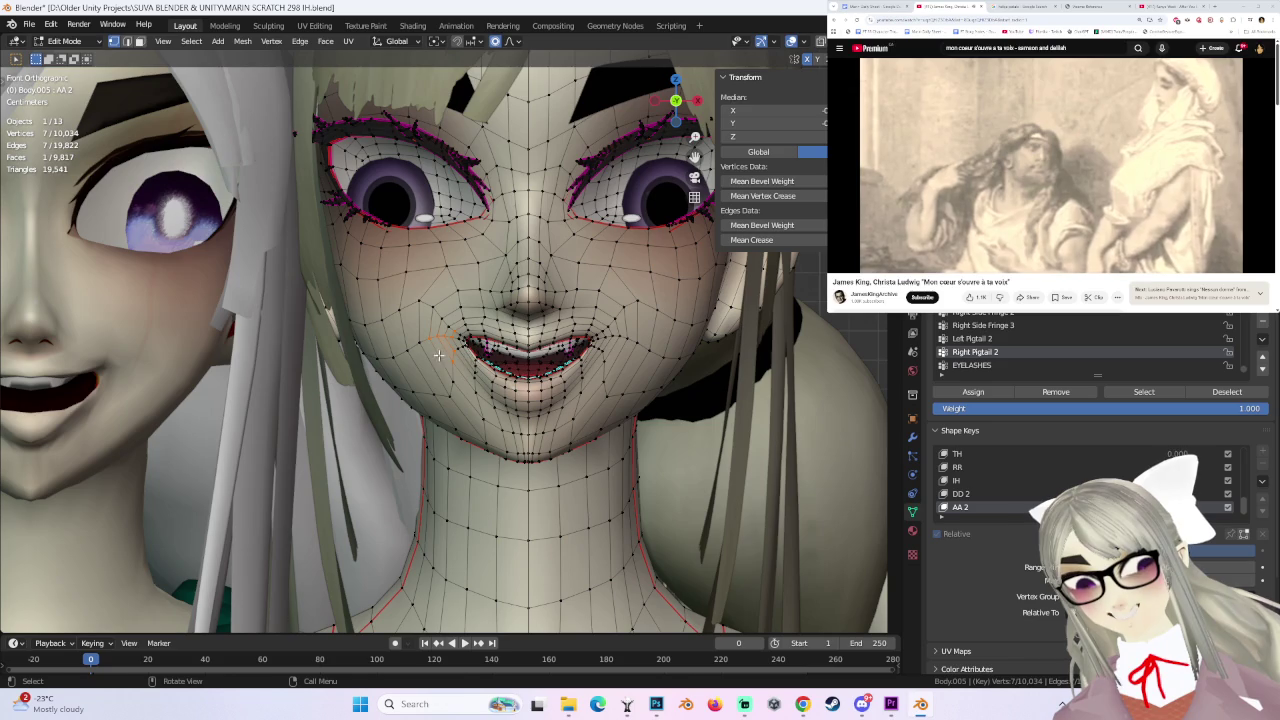
pyautogui.press('g')
pyautogui.click(436, 355)
pyautogui.press('g')
pyautogui.click(580, 362)
pyautogui.moveTo(580, 362)
pyautogui.mouseDown(button='middle')
pyautogui.moveTo(540, 329)
pyautogui.moveTo(598, 326)
pyautogui.moveTo(635, 358)
pyautogui.mouseUp(button='middle')
pyautogui.press('g')
pyautogui.rightClick(593, 325)
pyautogui.press('g')
pyautogui.press('y')
pyautogui.click(591, 323)
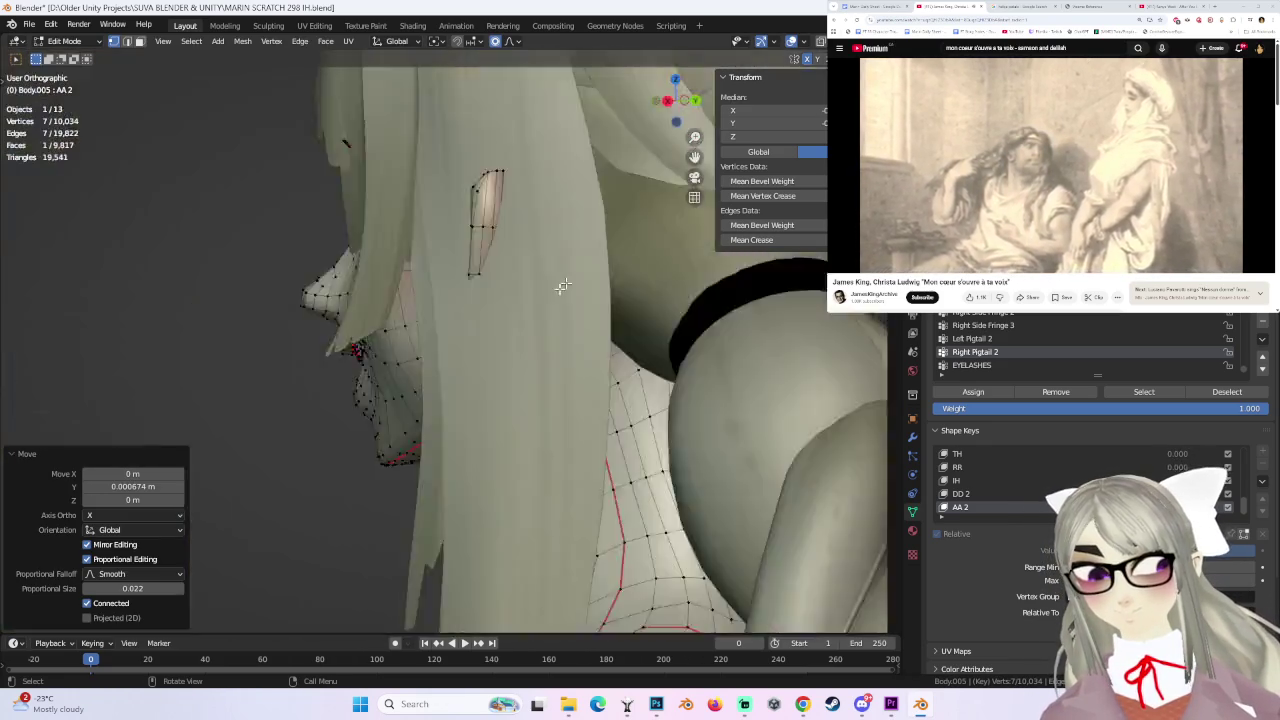
# - Shift a lip vertex in front orthographic view to reshape the mouth
pyautogui.click(654, 104)
pyautogui.click(654, 106)
pyautogui.click(654, 104)
pyautogui.click(483, 314)
pyautogui.press('g')
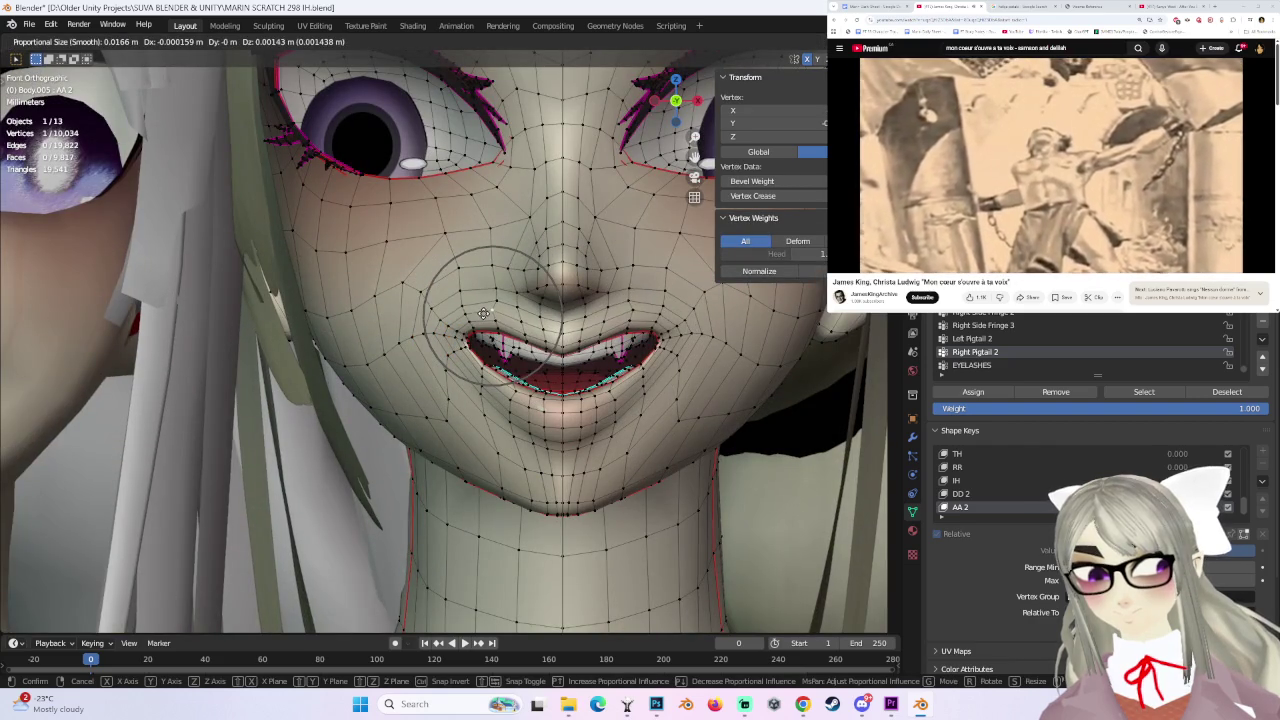
pyautogui.click(483, 314)
pyautogui.press('g')
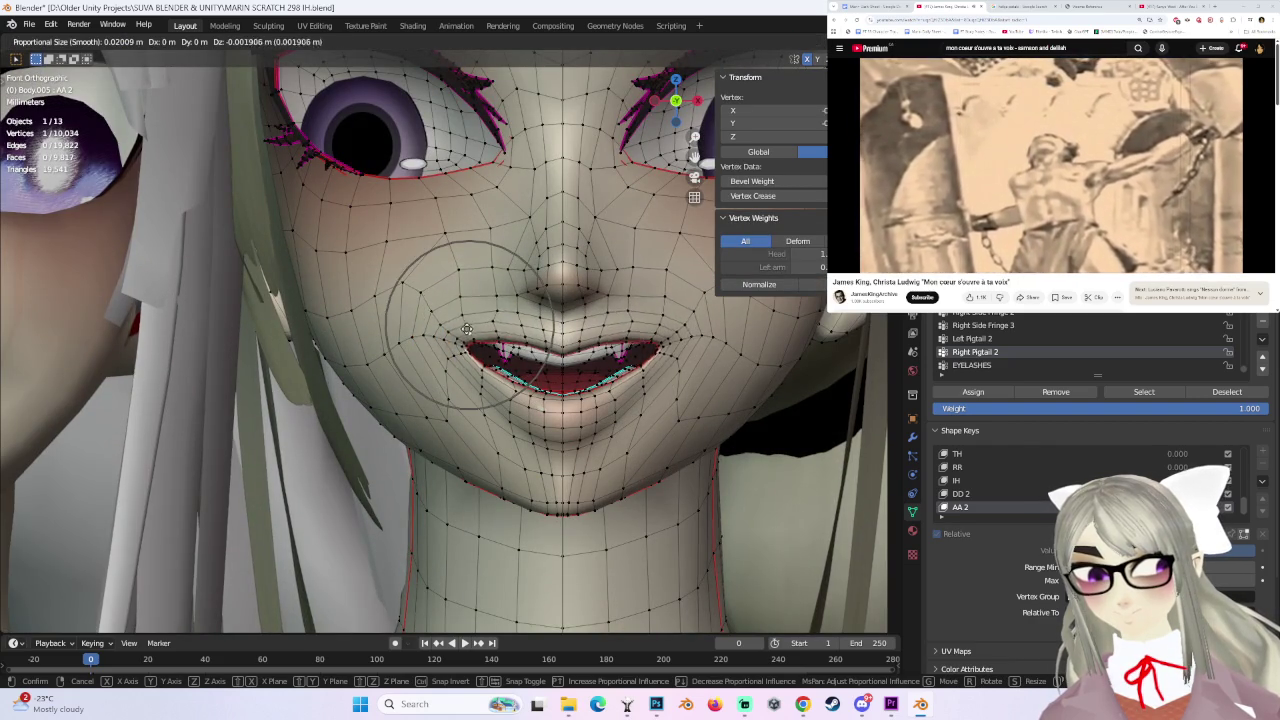
pyautogui.click(466, 320)
pyautogui.scroll(-3, 594, 360)
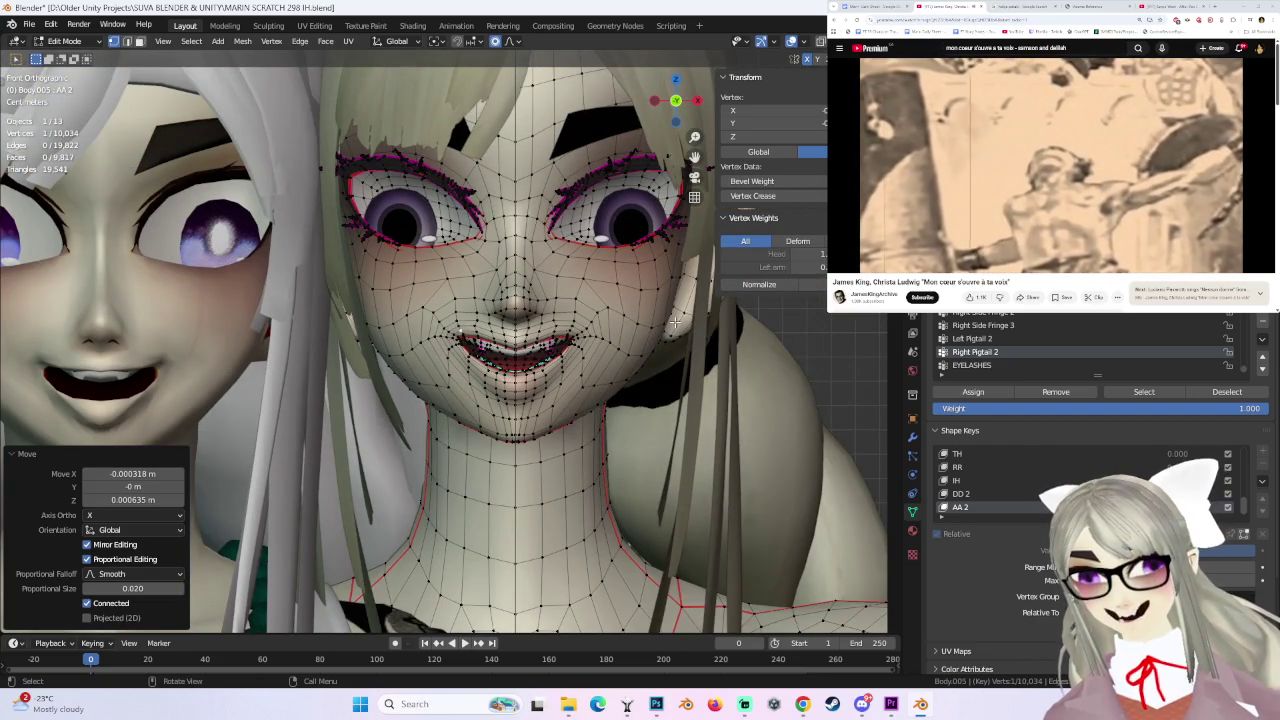
# - Move the vertices below the mouth to open the jaw wider
pyautogui.click(481, 381)
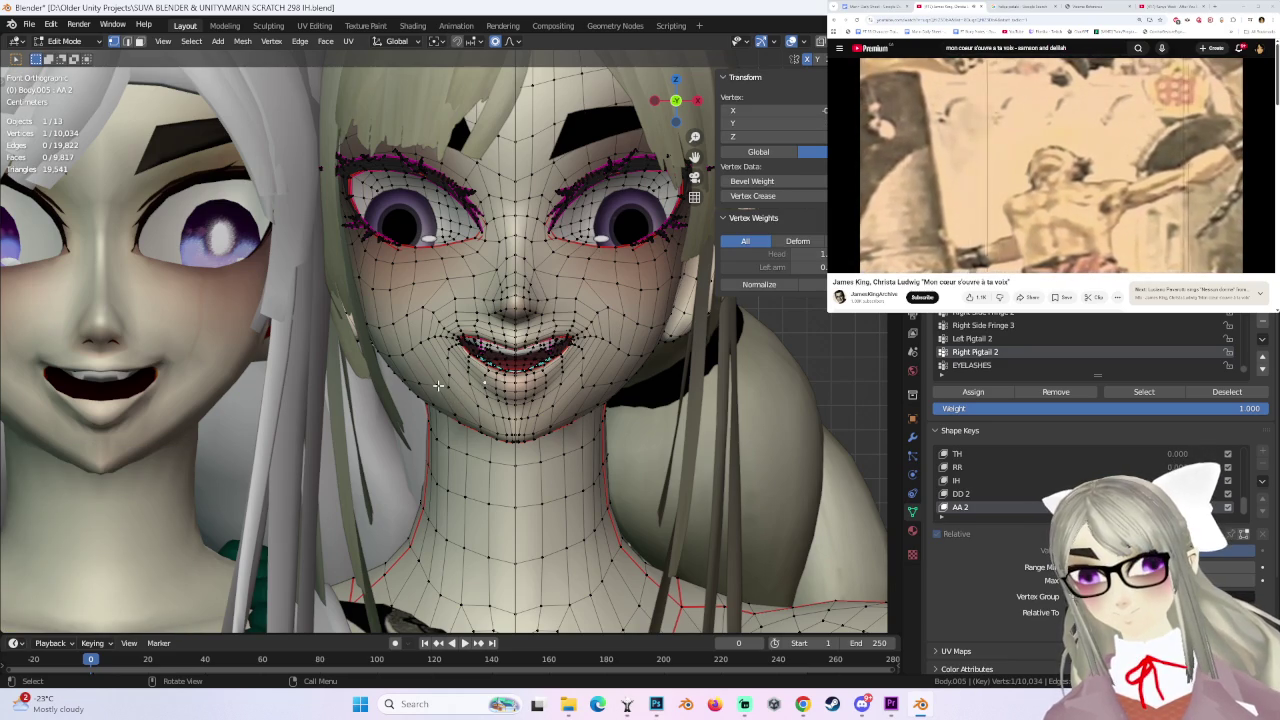
pyautogui.press('g')
pyautogui.click(465, 388)
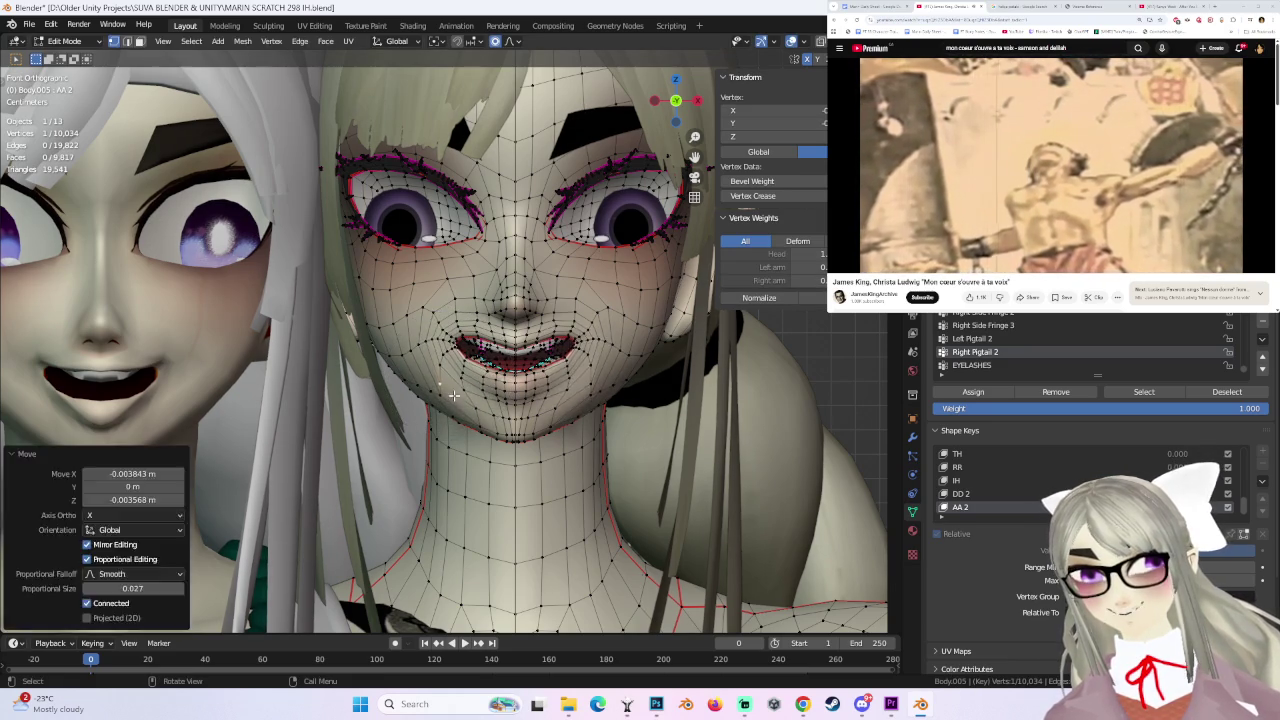
pyautogui.hotkey('ctrl', 'z')
pyautogui.moveTo(465, 388); pyautogui.dragTo(577, 393, button='middle')
pyautogui.press('g')
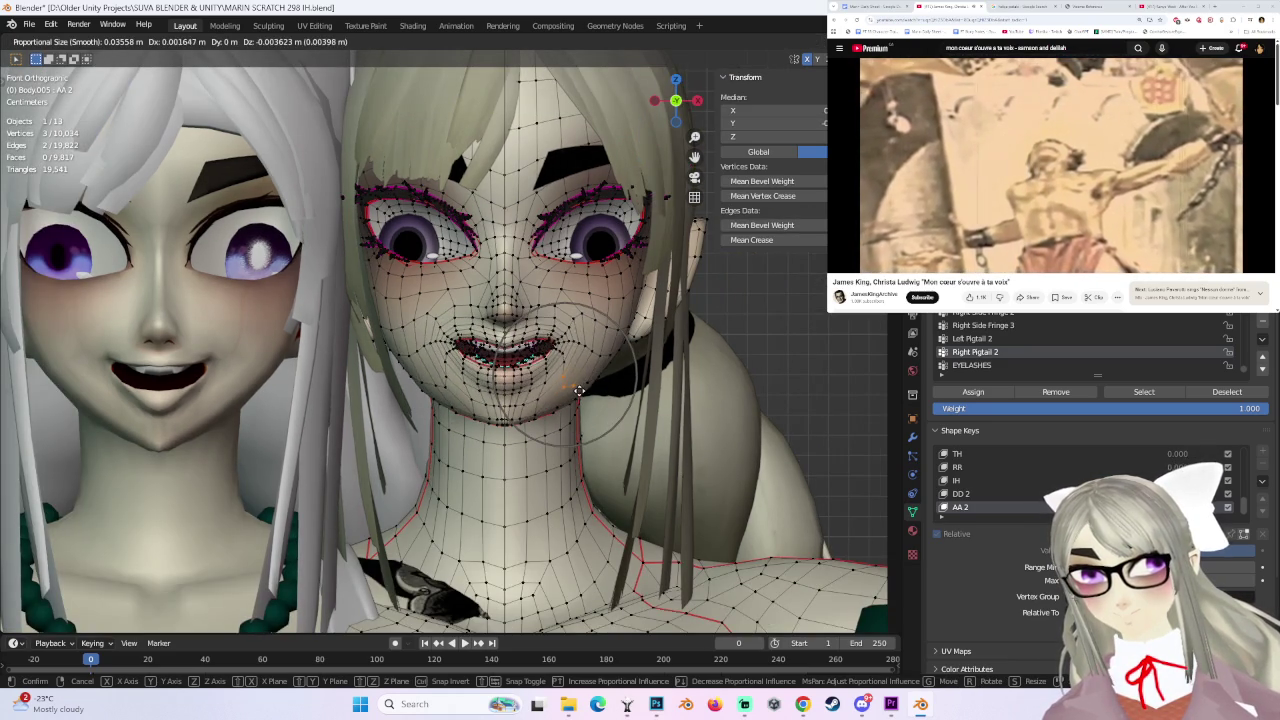
pyautogui.click(579, 390)
# - Refine the three mouth vertices with smaller smooth-falloff moves
pyautogui.scroll(2, 579, 390)
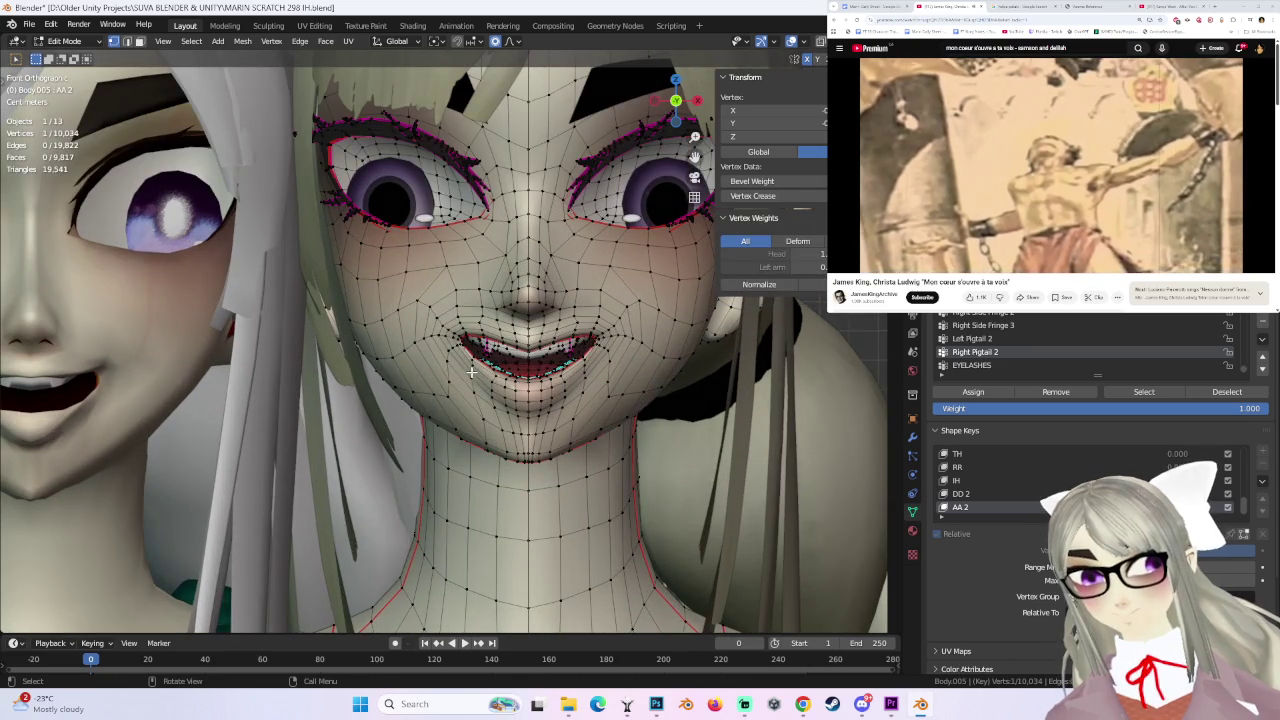
pyautogui.press('g')
pyautogui.click(470, 377)
pyautogui.hotkey('ctrl', 'z')
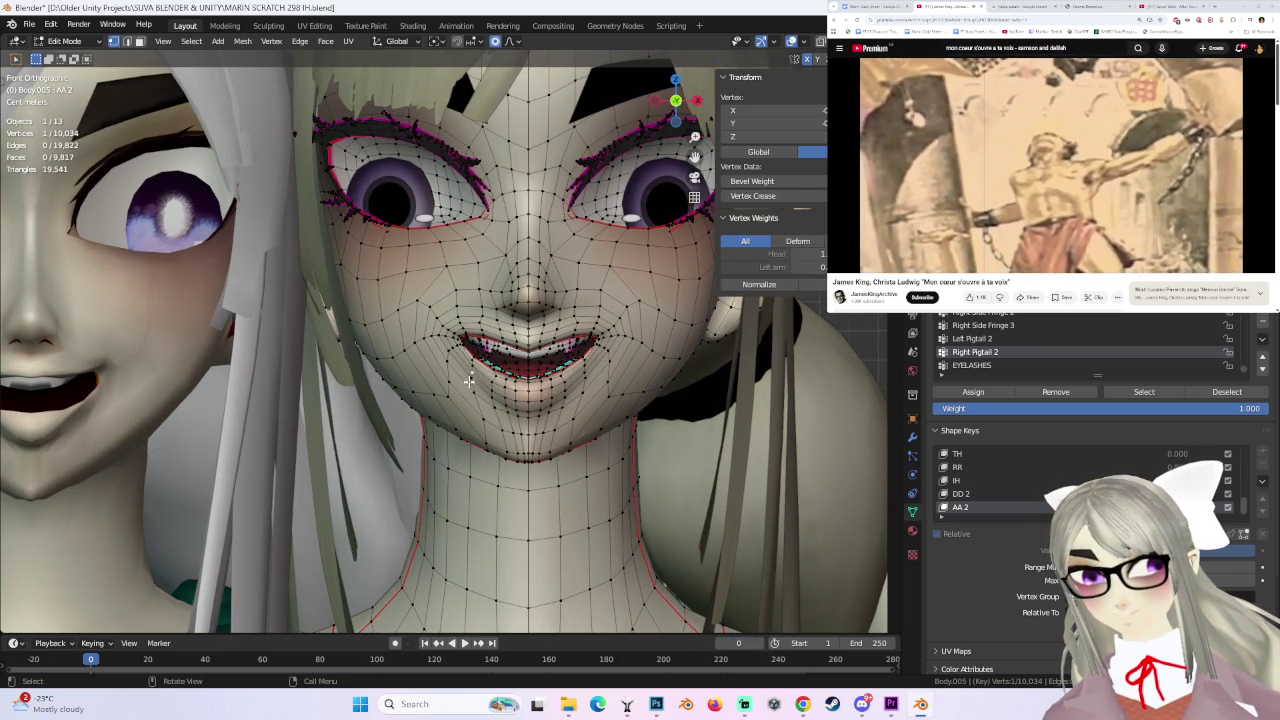
pyautogui.press('g')
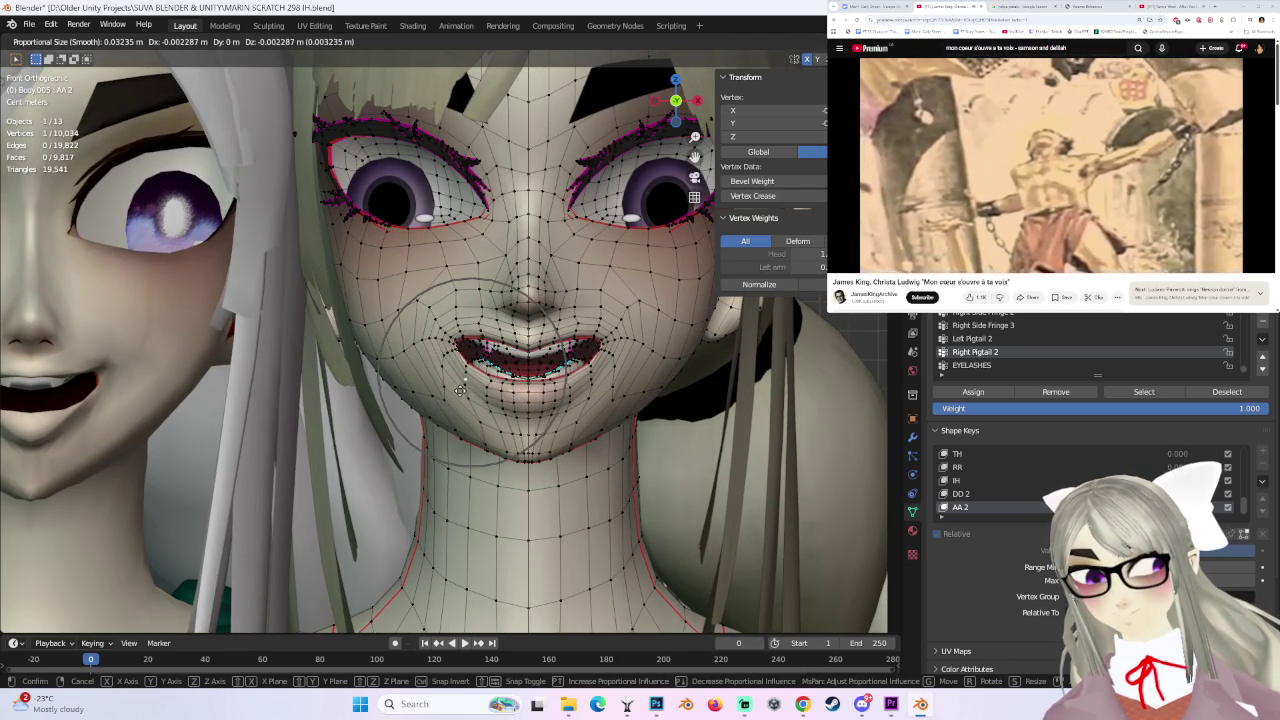
pyautogui.click(460, 390)
pyautogui.press('g')
pyautogui.click(529, 385)
pyautogui.press('g')
pyautogui.rightClick(529, 385)
pyautogui.moveTo(529, 385); pyautogui.dragTo(441, 397, button='middle')
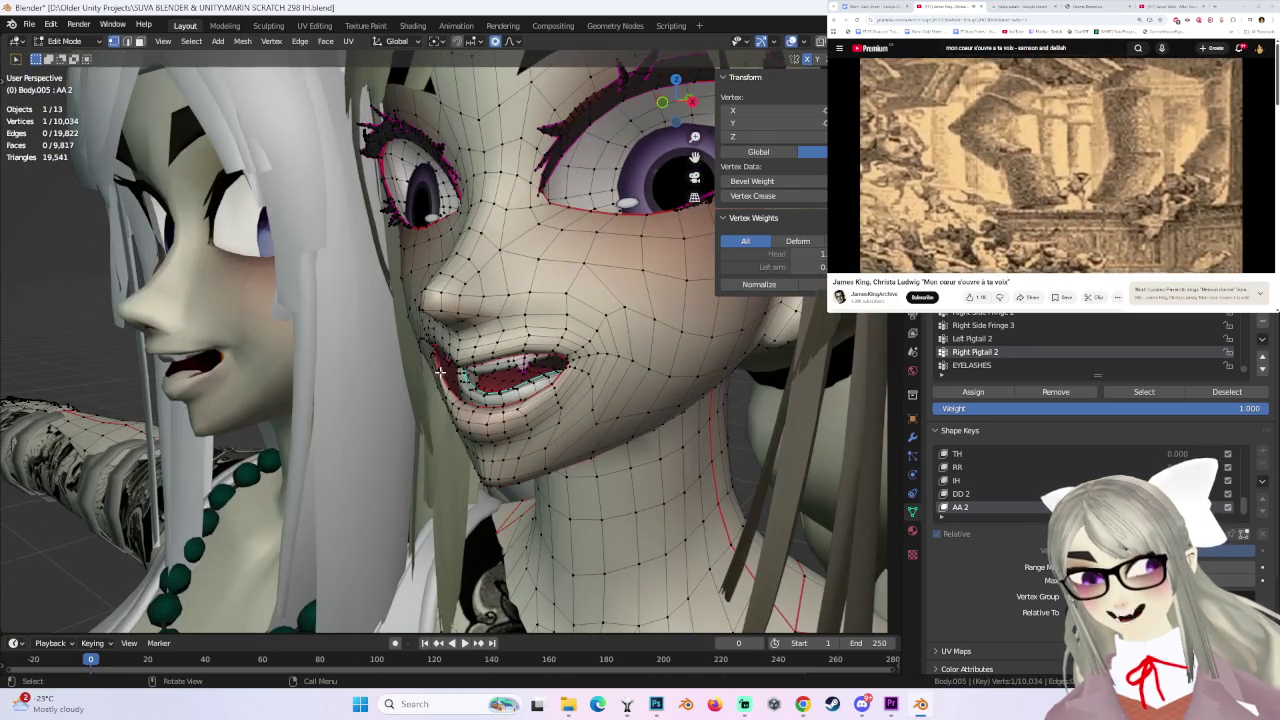
# - Adjust the mouth vertex with soft-falloff moves, retrying after undos
pyautogui.press('g')
pyautogui.moveTo(445, 371); pyautogui.dragTo(552, 321, button='middle')
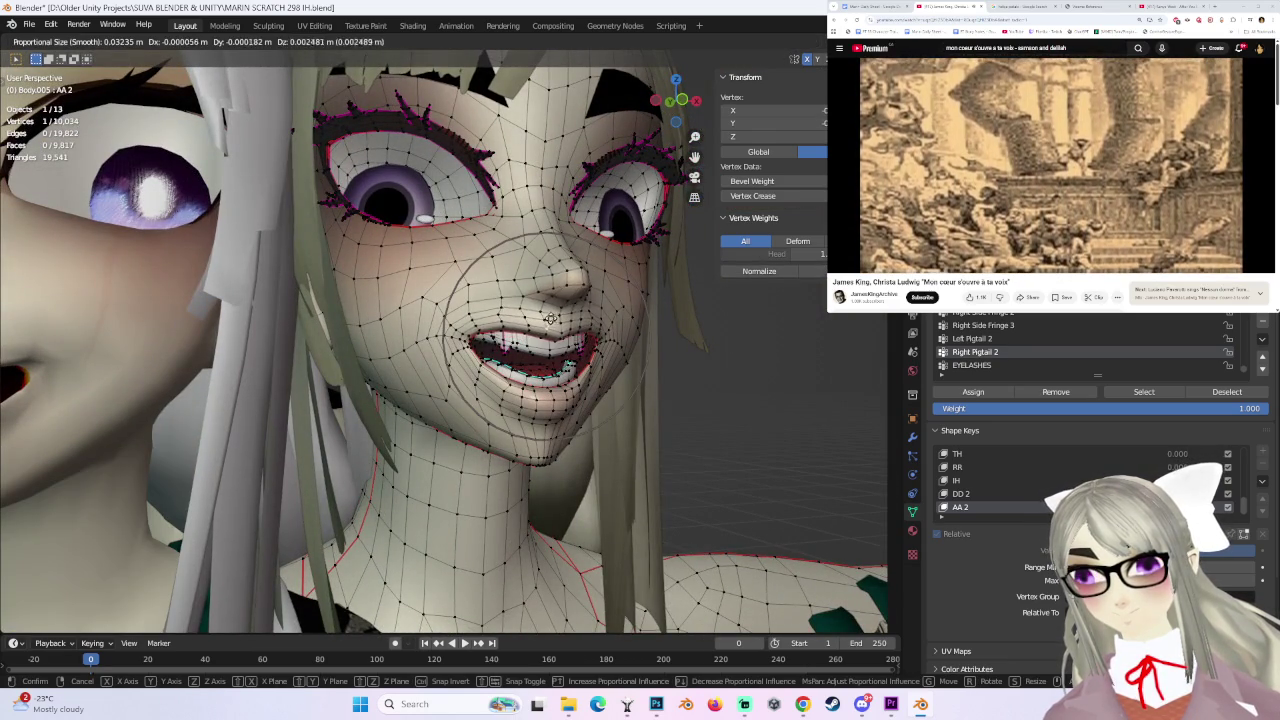
pyautogui.press('g')
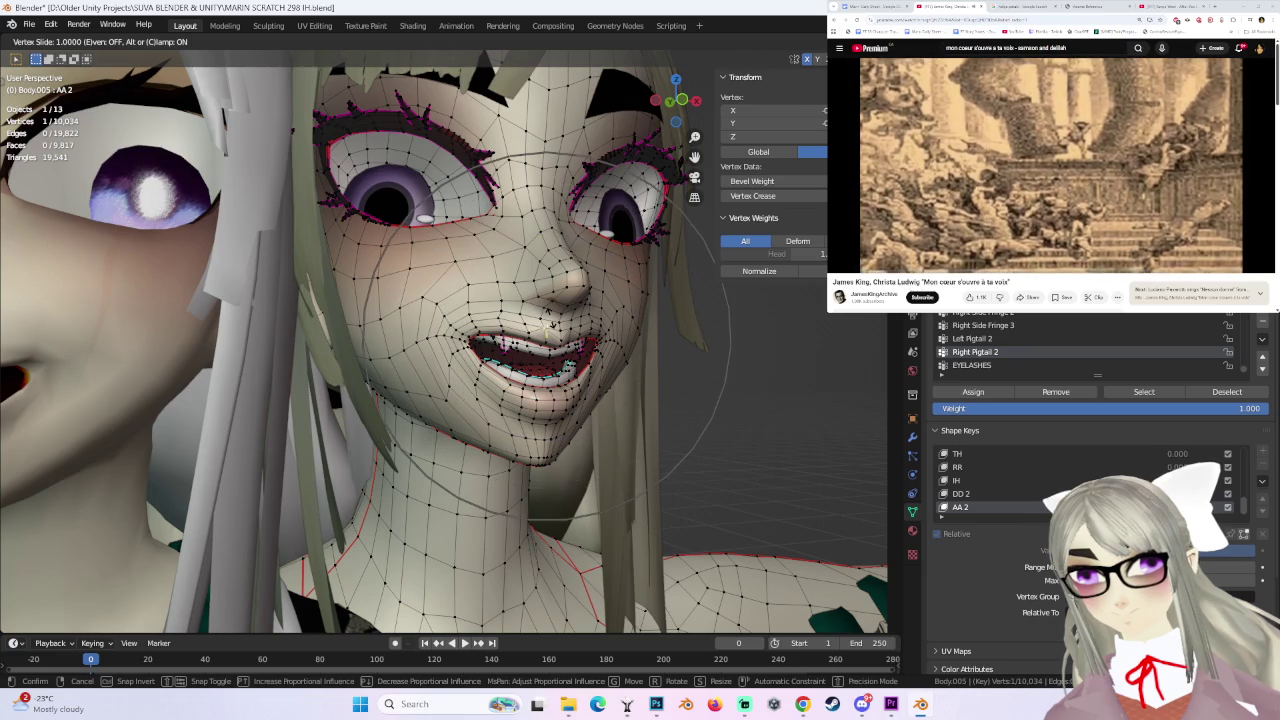
pyautogui.click(549, 327)
pyautogui.press('g')
pyautogui.click(553, 307)
pyautogui.hotkey('ctrl', 'z')
pyautogui.press('g')
pyautogui.click(555, 312)
pyautogui.hotkey('ctrl', 'z')
pyautogui.press('g')
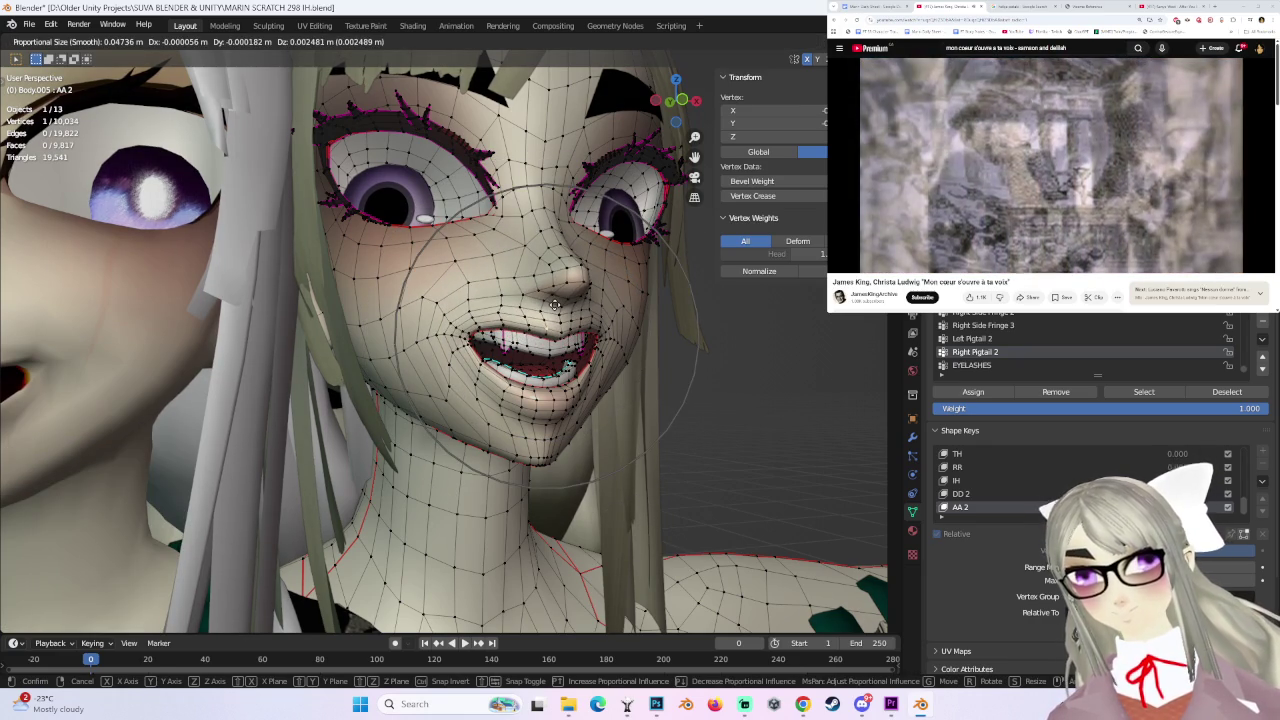
pyautogui.click(553, 305)
pyautogui.moveTo(553, 305); pyautogui.dragTo(562, 314, button='middle')
# - Move the vertices near the nose and mouth in front orthographic view
pyautogui.click(527, 277)
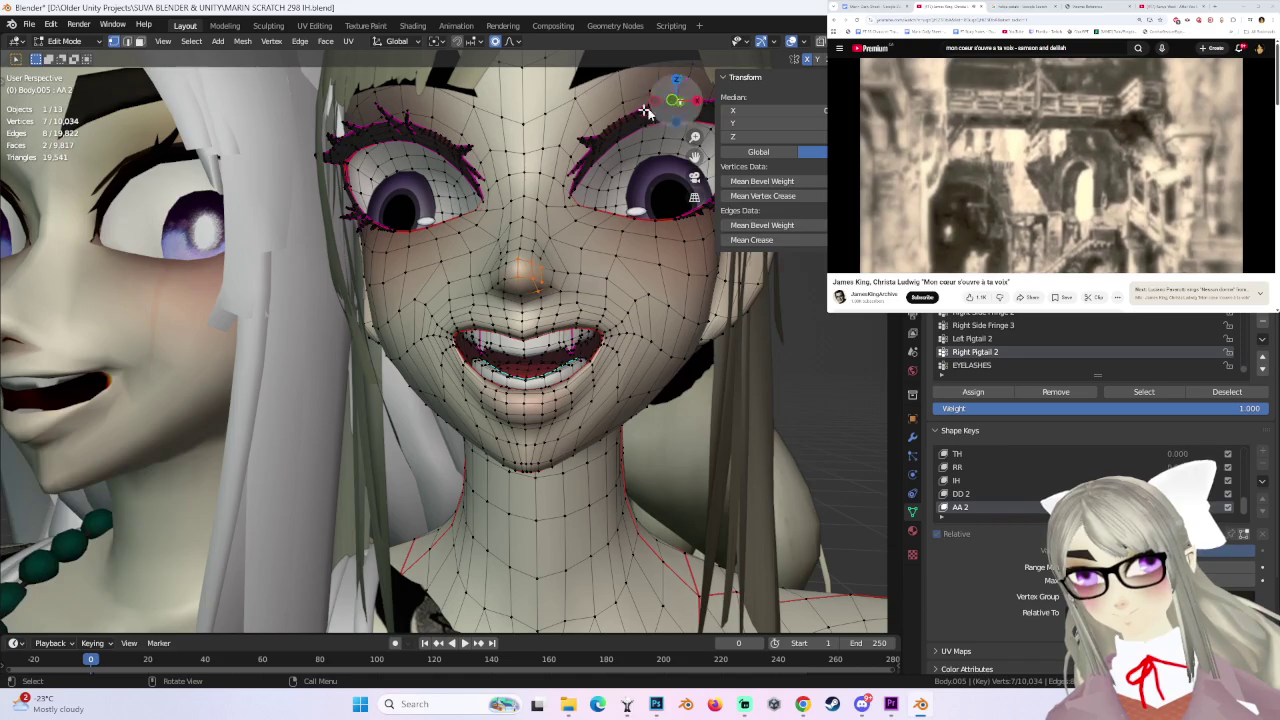
pyautogui.click(665, 103)
pyautogui.press('g')
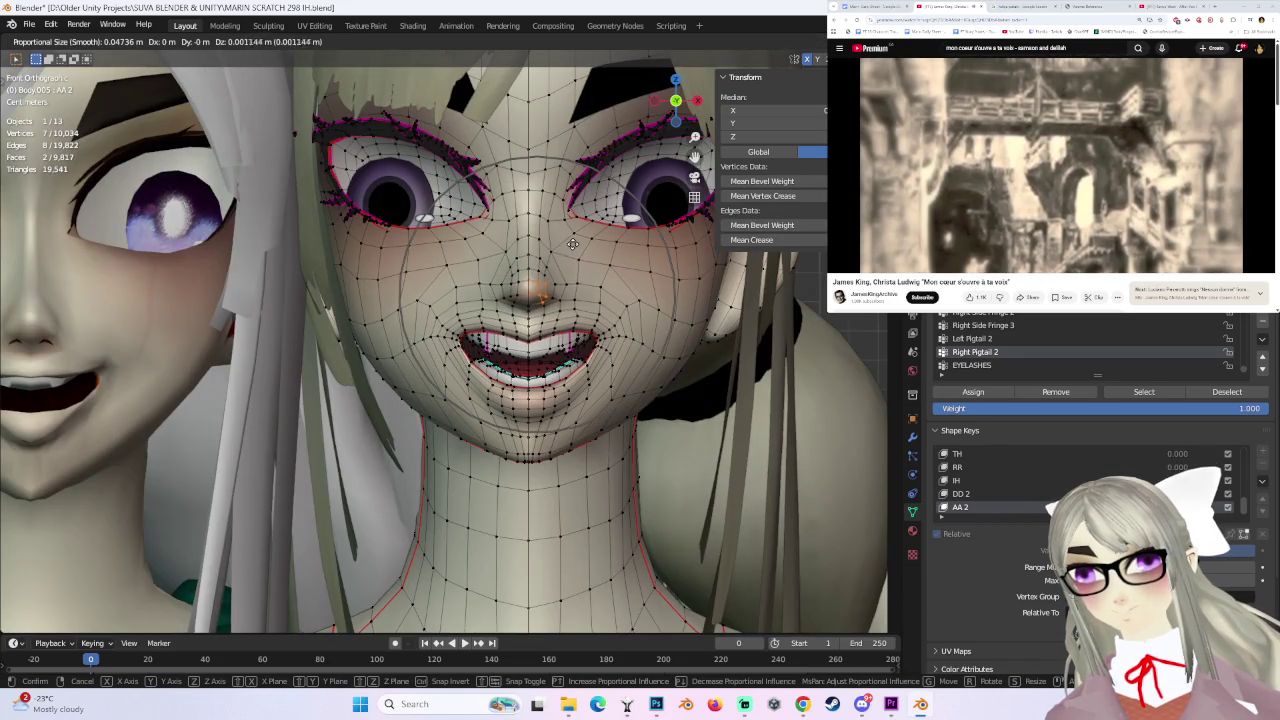
pyautogui.click(573, 243)
pyautogui.press('g')
pyautogui.scroll(3, 570, 244)
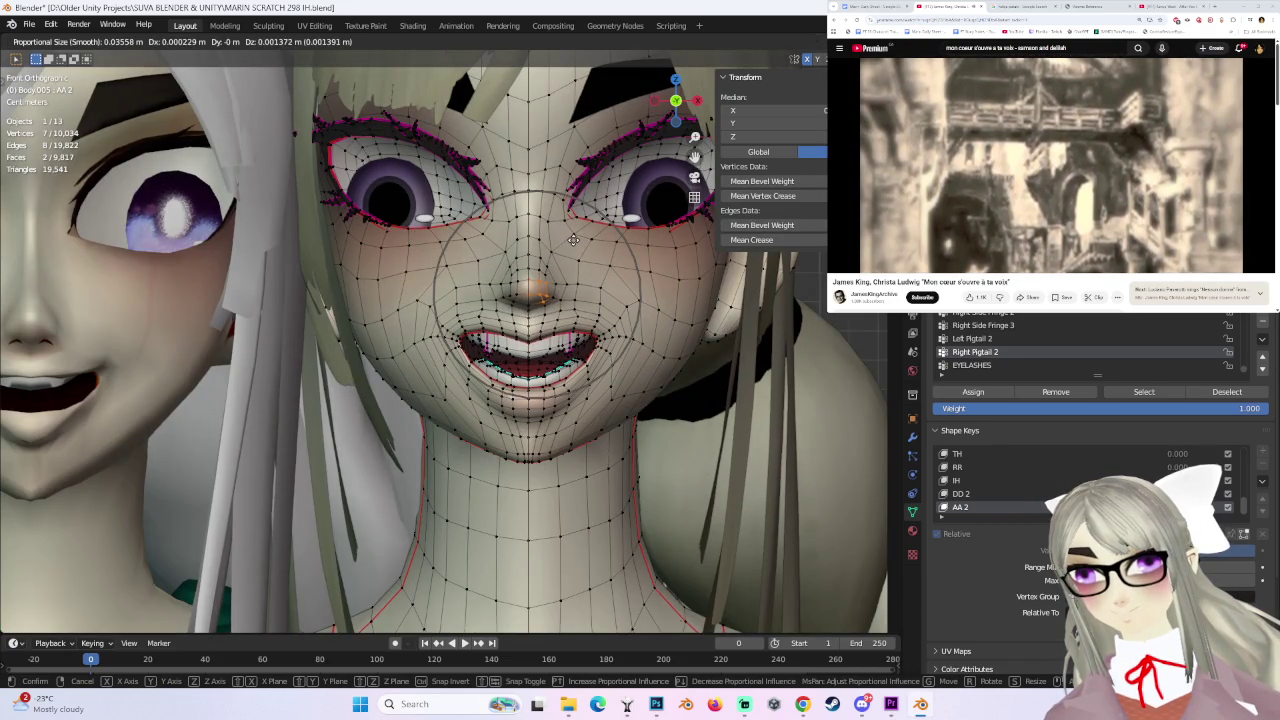
pyautogui.click(571, 240)
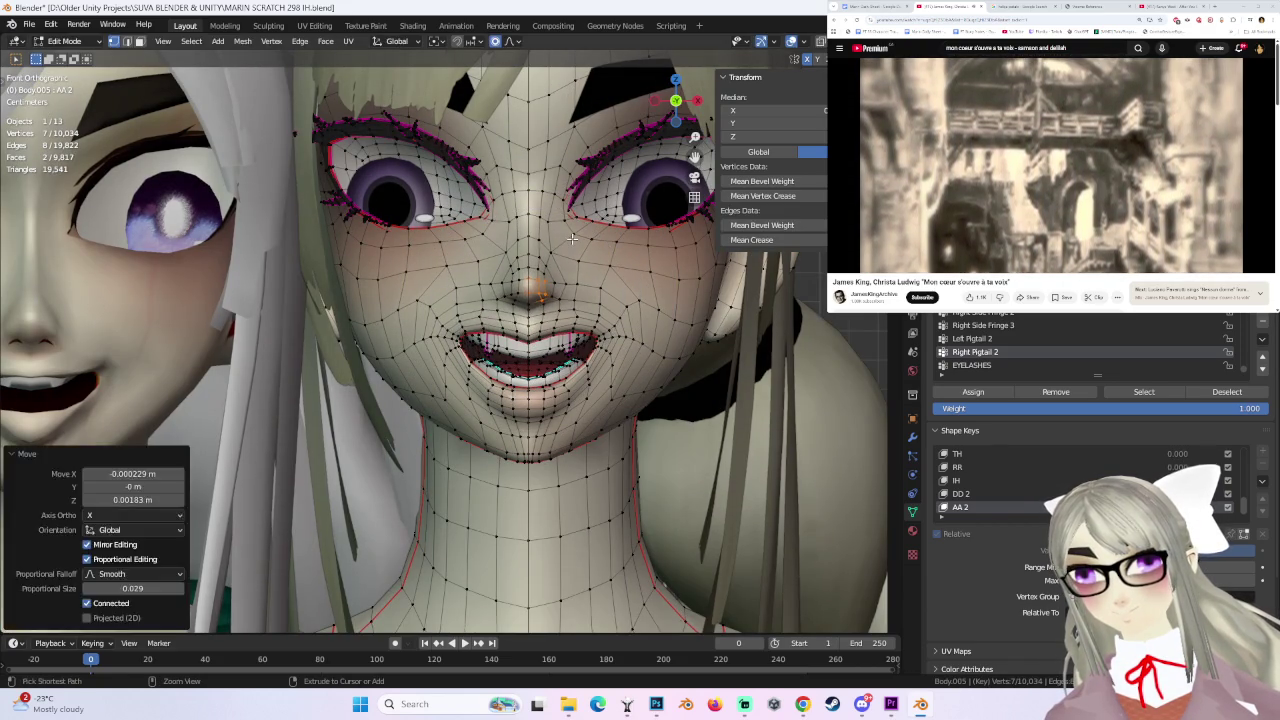
pyautogui.click(571, 240)
pyautogui.moveTo(571, 240); pyautogui.dragTo(515, 253, button='middle')
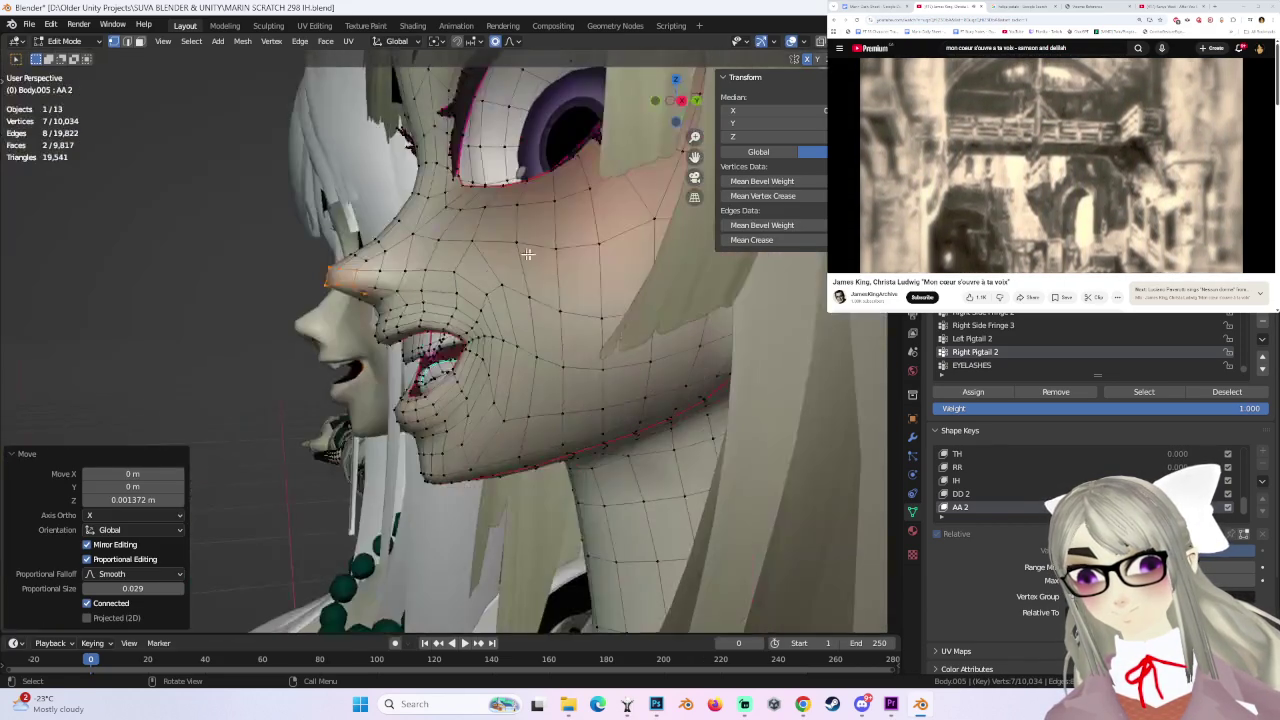
pyautogui.hotkey('ctrl', 'z')
# - Shift the cheek vertices along the Z axis after several retried moves
pyautogui.press('g')
pyautogui.click(326, 262)
pyautogui.hotkey('ctrl', 'z')
pyautogui.press('g')
pyautogui.scroll(-1, 433, 245)
pyautogui.scroll(1, 434, 242)
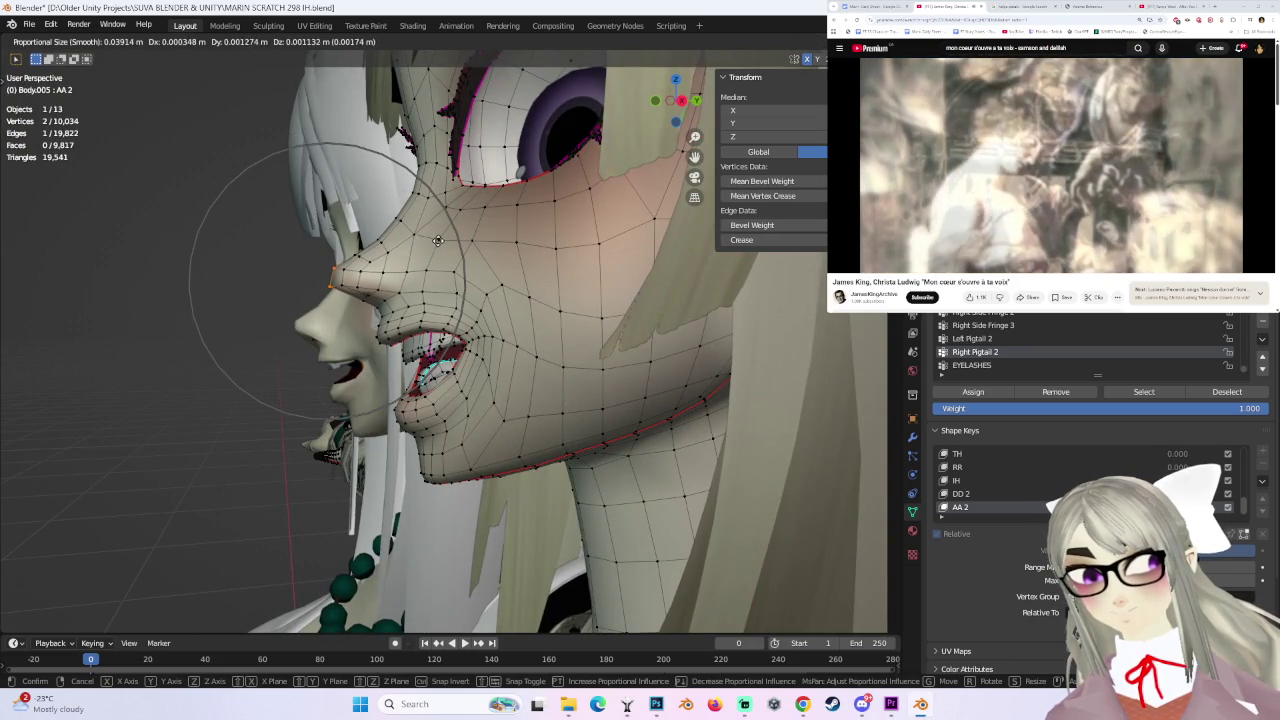
pyautogui.click(437, 240)
pyautogui.hotkey('ctrl', 'z')
pyautogui.press('g')
pyautogui.press('z')
pyautogui.scroll(2, 436, 236)
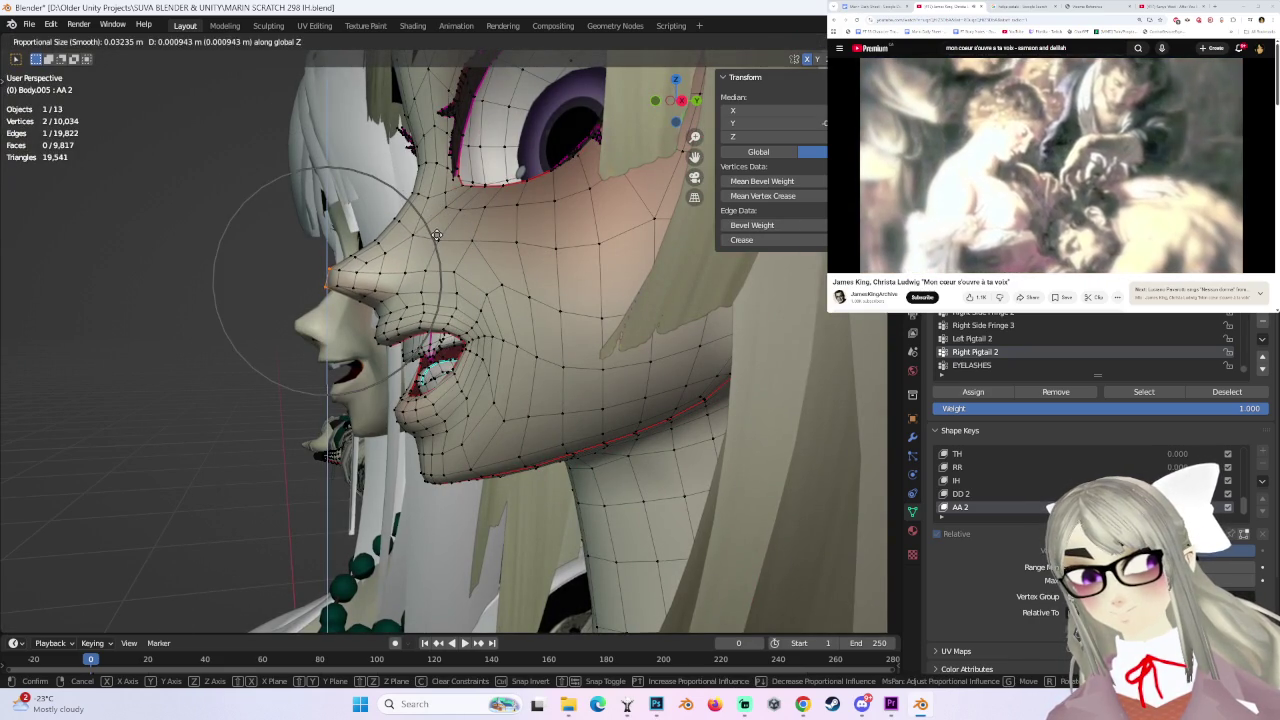
pyautogui.click(437, 235)
pyautogui.moveTo(437, 235)
pyautogui.mouseDown(button='middle')
pyautogui.moveTo(524, 330)
pyautogui.moveTo(598, 306)
pyautogui.moveTo(555, 307)
pyautogui.mouseUp(button='middle')
# - Reposition a single lip-edge vertex and add more lip vertices to the selection
pyautogui.click(524, 330)
pyautogui.press('g')
pyautogui.click(538, 322)
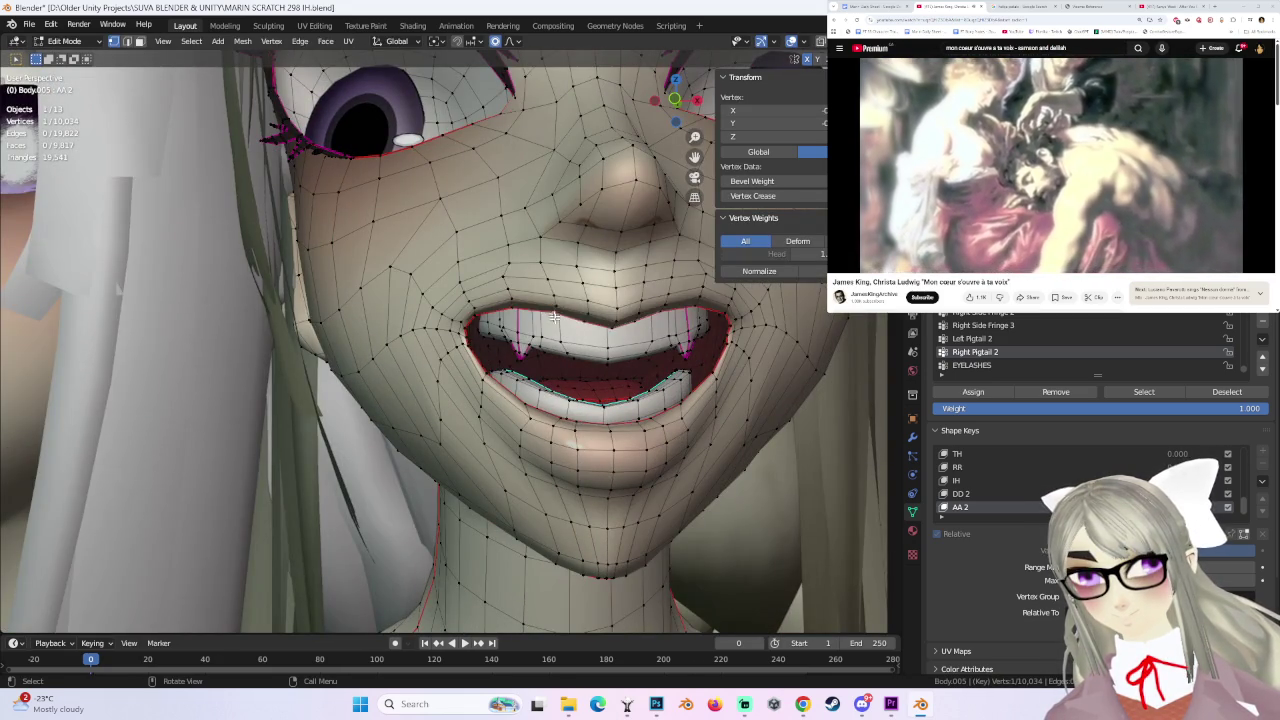
pyautogui.scroll(-3, 580, 330)
pyautogui.scroll(-2, 614, 350)
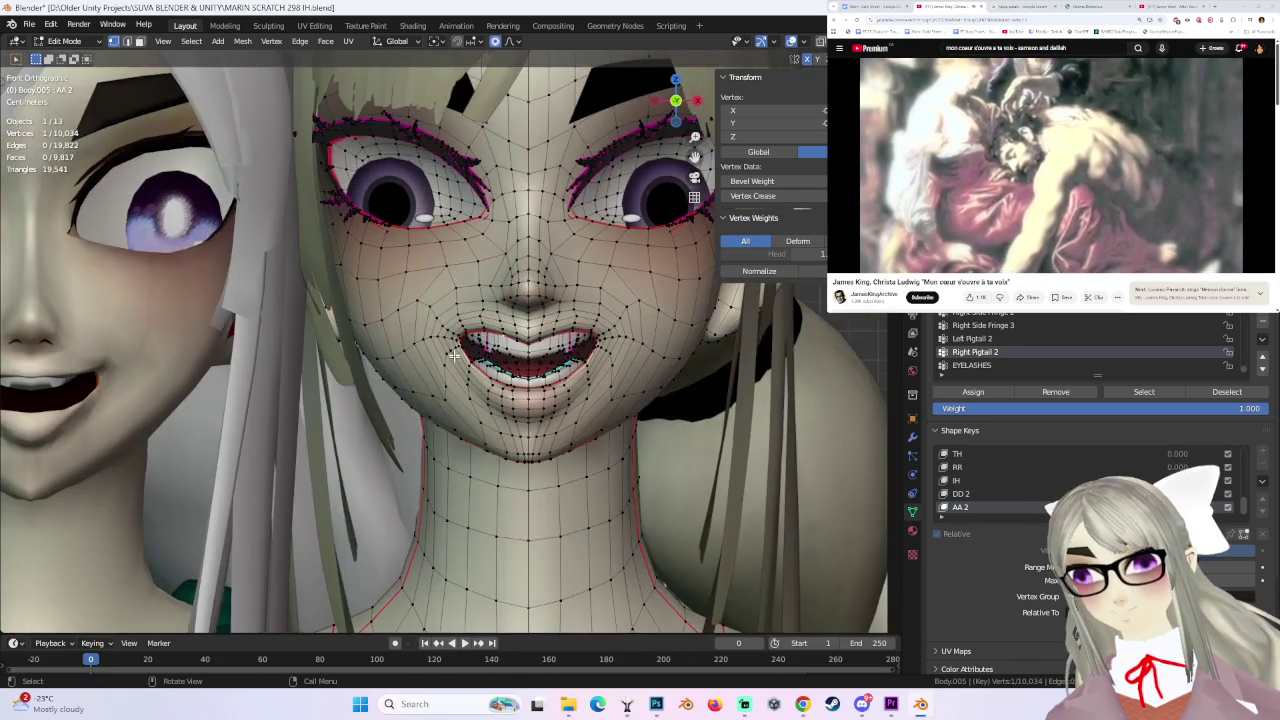
pyautogui.moveTo(452, 356)
pyautogui.mouseDown(button='middle')
pyautogui.moveTo(480, 330)
pyautogui.moveTo(444, 355)
pyautogui.moveTo(457, 367)
pyautogui.mouseUp(button='middle')
pyautogui.keyDown('shift'); pyautogui.click(492, 462); pyautogui.keyUp('shift')
pyautogui.moveTo(492, 462); pyautogui.dragTo(468, 469, button='middle')
# - Move the selected lip vertices and show the sidebar for the lip-corner vertex
pyautogui.press('g')
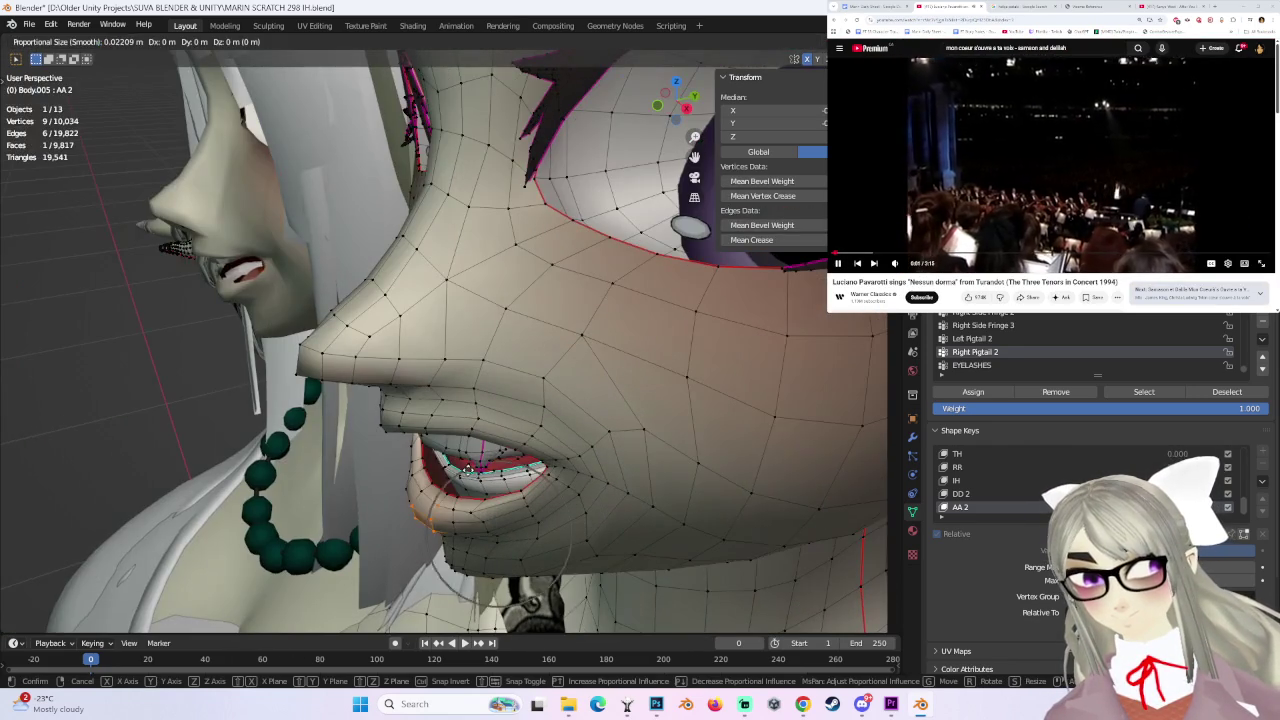
pyautogui.rightClick(468, 469)
pyautogui.click(419, 513)
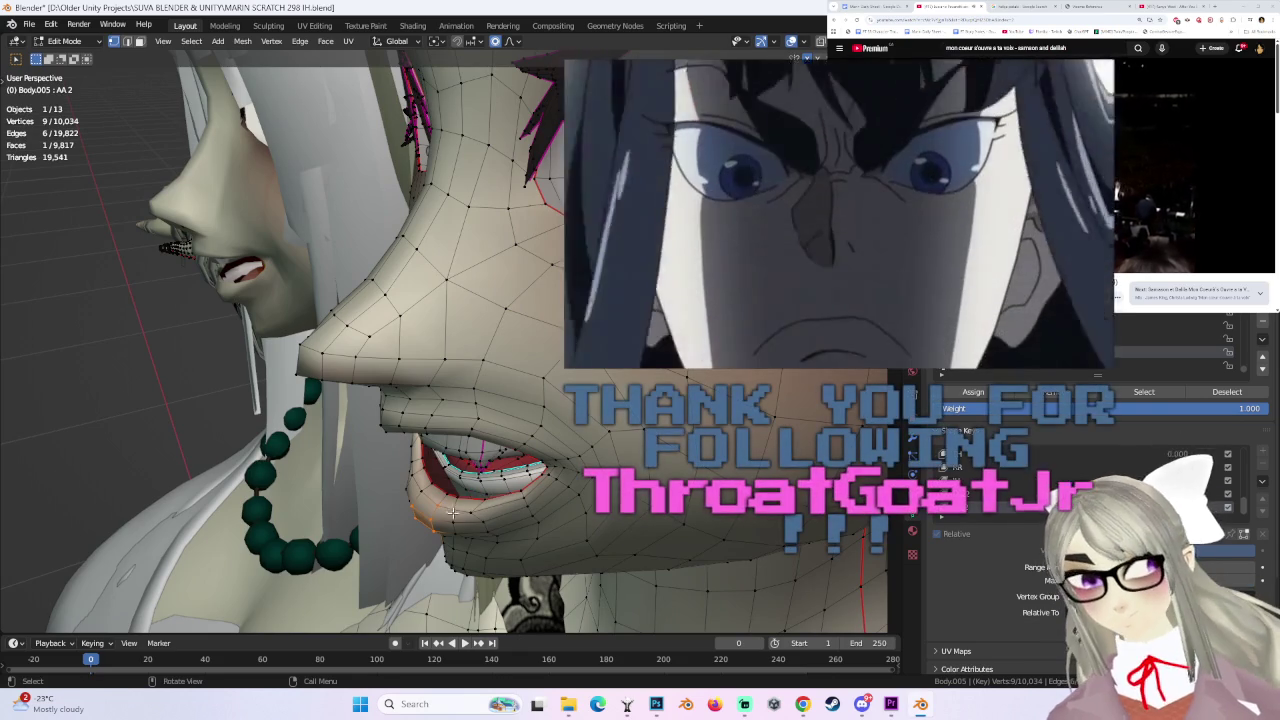
pyautogui.moveTo(419, 513); pyautogui.dragTo(477, 402, button='middle')
pyautogui.press('g')
pyautogui.click(447, 449)
pyautogui.press('n')
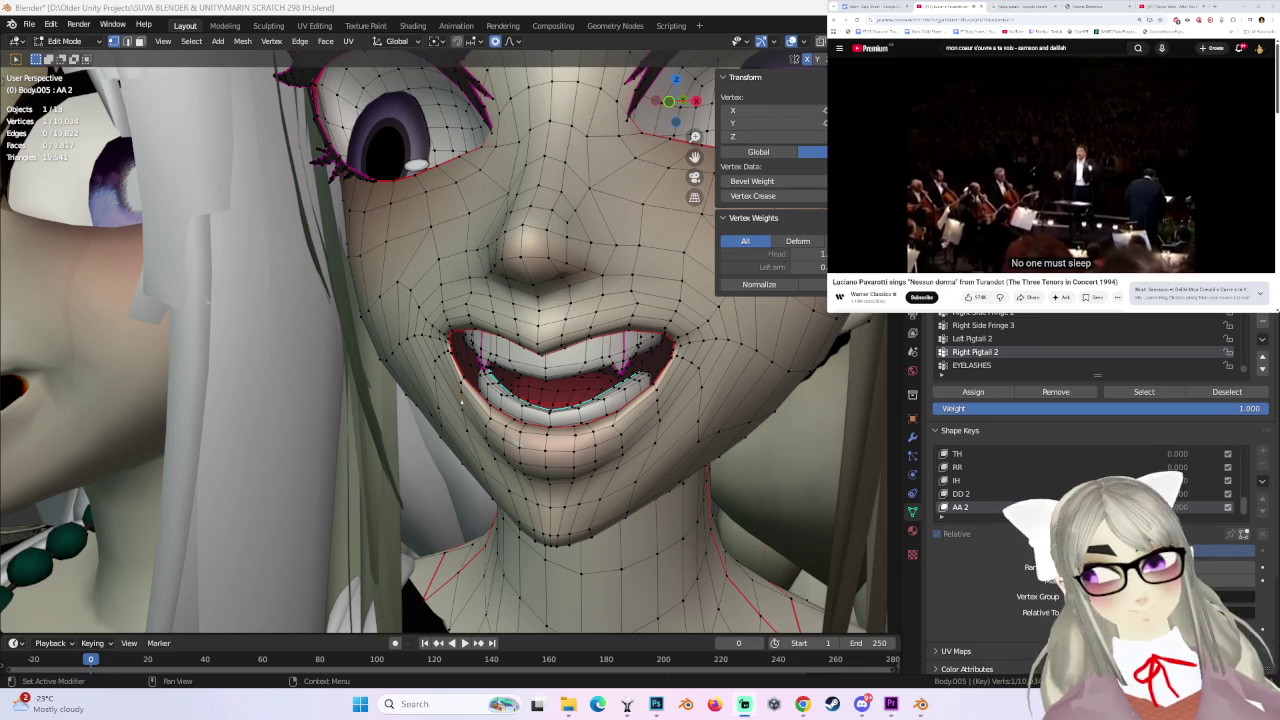
pyautogui.moveTo(461, 402)
pyautogui.mouseDown(button='middle')
pyautogui.moveTo(383, 378)
pyautogui.moveTo(462, 400)
pyautogui.mouseUp(button='middle')
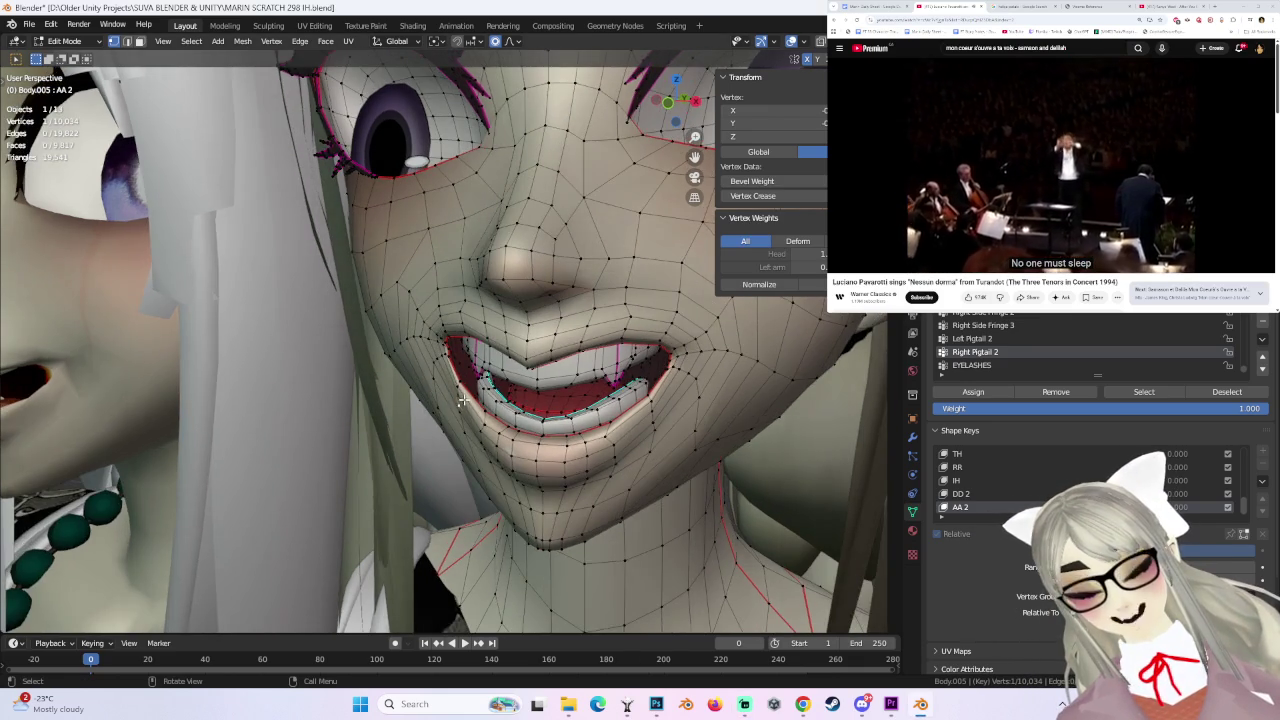
pyautogui.scroll(5, 478, 408)
# - Nudge the lip-corner vertices with smooth falloff to widen the smile
pyautogui.press('g')
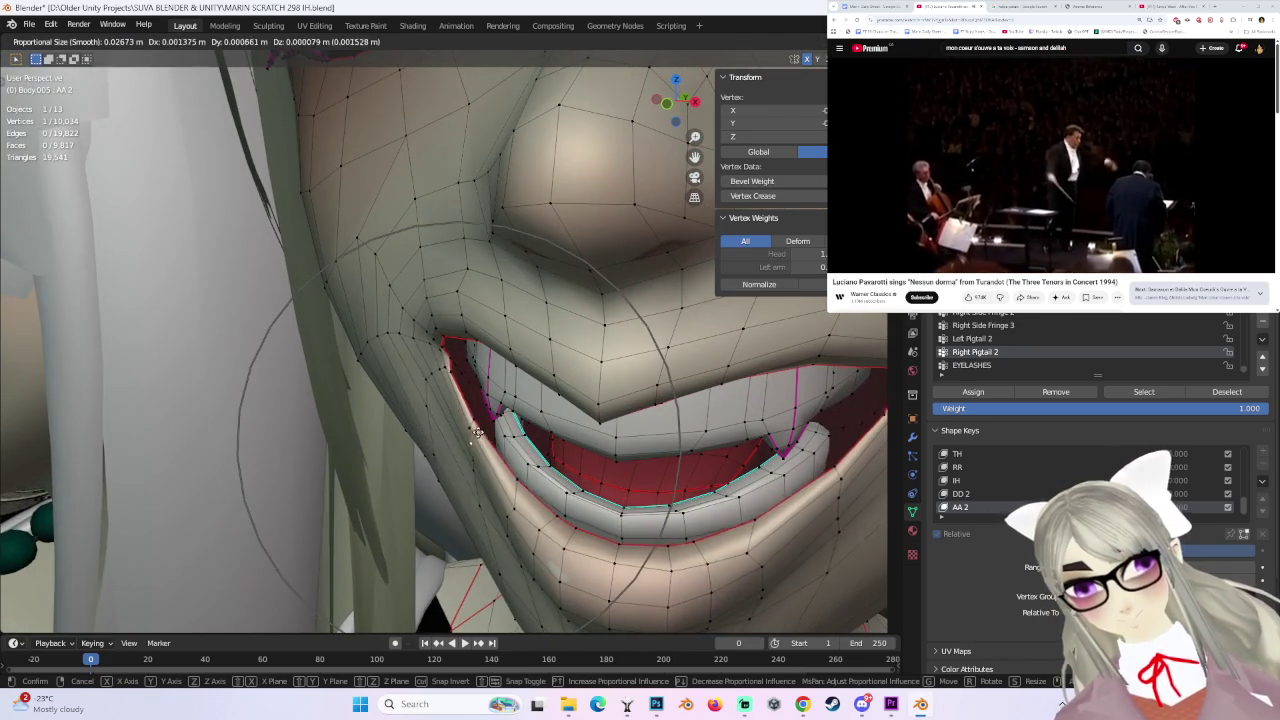
pyautogui.click(478, 432)
pyautogui.hotkey('ctrl', 'z')
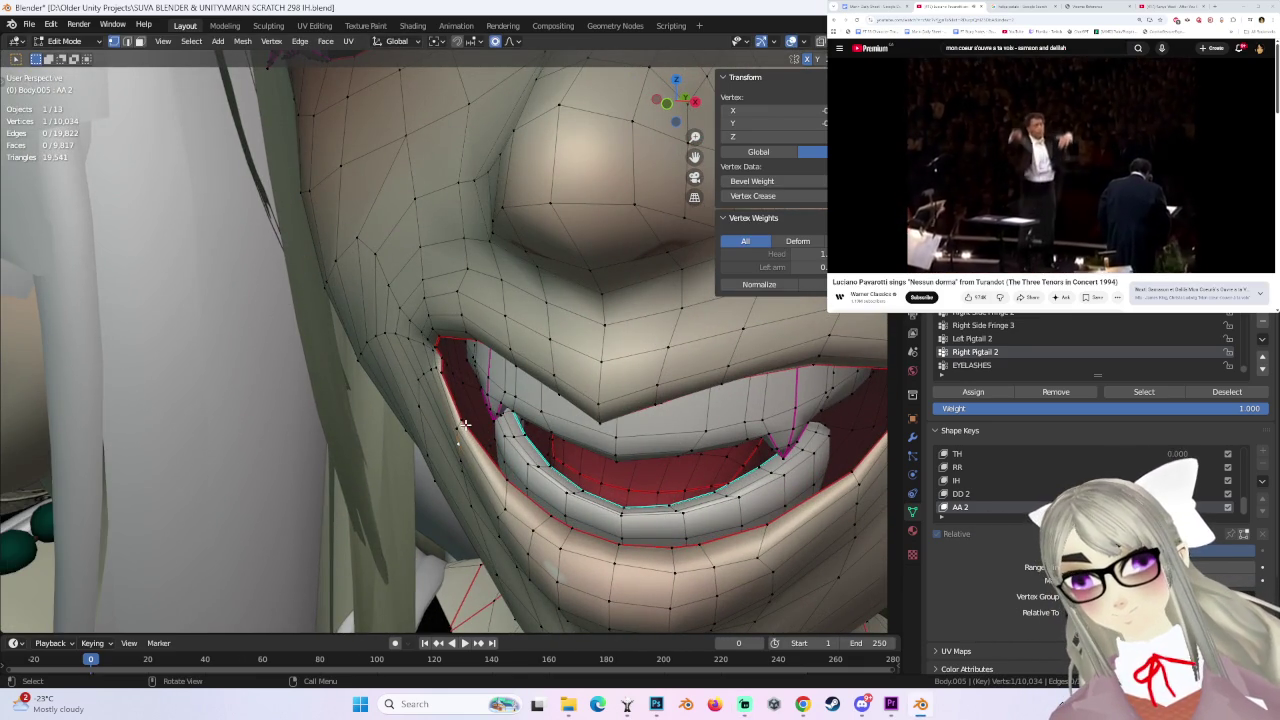
pyautogui.press('g')
pyautogui.click(470, 415)
pyautogui.moveTo(470, 415)
pyautogui.mouseDown(button='middle')
pyautogui.moveTo(553, 386)
pyautogui.moveTo(455, 405)
pyautogui.moveTo(648, 394)
pyautogui.mouseUp(button='middle')
pyautogui.scroll(-3, 553, 386)
pyautogui.press('g')
pyautogui.click(455, 405)
pyautogui.scroll(-2, 632, 402)
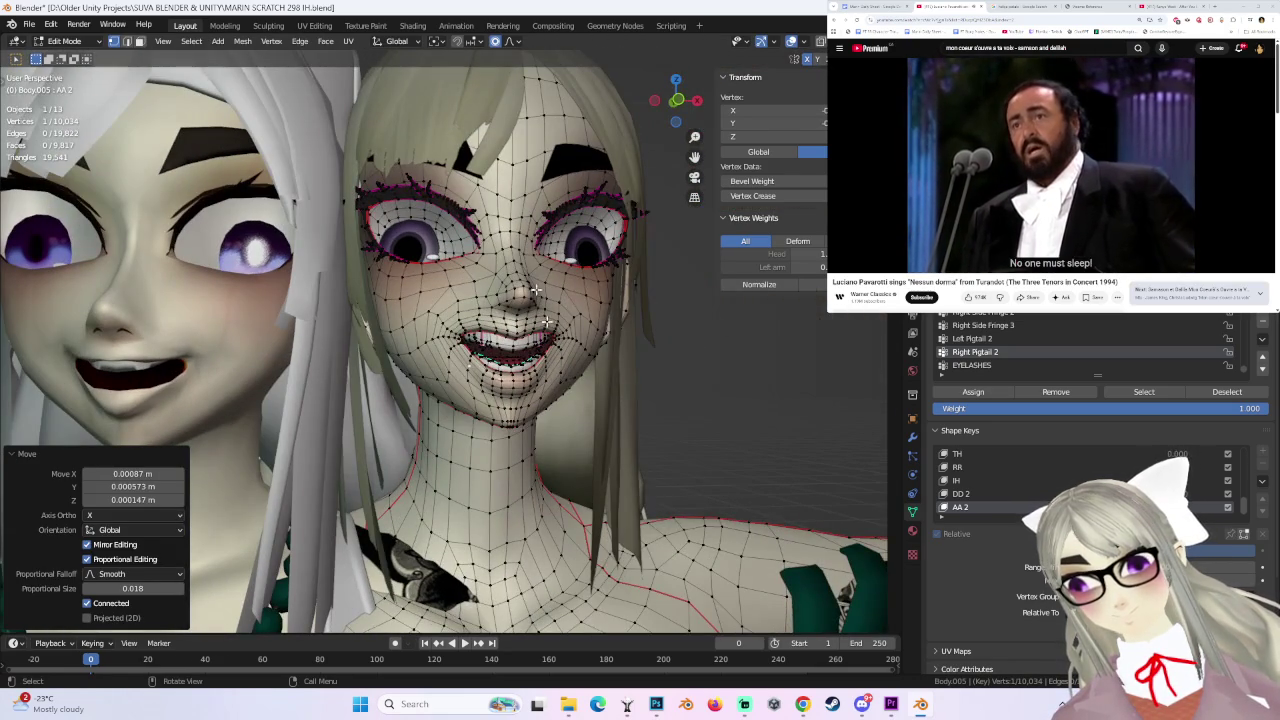
# - Preview the AA 2 open smile in Object Mode, then return to Edit Mode
pyautogui.click(68, 48)
pyautogui.click(70, 58)
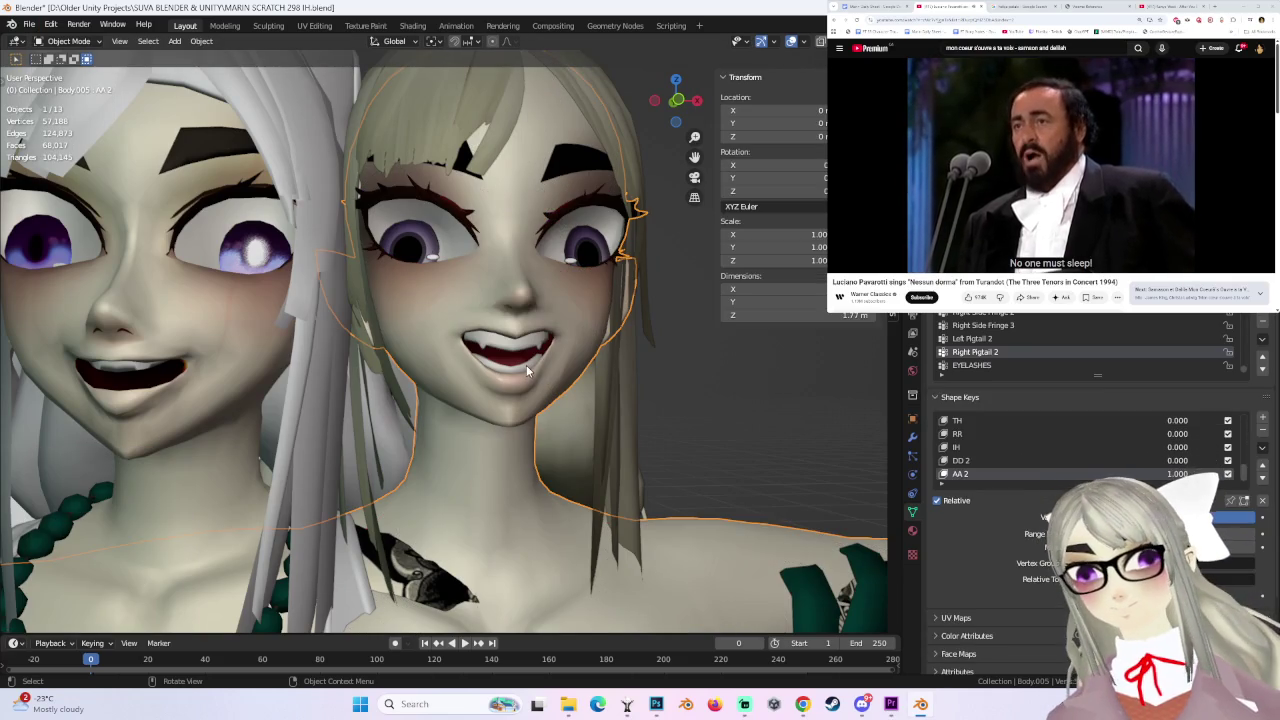
pyautogui.click(68, 40)
pyautogui.click(62, 64)
pyautogui.scroll(2, 548, 357)
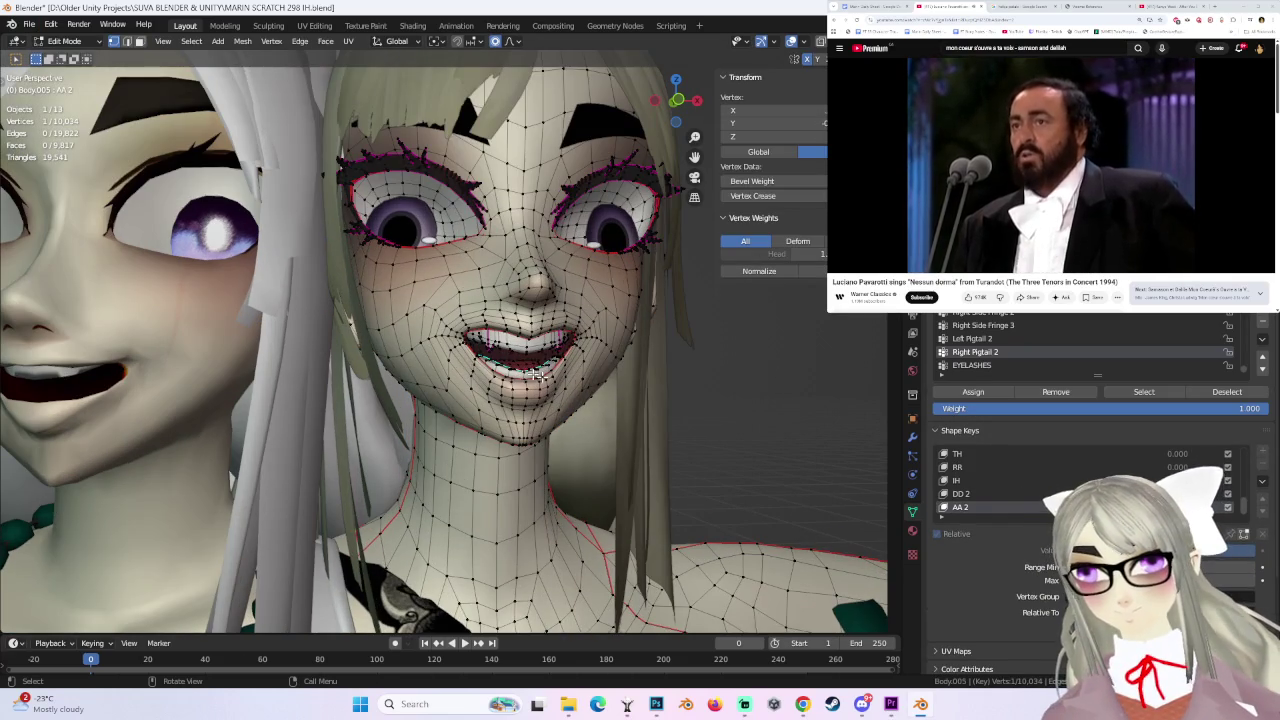
pyautogui.scroll(2, 522, 368)
# - Select the whole connected lower lip and push it back along Y in side view
pyautogui.moveTo(522, 368)
pyautogui.mouseDown(button='middle')
pyautogui.moveTo(477, 396)
pyautogui.moveTo(522, 373)
pyautogui.moveTo(498, 346)
pyautogui.mouseUp(button='middle')
pyautogui.hotkey('ctrl', 'l')
pyautogui.click(707, 96)
pyautogui.scroll(2, 505, 353)
pyautogui.press('g')
pyautogui.press('y')
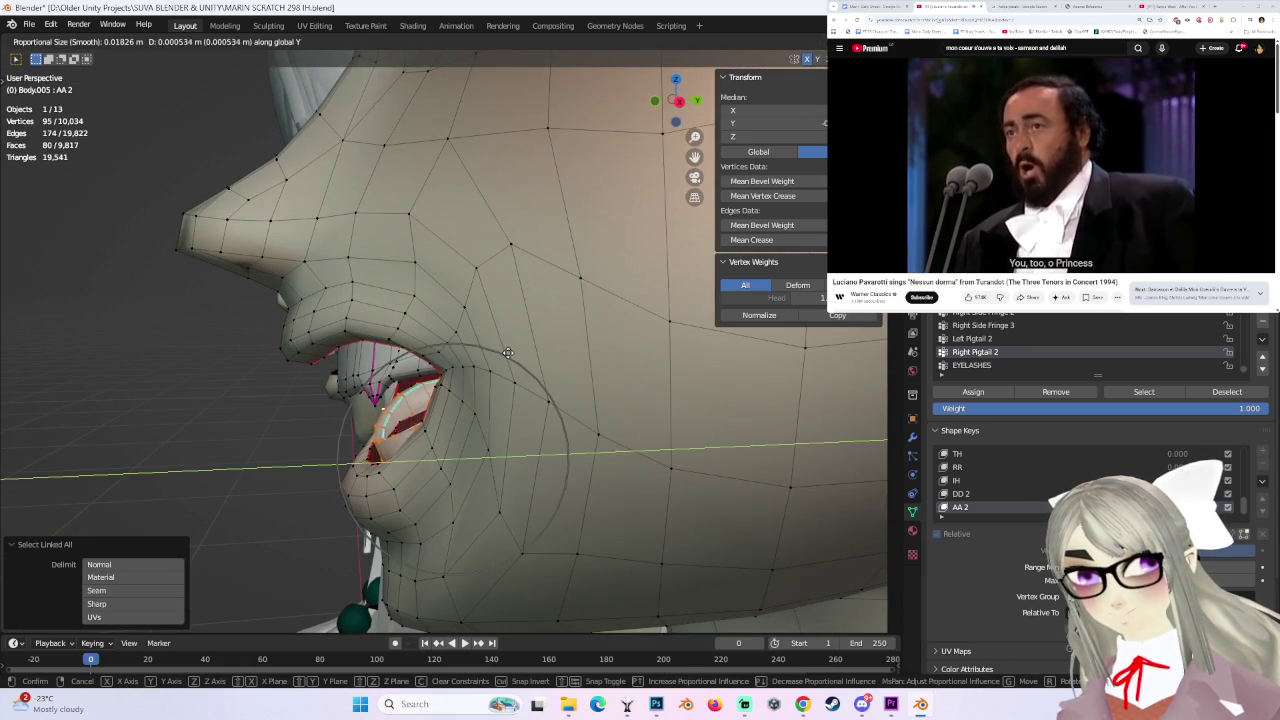
pyautogui.click(517, 350)
# - In X-ray, tilt the lower lip about 6 degrees and lower it slightly in Z, then restore solid display
pyautogui.click(686, 100)
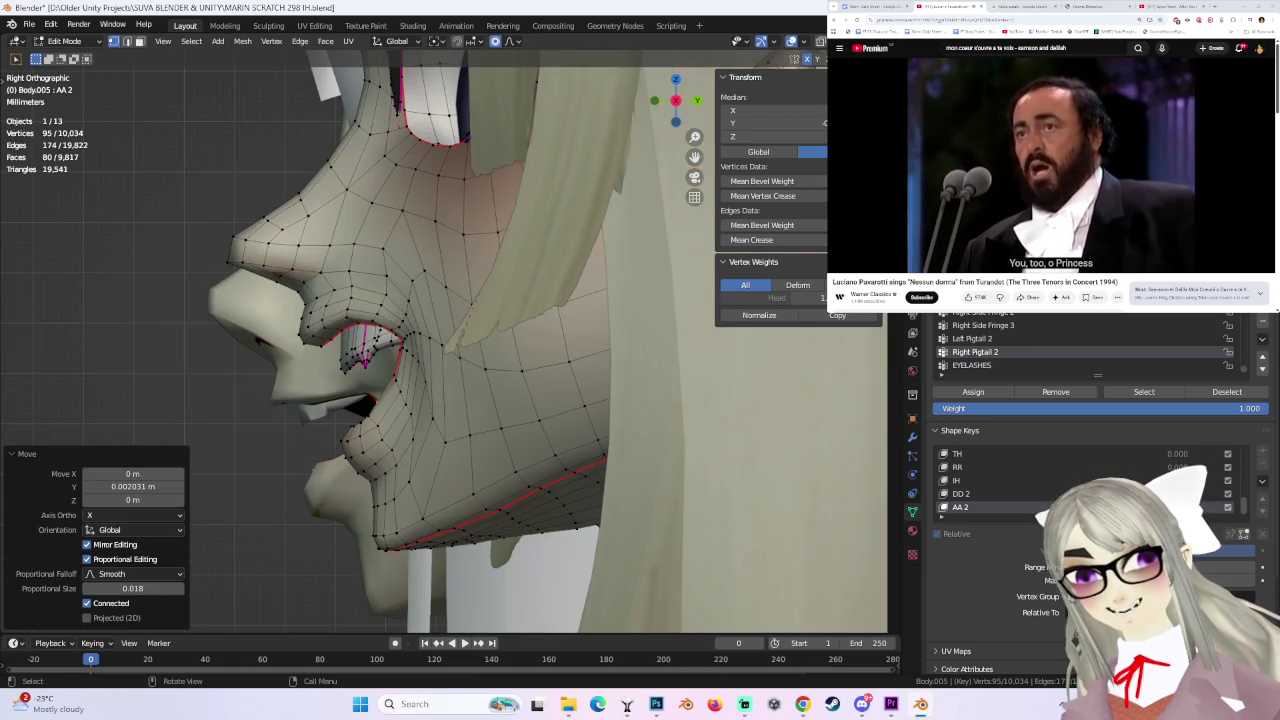
pyautogui.hotkey('shift', 'z')
pyautogui.press('r')
pyautogui.press('Return')
pyautogui.press('g')
pyautogui.press('z')
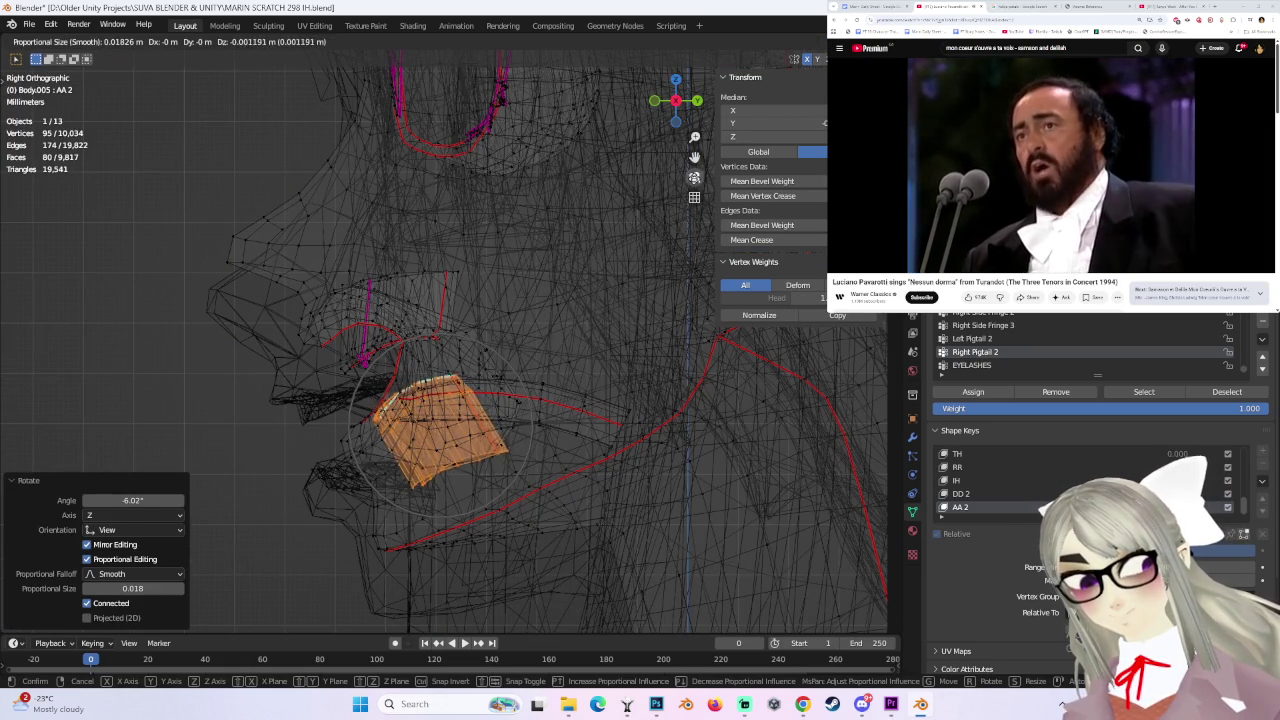
pyautogui.press('Return')
pyautogui.moveTo(384, 366)
pyautogui.mouseDown(button='middle')
pyautogui.moveTo(423, 334)
pyautogui.moveTo(650, 328)
pyautogui.mouseUp(button='middle')
pyautogui.scroll(2, 650, 328)
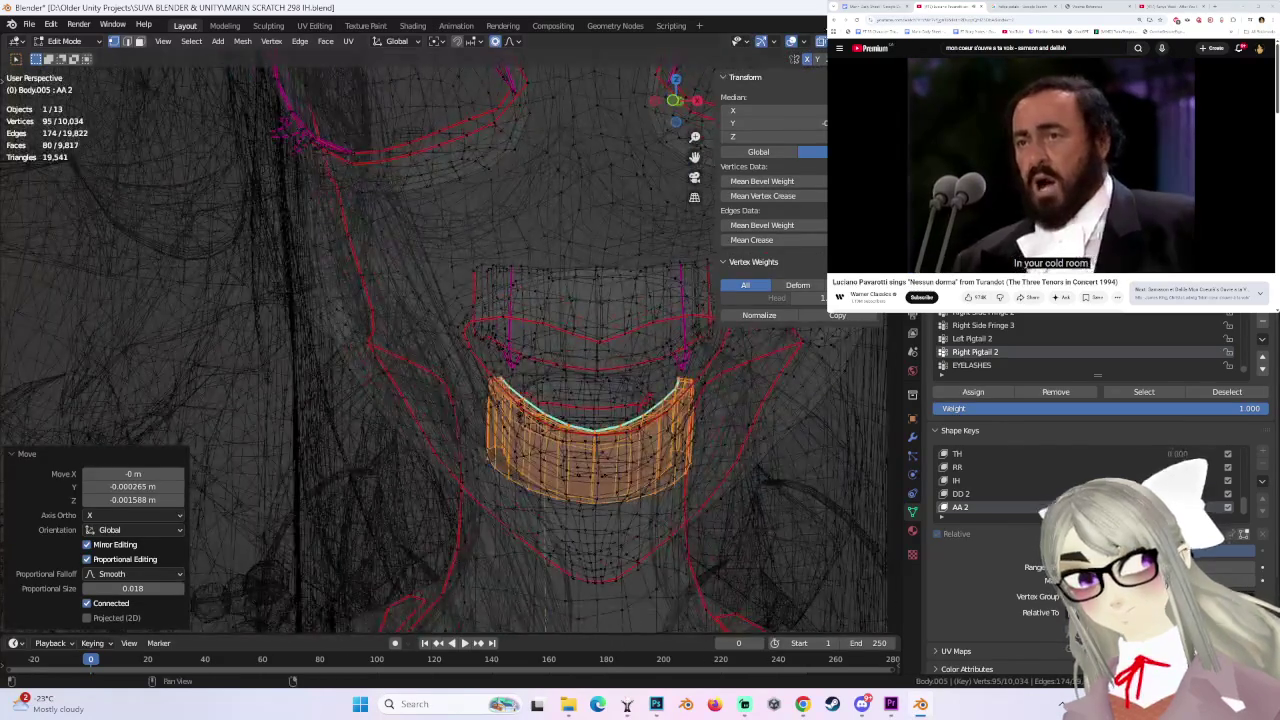
pyautogui.hotkey('shift', 'z')
pyautogui.scroll(-3, 650, 340)
pyautogui.scroll(-1, 647, 378)
pyautogui.moveTo(647, 378); pyautogui.dragTo(645, 143, button='middle')
pyautogui.scroll(-1, 645, 143)
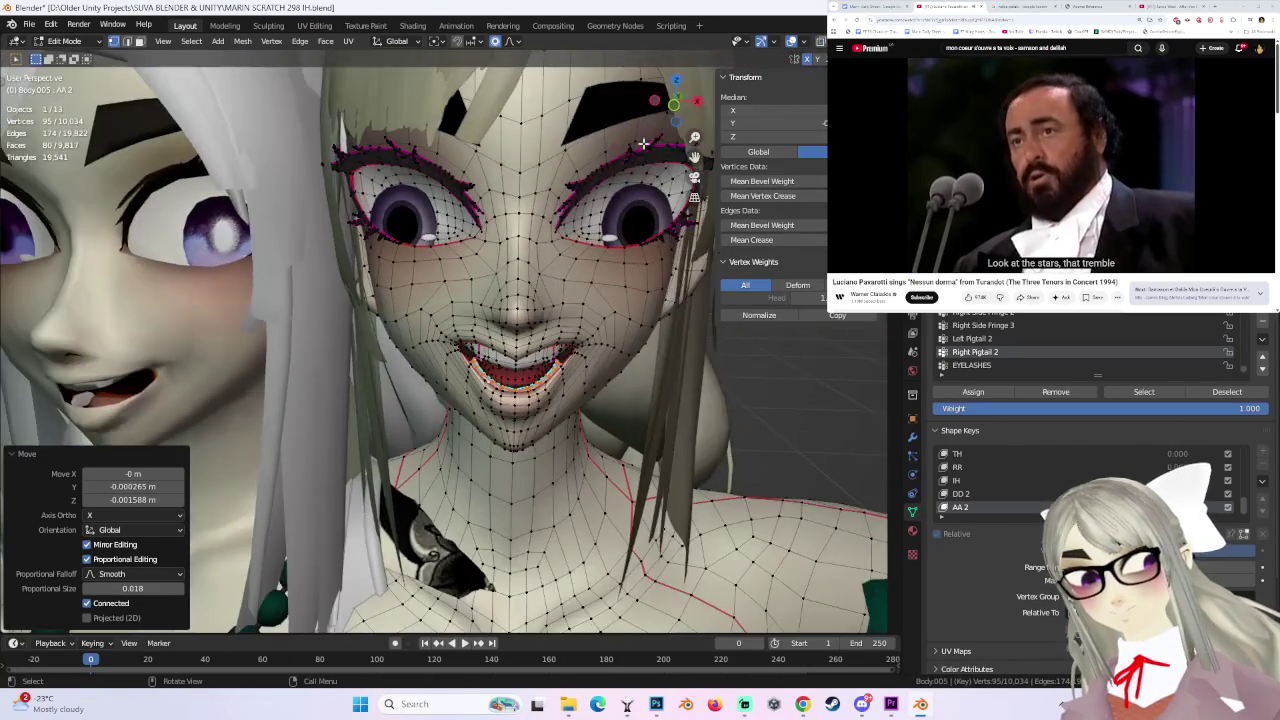
# - In front view, lower a mouth vertex with smooth proportional falloff
pyautogui.click(672, 112)
pyautogui.scroll(2, 681, 298)
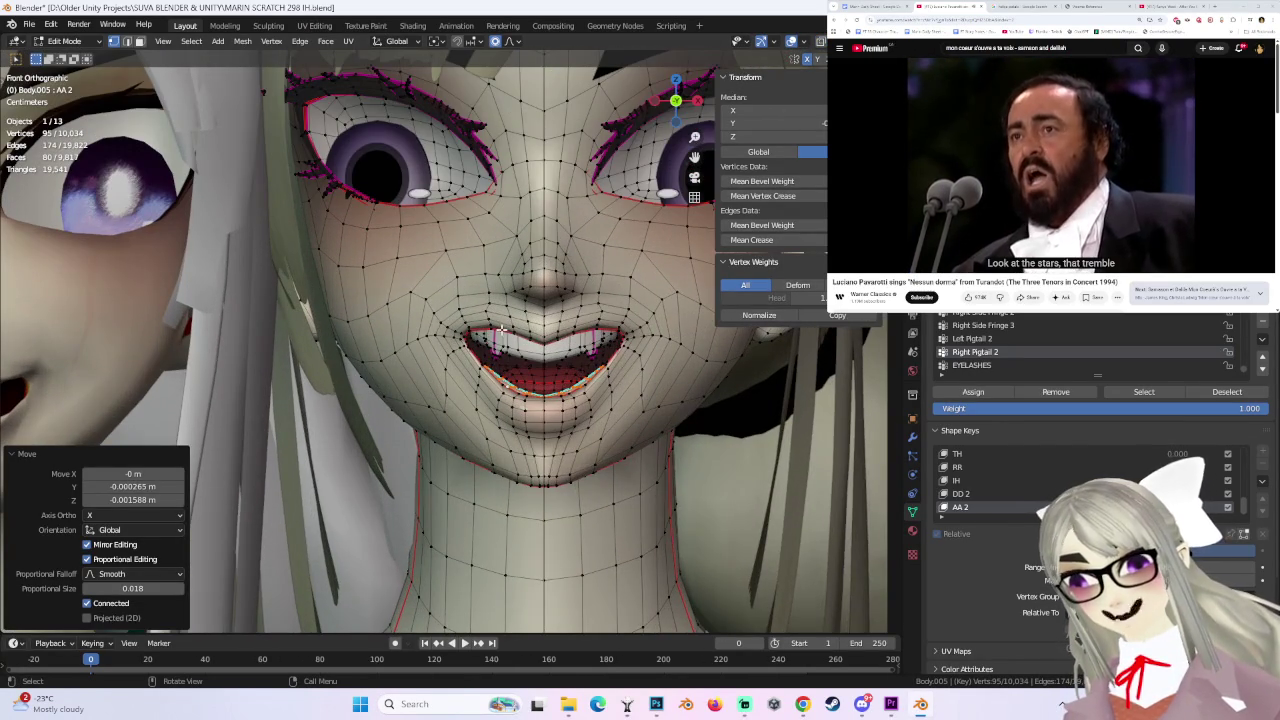
pyautogui.hotkey('ctrl', 'z')
pyautogui.press('g')
pyautogui.click(697, 330)
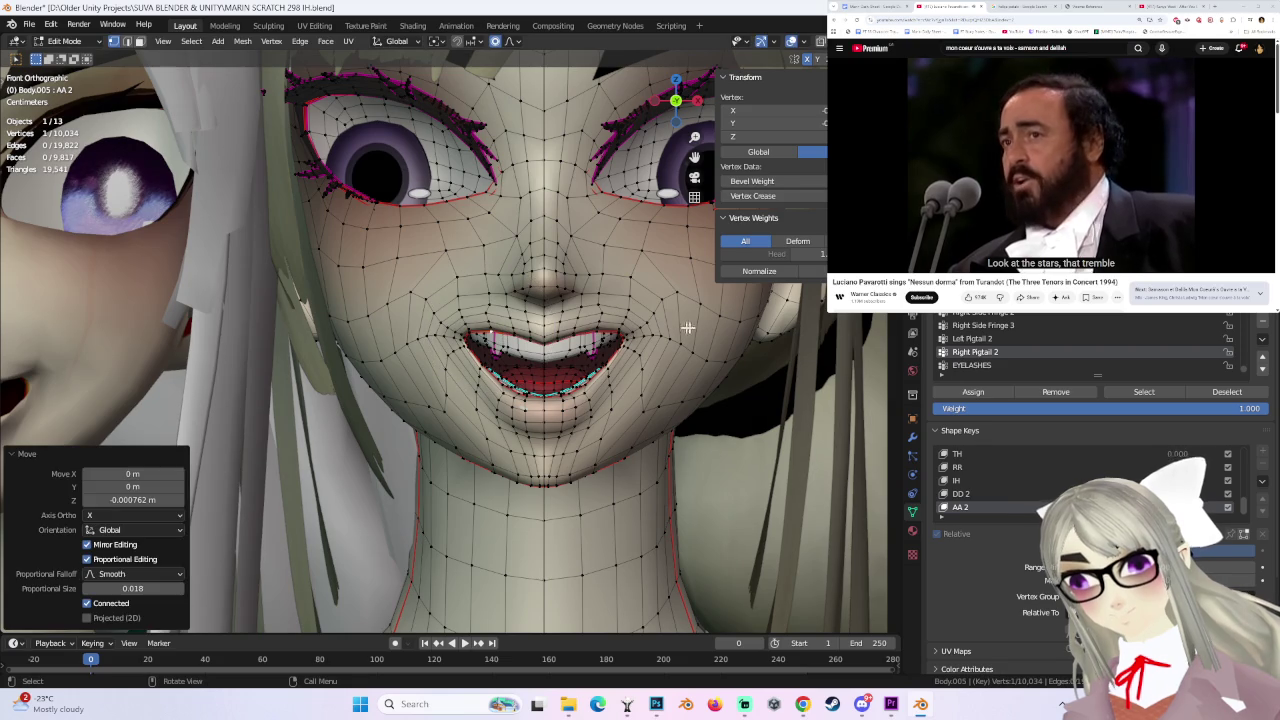
# - Nudge the lip-corner vertex and nearby mouth vertices into place
pyautogui.click(481, 372)
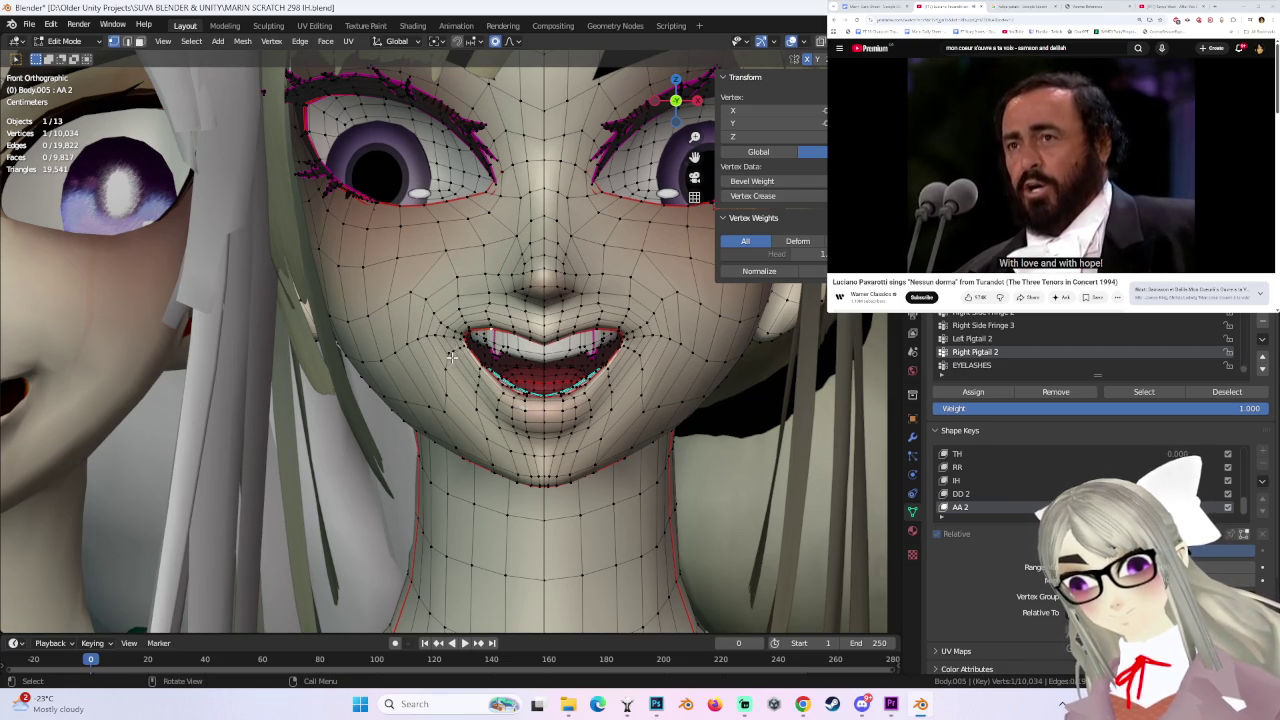
pyautogui.scroll(-2, 455, 353)
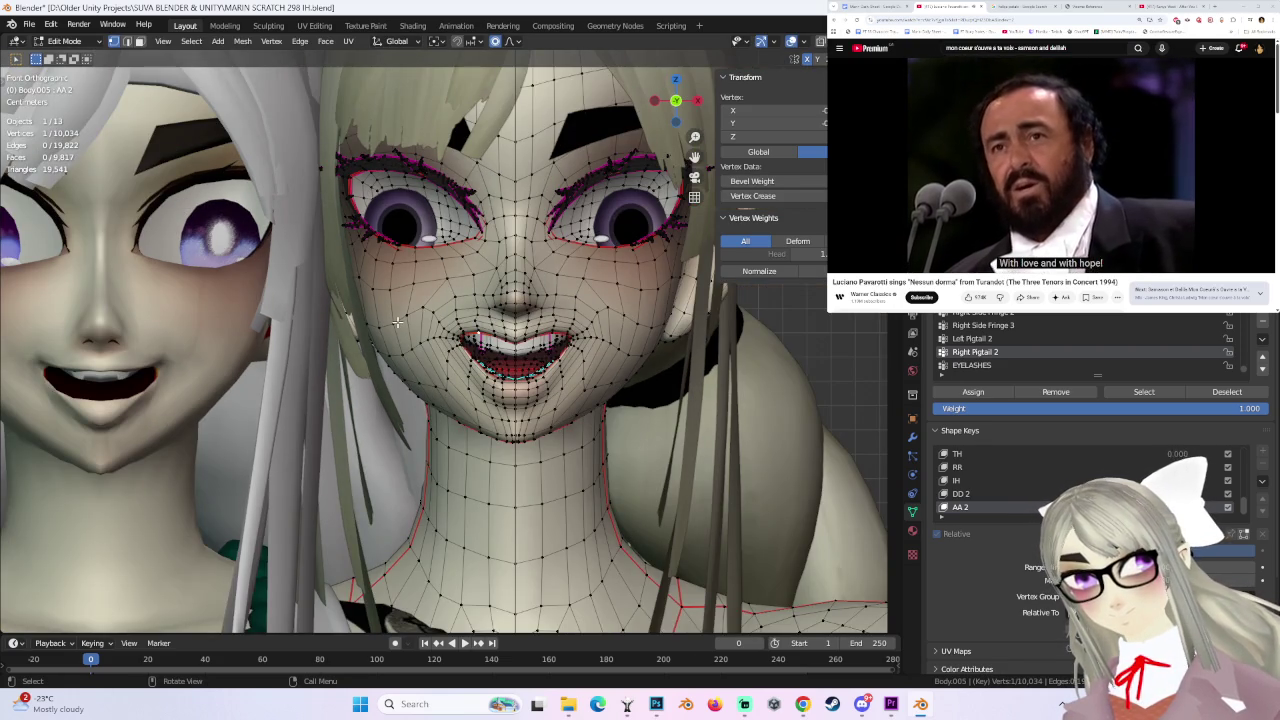
pyautogui.click(418, 390)
pyautogui.press('g')
pyautogui.click(428, 390)
pyautogui.click(434, 390)
pyautogui.press('g')
pyautogui.click(434, 390)
pyautogui.moveTo(434, 390)
pyautogui.mouseDown(button='middle')
pyautogui.moveTo(548, 376)
pyautogui.moveTo(590, 400)
pyautogui.mouseUp(button='middle')
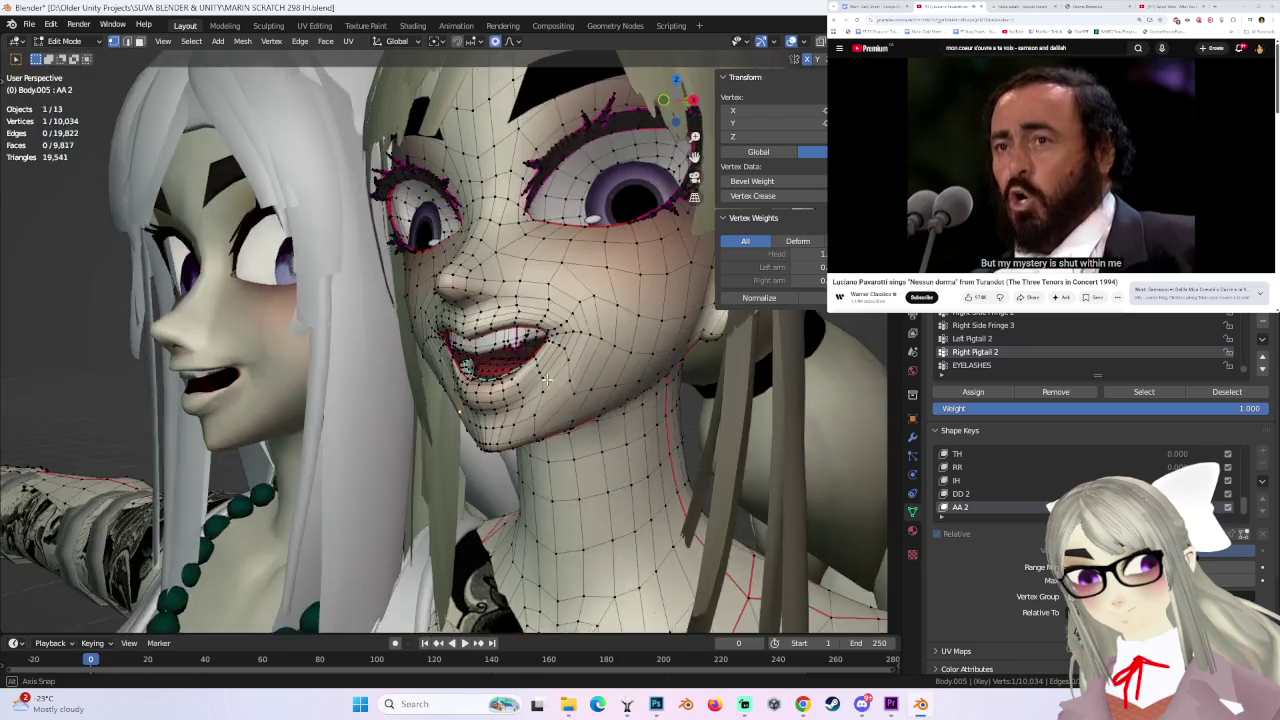
pyautogui.moveTo(466, 416)
pyautogui.mouseDown(button='middle')
pyautogui.moveTo(563, 406)
pyautogui.moveTo(507, 442)
pyautogui.mouseUp(button='middle')
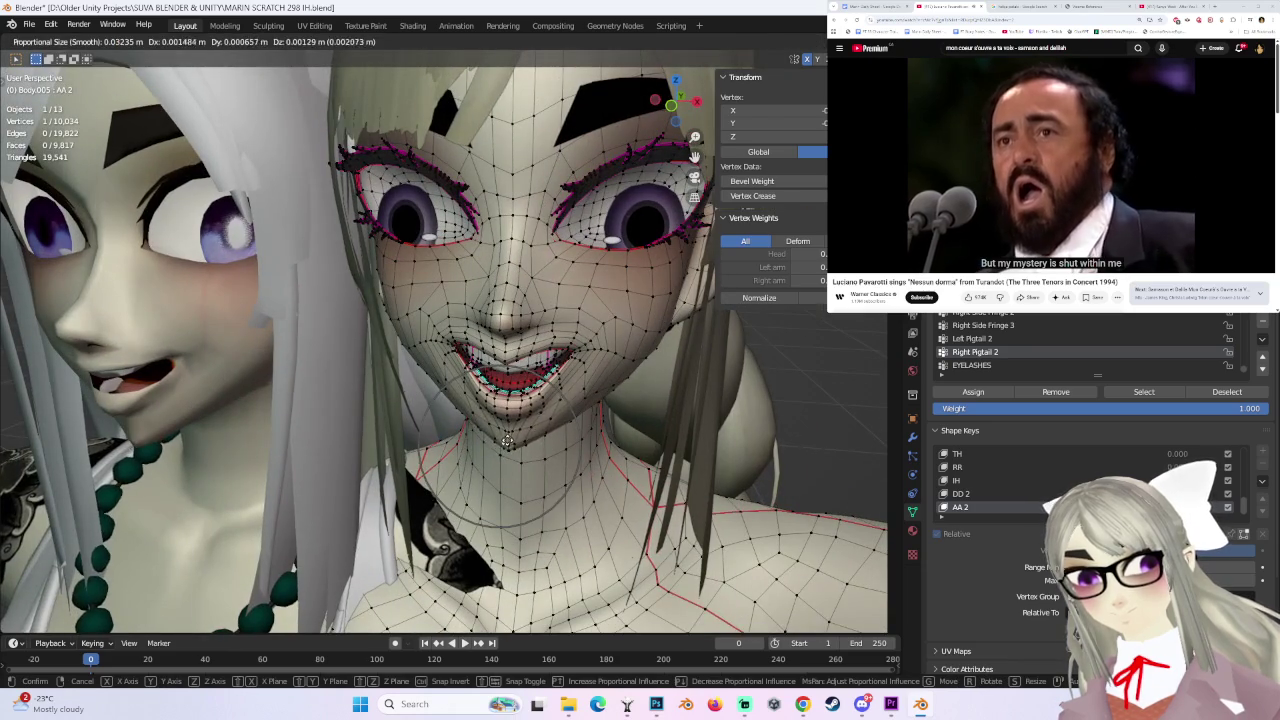
# - From the front view, reshape the lip vertices and lower lip with soft-falloff moves
pyautogui.click(670, 110)
pyautogui.scroll(1, 590, 420)
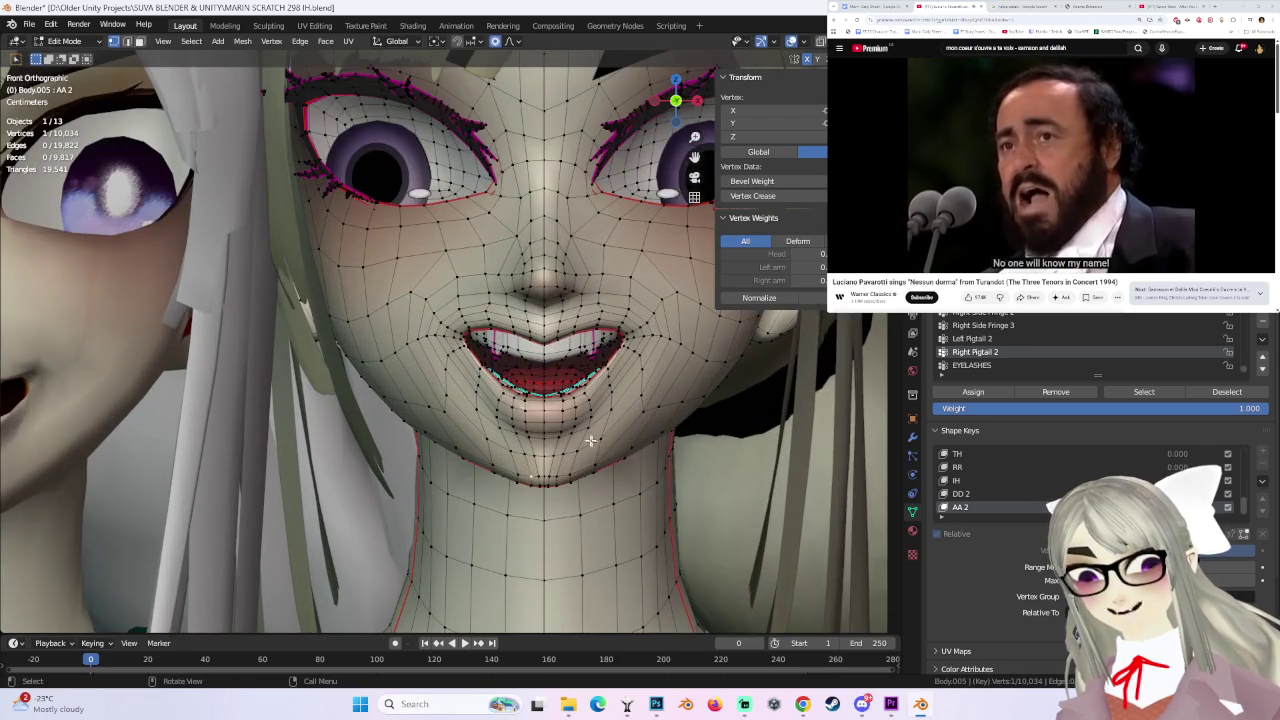
pyautogui.press('g')
pyautogui.click(510, 392)
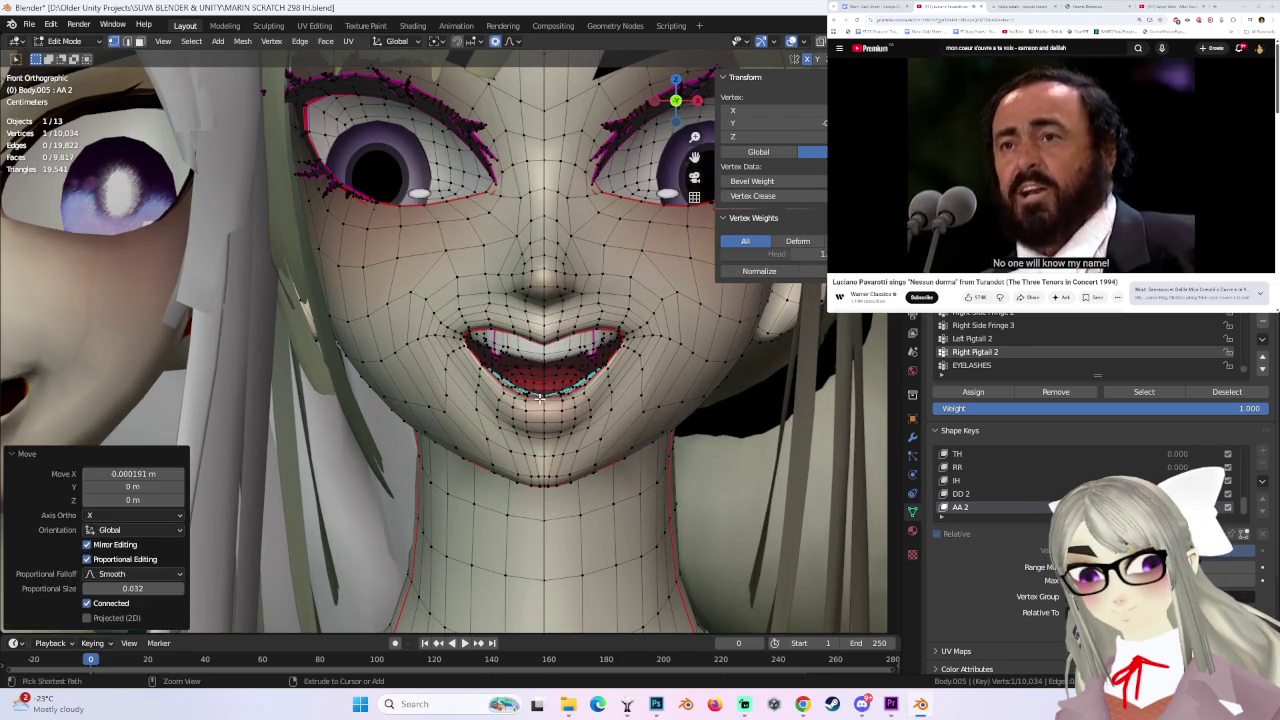
pyautogui.press('g')
pyautogui.click(510, 391)
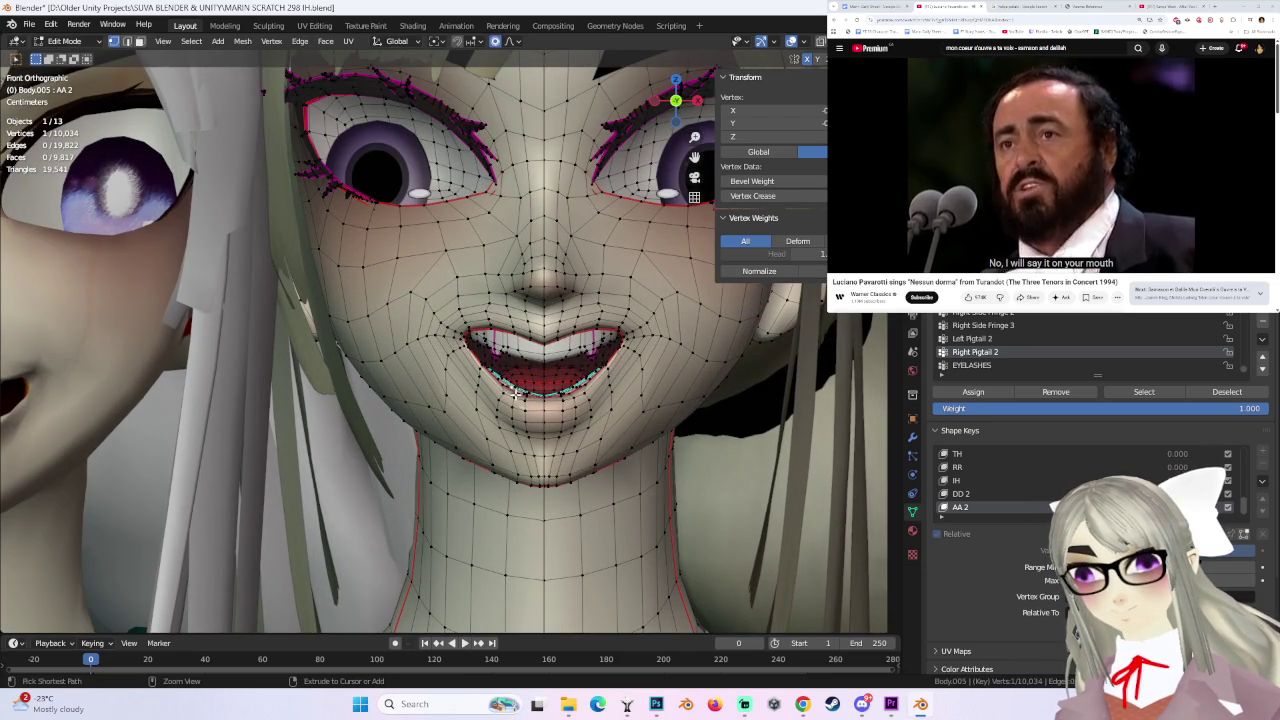
pyautogui.press('g')
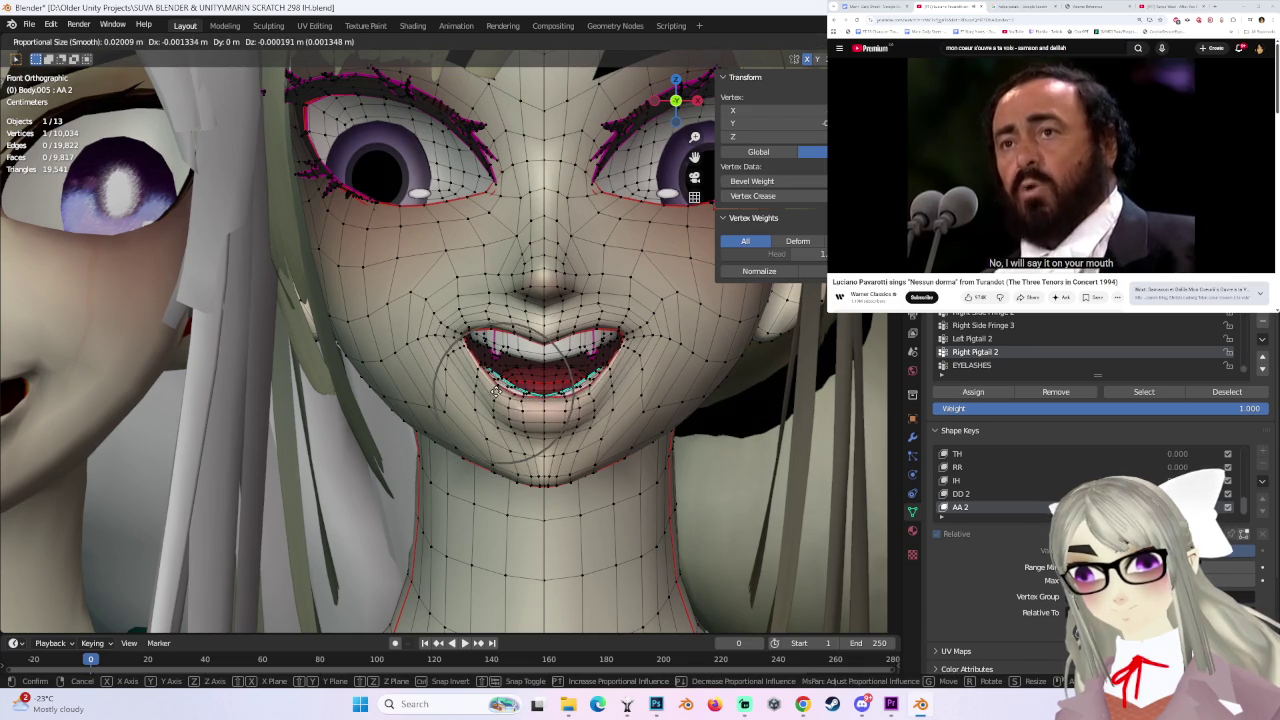
pyautogui.click(496, 391)
pyautogui.moveTo(496, 391)
pyautogui.mouseDown(button='middle')
pyautogui.moveTo(490, 425)
pyautogui.moveTo(409, 347)
pyautogui.moveTo(440, 370)
pyautogui.mouseUp(button='middle')
# - Adjust more mouth vertices with smooth falloff, checking the shape from front and side
pyautogui.press('g')
pyautogui.click(465, 405)
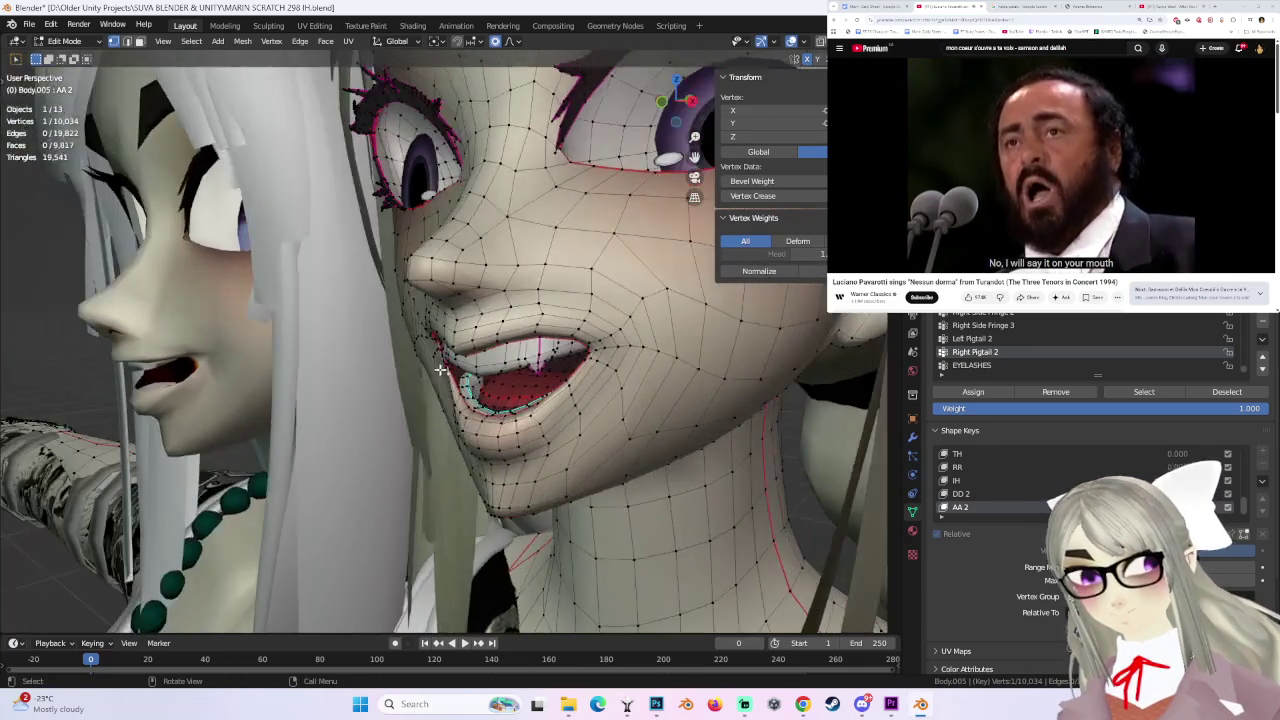
pyautogui.press('g')
pyautogui.click(449, 368)
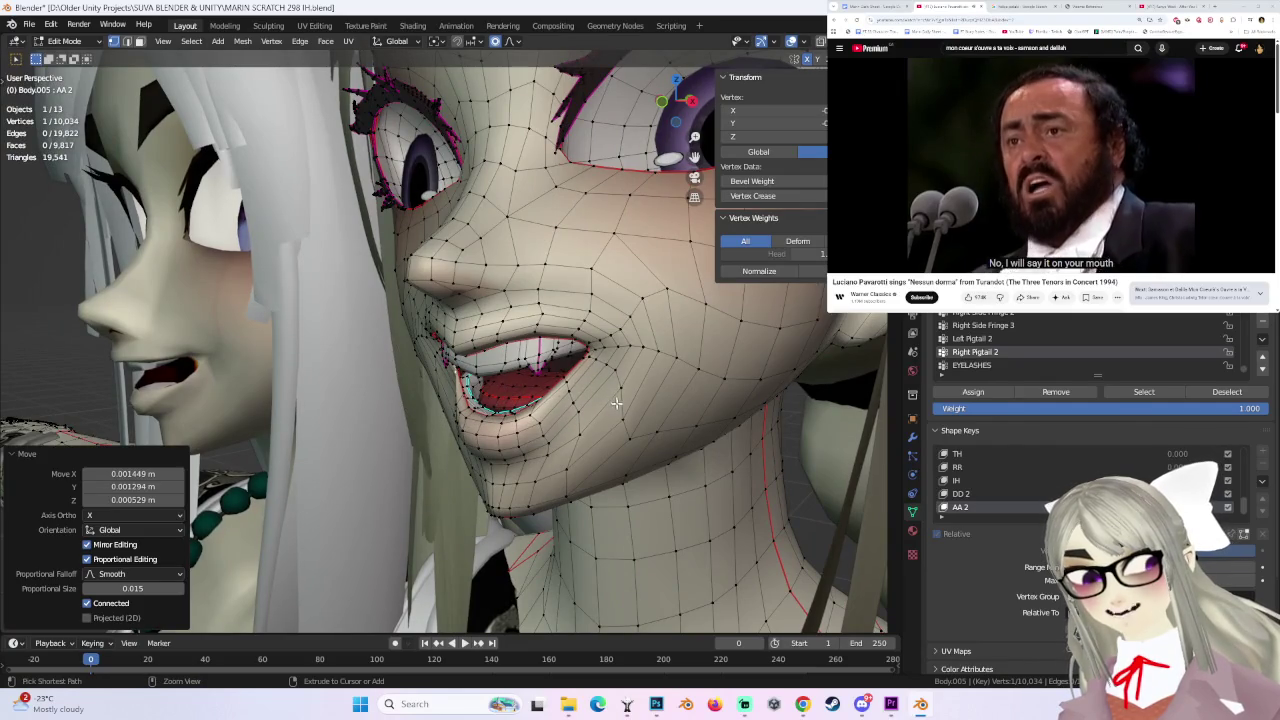
pyautogui.moveTo(616, 402); pyautogui.dragTo(660, 392, button='middle')
pyautogui.moveTo(545, 385); pyautogui.dragTo(521, 395, button='middle')
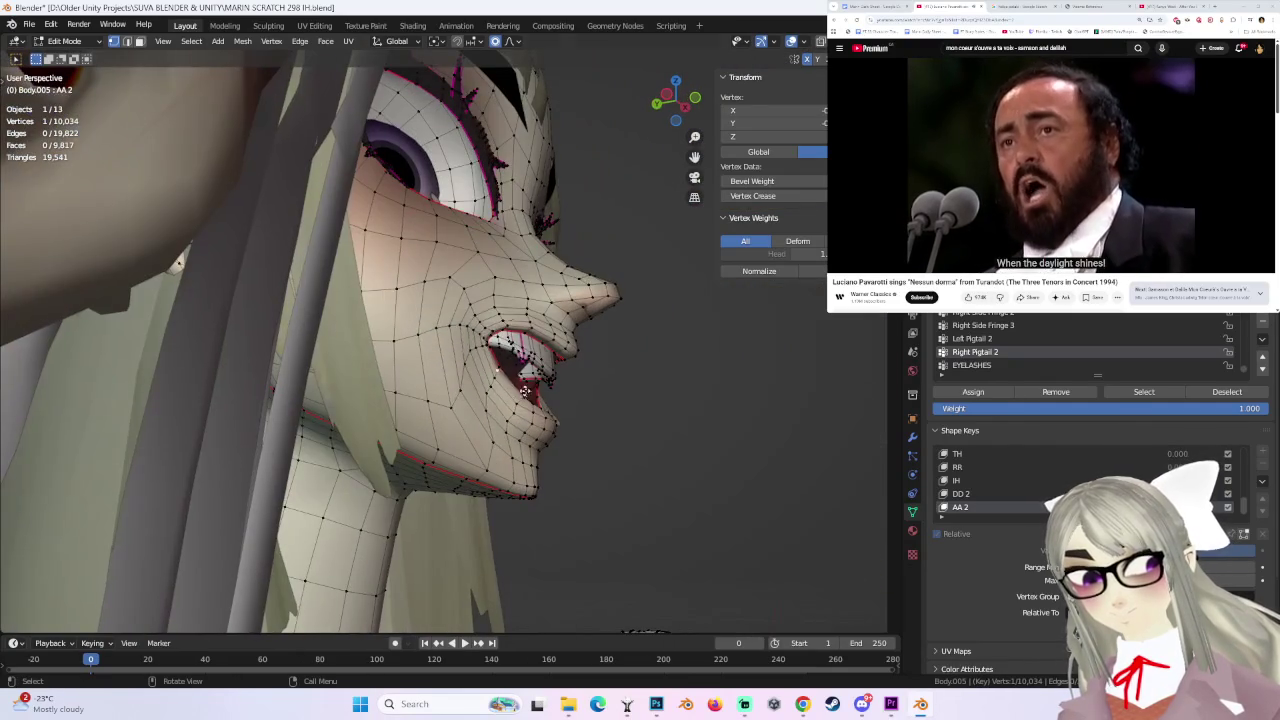
pyautogui.press('g')
pyautogui.click(521, 395)
pyautogui.moveTo(557, 391)
pyautogui.mouseDown(button='middle')
pyautogui.moveTo(484, 385)
pyautogui.moveTo(520, 338)
pyautogui.moveTo(575, 318)
pyautogui.mouseUp(button='middle')
# - Move another vertex near the mouth, then return to Object Mode
pyautogui.press('g')
pyautogui.click(485, 385)
pyautogui.click(521, 291)
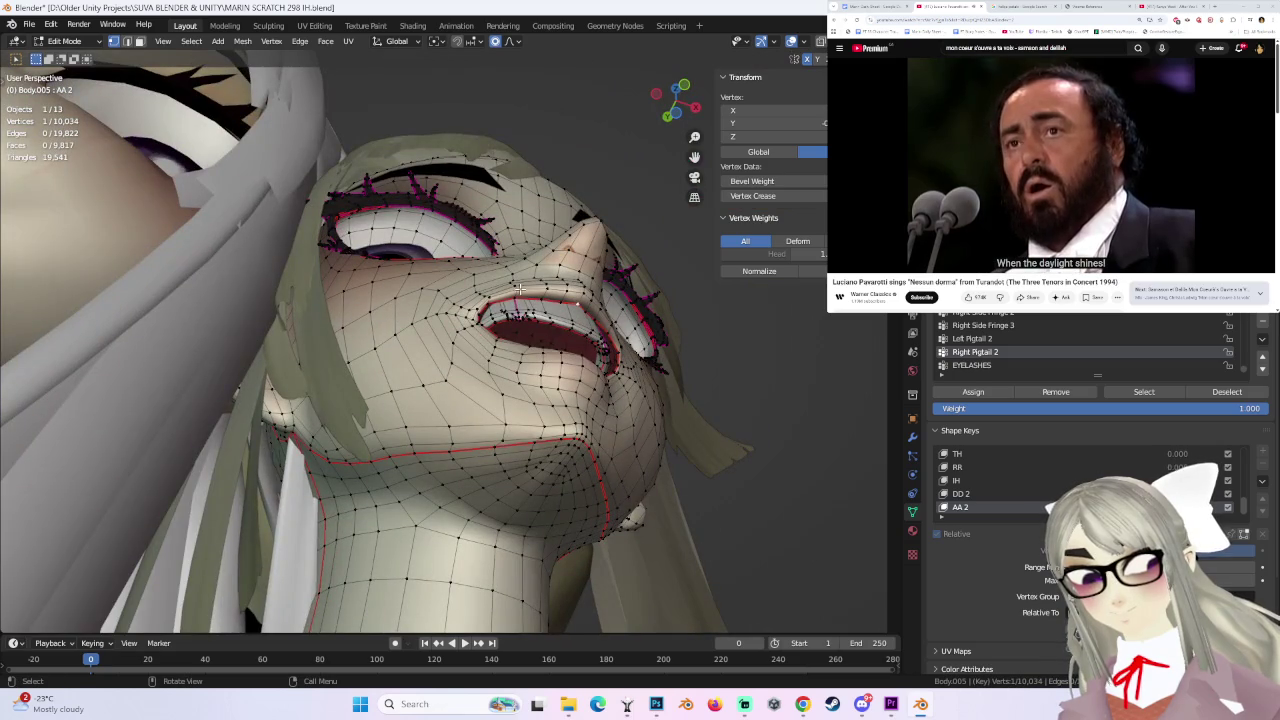
pyautogui.press('g')
pyautogui.click(520, 300)
pyautogui.moveTo(520, 300)
pyautogui.mouseDown(button='middle')
pyautogui.moveTo(682, 369)
pyautogui.moveTo(570, 376)
pyautogui.mouseUp(button='middle')
pyautogui.press('Tab')
# - Preview AA 2 at 1.000 in front view, then switch back to Edit Mode
pyautogui.scroll(-5, 592, 393)
pyautogui.click(667, 100)
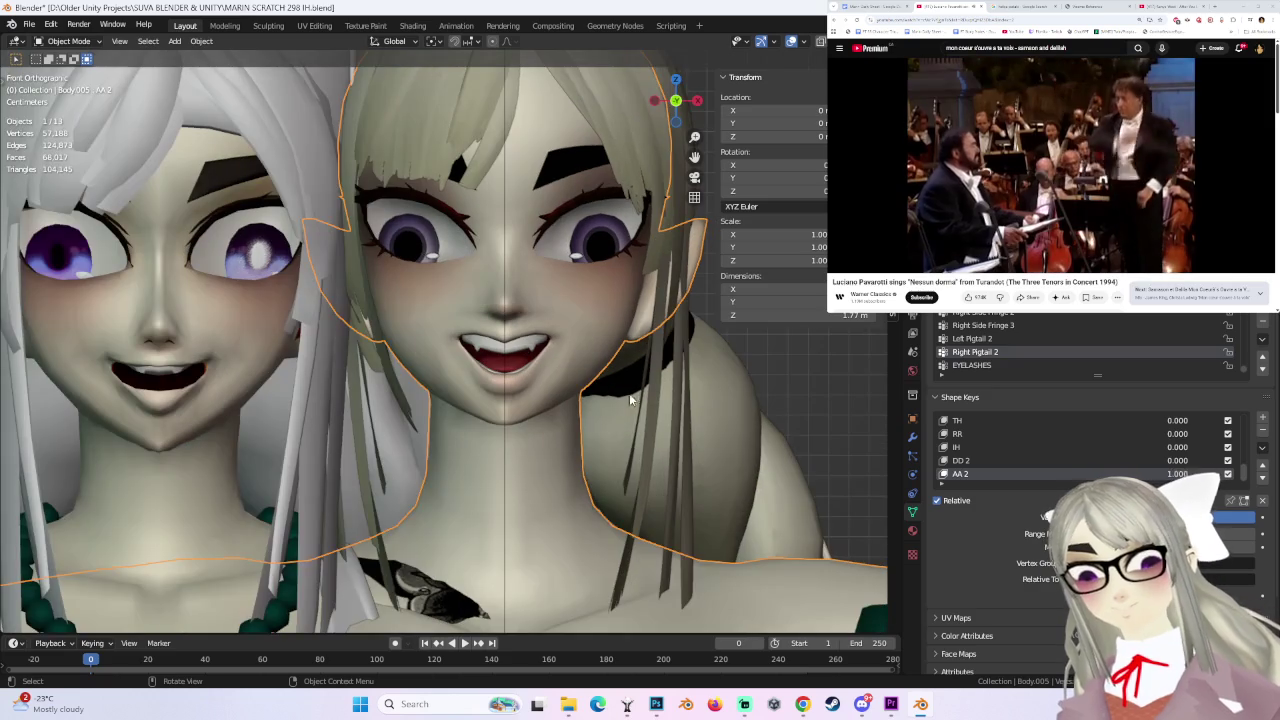
pyautogui.moveTo(1100, 516); pyautogui.dragTo(1240, 516)
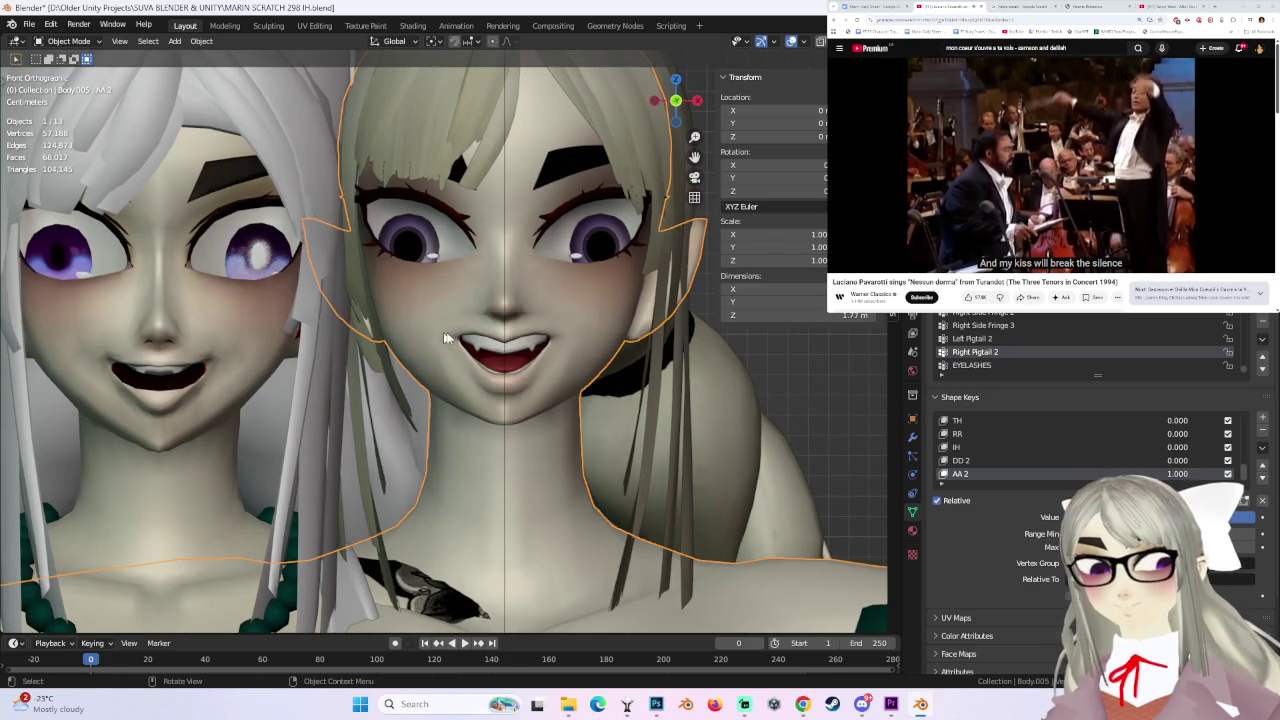
pyautogui.click(66, 41)
pyautogui.click(70, 71)
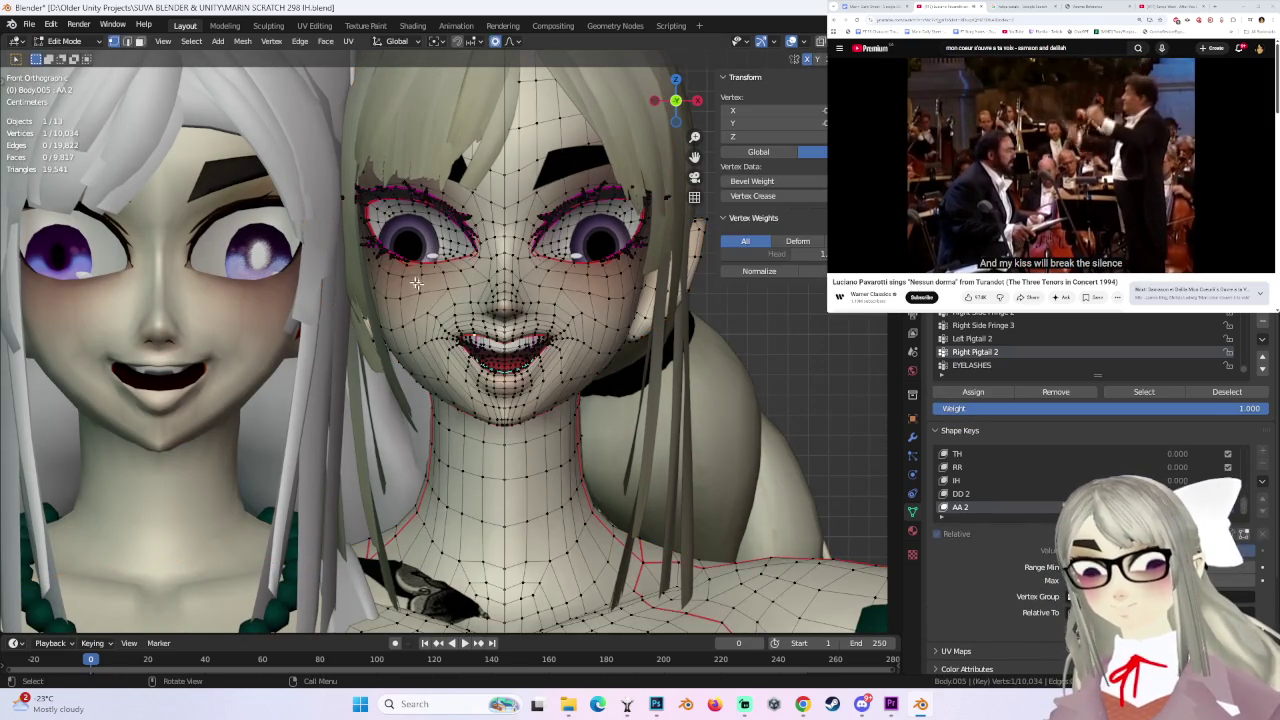
# - Try smooth-falloff face vertex moves, undoing bad ones and keeping a small -0.001317 X / 0.001317 Z move
pyautogui.press('g')
pyautogui.click(425, 290)
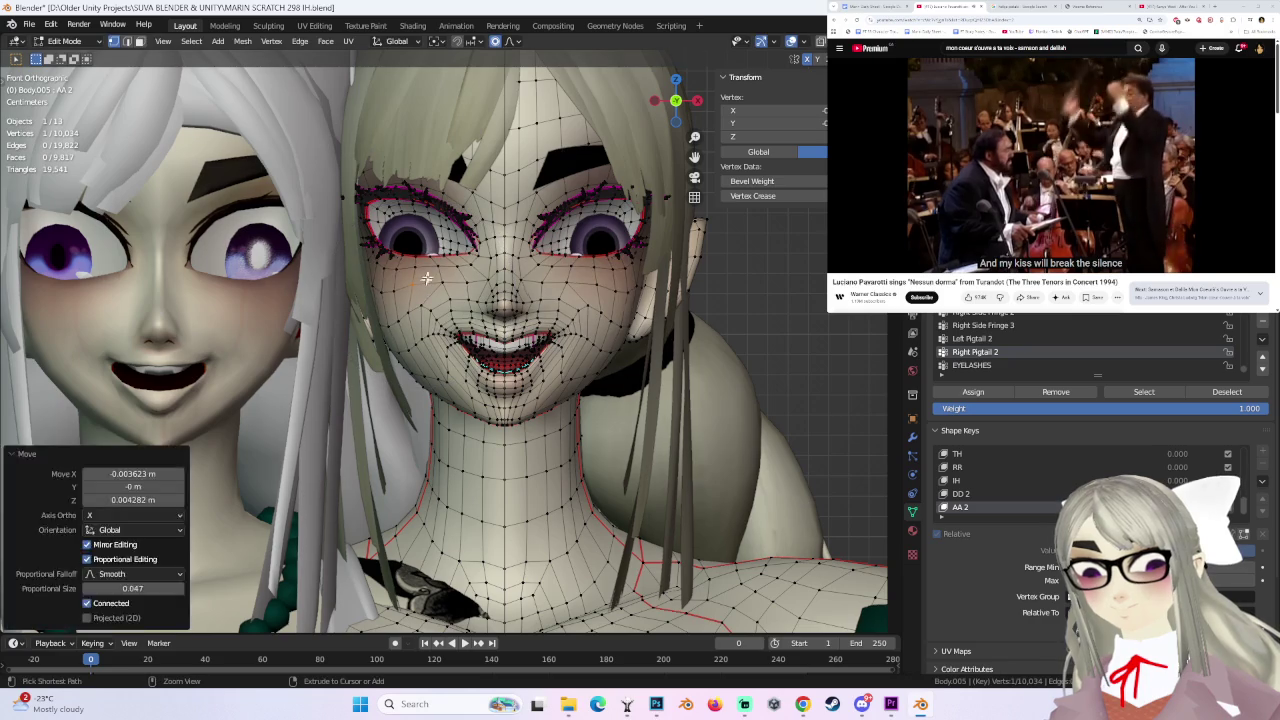
pyautogui.hotkey('ctrl', 'z')
pyautogui.click(515, 42)
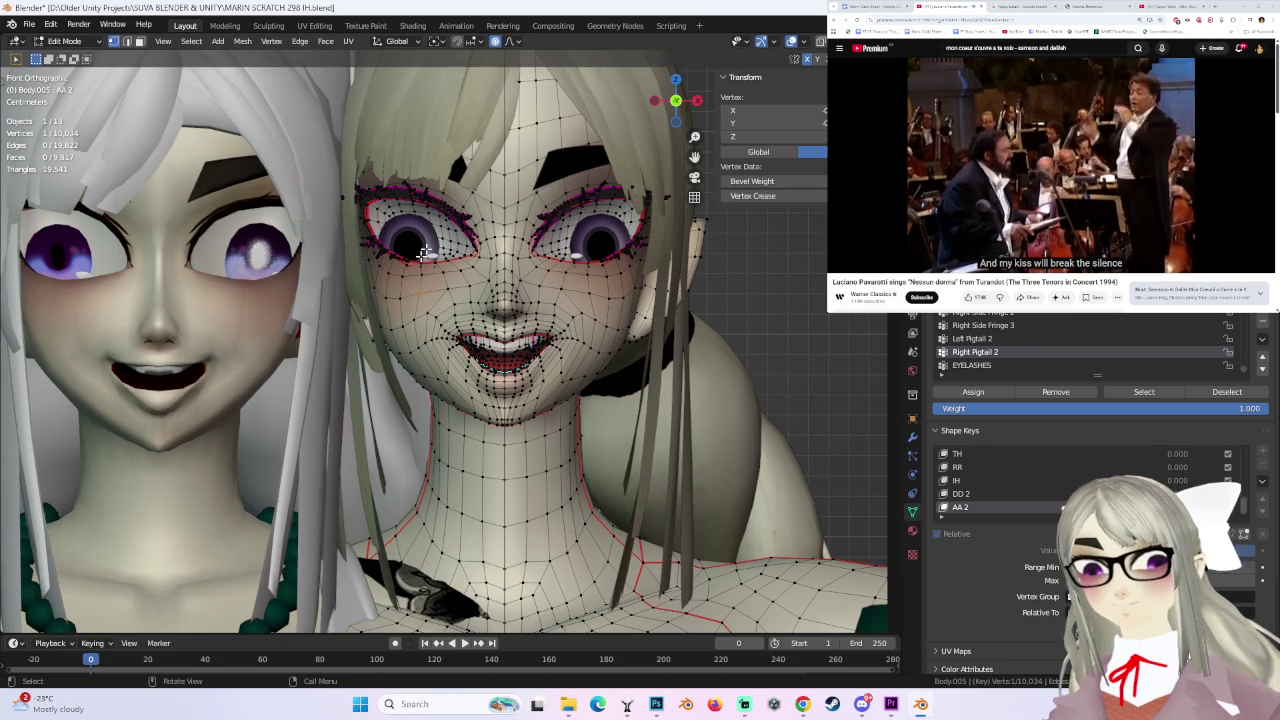
pyautogui.press('g')
pyautogui.click(615, 252)
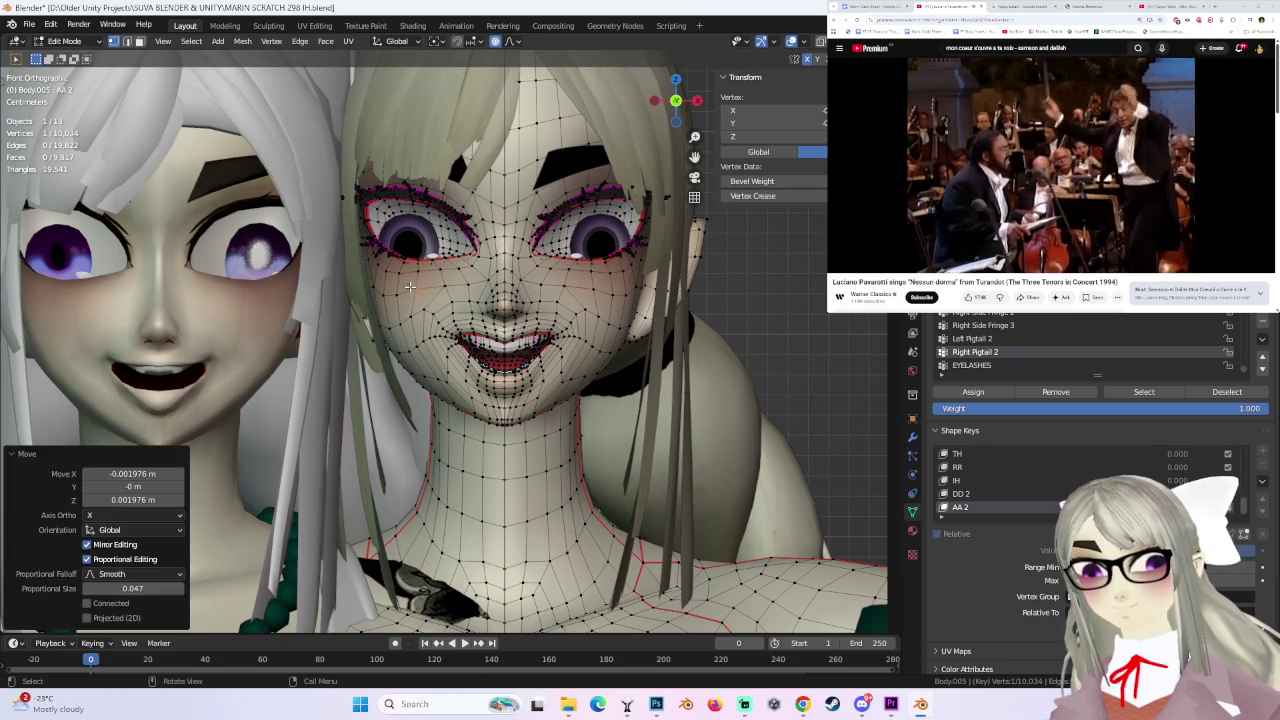
pyautogui.hotkey('ctrl', 'z')
pyautogui.press('g')
pyautogui.click(405, 283)
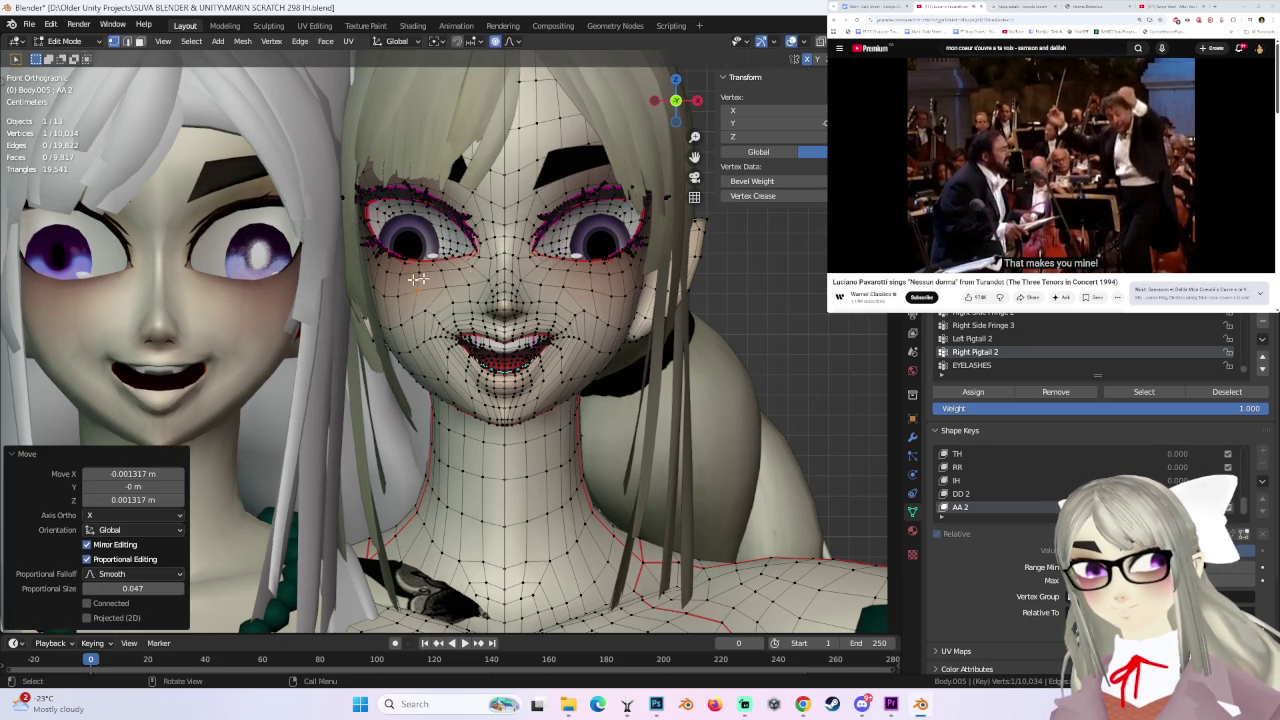
# - Check the face in Object Mode, then return to Edit Mode in front view
pyautogui.moveTo(405, 283); pyautogui.dragTo(588, 305, button='middle')
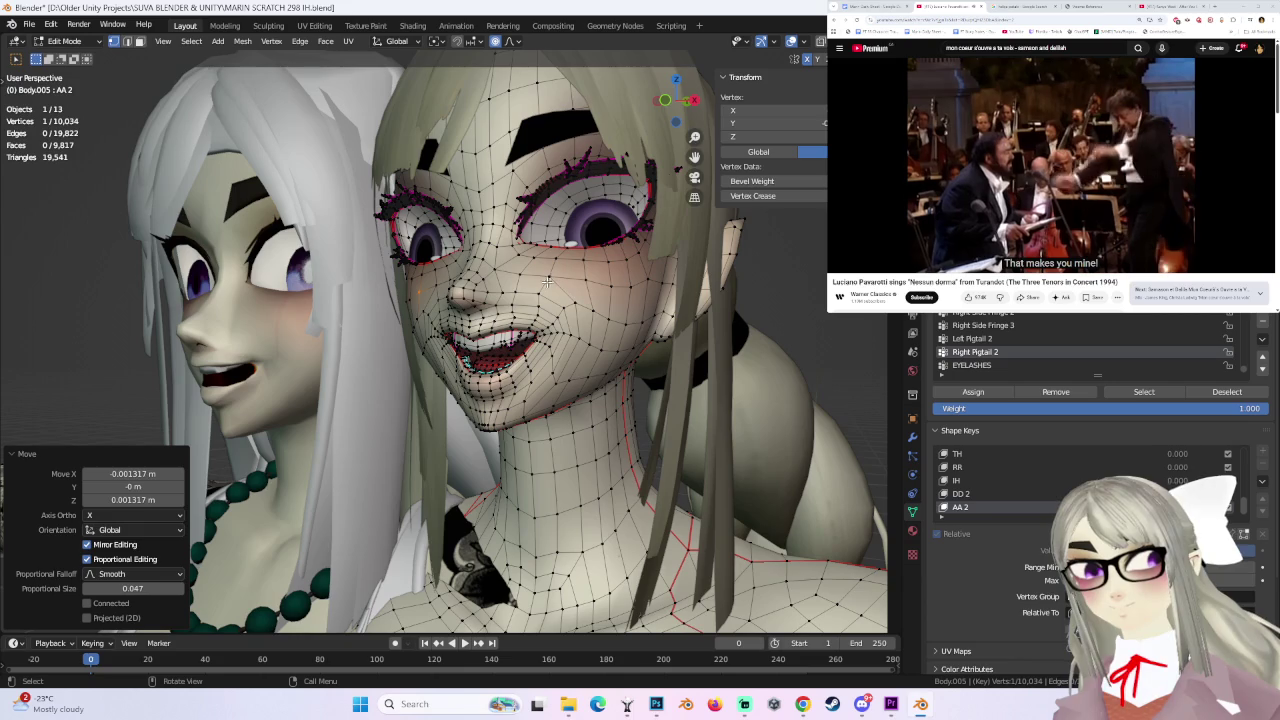
pyautogui.moveTo(537, 283)
pyautogui.mouseDown(button='middle')
pyautogui.moveTo(500, 280)
pyautogui.moveTo(530, 283)
pyautogui.mouseUp(button='middle')
pyautogui.click(80, 42)
pyautogui.click(72, 56)
pyautogui.scroll(3, 548, 354)
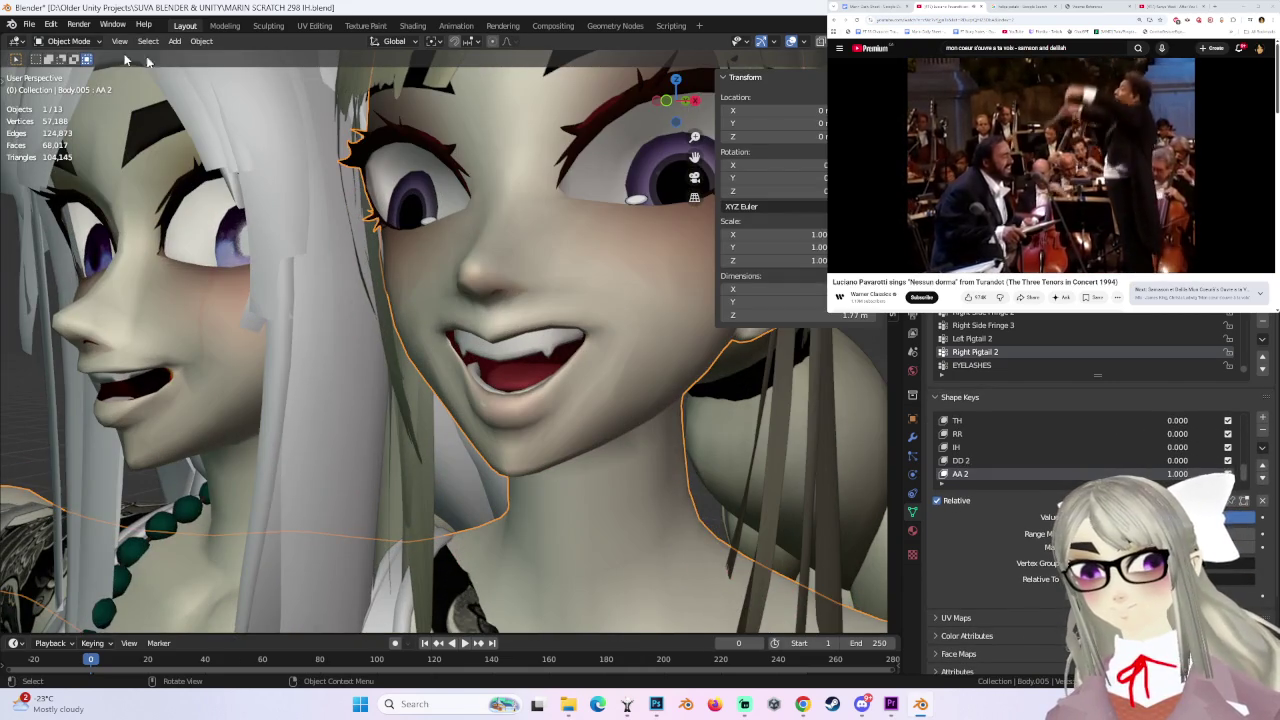
pyautogui.click(68, 41)
pyautogui.click(70, 73)
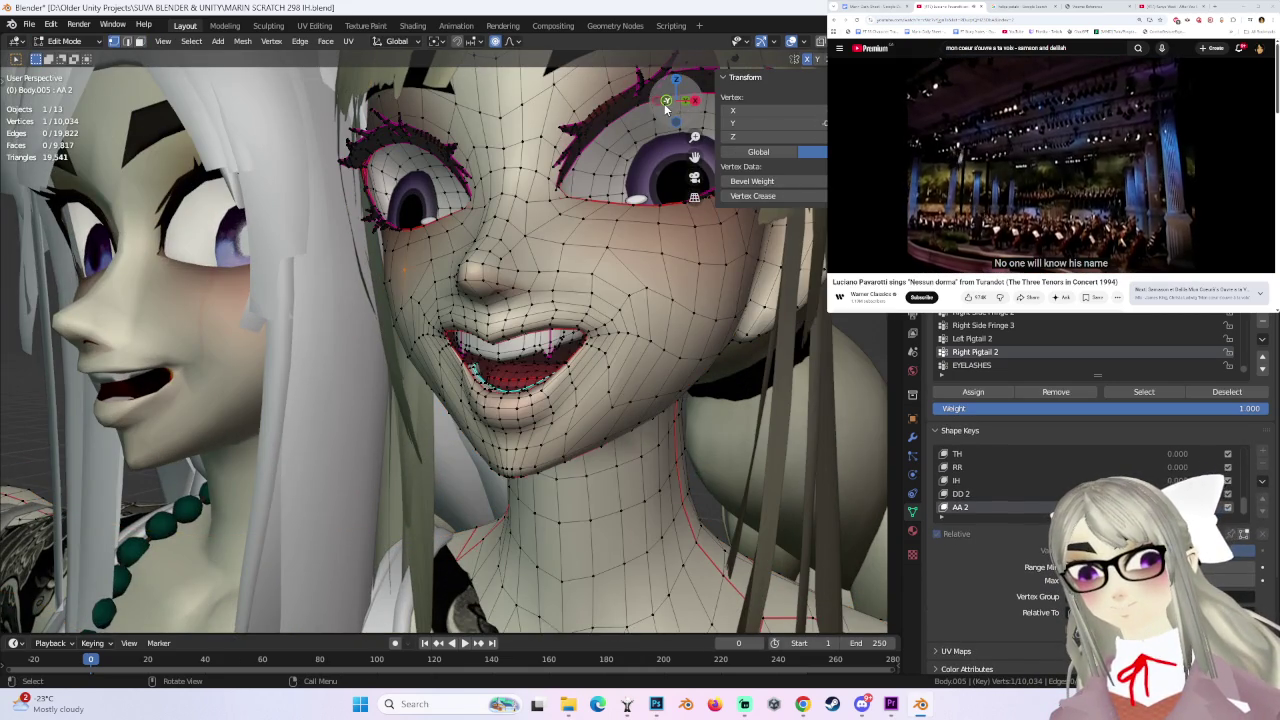
pyautogui.click(666, 102)
pyautogui.click(513, 44)
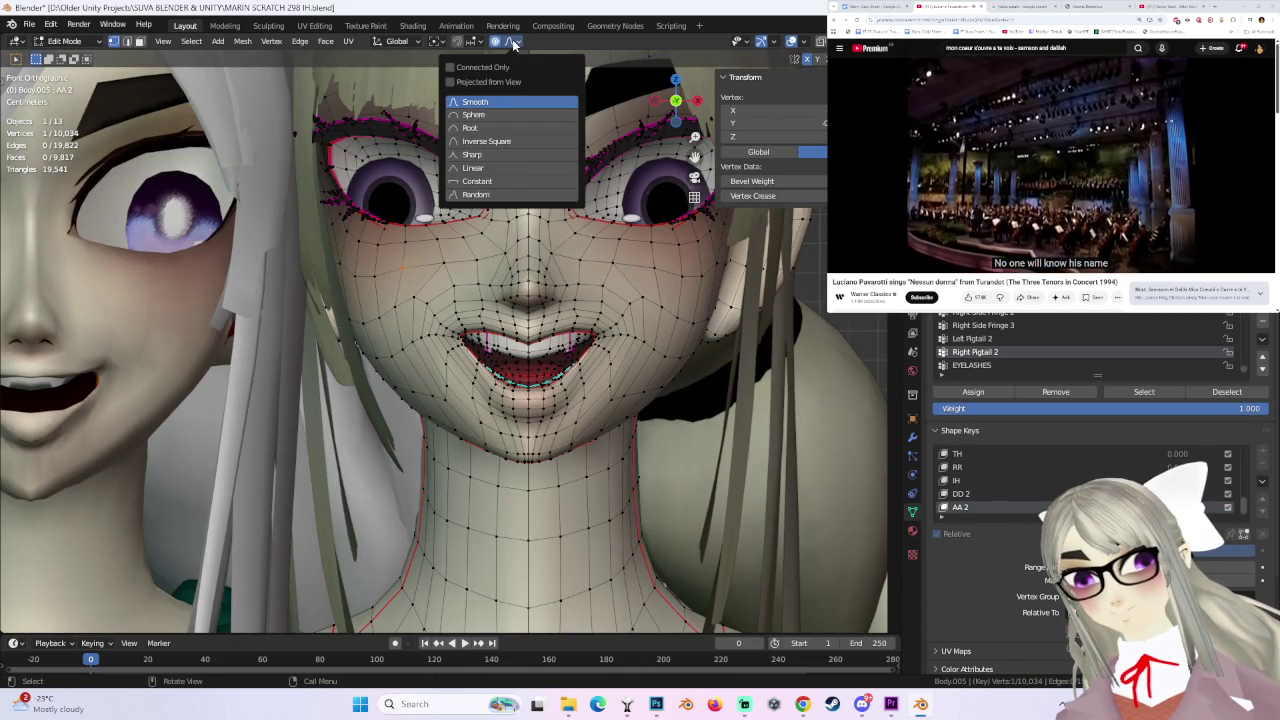
# - Select a vertex beside the mouth corner and try smooth-falloff moves, undoing them
pyautogui.click(457, 322)
pyautogui.press('g')
pyautogui.scroll(5, 453, 328)
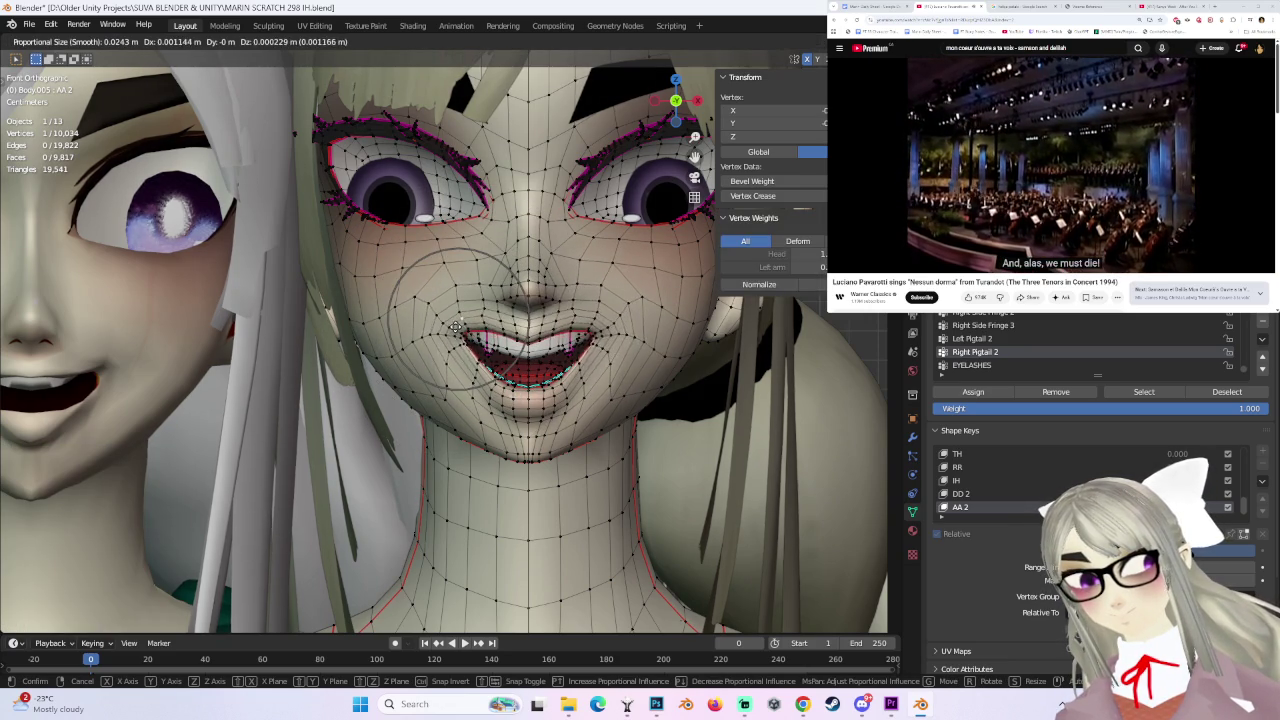
pyautogui.click(445, 330)
pyautogui.hotkey('ctrl', 'z')
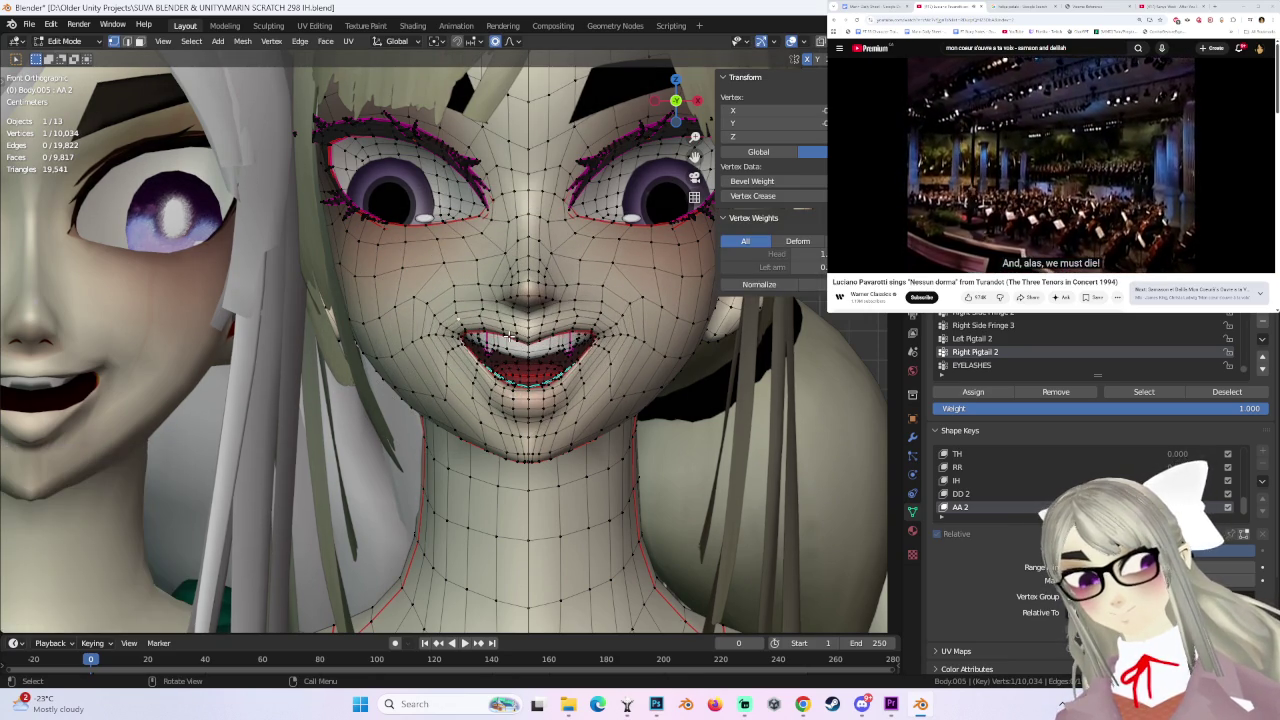
pyautogui.press('g')
pyautogui.click(510, 335)
pyautogui.hotkey('ctrl', 'z')
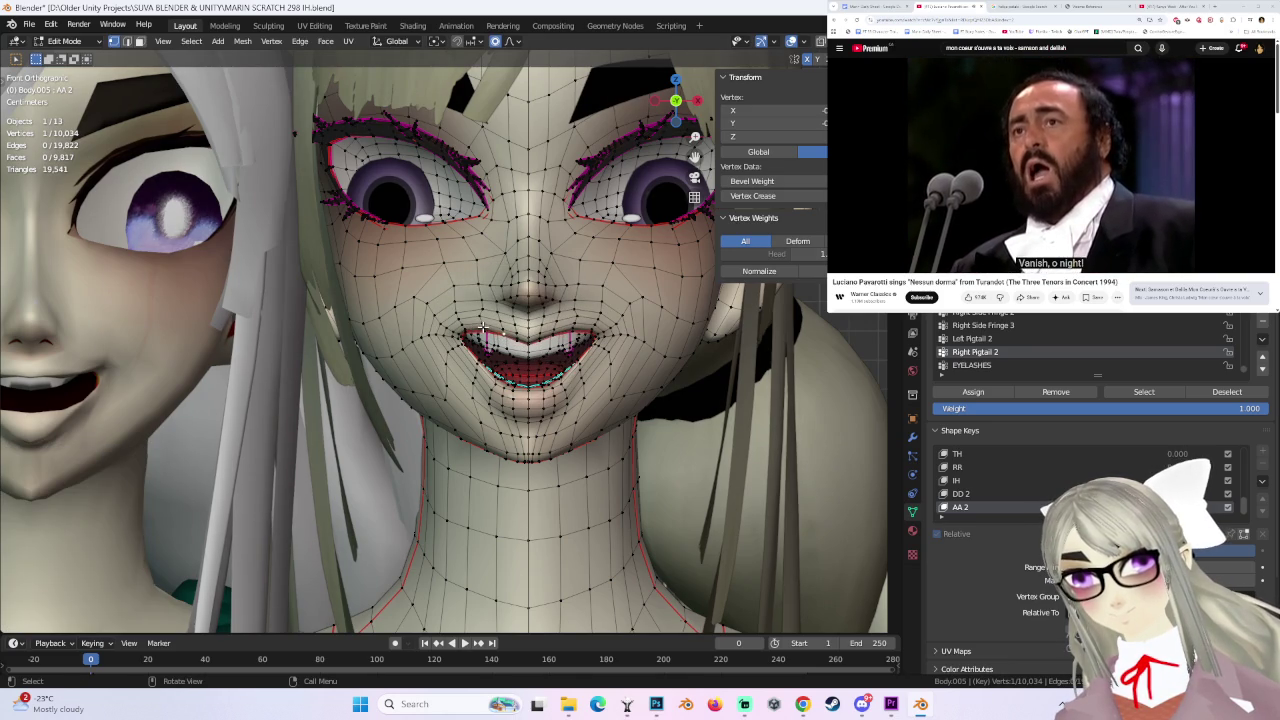
# - Lower the mouth corner about 0.0019 m in Z with small smooth-falloff moves
pyautogui.press('g')
pyautogui.click(598, 347)
pyautogui.scroll(-1, 598, 347)
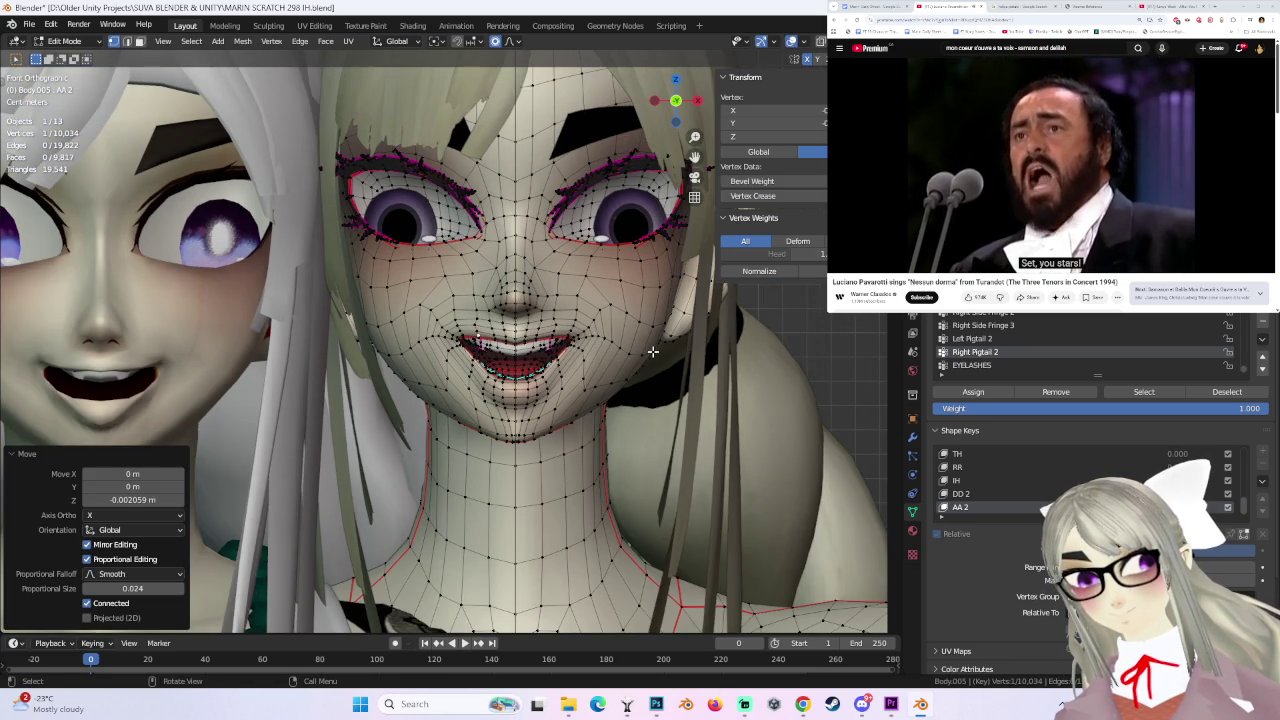
pyautogui.hotkey('ctrl', 'z')
pyautogui.press('g')
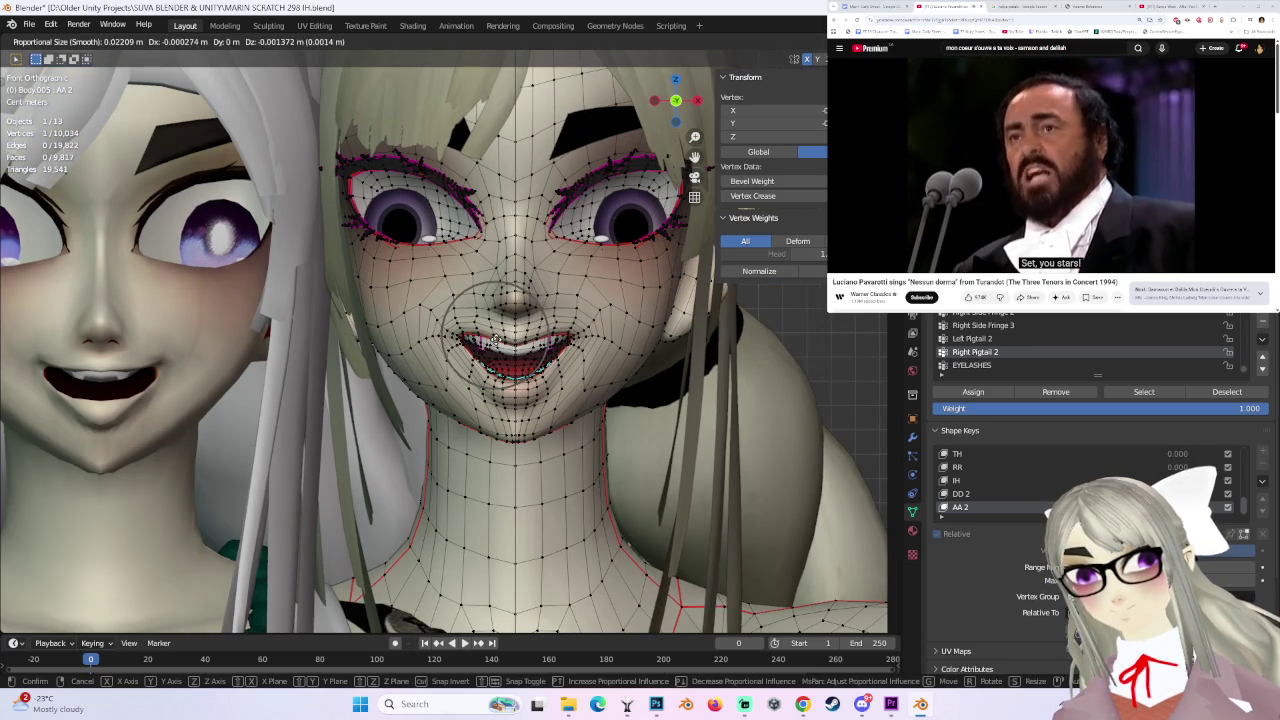
pyautogui.click(495, 340)
pyautogui.press('g')
pyautogui.click(483, 337)
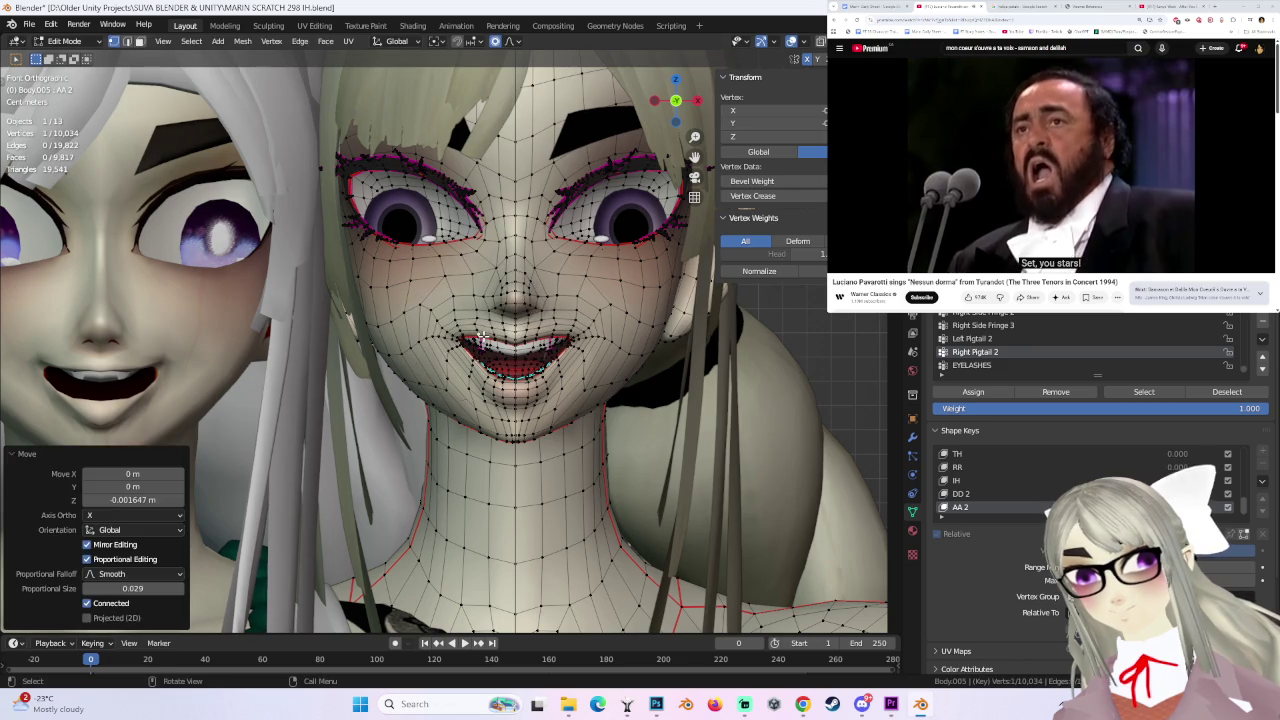
pyautogui.moveTo(483, 337); pyautogui.dragTo(603, 354, button='middle')
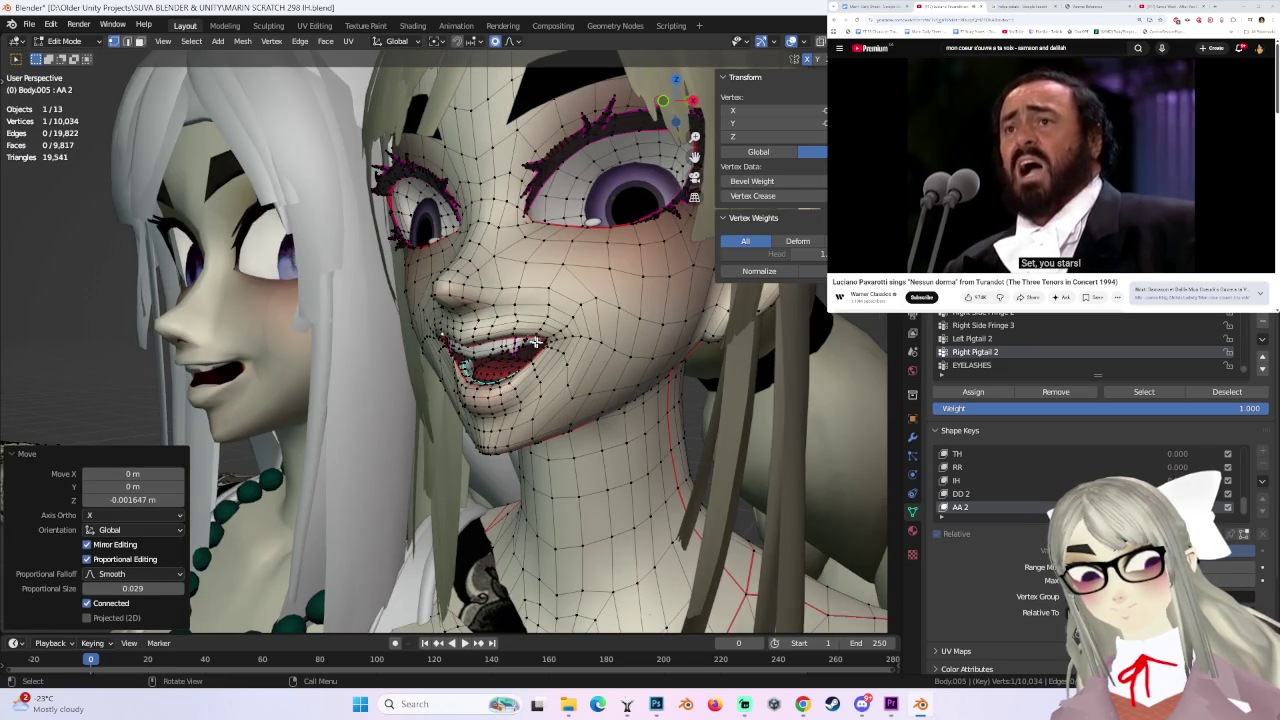
# - Test two more mouth vertex moves and undo both
pyautogui.press('g')
pyautogui.click(600, 395)
pyautogui.hotkey('ctrl', 'z')
pyautogui.press('g')
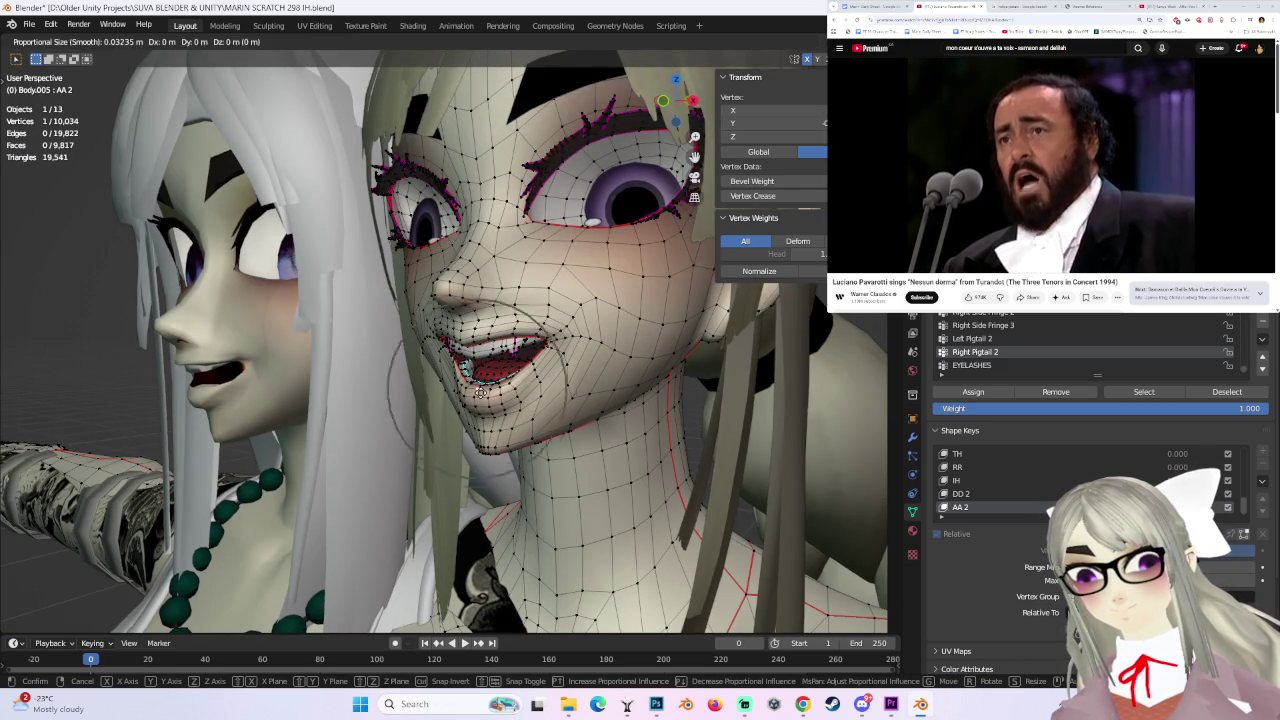
pyautogui.click(470, 396)
pyautogui.hotkey('ctrl', 'z')
pyautogui.moveTo(465, 397)
pyautogui.mouseDown(button='middle')
pyautogui.moveTo(551, 383)
pyautogui.moveTo(474, 370)
pyautogui.mouseUp(button='middle')
# - Keep two small mouth vertex adjustments and cancel a third move
pyautogui.press('g')
pyautogui.click(462, 404)
pyautogui.press('g')
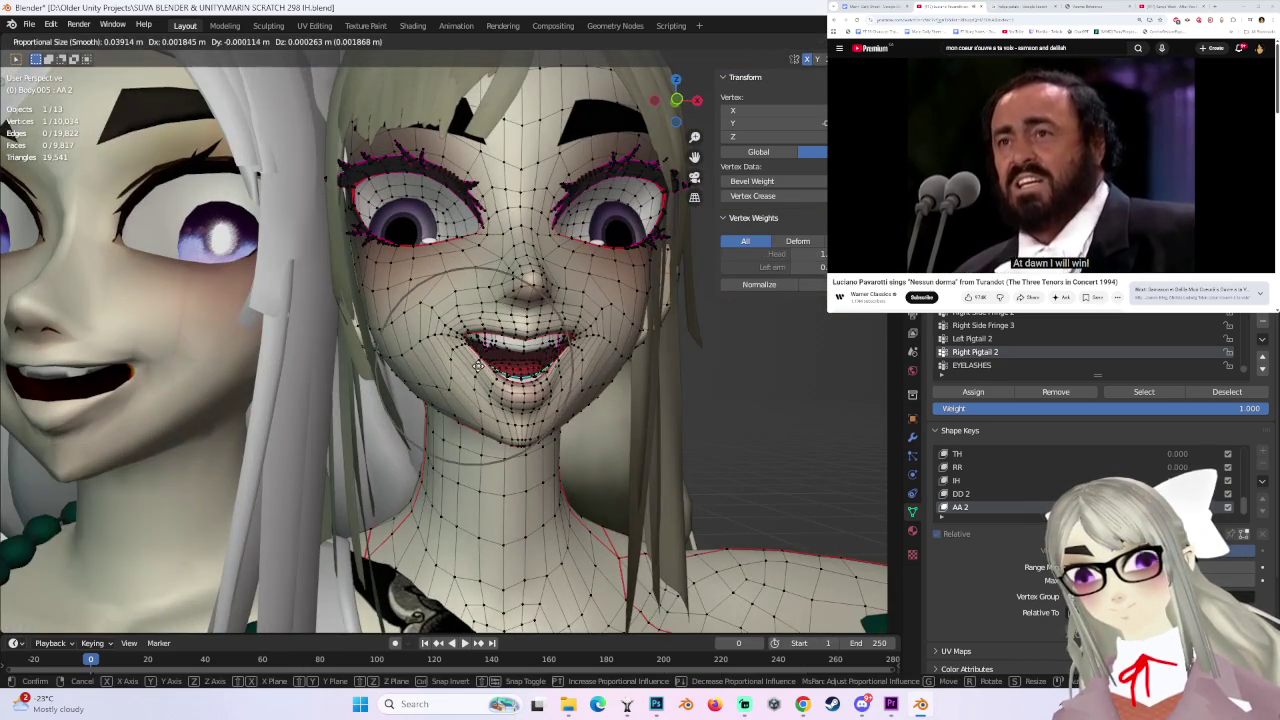
pyautogui.click(476, 371)
pyautogui.press('g')
pyautogui.scroll(2, 478, 371)
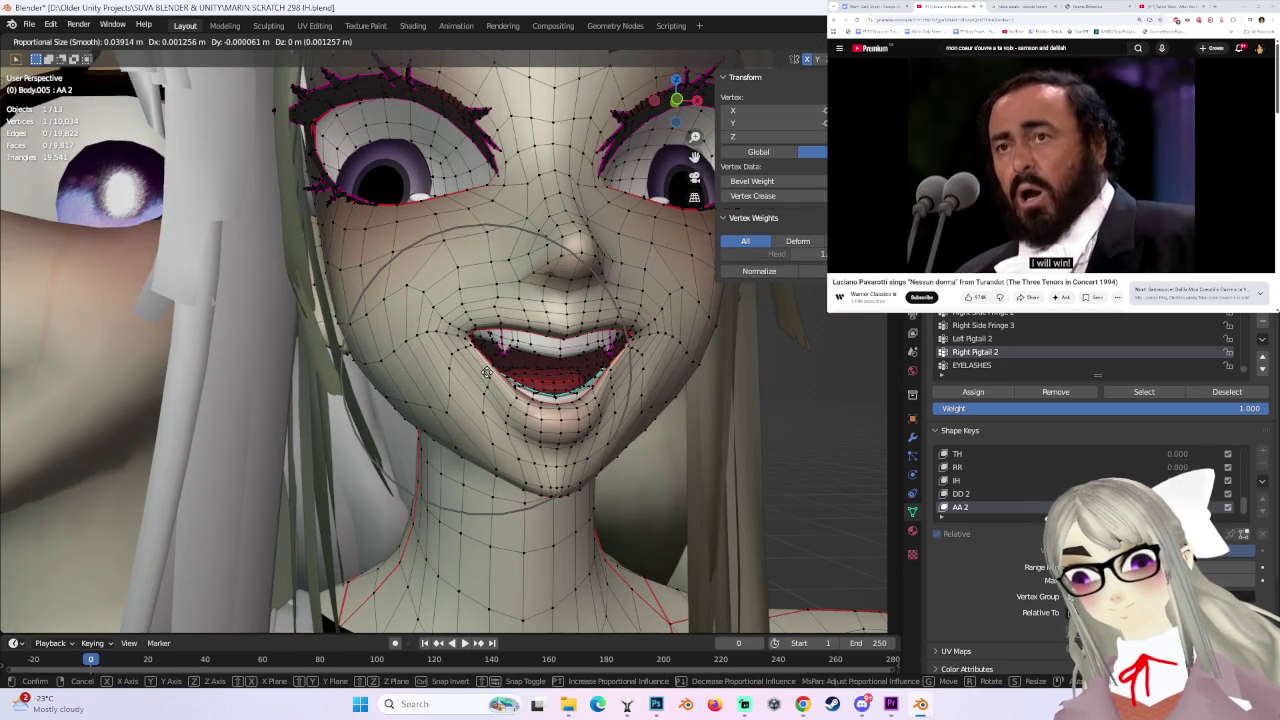
pyautogui.rightClick(624, 382)
# - Box-select a group of jawline vertices from a three-quarter view
pyautogui.moveTo(624, 382); pyautogui.dragTo(566, 389, button='middle')
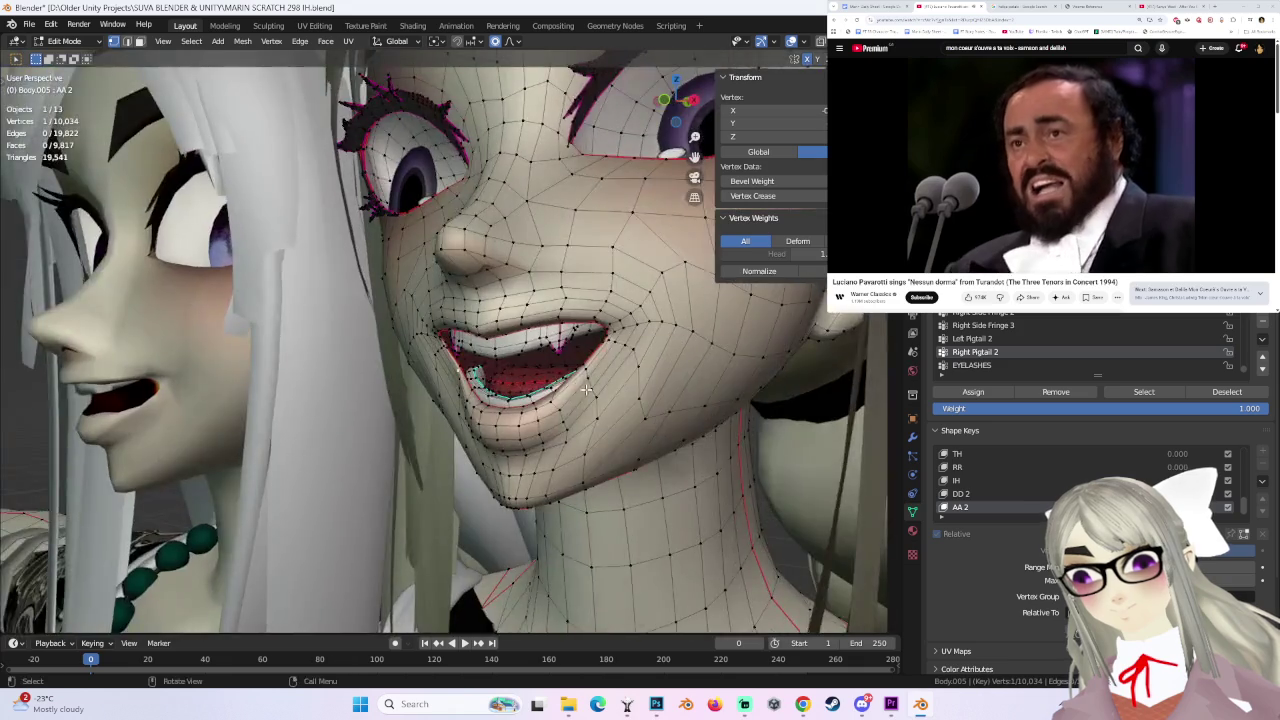
pyautogui.moveTo(549, 453); pyautogui.dragTo(600, 425, button='middle')
pyautogui.keyDown('shift'); pyautogui.click(614, 420); pyautogui.keyUp('shift')
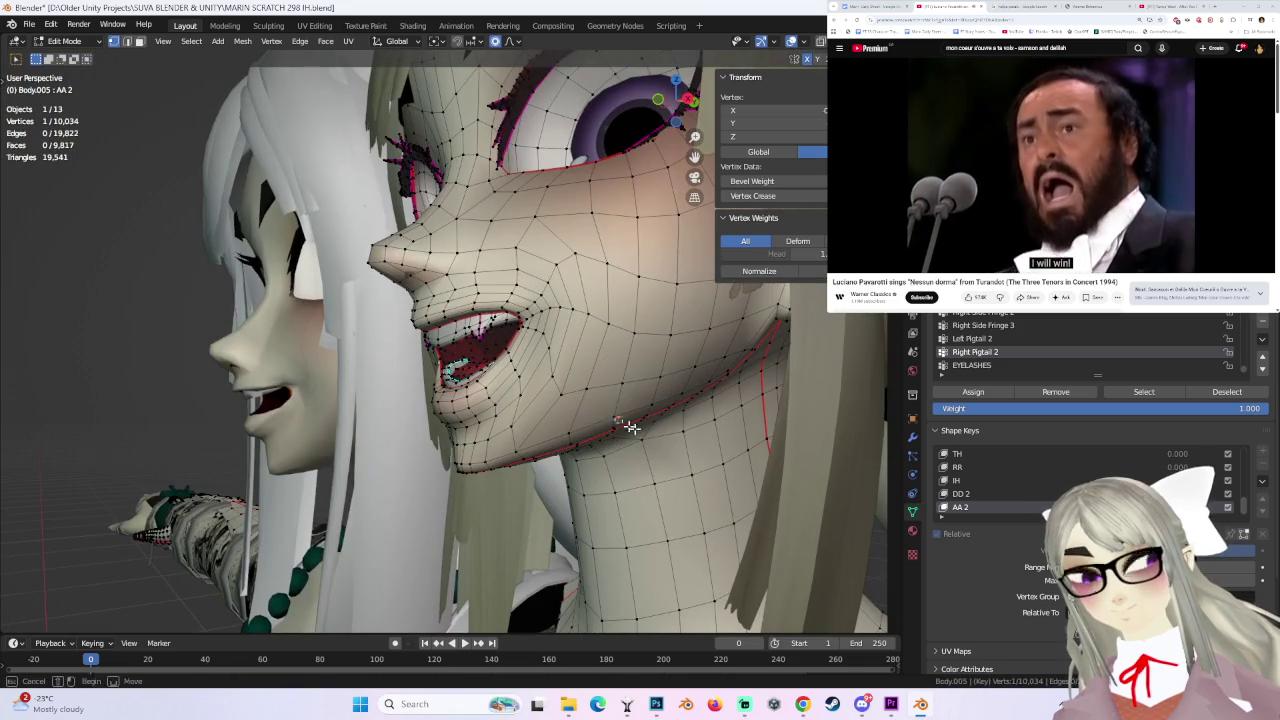
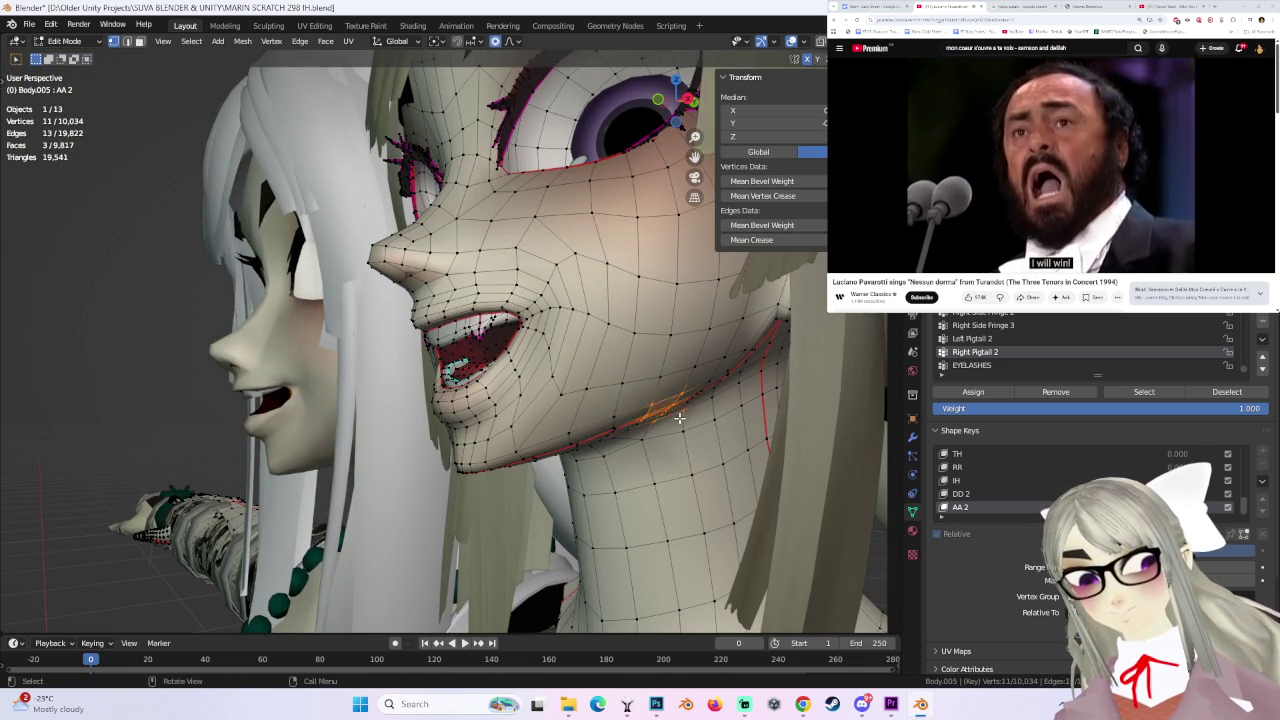
# - In front view, move a single lip vertex with proportional editing to reshape the lip
pyautogui.keyDown('shift'); pyautogui.moveTo(679, 418); pyautogui.dragTo(679, 418); pyautogui.keyUp('shift')
pyautogui.moveTo(679, 418); pyautogui.dragTo(743, 362, button='middle')
pyautogui.click(667, 99)
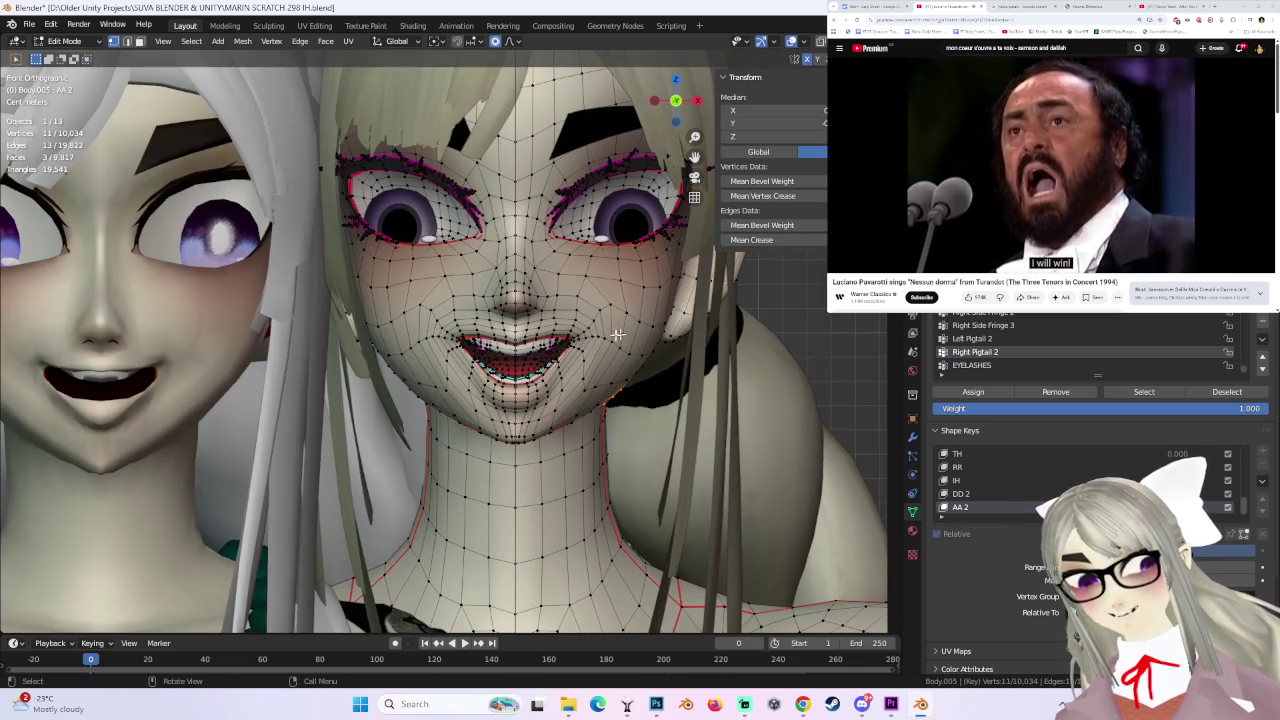
pyautogui.click(413, 388)
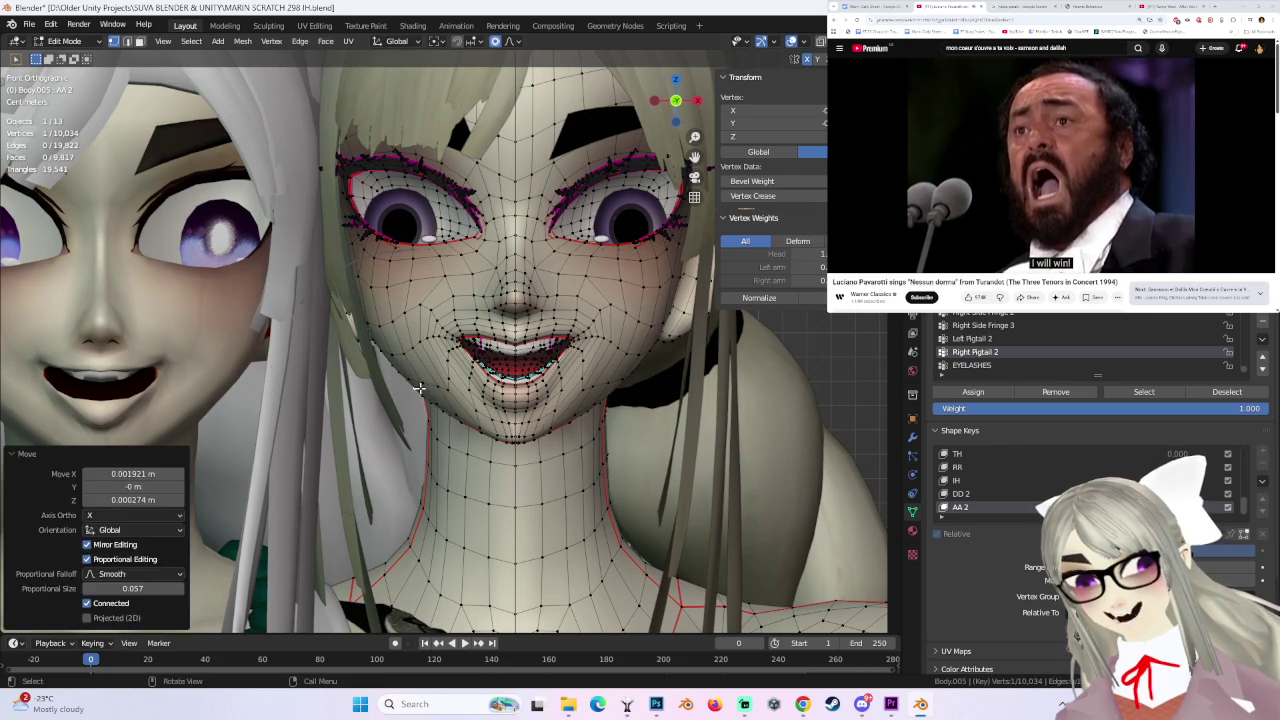
pyautogui.press('g')
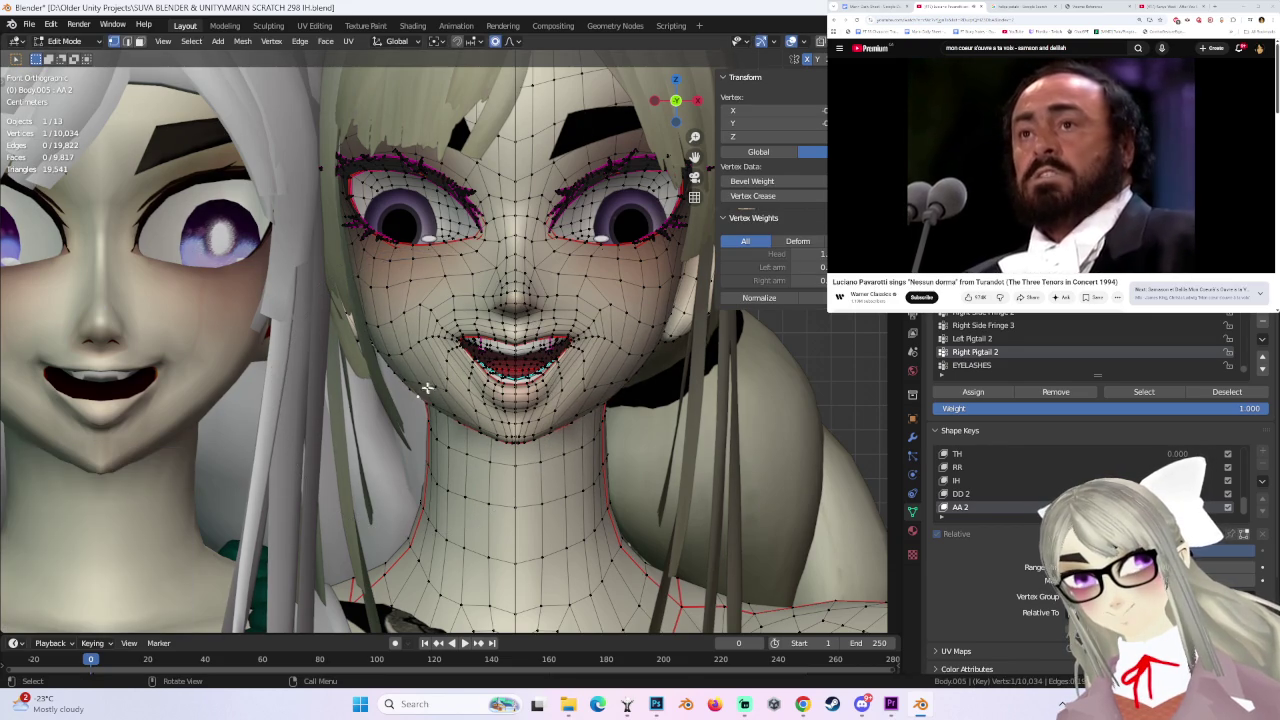
pyautogui.click(424, 386)
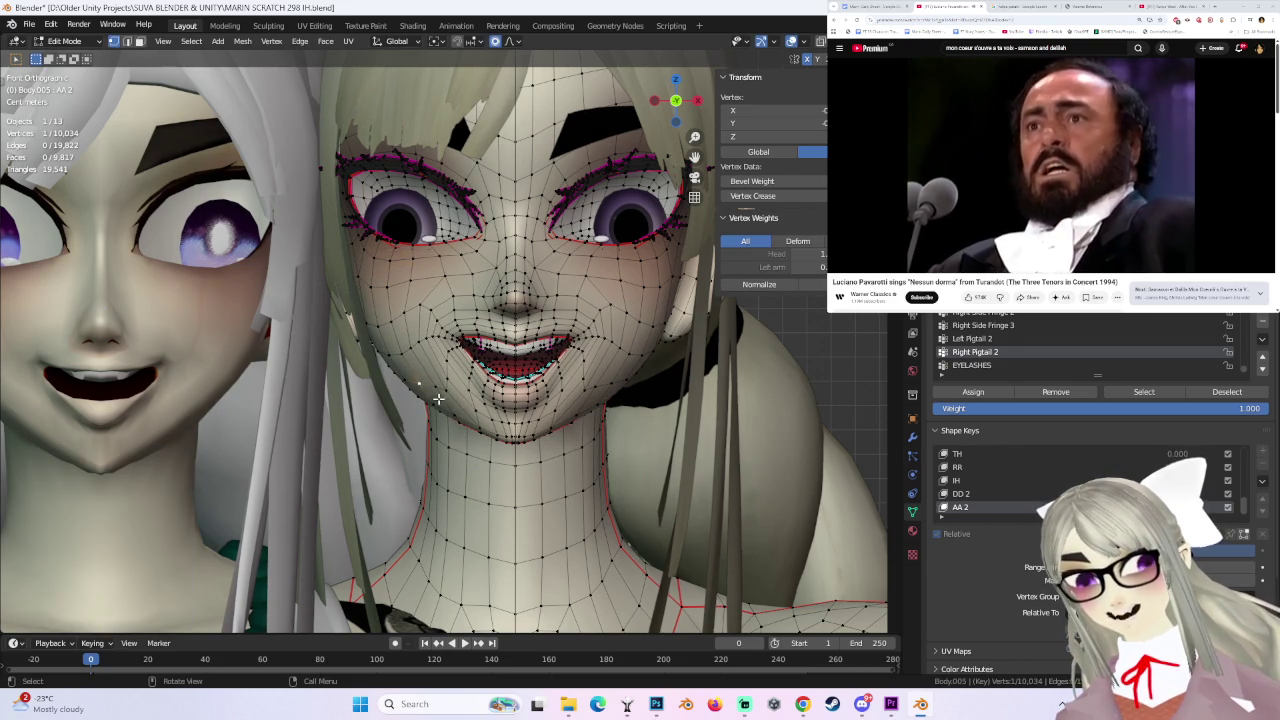
pyautogui.press('g')
pyautogui.click(440, 400)
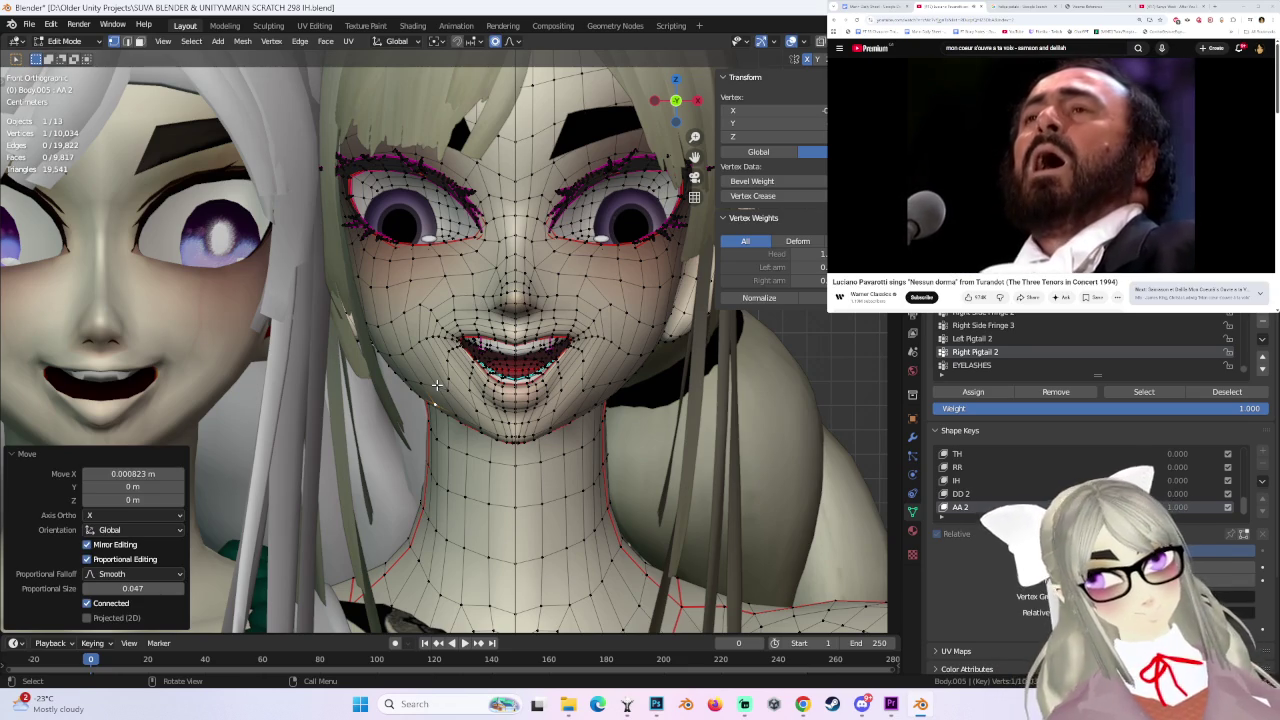
# - From a lower angle, pull the lip vertices repeatedly to open the mouth wider
pyautogui.scroll(2, 617, 342)
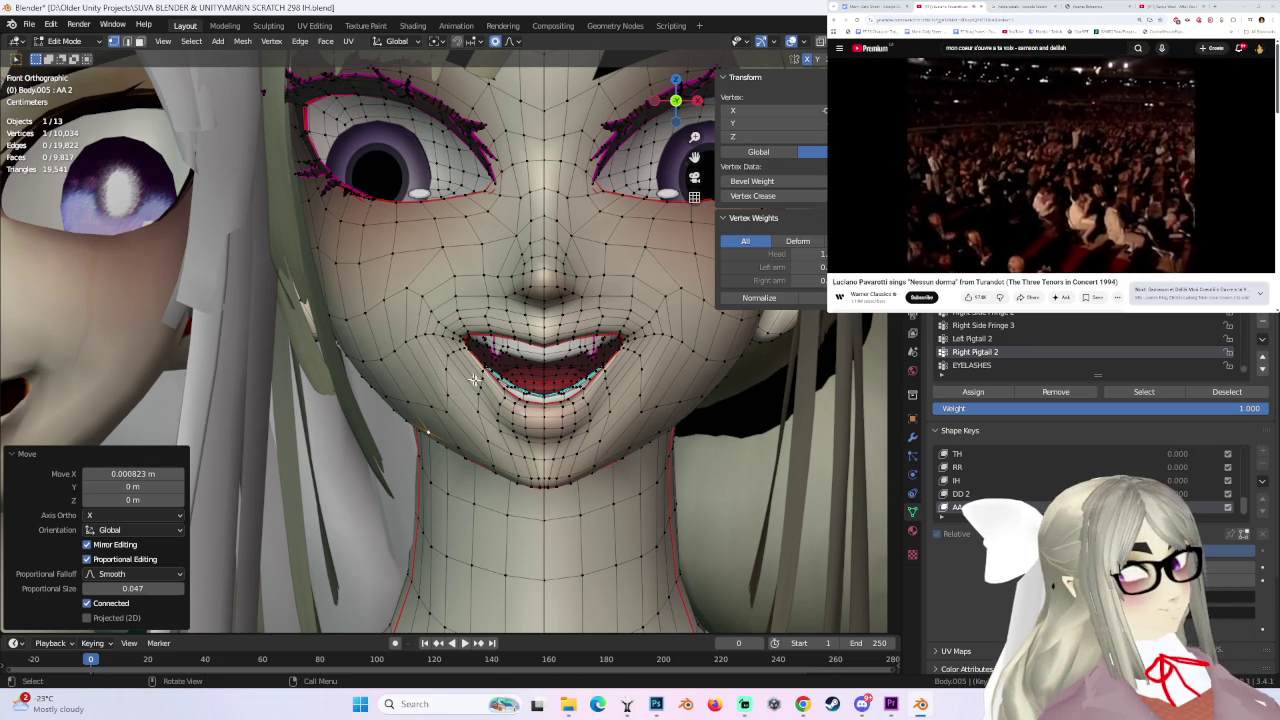
pyautogui.moveTo(503, 420); pyautogui.dragTo(437, 421, button='middle')
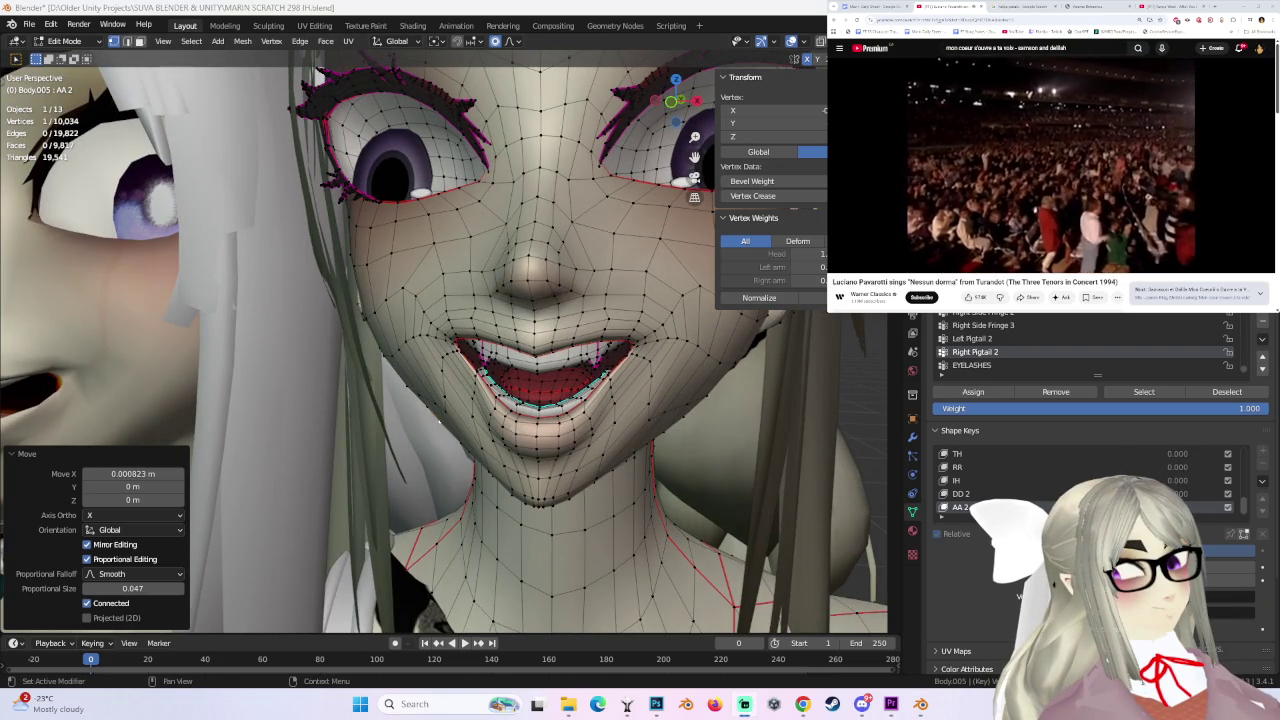
pyautogui.scroll(3, 490, 430)
pyautogui.moveTo(490, 430)
pyautogui.mouseDown(button='middle')
pyautogui.moveTo(500, 449)
pyautogui.moveTo(480, 438)
pyautogui.moveTo(508, 478)
pyautogui.moveTo(553, 427)
pyautogui.moveTo(587, 423)
pyautogui.mouseUp(button='middle')
pyautogui.press('g')
pyautogui.click(476, 440)
pyautogui.press('g')
pyautogui.click(513, 470)
pyautogui.press('g')
pyautogui.click(518, 462)
pyautogui.press('g')
pyautogui.click(555, 430)
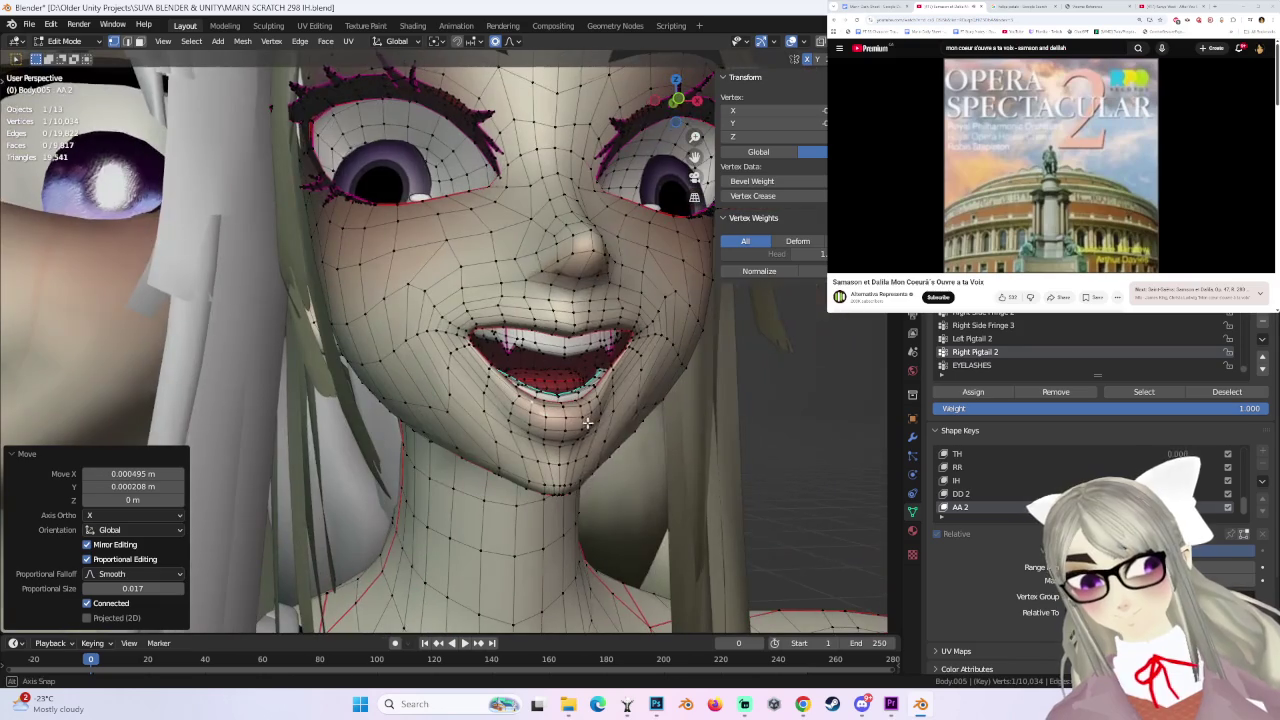
# - Back in front view, try a small lip nudge, then undo it
pyautogui.click(677, 99)
pyautogui.scroll(3, 500, 330)
pyautogui.scroll(3, 500, 330)
pyautogui.press('g')
pyautogui.click(488, 310)
pyautogui.hotkey('ctrl', 'z')
pyautogui.press('g')
pyautogui.press('Escape')
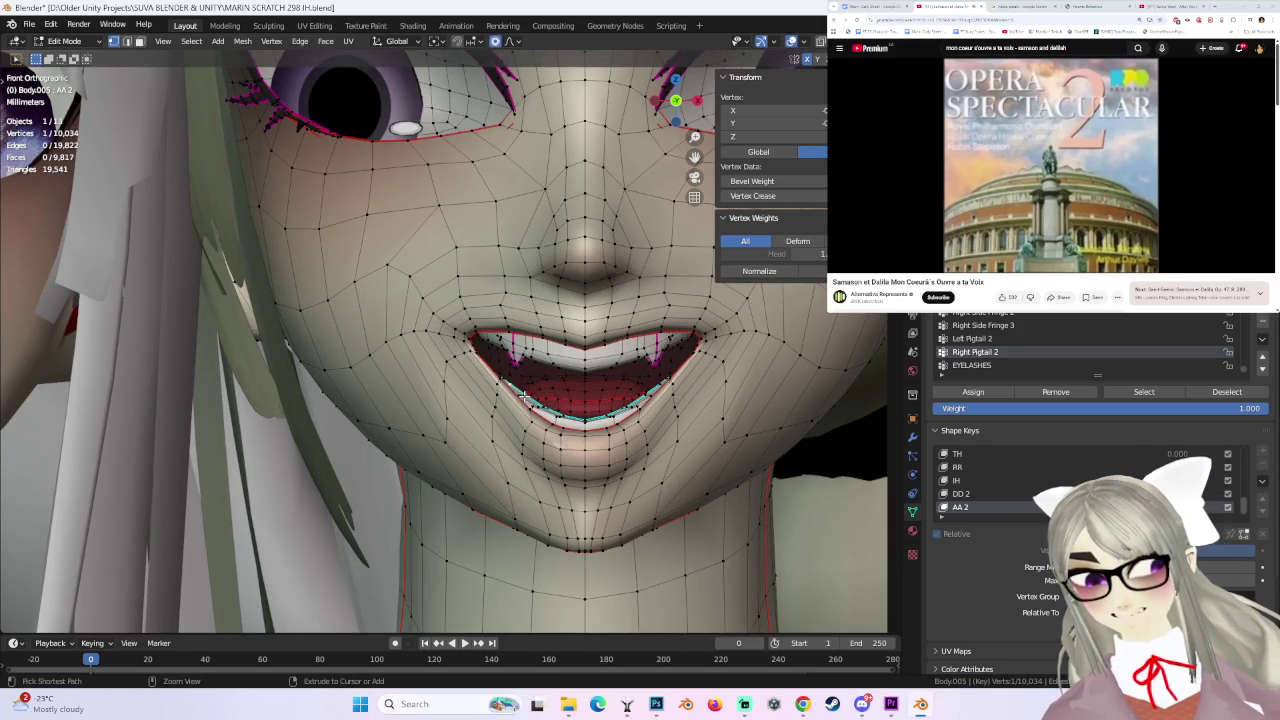
# - Redo the mouth-opening lip move, undo it, and place the lips again
pyautogui.press('g')
pyautogui.click(500, 420)
pyautogui.hotkey('ctrl', 'z')
pyautogui.press('g')
pyautogui.click(501, 427)
pyautogui.moveTo(501, 427)
pyautogui.mouseDown(button='middle')
pyautogui.moveTo(668, 364)
pyautogui.moveTo(572, 377)
pyautogui.moveTo(669, 368)
pyautogui.moveTo(436, 322)
pyautogui.moveTo(419, 331)
pyautogui.moveTo(434, 334)
pyautogui.mouseUp(button='middle')
# - Undo the last move and push the lip vertices in depth along the Y axis
pyautogui.hotkey('ctrl', 'z')
pyautogui.press('g')
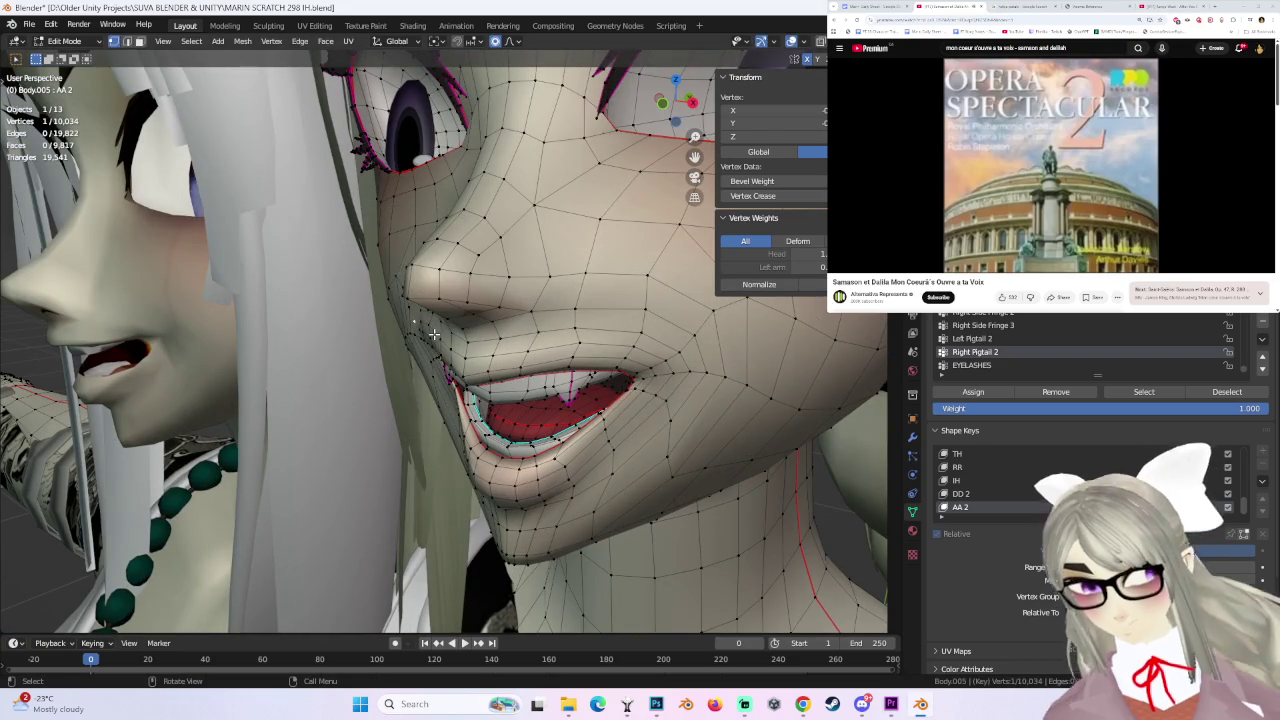
pyautogui.press('y')
pyautogui.click(441, 333)
pyautogui.moveTo(441, 333); pyautogui.dragTo(563, 314, button='middle')
pyautogui.moveTo(669, 334)
pyautogui.mouseDown(button='middle')
pyautogui.moveTo(520, 375)
pyautogui.moveTo(565, 345)
pyautogui.moveTo(565, 391)
pyautogui.moveTo(510, 331)
pyautogui.moveTo(483, 330)
pyautogui.mouseUp(button='middle')
# - Reposition the selected lip vertices twice, then move a group of mouth-corner vertices
pyautogui.press('g')
pyautogui.click(497, 381)
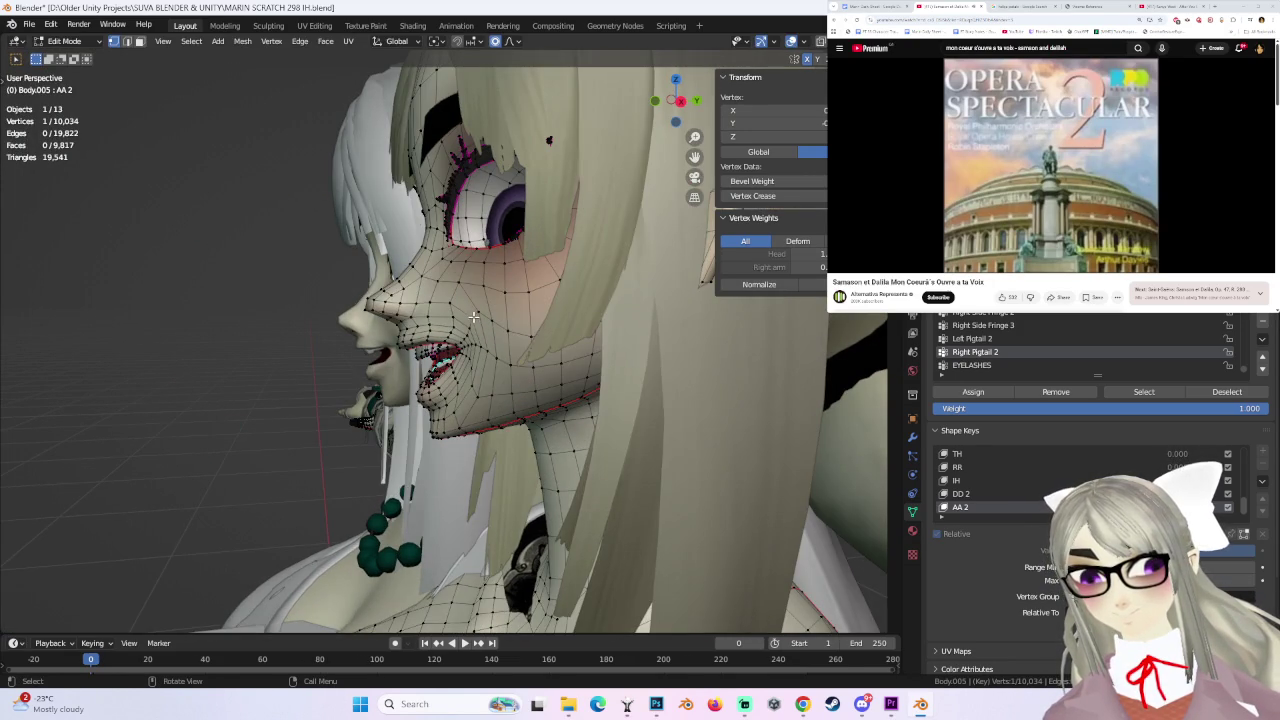
pyautogui.press('g')
pyautogui.click(467, 318)
pyautogui.moveTo(560, 354); pyautogui.dragTo(585, 337, button='middle')
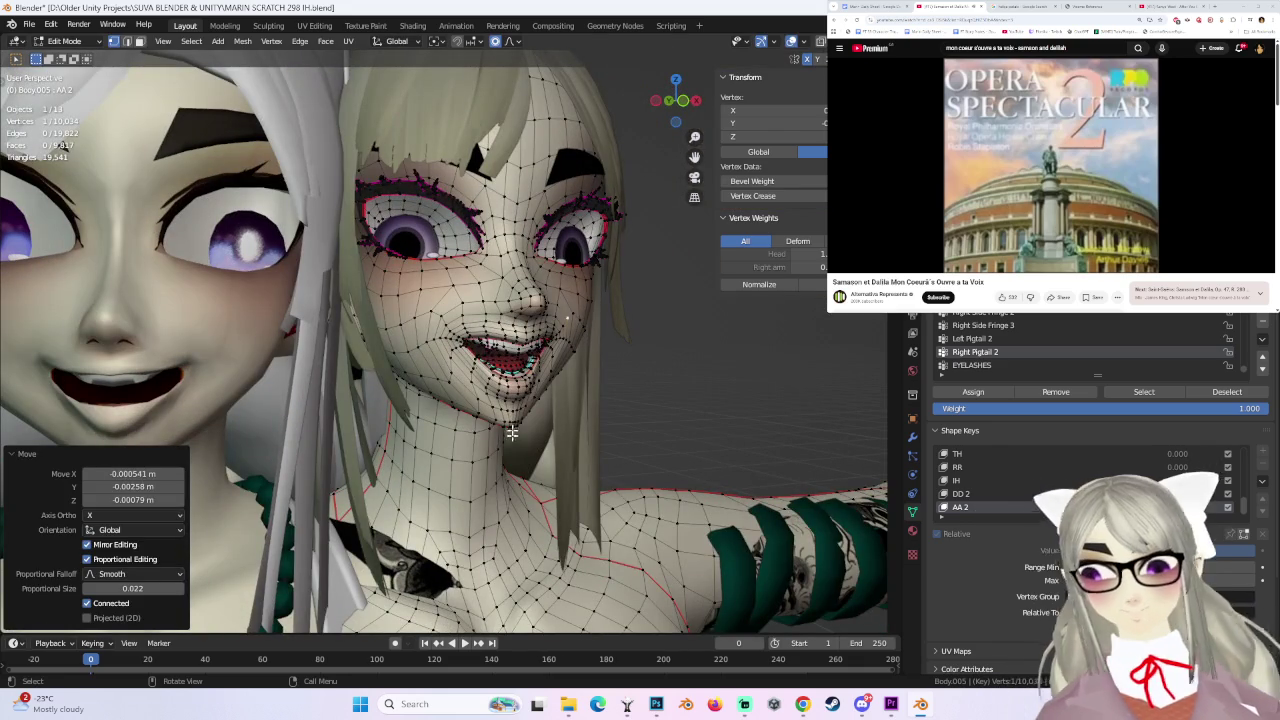
pyautogui.click(505, 398)
pyautogui.press('g')
pyautogui.click(505, 398)
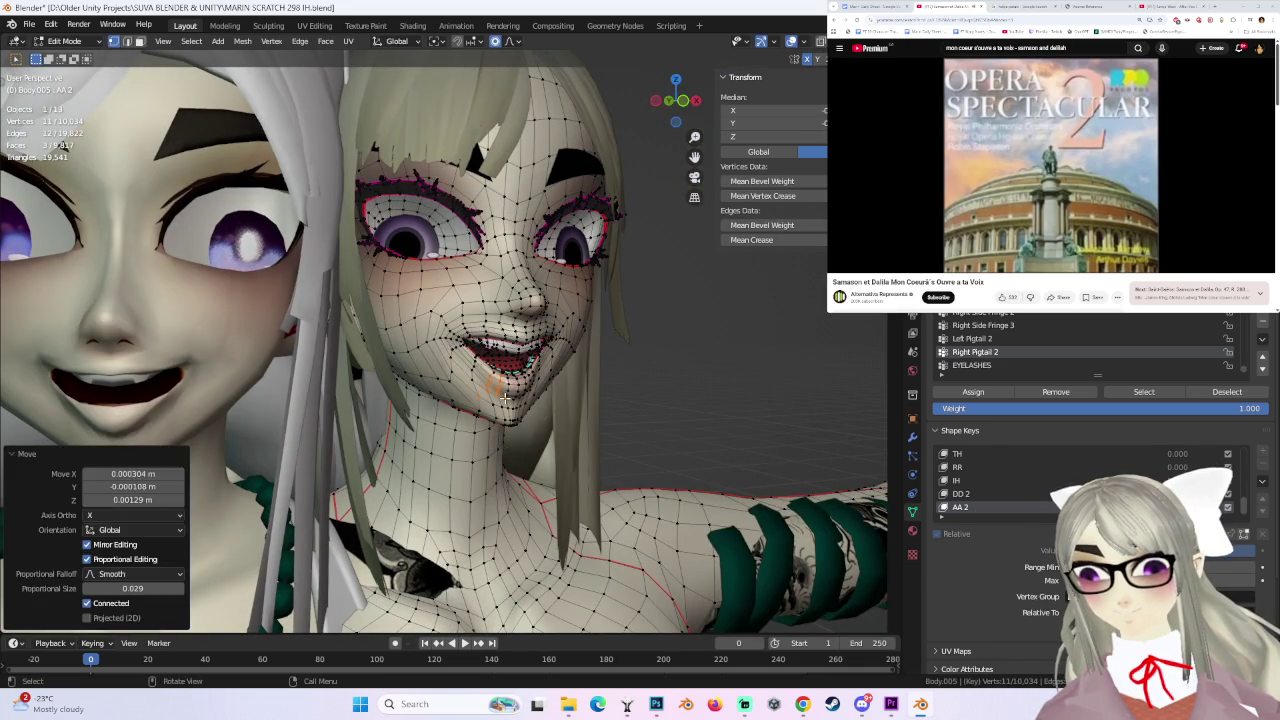
pyautogui.moveTo(505, 398)
pyautogui.mouseDown(button='middle')
pyautogui.moveTo(478, 368)
pyautogui.moveTo(540, 380)
pyautogui.moveTo(586, 371)
pyautogui.moveTo(576, 396)
pyautogui.moveTo(550, 330)
pyautogui.mouseUp(button='middle')
# - Move a vertex beside the mouth, then undo a smaller-falloff proportional move of it
pyautogui.click(478, 368)
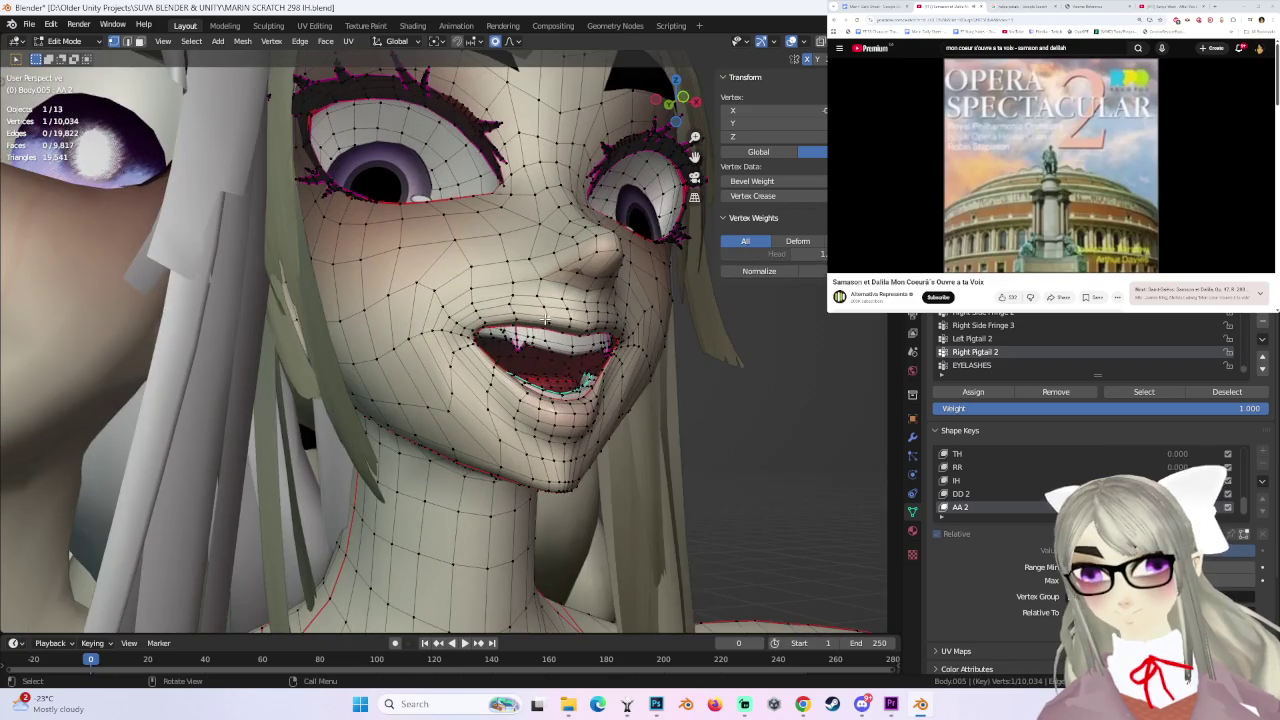
pyautogui.press('g')
pyautogui.click(546, 325)
pyautogui.press('g')
pyautogui.click(606, 340)
pyautogui.moveTo(606, 340)
pyautogui.mouseDown(button='middle')
pyautogui.moveTo(604, 370)
pyautogui.moveTo(560, 338)
pyautogui.mouseUp(button='middle')
pyautogui.press('g')
pyautogui.scroll(3, 555, 332)
pyautogui.scroll(3, 555, 332)
pyautogui.click(555, 335)
pyautogui.hotkey('ctrl', 'z')
# - Fine-tune more vertices near the mouth corner to lift the grin
pyautogui.moveTo(639, 421)
pyautogui.mouseDown(button='middle')
pyautogui.moveTo(518, 331)
pyautogui.moveTo(519, 317)
pyautogui.mouseUp(button='middle')
pyautogui.press('g')
pyautogui.click(519, 317)
pyautogui.moveTo(530, 330)
pyautogui.mouseDown(button='middle')
pyautogui.moveTo(595, 373)
pyautogui.moveTo(640, 340)
pyautogui.mouseUp(button='middle')
pyautogui.click(632, 343)
pyautogui.press('g')
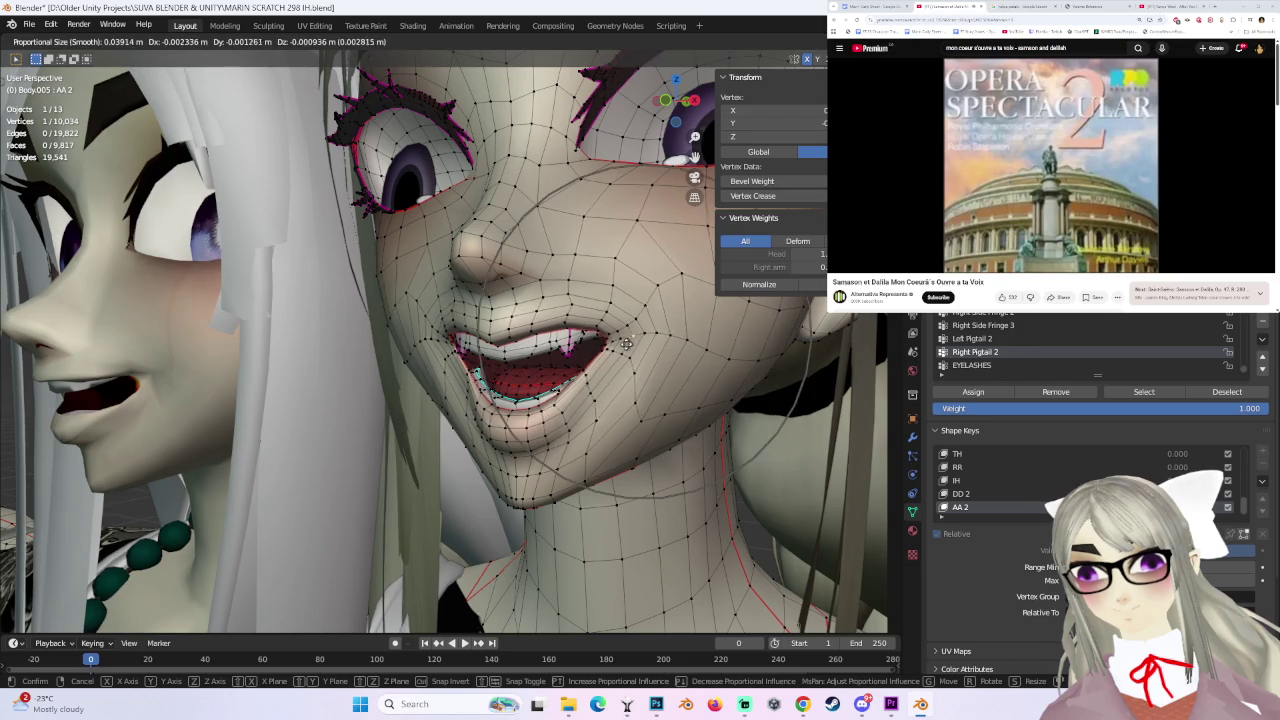
pyautogui.click(630, 350)
pyautogui.press('g')
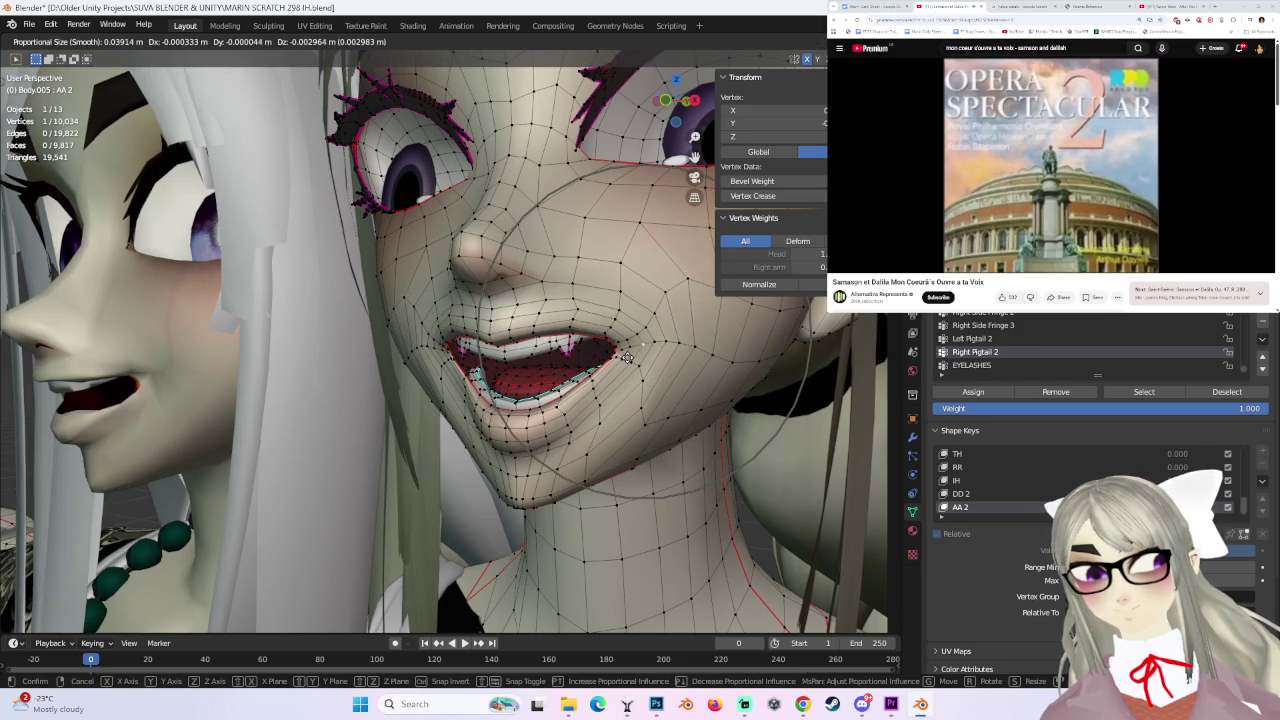
pyautogui.click(627, 357)
pyautogui.moveTo(627, 357); pyautogui.dragTo(610, 300, button='middle')
pyautogui.click(604, 304)
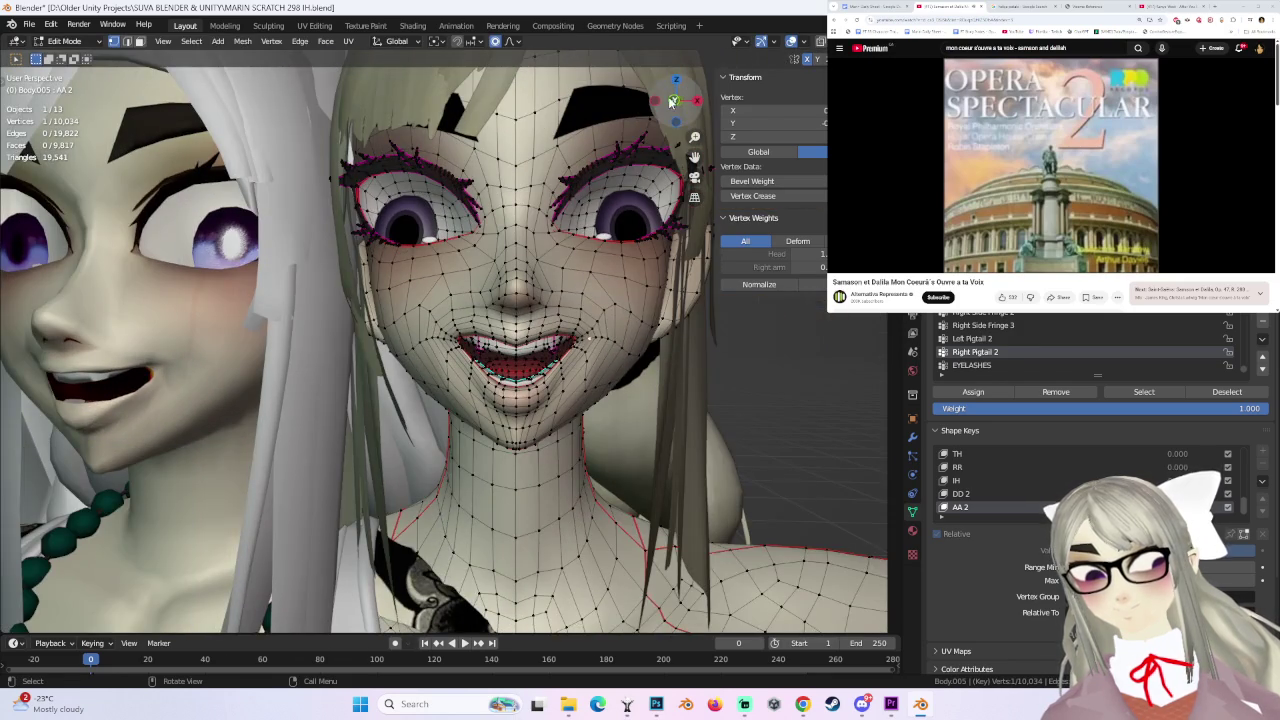
# - From the front view, pull the lip vertices into a wider grin with two proportional moves
pyautogui.click(672, 101)
pyautogui.scroll(3, 449, 333)
pyautogui.press('g')
pyautogui.click(509, 332)
pyautogui.press('g')
pyautogui.click(511, 370)
pyautogui.click(514, 404)
# - Nudge the mouth vertices to refine the grin shape
pyautogui.scroll(-3, 527, 413)
pyautogui.scroll(-1, 614, 440)
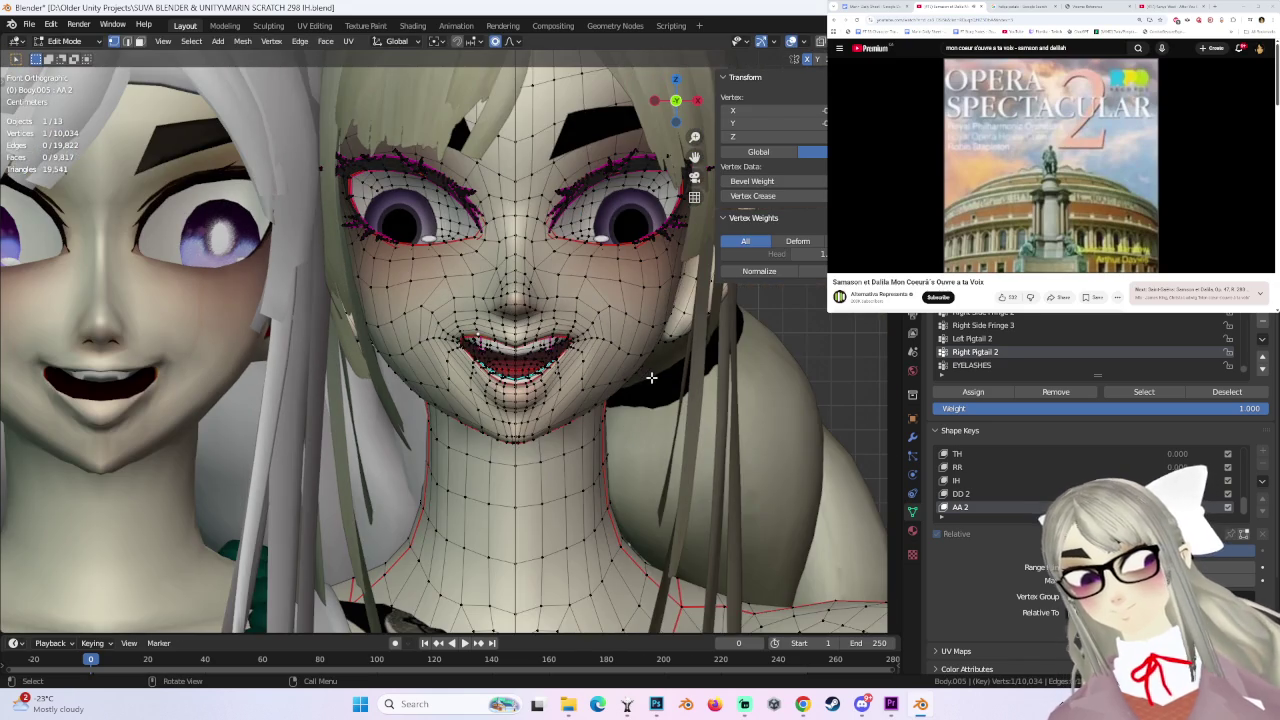
pyautogui.scroll(-2, 493, 386)
pyautogui.scroll(3, 610, 400)
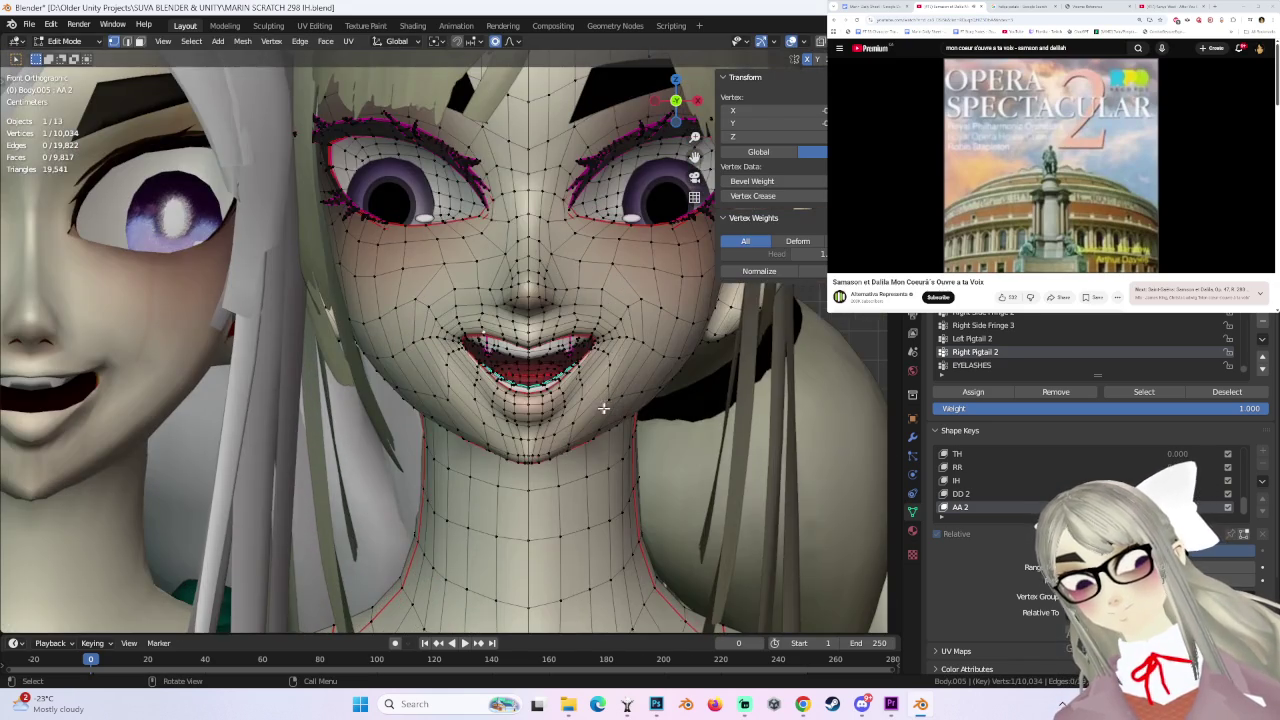
pyautogui.press('g')
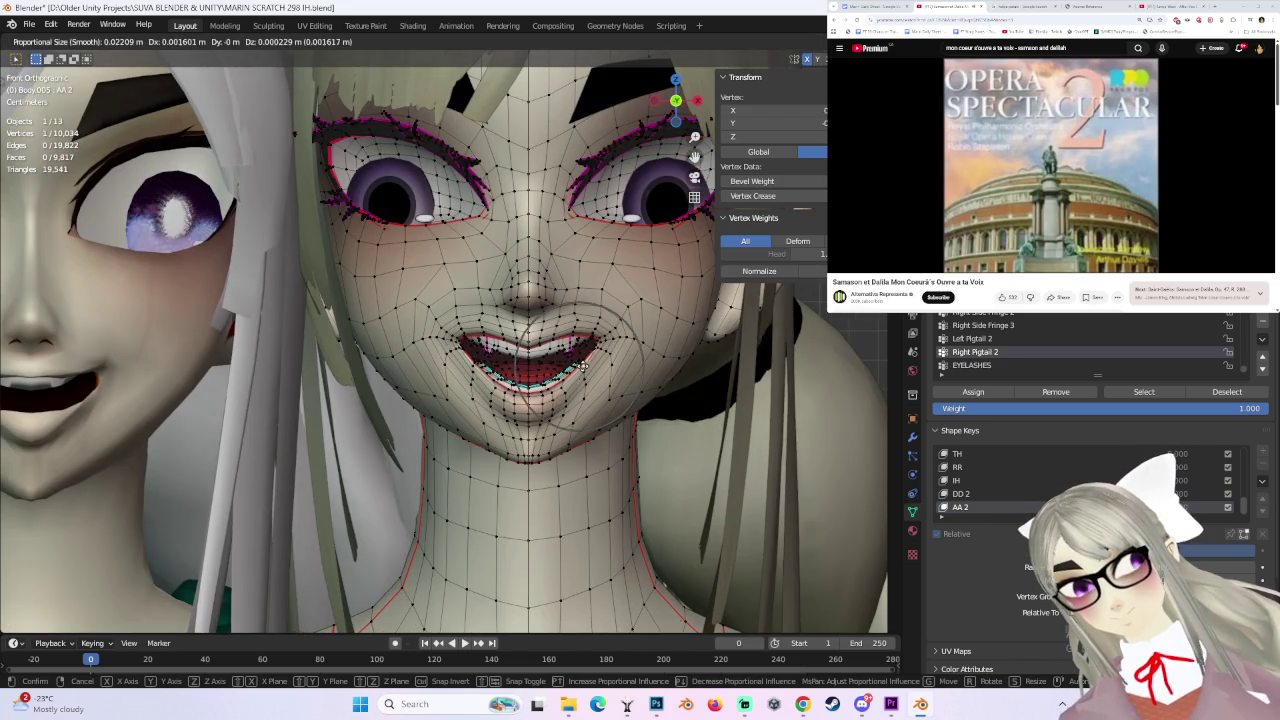
pyautogui.click(582, 366)
# - Check the grin from a three-quarter angle, then shift the selected vertex from the front view
pyautogui.moveTo(625, 409); pyautogui.dragTo(583, 418, button='middle')
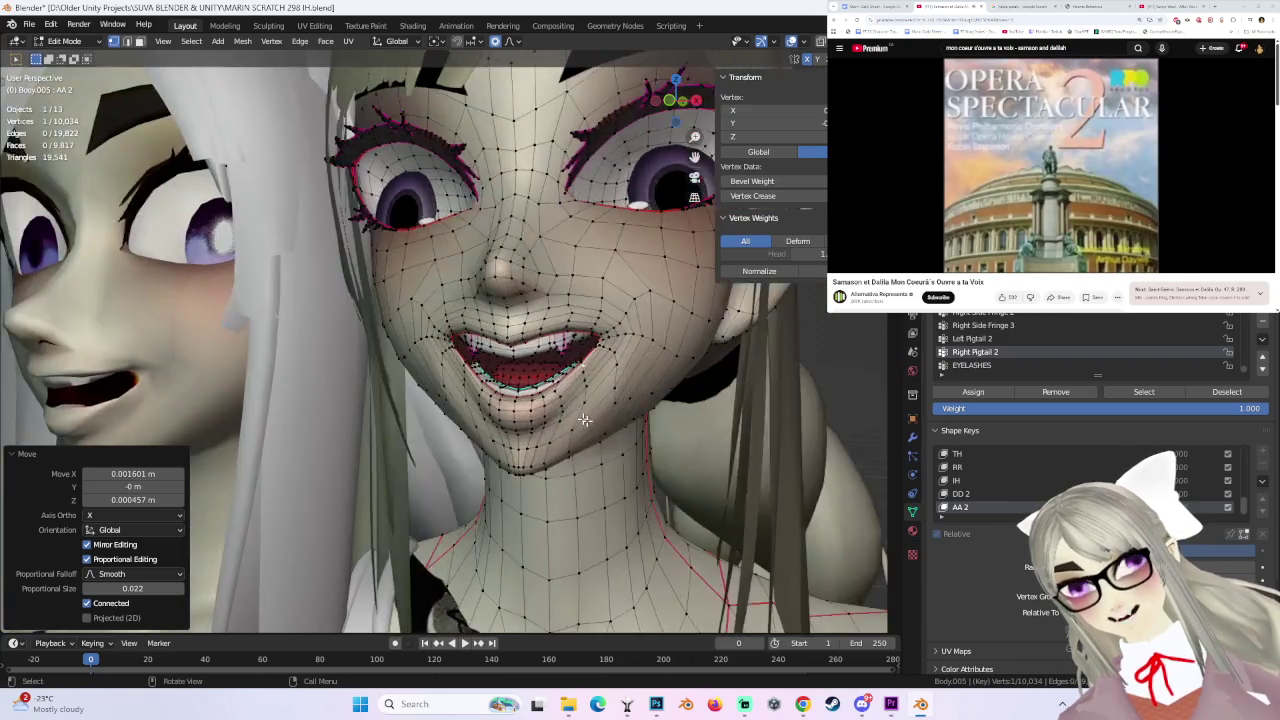
pyautogui.scroll(-2, 583, 418)
pyautogui.scroll(-2, 583, 420)
pyautogui.scroll(-1, 584, 428)
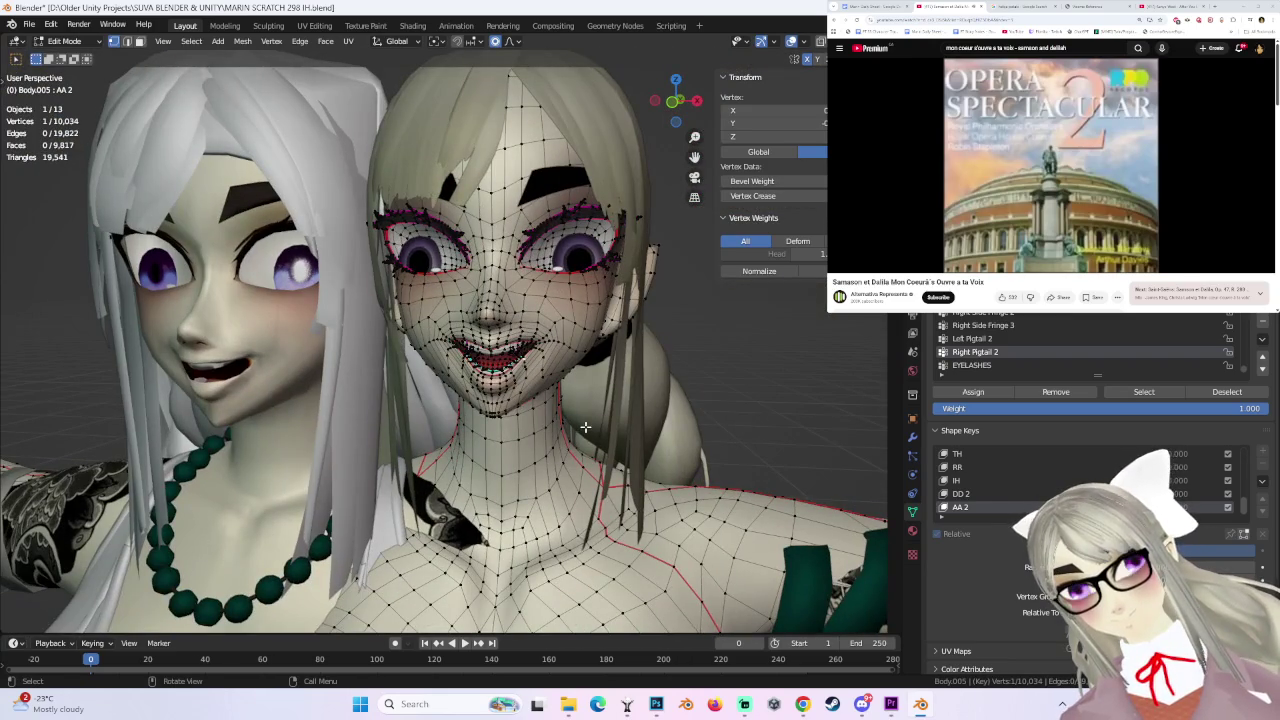
pyautogui.moveTo(568, 362); pyautogui.dragTo(573, 200, button='middle')
pyautogui.click(677, 108)
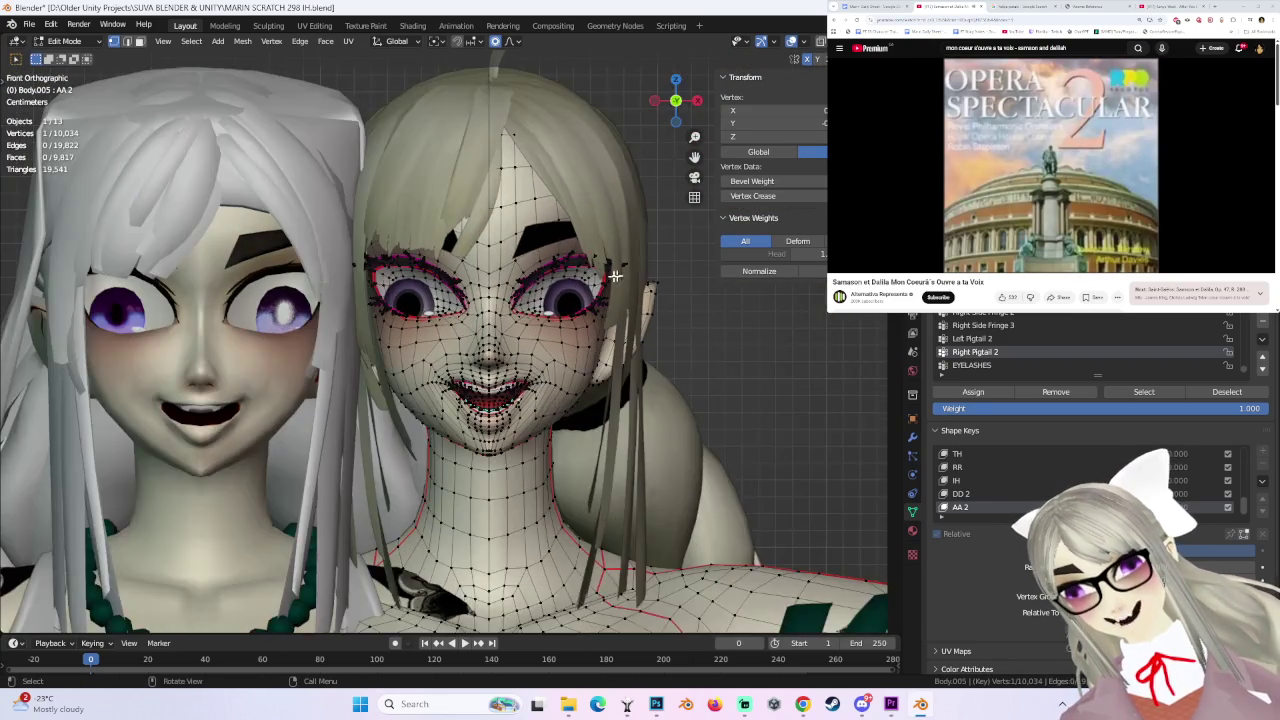
pyautogui.scroll(2, 452, 411)
pyautogui.scroll(2, 452, 411)
pyautogui.press('g')
pyautogui.click(452, 411)
# - Move the selected lip vertex again, then lower it slightly
pyautogui.press('g')
pyautogui.click(450, 415)
pyautogui.press('g')
pyautogui.scroll(-2, 450, 418)
pyautogui.click(450, 423)
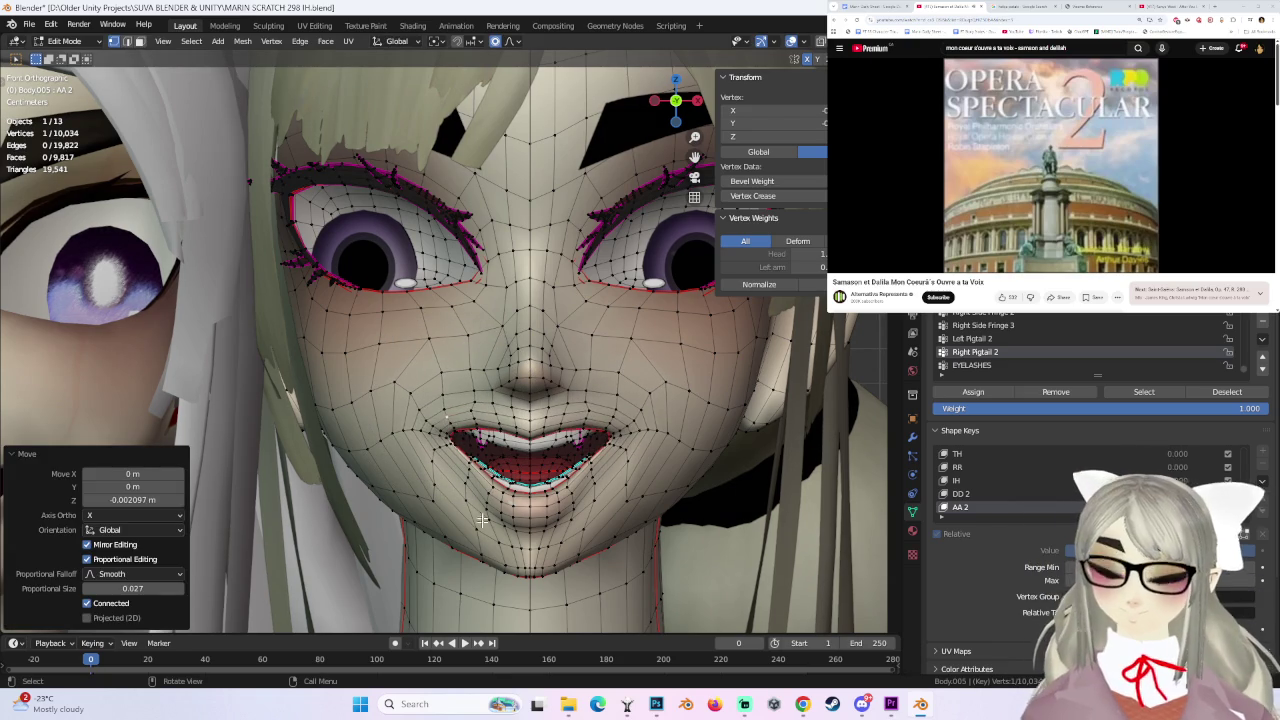
# - Grow the selection to the surrounding chin vertices and move them to open the mouth further
pyautogui.press('ctrl+KP_Add')
pyautogui.press('ctrl+KP_Add')
pyautogui.press('g')
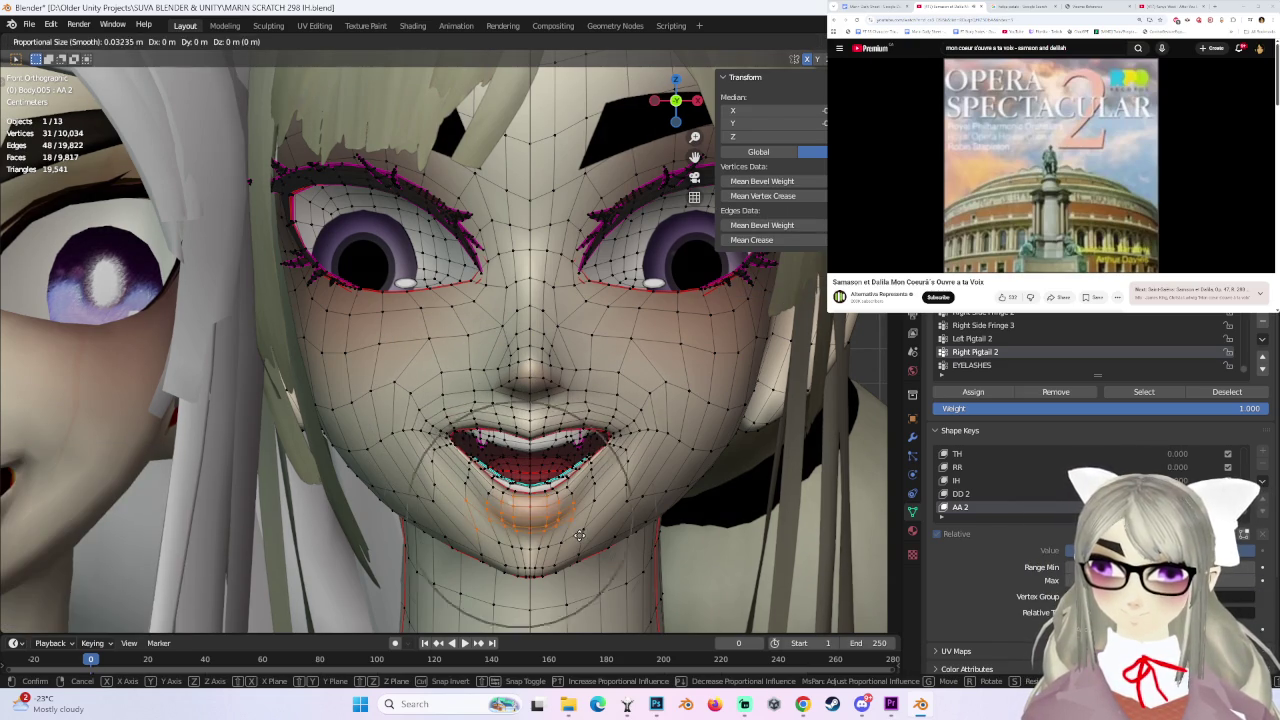
pyautogui.click(575, 535)
pyautogui.scroll(2, 561, 548)
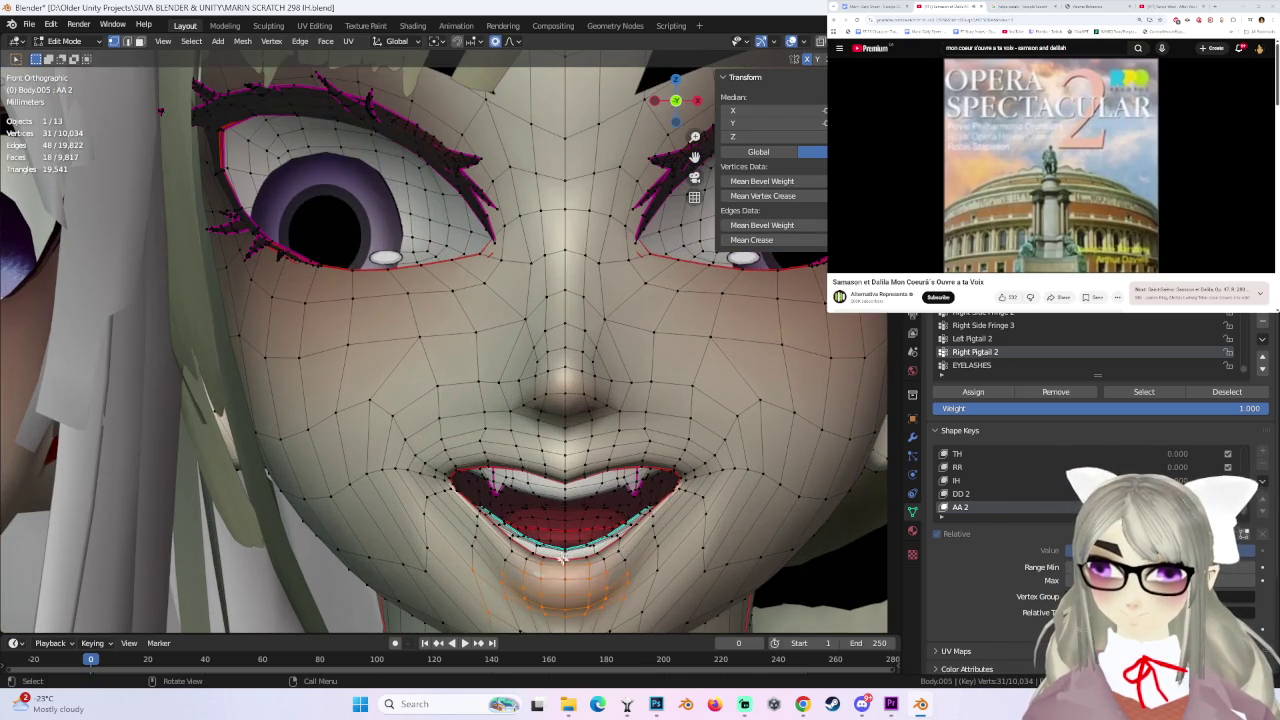
# - Reshape the lower lip with two moves, then drop a single lower-lip vertex slightly
pyautogui.click(561, 548)
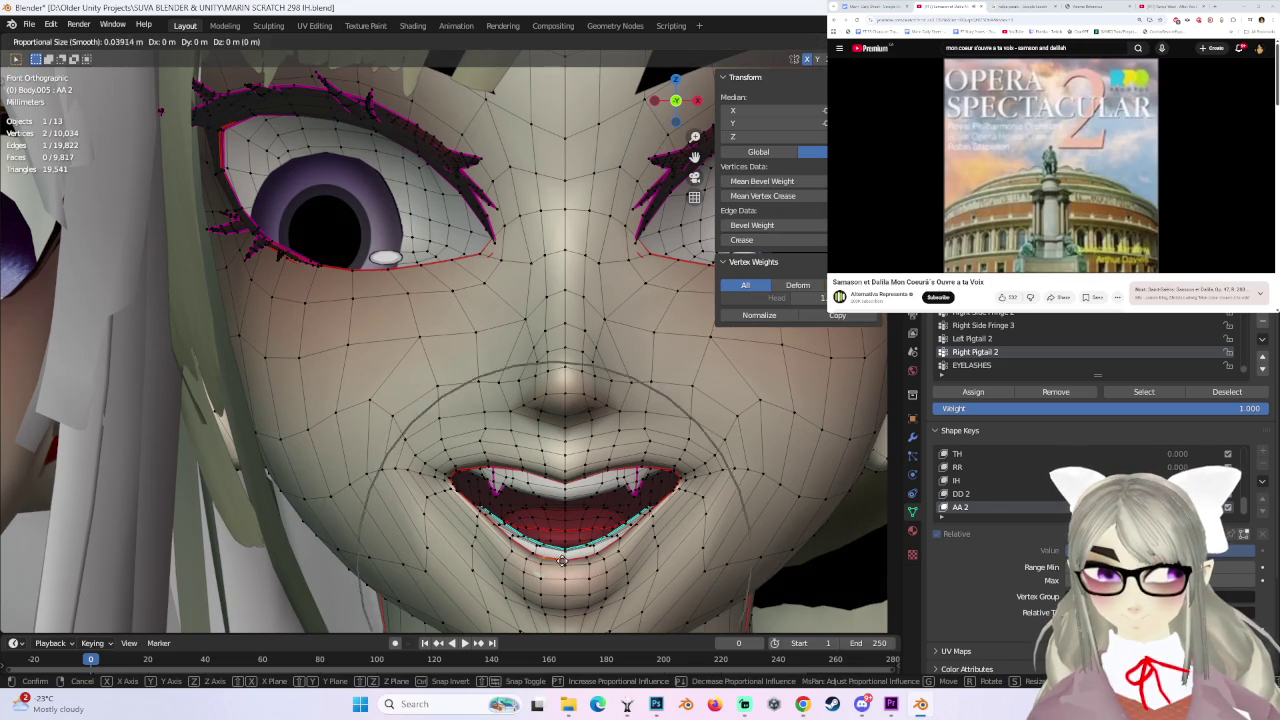
pyautogui.press('g')
pyautogui.click(561, 545)
pyautogui.press('g')
pyautogui.scroll(6, 561, 538)
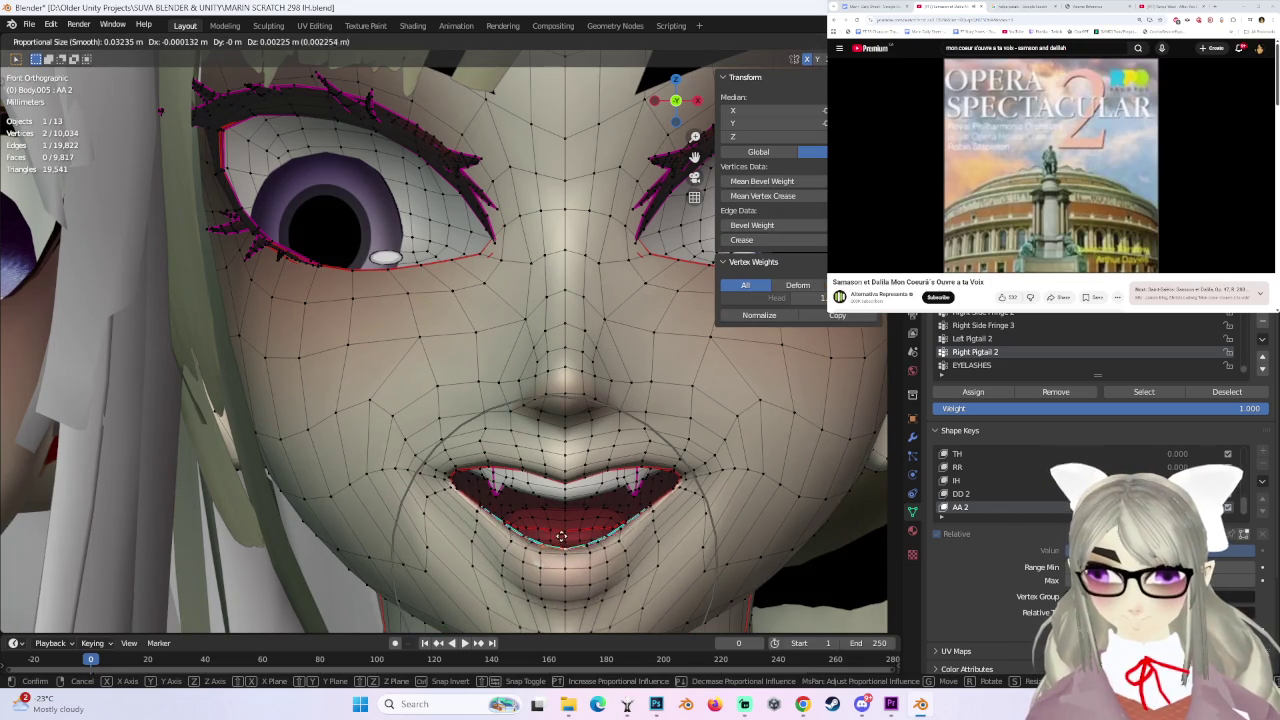
pyautogui.click(561, 533)
pyautogui.click(484, 511)
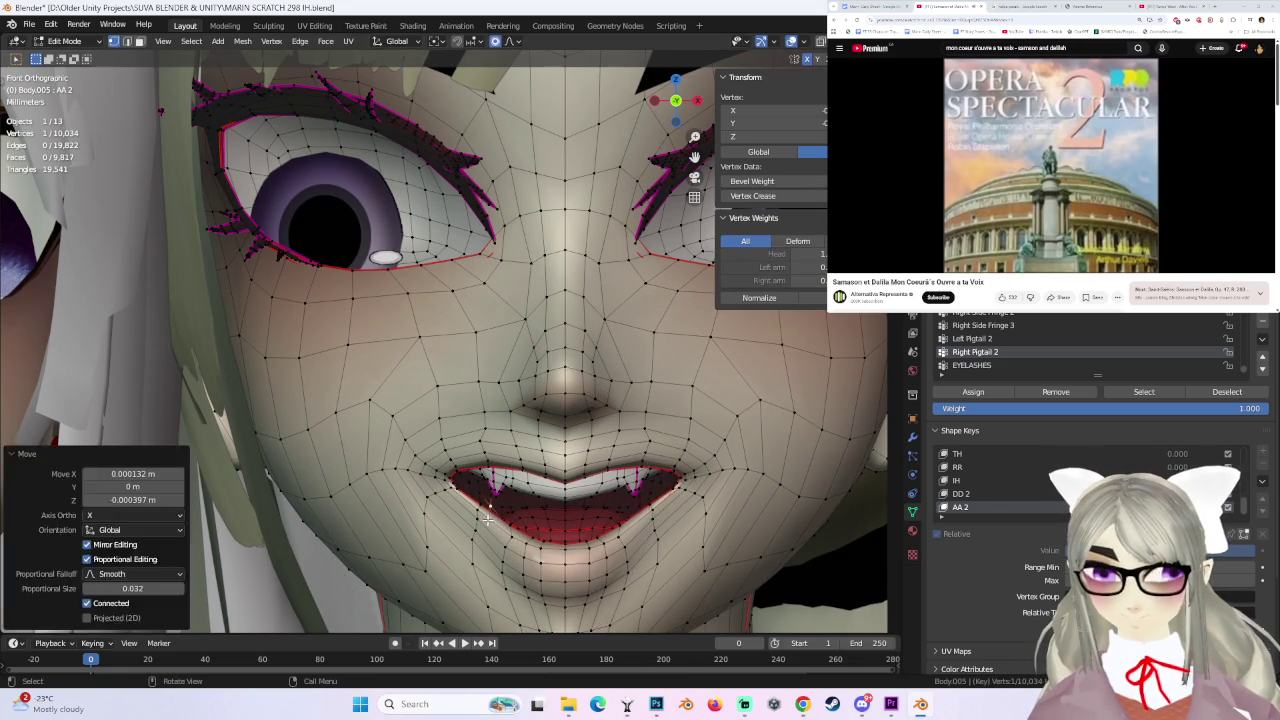
pyautogui.press('g')
pyautogui.click(478, 515)
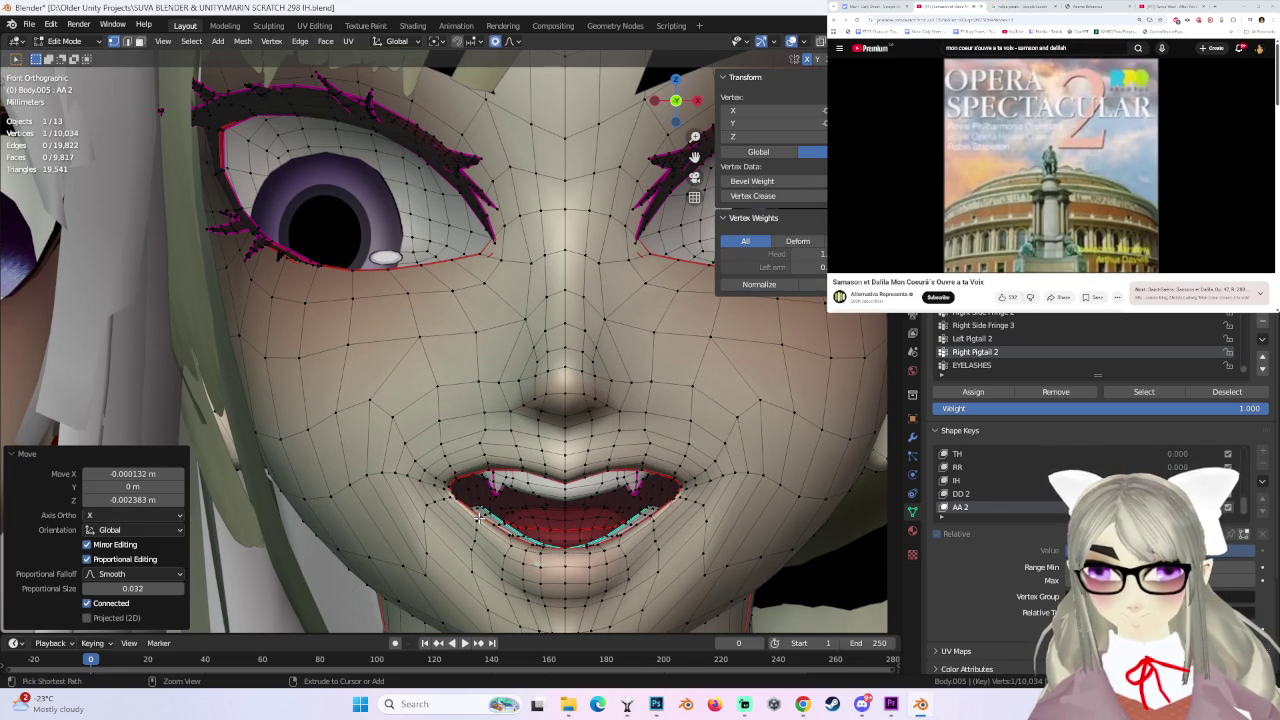
# - Reshape the lips with soft falloff, checking at an angle and redoing the front-view adjustment
pyautogui.press('g')
pyautogui.click(478, 533)
pyautogui.scroll(-3, 675, 515)
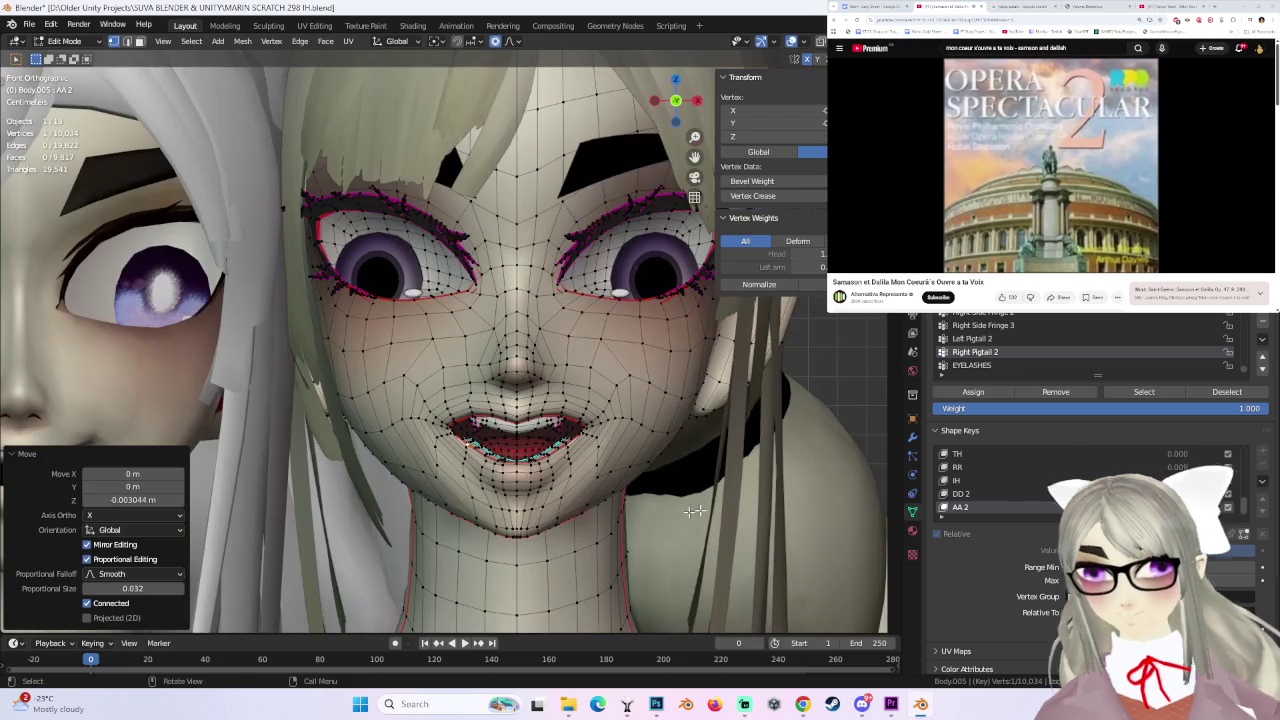
pyautogui.moveTo(721, 515); pyautogui.dragTo(620, 520, button='middle')
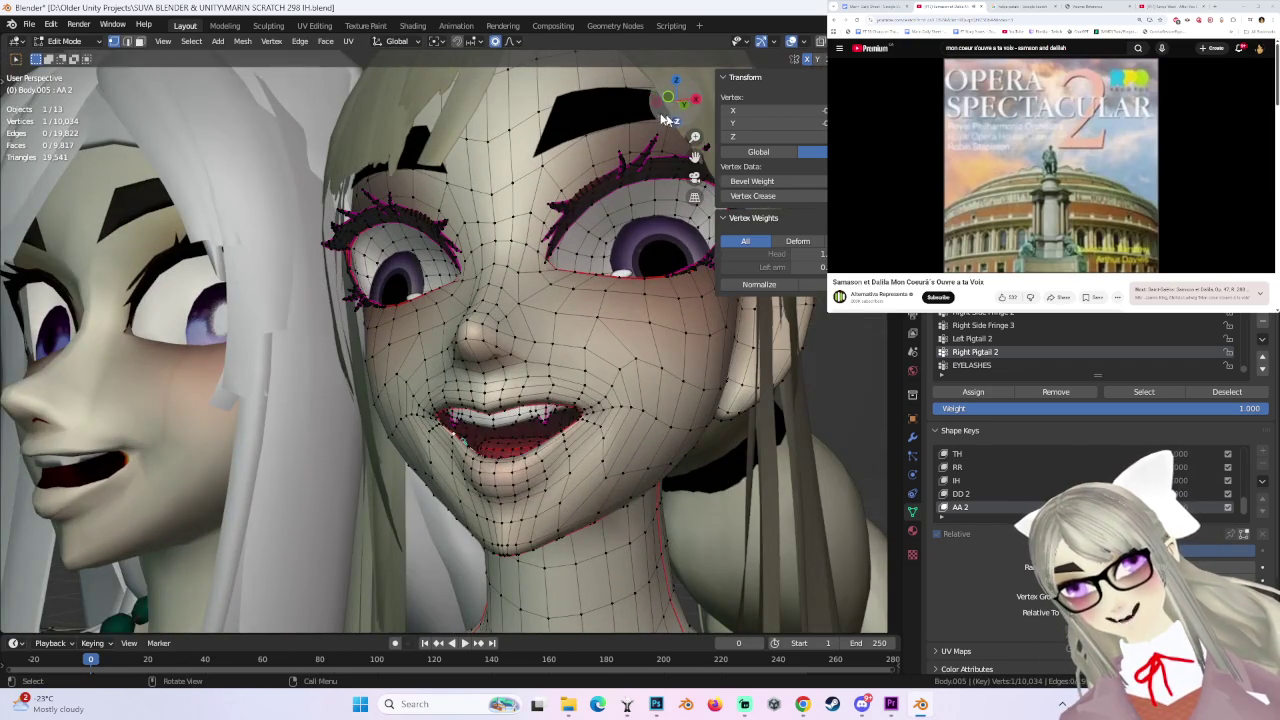
pyautogui.click(669, 98)
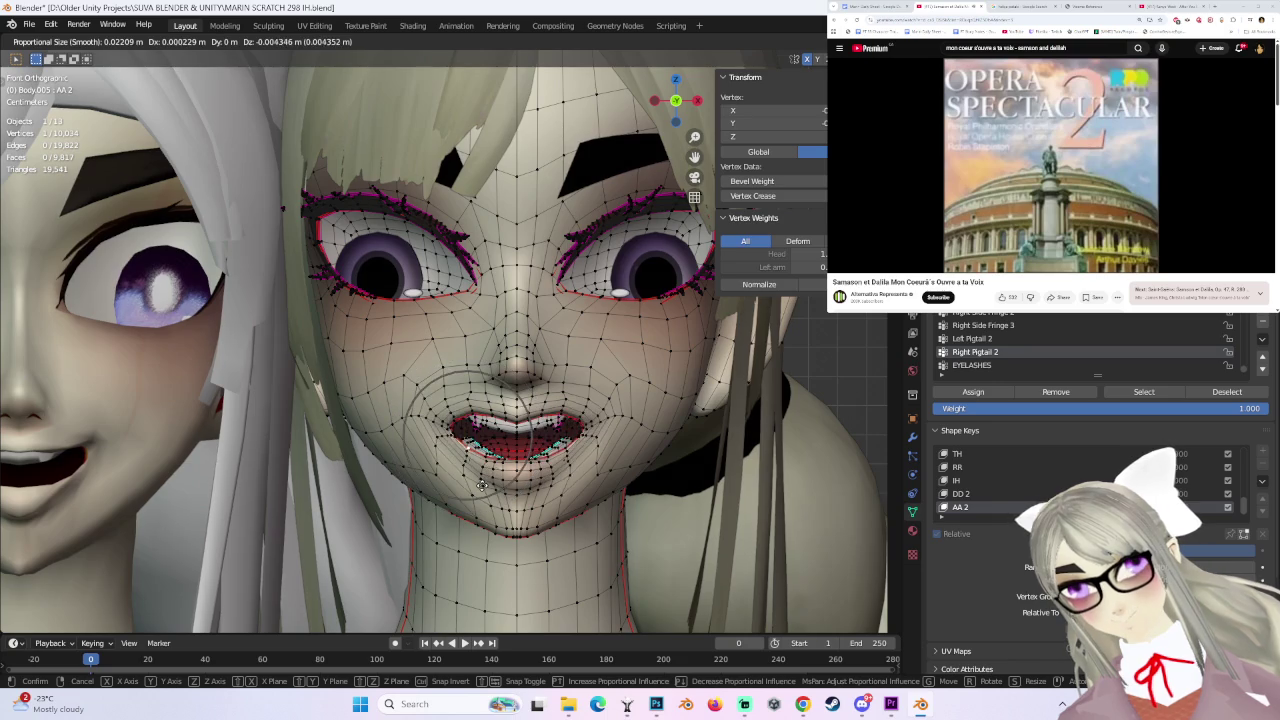
pyautogui.click(482, 483)
pyautogui.hotkey('ctrl', 'z')
pyautogui.press('g')
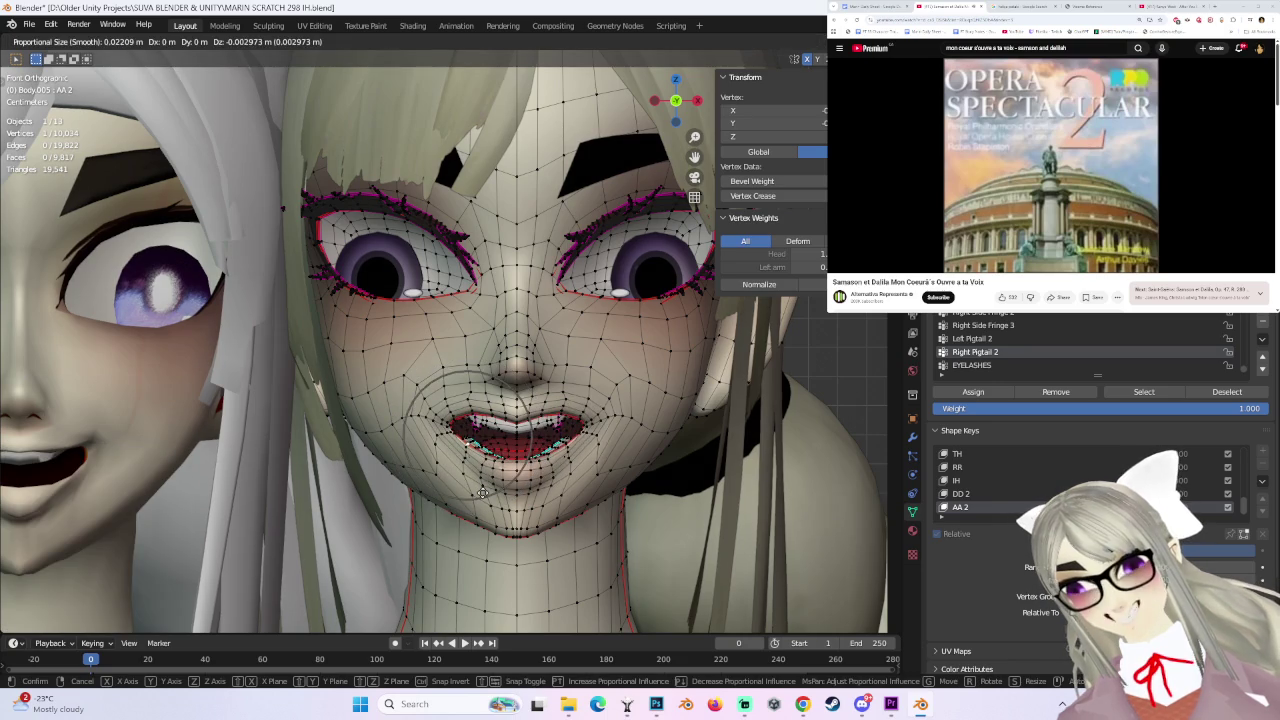
pyautogui.click(482, 492)
# - Replace the previous lip move with a new soft-falloff reshape and select another mouth vertex
pyautogui.hotkey('ctrl', 'z')
pyautogui.press('g')
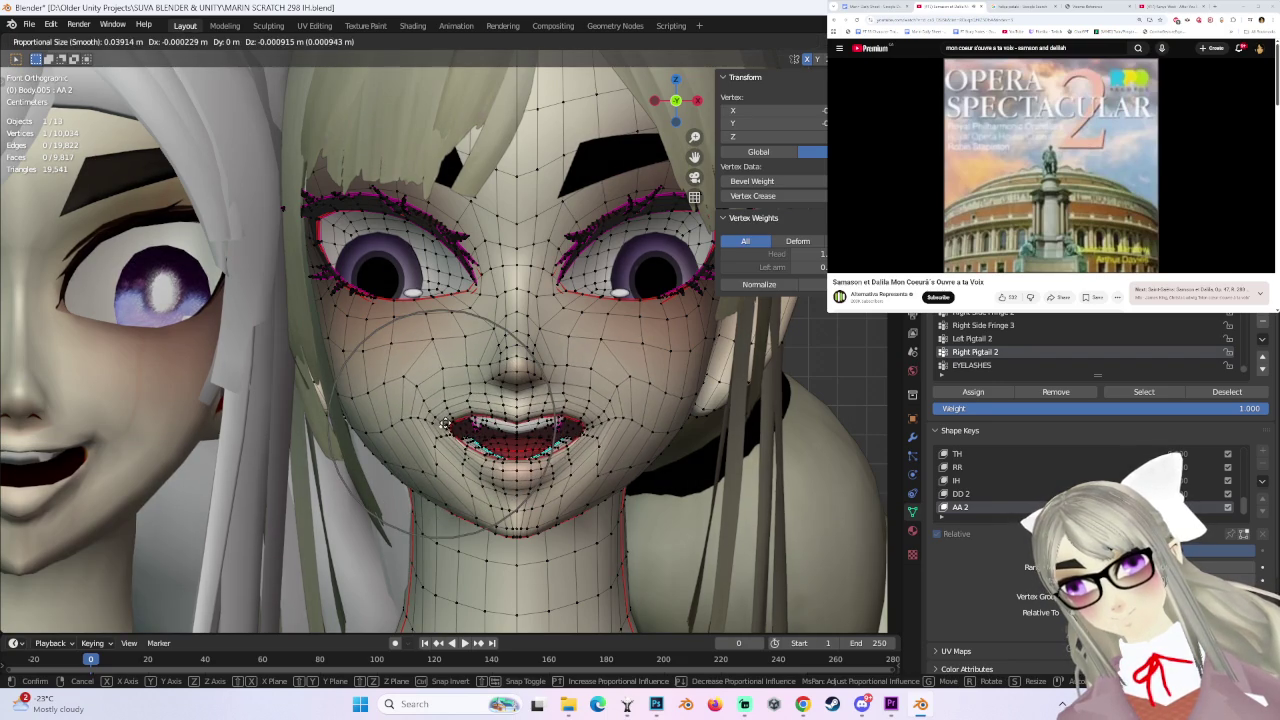
pyautogui.click(445, 425)
pyautogui.scroll(-2, 600, 500)
pyautogui.scroll(3, 626, 524)
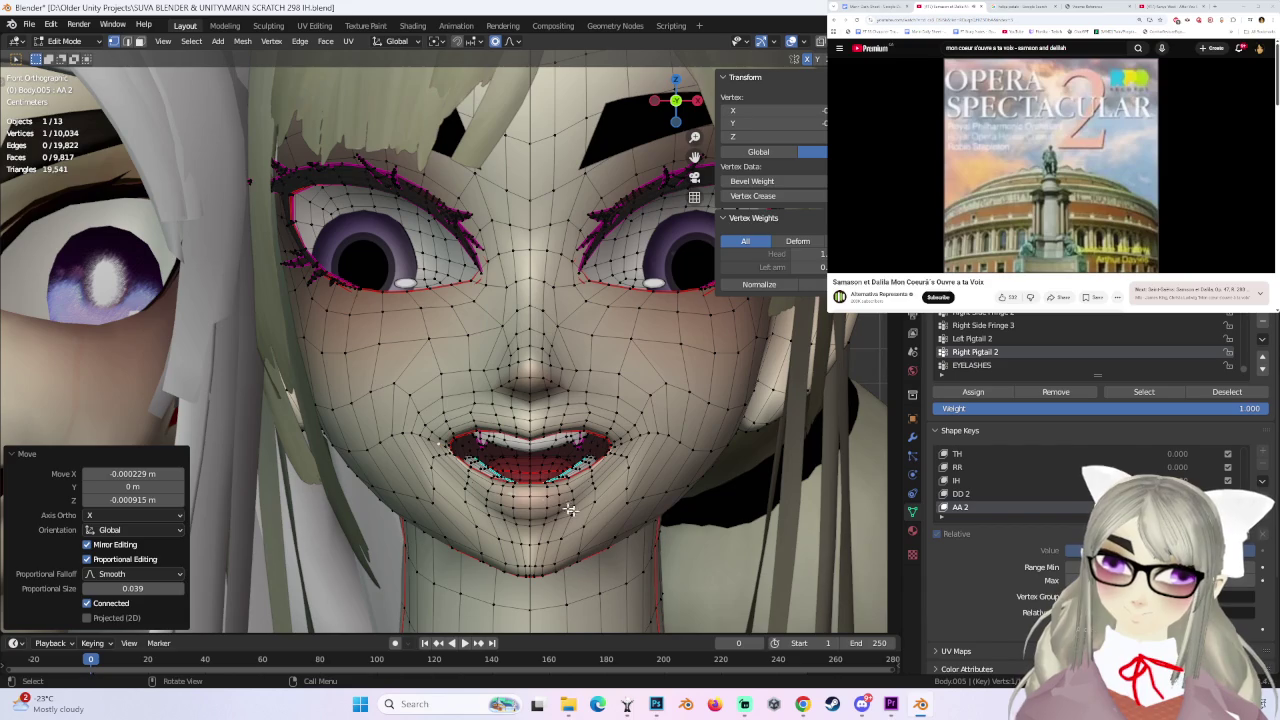
pyautogui.click(495, 480)
pyautogui.hotkey('ctrl', 'z')
pyautogui.hotkey('ctrl', 'shift', 'z')
# - Try several proportional mouth reshapes, undoing the last two lip changes
pyautogui.press('g')
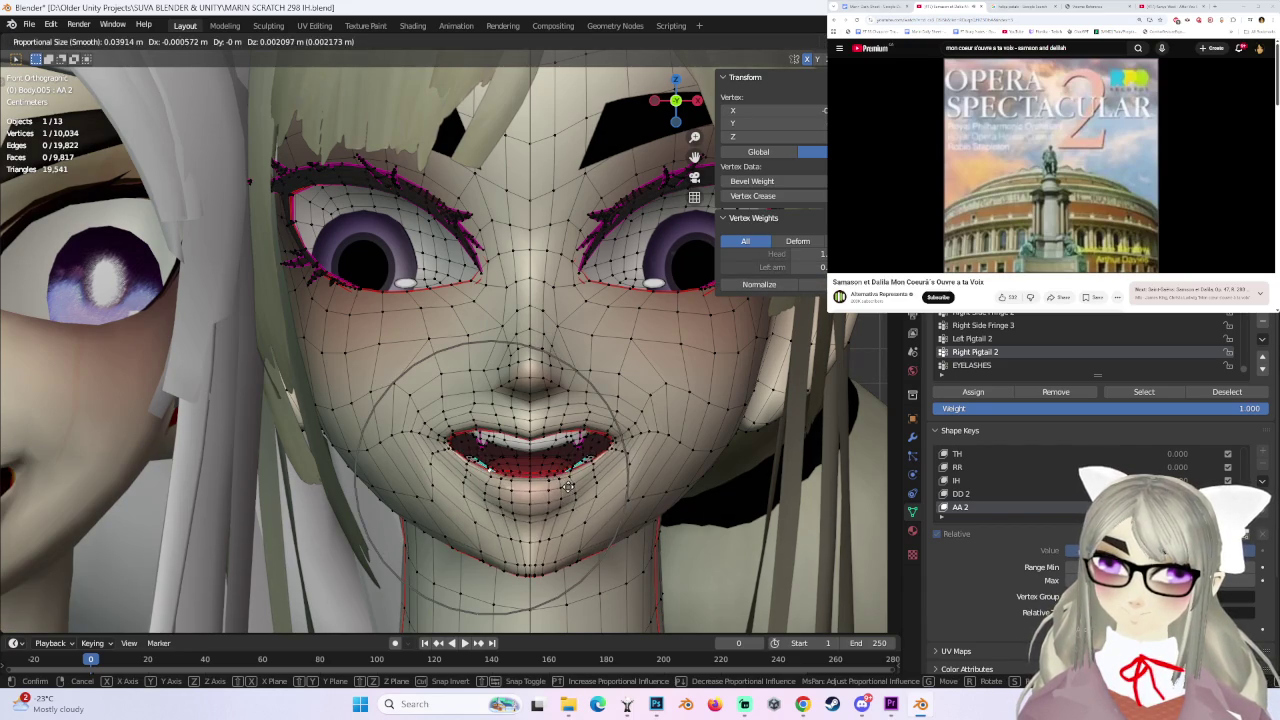
pyautogui.click(573, 491)
pyautogui.press('g')
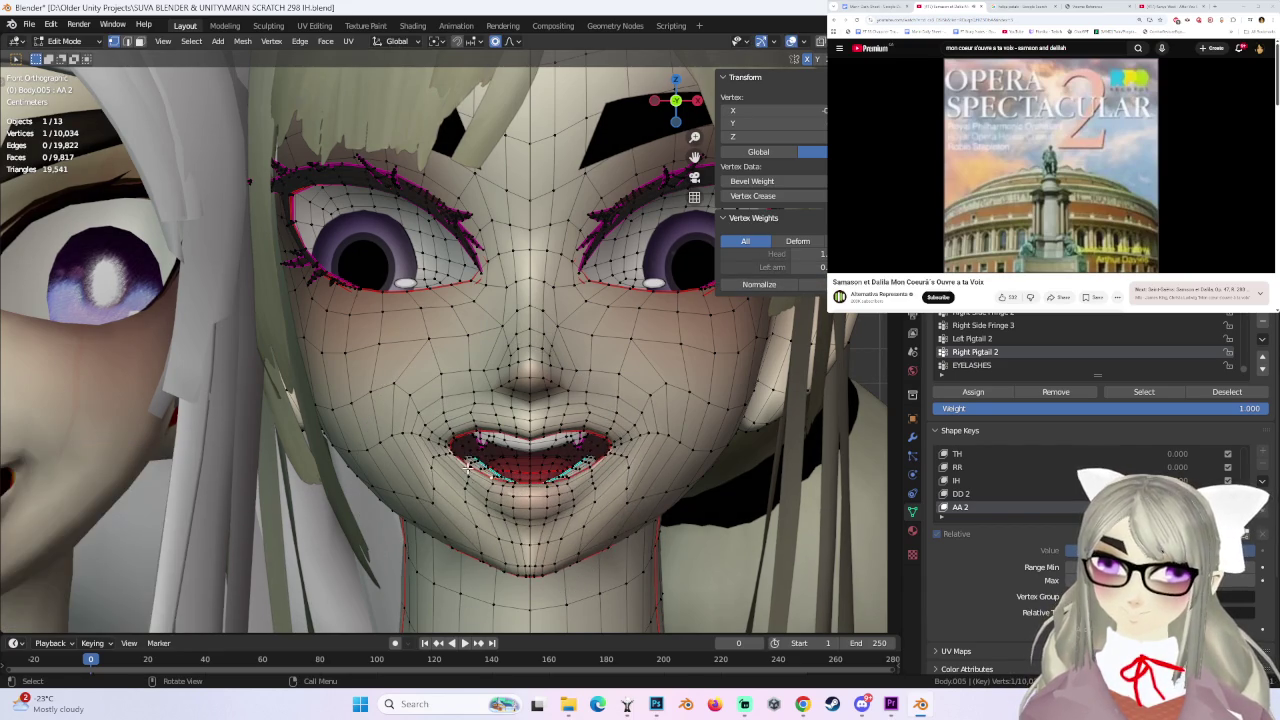
pyautogui.click(469, 466)
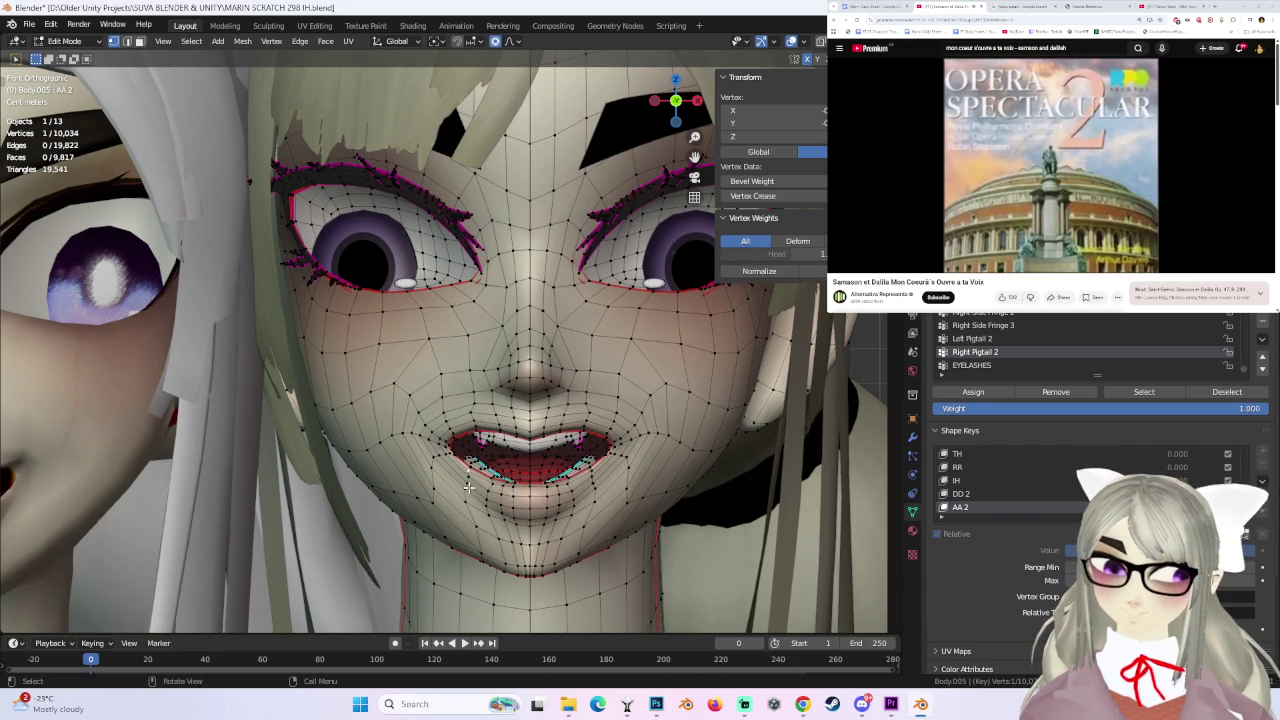
pyautogui.press('g')
pyautogui.click(481, 465)
pyautogui.hotkey('ctrl', 'z')
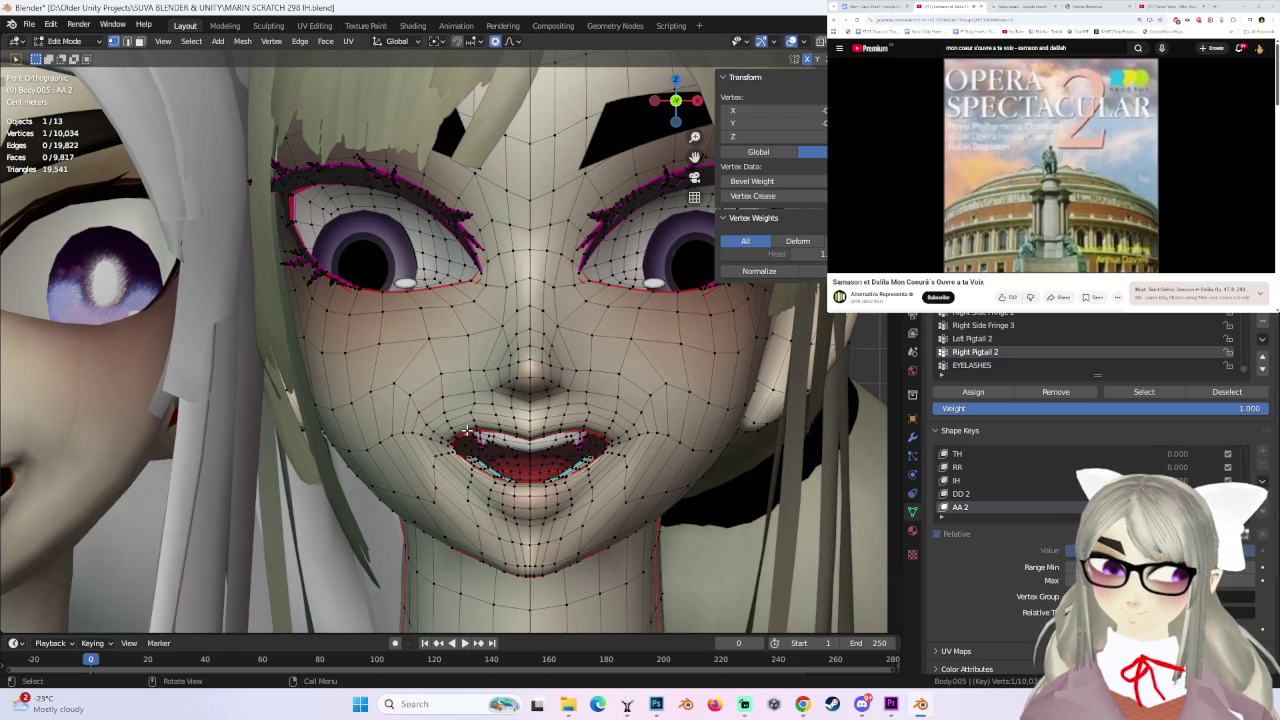
pyautogui.hotkey('ctrl', 'z')
pyautogui.hotkey('ctrl', 'z')
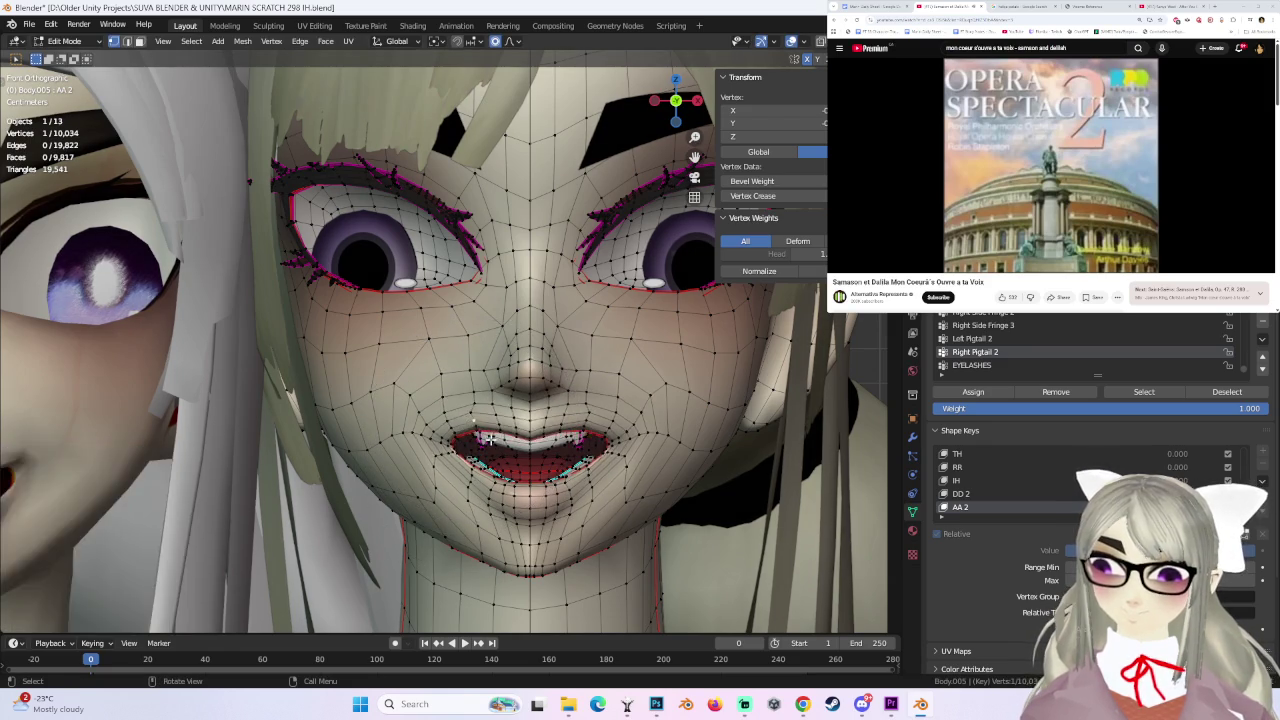
pyautogui.scroll(2, 488, 437)
# - Lower the mouth vertices constrained to the Z axis
pyautogui.press('g')
pyautogui.click(503, 434)
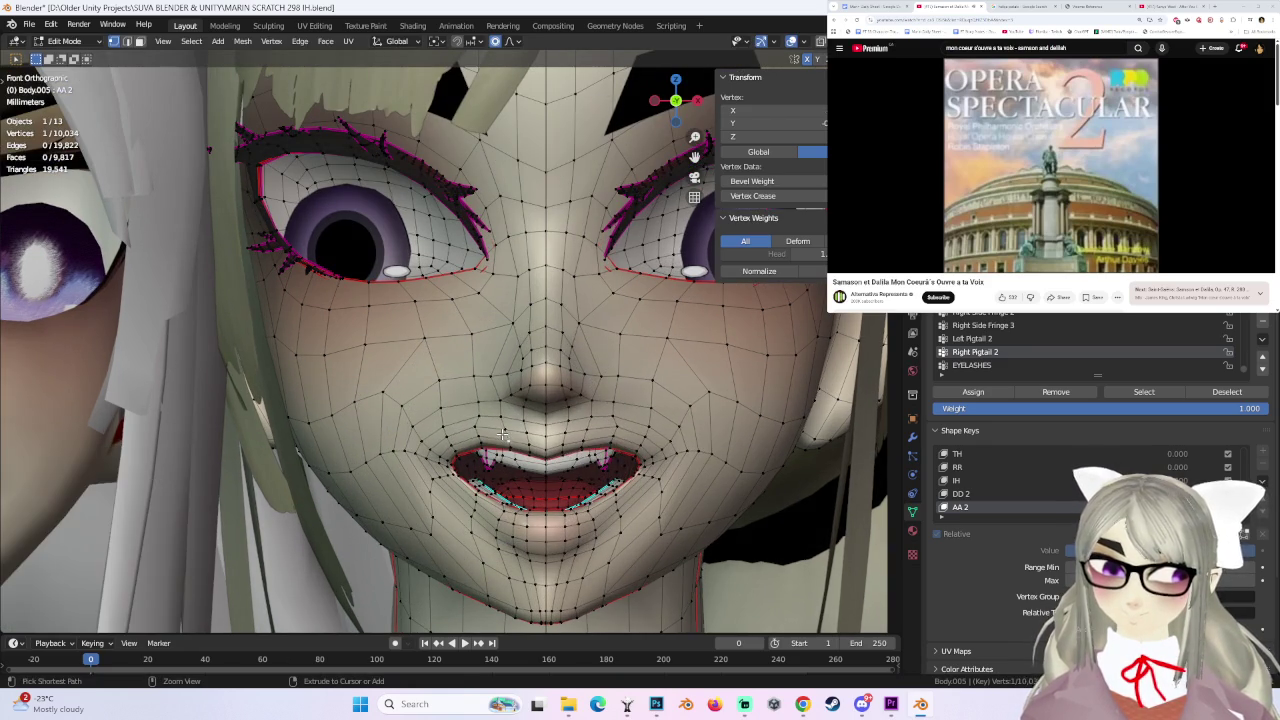
pyautogui.hotkey('ctrl', 'z')
pyautogui.press('g')
pyautogui.press('z')
pyautogui.click(464, 443)
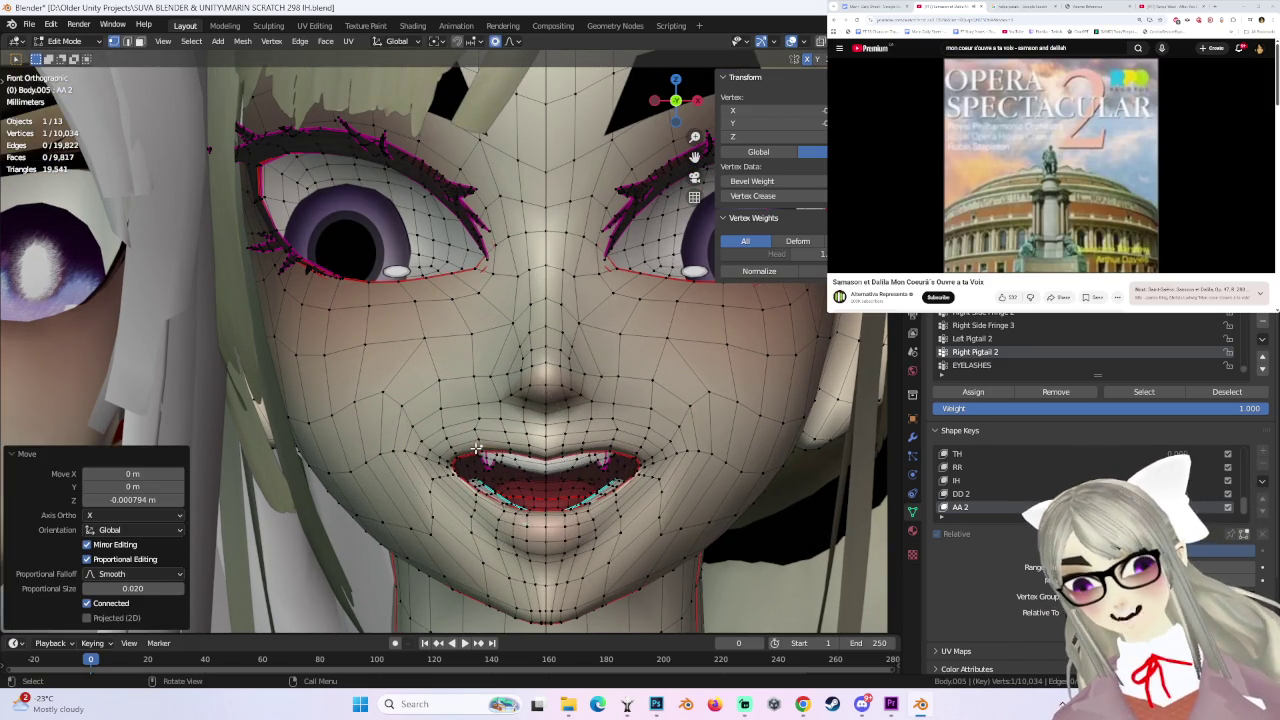
pyautogui.scroll(-1, 464, 443)
pyautogui.scroll(1, 464, 443)
# - Move the mouth vertices again and adjust the lip depth from a low angle
pyautogui.press('g')
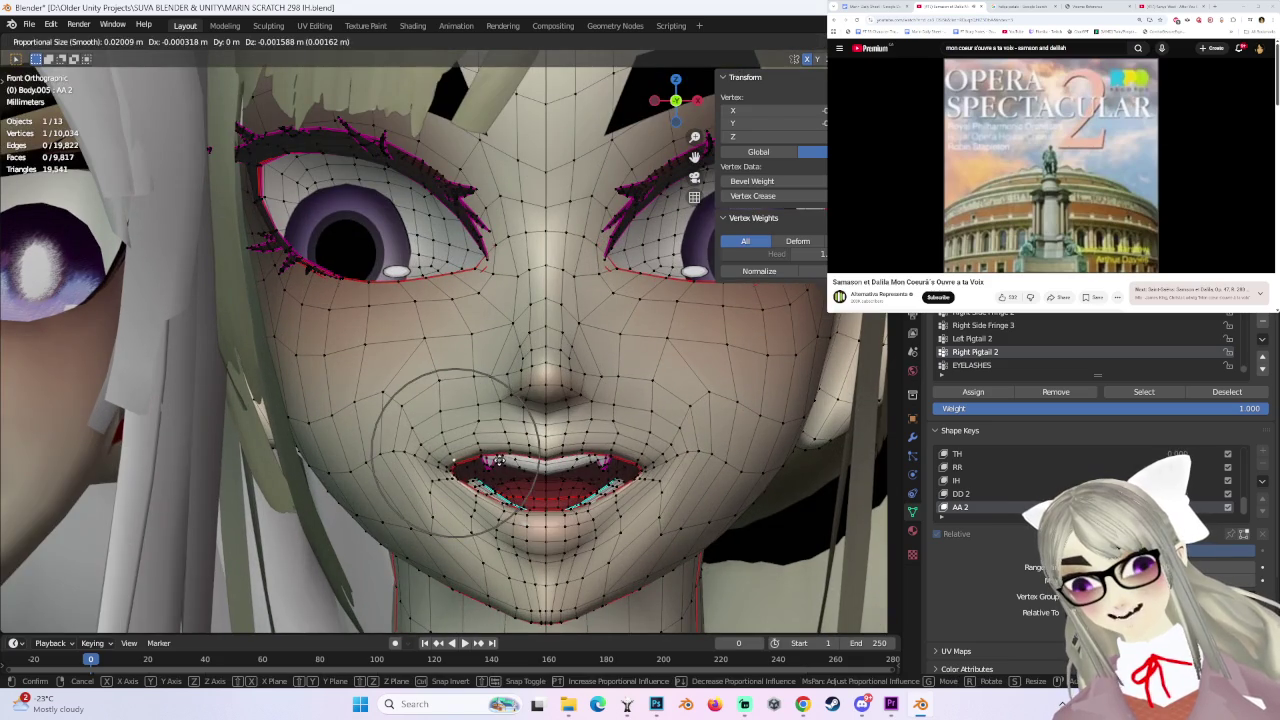
pyautogui.click(648, 460)
pyautogui.scroll(-2, 594, 456)
pyautogui.moveTo(606, 458)
pyautogui.mouseDown(button='middle')
pyautogui.moveTo(456, 423)
pyautogui.moveTo(543, 478)
pyautogui.moveTo(452, 452)
pyautogui.moveTo(565, 410)
pyautogui.moveTo(600, 420)
pyautogui.moveTo(520, 447)
pyautogui.mouseUp(button='middle')
pyautogui.press('g')
pyautogui.click(455, 450)
# - Push the lip vertices back along Y and refine them from the side
pyautogui.press('g')
pyautogui.press('y')
pyautogui.click(607, 413)
pyautogui.press('g')
pyautogui.click(540, 442)
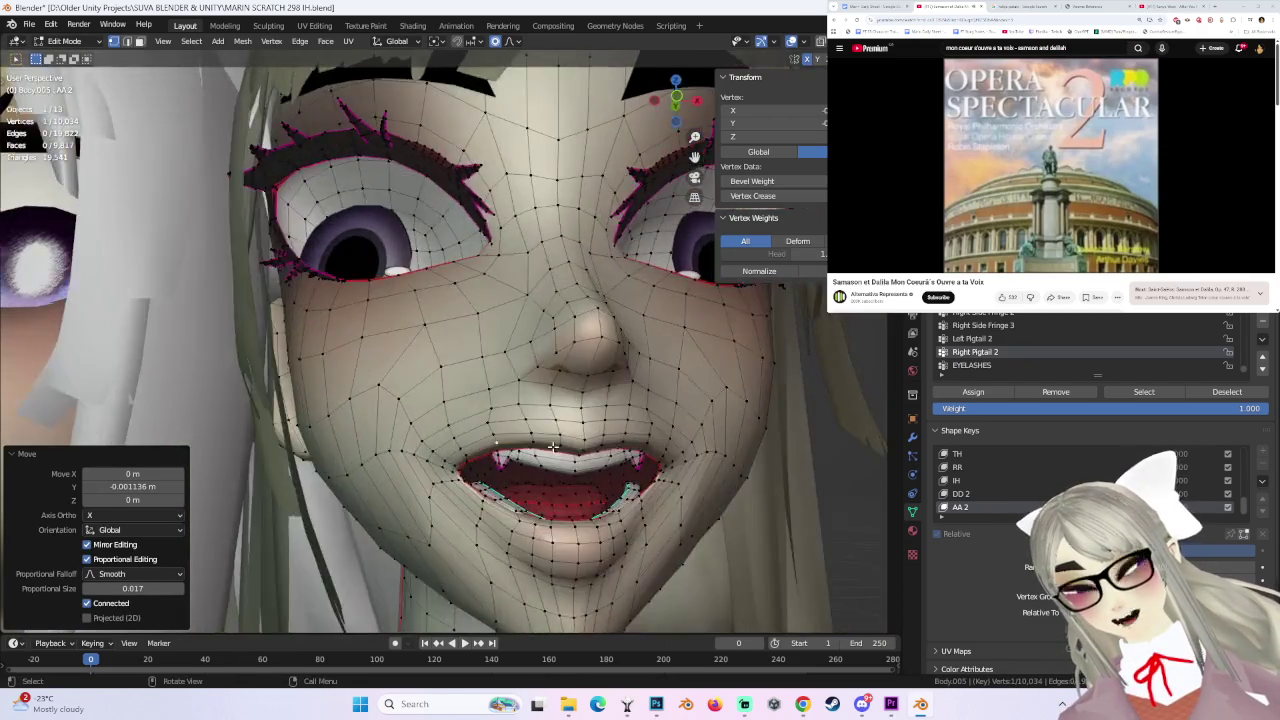
# - From the front view, raise the lip vertices slightly along Z
pyautogui.click(697, 103)
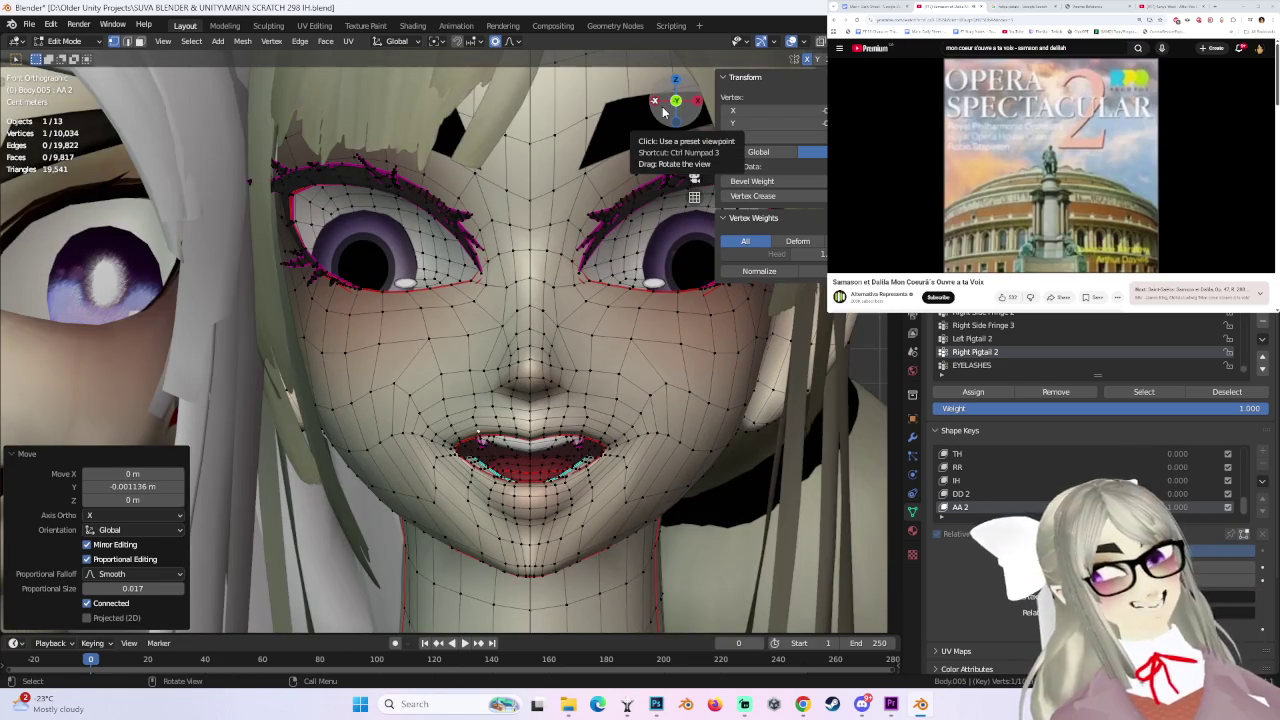
pyautogui.press('g')
pyautogui.press('z')
pyautogui.click(464, 463)
# - Adjust the lips from a three-quarter view, then box-select and move lip vertices from the front
pyautogui.moveTo(551, 463)
pyautogui.mouseDown(button='middle')
pyautogui.moveTo(529, 447)
pyautogui.moveTo(649, 486)
pyautogui.moveTo(552, 503)
pyautogui.moveTo(500, 488)
pyautogui.moveTo(687, 491)
pyautogui.moveTo(629, 486)
pyautogui.moveTo(660, 420)
pyautogui.mouseUp(button='middle')
pyautogui.press('g')
pyautogui.click(500, 488)
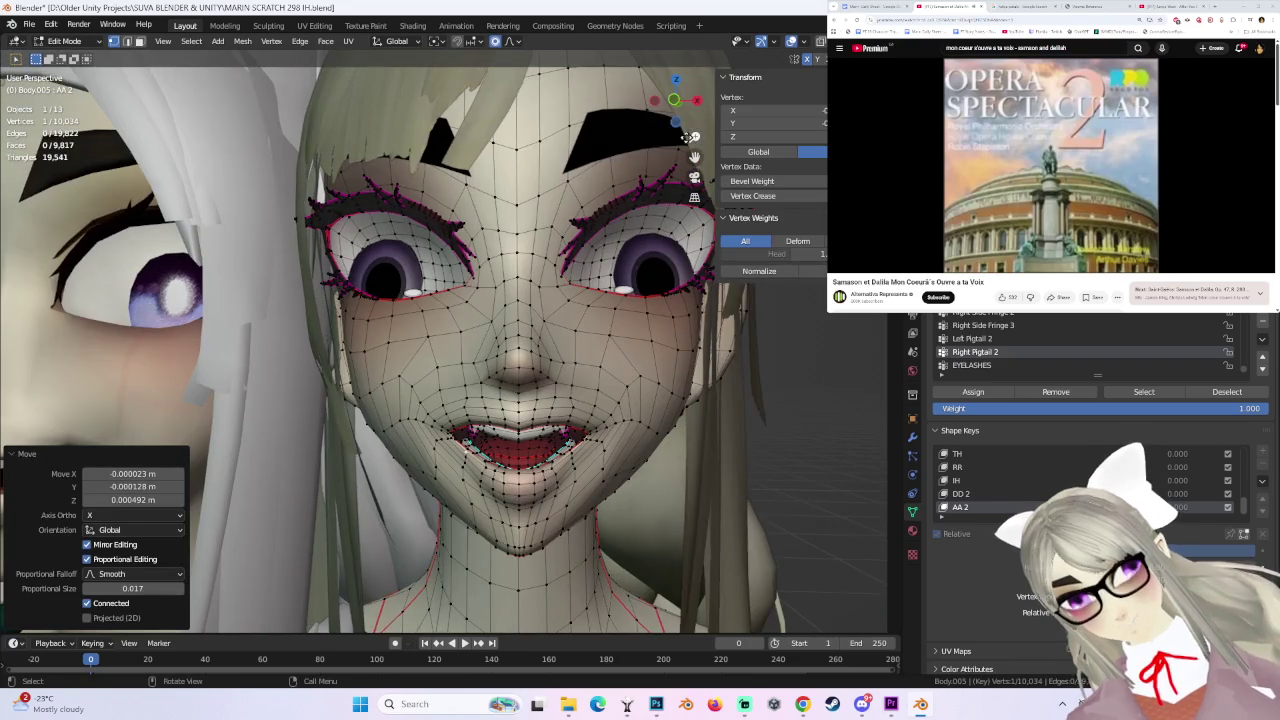
pyautogui.click(676, 100)
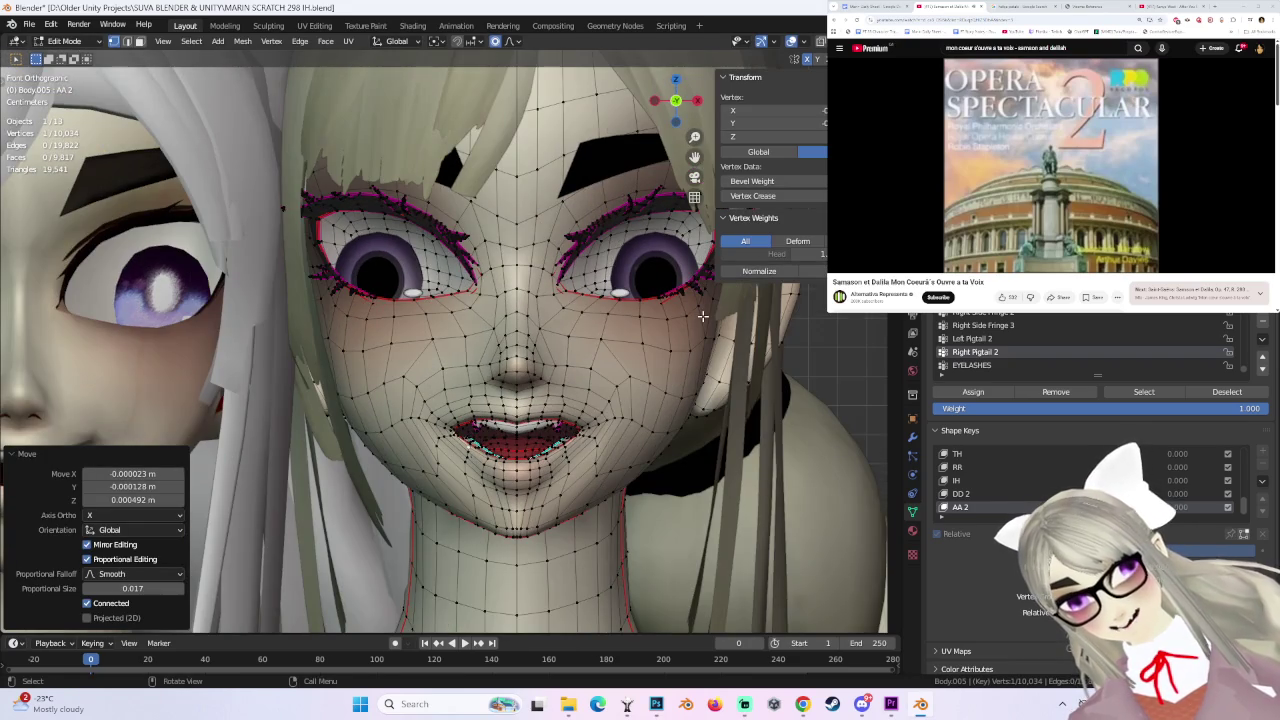
pyautogui.click(428, 492)
pyautogui.press('g')
pyautogui.click(590, 466)
# - Inspect the mouth from an angle and the front, briefly toggling out of Edit Mode to preview it
pyautogui.moveTo(590, 466)
pyautogui.mouseDown(button='middle')
pyautogui.moveTo(576, 450)
pyautogui.moveTo(595, 450)
pyautogui.mouseUp(button='middle')
pyautogui.scroll(2, 595, 450)
pyautogui.click(667, 100)
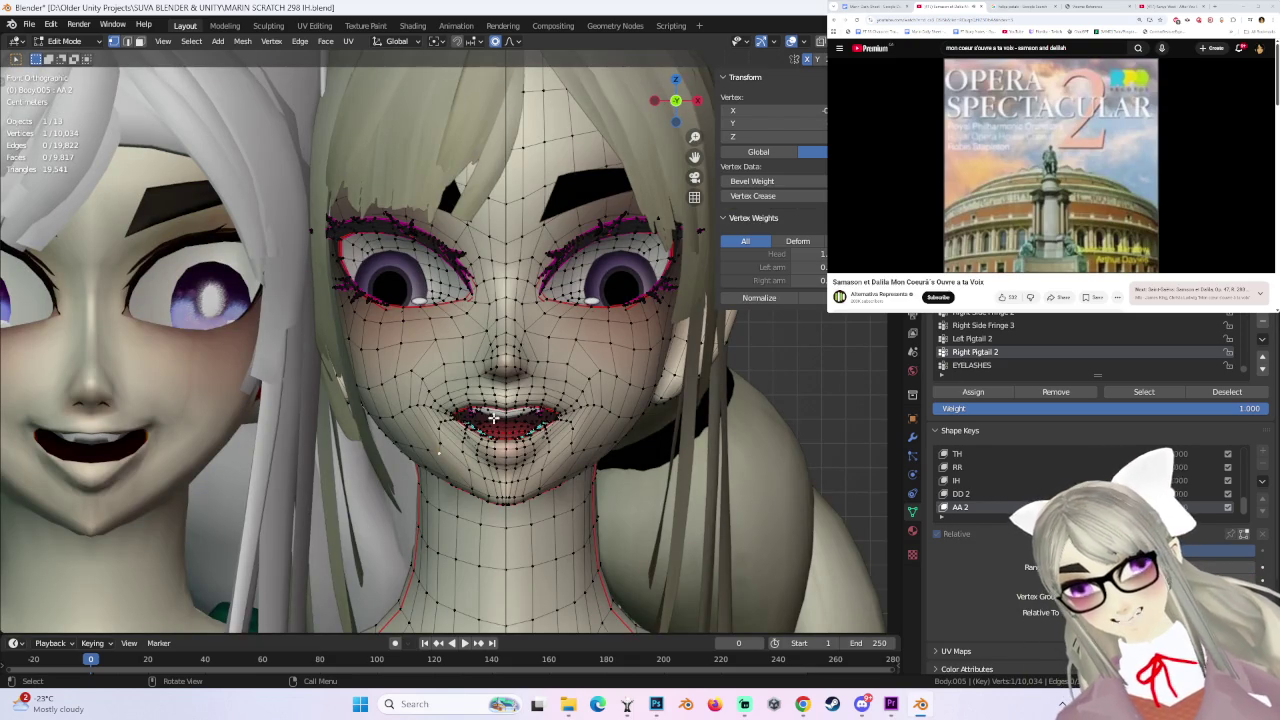
pyautogui.scroll(2, 513, 430)
pyautogui.scroll(2, 513, 430)
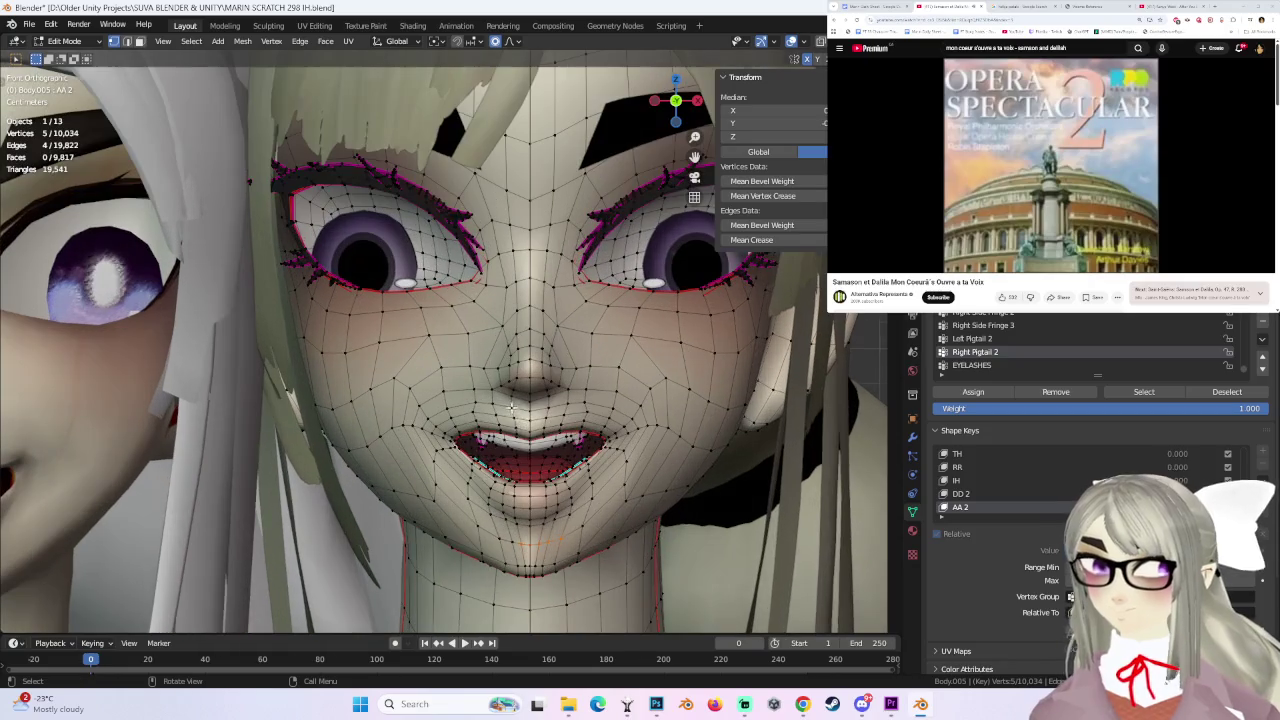
pyautogui.press('Tab')
pyautogui.press('Tab')
pyautogui.press('Tab')
pyautogui.press('Tab')
pyautogui.press('Tab')
pyautogui.press('Tab')
# - Lower the AA 2 lower-lip vertices about 0.0027 m along Z
pyautogui.press('g')
pyautogui.press('z')
pyautogui.click(474, 436)
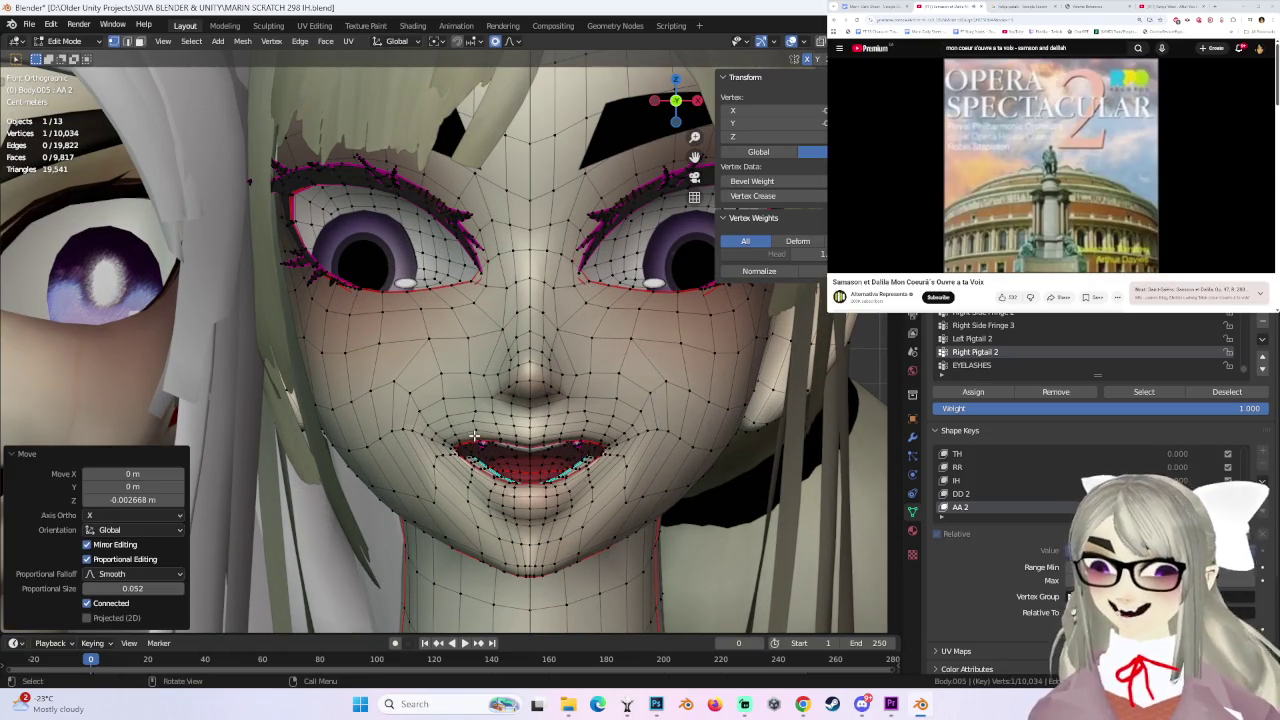
pyautogui.scroll(2, 471, 437)
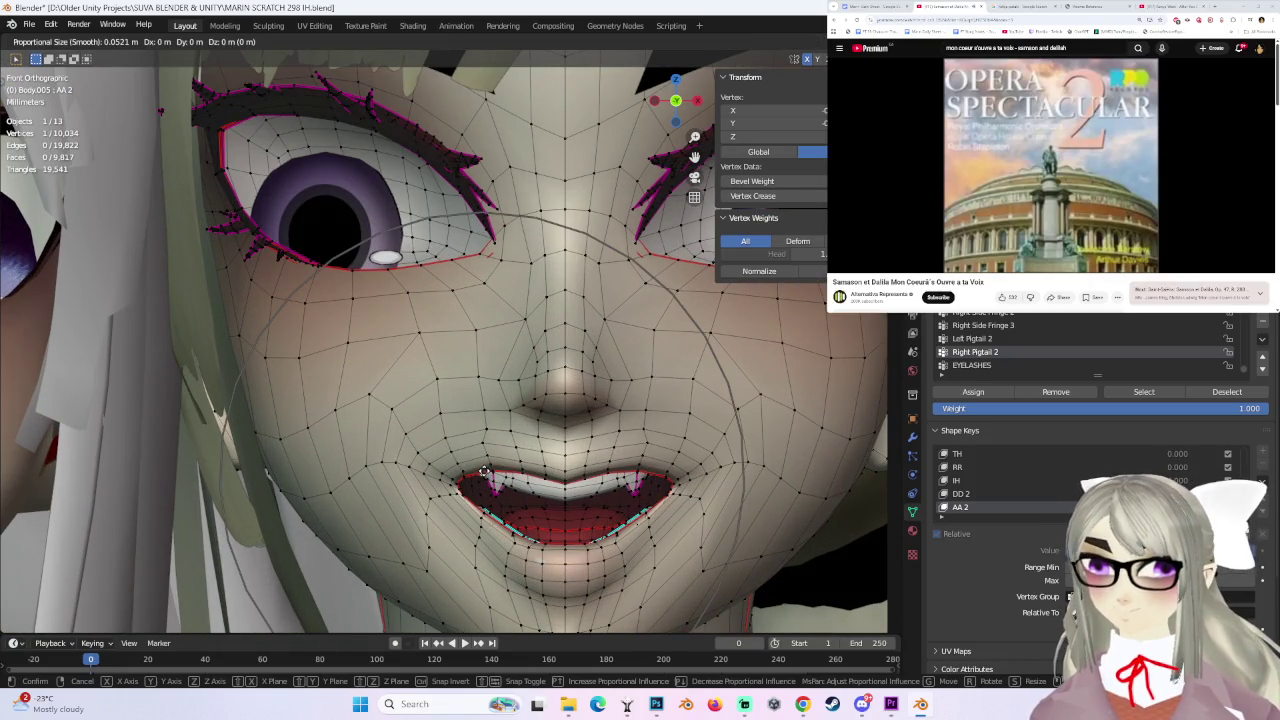
# - Replace a Z-axis lip move with a smooth lowering of the lower-lip vertices
pyautogui.press('g')
pyautogui.press('z')
pyautogui.click(457, 475)
pyautogui.hotkey('ctrl', 'z')
pyautogui.press('g')
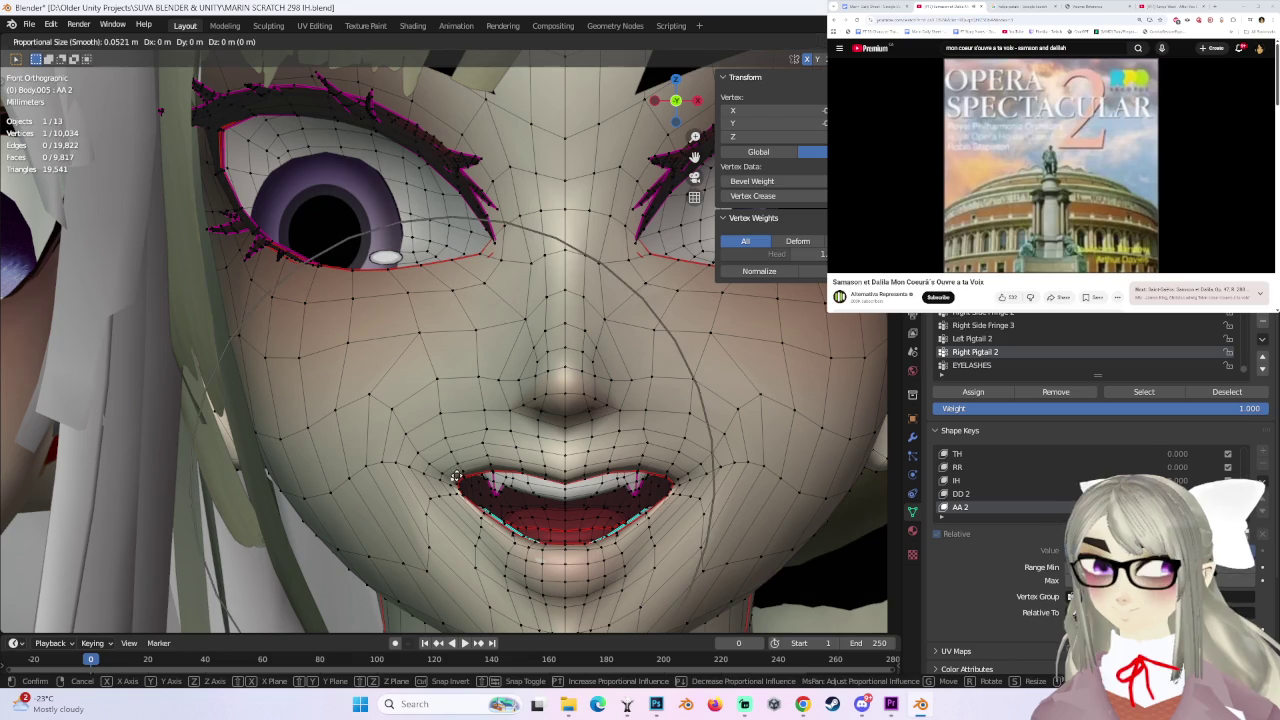
pyautogui.click(457, 490)
pyautogui.scroll(-2, 600, 453)
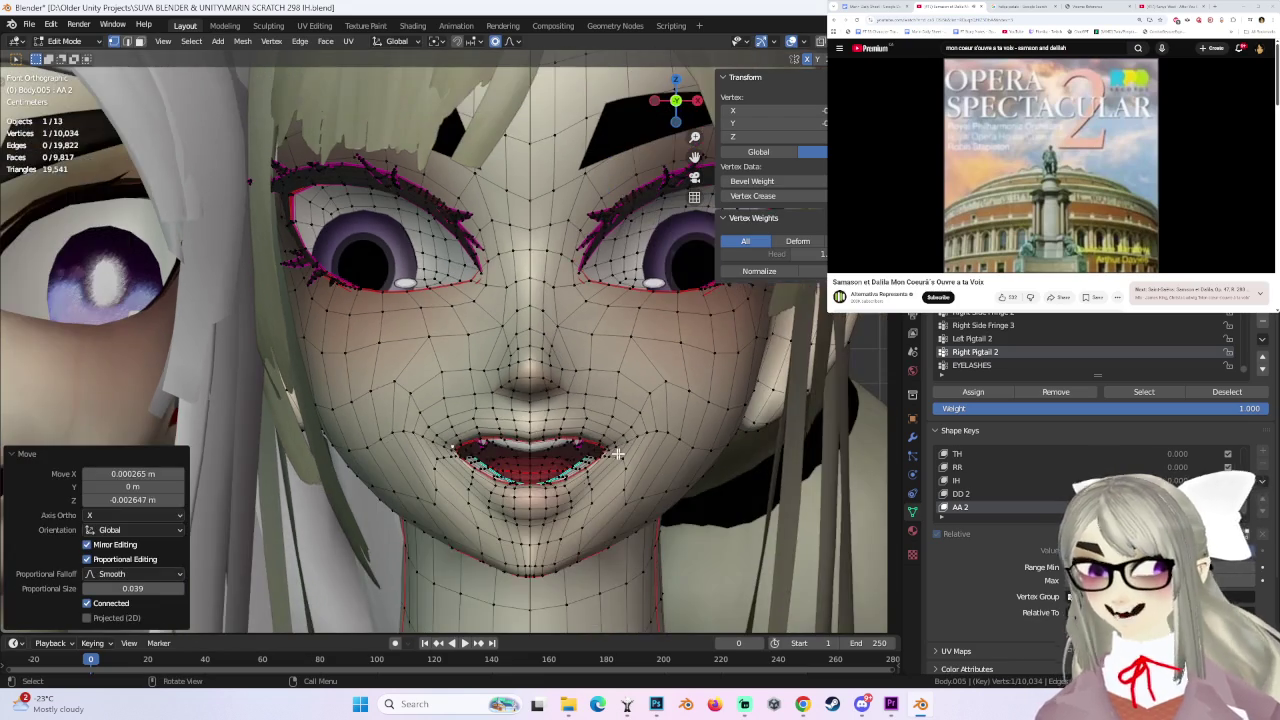
pyautogui.scroll(3, 567, 445)
# - Adjust the mouth with soft falloff and check the lip profile from the side
pyautogui.press('g')
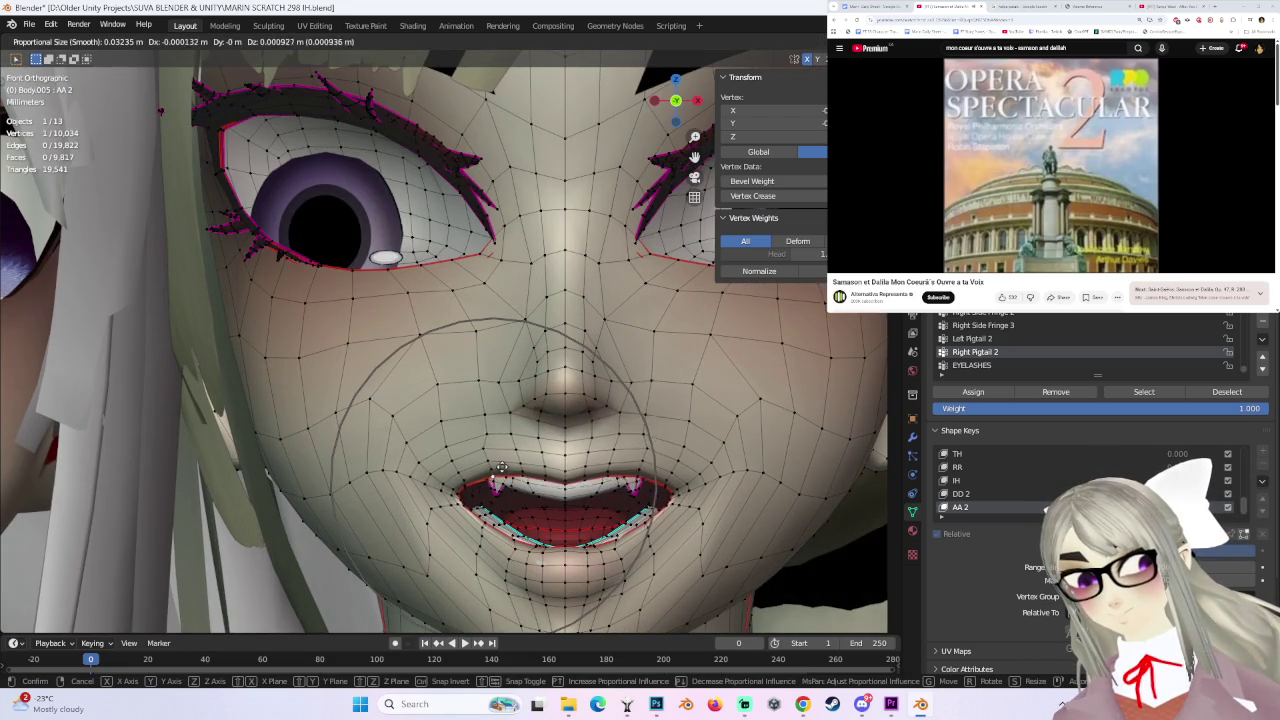
pyautogui.click(501, 467)
pyautogui.scroll(-2, 592, 448)
pyautogui.moveTo(641, 480); pyautogui.dragTo(540, 413, button='middle')
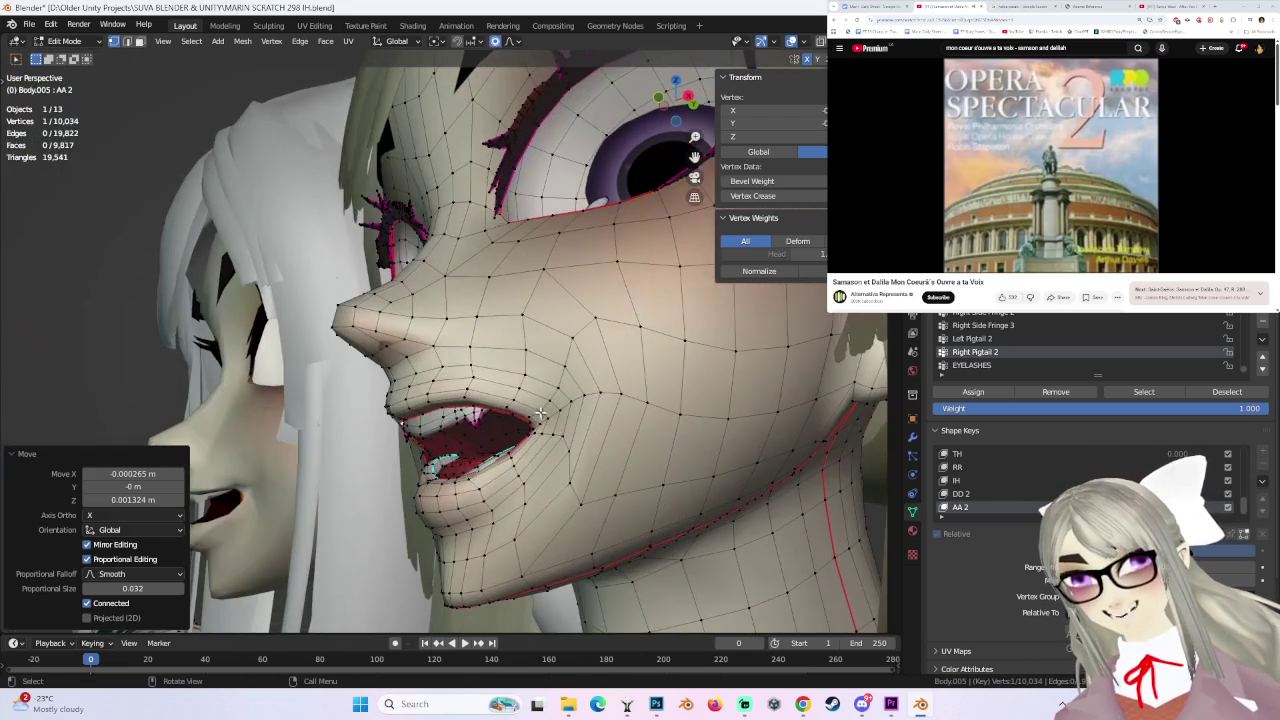
pyautogui.hotkey('ctrl', 'z')
pyautogui.hotkey('ctrl', 'shift', 'z')
pyautogui.moveTo(540, 413)
pyautogui.mouseDown(button='middle')
pyautogui.moveTo(687, 446)
pyautogui.moveTo(585, 426)
pyautogui.mouseUp(button='middle')
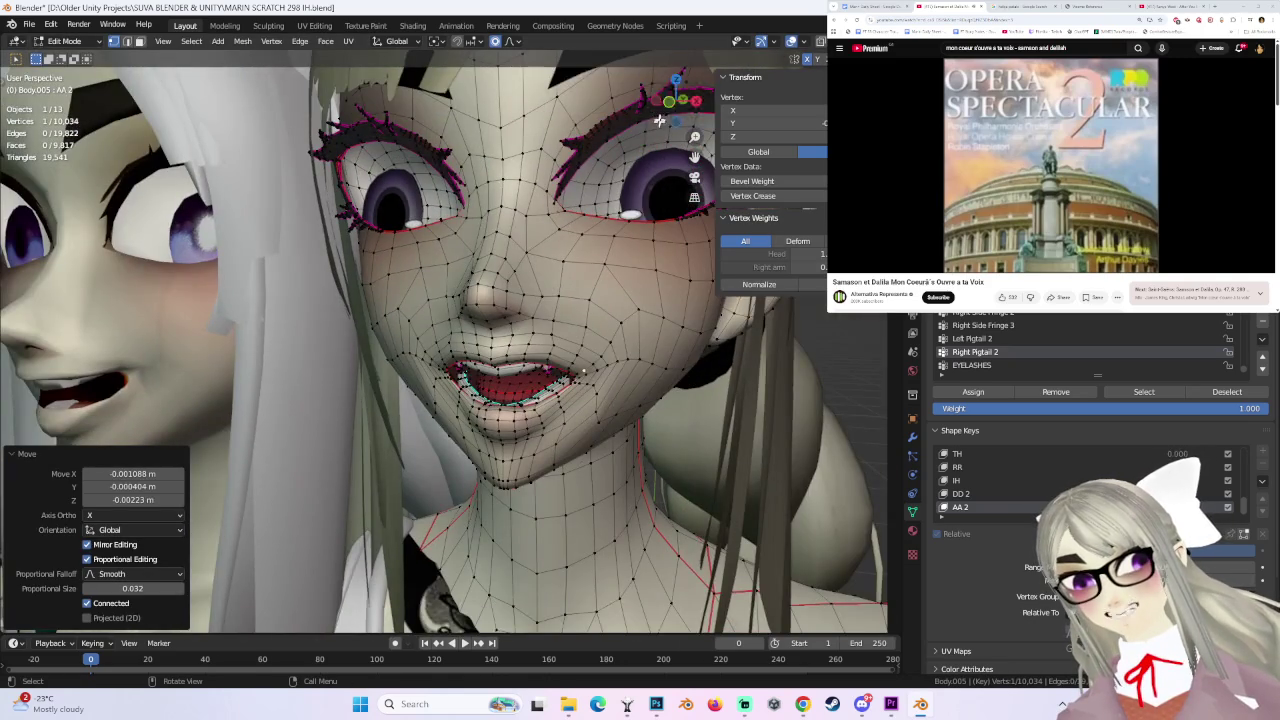
pyautogui.click(670, 106)
pyautogui.scroll(3, 483, 410)
# - Refine the lip from a low side angle, ending with a 0.0007 m X/Y nudge at size 0.027
pyautogui.press('g')
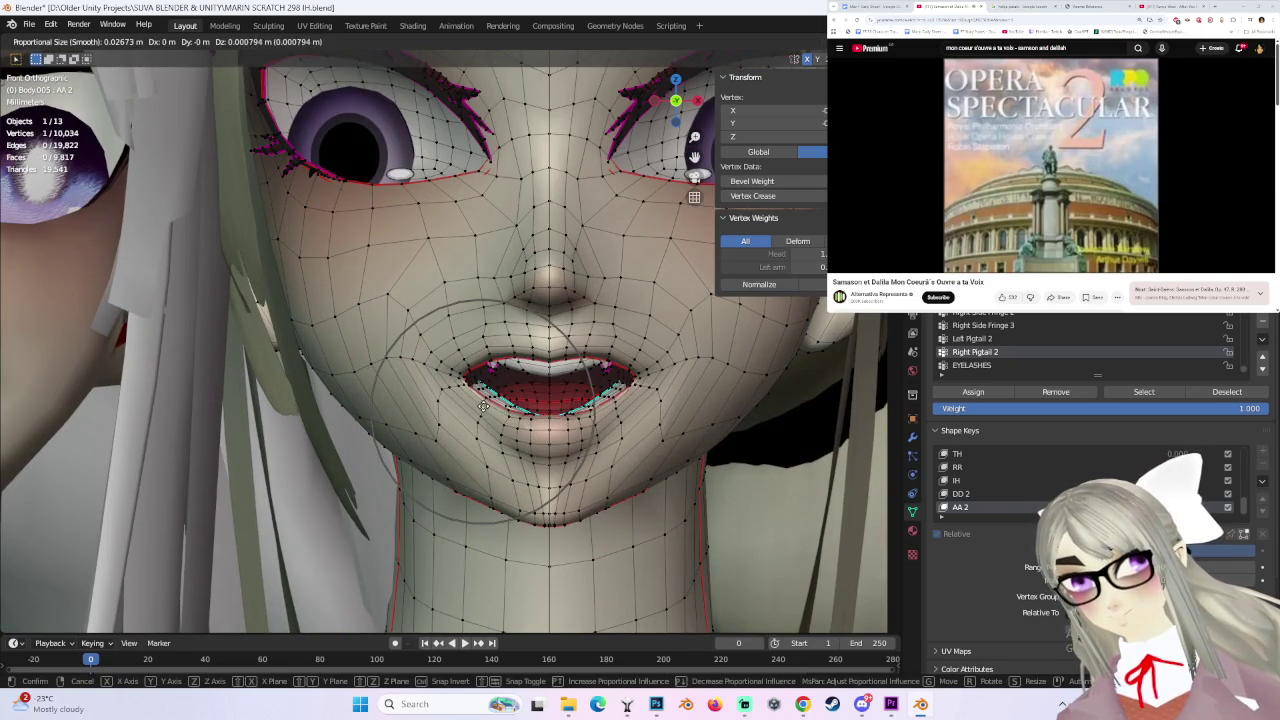
pyautogui.click(483, 405)
pyautogui.scroll(2, 490, 412)
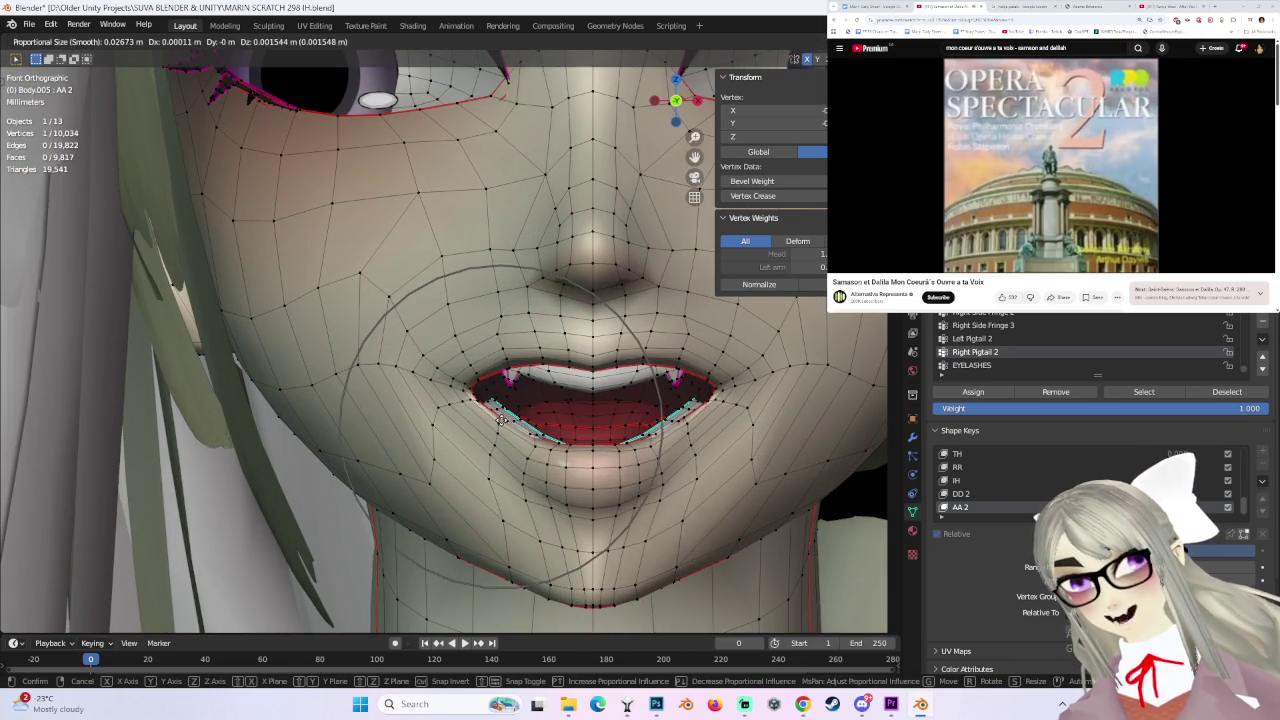
pyautogui.moveTo(570, 449)
pyautogui.mouseDown(button='middle')
pyautogui.moveTo(587, 500)
pyautogui.moveTo(475, 494)
pyautogui.moveTo(492, 500)
pyautogui.mouseUp(button='middle')
pyautogui.press('g')
pyautogui.click(586, 471)
pyautogui.press('g')
pyautogui.click(478, 496)
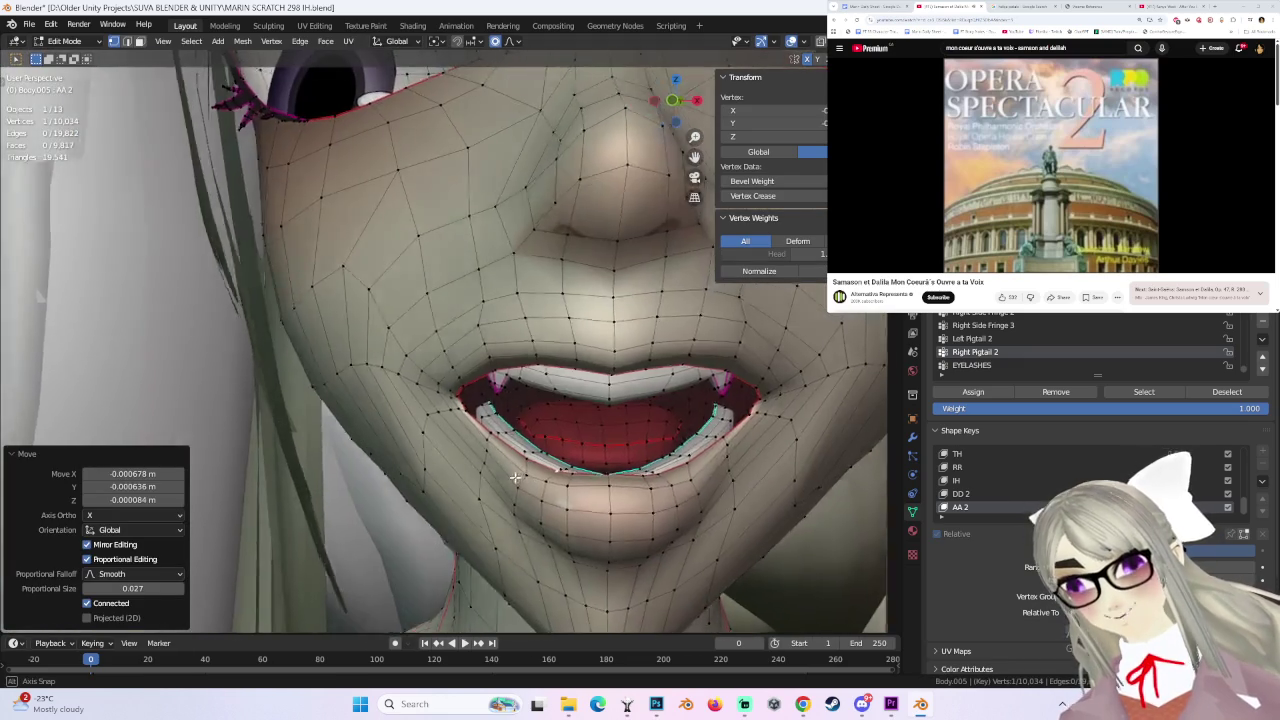
# - Undo and redo the AA 2 mouth-corner lip moves with proportional editing, checked from the side
pyautogui.hotkey('ctrl', 'z')
pyautogui.press('g')
pyautogui.click(585, 462)
pyautogui.hotkey('ctrl', 'z')
pyautogui.moveTo(585, 462); pyautogui.dragTo(528, 537, button='middle')
pyautogui.scroll(3, 528, 537)
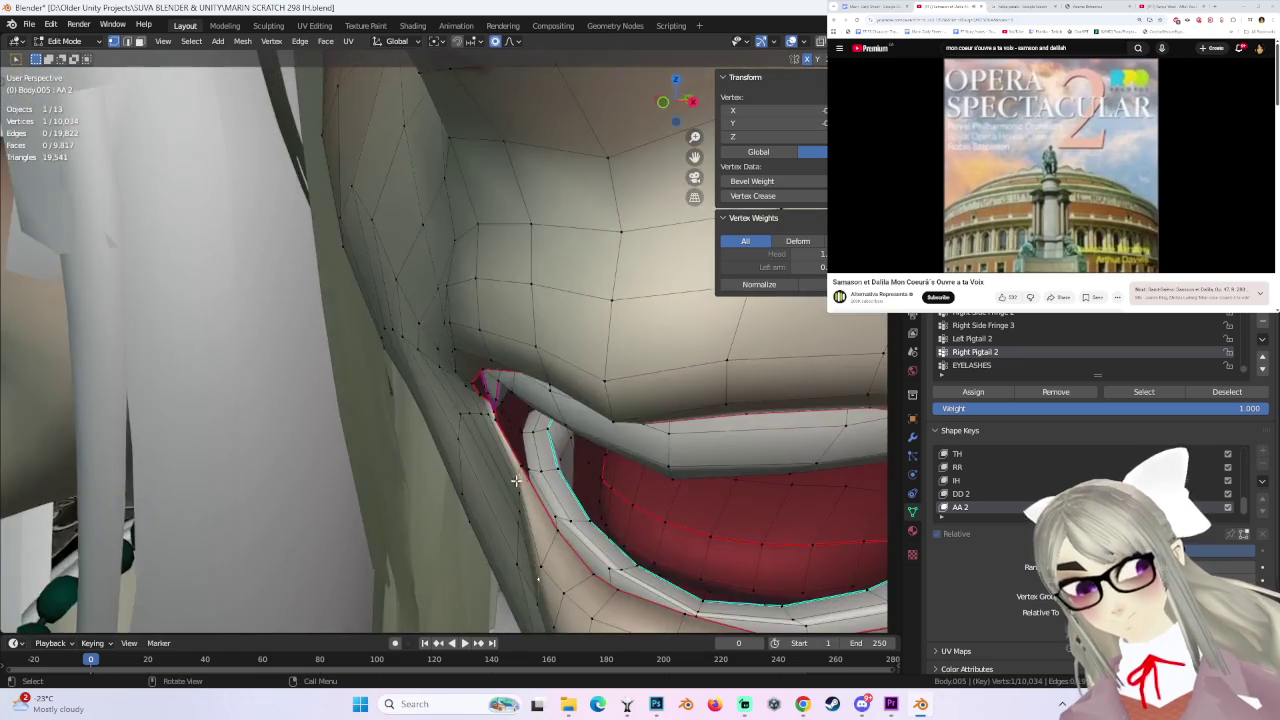
pyautogui.press('g')
pyautogui.click(531, 537)
pyautogui.press('g')
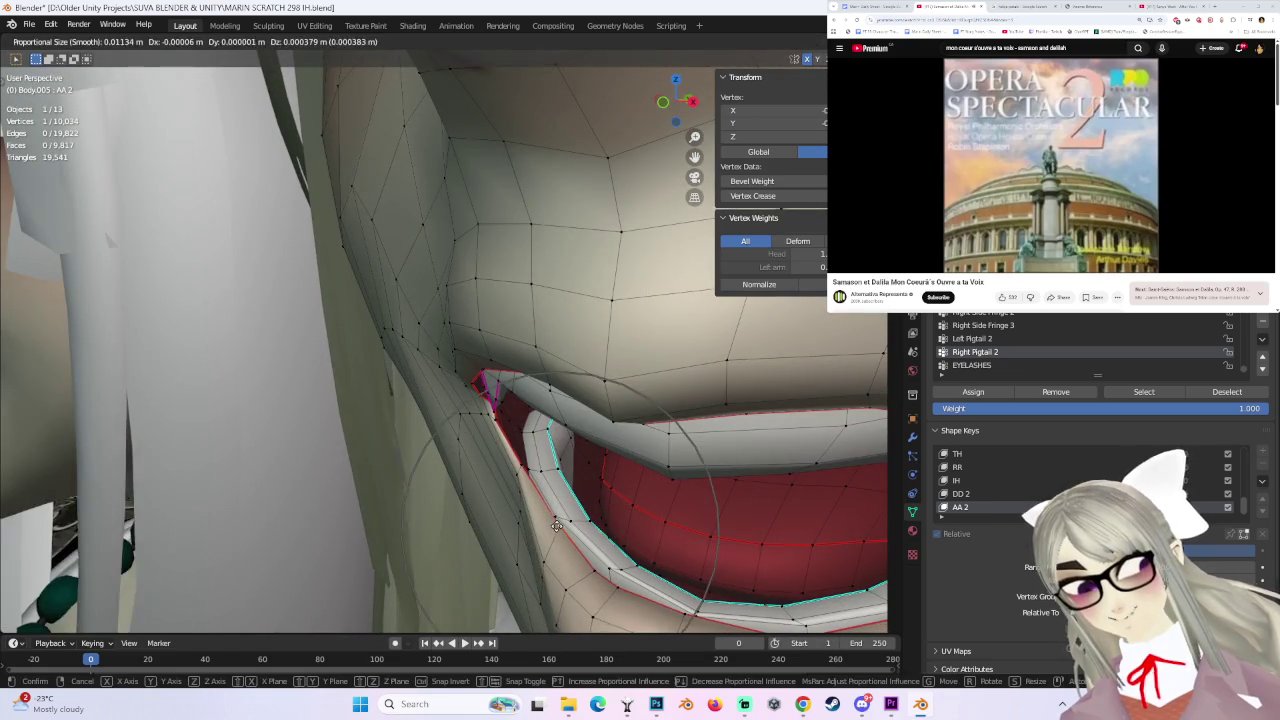
pyautogui.click(545, 560)
# - Select another lip vertex and nudge it, checking the grin from front and three-quarter views
pyautogui.moveTo(545, 560); pyautogui.dragTo(669, 443, button='middle')
pyautogui.press('KP_1')
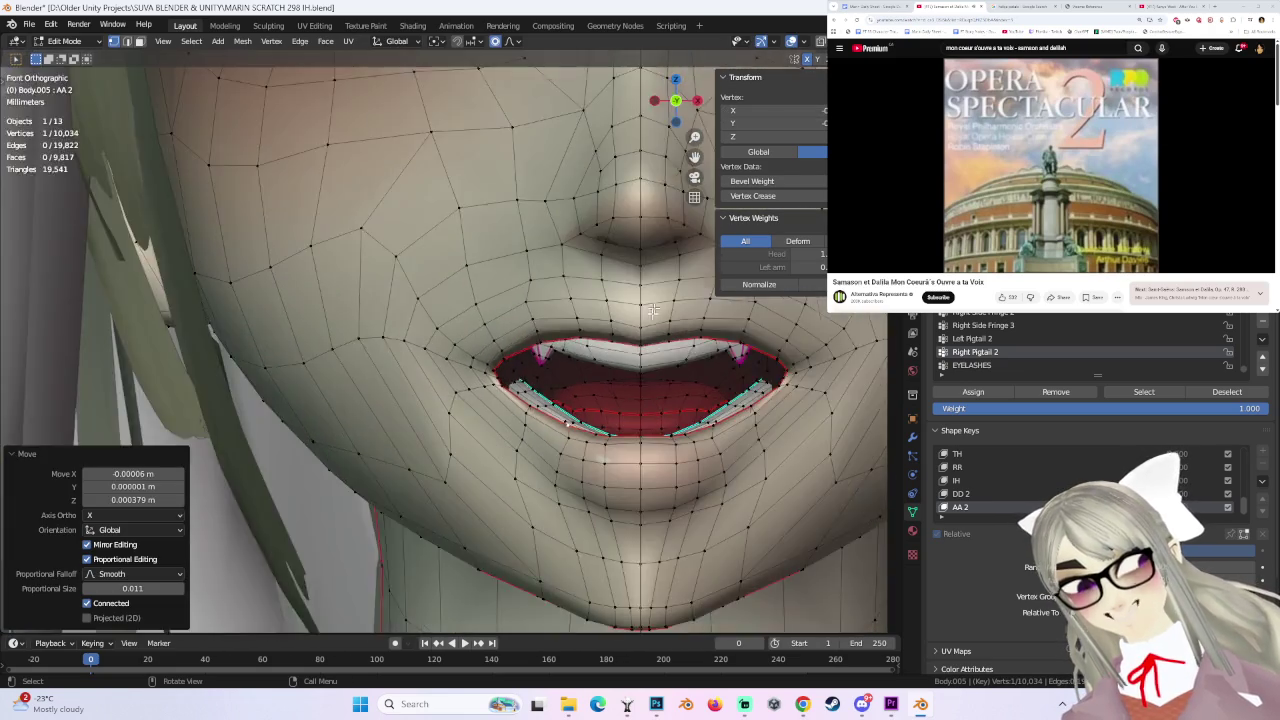
pyautogui.scroll(-5, 637, 360)
pyautogui.scroll(-2, 637, 360)
pyautogui.scroll(4, 600, 409)
pyautogui.click(612, 422)
pyautogui.moveTo(623, 429)
pyautogui.mouseDown(button='middle')
pyautogui.moveTo(666, 443)
pyautogui.moveTo(643, 479)
pyautogui.mouseUp(button='middle')
pyautogui.scroll(-2, 649, 492)
pyautogui.scroll(-3, 650, 492)
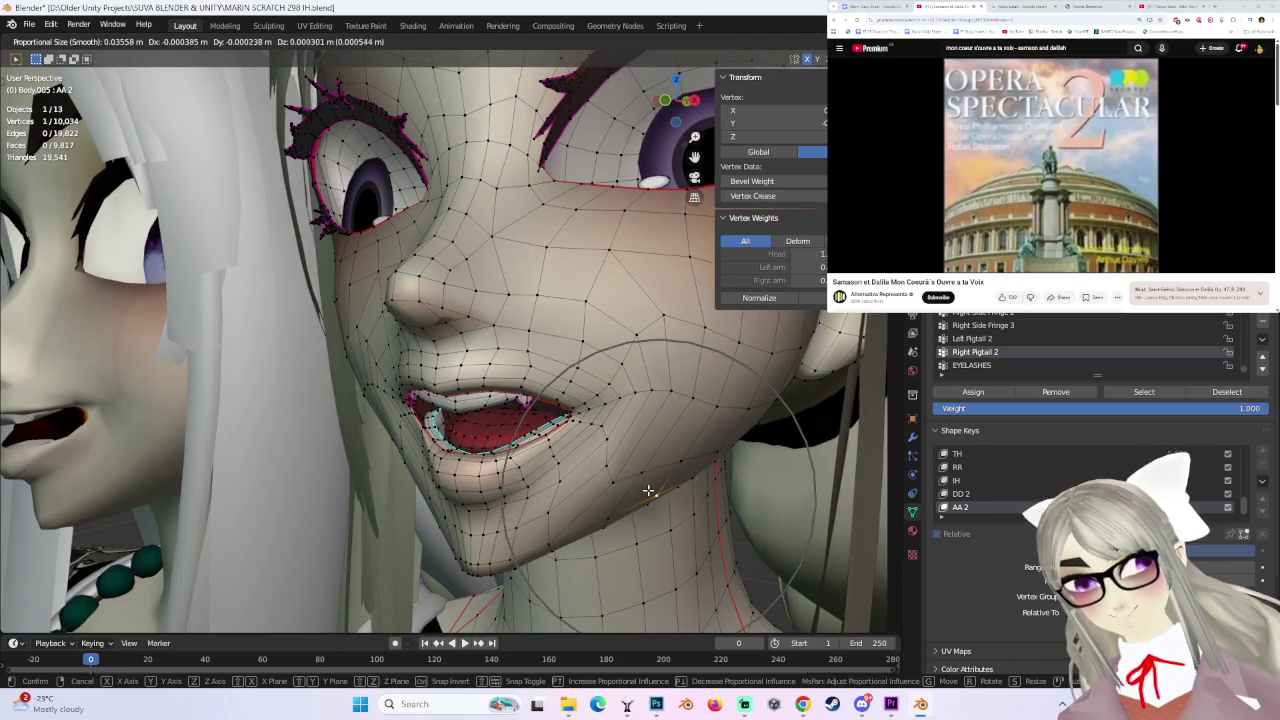
pyautogui.click(649, 492)
pyautogui.moveTo(651, 491)
pyautogui.mouseDown(button='middle')
pyautogui.moveTo(649, 386)
pyautogui.moveTo(586, 370)
pyautogui.mouseUp(button='middle')
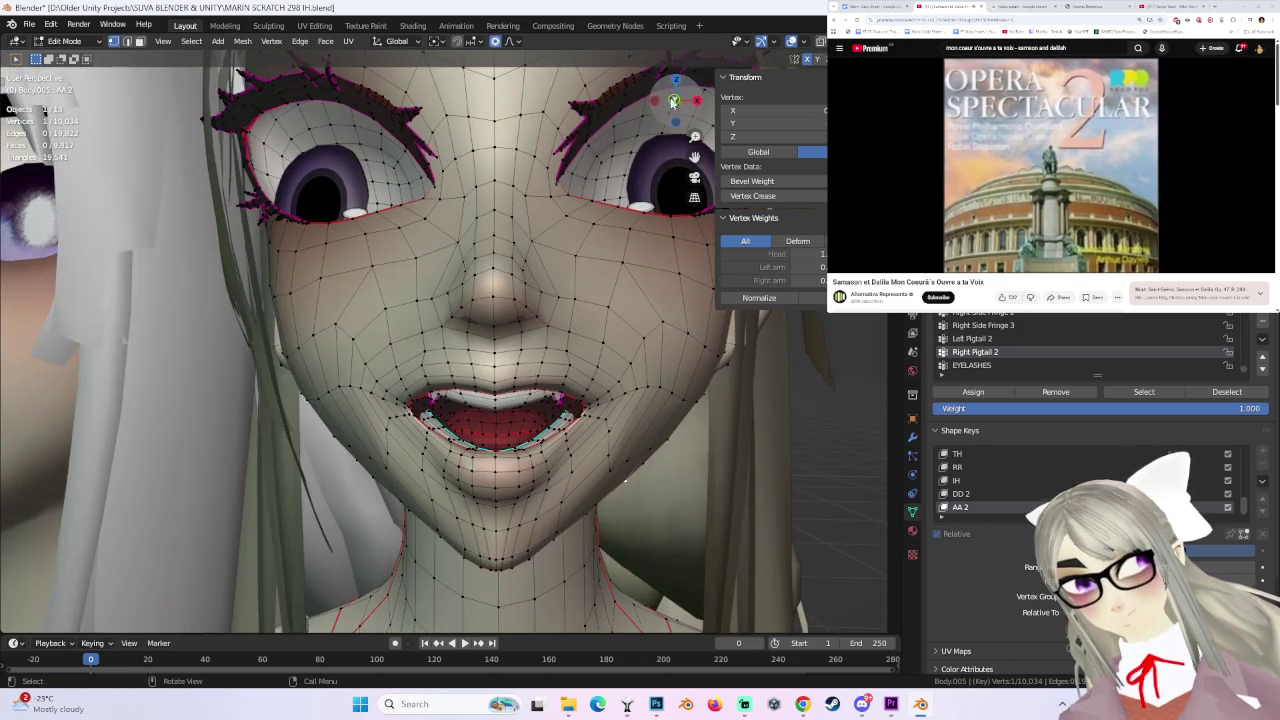
pyautogui.click(673, 99)
pyautogui.moveTo(645, 449); pyautogui.dragTo(524, 436, button='middle')
pyautogui.moveTo(551, 391)
pyautogui.mouseDown(button='middle')
pyautogui.moveTo(375, 357)
pyautogui.moveTo(623, 357)
pyautogui.moveTo(577, 371)
pyautogui.mouseUp(button='middle')
# - Nudge the upper-lip vertices at proportional size 0.032 into a fanged grin, then return to Object Mode
pyautogui.click(371, 356)
pyautogui.press('g')
pyautogui.click(377, 356)
pyautogui.press('g')
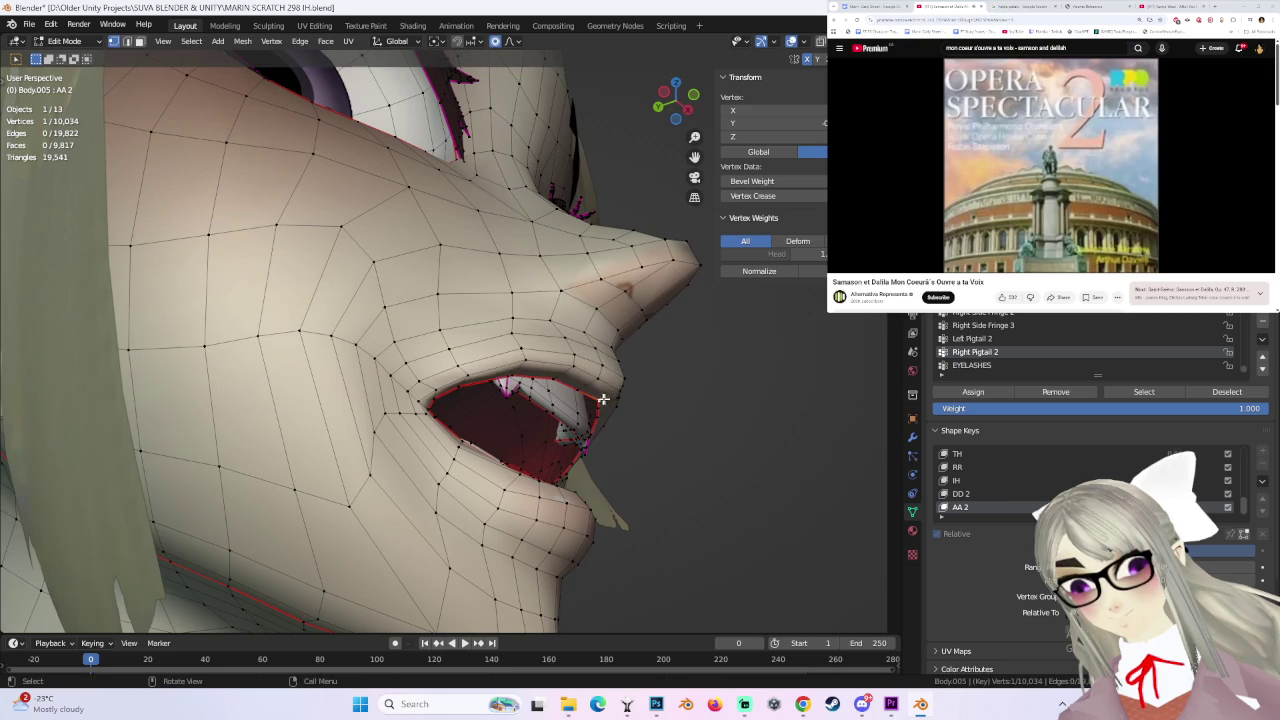
pyautogui.click(584, 392)
pyautogui.moveTo(584, 392)
pyautogui.mouseDown(button='middle')
pyautogui.moveTo(557, 432)
pyautogui.moveTo(500, 398)
pyautogui.mouseUp(button='middle')
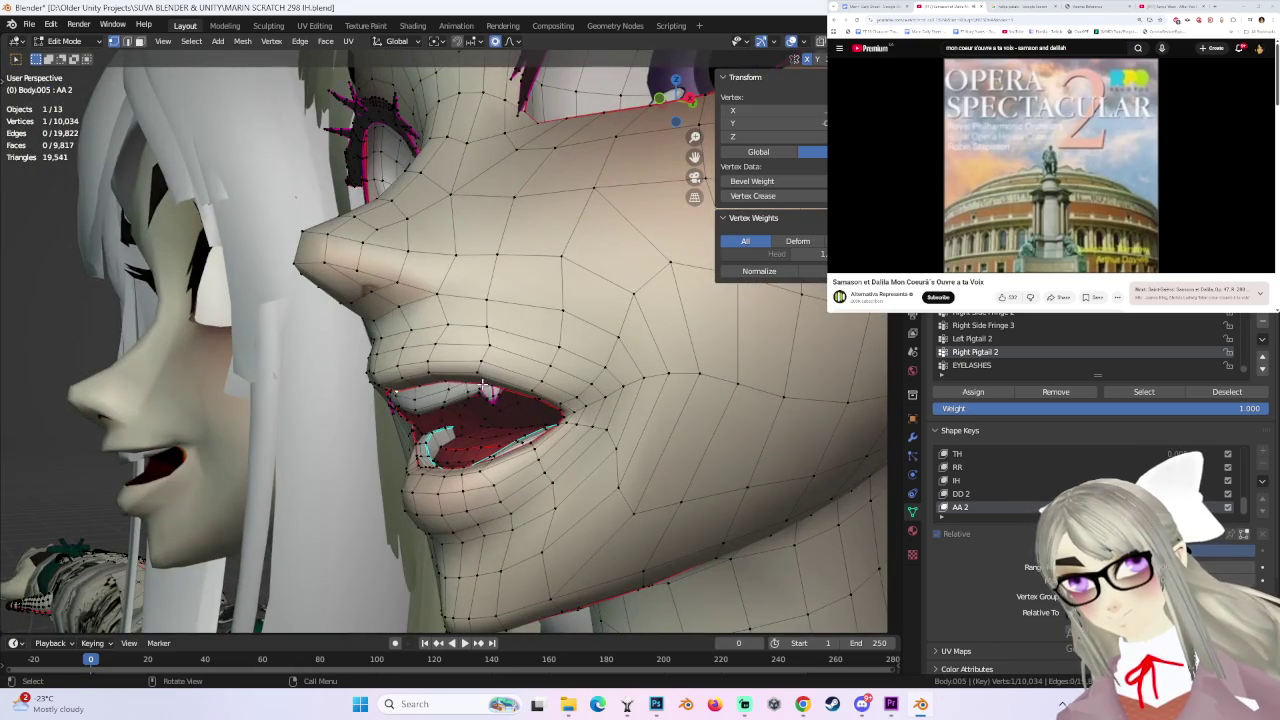
pyautogui.moveTo(444, 400)
pyautogui.mouseDown(button='middle')
pyautogui.moveTo(508, 426)
pyautogui.moveTo(567, 422)
pyautogui.mouseUp(button='middle')
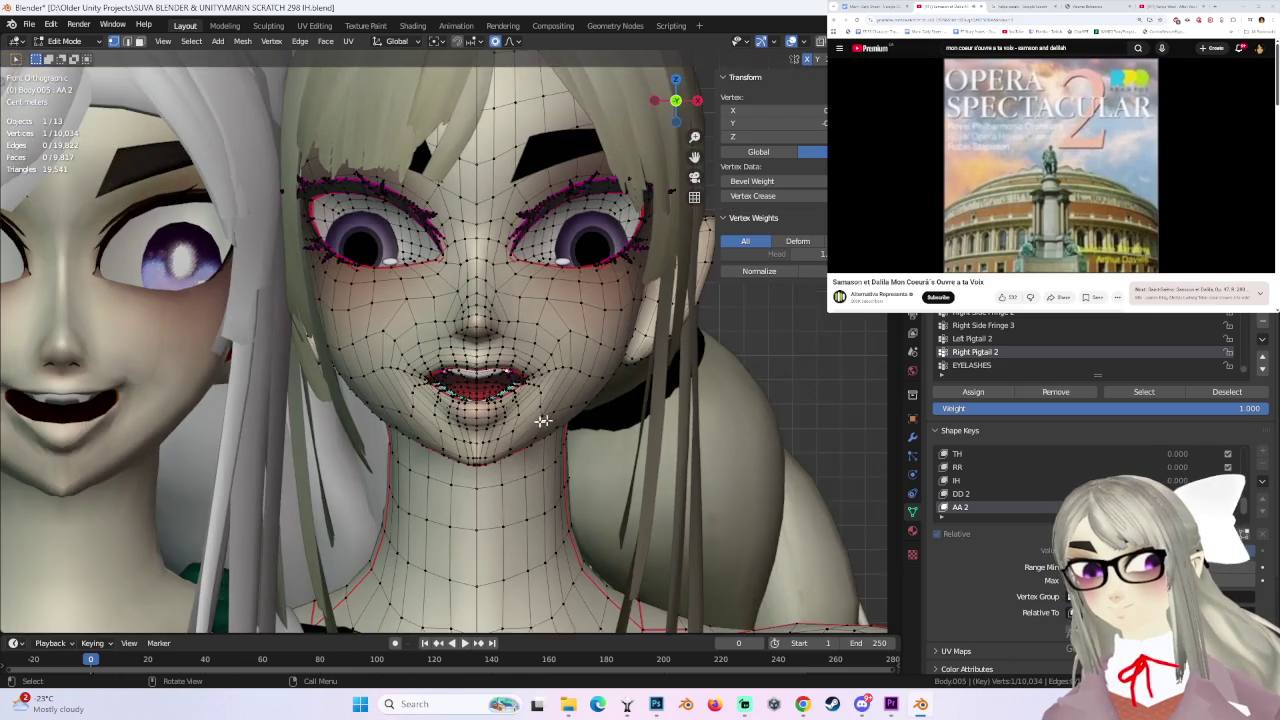
pyautogui.moveTo(470, 410); pyautogui.dragTo(585, 405, button='middle')
pyautogui.click(63, 41)
pyautogui.click(58, 46)
# - Rename the Key 19 shape key to AA 3
pyautogui.moveTo(467, 319)
pyautogui.mouseDown(button='middle')
pyautogui.moveTo(576, 350)
pyautogui.moveTo(665, 321)
pyautogui.moveTo(658, 199)
pyautogui.mouseUp(button='middle')
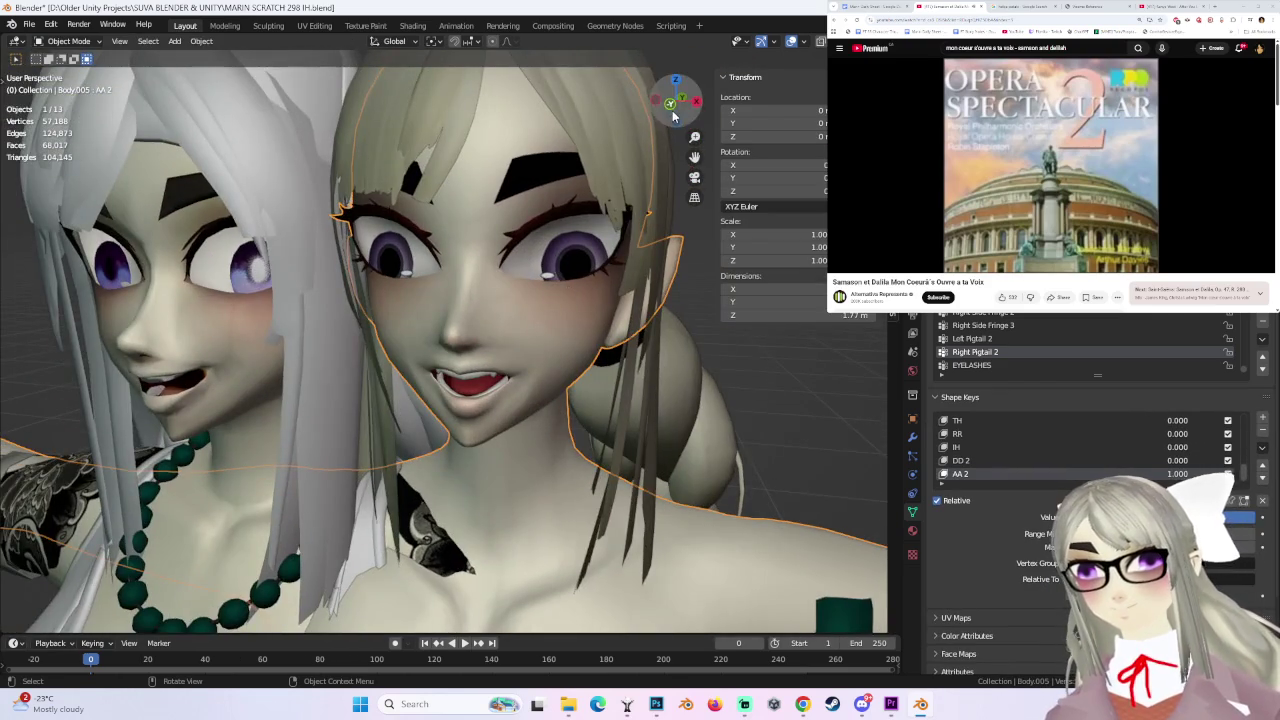
pyautogui.click(672, 117)
pyautogui.click(1261, 448)
pyautogui.click(957, 461)
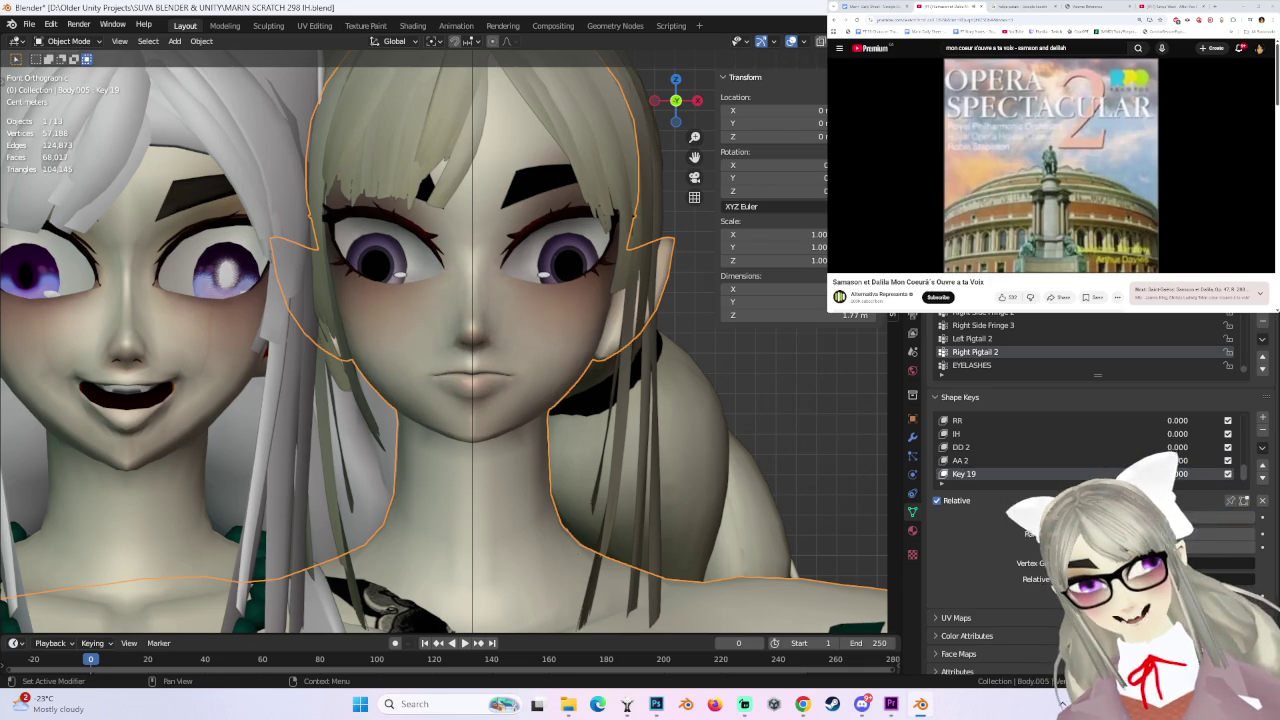
pyautogui.click(965, 474)
pyautogui.write('AA')
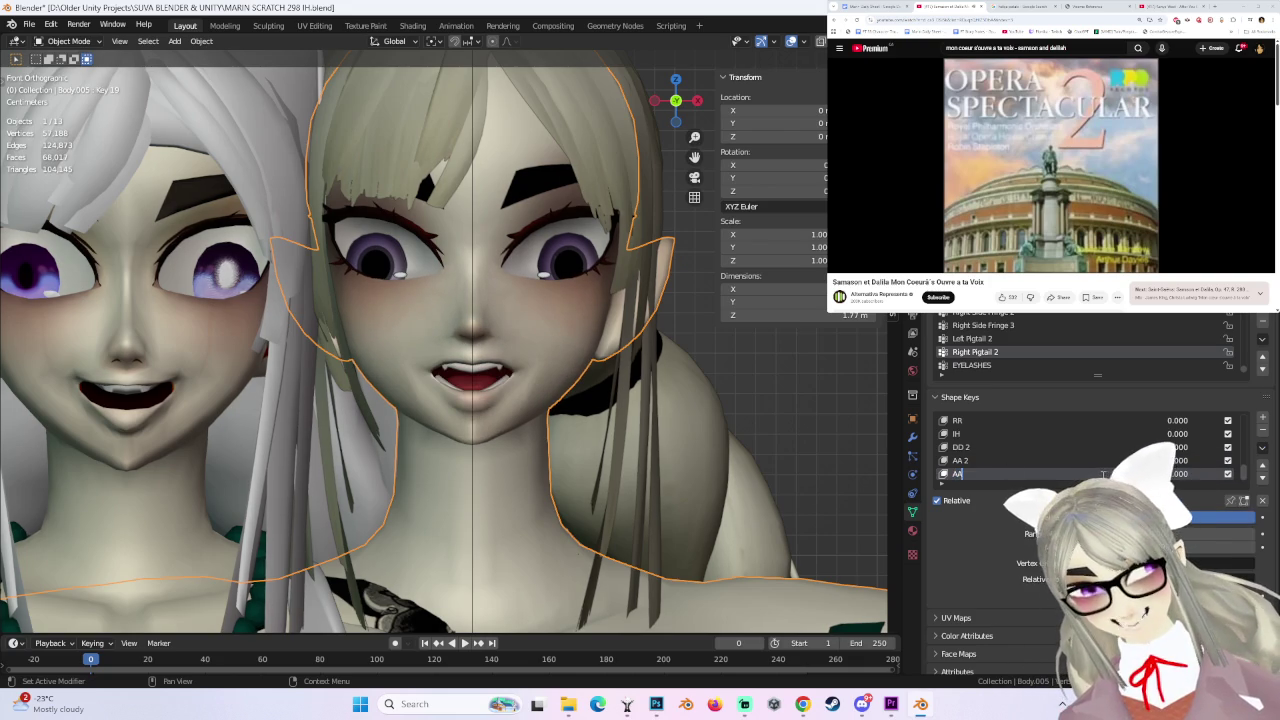
pyautogui.press('Return')
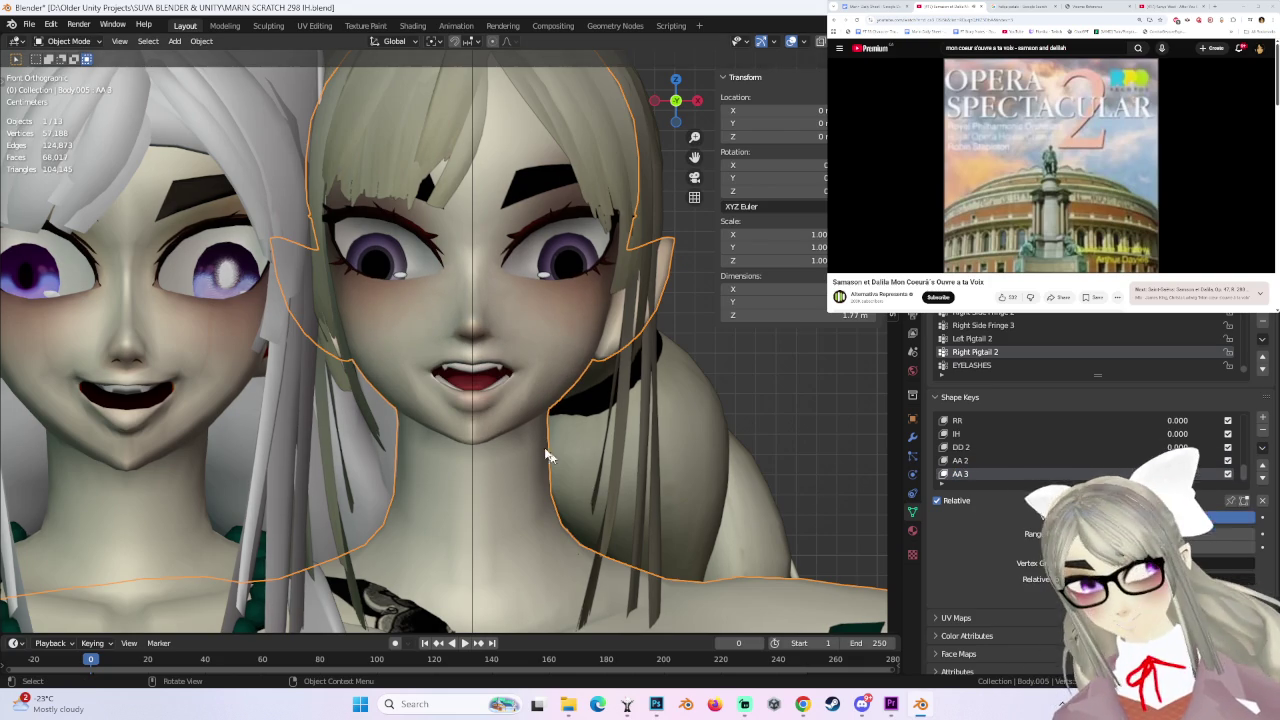
# - Enter Edit Mode and select the mouth-corner vertices from a front view
pyautogui.scroll(5, 515, 410)
pyautogui.moveTo(515, 410)
pyautogui.mouseDown(button='middle')
pyautogui.moveTo(494, 390)
pyautogui.moveTo(534, 432)
pyautogui.mouseUp(button='middle')
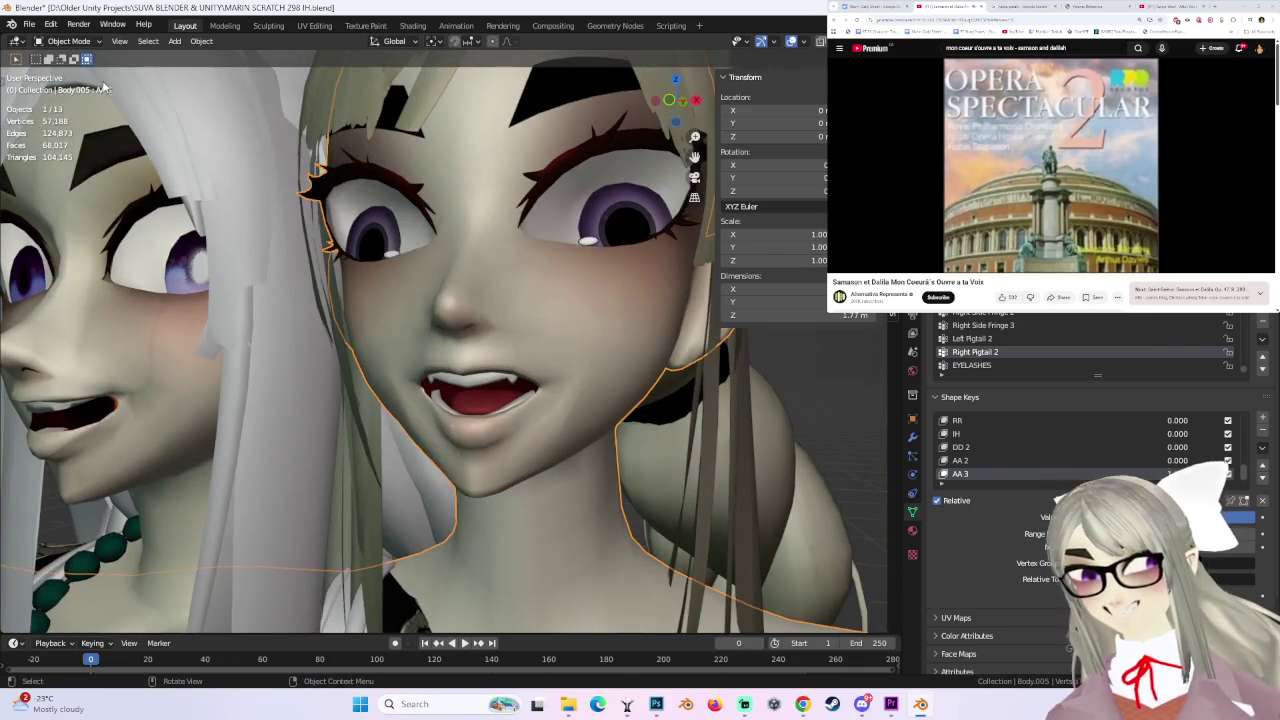
pyautogui.click(69, 41)
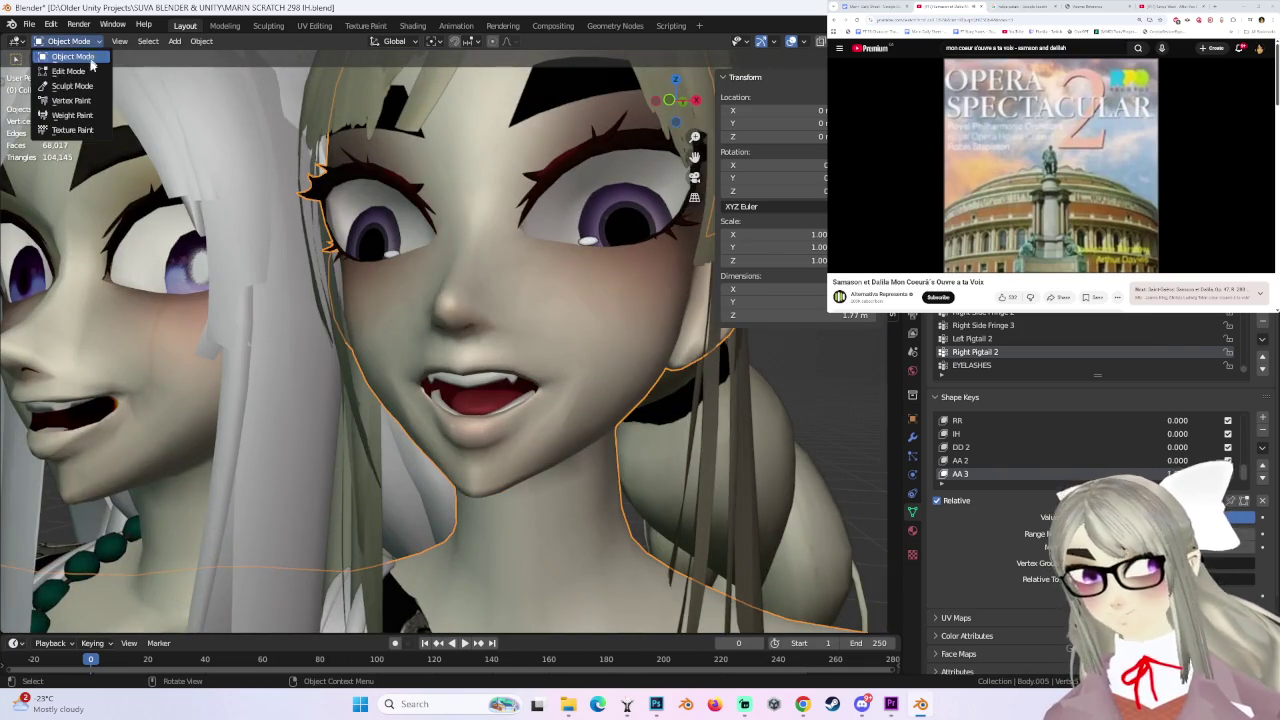
pyautogui.click(60, 71)
pyautogui.moveTo(450, 350); pyautogui.dragTo(685, 101, button='middle')
pyautogui.click(677, 100)
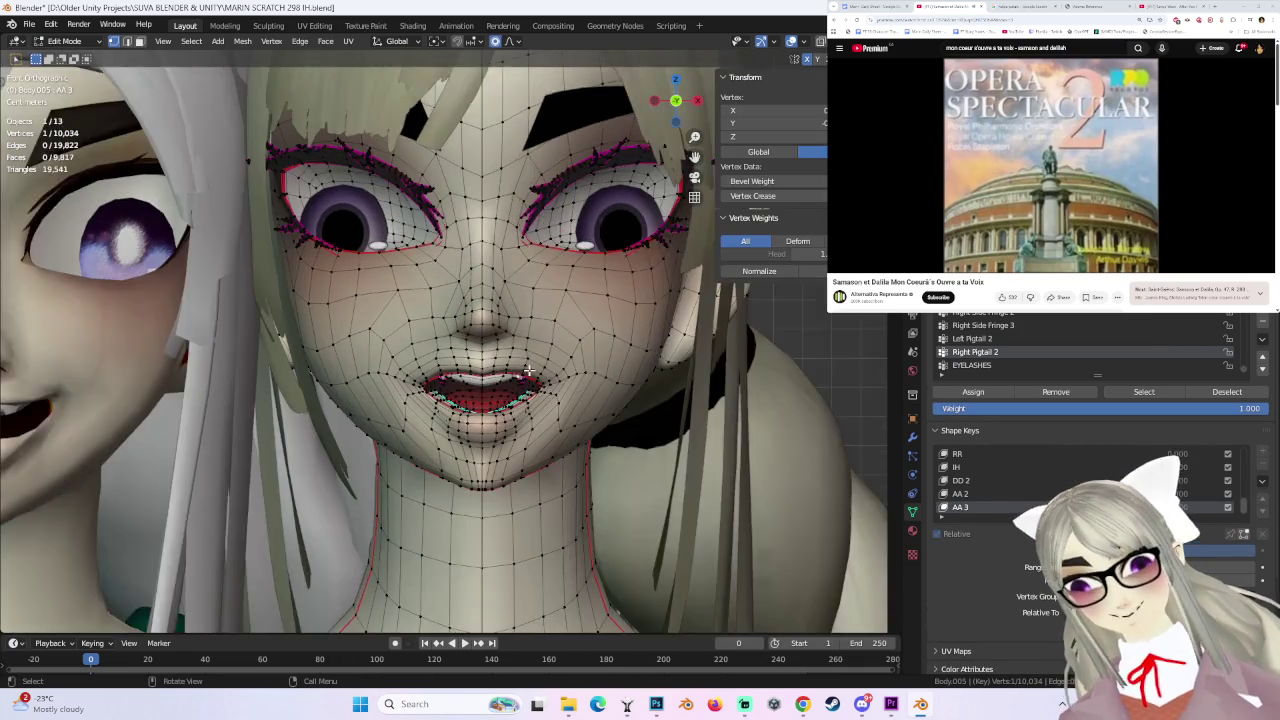
pyautogui.scroll(2, 450, 330)
pyautogui.moveTo(375, 345); pyautogui.dragTo(425, 395)
# - Raise the mouth-corner lips 0.0046 m with smooth falloff, then return to Object Mode
pyautogui.press('g')
pyautogui.click(430, 382)
pyautogui.hotkey('ctrl', 'z')
pyautogui.press('g')
pyautogui.click(545, 370)
pyautogui.scroll(-2, 553, 368)
pyautogui.moveTo(553, 368)
pyautogui.mouseDown(button='middle')
pyautogui.moveTo(585, 388)
pyautogui.moveTo(603, 380)
pyautogui.moveTo(535, 392)
pyautogui.mouseUp(button='middle')
pyautogui.click(63, 41)
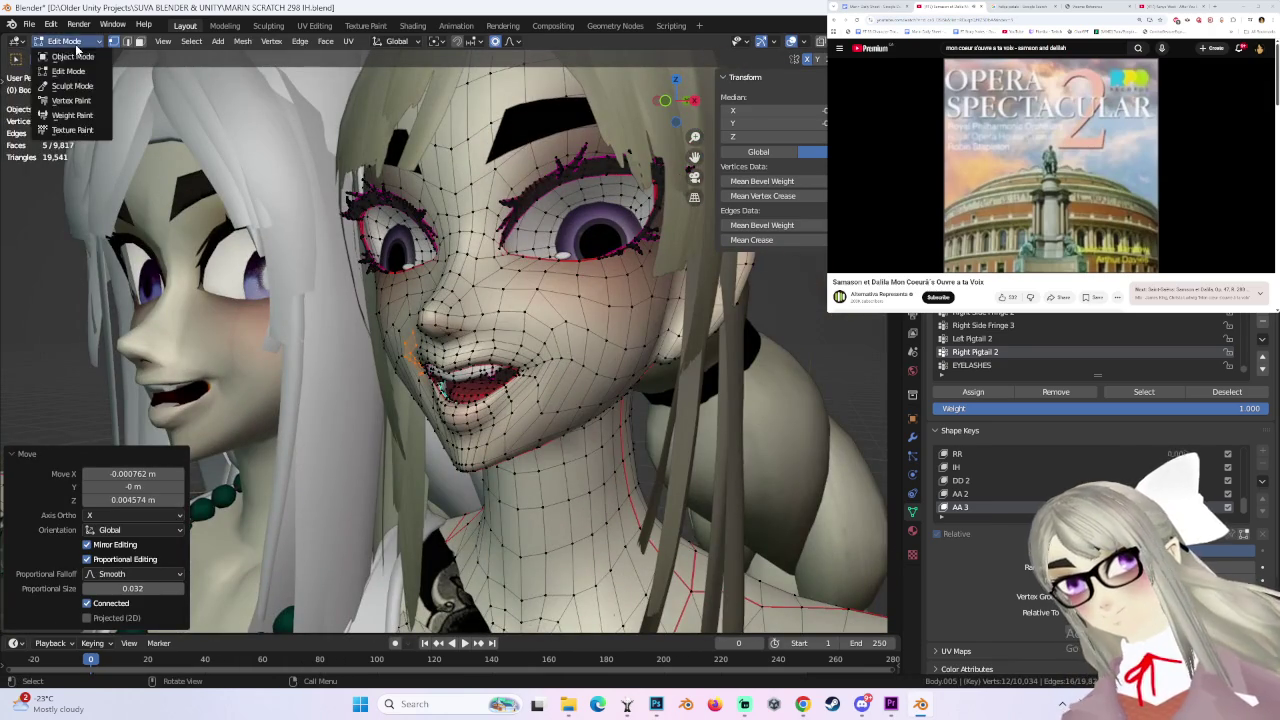
pyautogui.click(60, 52)
pyautogui.moveTo(640, 370)
pyautogui.mouseDown(button='middle')
pyautogui.moveTo(697, 362)
pyautogui.moveTo(665, 381)
pyautogui.mouseUp(button='middle')
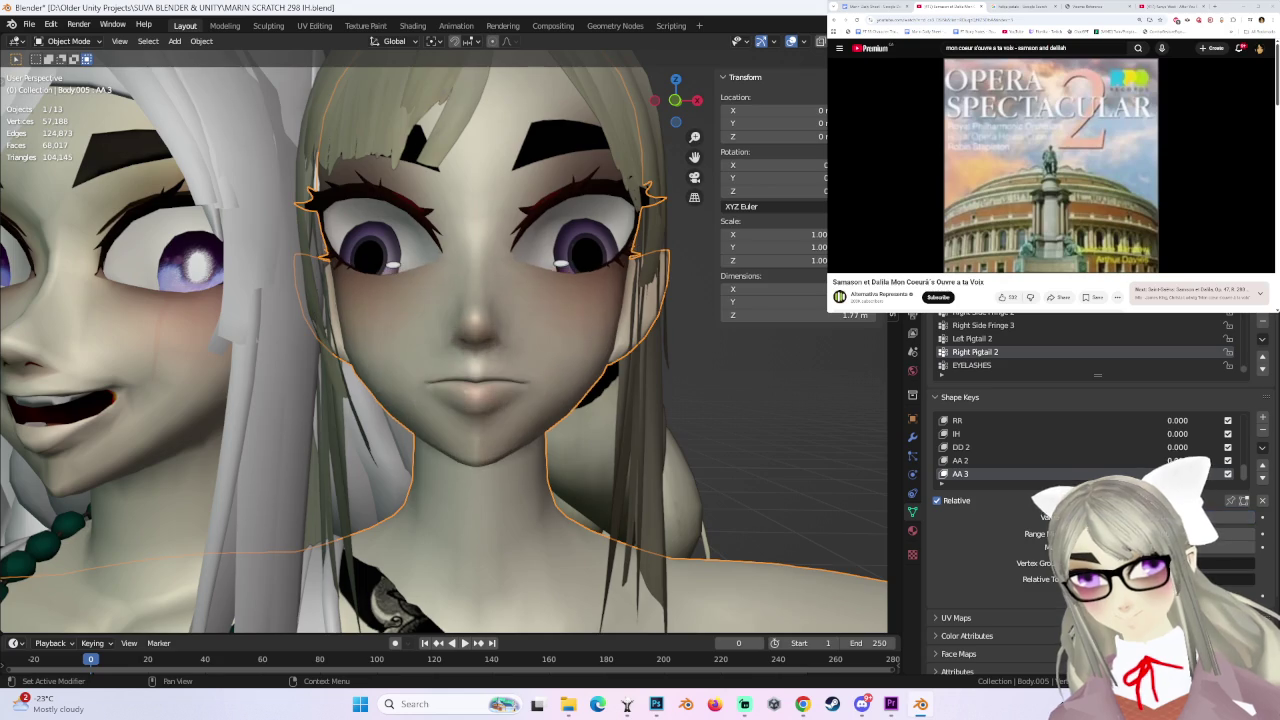
# - Create a new shape key from the current mix named AA 4, set to 1.000
pyautogui.click(1262, 447)
pyautogui.click(1250, 465)
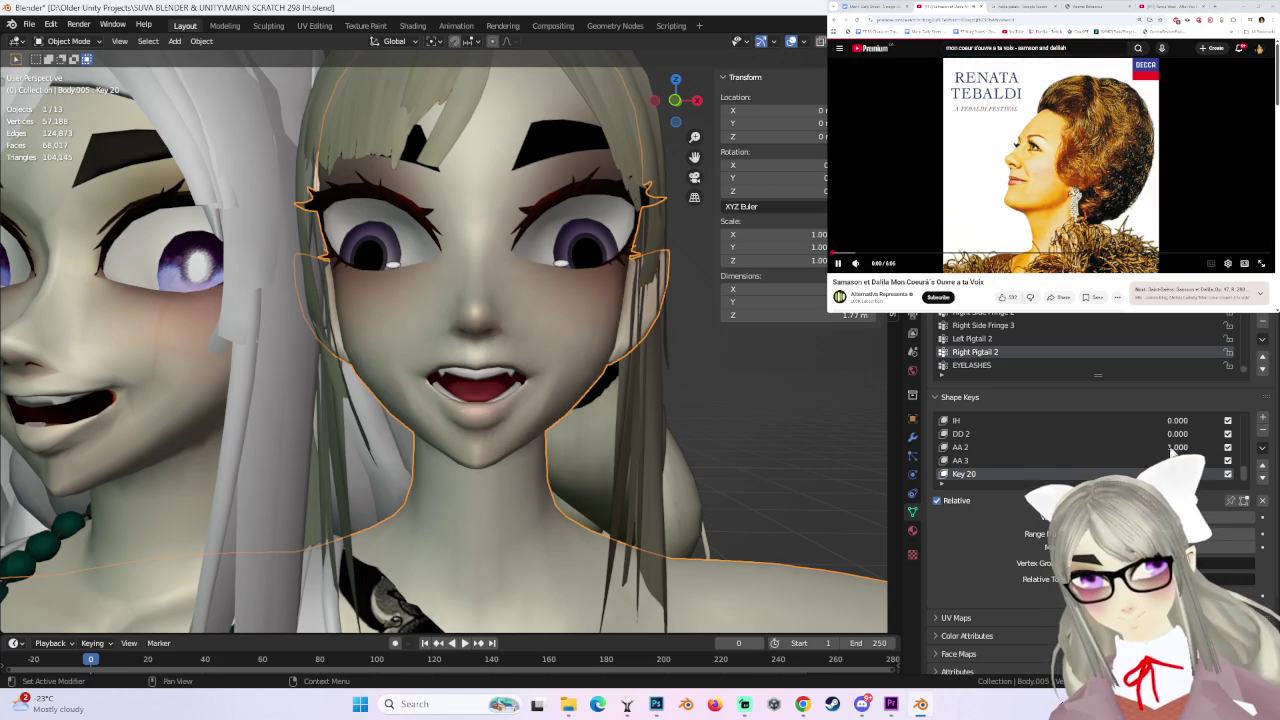
pyautogui.write('AA 4')
pyautogui.press('Return')
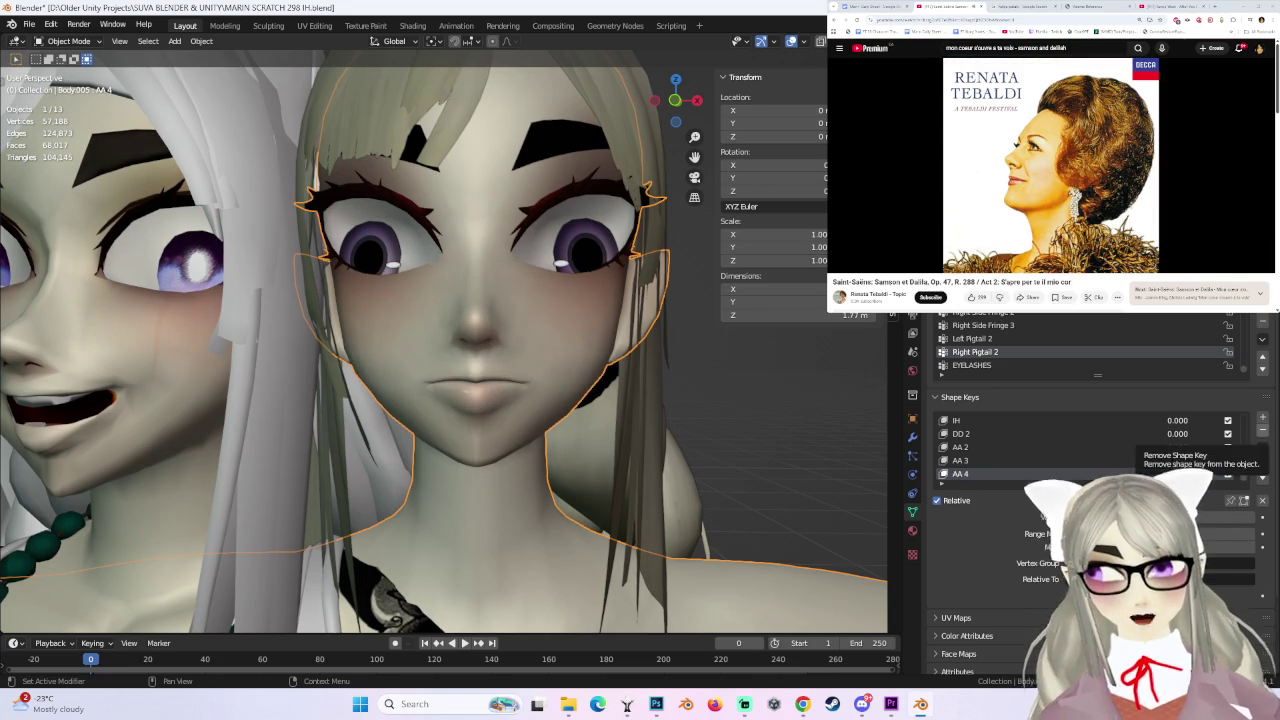
pyautogui.scroll(-5, 1025, 226)
pyautogui.scroll(-2, 1105, 216)
pyautogui.scroll(-2, 1100, 214)
pyautogui.scroll(-1, 1090, 212)
pyautogui.scroll(-2, 1071, 208)
pyautogui.scroll(-2, 1071, 208)
pyautogui.scroll(-2, 1063, 202)
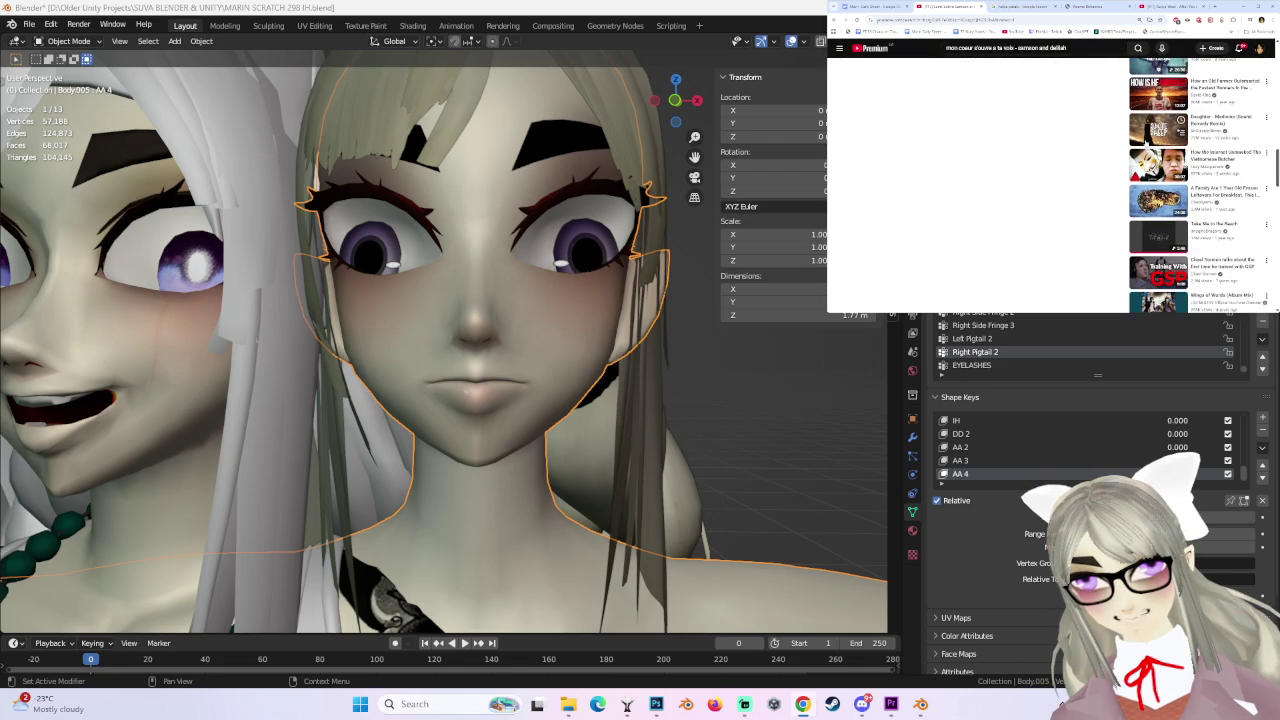
pyautogui.scroll(-3, 1088, 234)
pyautogui.scroll(-2, 1079, 223)
pyautogui.scroll(-2, 1076, 224)
pyautogui.scroll(-2, 1070, 225)
pyautogui.scroll(-2, 1064, 227)
pyautogui.scroll(-2, 1058, 222)
pyautogui.scroll(-2, 1052, 216)
pyautogui.scroll(-2, 1046, 210)
pyautogui.scroll(-2, 1040, 206)
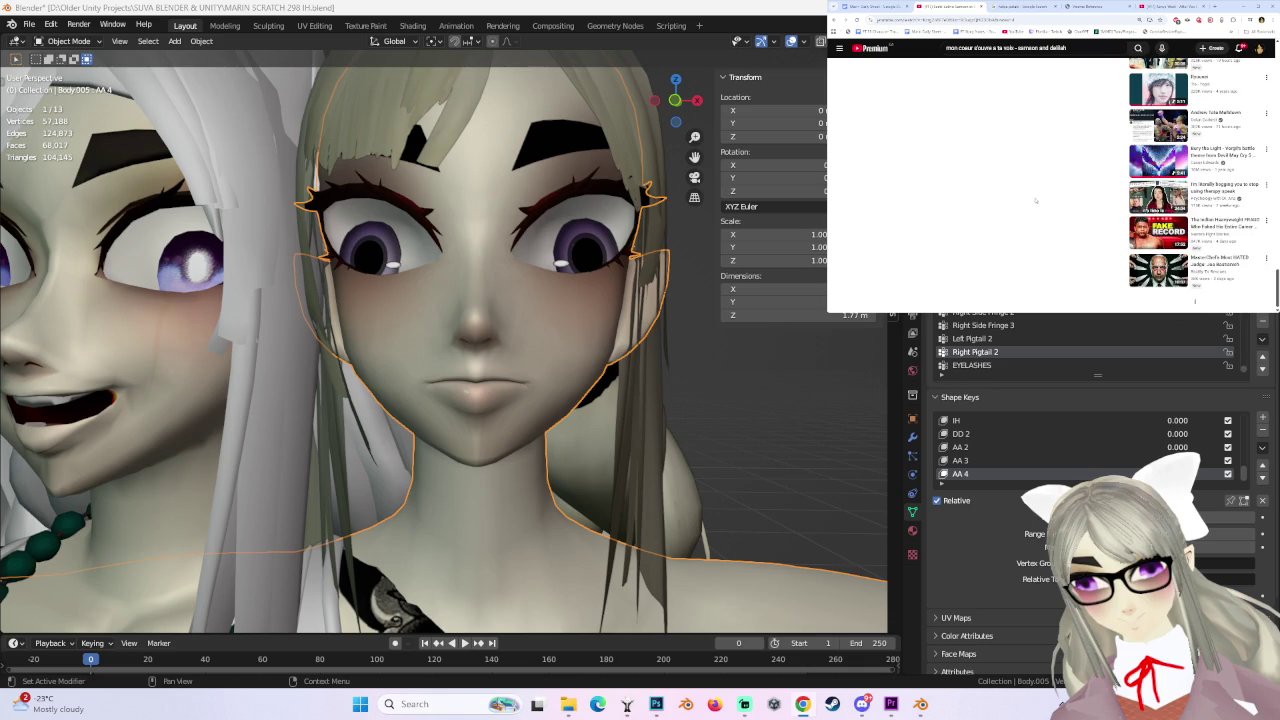
pyautogui.scroll(-2, 1033, 200)
pyautogui.scroll(-2, 1030, 199)
pyautogui.scroll(-2, 1027, 198)
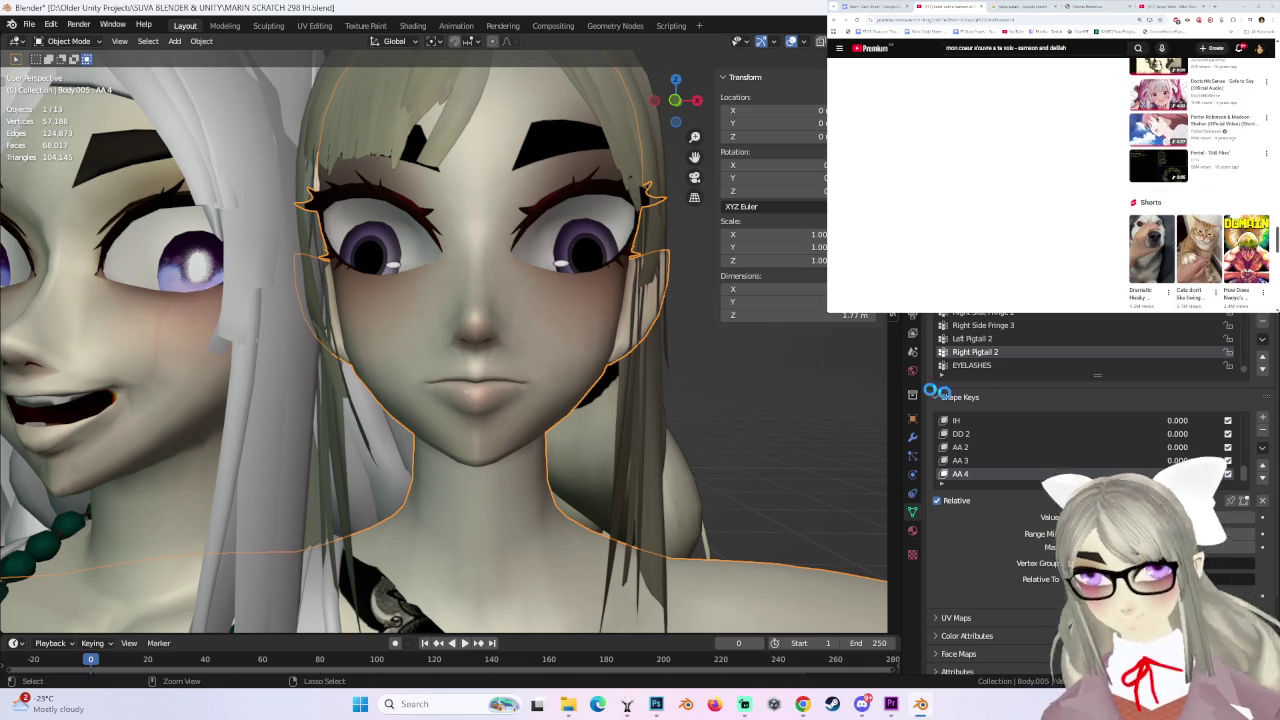
# - Save the file as MARIN SCRATCH 298 IH.blend
pyautogui.hotkey('ctrl', 's')
pyautogui.scroll(-2, 1199, 182)
pyautogui.scroll(1, 1199, 185)
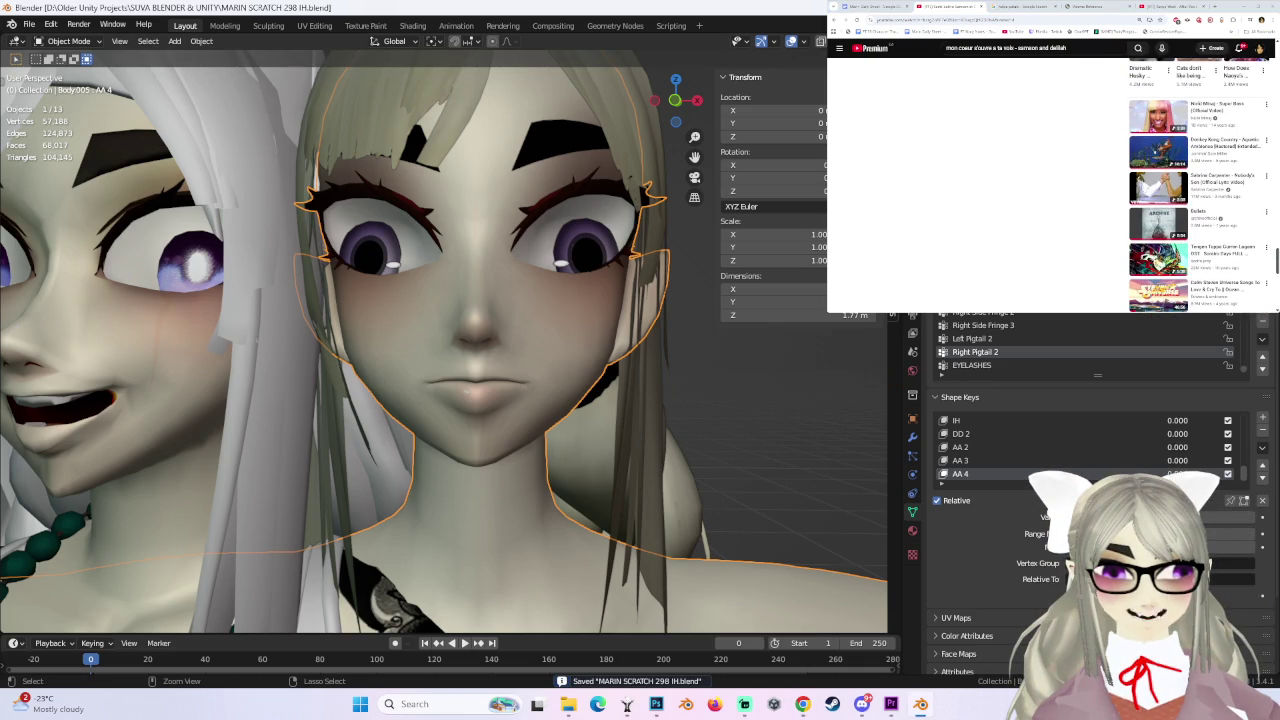
pyautogui.scroll(-2, 1181, 178)
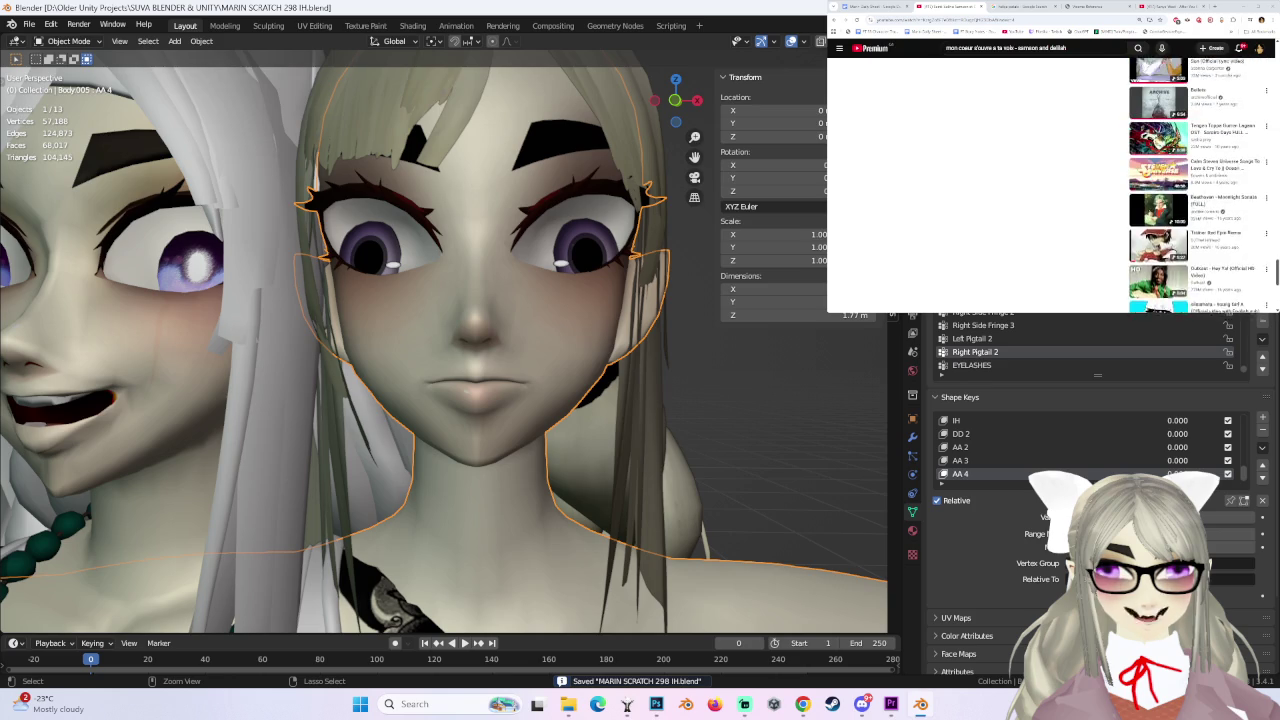
pyautogui.scroll(-2, 1199, 185)
pyautogui.scroll(-2, 1199, 185)
pyautogui.scroll(-1, 1199, 185)
pyautogui.scroll(-2, 1199, 185)
pyautogui.scroll(-3, 1199, 185)
pyautogui.scroll(-2, 1195, 185)
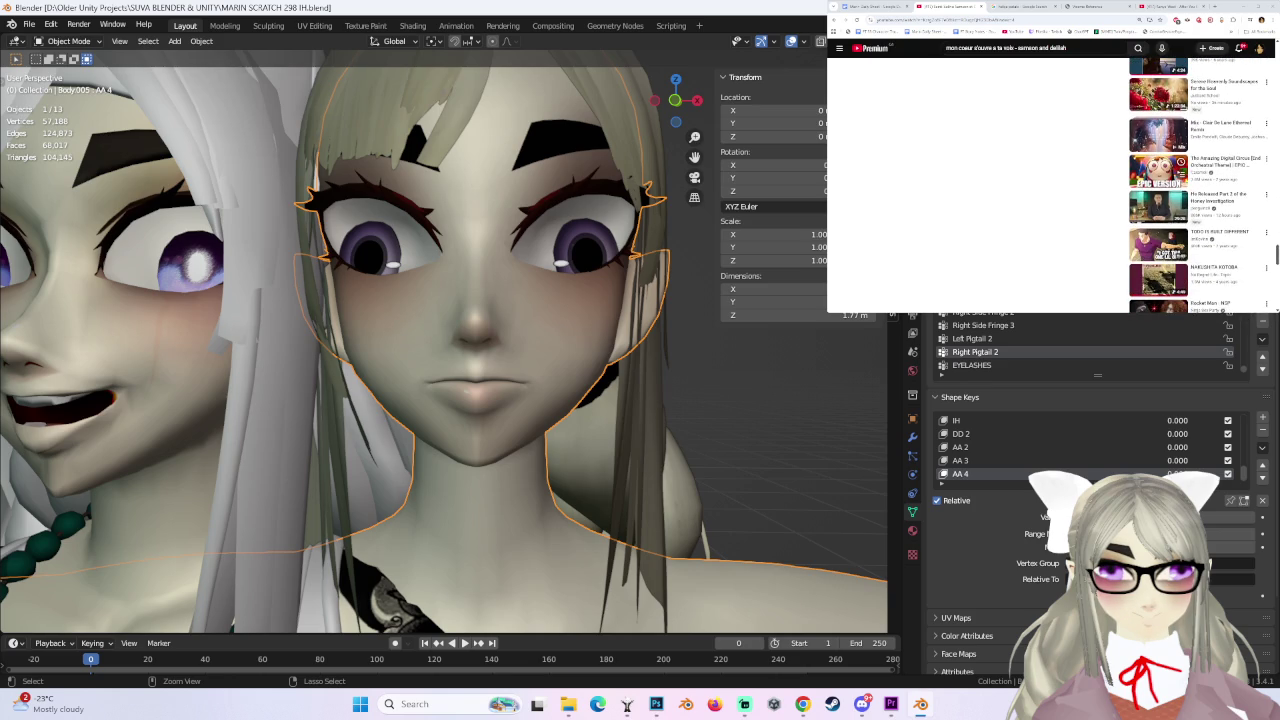
pyautogui.click(1192, 162)
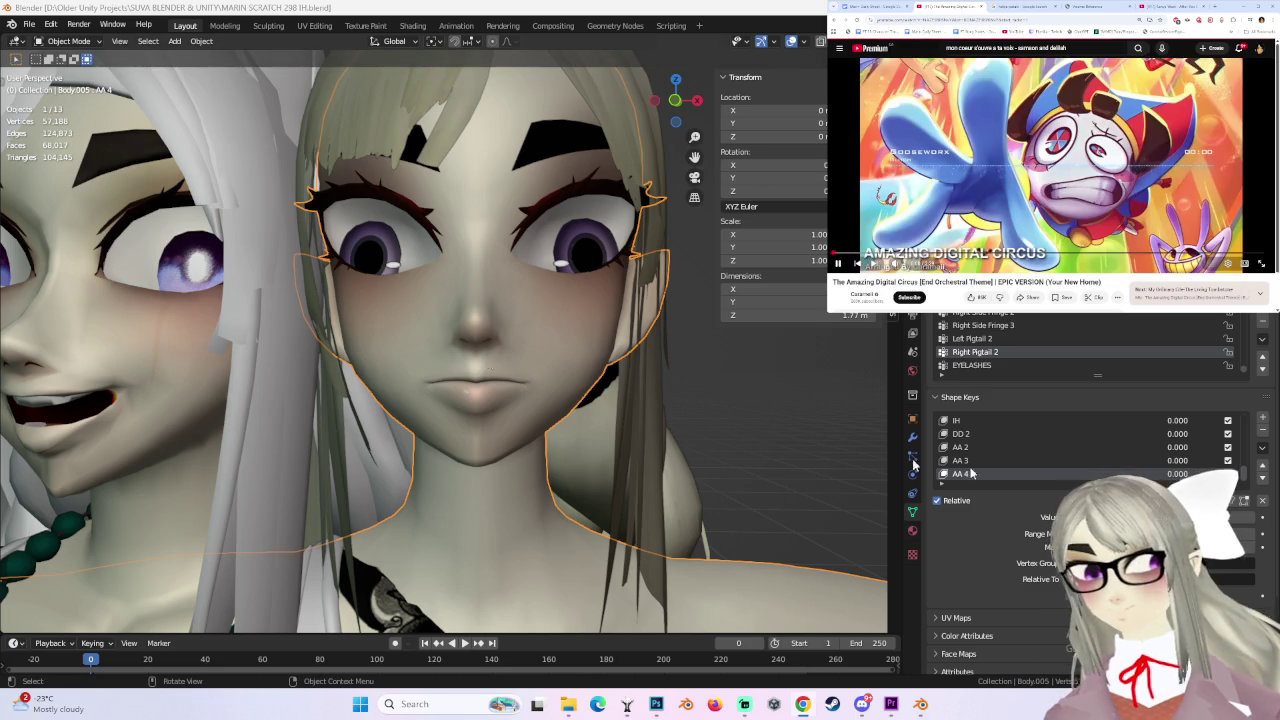
# - Switch the face mesh from Sculpt Mode into Edit Mode and zoom toward the mouth
pyautogui.click(68, 41)
pyautogui.click(62, 86)
pyautogui.click(68, 41)
pyautogui.click(62, 71)
pyautogui.scroll(5, 440, 370)
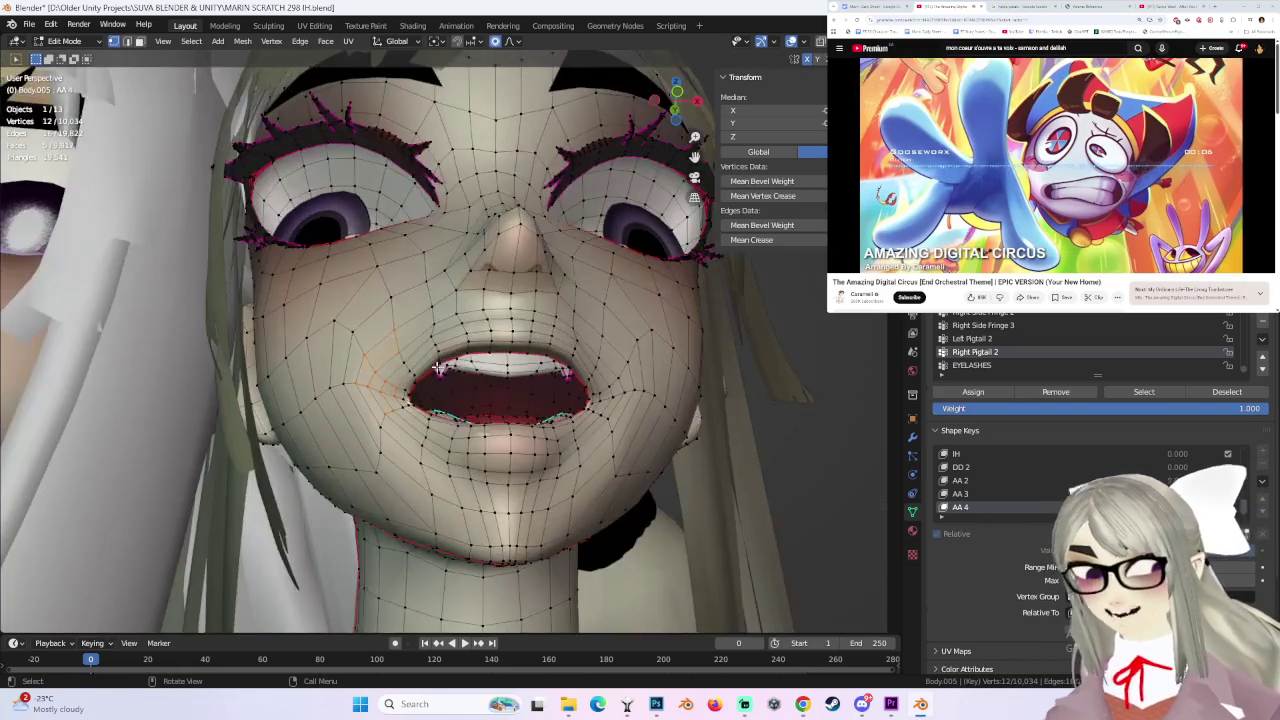
# - Select an upper-lip vertex and pull it with proportional falloff to start a fang point
pyautogui.click(440, 368)
pyautogui.moveTo(440, 368); pyautogui.dragTo(490, 410, button='middle')
pyautogui.press('g')
pyautogui.click(496, 416)
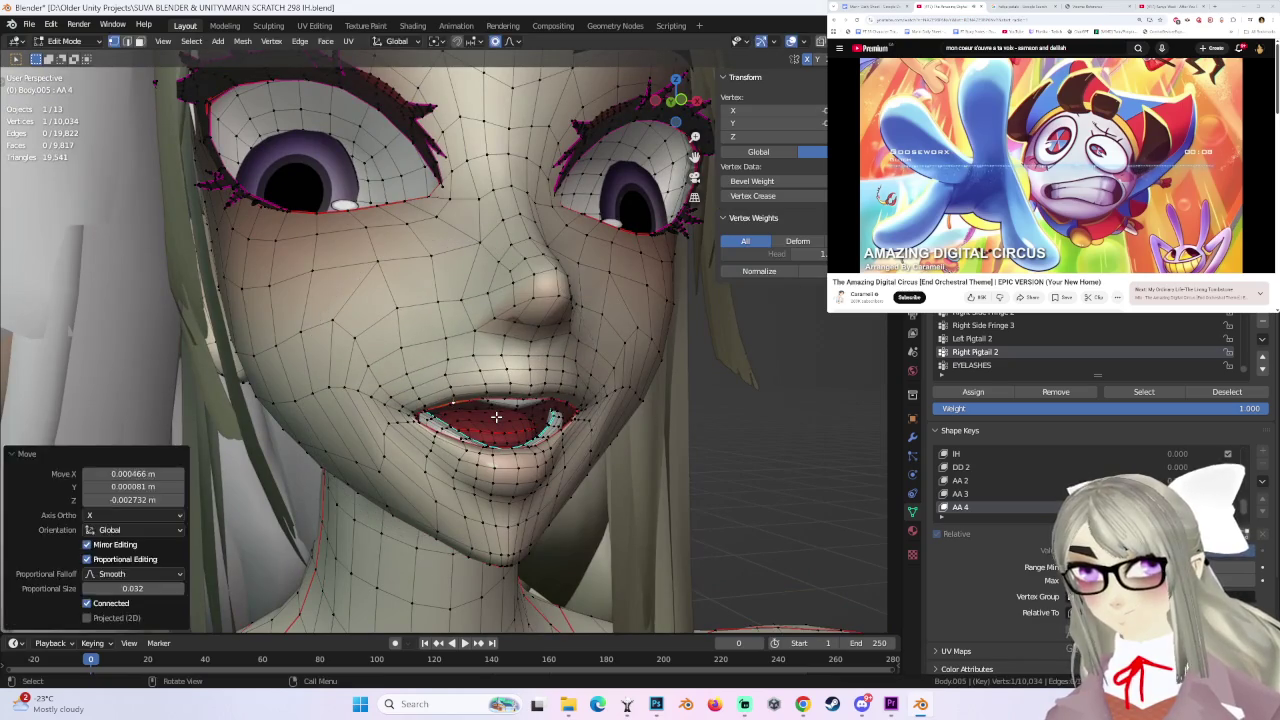
pyautogui.press('g')
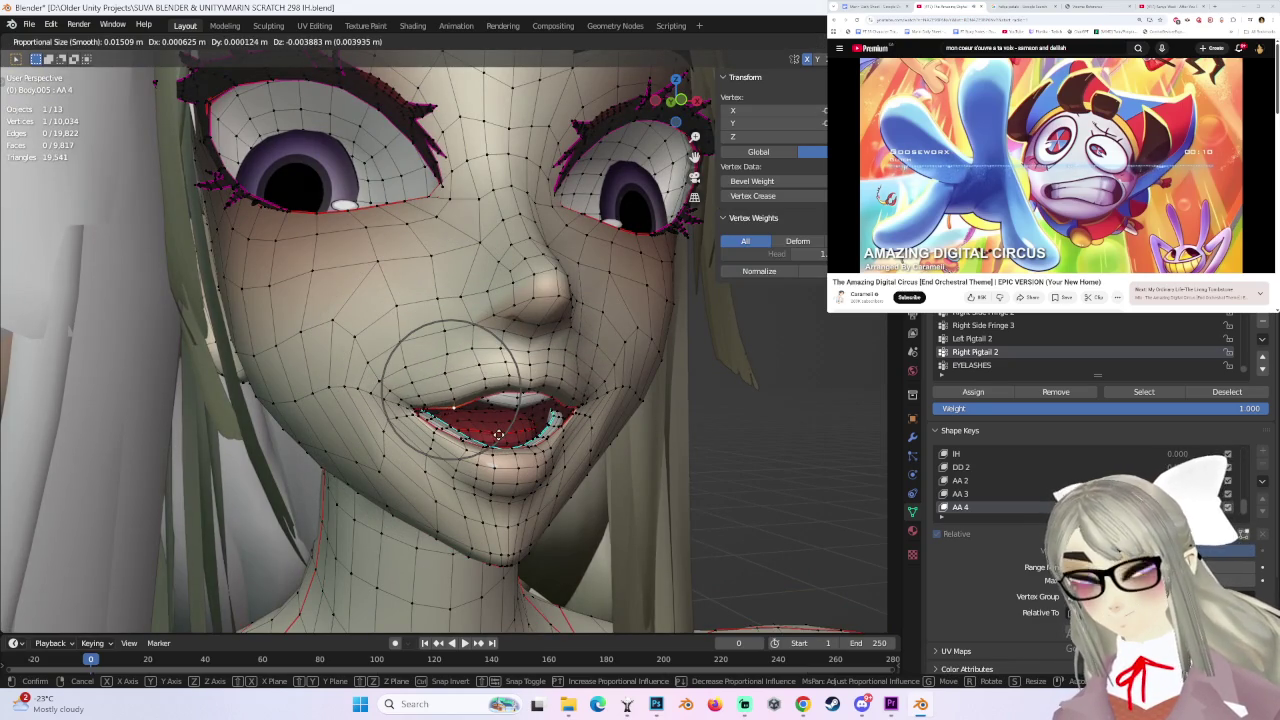
pyautogui.click(498, 434)
pyautogui.moveTo(498, 434); pyautogui.dragTo(570, 418, button='middle')
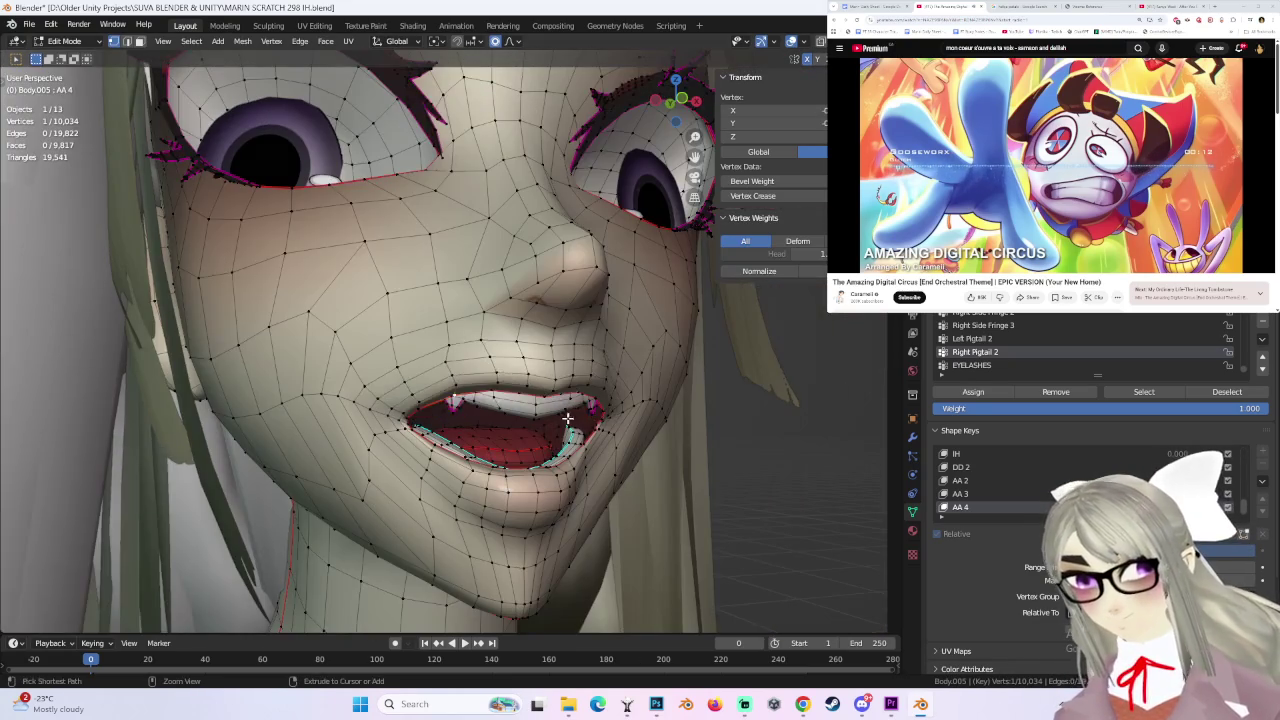
pyautogui.press('g')
pyautogui.click(481, 401)
pyautogui.moveTo(481, 401); pyautogui.dragTo(487, 401, button='middle')
# - Try and undo several soft lip moves, keeping one nudge made from a low front view
pyautogui.hotkey('ctrl', 'z')
pyautogui.press('g')
pyautogui.click(480, 395)
pyautogui.hotkey('ctrl', 'z')
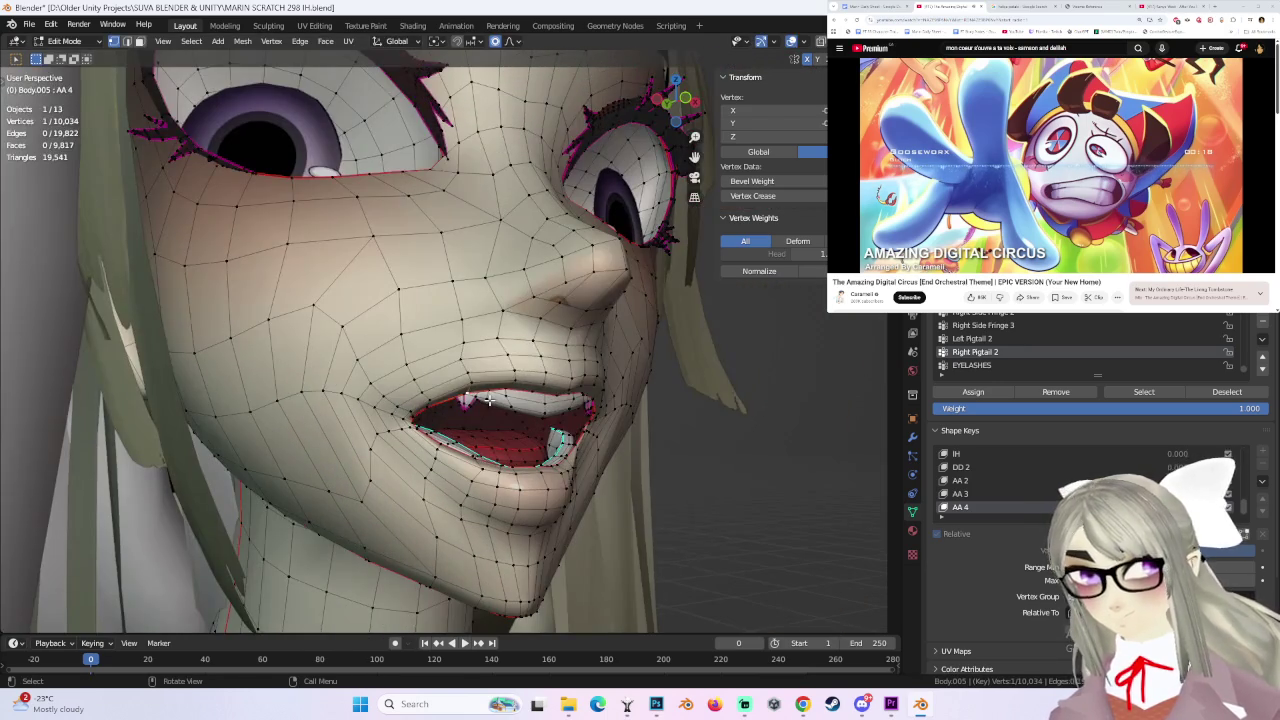
pyautogui.press('g')
pyautogui.click(490, 413)
pyautogui.hotkey('ctrl', 'z')
pyautogui.press('g')
pyautogui.click(540, 410)
pyautogui.hotkey('ctrl', 'z')
pyautogui.moveTo(540, 410)
pyautogui.mouseDown(button='middle')
pyautogui.moveTo(500, 430)
pyautogui.moveTo(414, 383)
pyautogui.moveTo(551, 364)
pyautogui.moveTo(580, 390)
pyautogui.mouseUp(button='middle')
pyautogui.press('g')
pyautogui.click(420, 372)
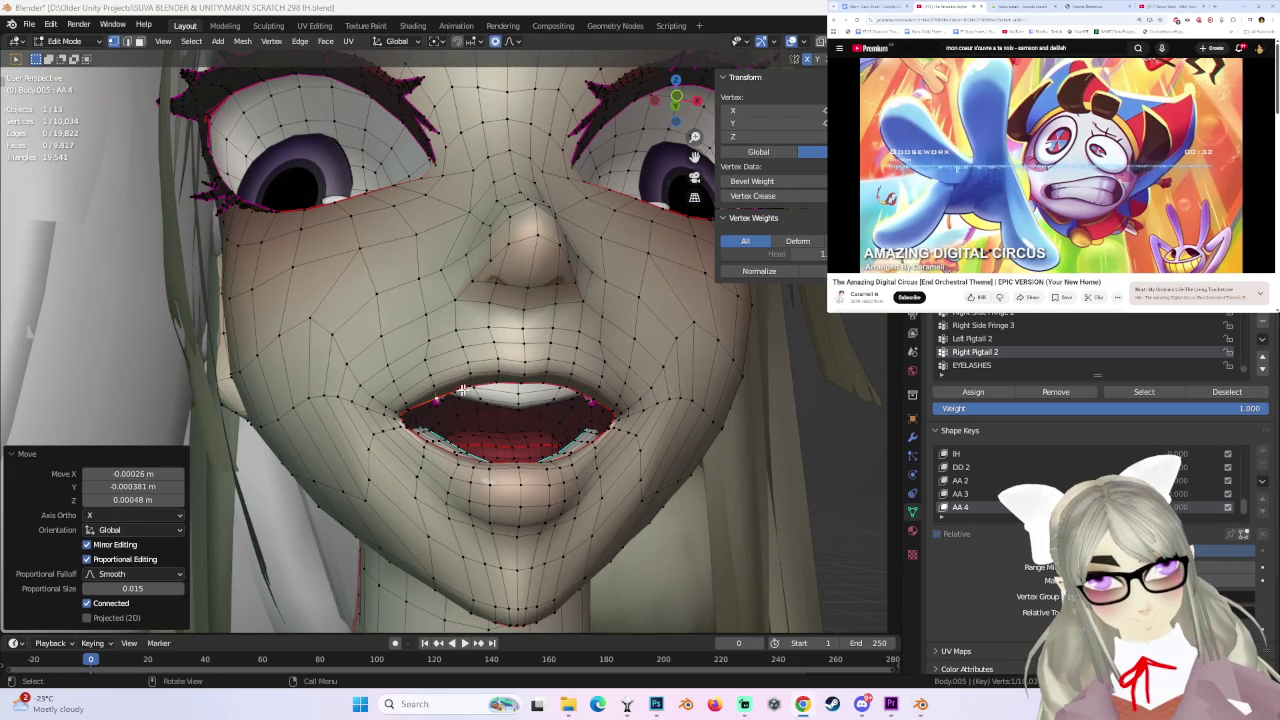
# - Toggle undo and redo to compare the upper lip before and after the fang edit
pyautogui.moveTo(458, 393); pyautogui.dragTo(525, 437, button='middle')
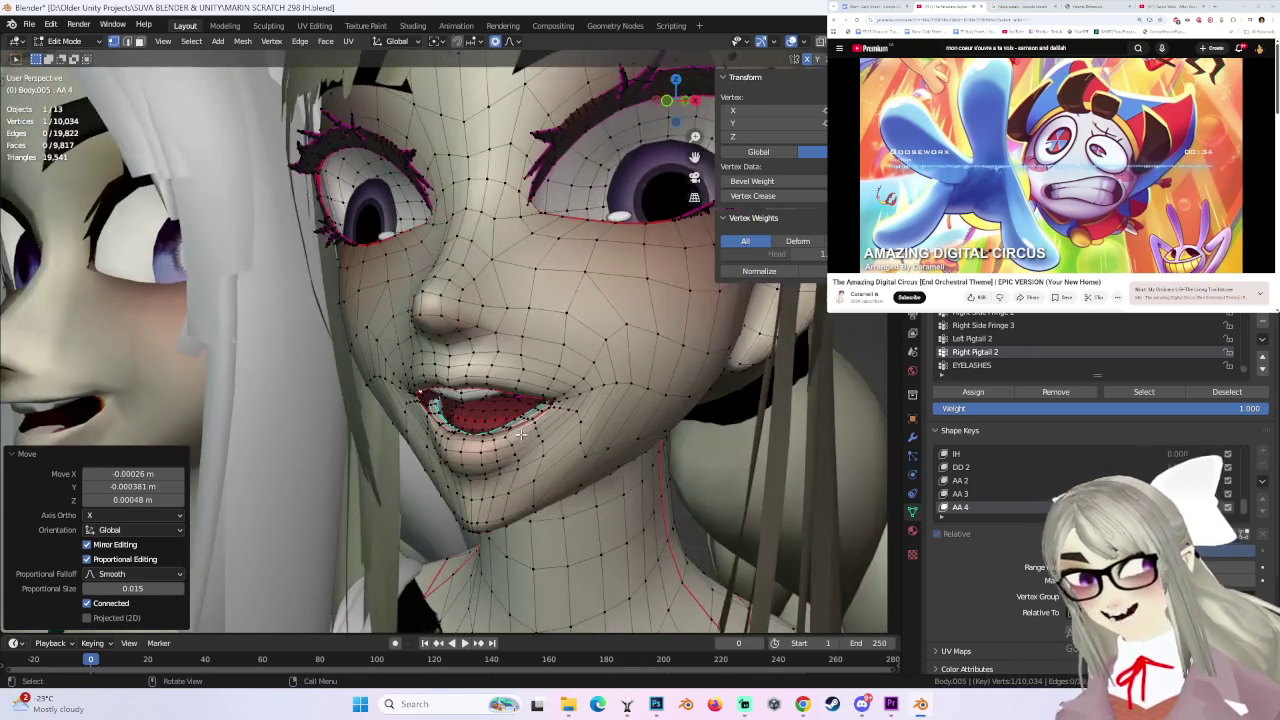
pyautogui.hotkey('ctrl', 'z')
pyautogui.hotkey('ctrl', 'shift', 'z')
pyautogui.hotkey('ctrl', 'z')
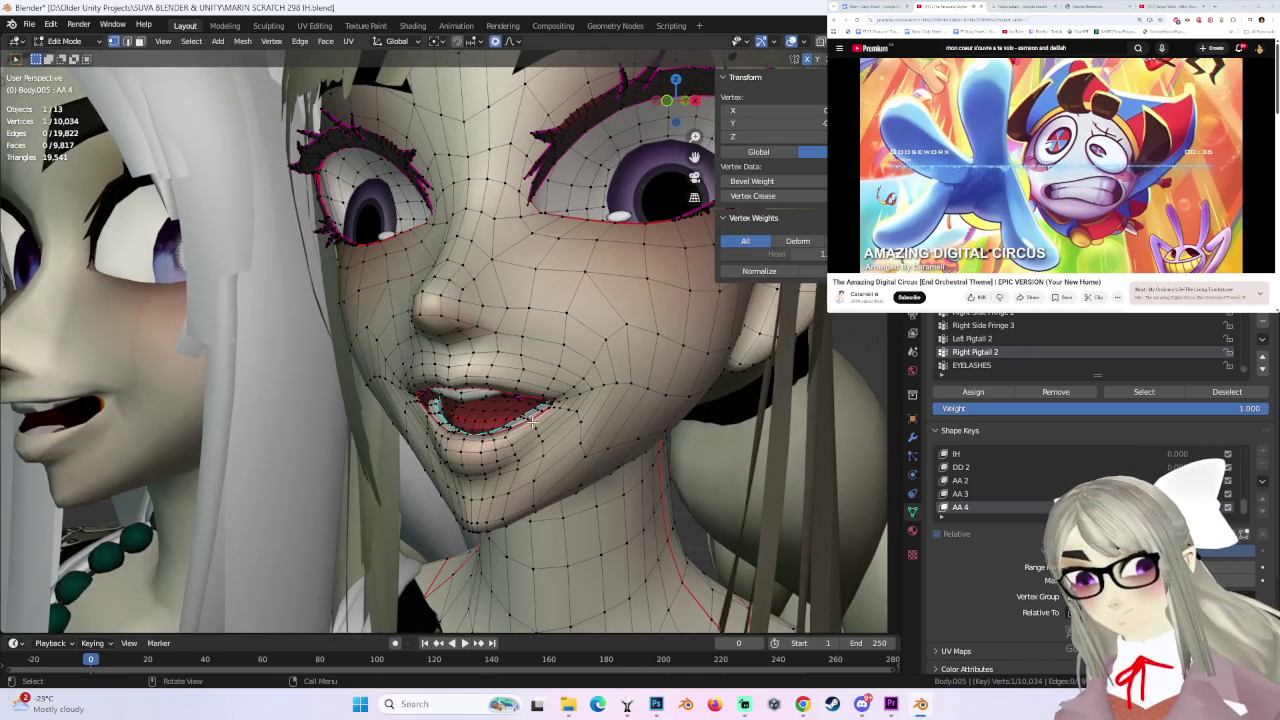
pyautogui.hotkey('ctrl', 'z')
pyautogui.hotkey('ctrl', 'shift', 'z')
pyautogui.moveTo(533, 421)
pyautogui.mouseDown(button='middle')
pyautogui.moveTo(629, 413)
pyautogui.moveTo(643, 431)
pyautogui.moveTo(658, 425)
pyautogui.moveTo(444, 375)
pyautogui.mouseUp(button='middle')
pyautogui.hotkey('ctrl', 'z')
pyautogui.hotkey('ctrl', 'shift', 'z')
pyautogui.hotkey('ctrl', 'shift', 'z')
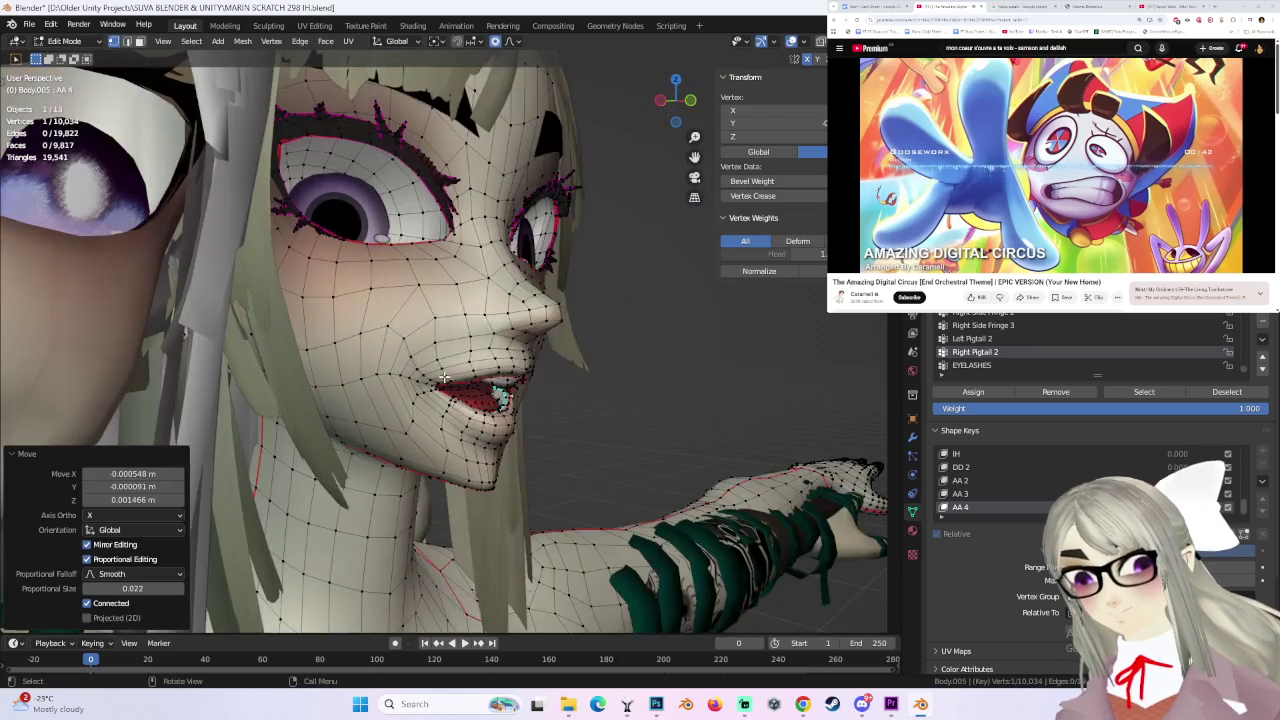
pyautogui.hotkey('ctrl', 'z')
pyautogui.hotkey('ctrl', 'z')
pyautogui.hotkey('ctrl', 'shift', 'z')
pyautogui.moveTo(586, 366)
pyautogui.mouseDown(button='middle')
pyautogui.moveTo(614, 400)
pyautogui.moveTo(489, 376)
pyautogui.mouseUp(button='middle')
pyautogui.hotkey('ctrl', 'z')
# - Reshape the lip with further soft moves, including a small Z-constrained vertical nudge
pyautogui.hotkey('ctrl', 'z')
pyautogui.hotkey('ctrl', 'shift', 'z')
pyautogui.hotkey('ctrl', 'z')
pyautogui.moveTo(609, 380); pyautogui.dragTo(504, 378, button='middle')
pyautogui.press('g')
pyautogui.click(504, 378)
pyautogui.hotkey('ctrl', 'z')
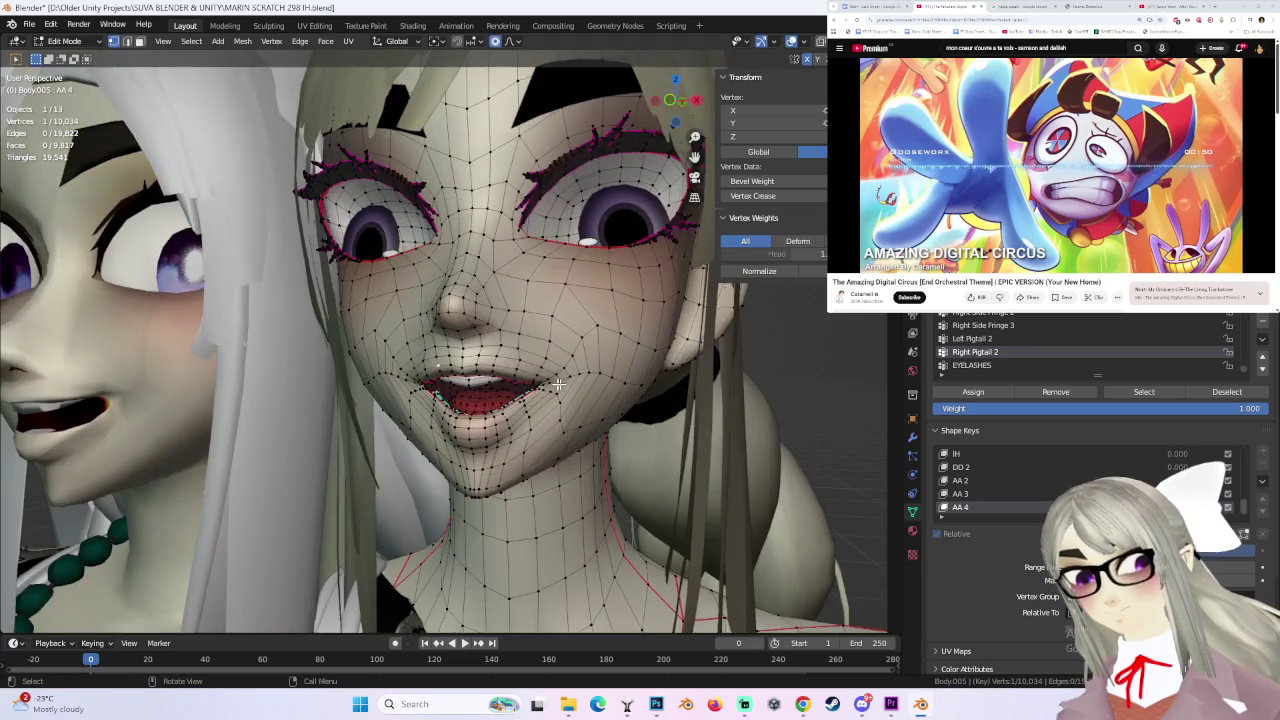
pyautogui.press('g')
pyautogui.scroll(2, 504, 378)
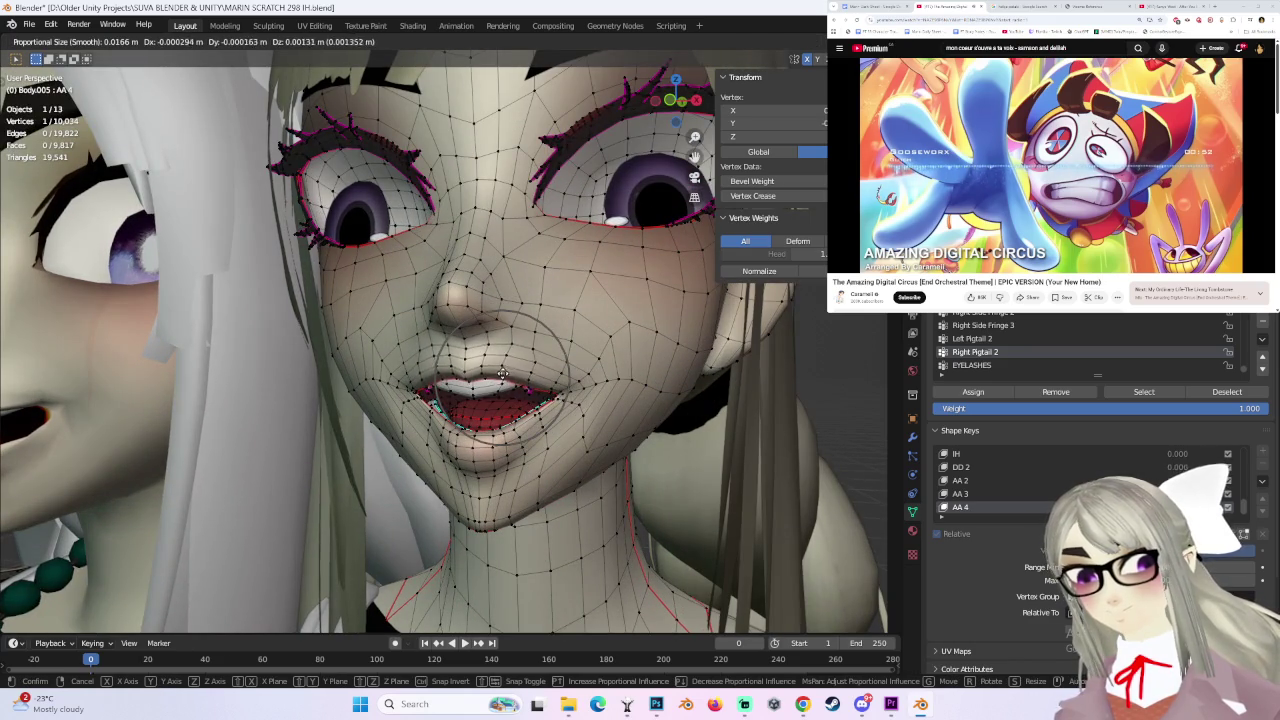
pyautogui.click(503, 373)
pyautogui.moveTo(503, 373)
pyautogui.mouseDown(button='middle')
pyautogui.moveTo(487, 356)
pyautogui.moveTo(490, 375)
pyautogui.moveTo(532, 380)
pyautogui.moveTo(506, 366)
pyautogui.mouseUp(button='middle')
pyautogui.press('g')
pyautogui.click(490, 375)
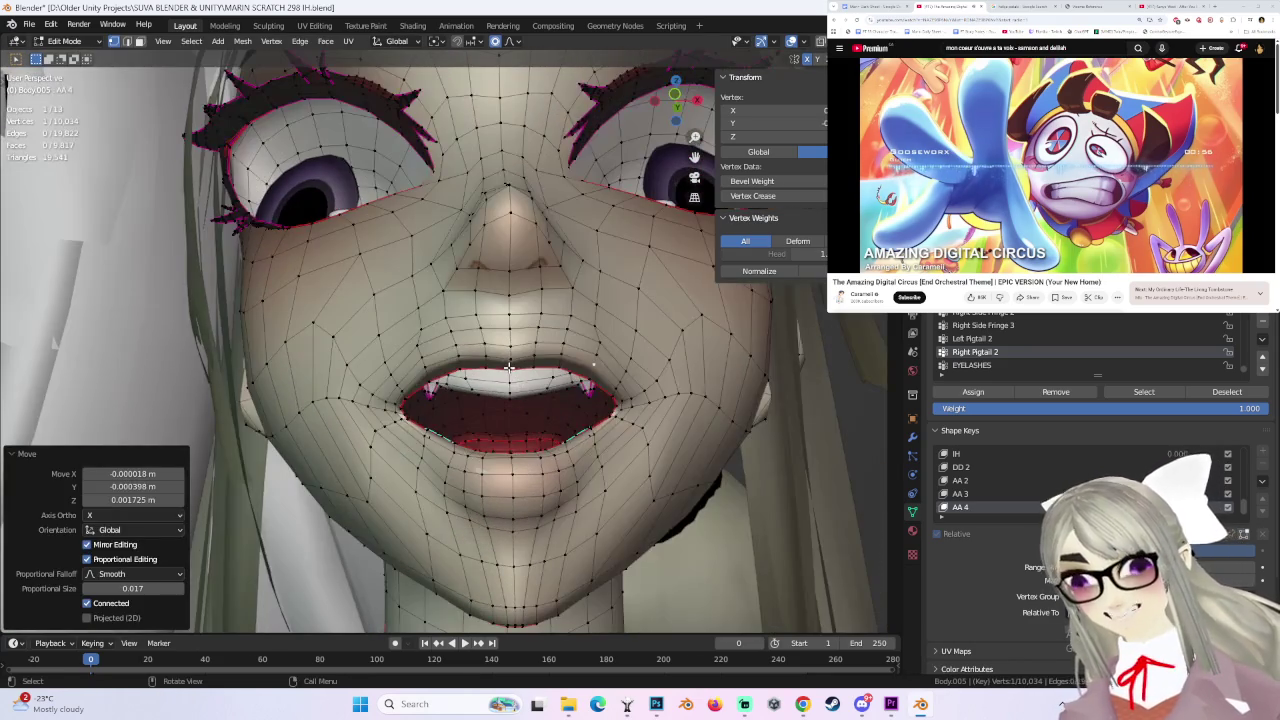
pyautogui.press('g')
pyautogui.press('z')
pyautogui.click(818, 430)
pyautogui.moveTo(818, 430)
pyautogui.mouseDown(button='middle')
pyautogui.moveTo(693, 409)
pyautogui.moveTo(490, 430)
pyautogui.mouseUp(button='middle')
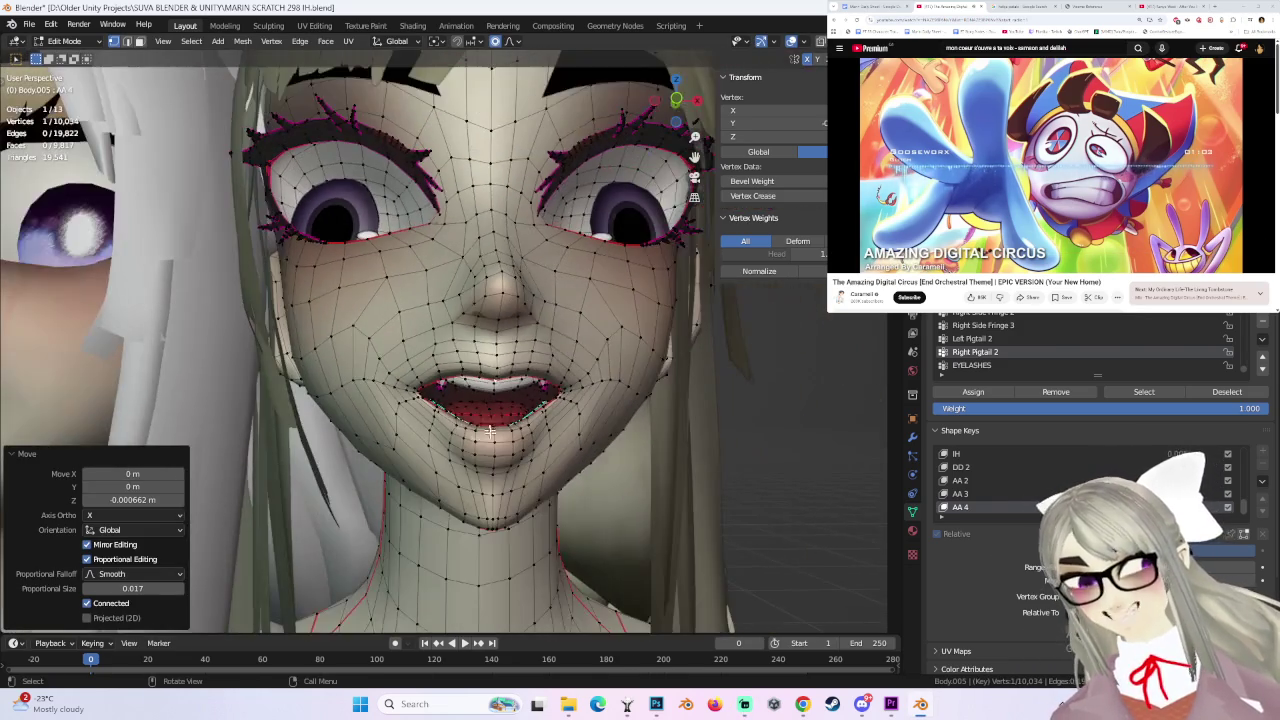
# - From the front view, make final small lip nudges at falloff size 0.017 to finish the fangs
pyautogui.press('g')
pyautogui.click(490, 428)
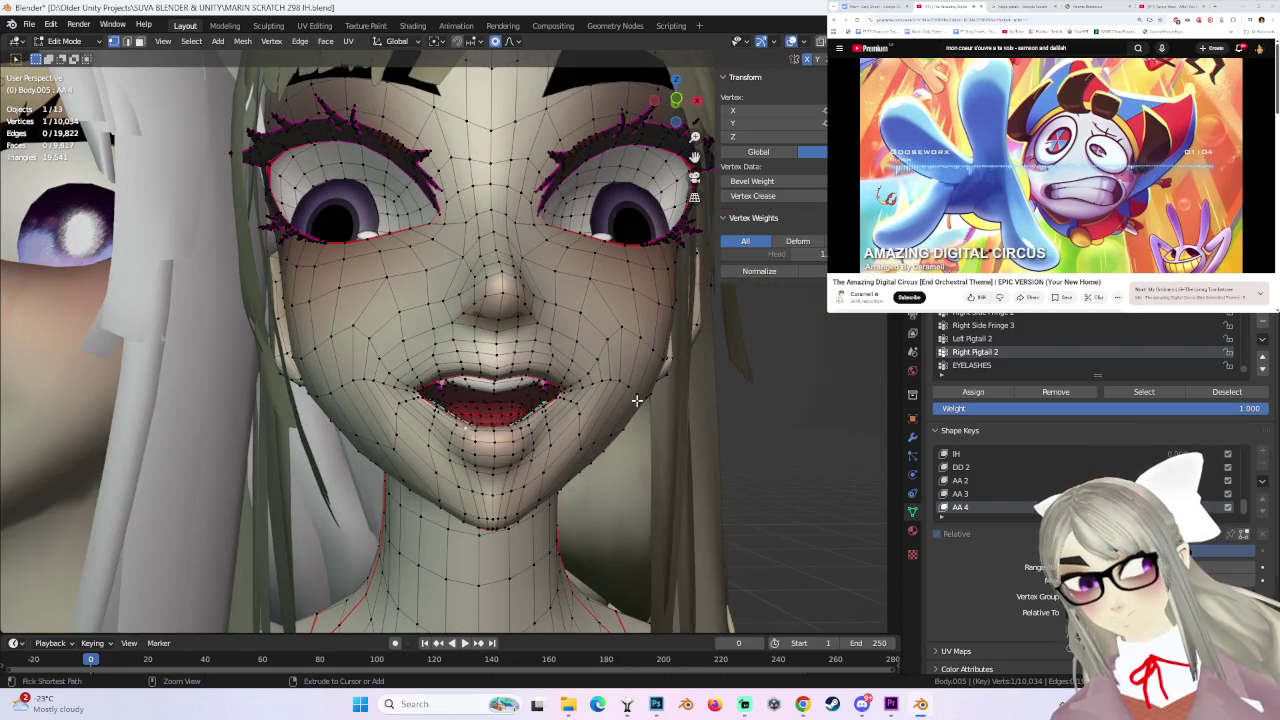
pyautogui.hotkey('ctrl', 'z')
pyautogui.scroll(-3, 628, 188)
pyautogui.click(686, 103)
pyautogui.scroll(2, 436, 443)
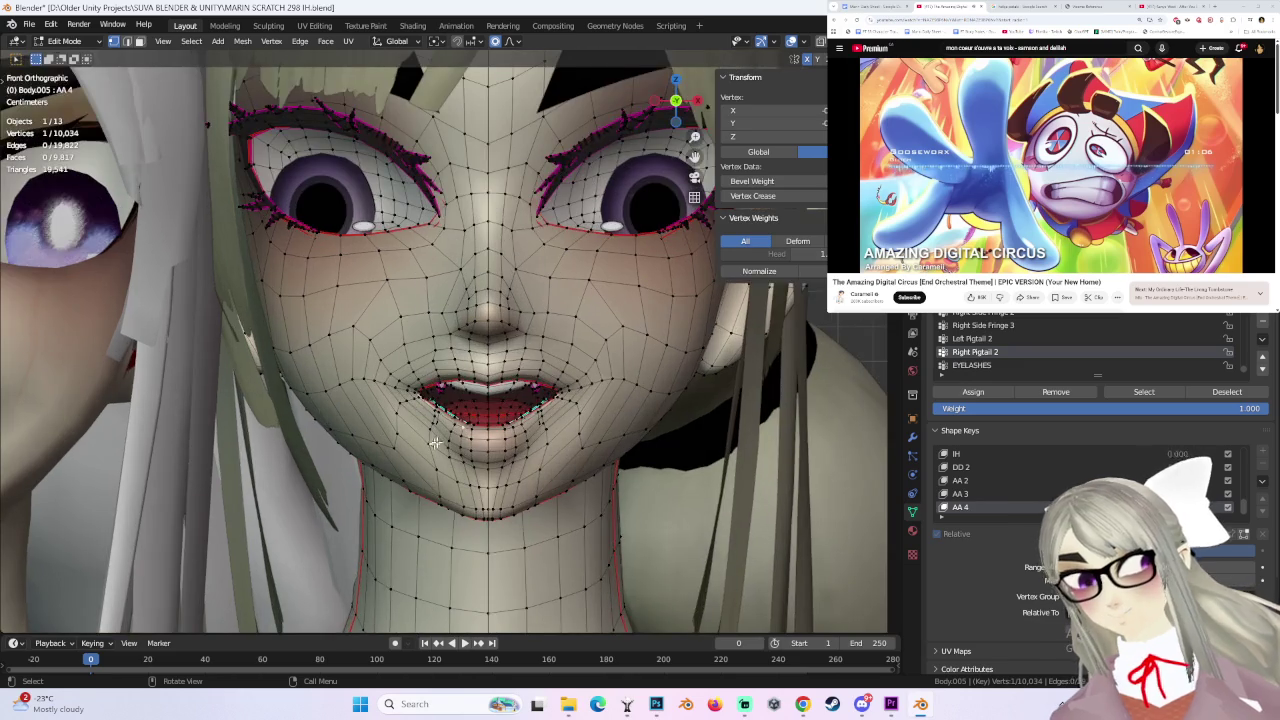
pyautogui.press('g')
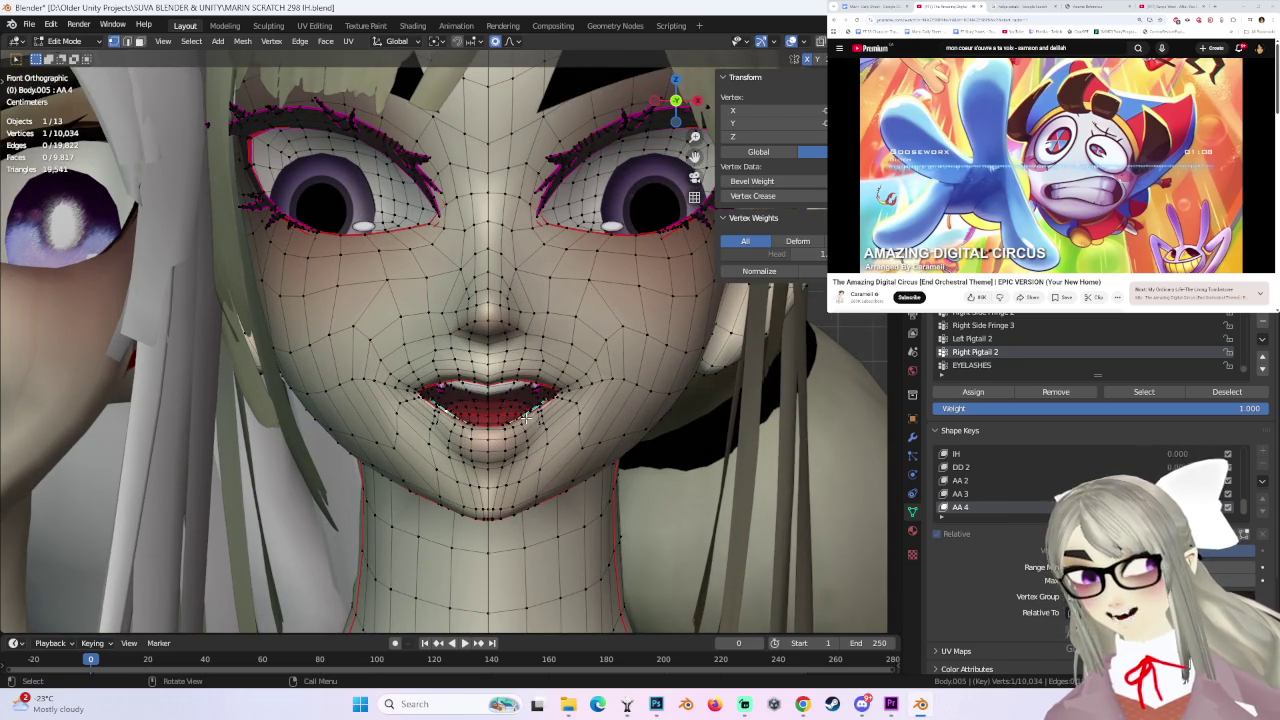
pyautogui.click(530, 422)
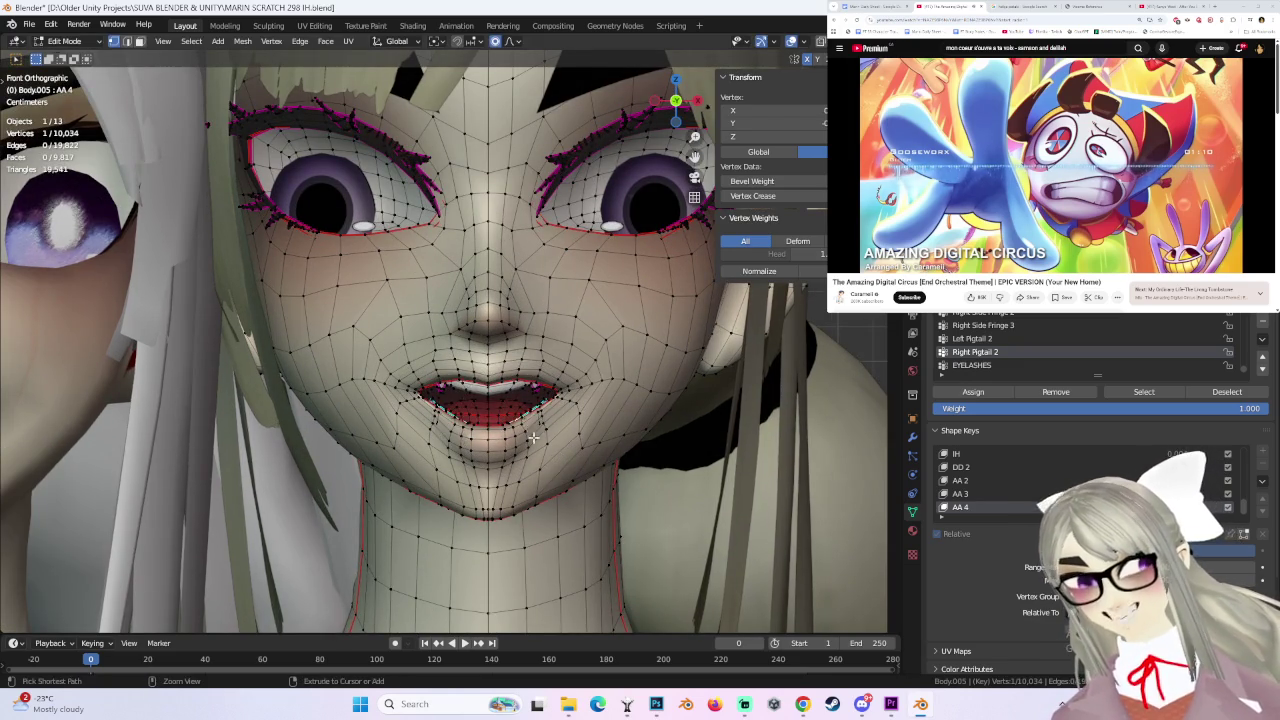
pyautogui.press('g')
pyautogui.click(530, 427)
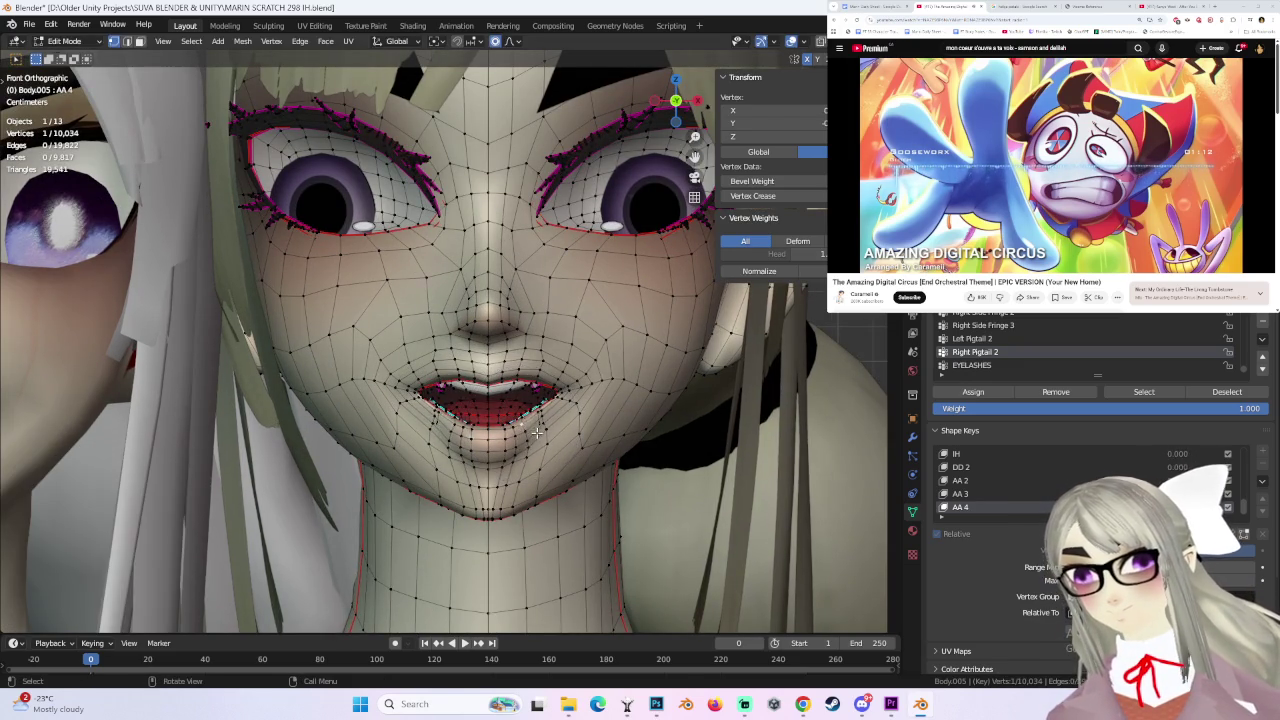
pyautogui.press('g')
pyautogui.click(531, 428)
pyautogui.moveTo(531, 428); pyautogui.dragTo(603, 347, button='middle')
pyautogui.click(64, 41)
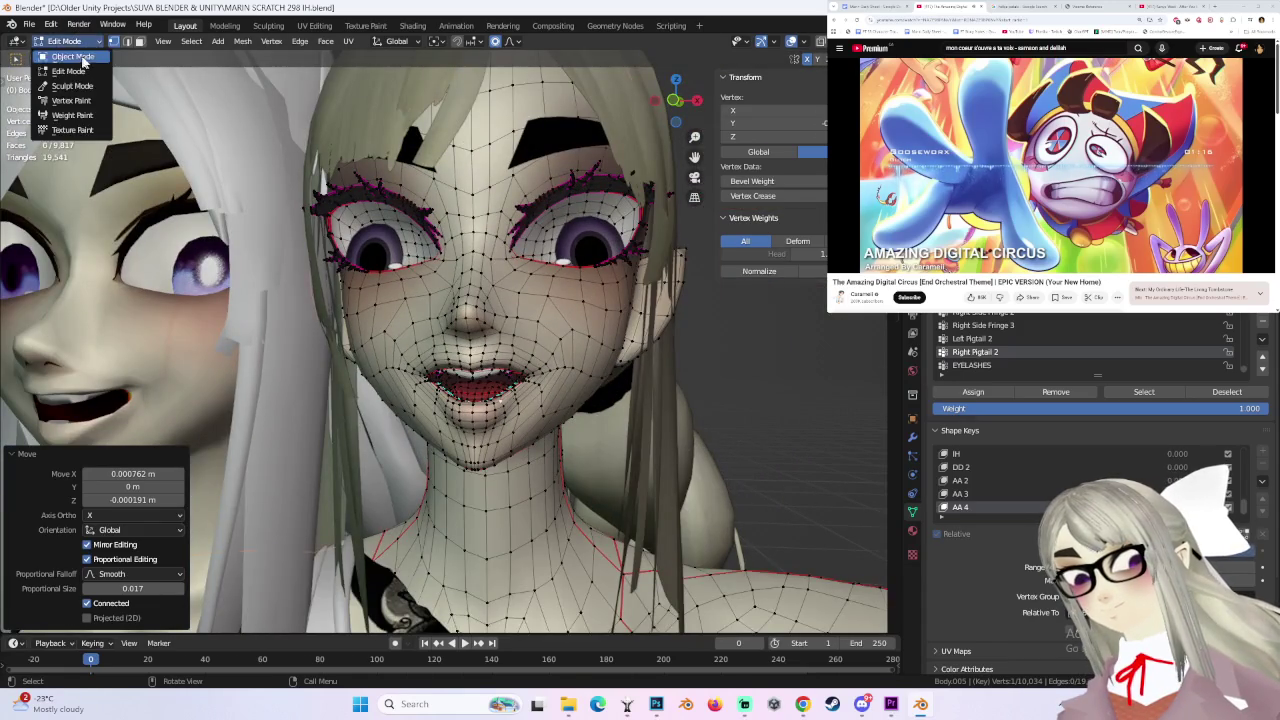
# - Switch to Object Mode and view the face straight from the front
pyautogui.click(60, 57)
pyautogui.scroll(3, 599, 372)
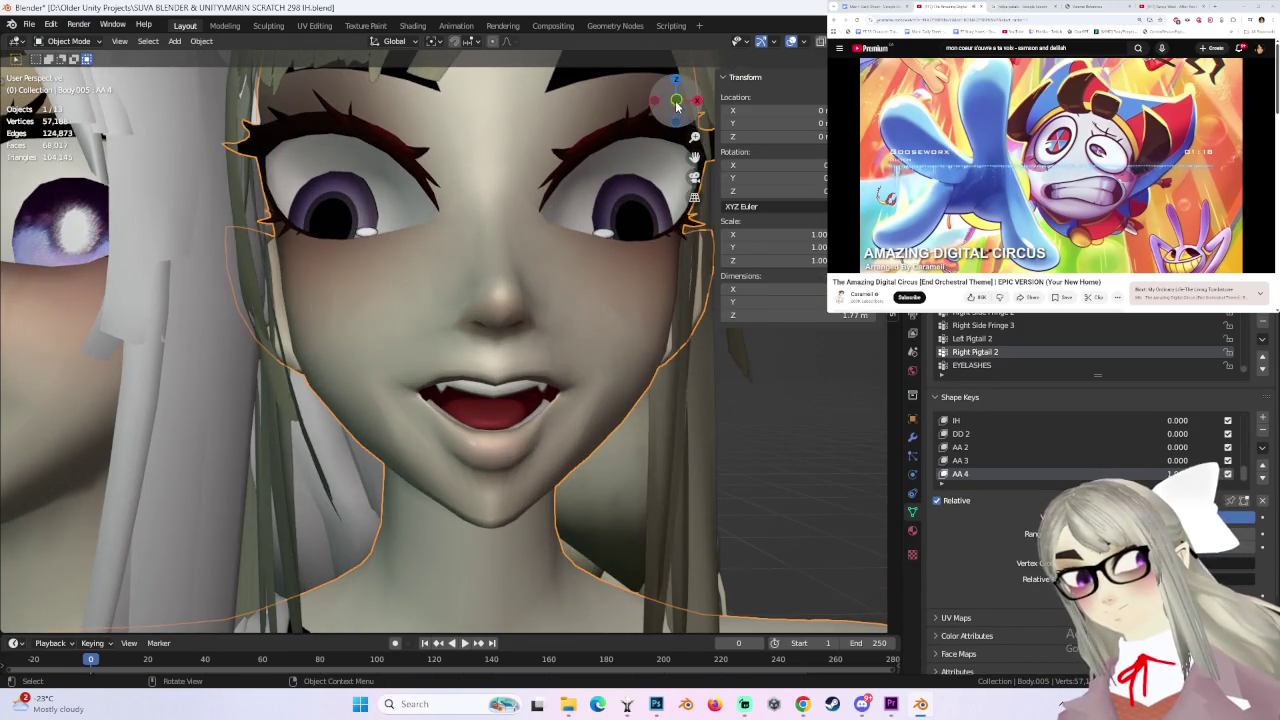
pyautogui.click(676, 101)
pyautogui.click(697, 101)
pyautogui.moveTo(591, 353)
pyautogui.mouseDown(button='middle')
pyautogui.moveTo(594, 410)
pyautogui.moveTo(638, 408)
pyautogui.moveTo(571, 415)
pyautogui.moveTo(563, 349)
pyautogui.moveTo(563, 415)
pyautogui.moveTo(573, 380)
pyautogui.moveTo(577, 413)
pyautogui.mouseUp(button='middle')
pyautogui.click(677, 98)
pyautogui.scroll(2, 500, 300)
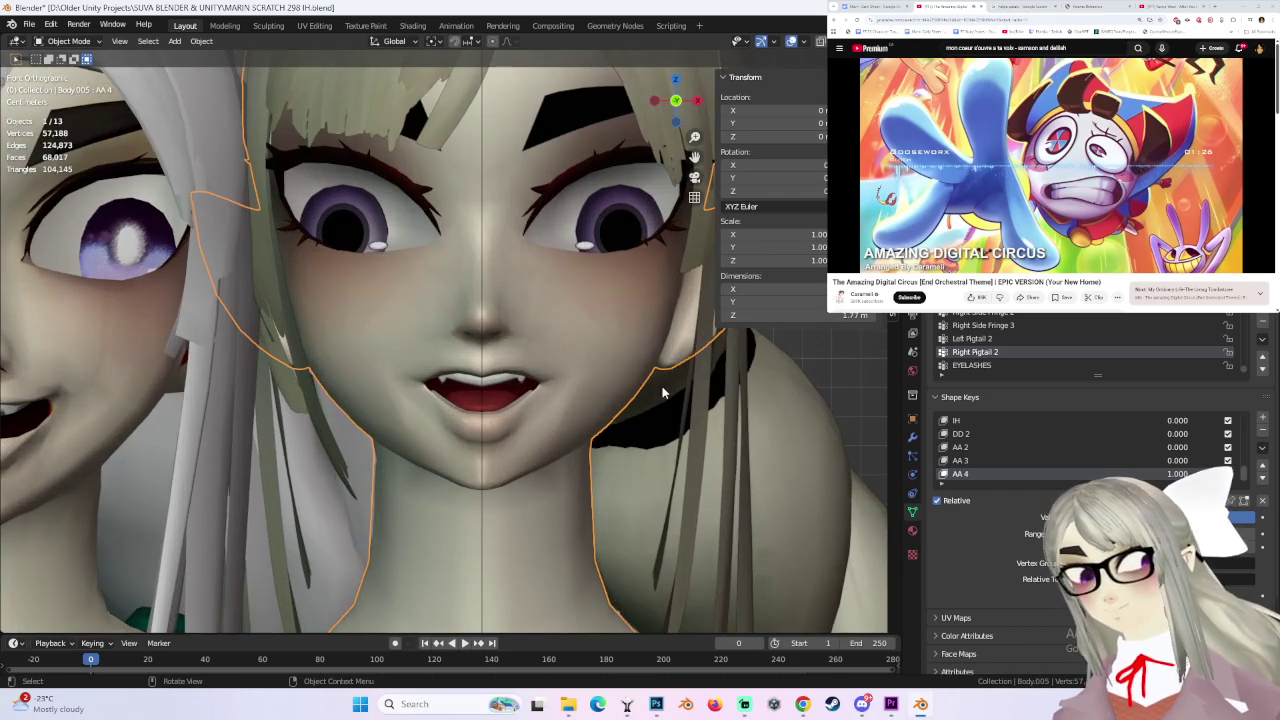
# - Set AA 4 to 0 and AA 2 to 1 to preview the AA 2 mouth
pyautogui.click(1177, 473)
pyautogui.write('0')
pyautogui.press('Return')
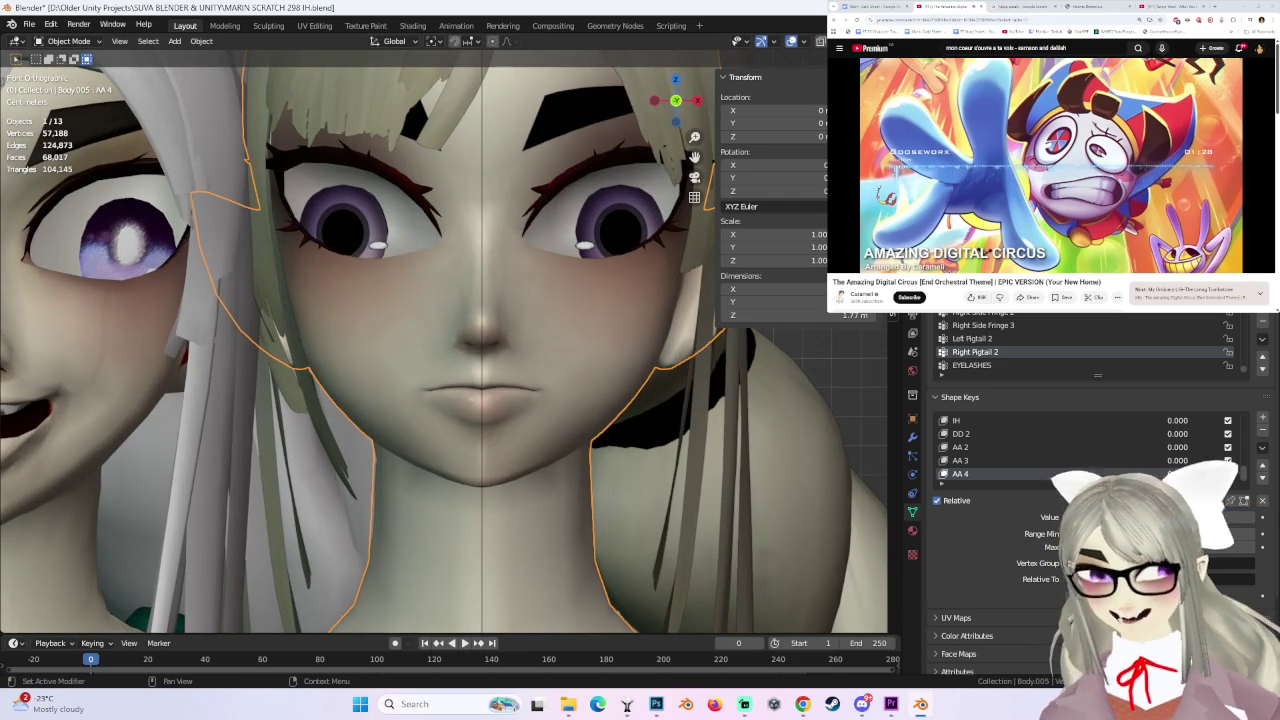
pyautogui.click(1177, 447)
pyautogui.write('1')
pyautogui.press('Return')
pyautogui.moveTo(520, 430); pyautogui.dragTo(596, 429, button='middle')
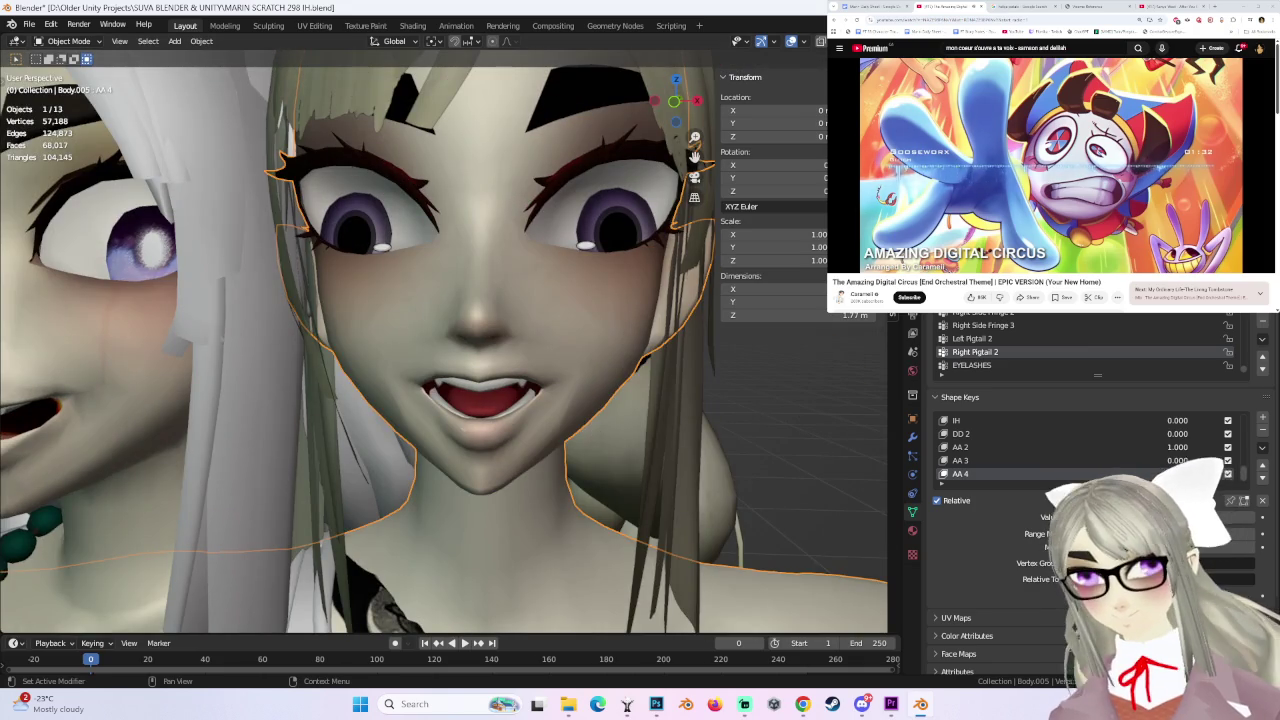
# - Set AA 2 back to 0 and AA 3 to 1 to preview the AA 3 mouth
pyautogui.click(1177, 447)
pyautogui.write('0')
pyautogui.press('Return')
pyautogui.click(1177, 460)
pyautogui.write('1')
pyautogui.press('Return')
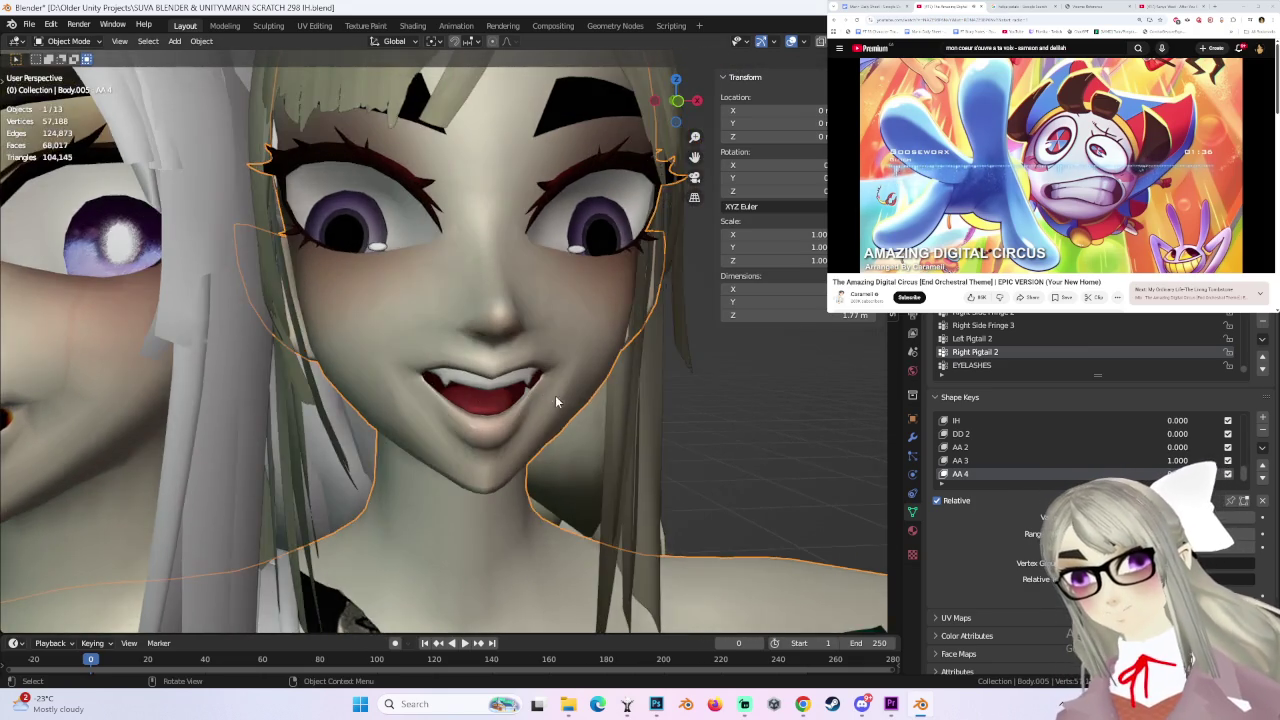
pyautogui.moveTo(555, 395)
pyautogui.mouseDown(button='middle')
pyautogui.moveTo(584, 427)
pyautogui.moveTo(713, 480)
pyautogui.mouseUp(button='middle')
# - Set AA 3 to 0 and AA 4 to 1 to show the fanged grin from the front
pyautogui.click(1177, 460)
pyautogui.write('0')
pyautogui.press('Return')
pyautogui.click(1177, 473)
pyautogui.write('1')
pyautogui.press('Return')
pyautogui.moveTo(540, 430)
pyautogui.mouseDown(button='middle')
pyautogui.moveTo(508, 395)
pyautogui.moveTo(548, 366)
pyautogui.mouseUp(button='middle')
pyautogui.scroll(2, 531, 409)
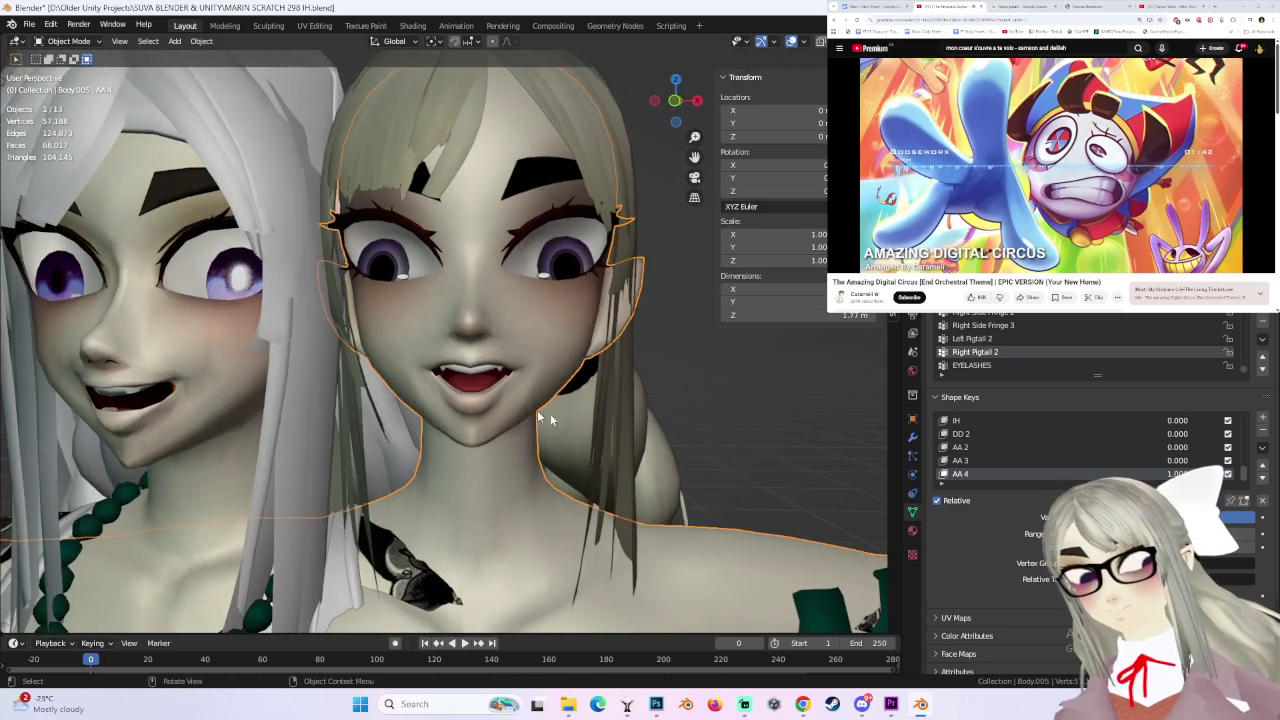
pyautogui.scroll(1, 590, 427)
pyautogui.scroll(-1, 590, 427)
pyautogui.moveTo(596, 420); pyautogui.dragTo(560, 400, button='middle')
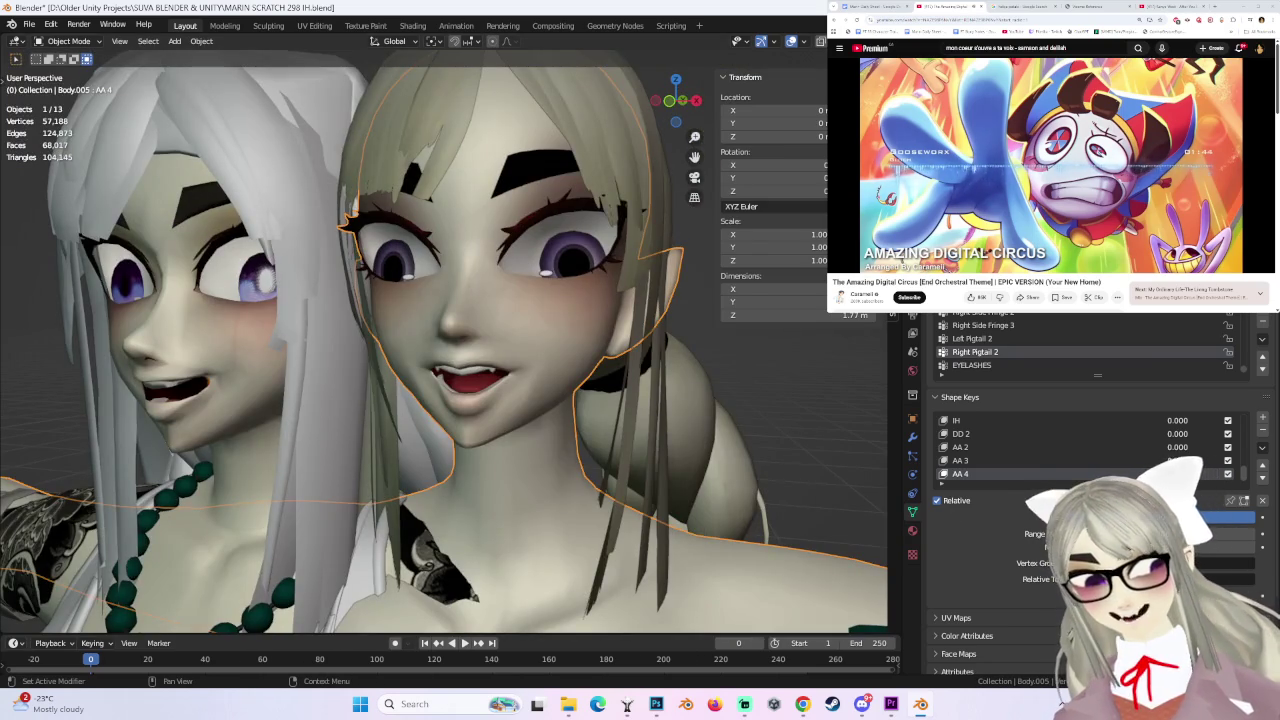
# - Set AA 2 to 1, dial it down so the mouth partly closes, then deselect the body
pyautogui.doubleClick(1178, 447)
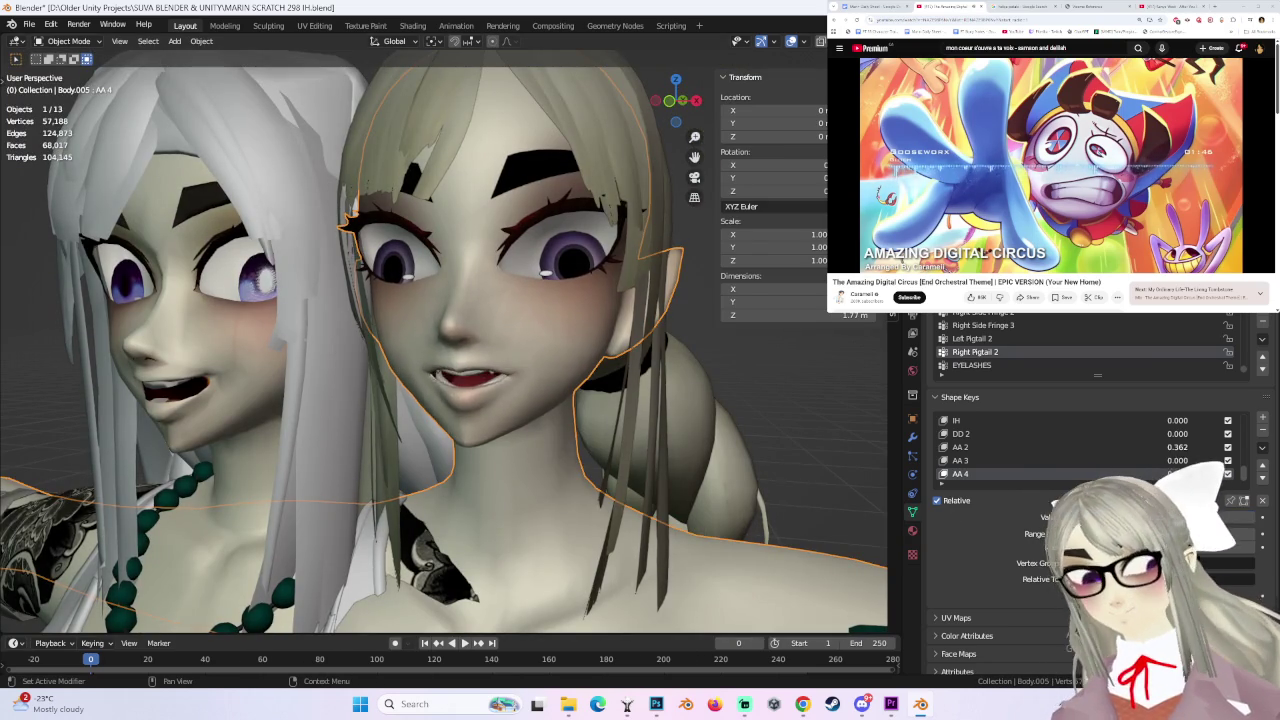
pyautogui.write('1')
pyautogui.press('Return')
pyautogui.moveTo(1178, 447); pyautogui.dragTo(1120, 447)
pyautogui.scroll(-1, 565, 449)
pyautogui.scroll(-2, 565, 449)
pyautogui.scroll(2, 565, 449)
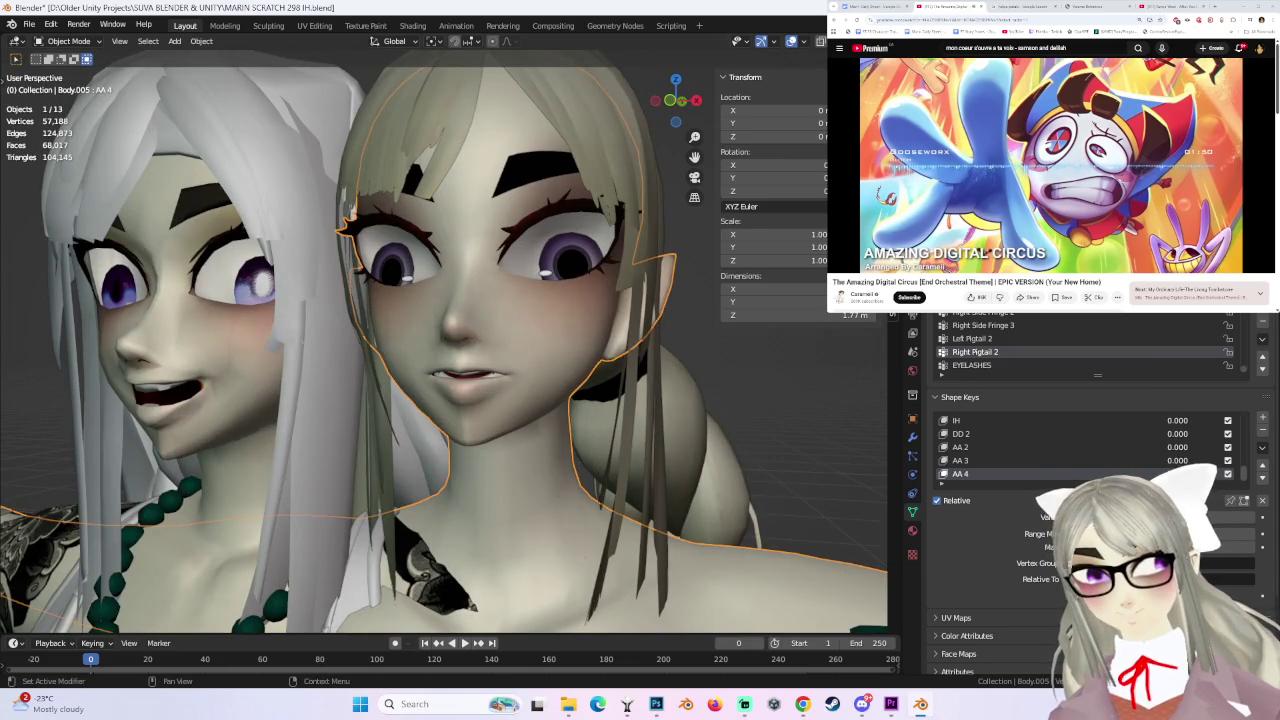
pyautogui.click(769, 396)
pyautogui.moveTo(700, 400)
pyautogui.mouseDown(button='middle')
pyautogui.moveTo(769, 396)
pyautogui.moveTo(546, 380)
pyautogui.moveTo(578, 389)
pyautogui.mouseUp(button='middle')
# - Save the blend file, select the right character's body and set DD 2 to full for clenched teeth
pyautogui.hotkey('ctrl', 's')
pyautogui.click(195, 326)
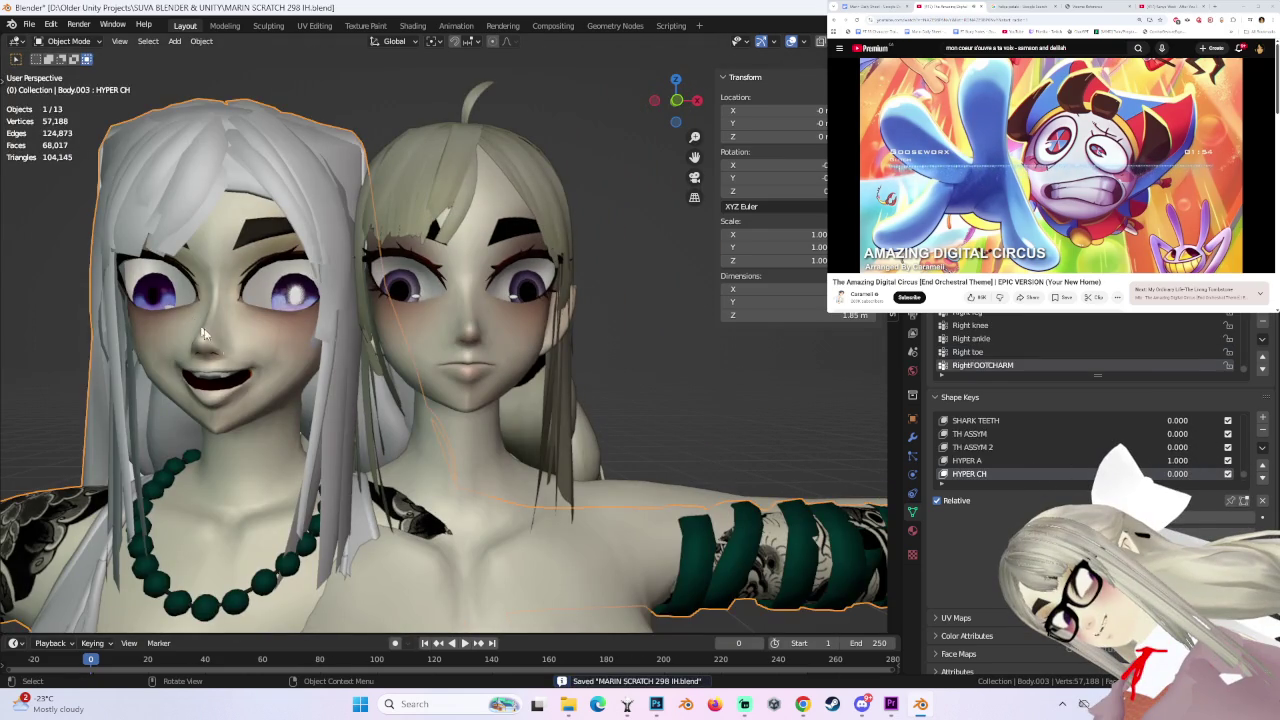
pyautogui.scroll(-2, 1185, 468)
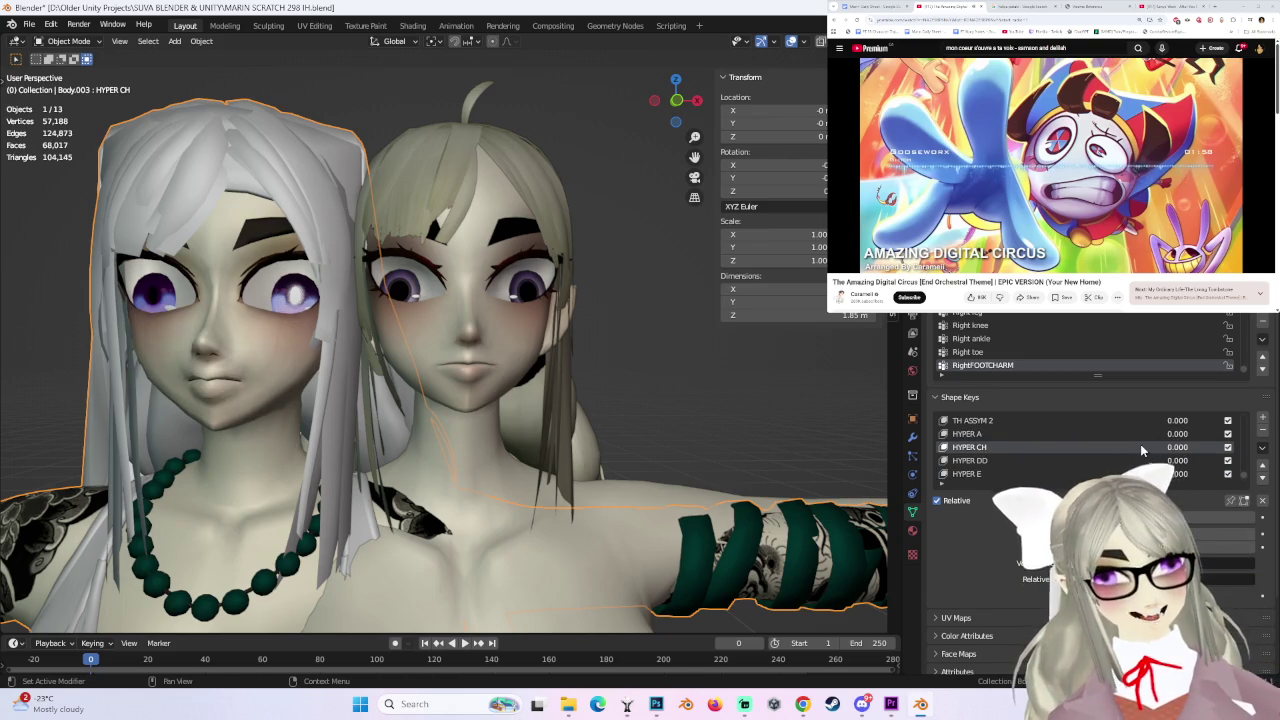
pyautogui.scroll(-2, 1140, 444)
pyautogui.click(510, 349)
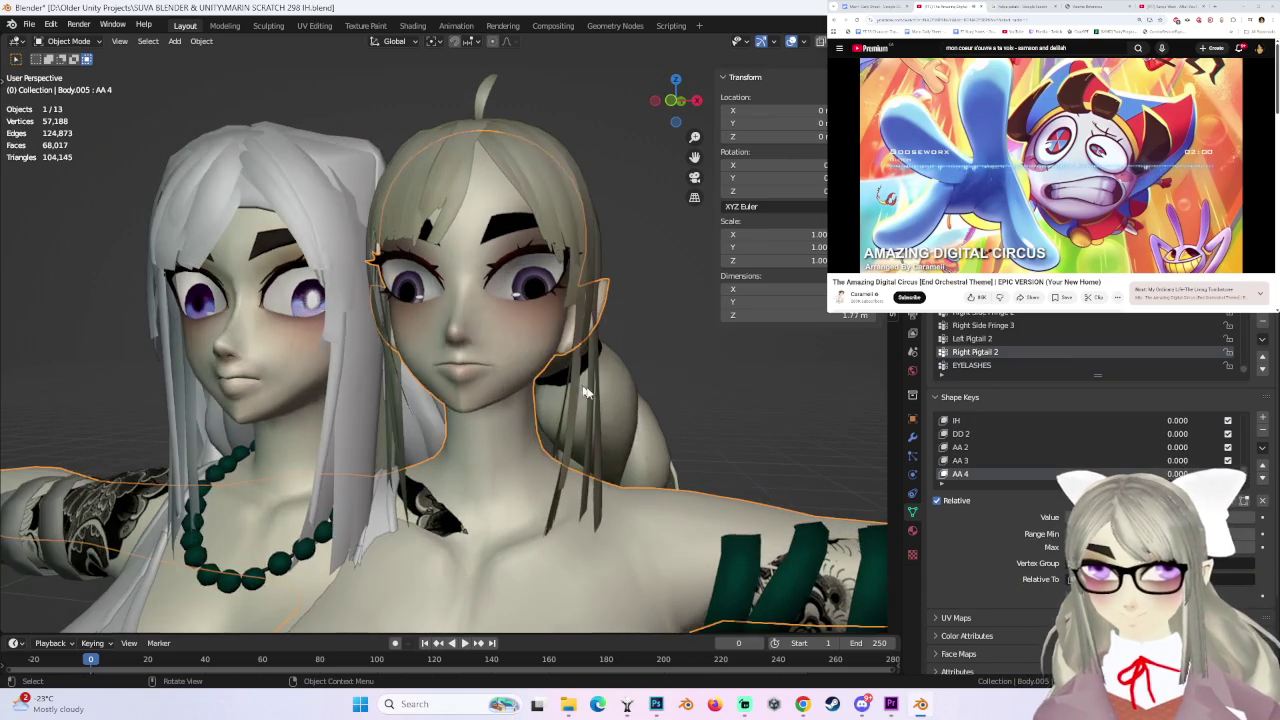
pyautogui.moveTo(1188, 433)
pyautogui.mouseDown()
pyautogui.moveTo(1240, 433)
pyautogui.moveTo(1240, 447)
pyautogui.mouseUp()
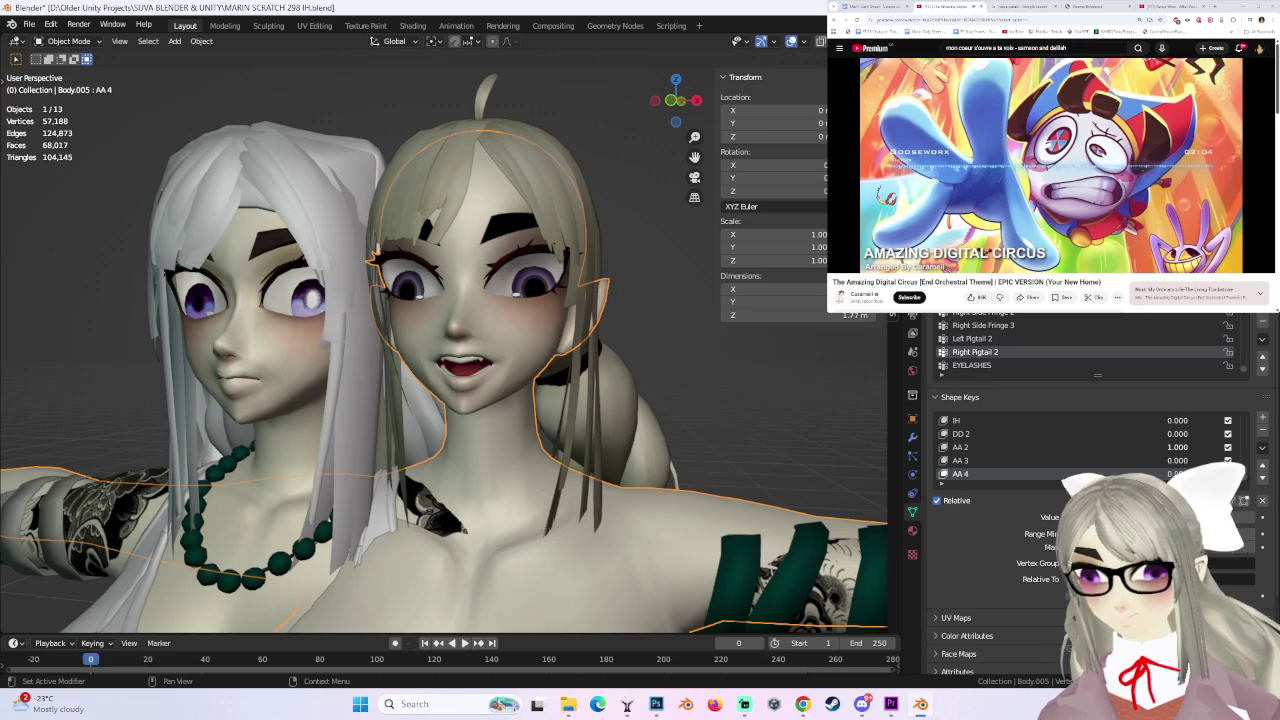
pyautogui.scroll(2, 1090, 447)
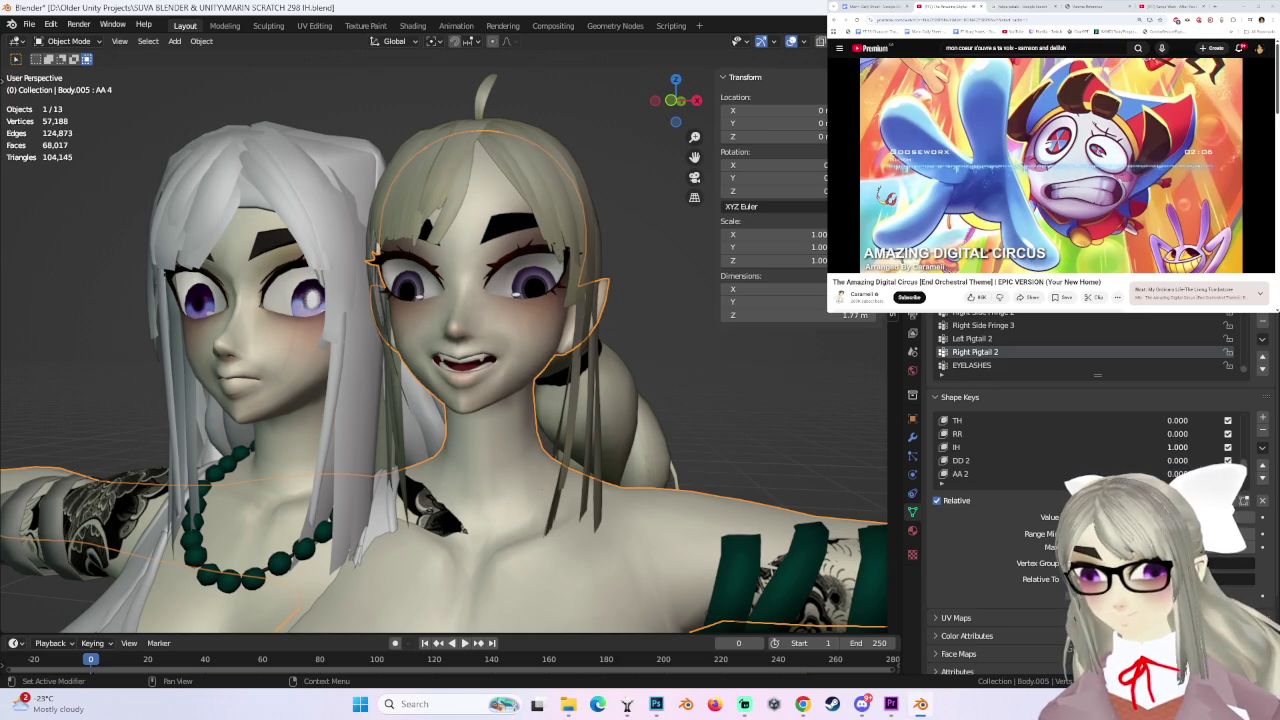
pyautogui.scroll(3, 680, 376)
pyautogui.scroll(3, 680, 376)
pyautogui.moveTo(680, 376)
pyautogui.mouseDown(button='middle')
pyautogui.moveTo(754, 372)
pyautogui.moveTo(648, 389)
pyautogui.moveTo(718, 394)
pyautogui.mouseUp(button='middle')
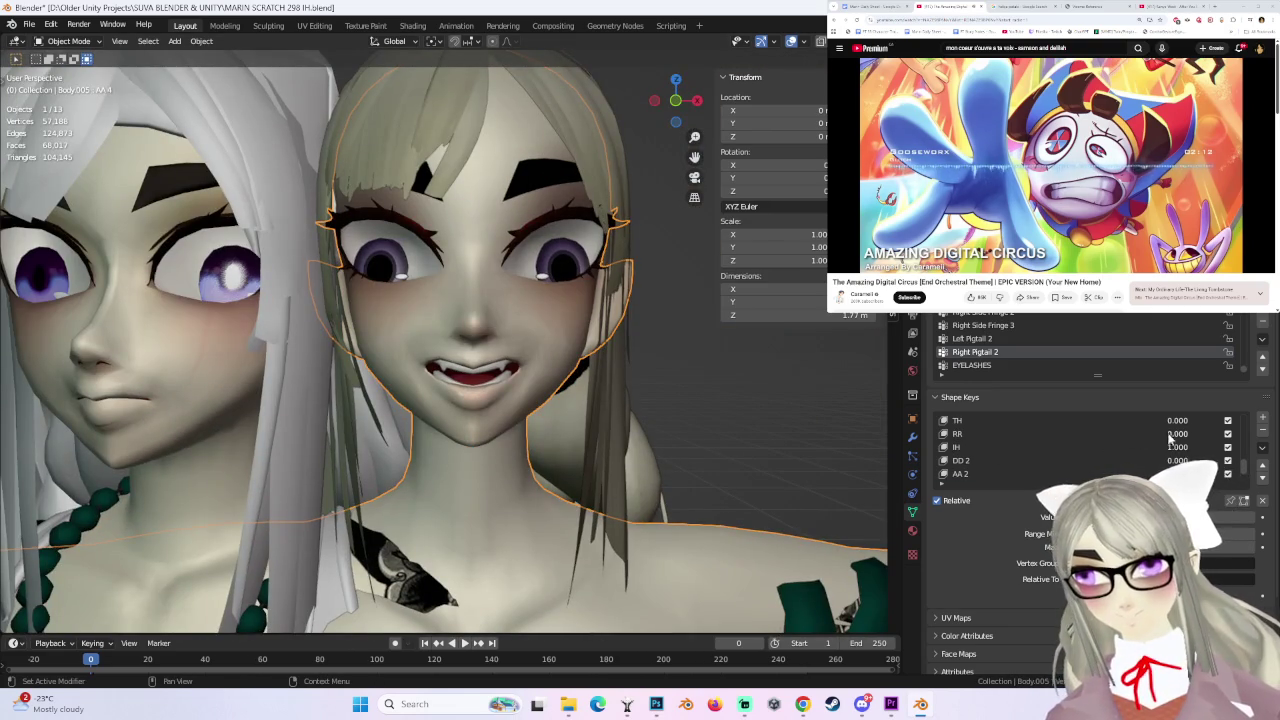
# - Preview the RR and TH mouth shapes at full strength, reset TH, then enter Edit Mode
pyautogui.moveTo(1177, 447)
pyautogui.mouseDown()
pyautogui.moveTo(1100, 447)
pyautogui.moveTo(1250, 434)
pyautogui.mouseUp()
pyautogui.moveTo(600, 400)
pyautogui.mouseDown(button='middle')
pyautogui.moveTo(666, 411)
pyautogui.moveTo(663, 390)
pyautogui.moveTo(587, 398)
pyautogui.mouseUp(button='middle')
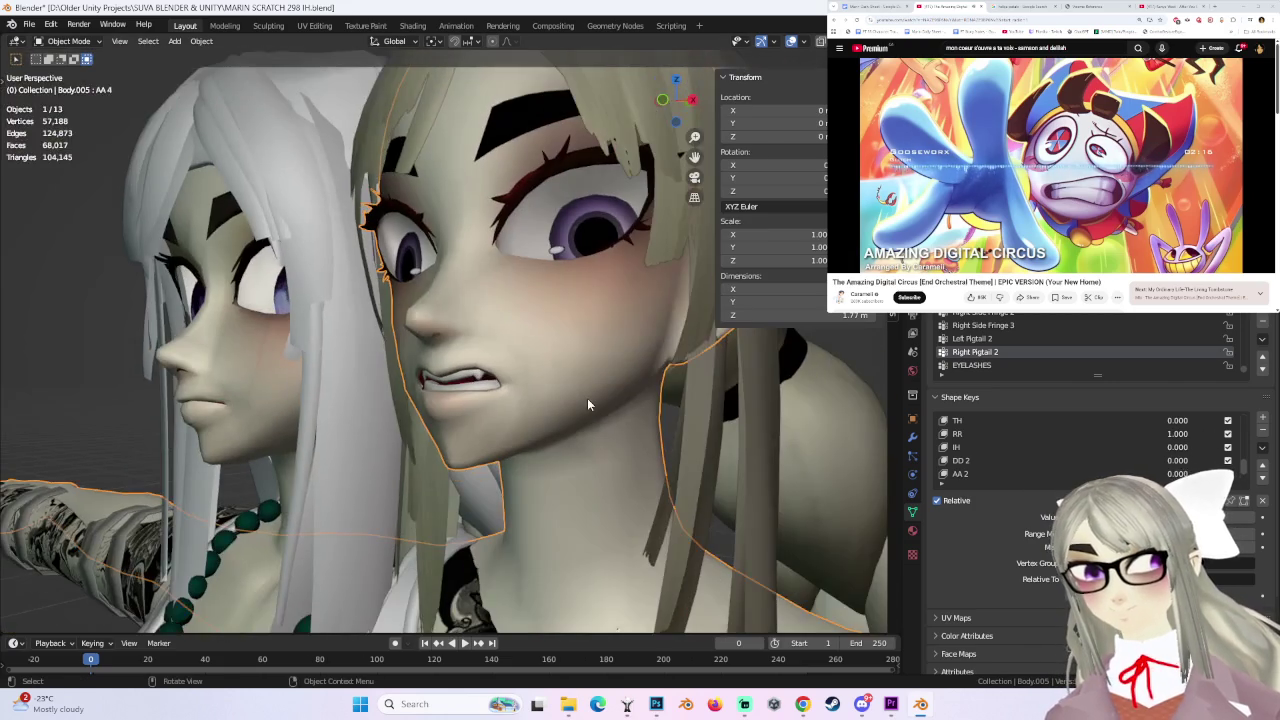
pyautogui.moveTo(1186, 434)
pyautogui.mouseDown()
pyautogui.moveTo(1110, 434)
pyautogui.moveTo(1250, 420)
pyautogui.mouseUp()
pyautogui.moveTo(640, 400)
pyautogui.mouseDown(button='middle')
pyautogui.moveTo(584, 392)
pyautogui.moveTo(584, 381)
pyautogui.mouseUp(button='middle')
pyautogui.scroll(3, 586, 393)
pyautogui.scroll(-2, 584, 384)
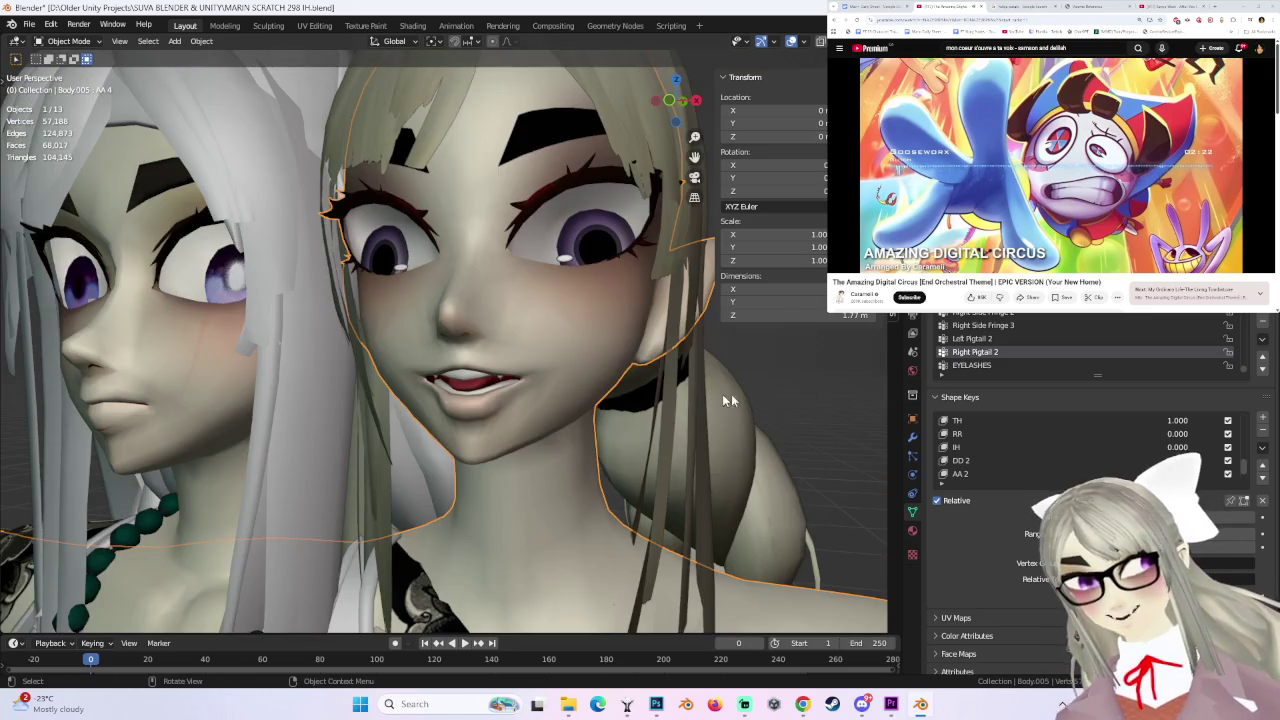
pyautogui.moveTo(1205, 428)
pyautogui.mouseDown()
pyautogui.moveTo(1133, 430)
pyautogui.moveTo(1240, 434)
pyautogui.mouseUp()
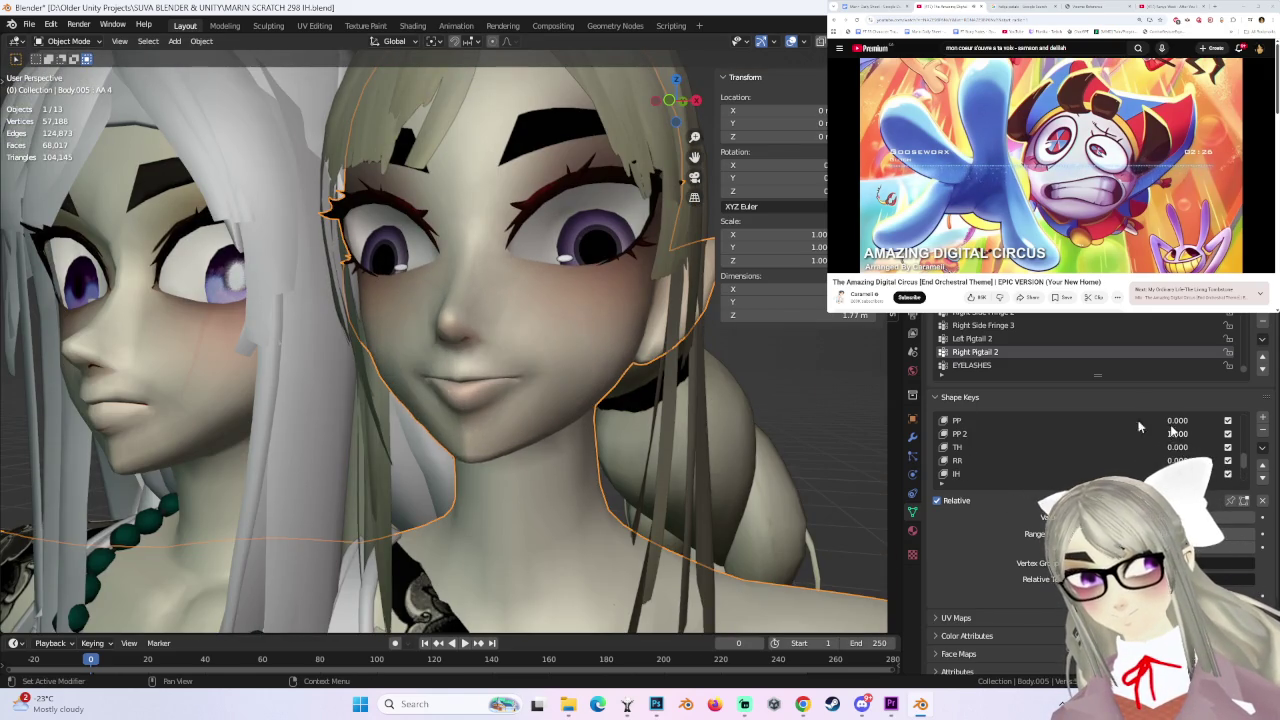
pyautogui.moveTo(520, 352); pyautogui.dragTo(470, 350, button='middle')
pyautogui.click(68, 41)
pyautogui.click(60, 58)
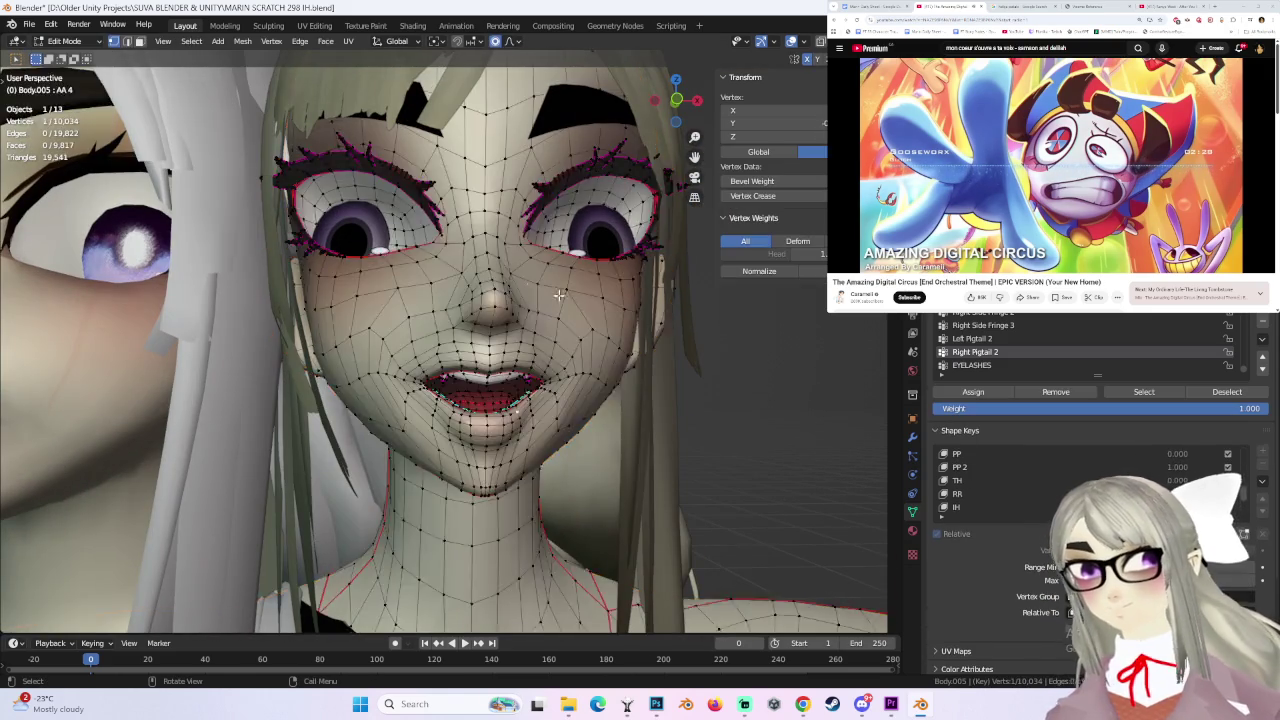
# - Make PP 2 the active shape key and try a couple of mouth-vertex moves, undoing them
pyautogui.moveTo(600, 350); pyautogui.dragTo(680, 350, button='middle')
pyautogui.click(960, 493)
pyautogui.moveTo(600, 420); pyautogui.dragTo(469, 373, button='middle')
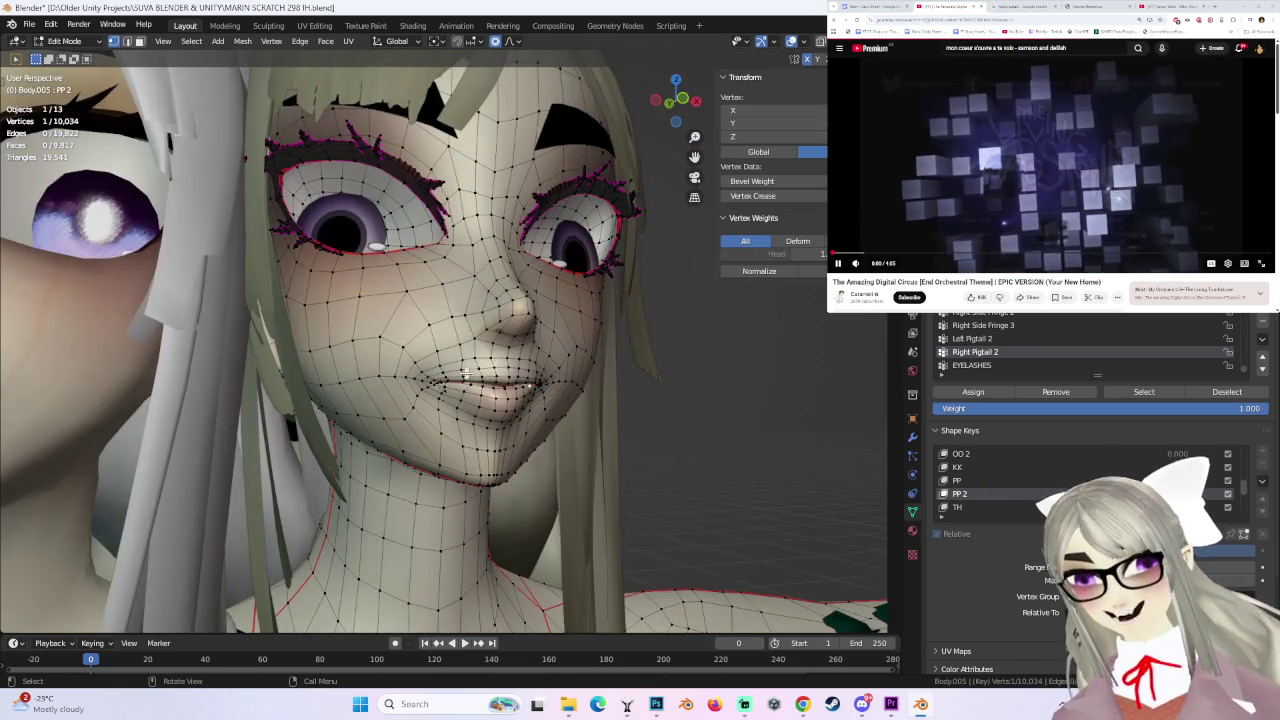
pyautogui.press('g')
pyautogui.click(469, 380)
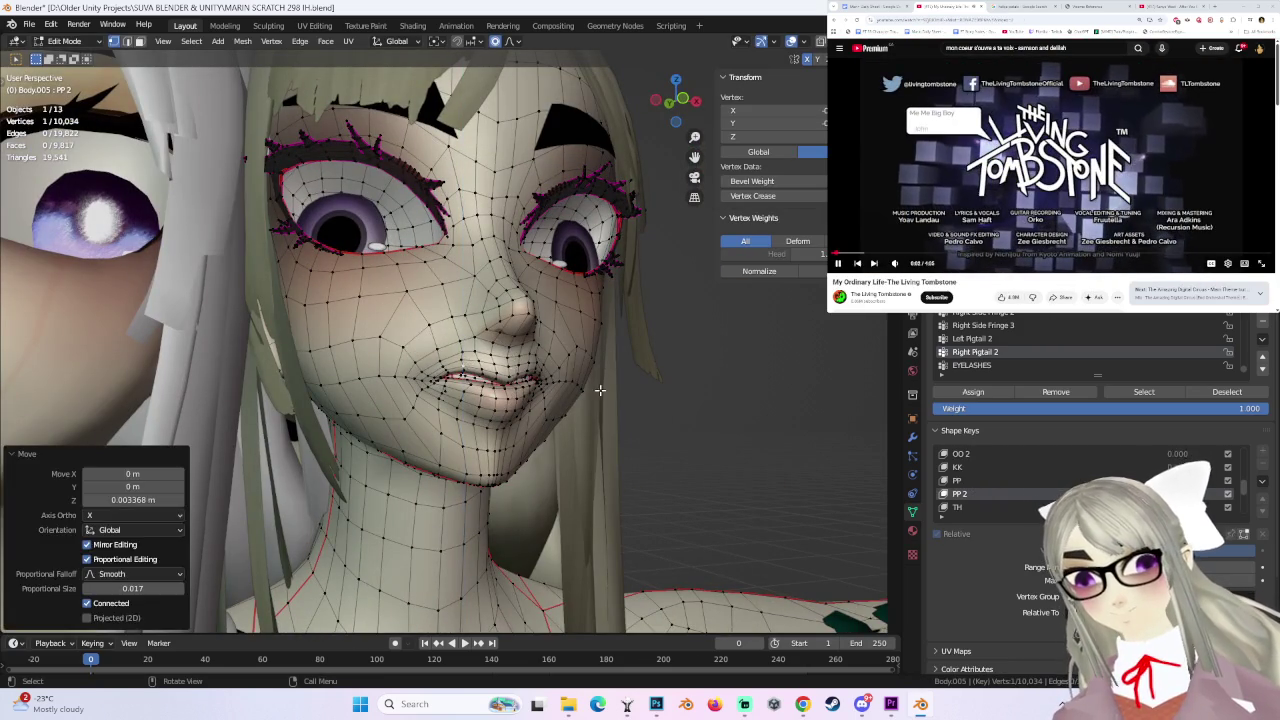
pyautogui.hotkey('ctrl', 'z')
pyautogui.press('g')
pyautogui.click(467, 381)
pyautogui.hotkey('ctrl', 'z')
# - Nudge two lip vertices vertically with smooth falloff at size 0.017, then head back toward Object Mode
pyautogui.keyDown('shift'); pyautogui.click(462, 378); pyautogui.keyUp('shift')
pyautogui.press('g')
pyautogui.press('z')
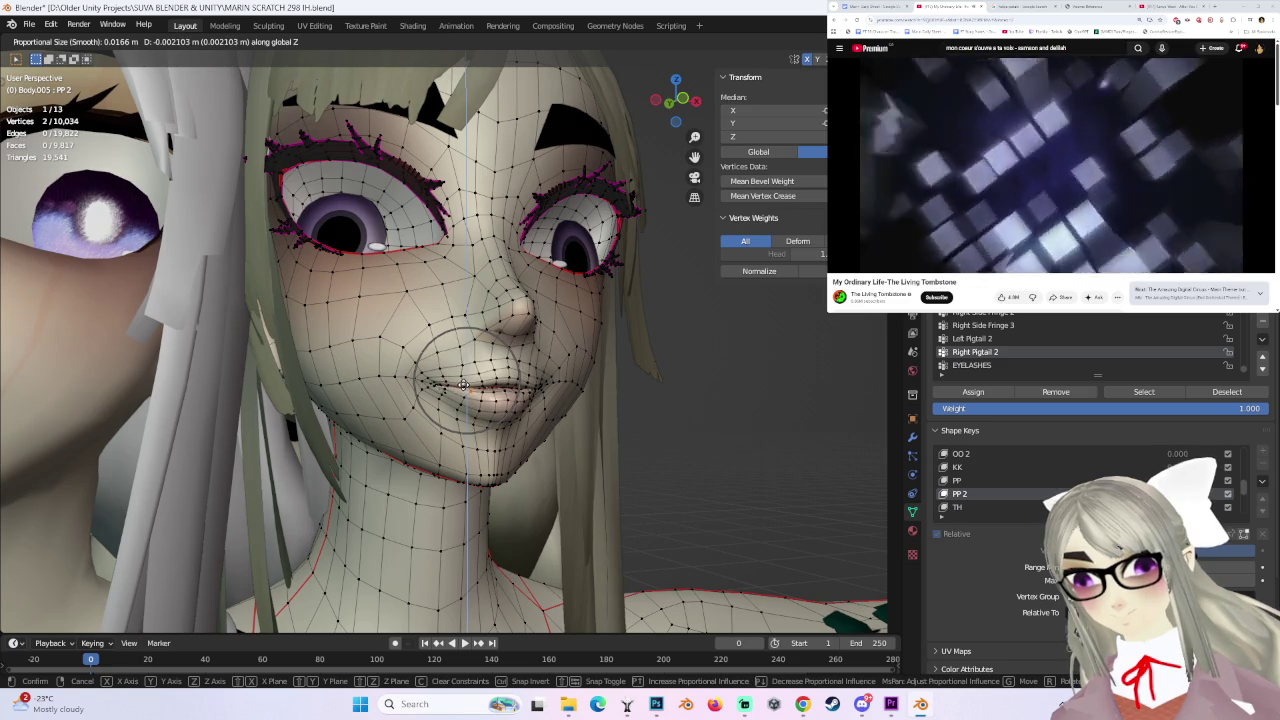
pyautogui.click(436, 385)
pyautogui.press('g')
pyautogui.click(436, 385)
pyautogui.moveTo(598, 386); pyautogui.dragTo(631, 403, button='middle')
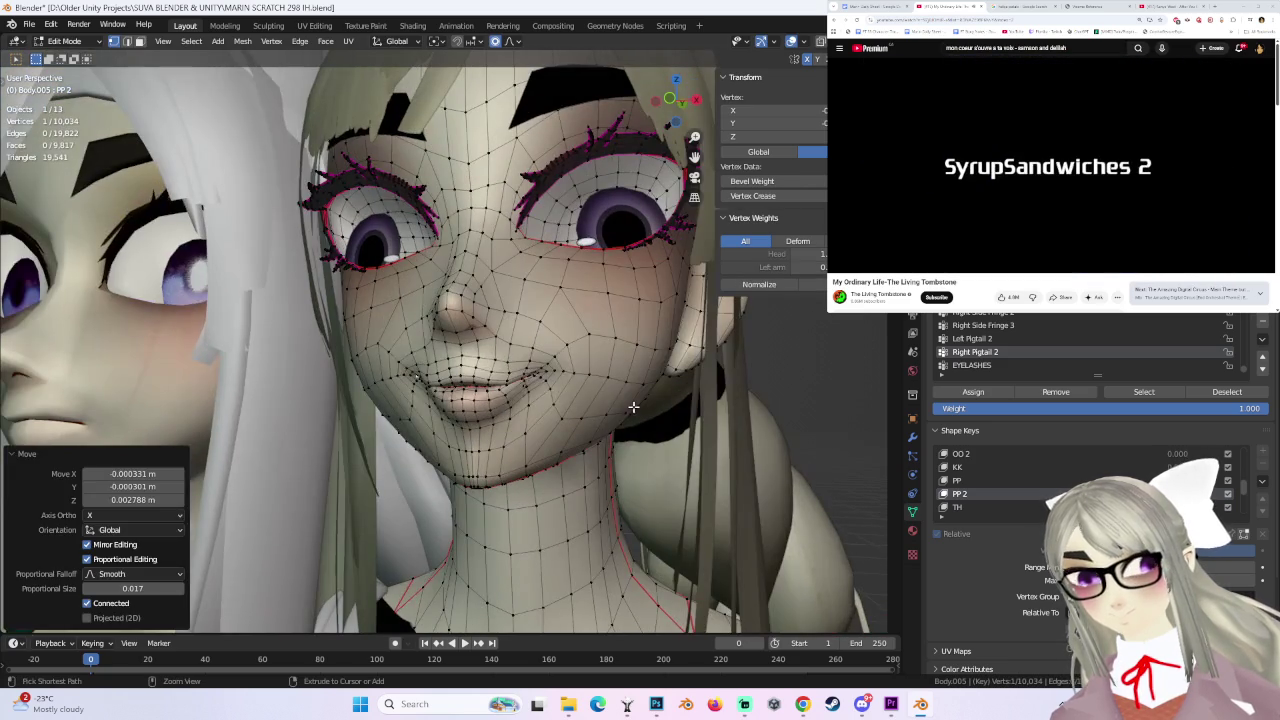
pyautogui.hotkey('ctrl', 'z')
pyautogui.click(64, 41)
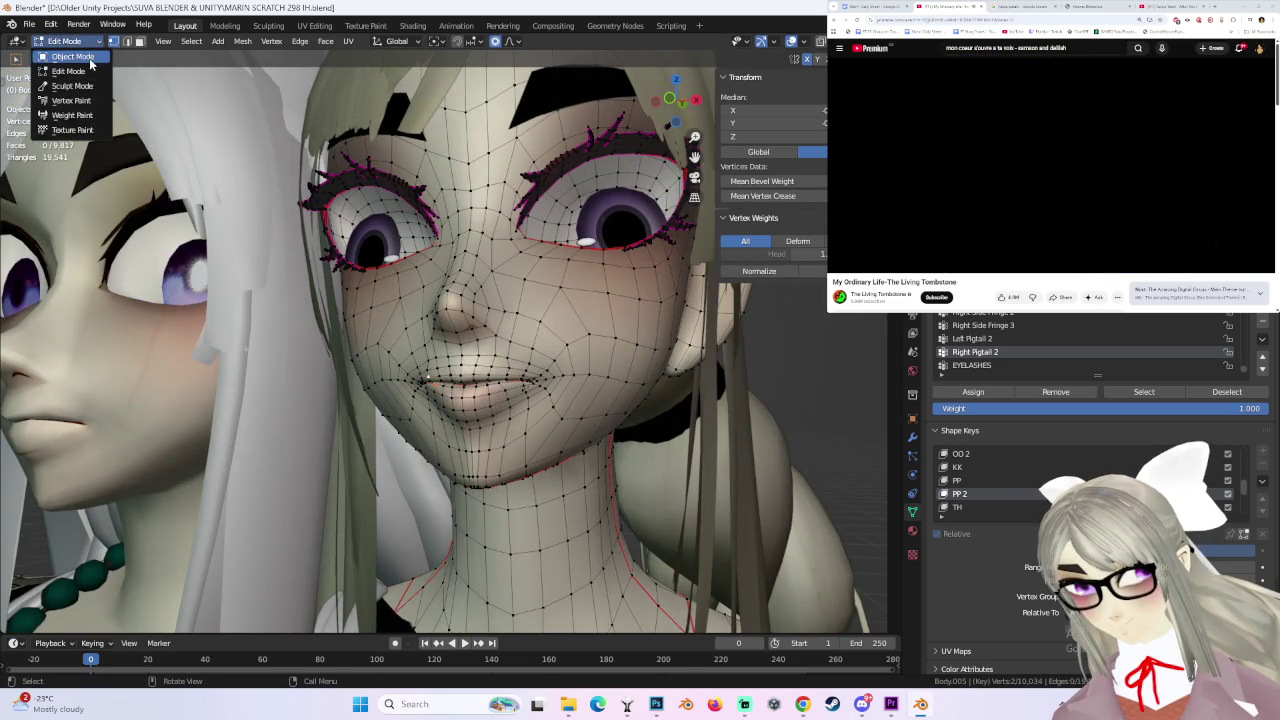
# - In Object Mode, add a New Shape from Mix set to 1.000 and name it PP 3
pyautogui.click(62, 52)
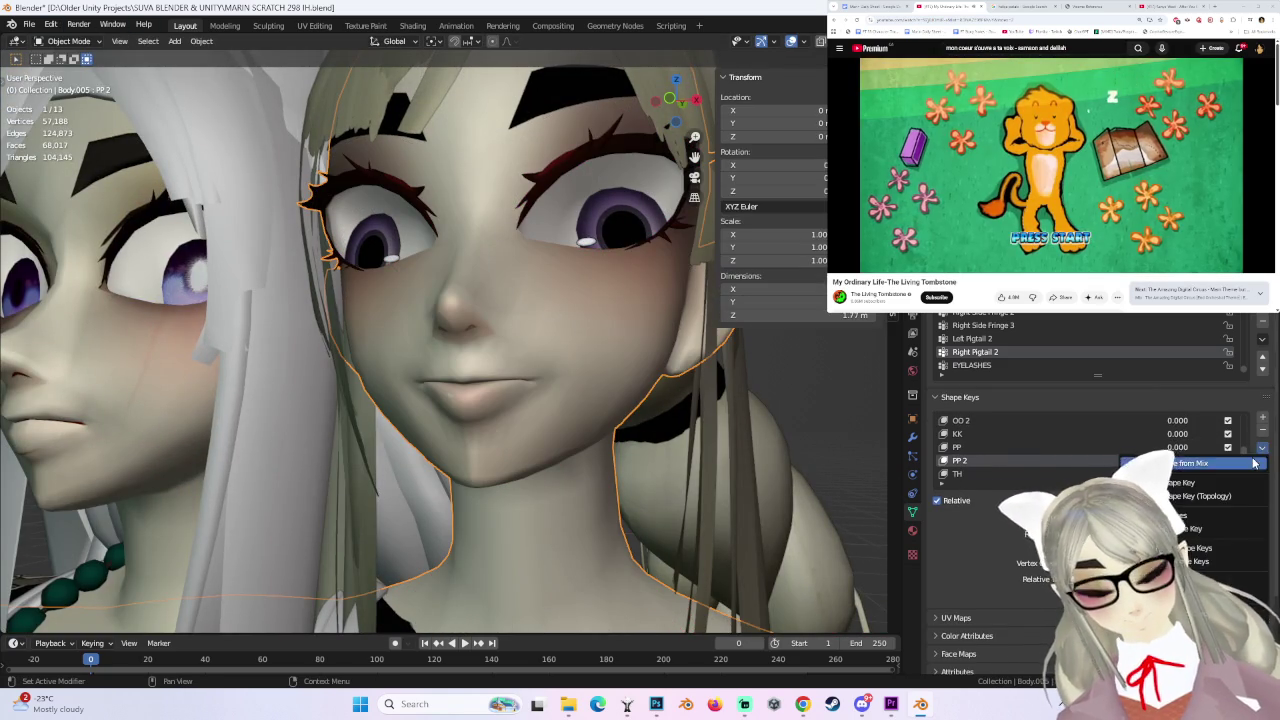
pyautogui.click(1253, 462)
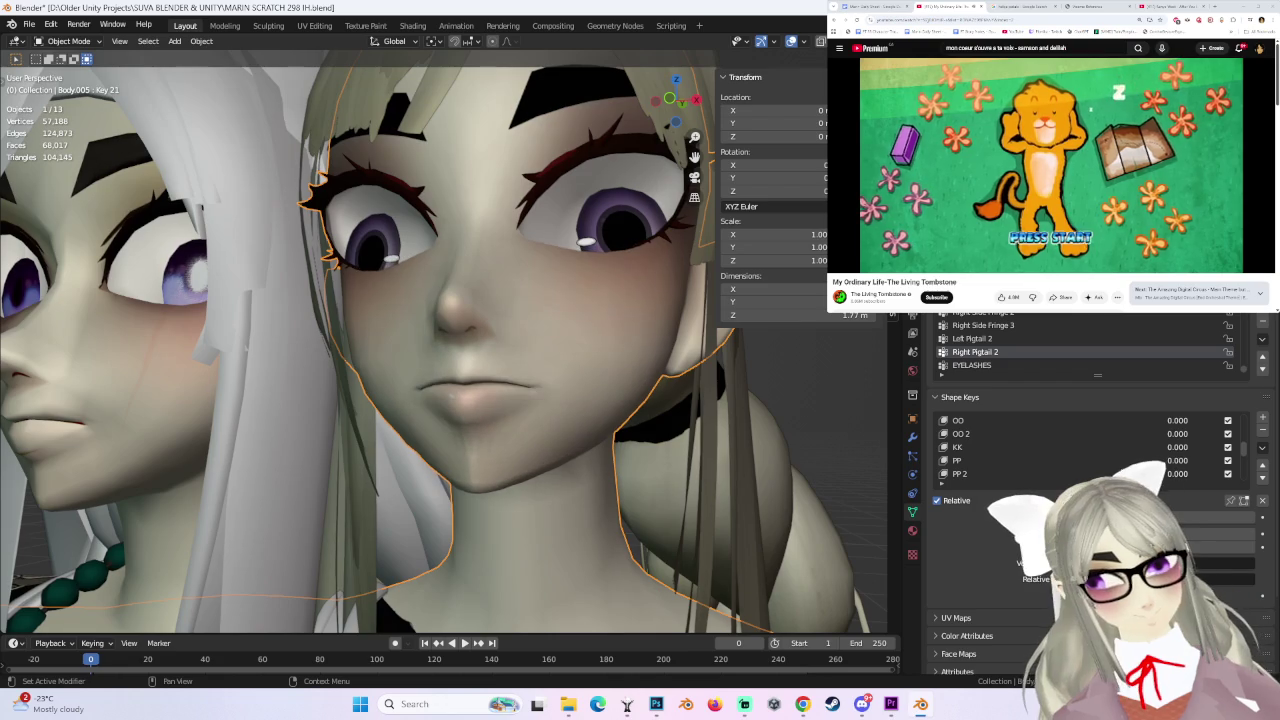
pyautogui.scroll(-5, 1130, 465)
pyautogui.moveTo(1180, 476); pyautogui.dragTo(1065, 481)
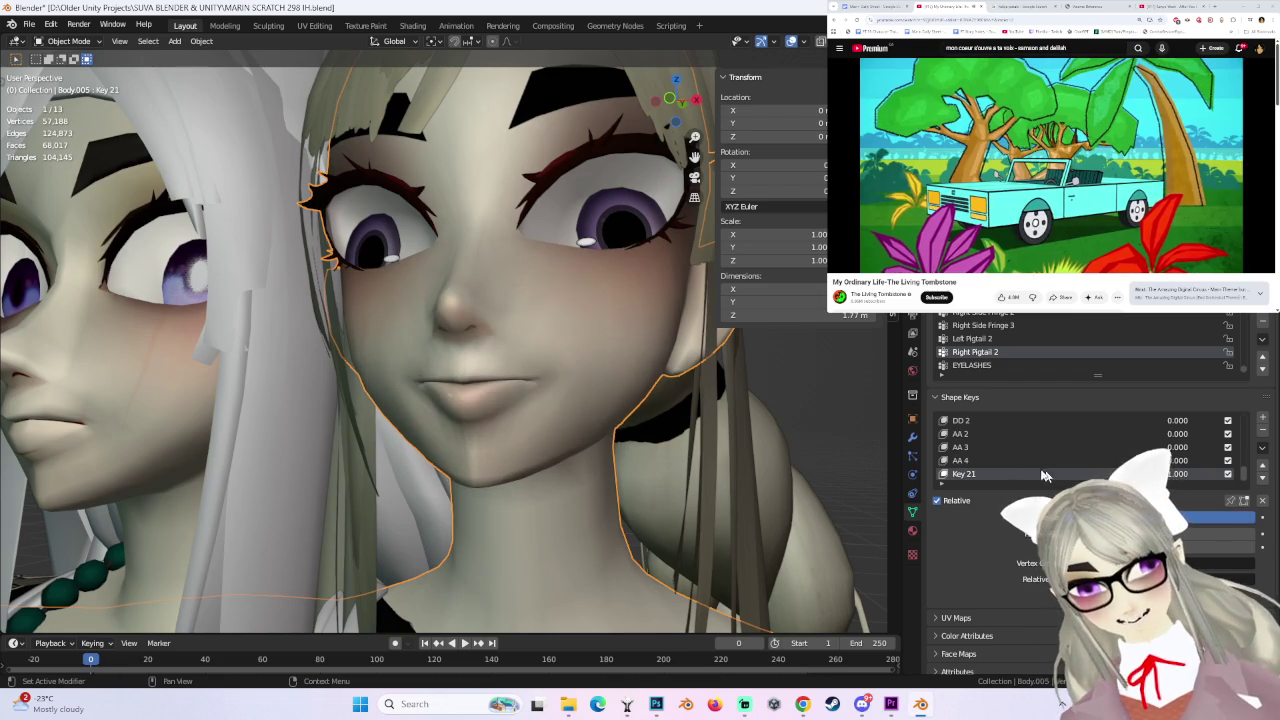
pyautogui.doubleClick(963, 474)
pyautogui.write('PP 3')
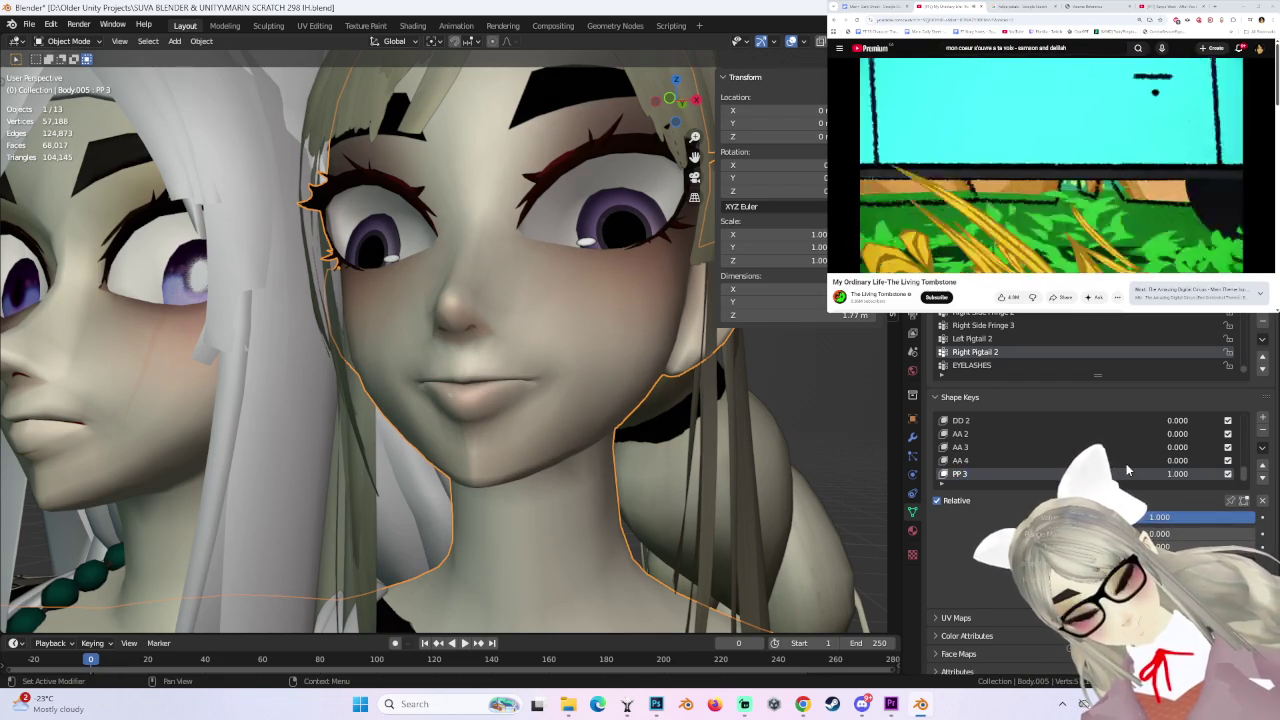
# - Return to Edit Mode and raise the lips 0.002107 m along Z with smooth falloff
pyautogui.click(68, 41)
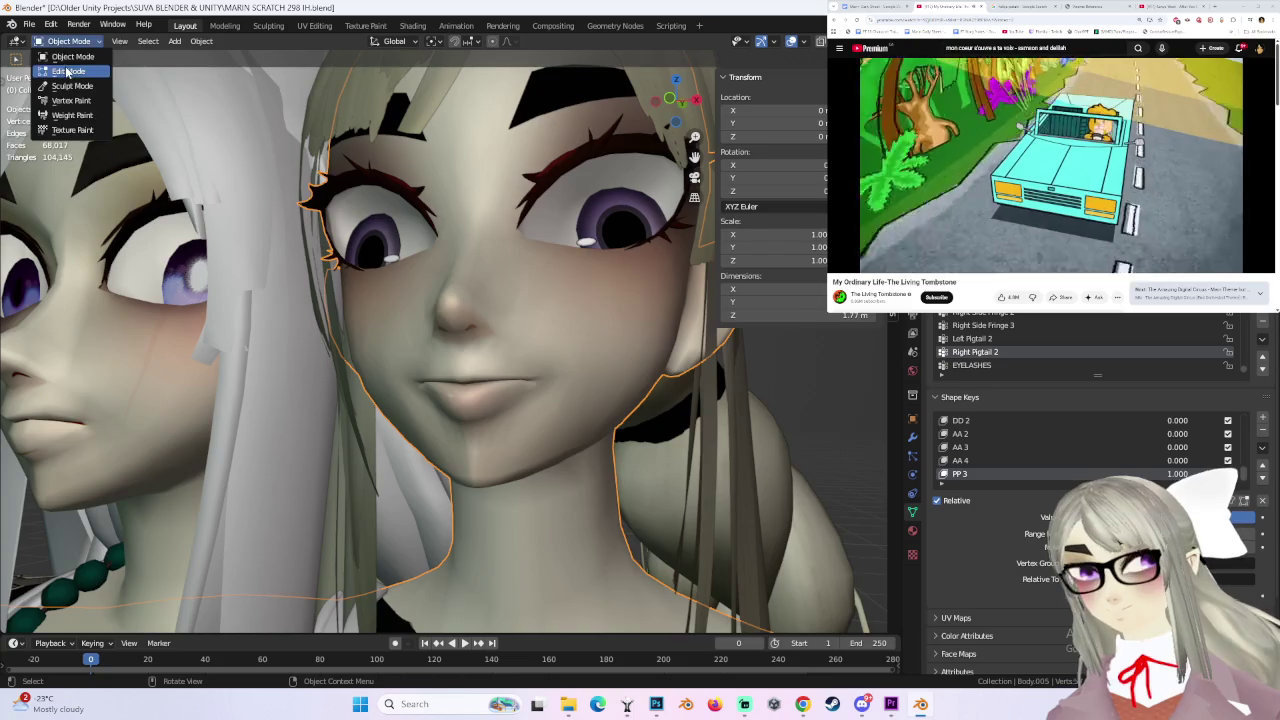
pyautogui.click(70, 57)
pyautogui.scroll(2, 500, 350)
pyautogui.press('g')
pyautogui.press('z')
pyautogui.click(541, 396)
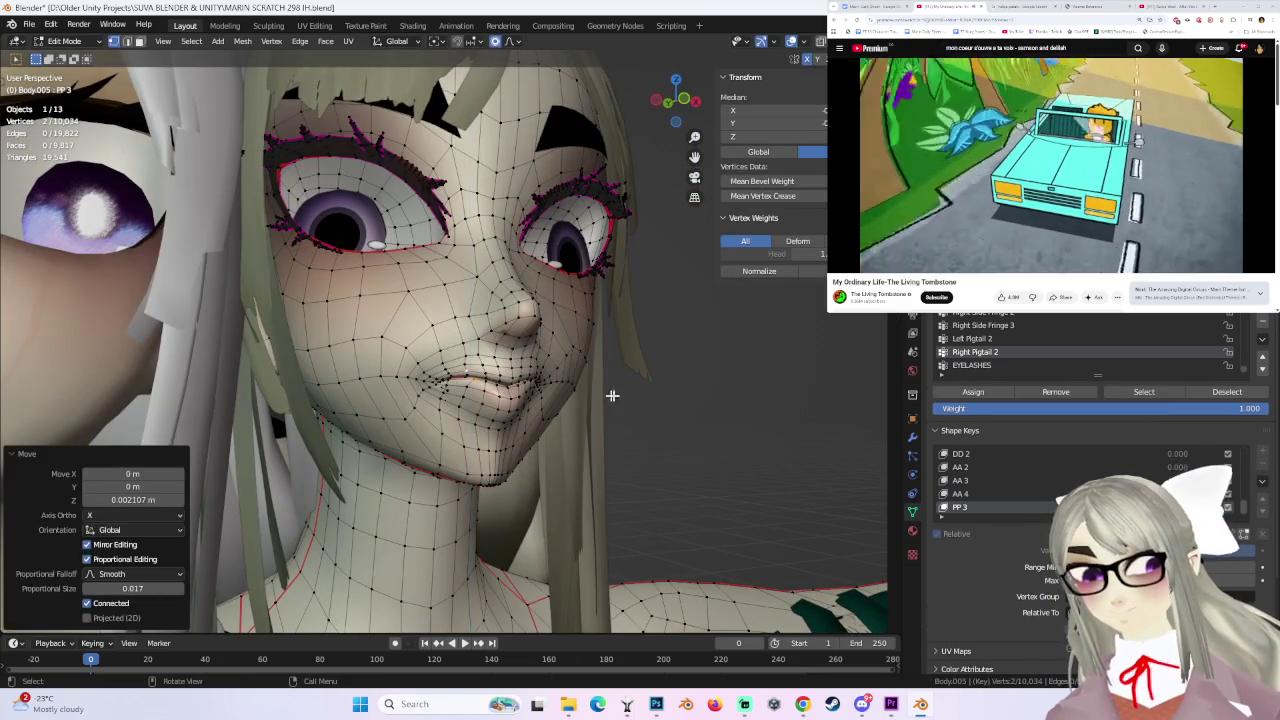
# - Undo the last lip move and reposition a single lip vertex with proportional editing
pyautogui.hotkey('ctrl', 'z')
pyautogui.click(441, 383)
pyautogui.press('g')
pyautogui.press('Escape')
pyautogui.press('g')
pyautogui.click(475, 386)
pyautogui.hotkey('ctrl', 'z')
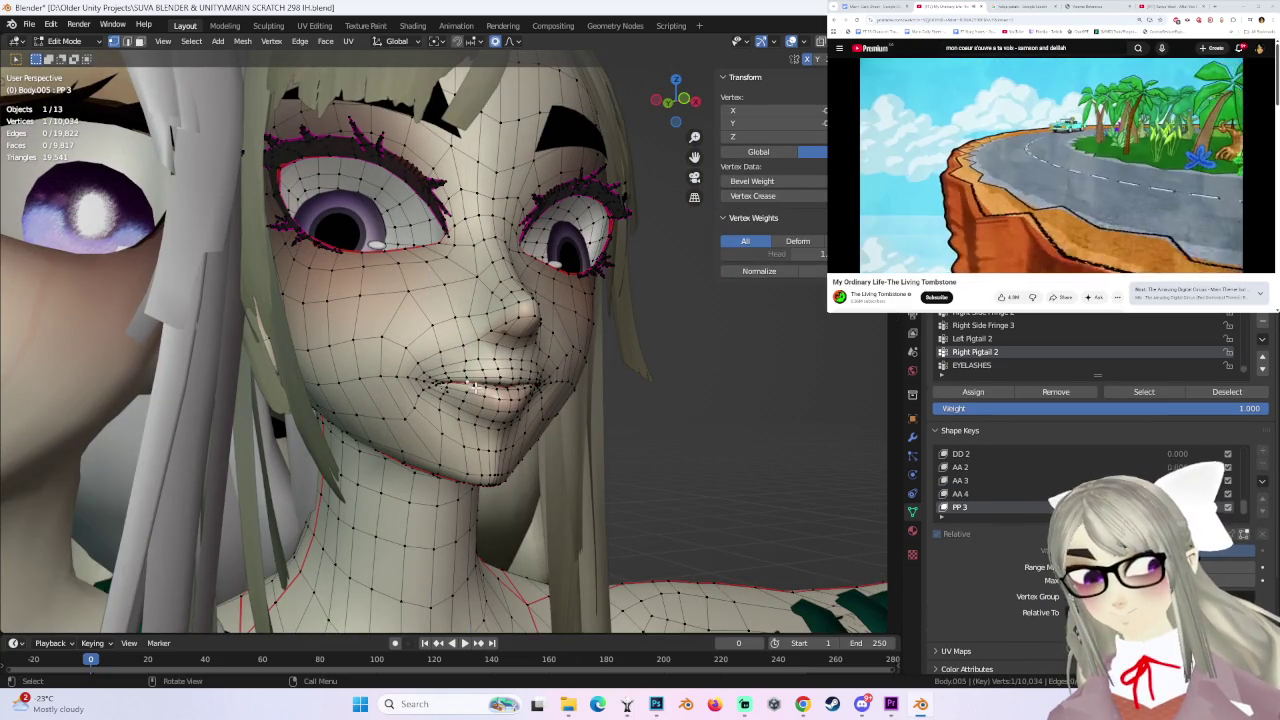
pyautogui.press('g')
pyautogui.click(538, 384)
pyautogui.moveTo(538, 384); pyautogui.dragTo(486, 390, button='middle')
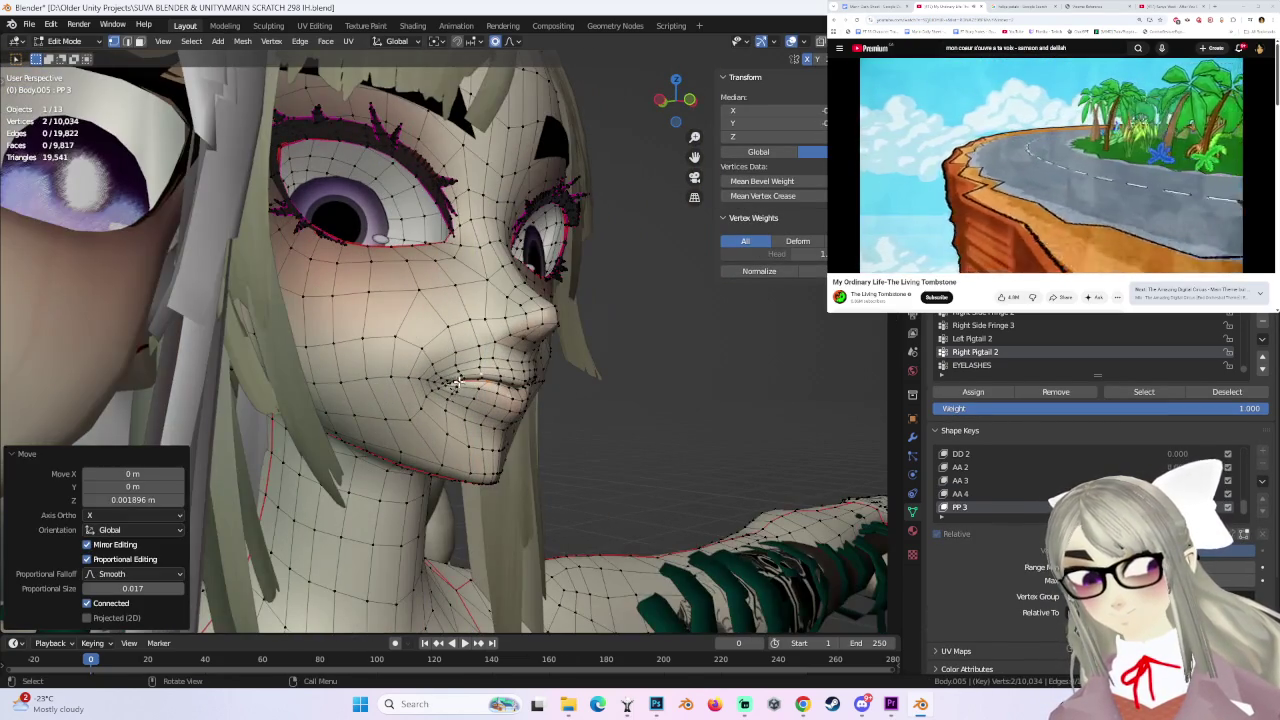
# - Adjust the lip-corner vertex and a lip edge, then grow the selection and reshape the lips
pyautogui.click(457, 384)
pyautogui.press('g')
pyautogui.click(458, 381)
pyautogui.hotkey('ctrl', 'z')
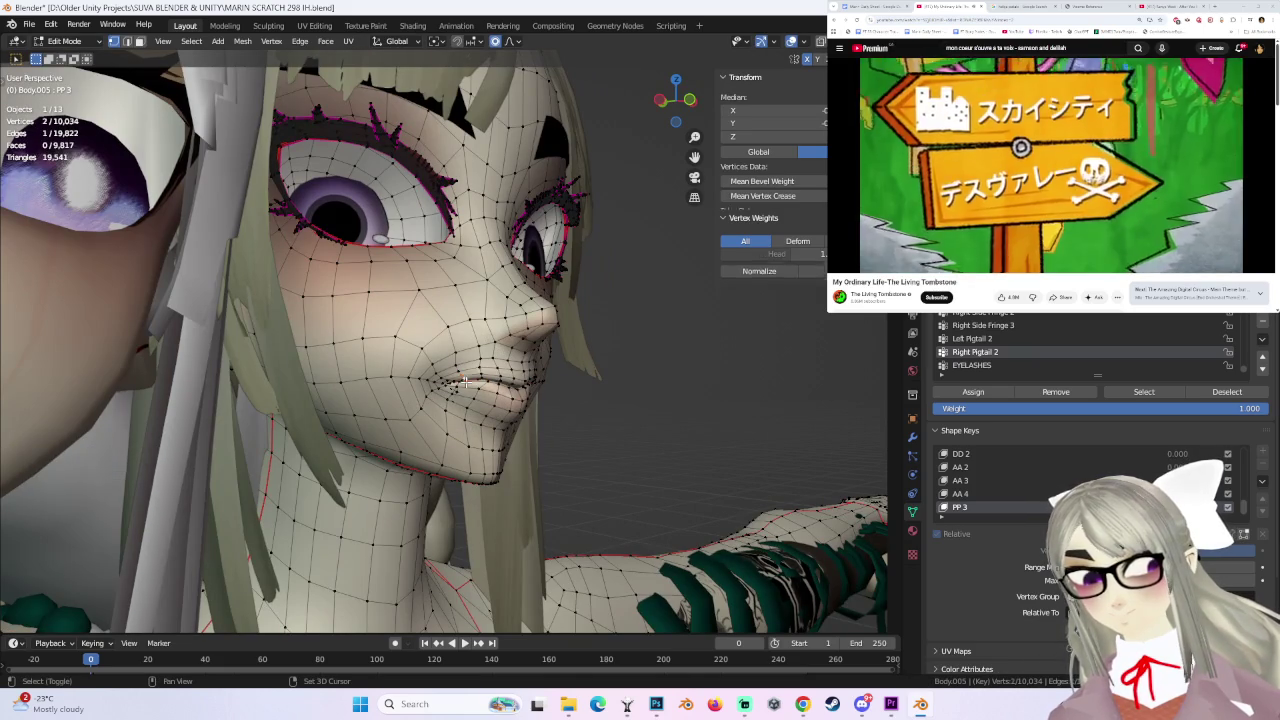
pyautogui.click(465, 383)
pyautogui.press('g')
pyautogui.click(465, 387)
pyautogui.moveTo(465, 387); pyautogui.dragTo(441, 386, button='middle')
pyautogui.press('ctrl+KP_Add')
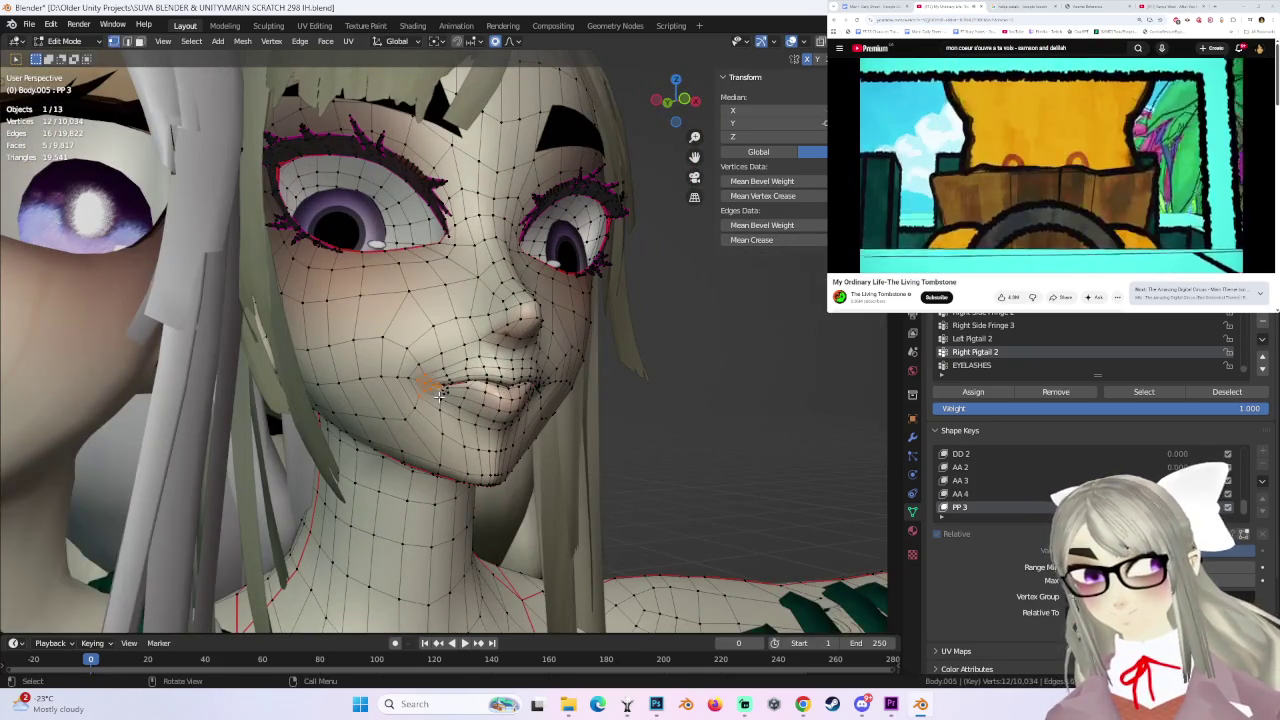
pyautogui.press('g')
pyautogui.click(438, 390)
# - Apply another smooth lip move, then shift individual lip vertices slightly from a front view
pyautogui.moveTo(438, 390)
pyautogui.mouseDown(button='middle')
pyautogui.moveTo(512, 381)
pyautogui.moveTo(472, 386)
pyautogui.moveTo(524, 398)
pyautogui.mouseUp(button='middle')
pyautogui.press('g')
pyautogui.scroll(1, 472, 390)
pyautogui.click(524, 398)
pyautogui.click(470, 377)
pyautogui.press('g')
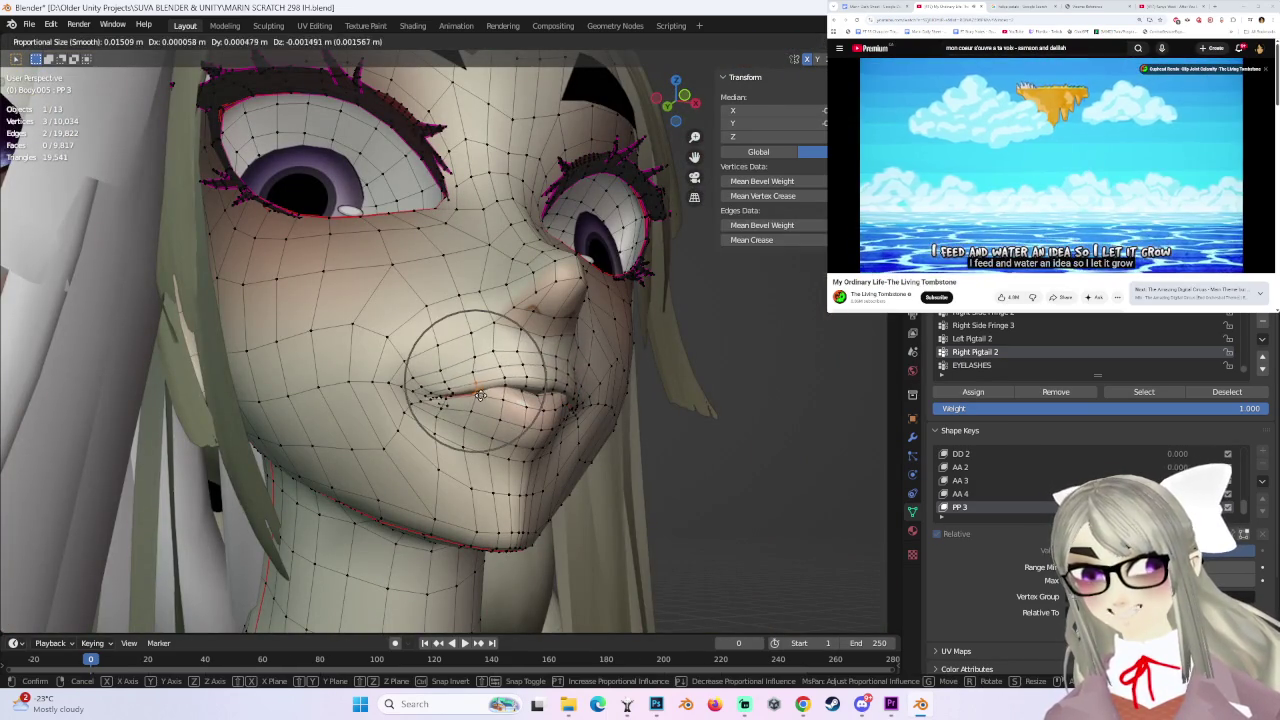
pyautogui.click(483, 390)
pyautogui.moveTo(483, 390)
pyautogui.mouseDown(button='middle')
pyautogui.moveTo(548, 418)
pyautogui.moveTo(521, 426)
pyautogui.mouseUp(button='middle')
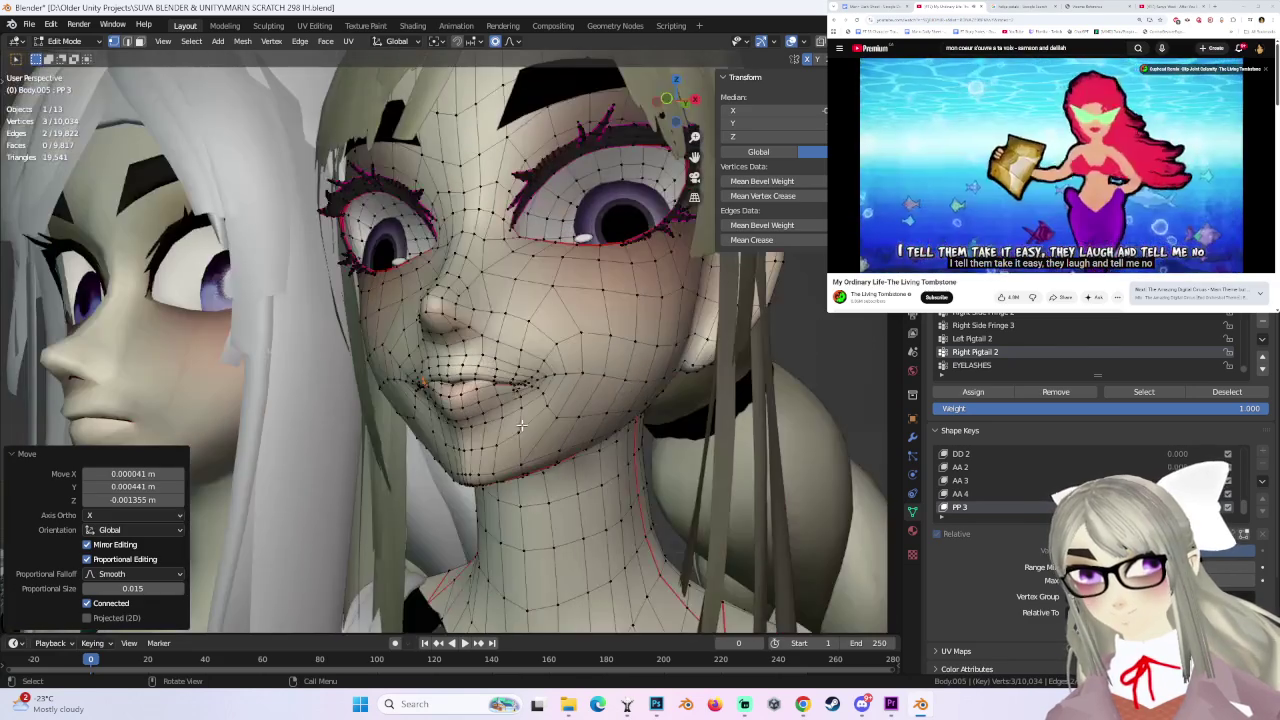
pyautogui.keyDown('ctrl'); pyautogui.click(459, 383); pyautogui.keyUp('ctrl')
pyautogui.click(459, 381)
pyautogui.moveTo(459, 381)
pyautogui.mouseDown(button='middle')
pyautogui.moveTo(471, 437)
pyautogui.moveTo(562, 433)
pyautogui.moveTo(487, 402)
pyautogui.mouseUp(button='middle')
pyautogui.scroll(2, 471, 437)
# - Clear the selection and move the lip vertices vertically along Z
pyautogui.hotkey('alt', 'a')
pyautogui.hotkey('ctrl', 'z')
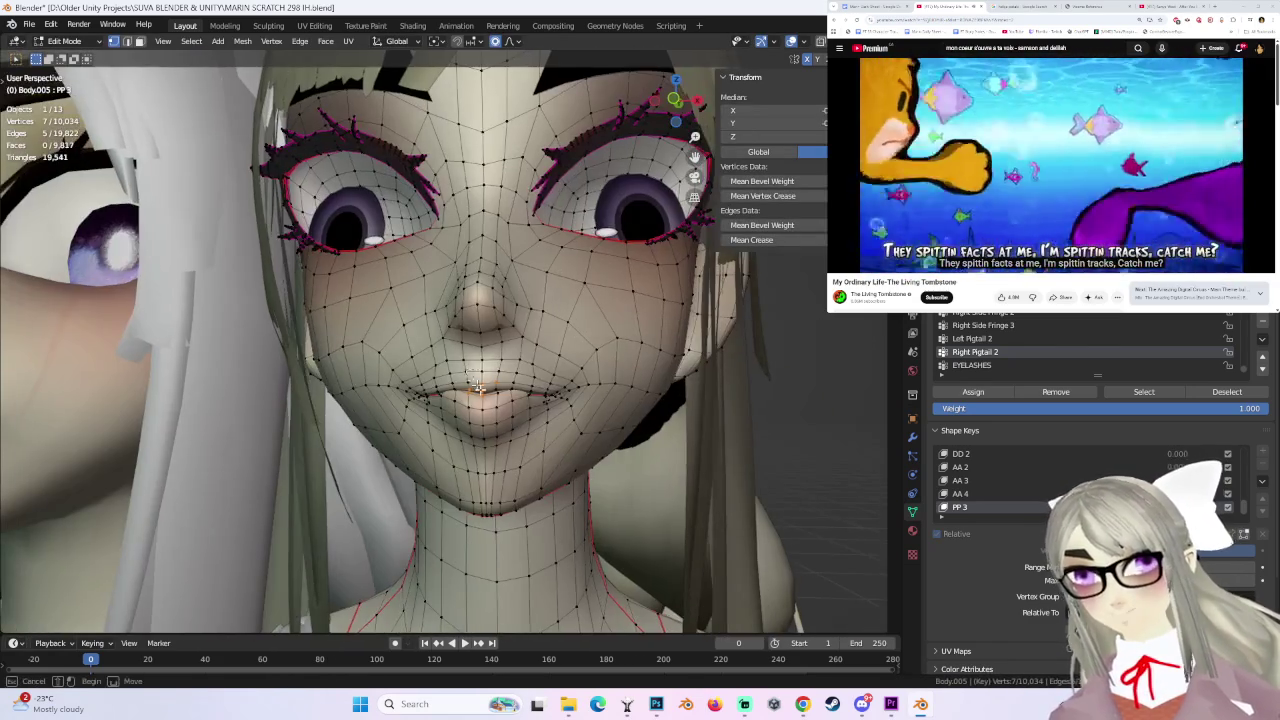
pyautogui.press('g')
pyautogui.press('z')
pyautogui.click(487, 402)
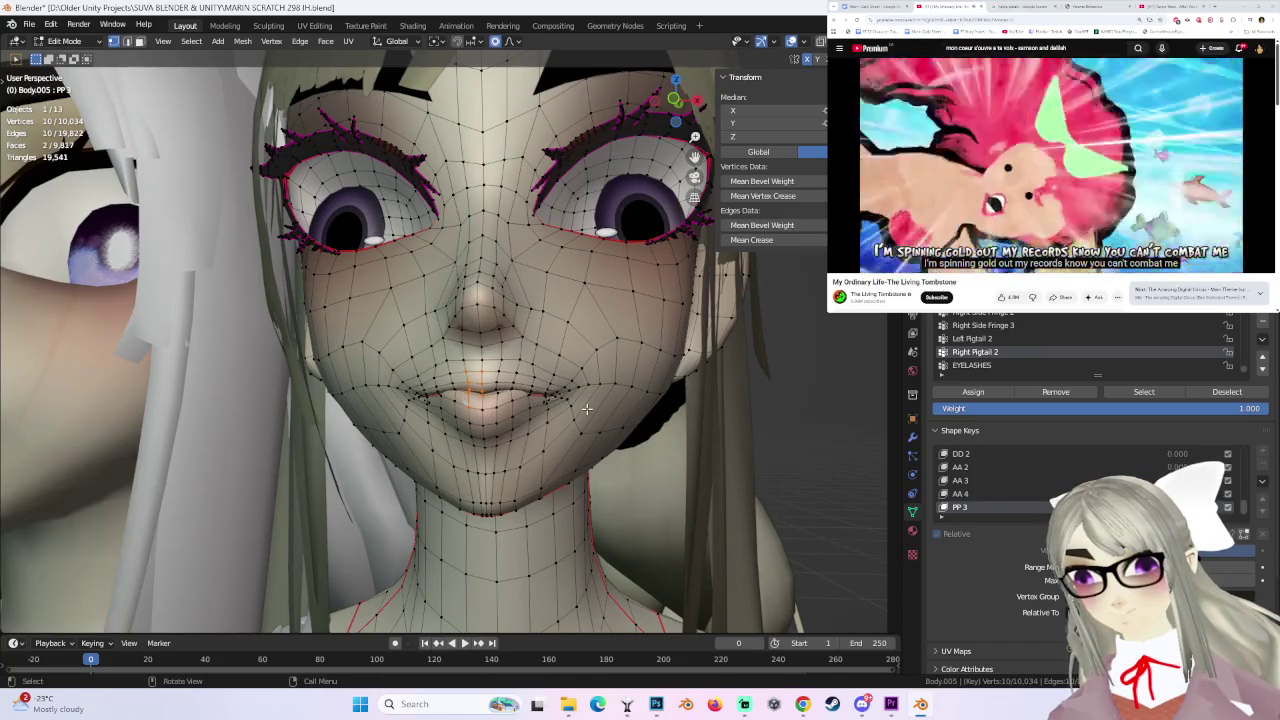
pyautogui.moveTo(595, 402)
pyautogui.mouseDown(button='middle')
pyautogui.moveTo(613, 376)
pyautogui.moveTo(540, 408)
pyautogui.mouseUp(button='middle')
# - Move the mouth-corner vertex several times and shift a neighbouring vertex beside the lips
pyautogui.click(472, 352)
pyautogui.moveTo(472, 352); pyautogui.dragTo(419, 405, button='middle')
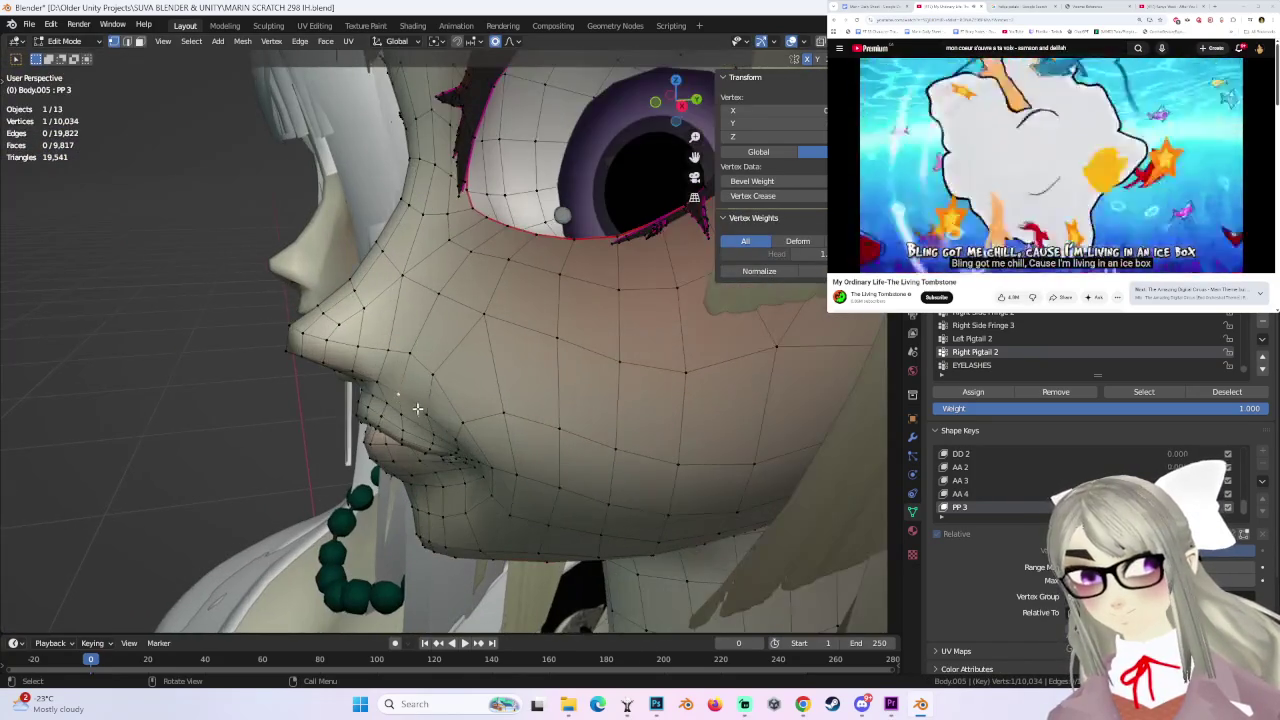
pyautogui.click(431, 409)
pyautogui.press('g')
pyautogui.click(400, 371)
pyautogui.moveTo(400, 371)
pyautogui.mouseDown(button='middle')
pyautogui.moveTo(477, 401)
pyautogui.moveTo(460, 385)
pyautogui.mouseUp(button='middle')
pyautogui.press('g')
pyautogui.click(473, 419)
pyautogui.click(419, 393)
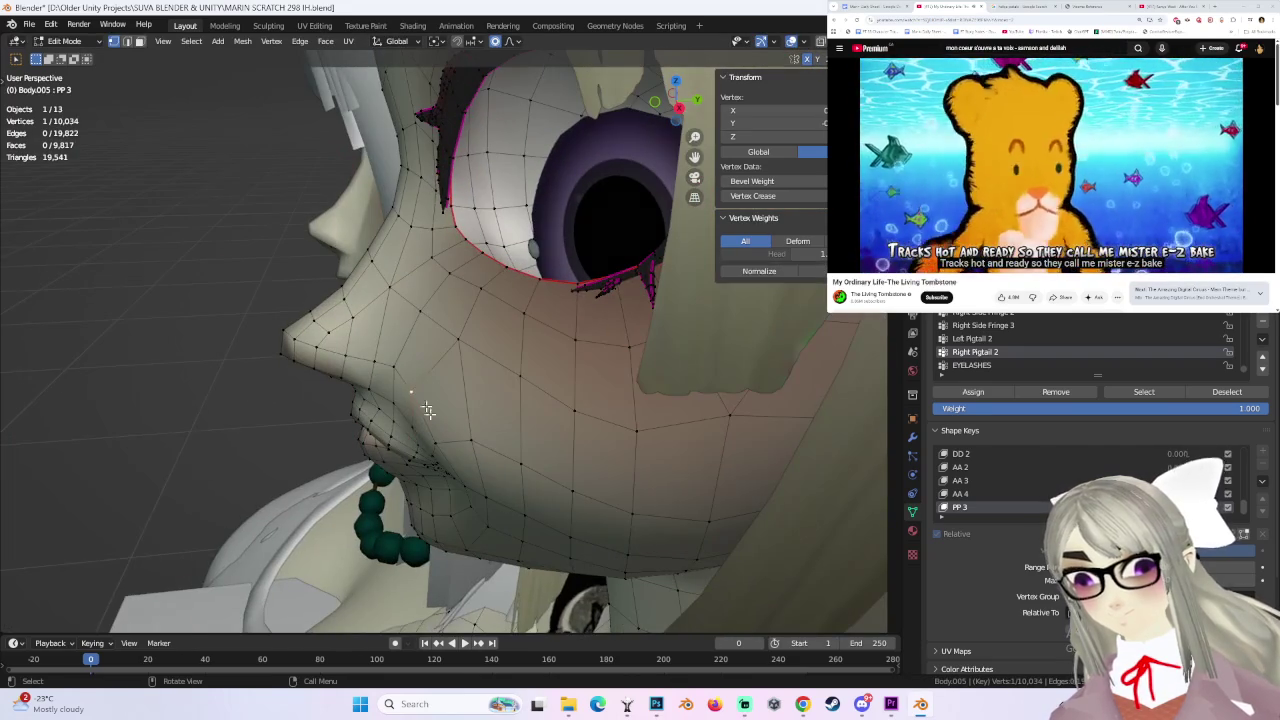
pyautogui.click(449, 444)
pyautogui.moveTo(449, 444); pyautogui.dragTo(446, 440, button='middle')
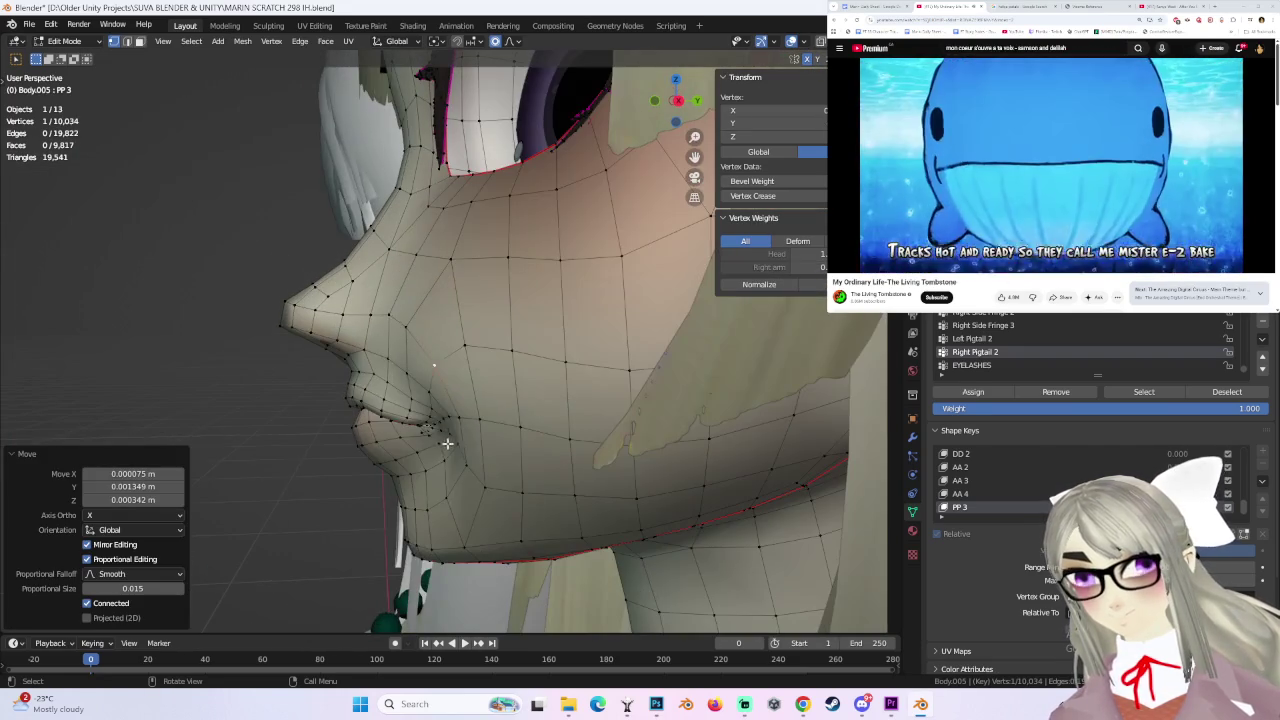
# - From a side profile, reshape the lip vertices with a couple of smooth moves
pyautogui.press('g')
pyautogui.click(427, 407)
pyautogui.click(420, 423)
pyautogui.press('g')
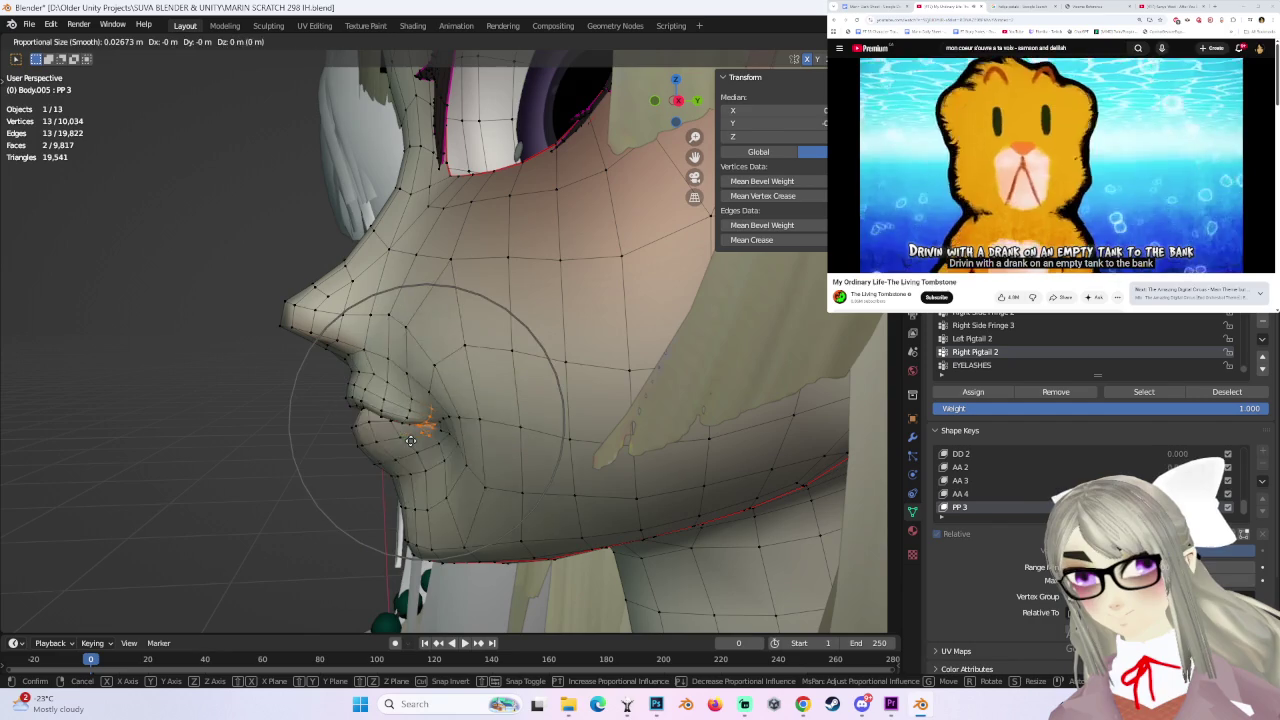
pyautogui.click(411, 440)
pyautogui.moveTo(411, 440); pyautogui.dragTo(437, 411, button='middle')
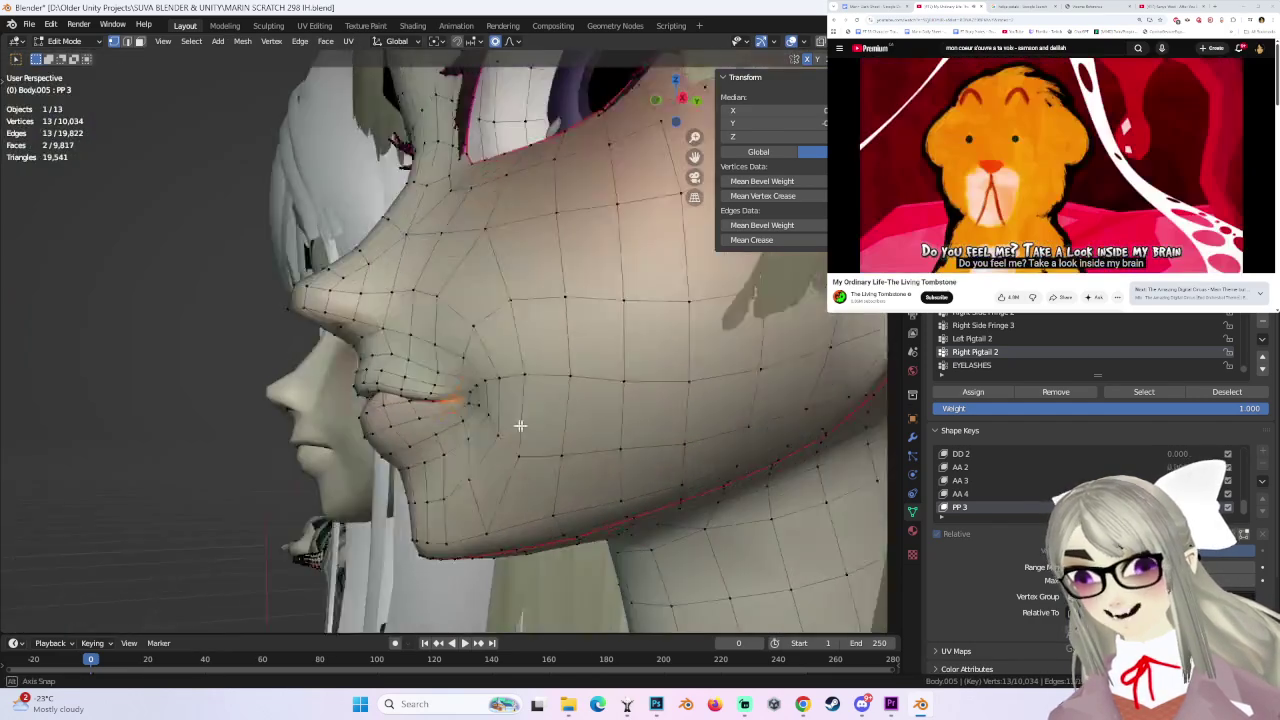
pyautogui.press('g')
pyautogui.click(445, 404)
# - Fine-tune one lip vertex, then move a mouth-corner vertex from the front view
pyautogui.click(454, 398)
pyautogui.press('g')
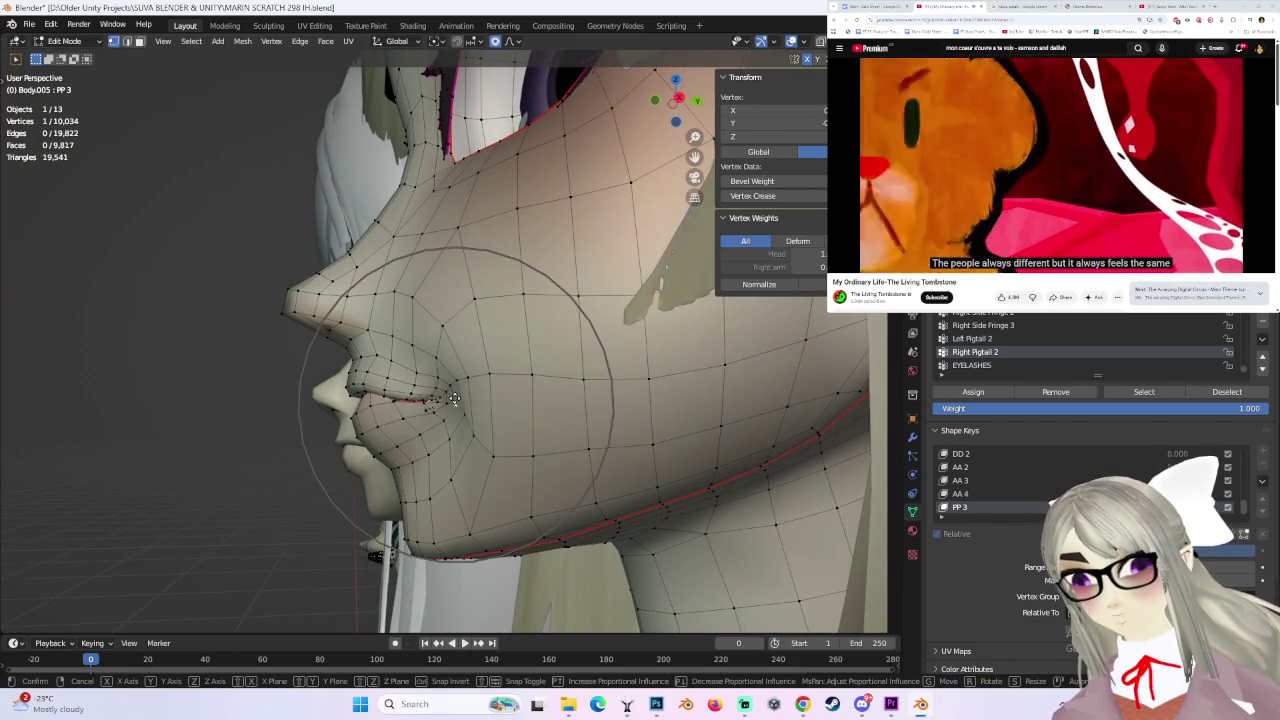
pyautogui.click(438, 400)
pyautogui.moveTo(438, 400); pyautogui.dragTo(544, 405, button='middle')
pyautogui.click(538, 402)
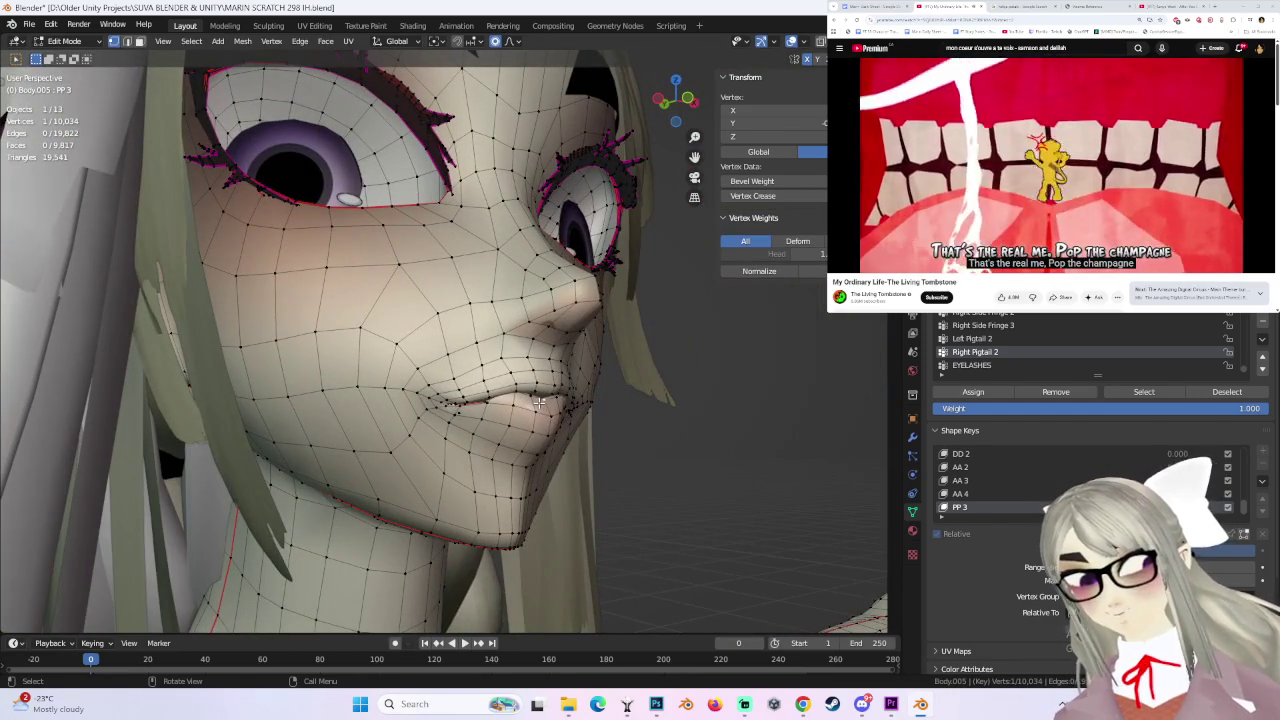
pyautogui.click(539, 461)
# - Reposition the selected vertex, then select a single lip vertex and move it with soft falloff
pyautogui.press('g')
pyautogui.click(545, 455)
pyautogui.moveTo(545, 455)
pyautogui.mouseDown(button='middle')
pyautogui.moveTo(585, 443)
pyautogui.moveTo(420, 357)
pyautogui.mouseUp(button='middle')
pyautogui.scroll(3, 470, 380)
pyautogui.scroll(3, 465, 371)
pyautogui.click(420, 357)
pyautogui.press('g')
pyautogui.click(415, 362)
# - Move the lip vertex again using a smaller proportional falloff radius
pyautogui.press('g')
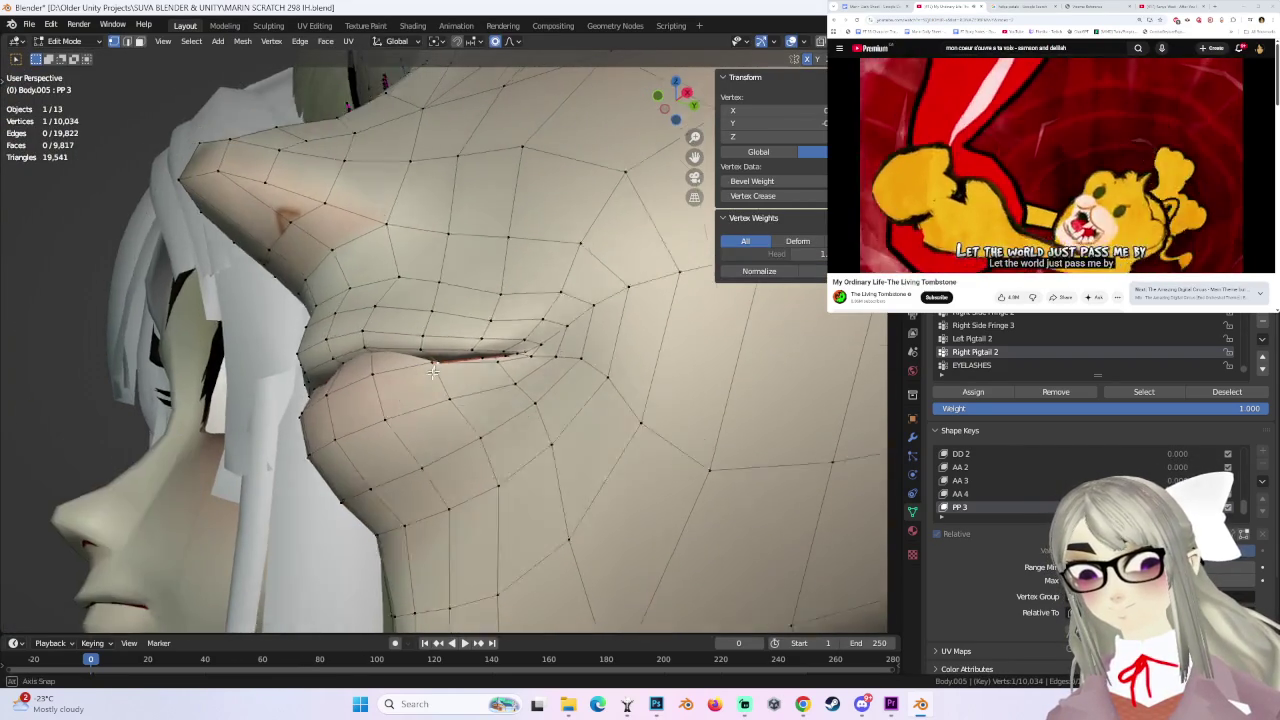
pyautogui.scroll(-2, 400, 371)
pyautogui.scroll(-3, 394, 370)
pyautogui.scroll(-3, 386, 368)
pyautogui.scroll(-2, 376, 366)
pyautogui.scroll(8, 371, 366)
pyautogui.scroll(5, 372, 366)
pyautogui.click(374, 368)
# - Nudge the mouth and upper lip vertices of the PP 3 shape key
pyautogui.moveTo(374, 368)
pyautogui.mouseDown(button='middle')
pyautogui.moveTo(511, 384)
pyautogui.moveTo(607, 353)
pyautogui.moveTo(480, 375)
pyautogui.mouseUp(button='middle')
pyautogui.press('g')
pyautogui.click(482, 368)
pyautogui.scroll(3, 486, 358)
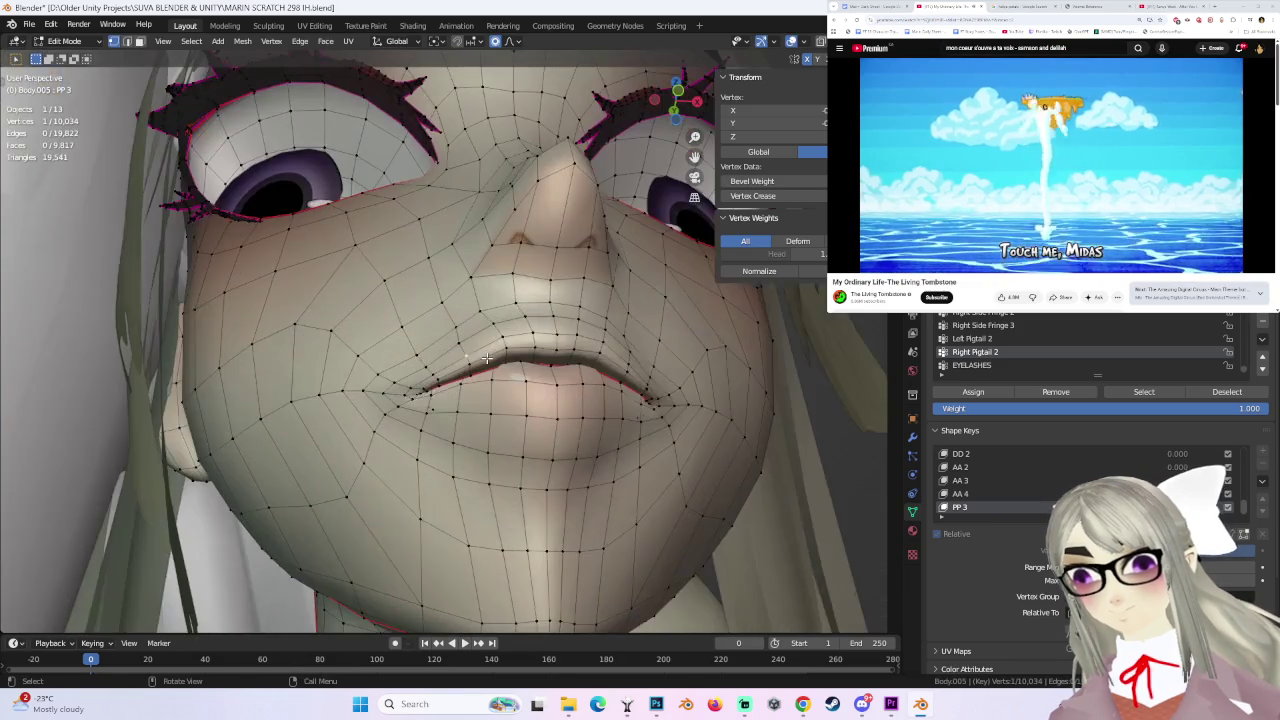
pyautogui.press('g')
pyautogui.click(485, 355)
pyautogui.press('g')
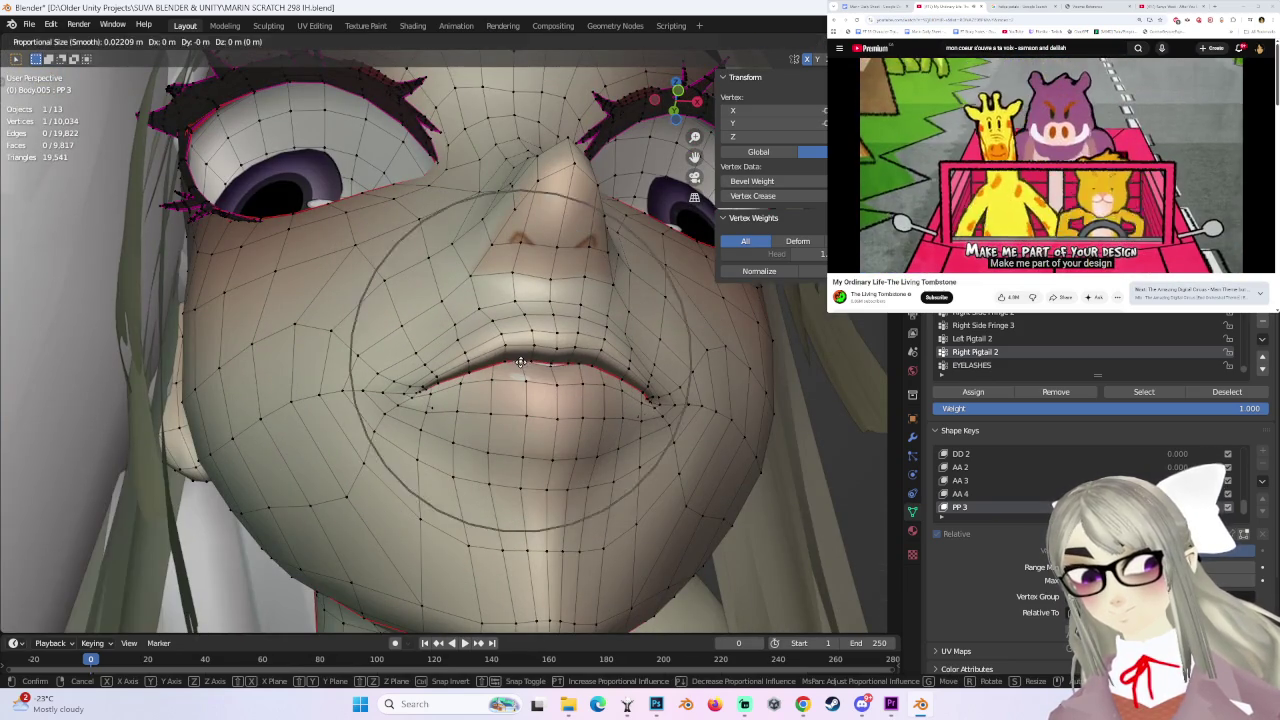
pyautogui.click(520, 370)
pyautogui.moveTo(520, 370)
pyautogui.mouseDown(button='middle')
pyautogui.moveTo(351, 421)
pyautogui.moveTo(584, 389)
pyautogui.moveTo(525, 417)
pyautogui.moveTo(543, 430)
pyautogui.mouseUp(button='middle')
# - Make several more proportional lip vertex moves, undoing the last unwanted one
pyautogui.press('g')
pyautogui.click(475, 383)
pyautogui.press('g')
pyautogui.click(347, 413)
pyautogui.click(535, 416)
pyautogui.press('g')
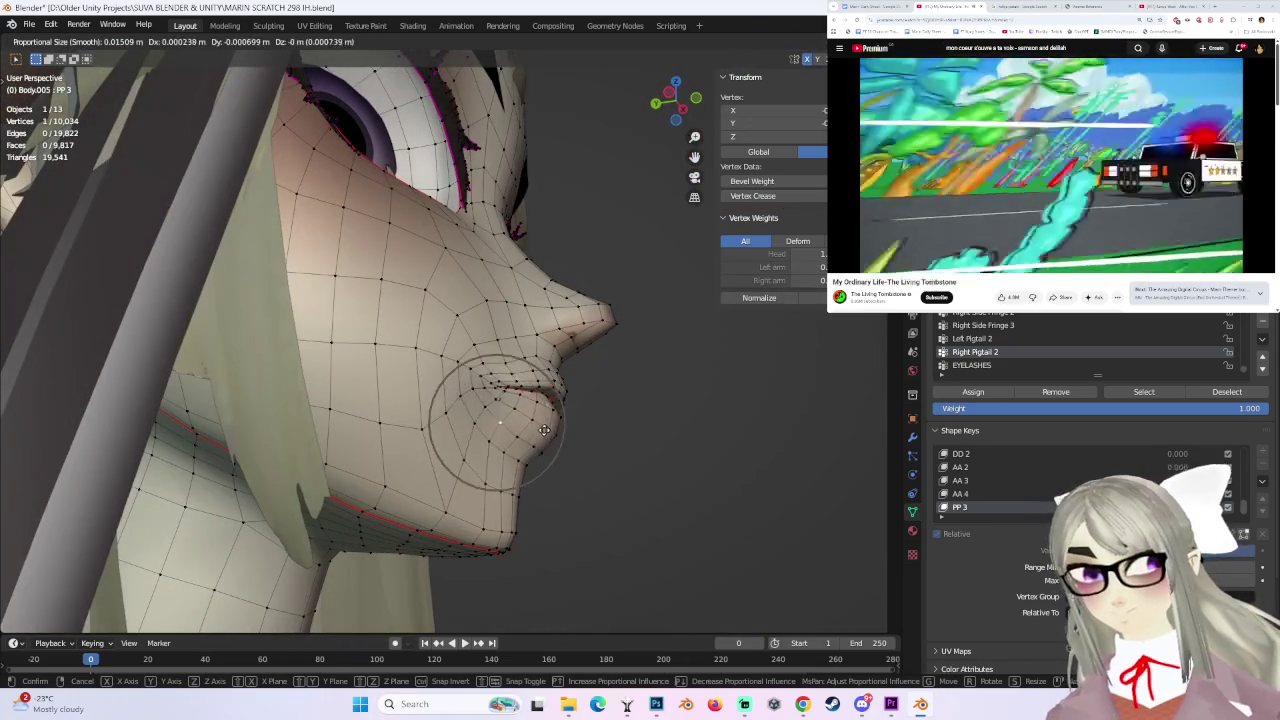
pyautogui.click(557, 434)
pyautogui.moveTo(706, 451); pyautogui.dragTo(420, 410, button='middle')
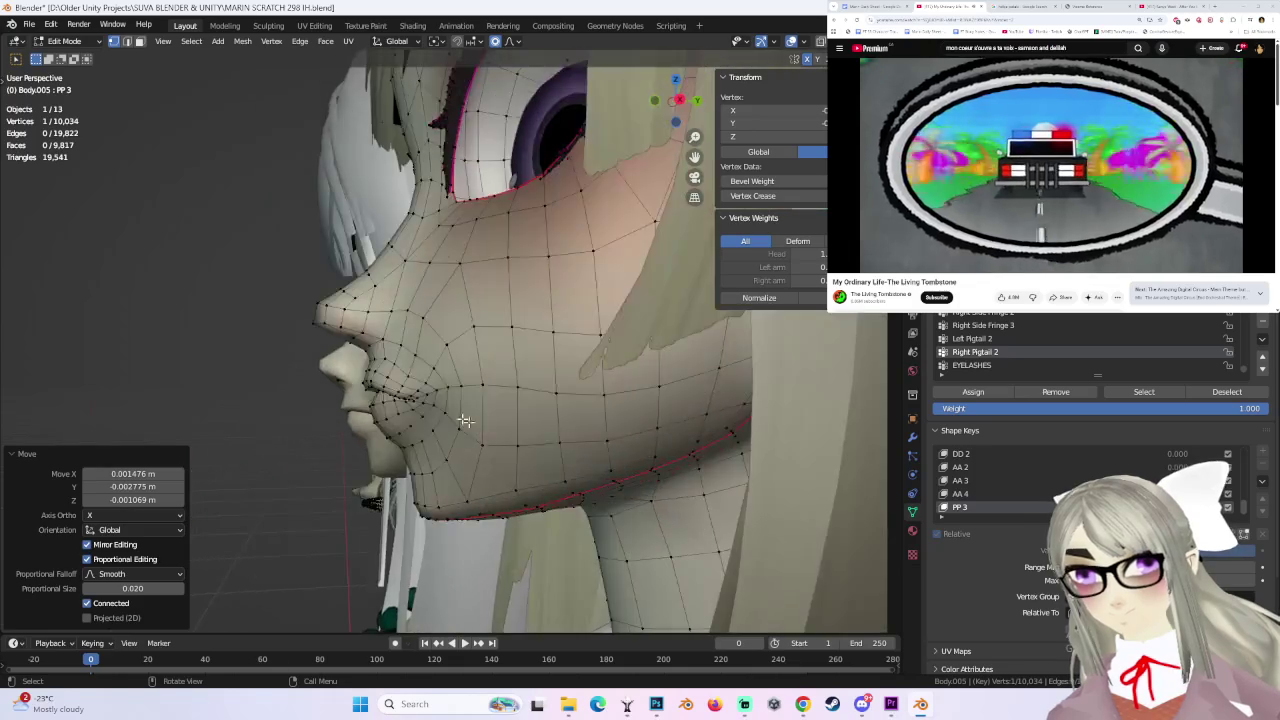
pyautogui.scroll(3, 386, 400)
pyautogui.click(383, 396)
pyautogui.hotkey('ctrl', 'z')
# - Select a cheek vertex and nudge the cheek vertices into shape
pyautogui.moveTo(423, 488)
pyautogui.mouseDown(button='middle')
pyautogui.moveTo(514, 438)
pyautogui.moveTo(600, 425)
pyautogui.moveTo(535, 421)
pyautogui.moveTo(464, 369)
pyautogui.moveTo(425, 382)
pyautogui.moveTo(410, 428)
pyautogui.moveTo(438, 355)
pyautogui.mouseUp(button='middle')
pyautogui.click(464, 369)
pyautogui.press('g')
pyautogui.click(466, 368)
pyautogui.scroll(3, 421, 384)
pyautogui.press('g')
pyautogui.click(415, 422)
pyautogui.press('g')
pyautogui.click(427, 413)
pyautogui.press('g')
pyautogui.click(423, 378)
pyautogui.press('g')
pyautogui.click(445, 404)
# - Switch to Object Mode and deselect the character body to view the face
pyautogui.moveTo(445, 404)
pyautogui.mouseDown(button='middle')
pyautogui.moveTo(471, 400)
pyautogui.moveTo(493, 370)
pyautogui.moveTo(304, 68)
pyautogui.mouseUp(button='middle')
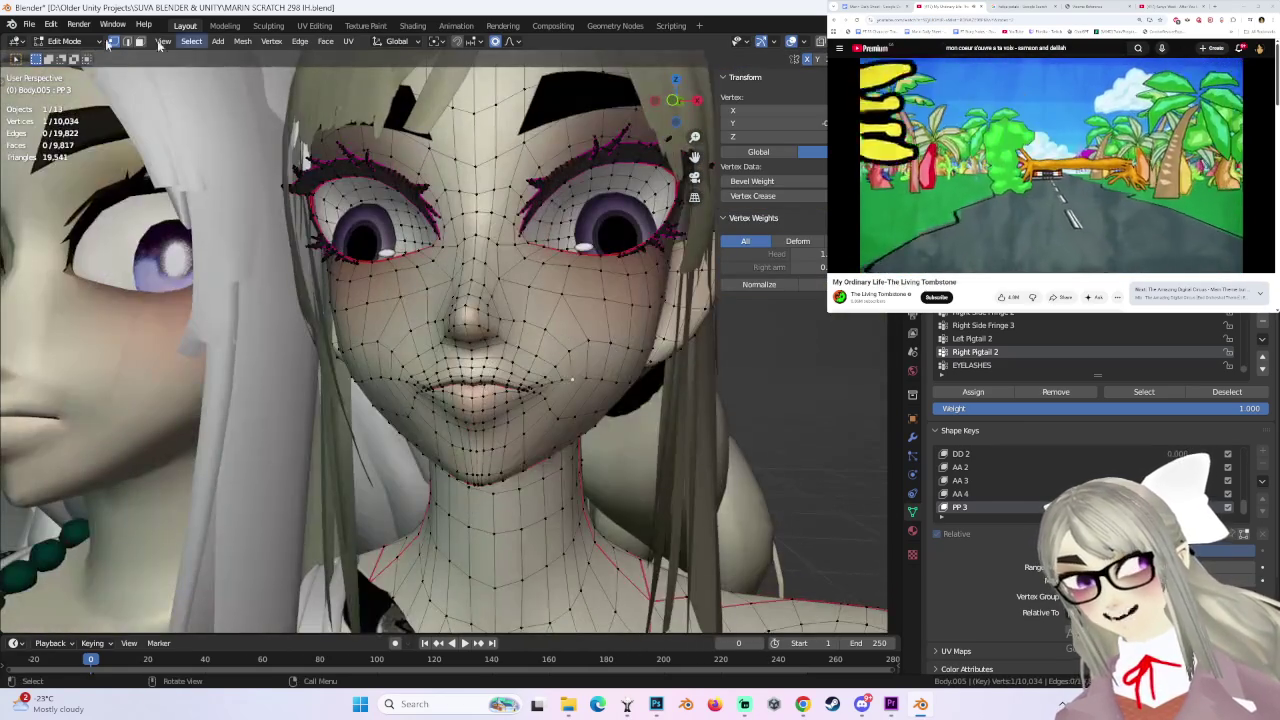
pyautogui.click(72, 57)
pyautogui.scroll(-2, 606, 322)
pyautogui.click(729, 403)
pyautogui.scroll(2, 467, 400)
pyautogui.moveTo(467, 400)
pyautogui.mouseDown(button='middle')
pyautogui.moveTo(635, 424)
pyautogui.moveTo(490, 387)
pyautogui.mouseUp(button='middle')
pyautogui.scroll(2, 586, 423)
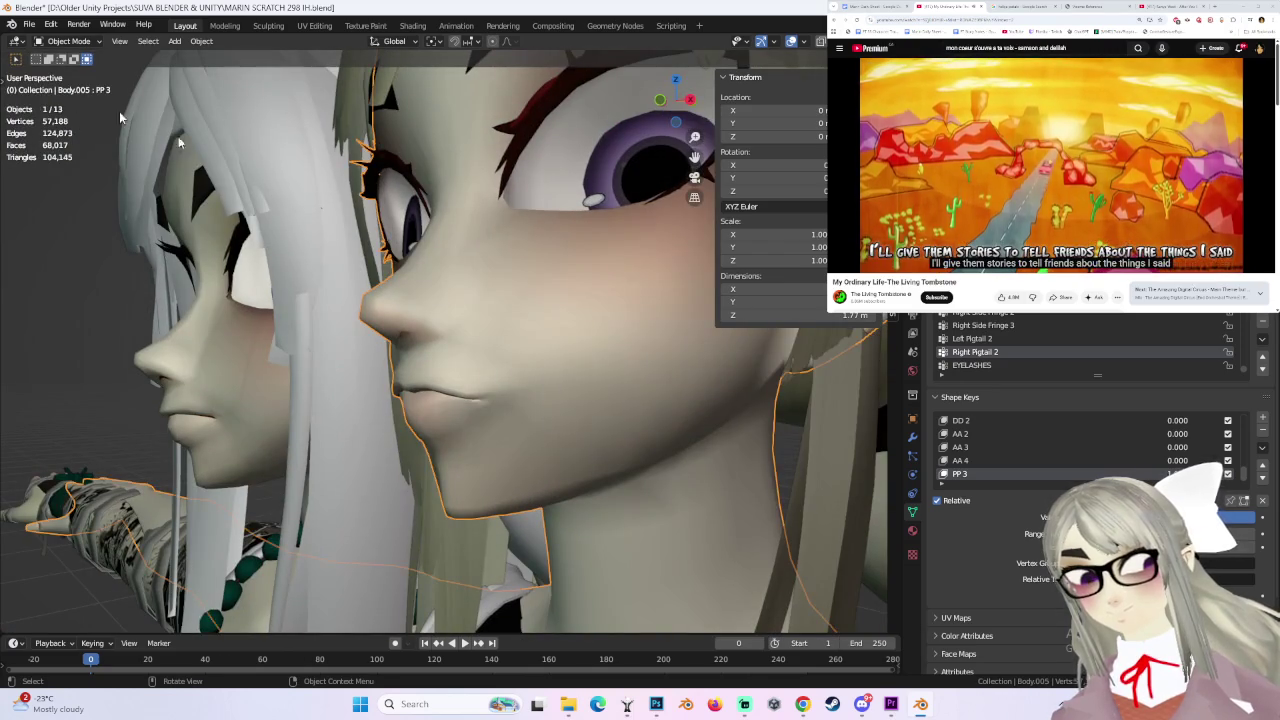
# - Return to Edit Mode and nudge the lip vertices 0.001107 m in Z at falloff size 0.022
pyautogui.click(72, 41)
pyautogui.click(60, 74)
pyautogui.scroll(2, 520, 440)
pyautogui.press('g')
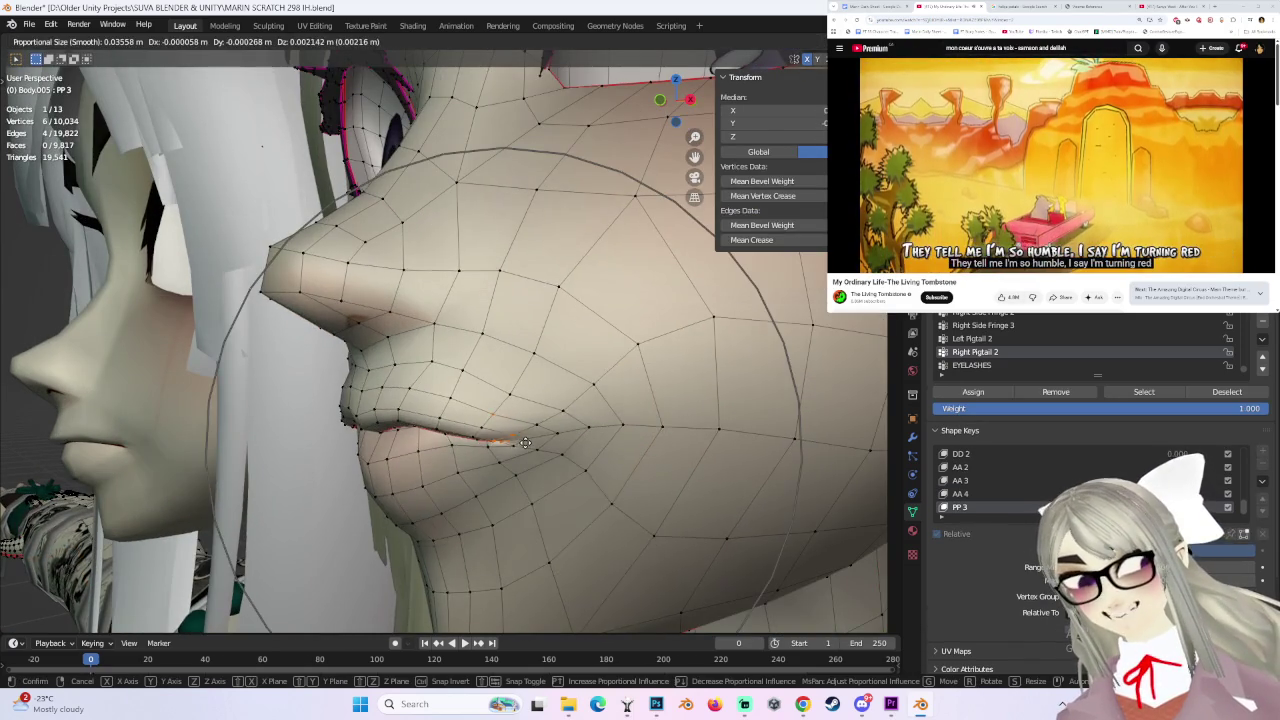
pyautogui.click(509, 454)
pyautogui.press('g')
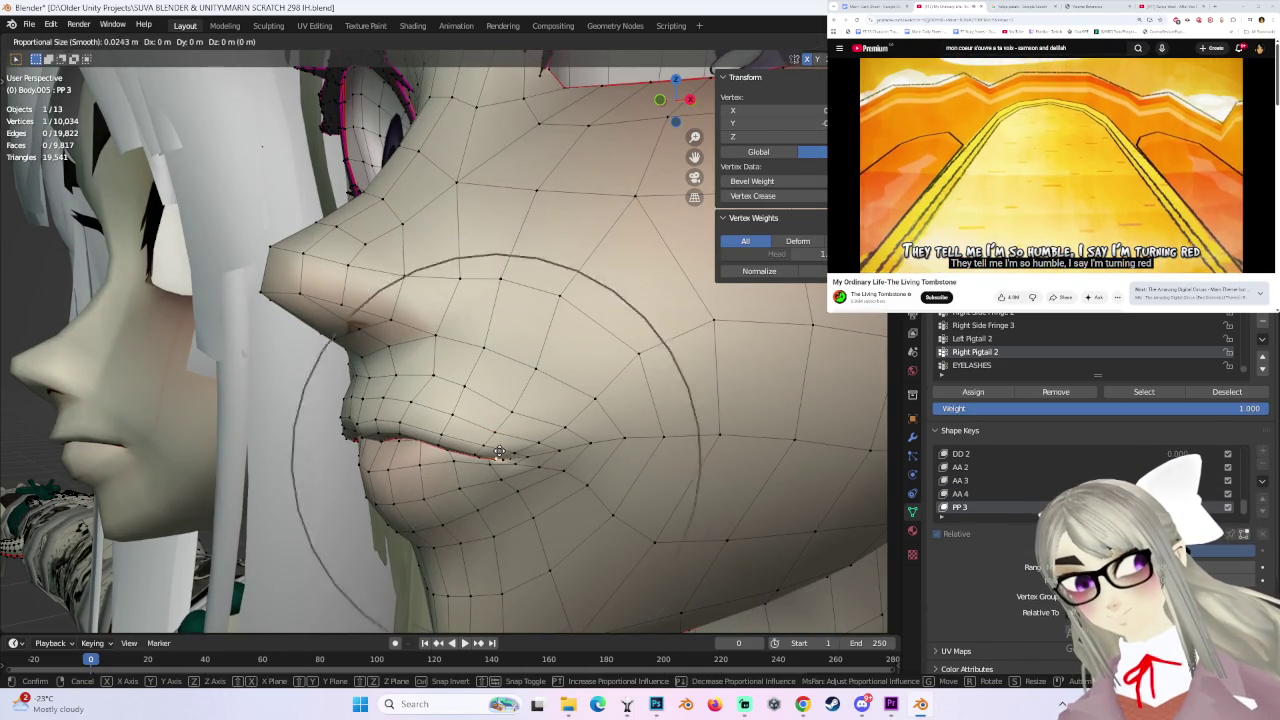
pyautogui.click(502, 452)
# - Orbit around the face, select the jaw vertex loop, then clear the selection
pyautogui.moveTo(502, 452)
pyautogui.mouseDown(button='middle')
pyautogui.moveTo(598, 422)
pyautogui.moveTo(555, 416)
pyautogui.mouseUp(button='middle')
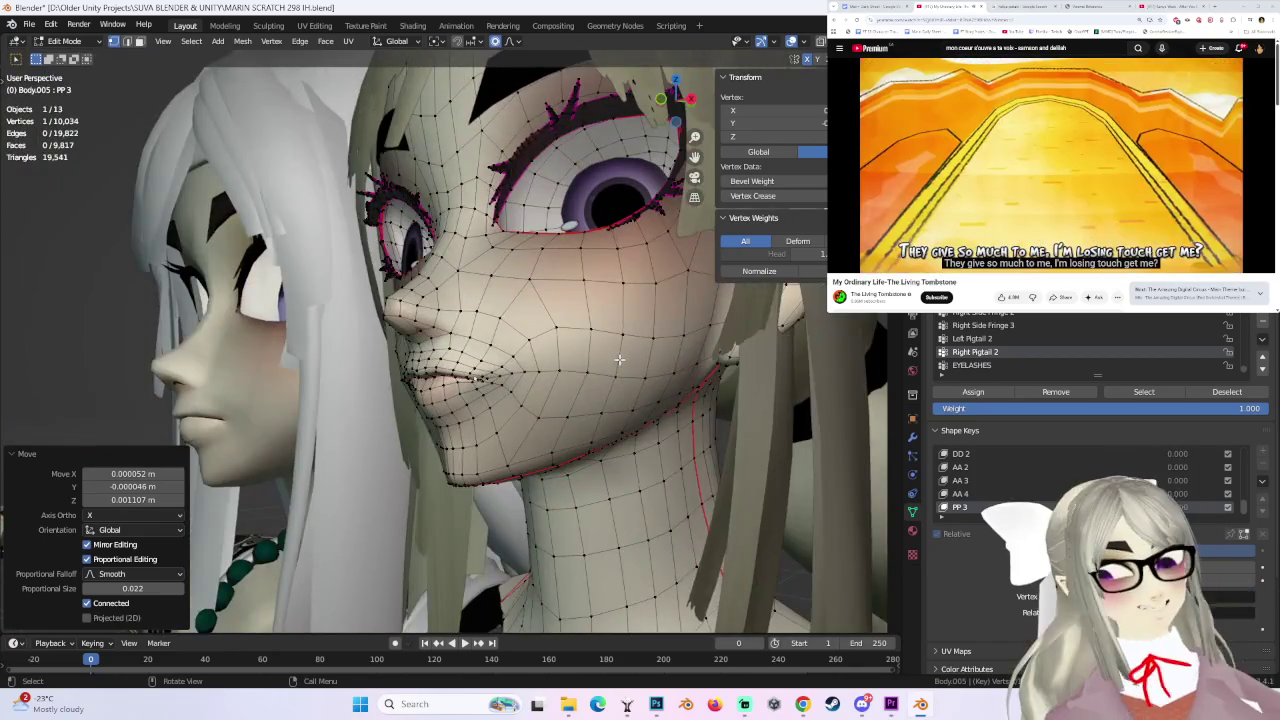
pyautogui.moveTo(619, 359); pyautogui.dragTo(601, 352, button='middle')
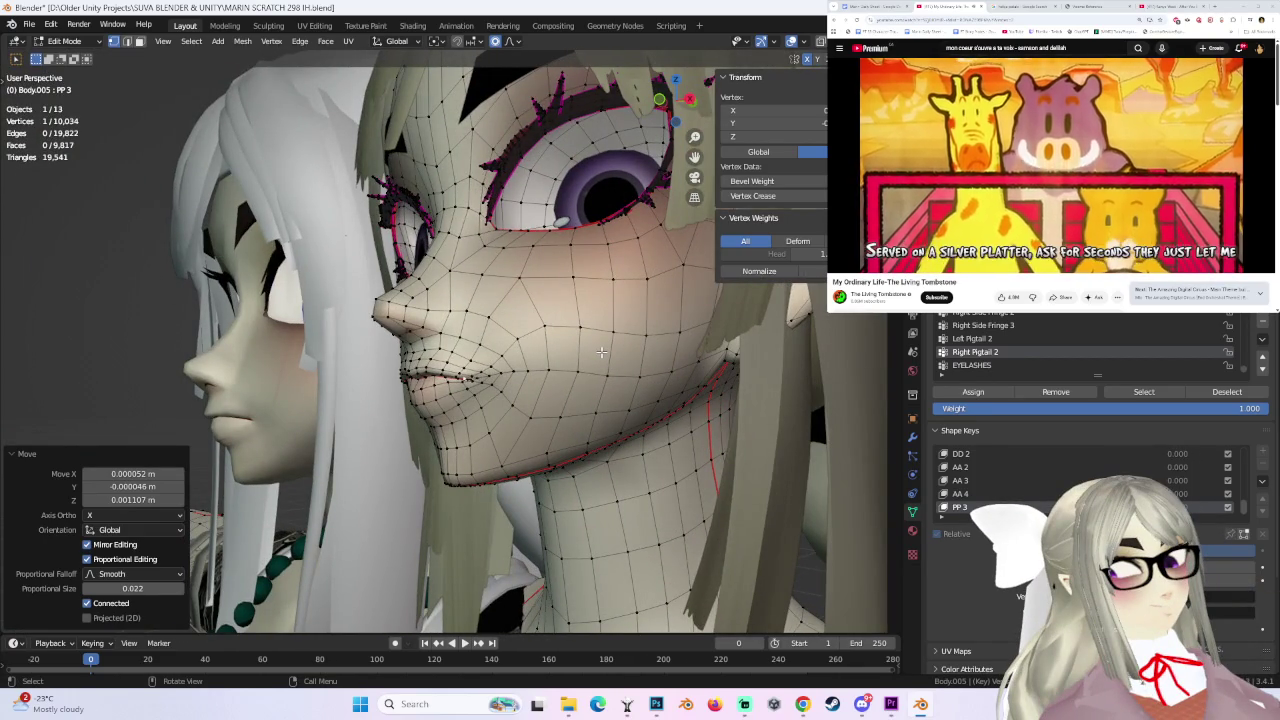
pyautogui.moveTo(601, 352); pyautogui.dragTo(429, 344, button='middle')
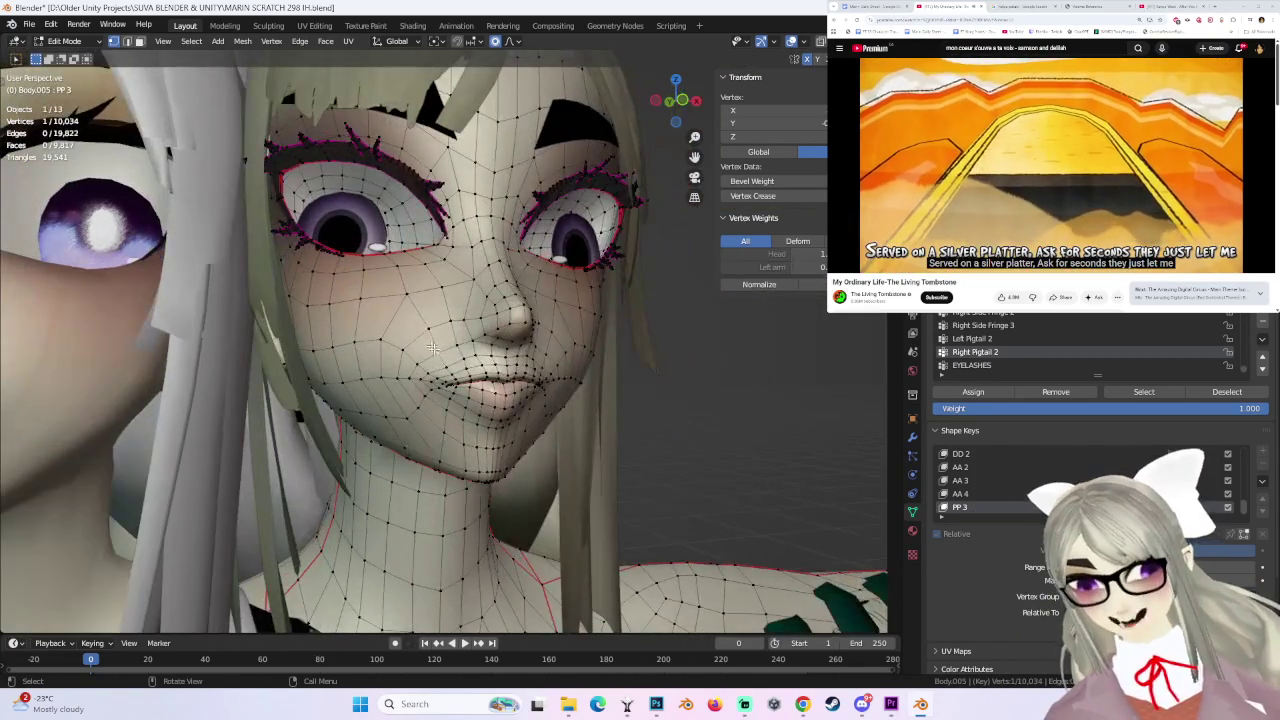
pyautogui.moveTo(606, 383)
pyautogui.mouseDown(button='middle')
pyautogui.moveTo(530, 389)
pyautogui.moveTo(517, 421)
pyautogui.mouseUp(button='middle')
pyautogui.keyDown('alt'); pyautogui.click(517, 421); pyautogui.keyUp('alt')
pyautogui.hotkey('alt', 'a')
pyautogui.moveTo(517, 421)
pyautogui.mouseDown(button='middle')
pyautogui.moveTo(620, 420)
pyautogui.moveTo(698, 342)
pyautogui.moveTo(620, 370)
pyautogui.moveTo(692, 127)
pyautogui.mouseUp(button='middle')
# - Check the mouth from the front in Object Mode, then go back to Edit Mode
pyautogui.press('Tab')
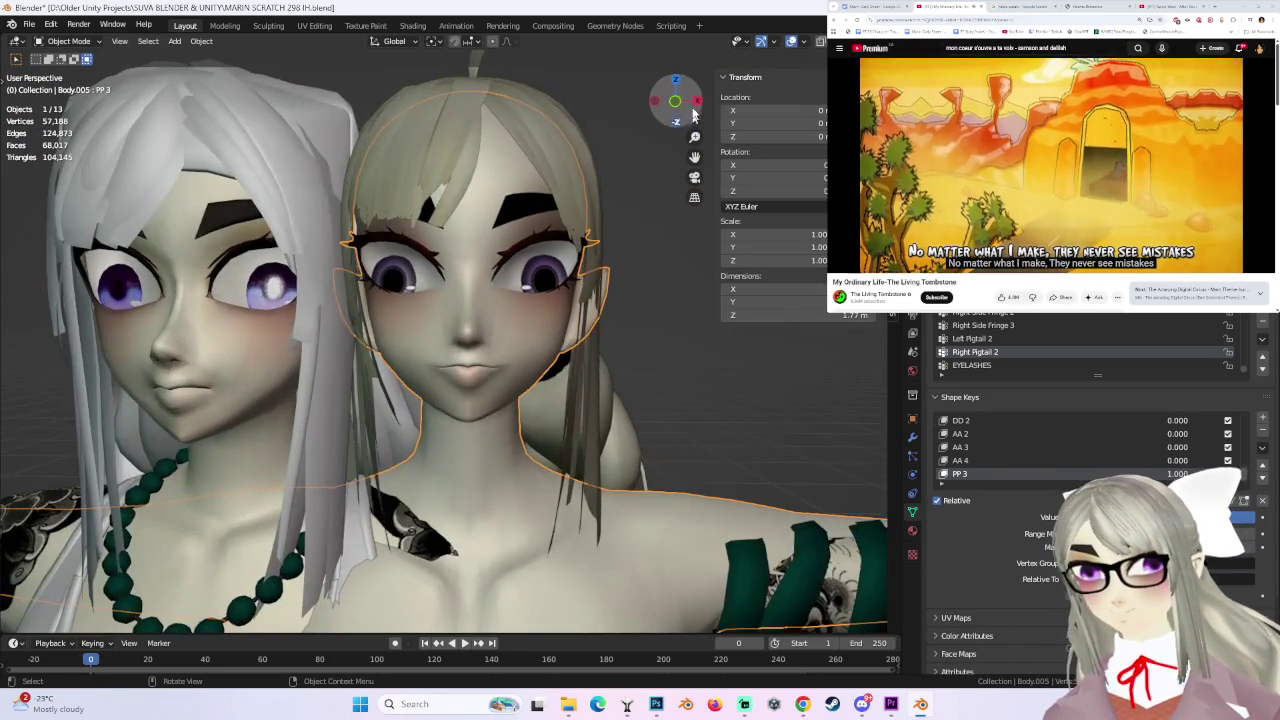
pyautogui.click(672, 104)
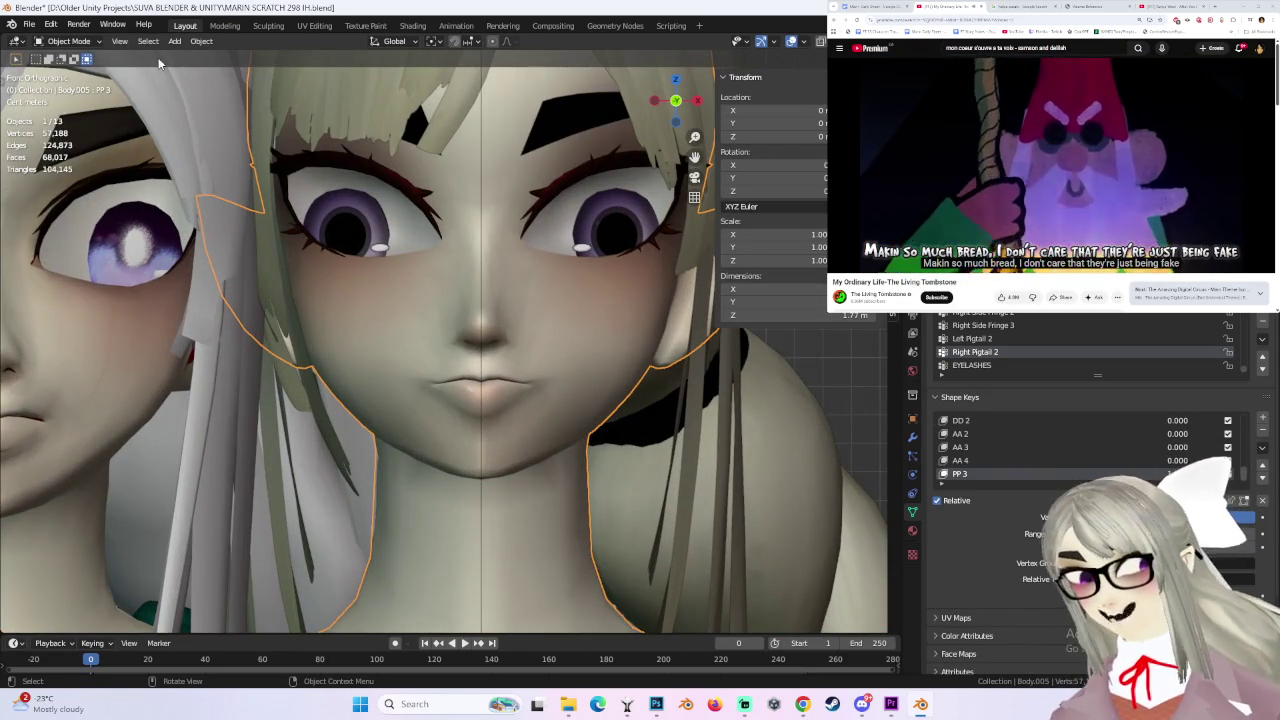
pyautogui.click(68, 41)
pyautogui.click(65, 72)
# - Move the selected mouth vertices with proportional editing, undoing one unsatisfying attempt
pyautogui.press('g')
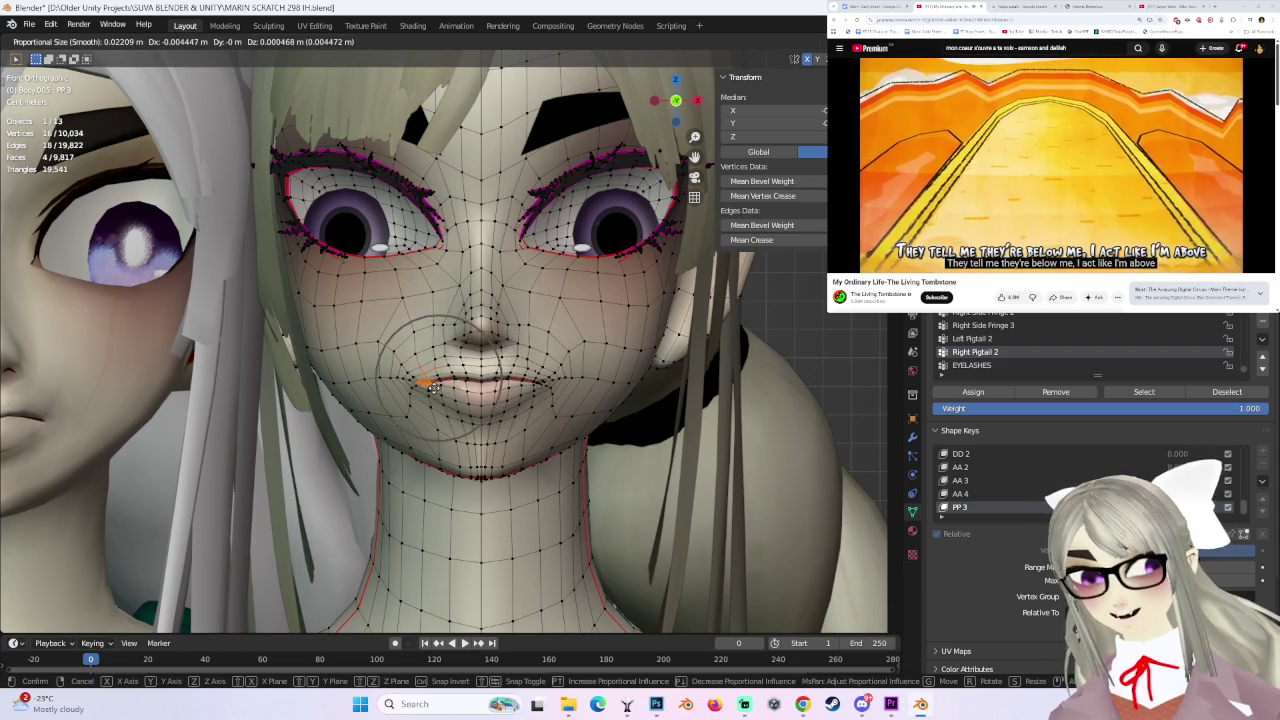
pyautogui.click(433, 388)
pyautogui.scroll(3, 433, 388)
pyautogui.press('g')
pyautogui.moveTo(440, 390); pyautogui.dragTo(500, 388, button='middle')
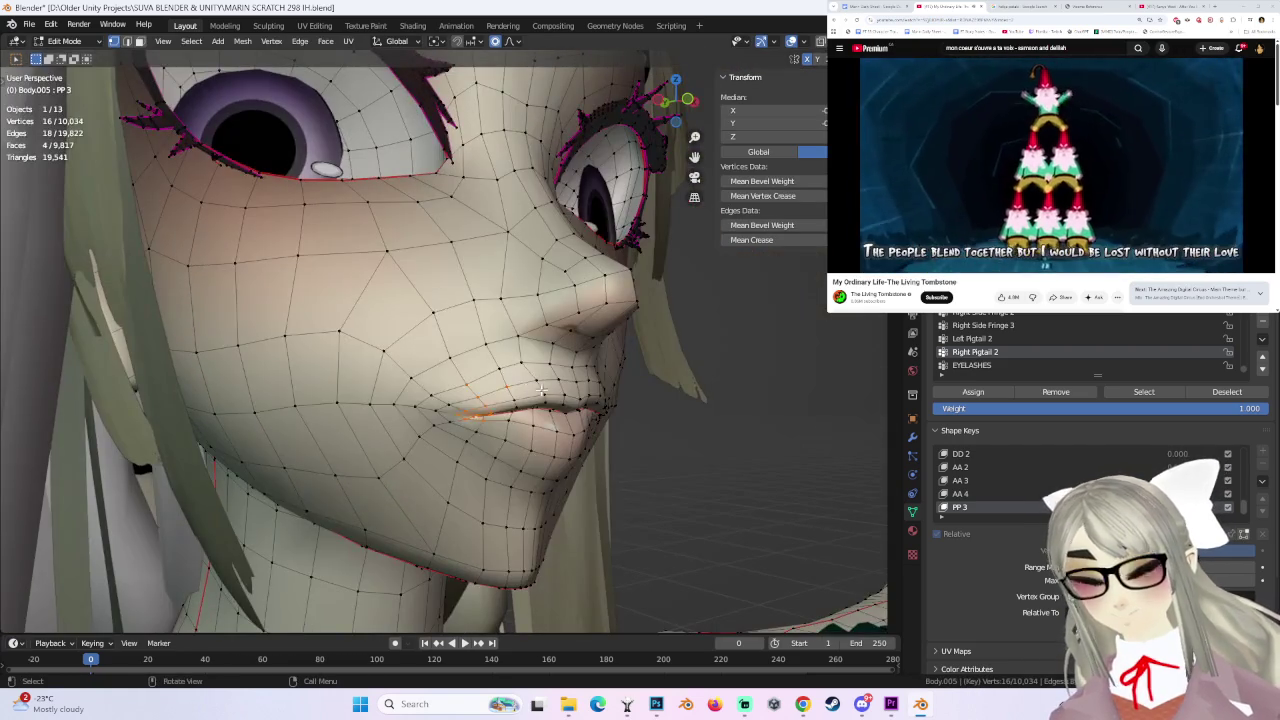
pyautogui.scroll(3, 490, 390)
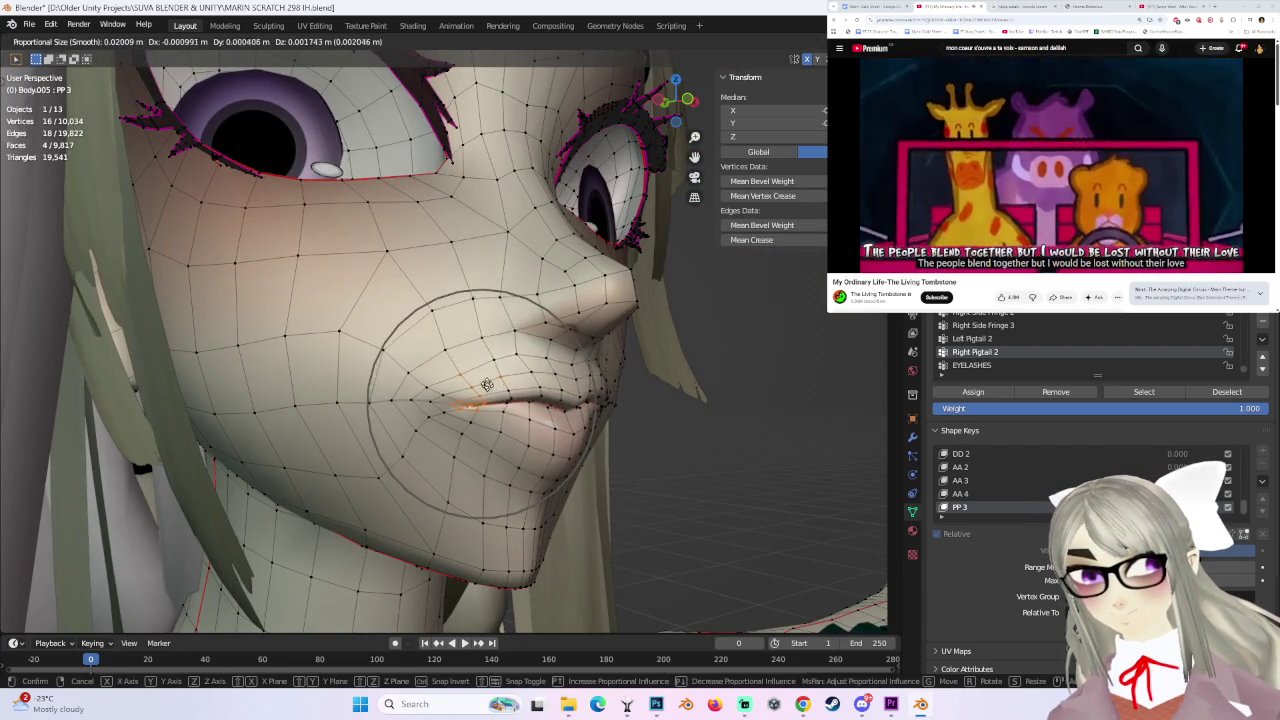
pyautogui.click(485, 385)
pyautogui.hotkey('ctrl', 'z')
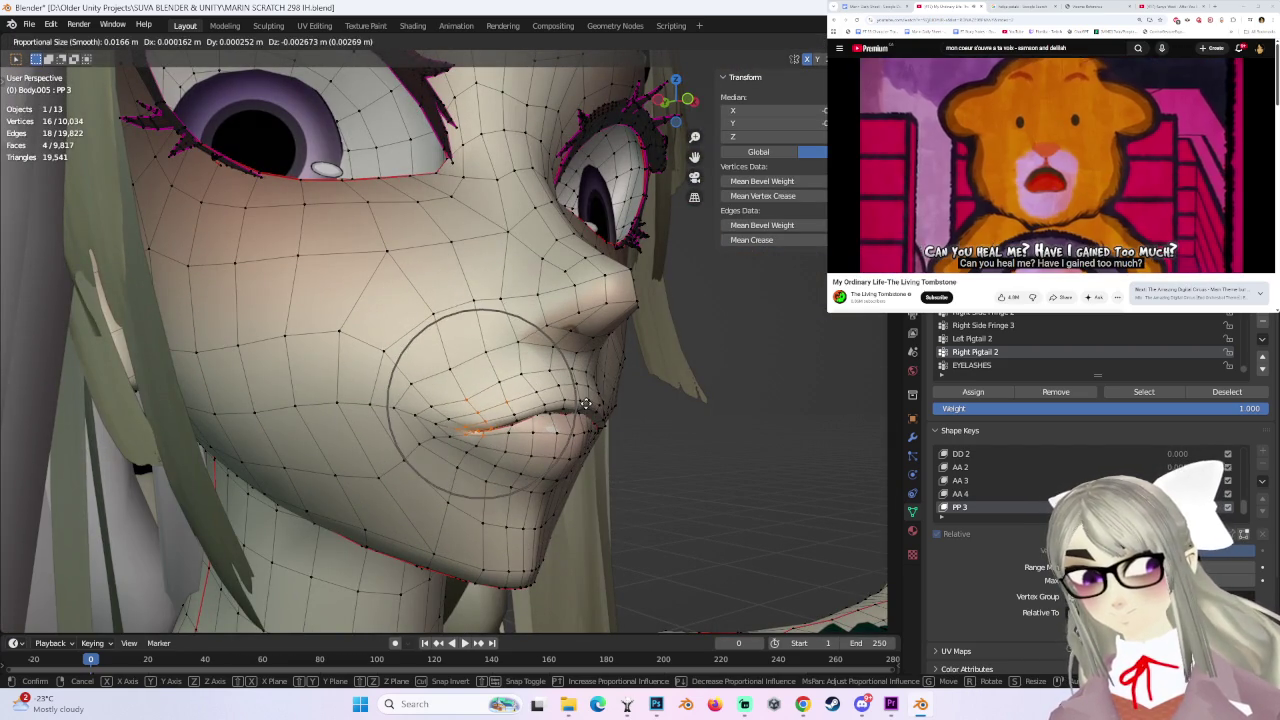
pyautogui.click(585, 403)
pyautogui.moveTo(600, 400); pyautogui.dragTo(461, 404, button='middle')
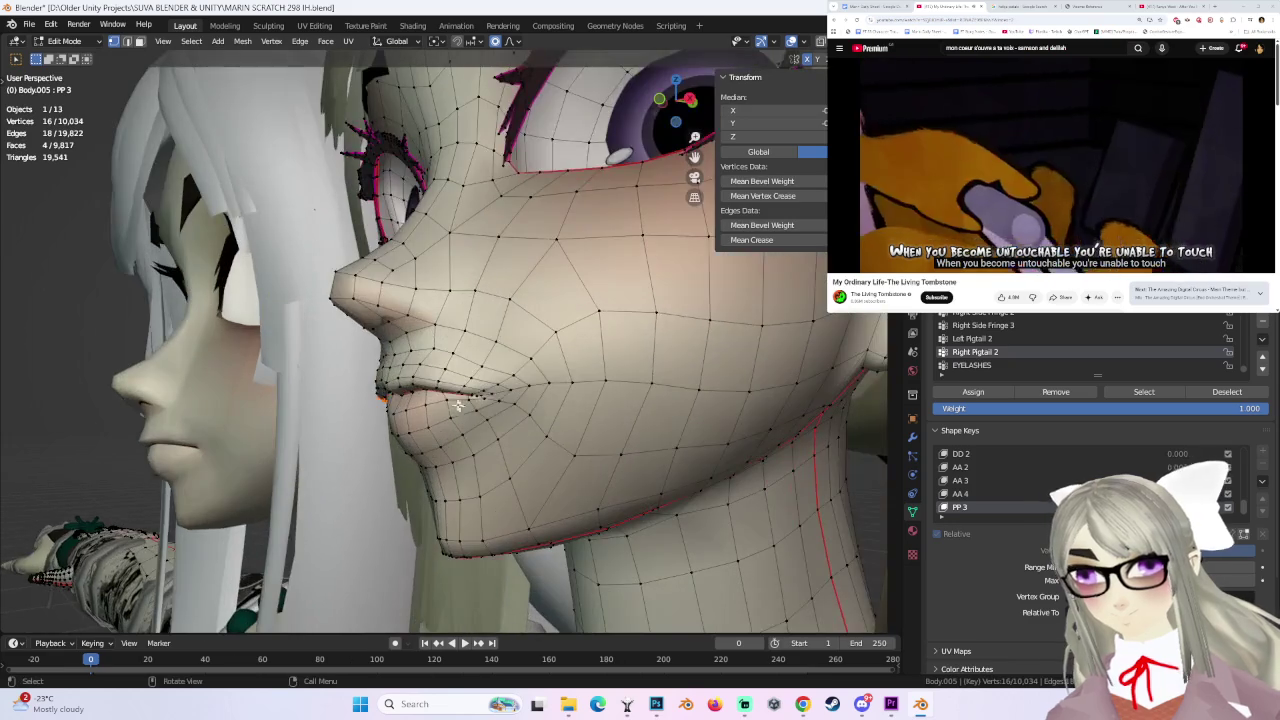
# - Select a single lip vertex and shift it, staying in Edit Mode
pyautogui.click(447, 393)
pyautogui.press('g')
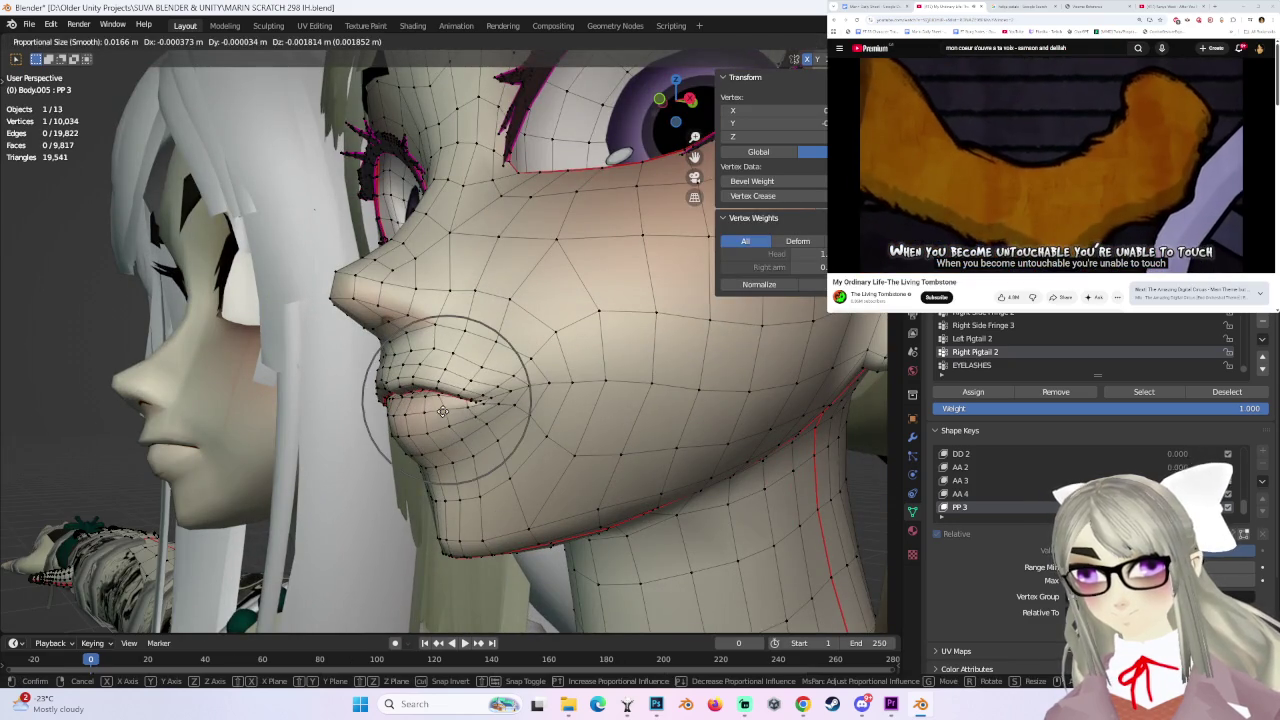
pyautogui.click(442, 411)
pyautogui.moveTo(442, 411); pyautogui.dragTo(535, 403, button='middle')
pyautogui.click(63, 41)
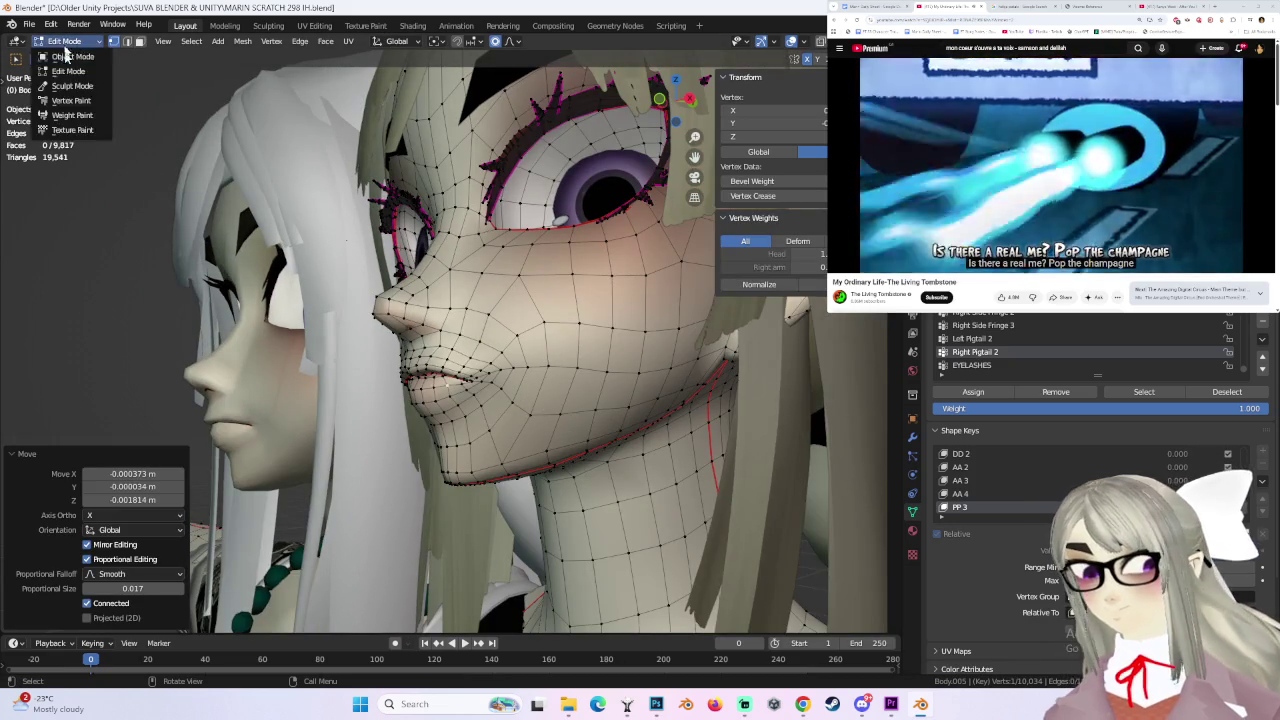
pyautogui.moveTo(431, 351)
pyautogui.mouseDown(button='middle')
pyautogui.moveTo(565, 311)
pyautogui.moveTo(693, 399)
pyautogui.moveTo(465, 394)
pyautogui.moveTo(500, 392)
pyautogui.mouseUp(button='middle')
pyautogui.click(72, 70)
# - Try further vertex moves around the lips and undo the last two
pyautogui.click(464, 385)
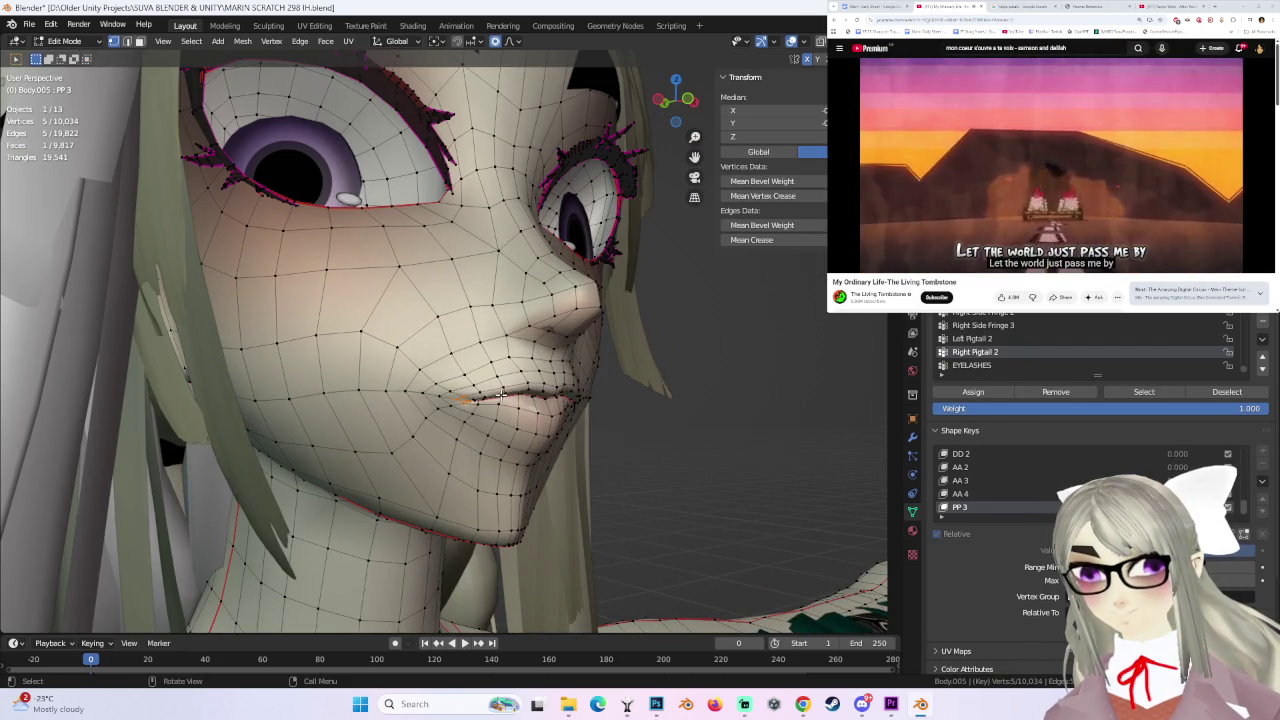
pyautogui.press('g')
pyautogui.click(500, 388)
pyautogui.press('g')
pyautogui.click(500, 390)
pyautogui.moveTo(500, 390); pyautogui.dragTo(543, 404, button='middle')
pyautogui.scroll(-3, 733, 420)
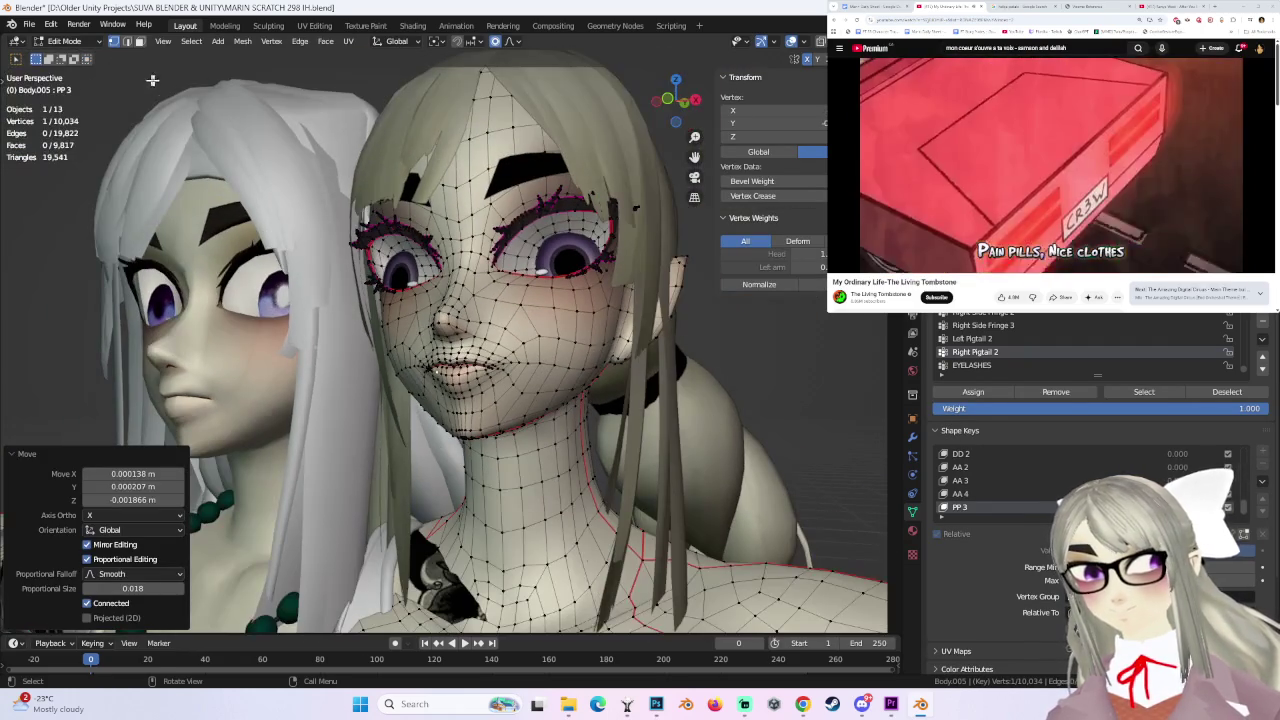
pyautogui.hotkey('ctrl', 'z')
pyautogui.moveTo(700, 400)
pyautogui.mouseDown(button='middle')
pyautogui.moveTo(727, 421)
pyautogui.moveTo(682, 424)
pyautogui.moveTo(699, 409)
pyautogui.moveTo(560, 390)
pyautogui.mouseUp(button='middle')
pyautogui.hotkey('ctrl', 'z')
# - Select another lip vertex and move it with soft proportional falloff
pyautogui.click(454, 374)
pyautogui.press('g')
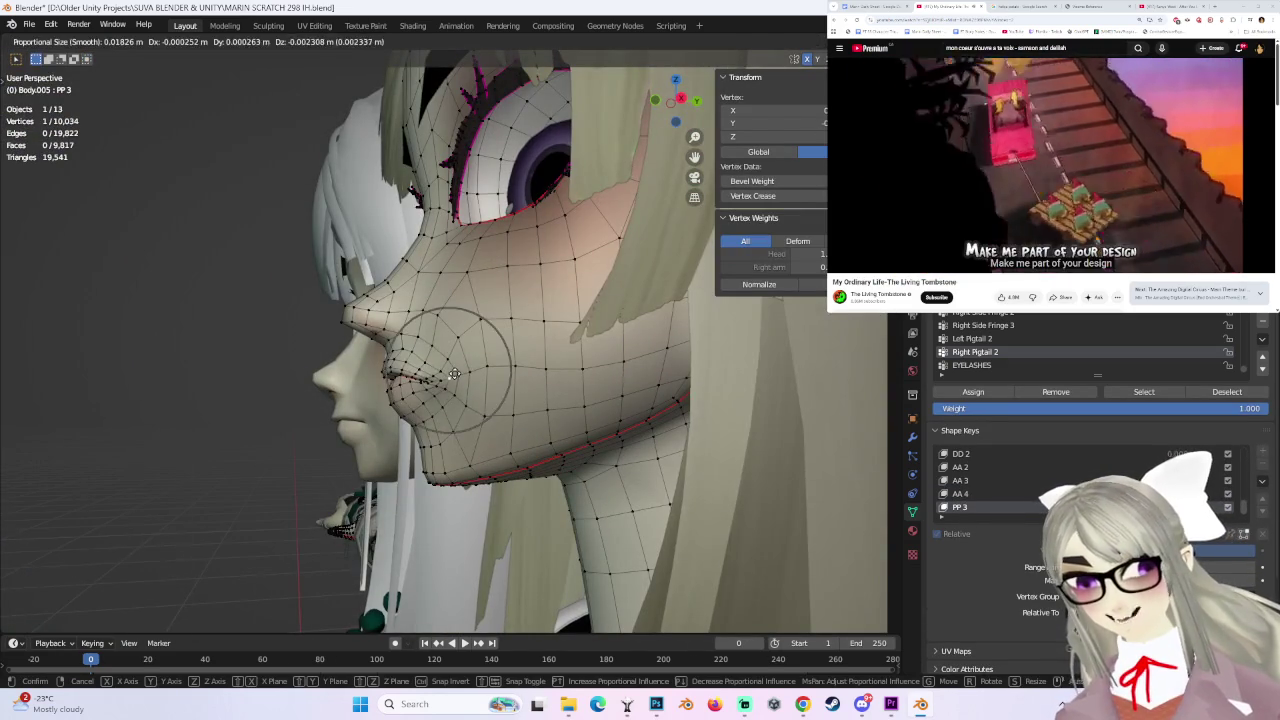
pyautogui.rightClick(454, 374)
pyautogui.rightClick(455, 378)
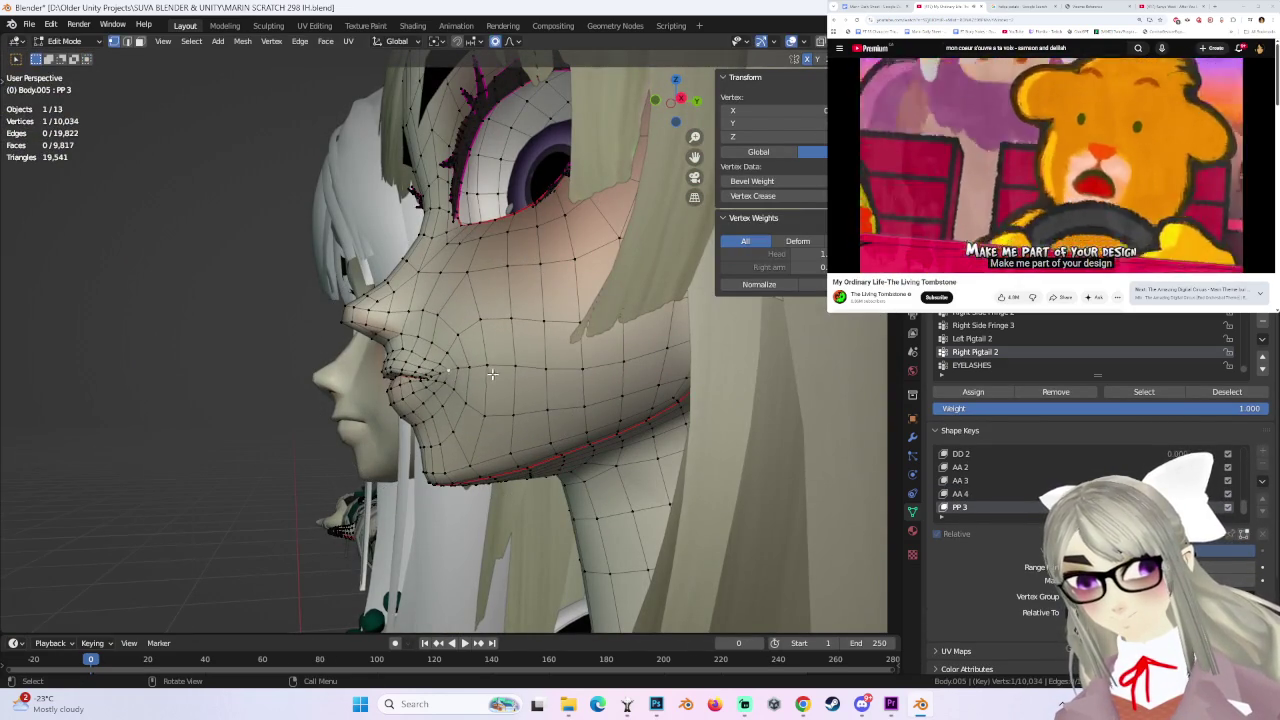
pyautogui.press('g')
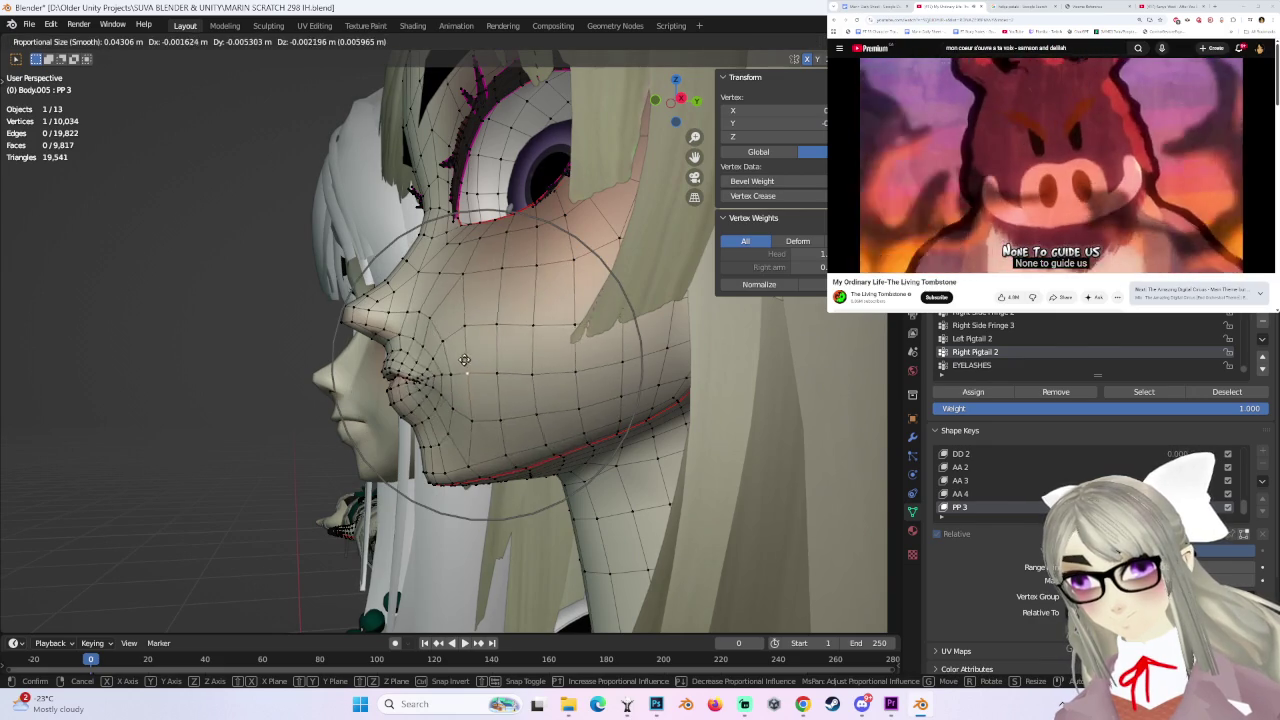
pyautogui.click(465, 360)
pyautogui.moveTo(465, 360)
pyautogui.mouseDown(button='middle')
pyautogui.moveTo(677, 366)
pyautogui.moveTo(500, 423)
pyautogui.mouseUp(button='middle')
# - Experiment with chin and jaw vertex positions, undoing the moves that look wrong
pyautogui.press('g')
pyautogui.click(505, 423)
pyautogui.hotkey('ctrl', 'z')
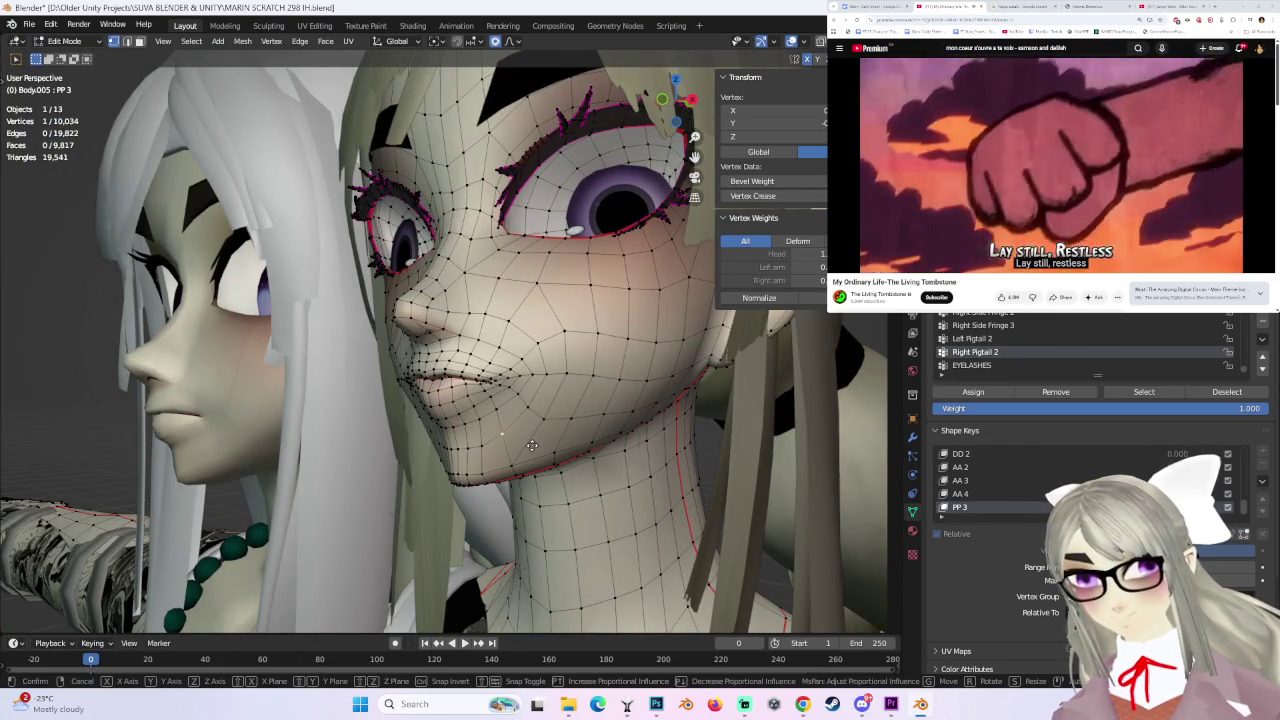
pyautogui.click(525, 440)
pyautogui.hotkey('ctrl', 'z')
pyautogui.press('g')
pyautogui.click(545, 444)
pyautogui.hotkey('ctrl', 'z')
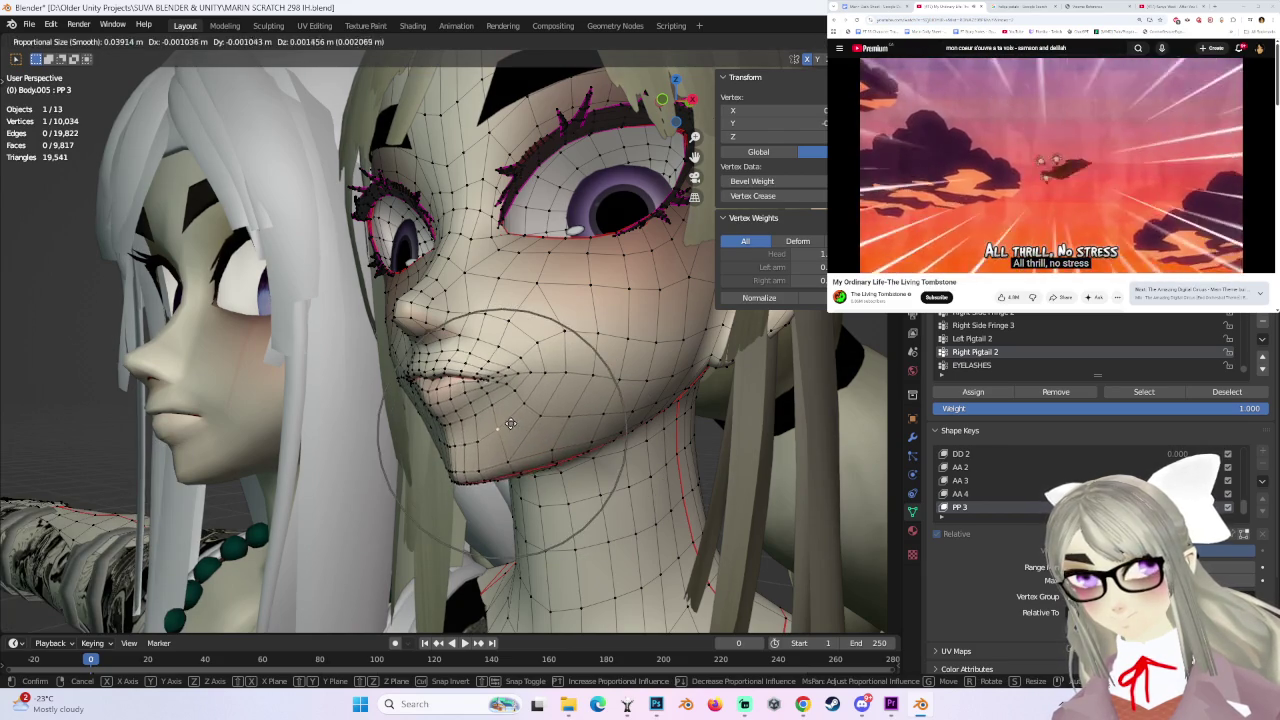
pyautogui.click(508, 416)
pyautogui.press('g')
pyautogui.click(493, 357)
pyautogui.moveTo(493, 357)
pyautogui.mouseDown(button='middle')
pyautogui.moveTo(649, 345)
pyautogui.moveTo(539, 372)
pyautogui.mouseUp(button='middle')
# - Retry the vertex position several times, settling on a proportional move
pyautogui.hotkey('ctrl', 'z')
pyautogui.press('g')
pyautogui.click(517, 374)
pyautogui.hotkey('ctrl', 'z')
pyautogui.click(540, 375)
pyautogui.hotkey('ctrl', 'z')
pyautogui.click(537, 362)
pyautogui.moveTo(537, 362); pyautogui.dragTo(649, 373, button='middle')
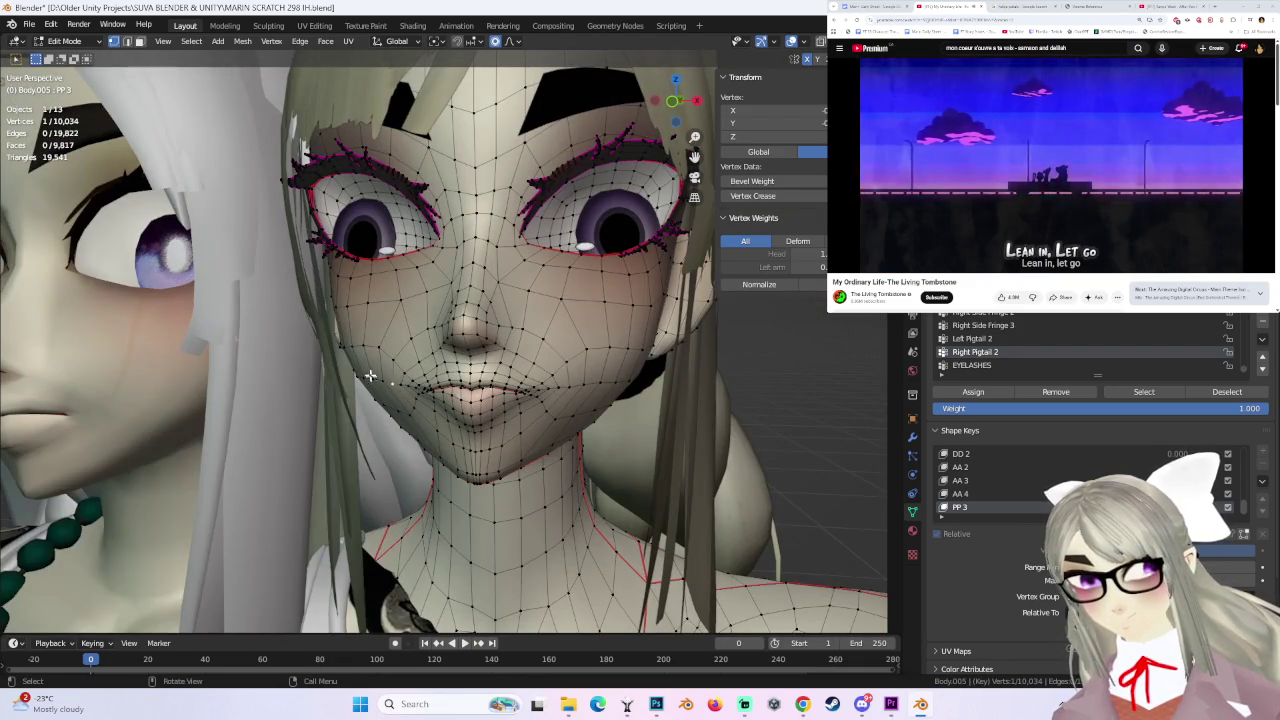
pyautogui.moveTo(398, 380); pyautogui.dragTo(380, 368, button='middle')
# - Move a vertex near the mouth smoothly by -0.001124 m X, 0.003358 m Z at size 0.024
pyautogui.press('g')
pyautogui.click(370, 360)
pyautogui.click(397, 357)
pyautogui.press('g')
pyautogui.click(425, 398)
pyautogui.hotkey('ctrl', 'z')
pyautogui.click(415, 398)
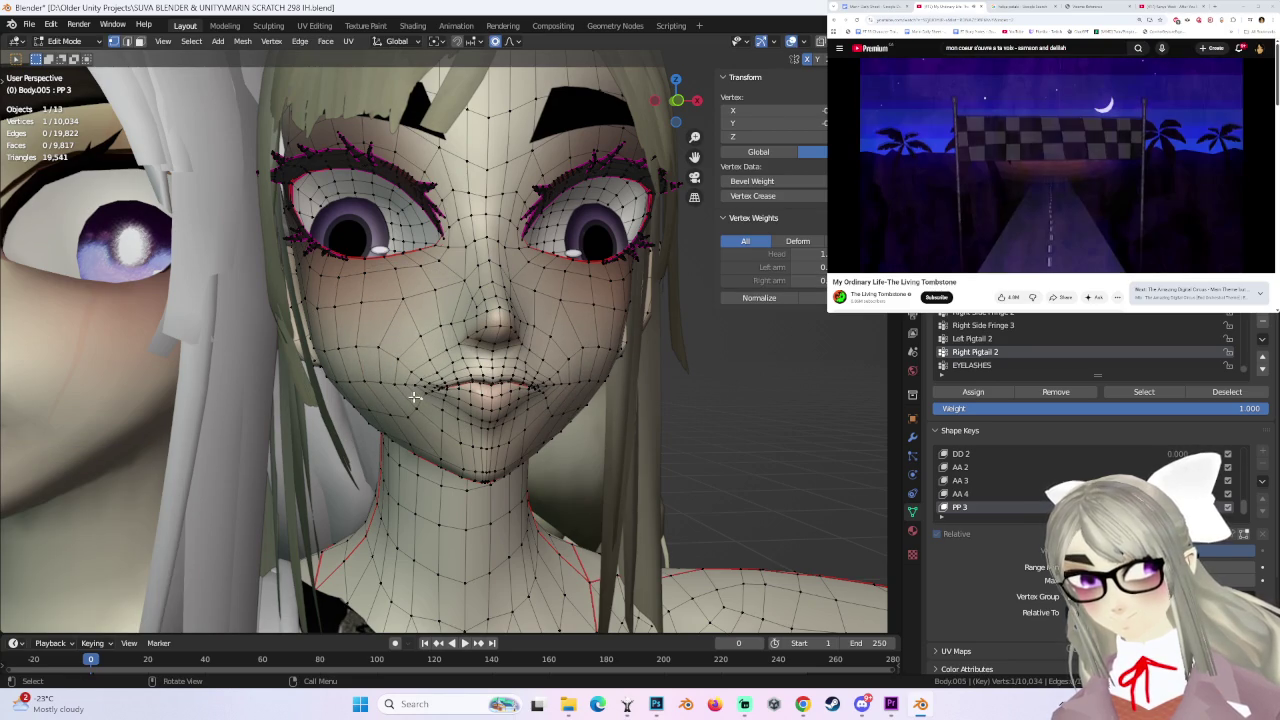
pyautogui.press('g')
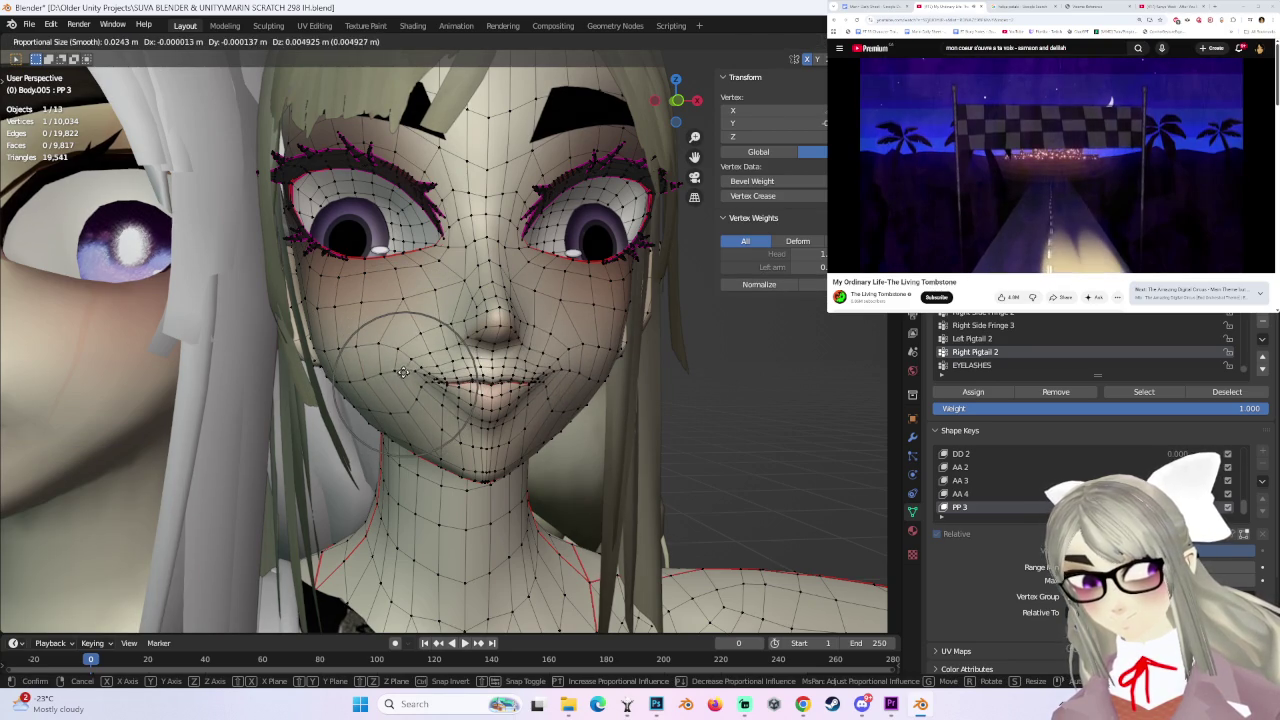
pyautogui.click(402, 373)
pyautogui.hotkey('ctrl', 'z')
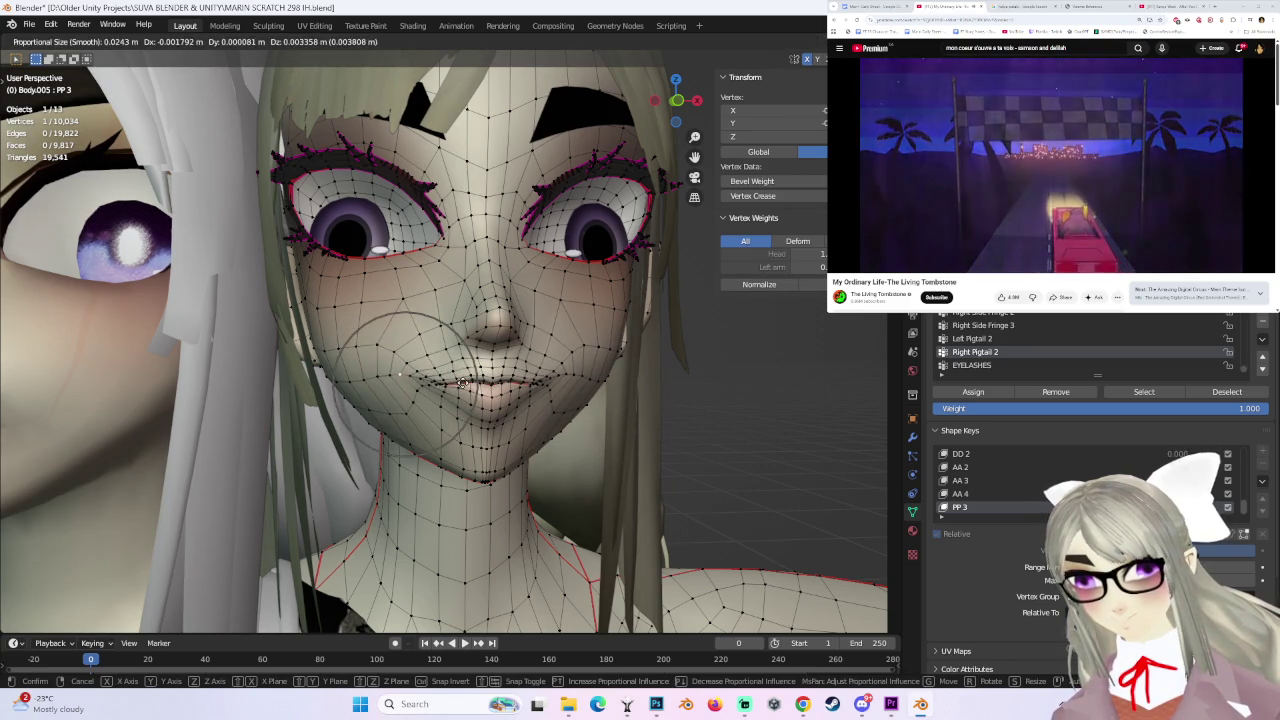
pyautogui.hotkey('ctrl', 'shift', 'z')
pyautogui.moveTo(468, 393); pyautogui.dragTo(623, 352, button='middle')
pyautogui.click(64, 41)
# - Switch to Object Mode to inspect the PP 3 lips, then return to Edit Mode
pyautogui.click(64, 41)
pyautogui.click(62, 55)
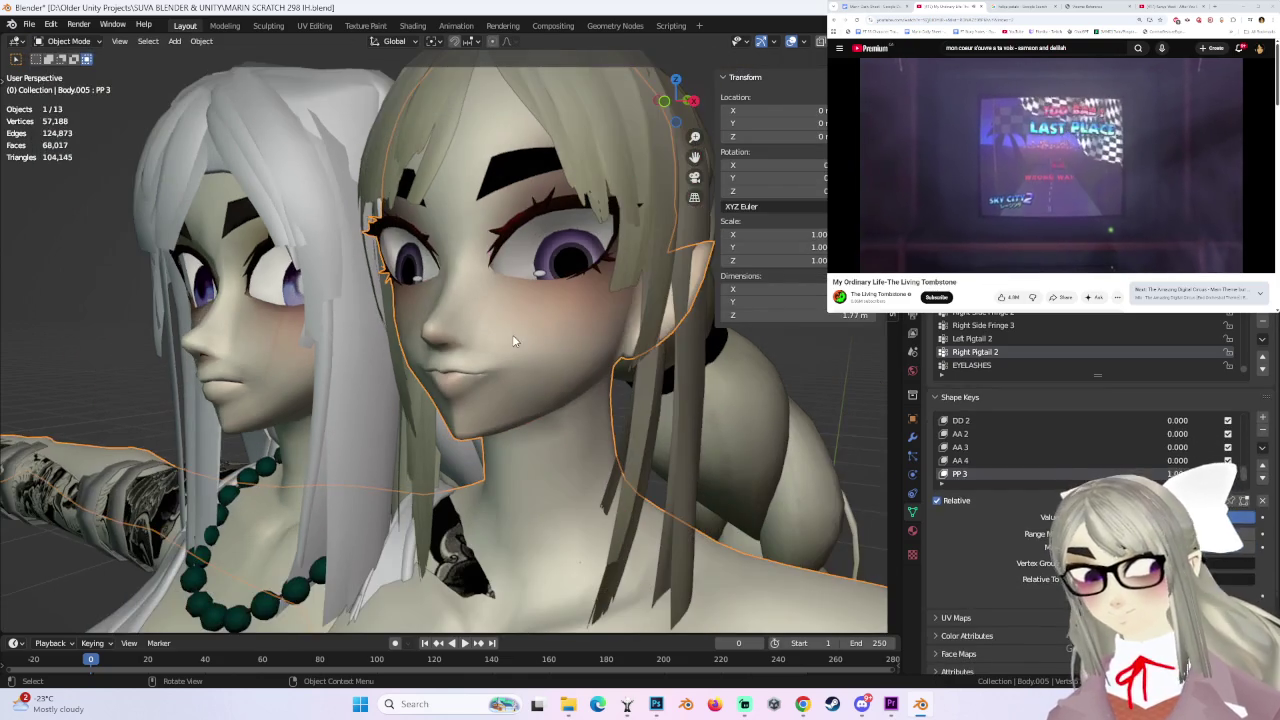
pyautogui.scroll(3, 478, 330)
pyautogui.moveTo(478, 330)
pyautogui.mouseDown(button='middle')
pyautogui.moveTo(560, 350)
pyautogui.moveTo(556, 380)
pyautogui.moveTo(523, 357)
pyautogui.moveTo(574, 380)
pyautogui.moveTo(686, 389)
pyautogui.moveTo(632, 400)
pyautogui.moveTo(660, 385)
pyautogui.mouseUp(button='middle')
pyautogui.scroll(-3, 601, 360)
pyautogui.scroll(2, 523, 357)
pyautogui.scroll(2, 574, 380)
pyautogui.scroll(-1, 640, 374)
pyautogui.scroll(-2, 617, 371)
pyautogui.click(68, 41)
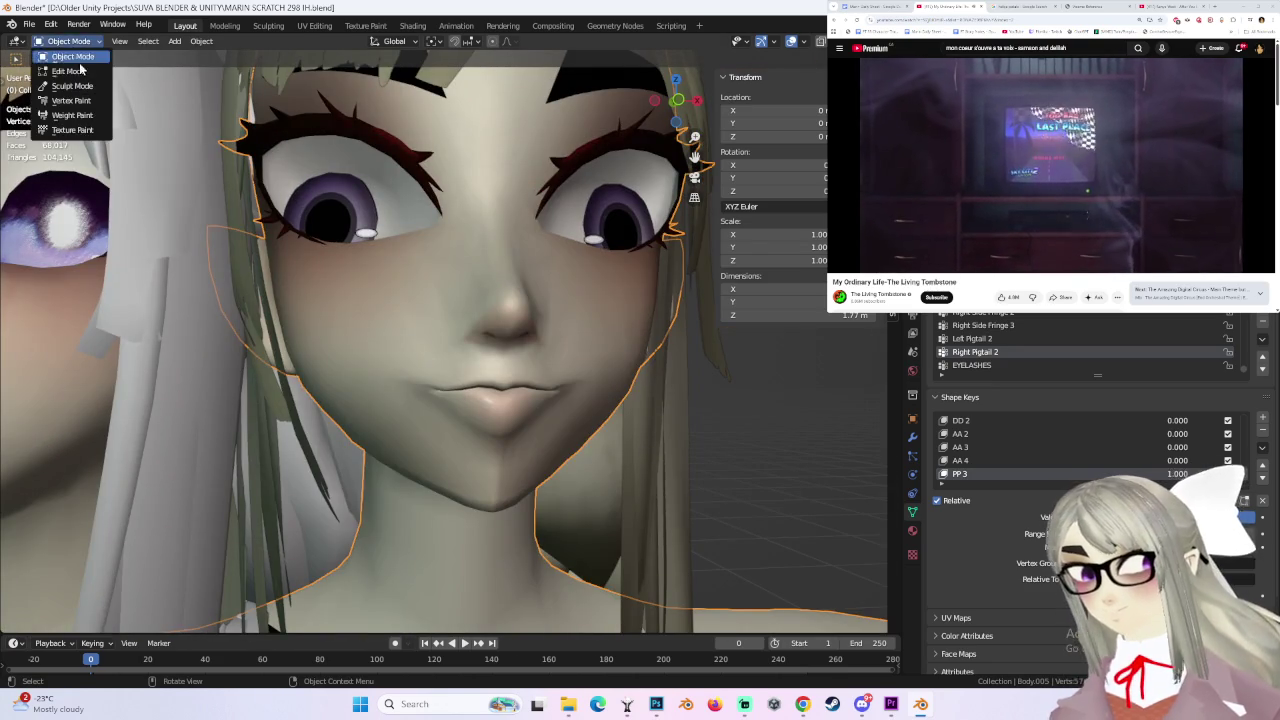
pyautogui.click(72, 77)
# - Nudge the mouth vertices with several proportional falloff moves
pyautogui.press('g')
pyautogui.click(461, 394)
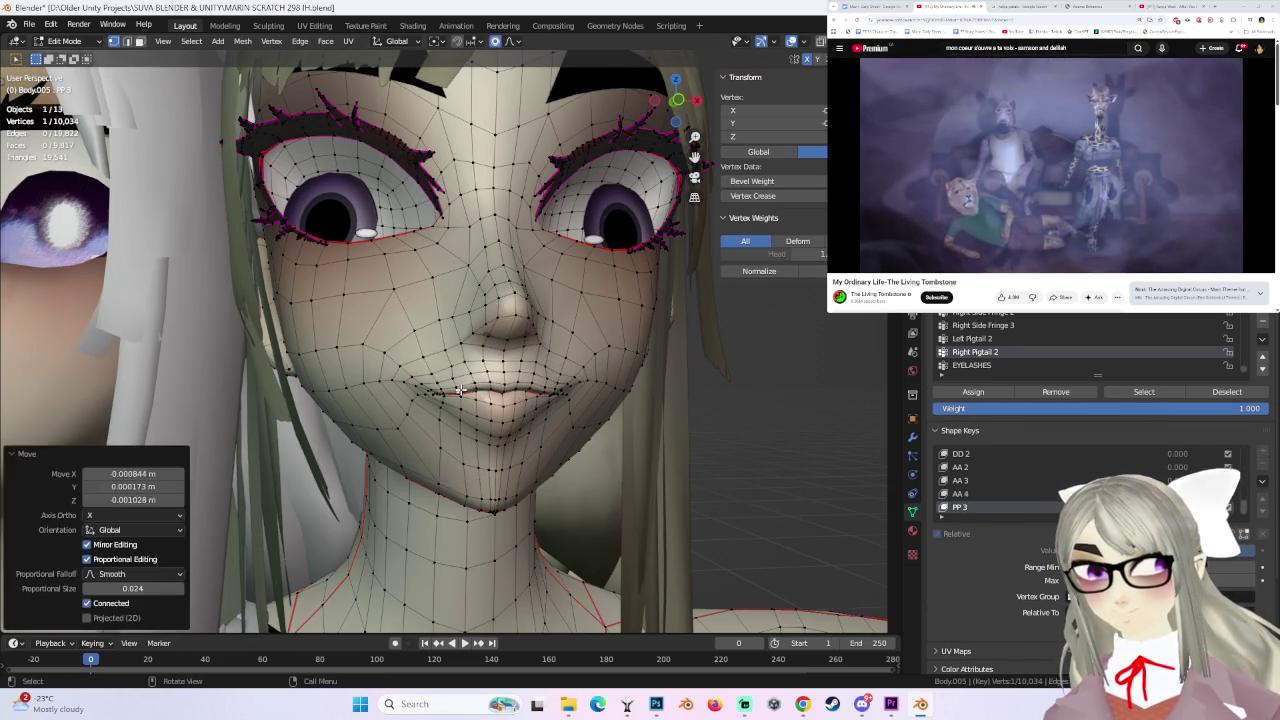
pyautogui.press('g')
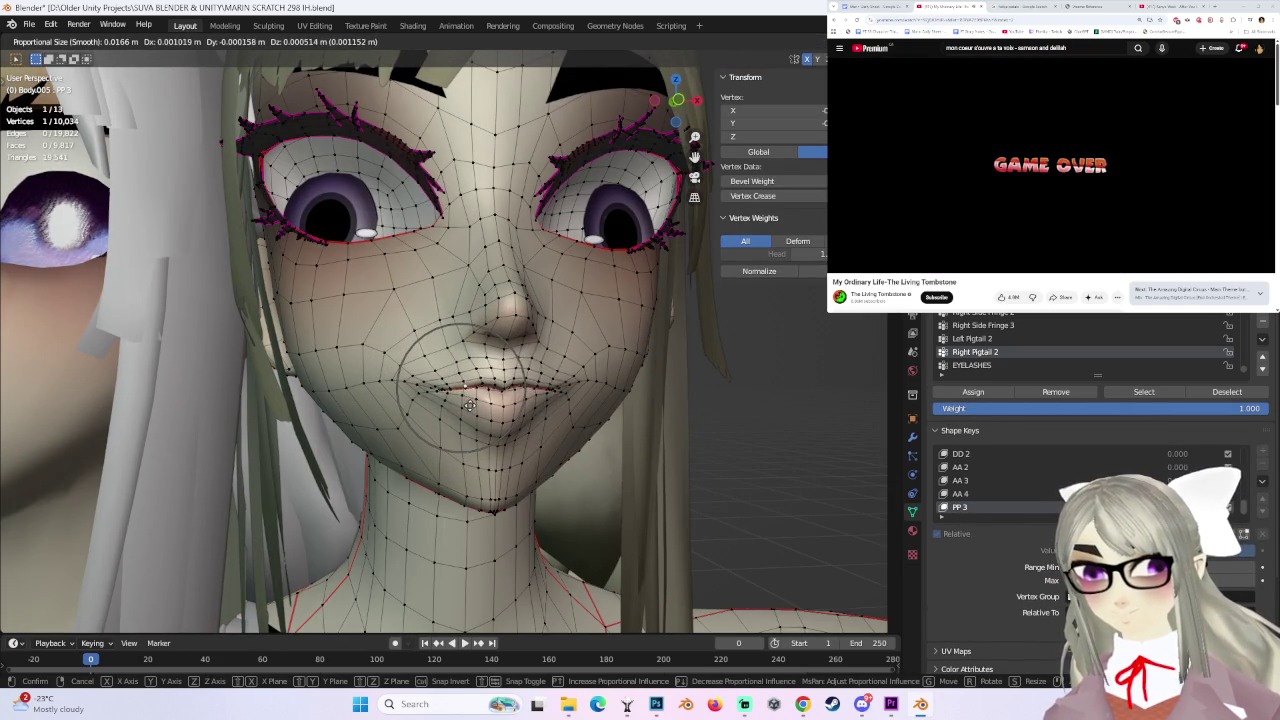
pyautogui.click(469, 404)
pyautogui.press('g')
pyautogui.click(410, 372)
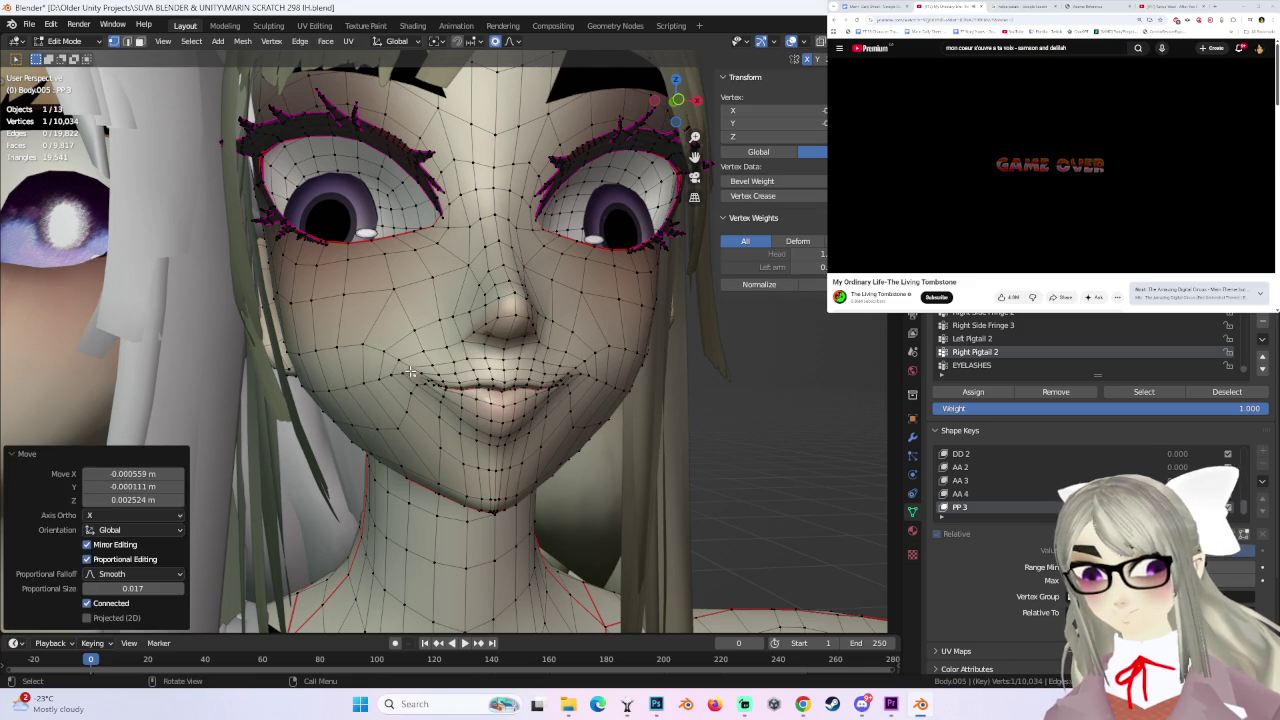
pyautogui.press('g')
pyautogui.click(490, 378)
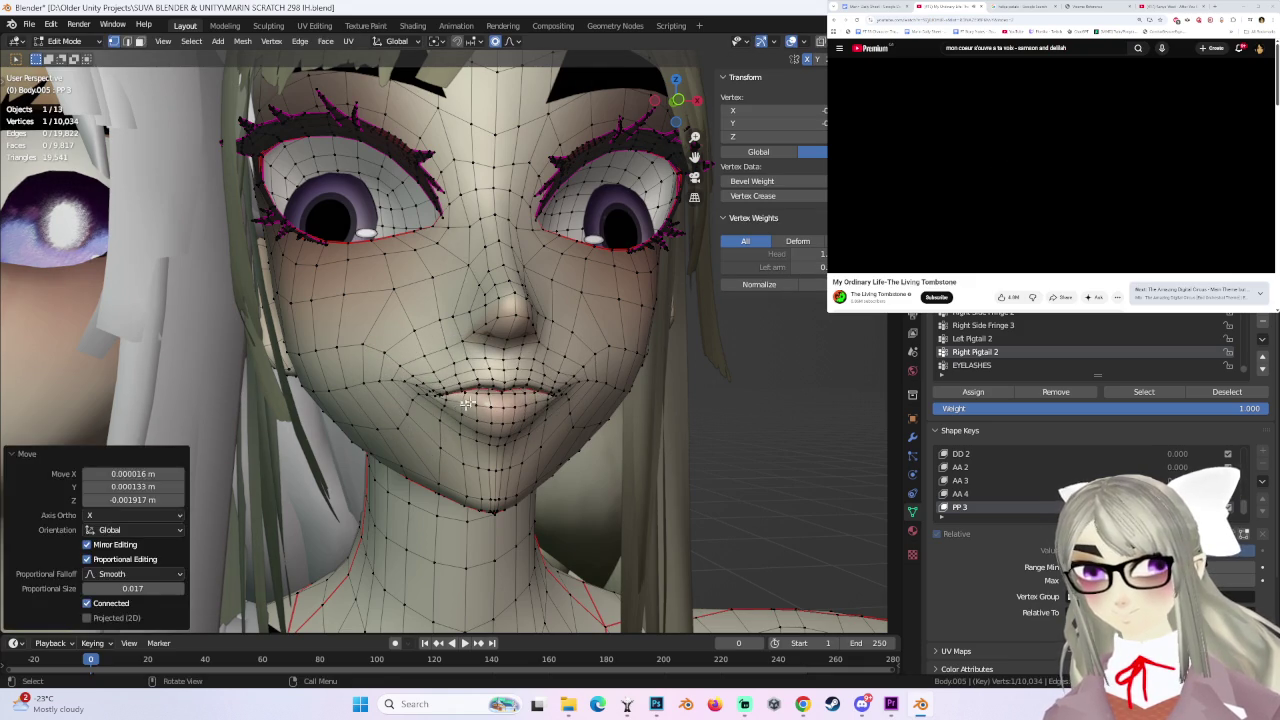
# - Undo two mouth adjustments and redo the move to a better position
pyautogui.hotkey('ctrl', 'z')
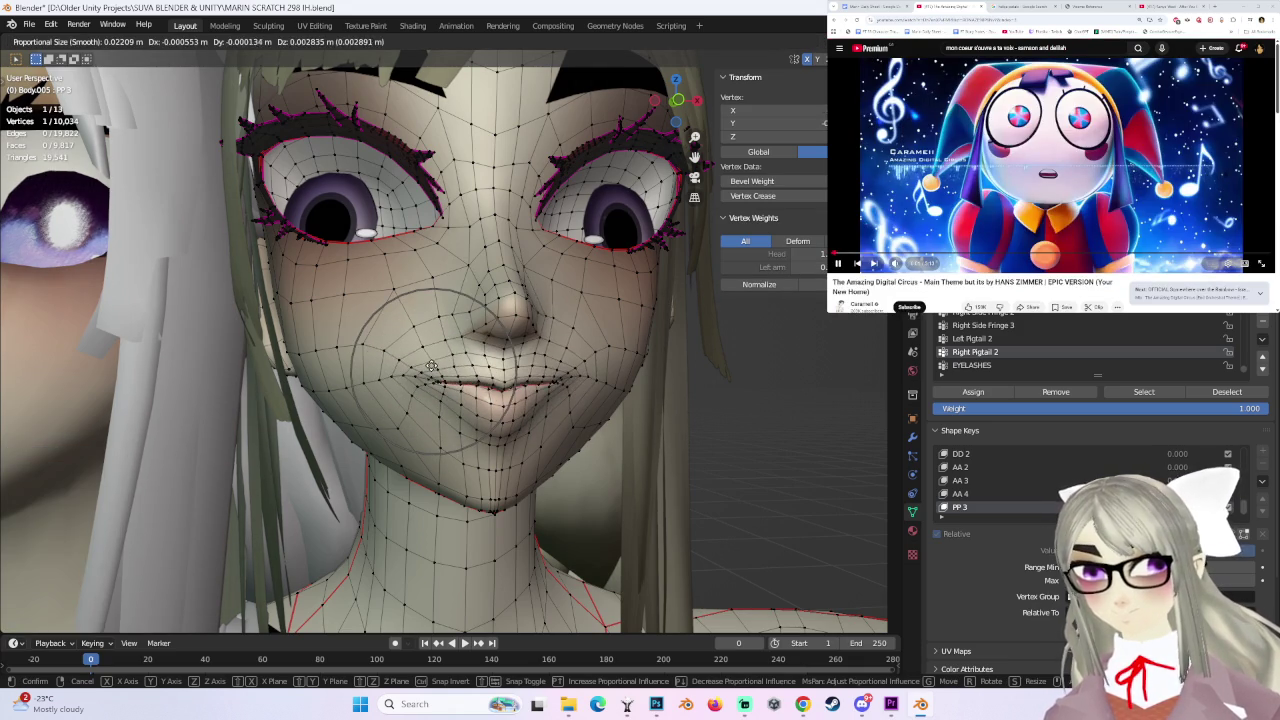
pyautogui.click(437, 380)
pyautogui.hotkey('ctrl', 'z')
pyautogui.press('g')
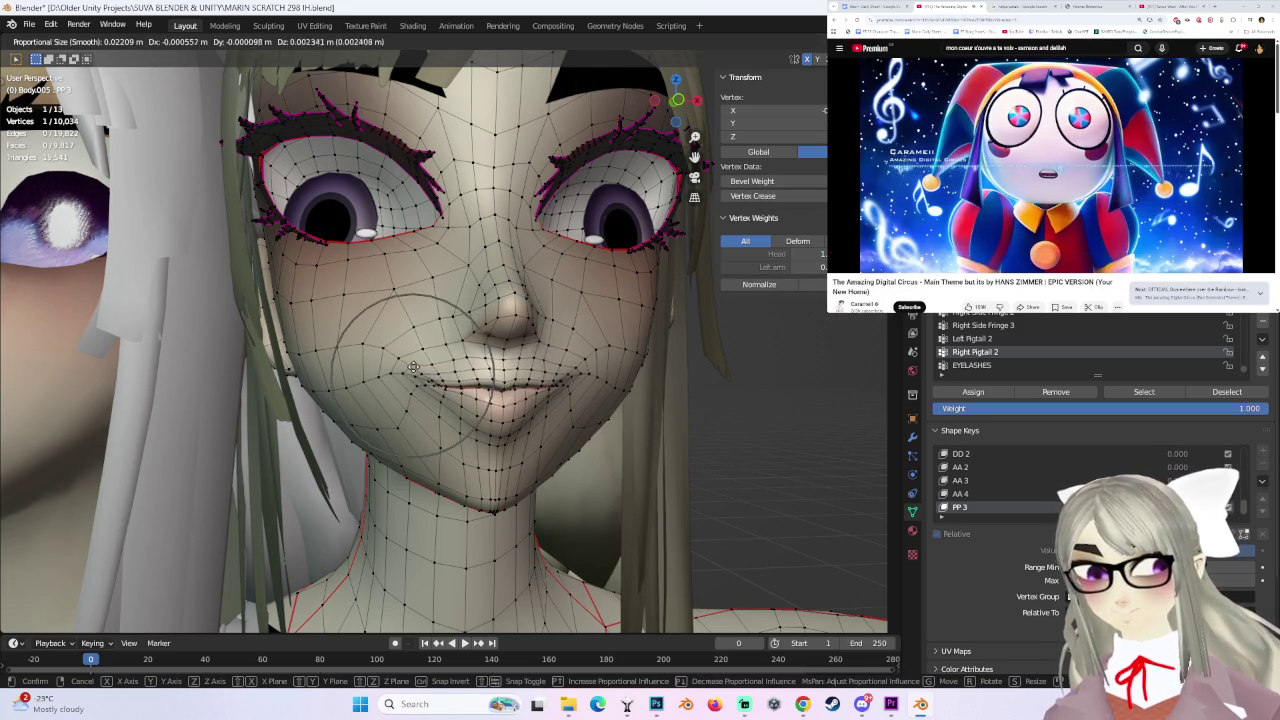
pyautogui.click(418, 378)
pyautogui.moveTo(418, 378); pyautogui.dragTo(625, 378, button='middle')
# - Preview the face in Object Mode, then go back to Edit Mode
pyautogui.click(64, 41)
pyautogui.click(62, 56)
pyautogui.moveTo(607, 378); pyautogui.dragTo(662, 381, button='middle')
pyautogui.press('Tab')
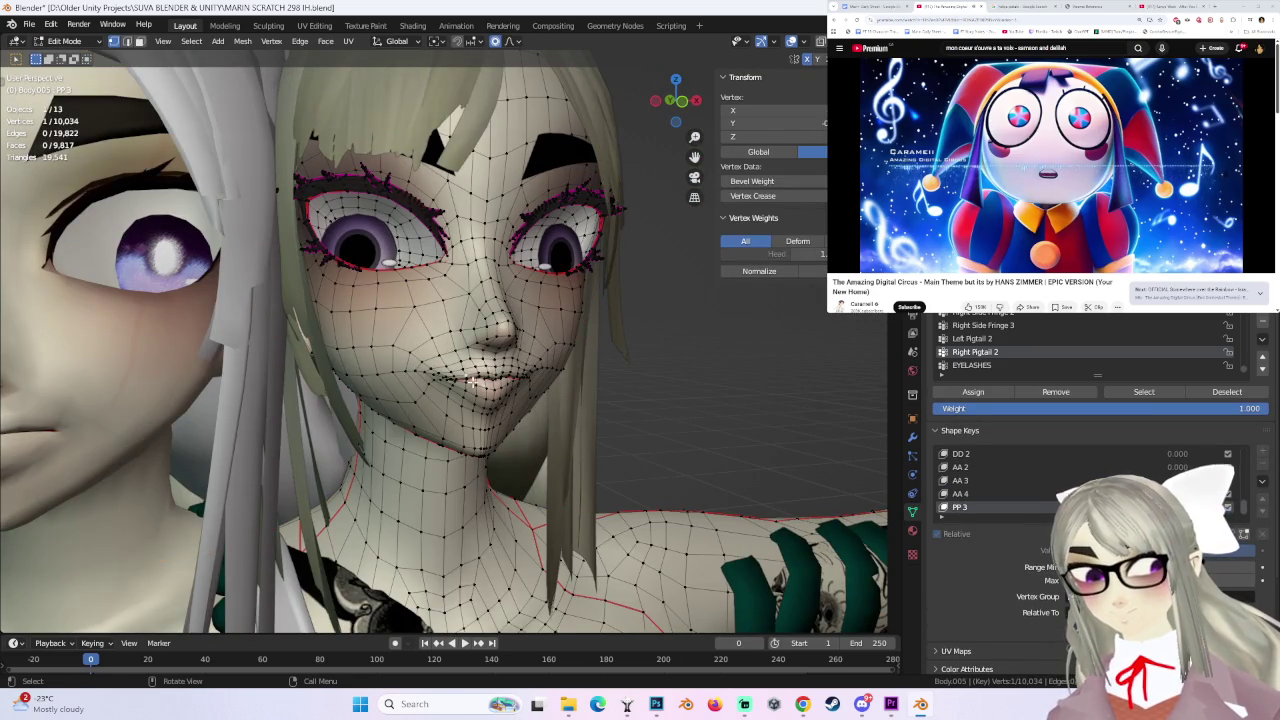
# - Move the mouth vertices, add lip vertices, and shift one vertex near the mouth
pyautogui.press('g')
pyautogui.click(494, 380)
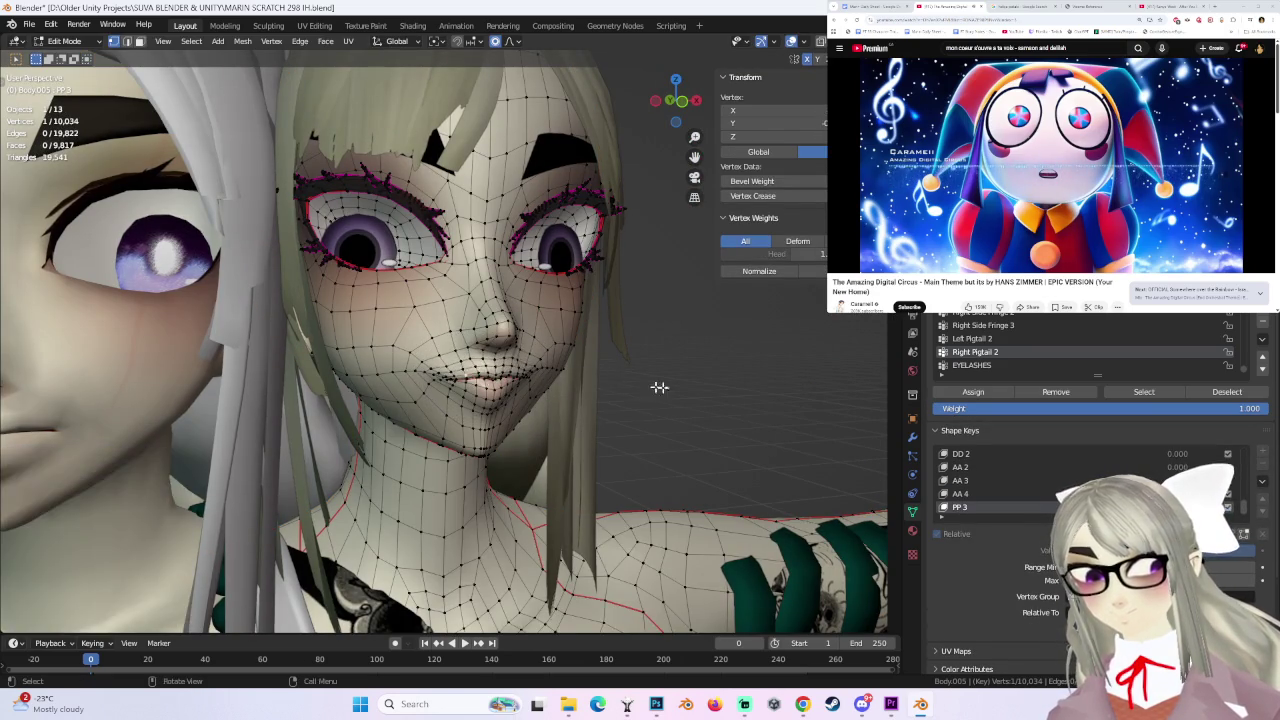
pyautogui.moveTo(646, 383); pyautogui.dragTo(552, 384, button='middle')
pyautogui.keyDown('ctrl'); pyautogui.click(500, 376); pyautogui.keyUp('ctrl')
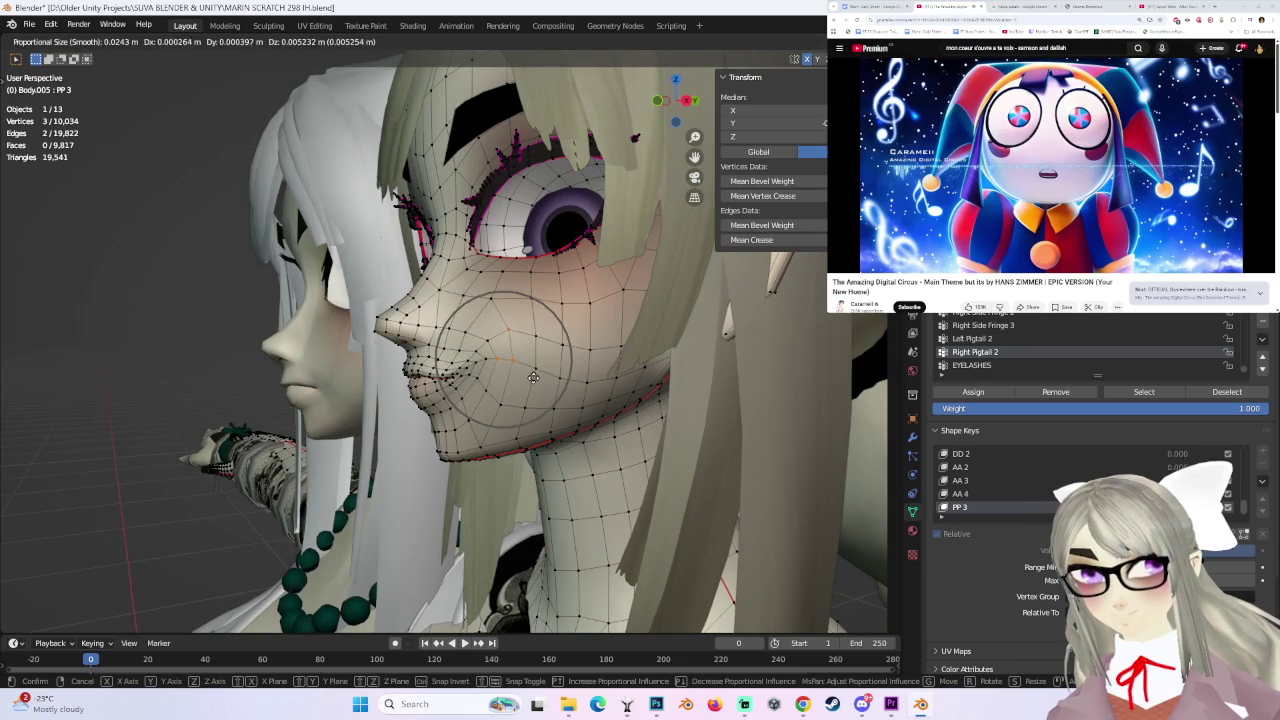
pyautogui.moveTo(517, 409)
pyautogui.mouseDown(button='middle')
pyautogui.moveTo(620, 394)
pyautogui.moveTo(497, 392)
pyautogui.moveTo(518, 396)
pyautogui.mouseUp(button='middle')
pyautogui.click(497, 392)
pyautogui.press('g')
pyautogui.click(505, 392)
# - Extend the selection to four mouth vertices and move them with falloff
pyautogui.keyDown('ctrl'); pyautogui.click(515, 397); pyautogui.keyUp('ctrl')
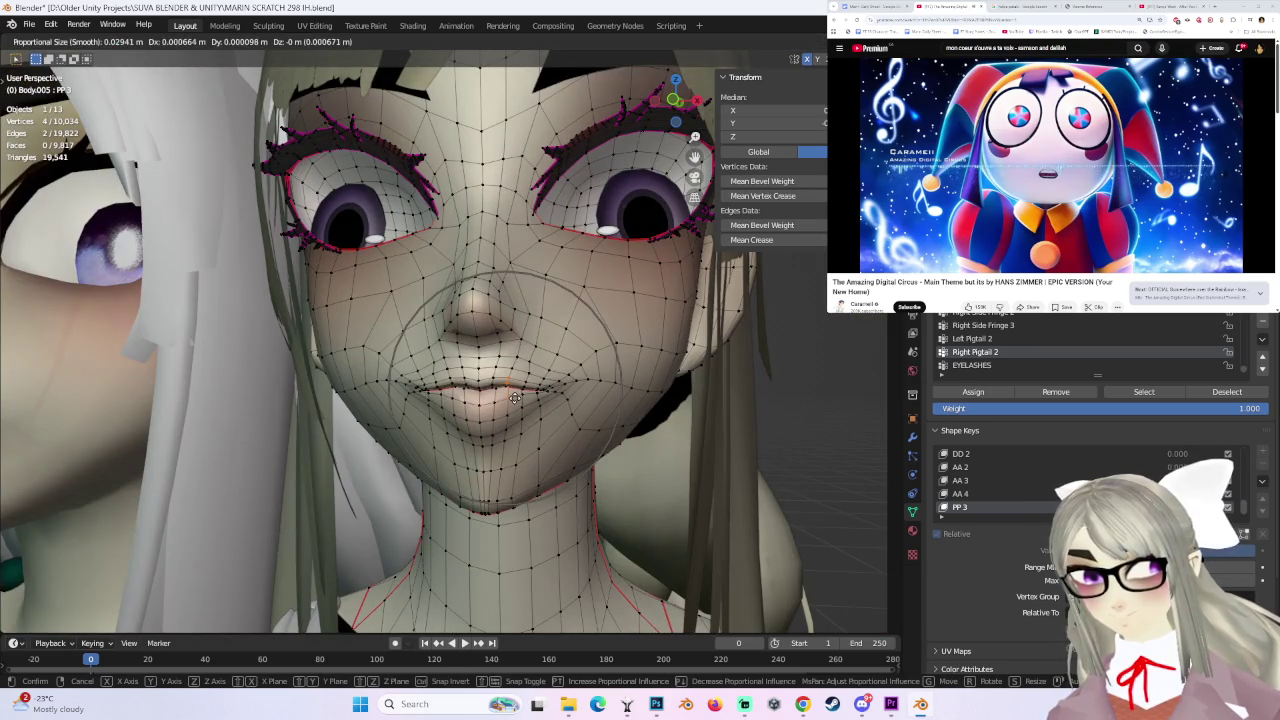
pyautogui.press('g')
pyautogui.scroll(4, 514, 398)
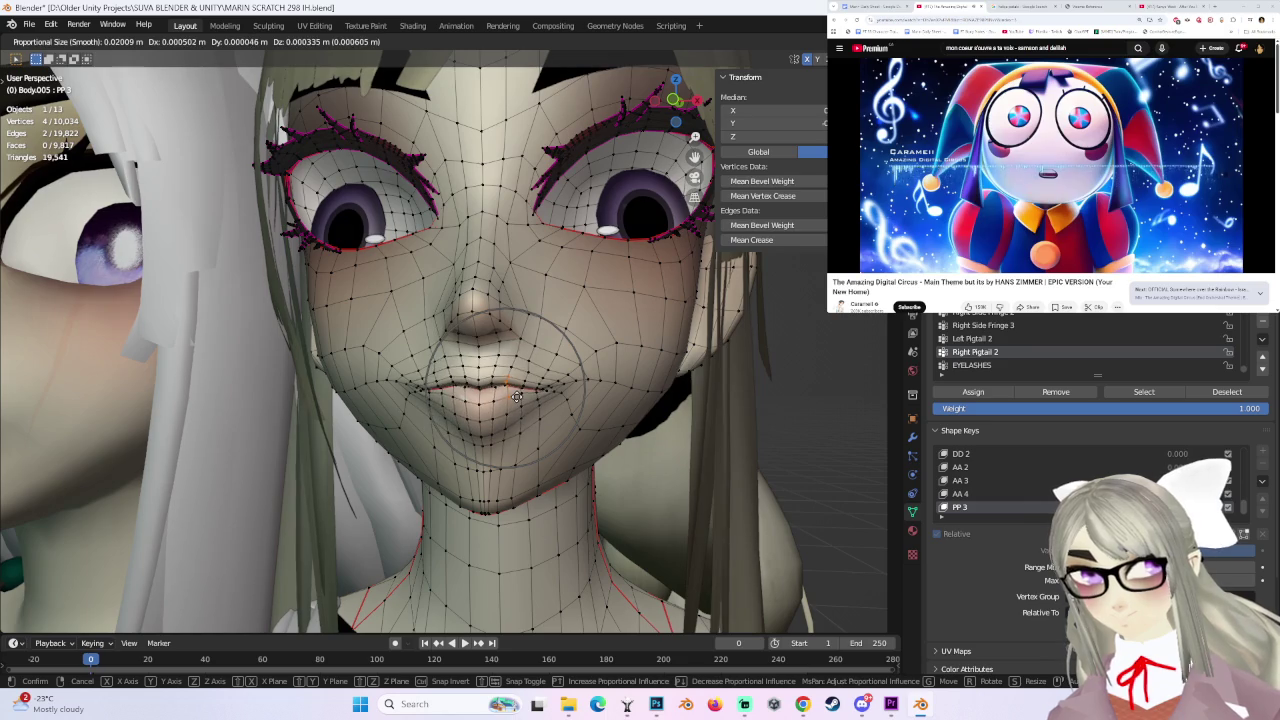
pyautogui.click(518, 397)
pyautogui.moveTo(518, 397); pyautogui.dragTo(543, 394, button='middle')
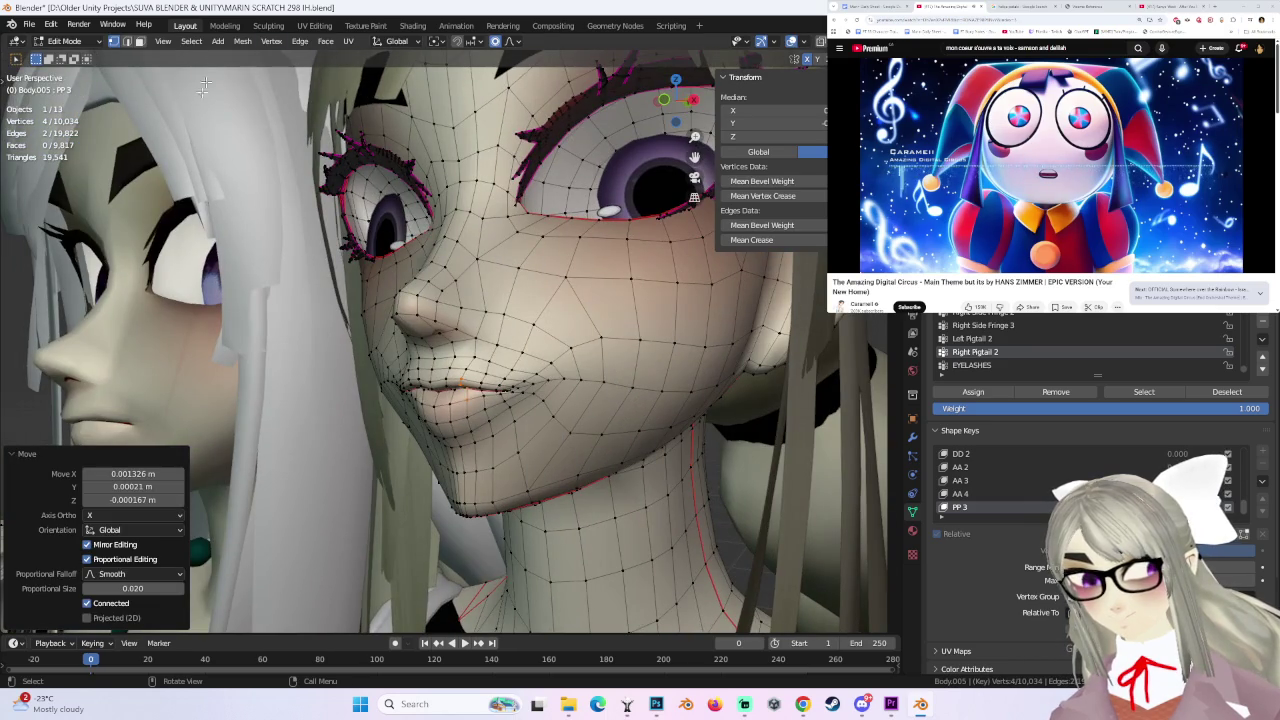
# - Check the smile in Object Mode, then return to Edit Mode
pyautogui.click(63, 41)
pyautogui.click(62, 53)
pyautogui.moveTo(540, 320)
pyautogui.mouseDown(button='middle')
pyautogui.moveTo(604, 317)
pyautogui.moveTo(648, 346)
pyautogui.moveTo(648, 368)
pyautogui.moveTo(671, 358)
pyautogui.moveTo(582, 360)
pyautogui.mouseUp(button='middle')
pyautogui.scroll(3, 530, 367)
pyautogui.scroll(3, 455, 362)
pyautogui.click(63, 41)
pyautogui.click(60, 68)
# - Nudge a lip vertex by -0.000305 m X, -0.000536 m Z at size 0.009, then view front orthographic in Object Mode
pyautogui.click(463, 447)
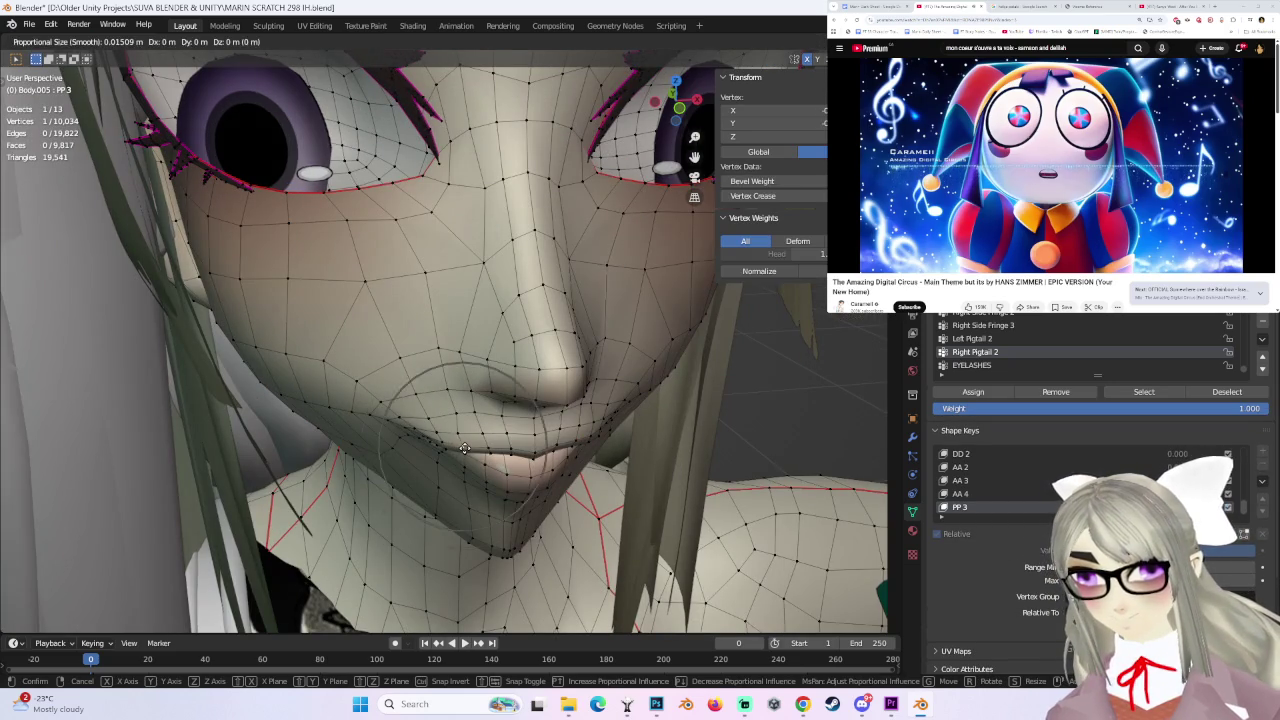
pyautogui.moveTo(463, 447)
pyautogui.mouseDown(button='middle')
pyautogui.moveTo(435, 426)
pyautogui.moveTo(470, 478)
pyautogui.moveTo(440, 468)
pyautogui.moveTo(574, 401)
pyautogui.mouseUp(button='middle')
pyautogui.press('g')
pyautogui.click(480, 485)
pyautogui.press('g')
pyautogui.click(440, 468)
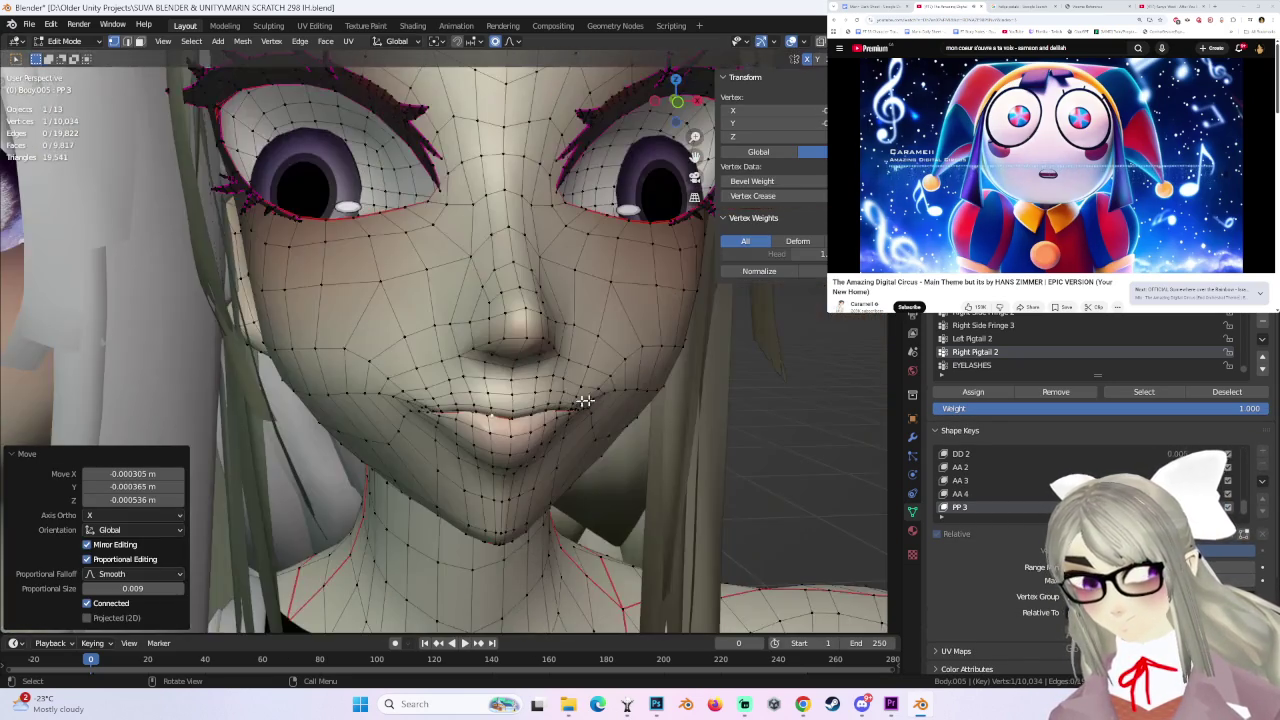
pyautogui.moveTo(662, 377); pyautogui.dragTo(620, 398, button='middle')
pyautogui.click(668, 100)
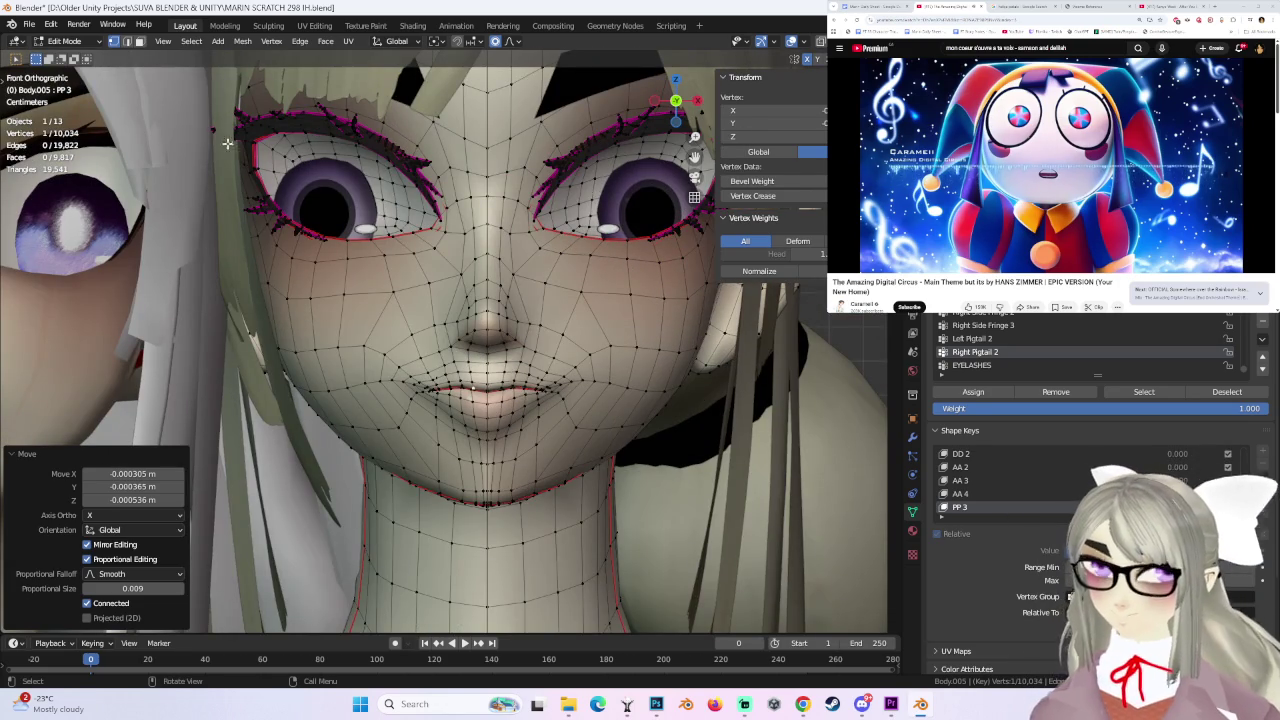
pyautogui.press('Tab')
pyautogui.moveTo(162, 93)
pyautogui.mouseDown(button='middle')
pyautogui.moveTo(510, 315)
pyautogui.moveTo(511, 340)
pyautogui.moveTo(537, 353)
pyautogui.mouseUp(button='middle')
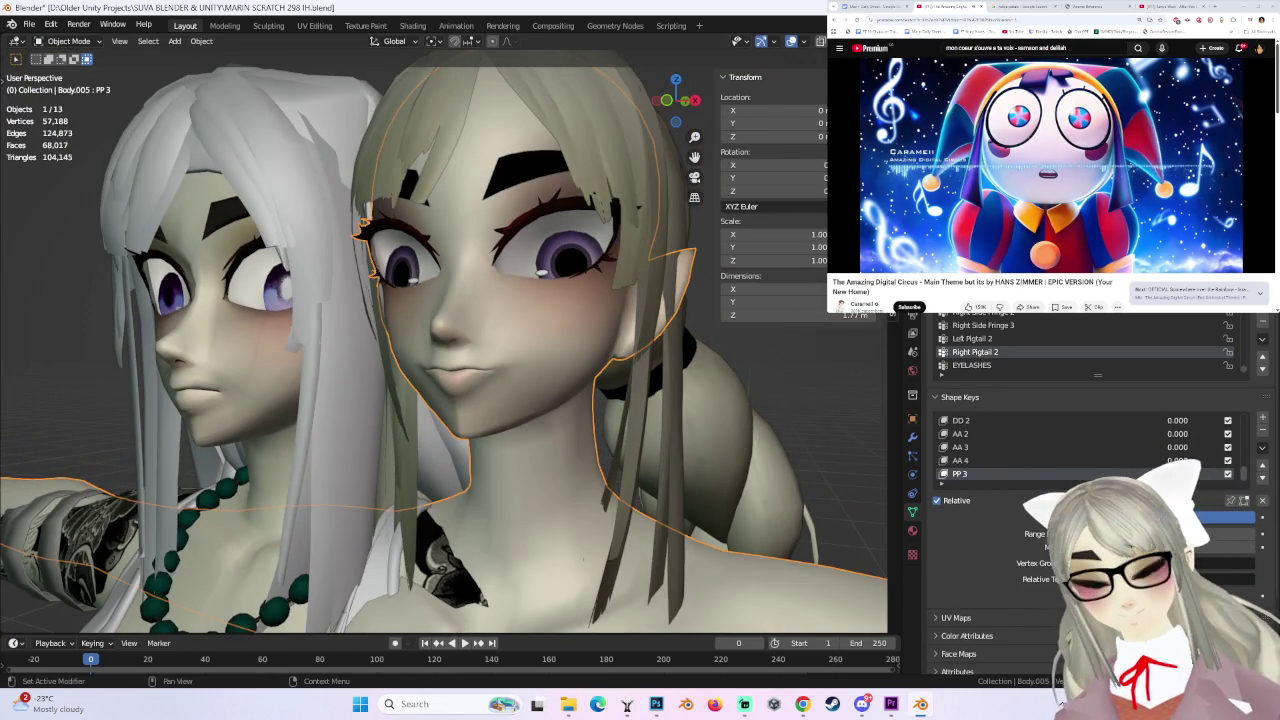
# - Orbit around the characters to a front view and select the white-haired character's body
pyautogui.moveTo(600, 430)
pyautogui.mouseDown(button='middle')
pyautogui.moveTo(641, 421)
pyautogui.moveTo(557, 425)
pyautogui.moveTo(651, 378)
pyautogui.mouseUp(button='middle')
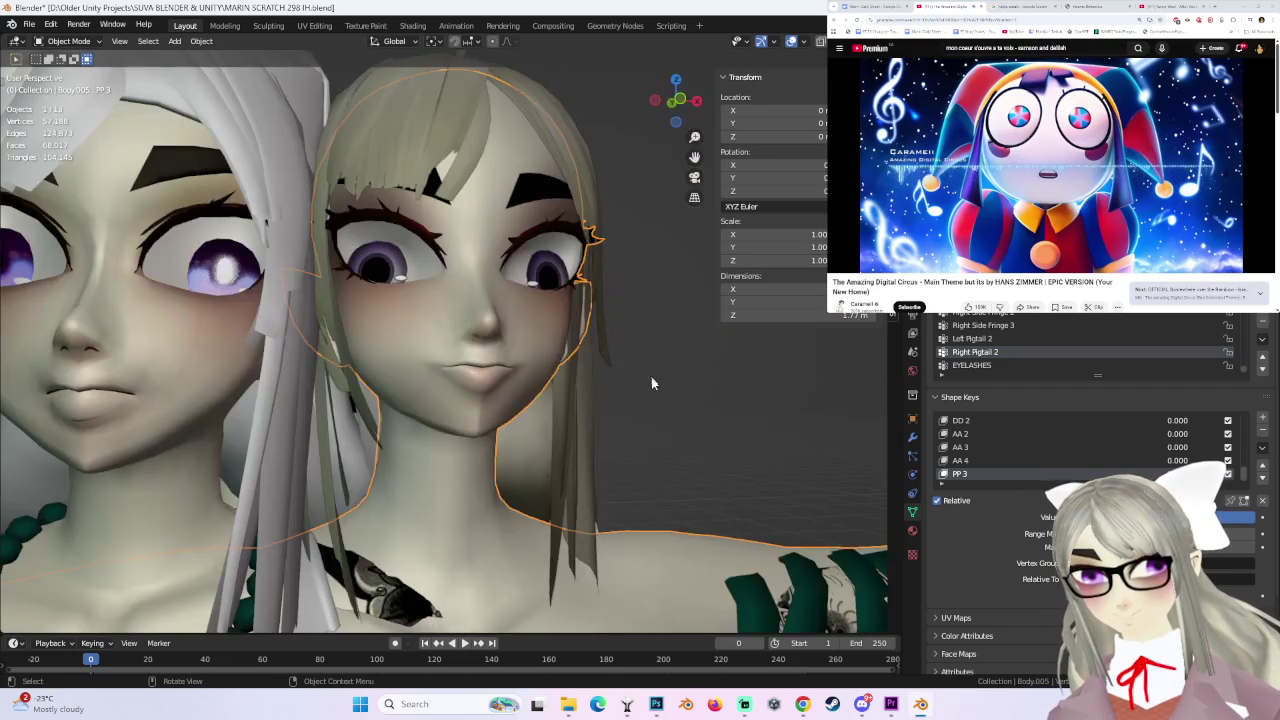
pyautogui.moveTo(866, 408)
pyautogui.mouseDown(button='middle')
pyautogui.moveTo(426, 433)
pyautogui.moveTo(504, 431)
pyautogui.moveTo(514, 393)
pyautogui.moveTo(458, 333)
pyautogui.moveTo(563, 335)
pyautogui.mouseUp(button='middle')
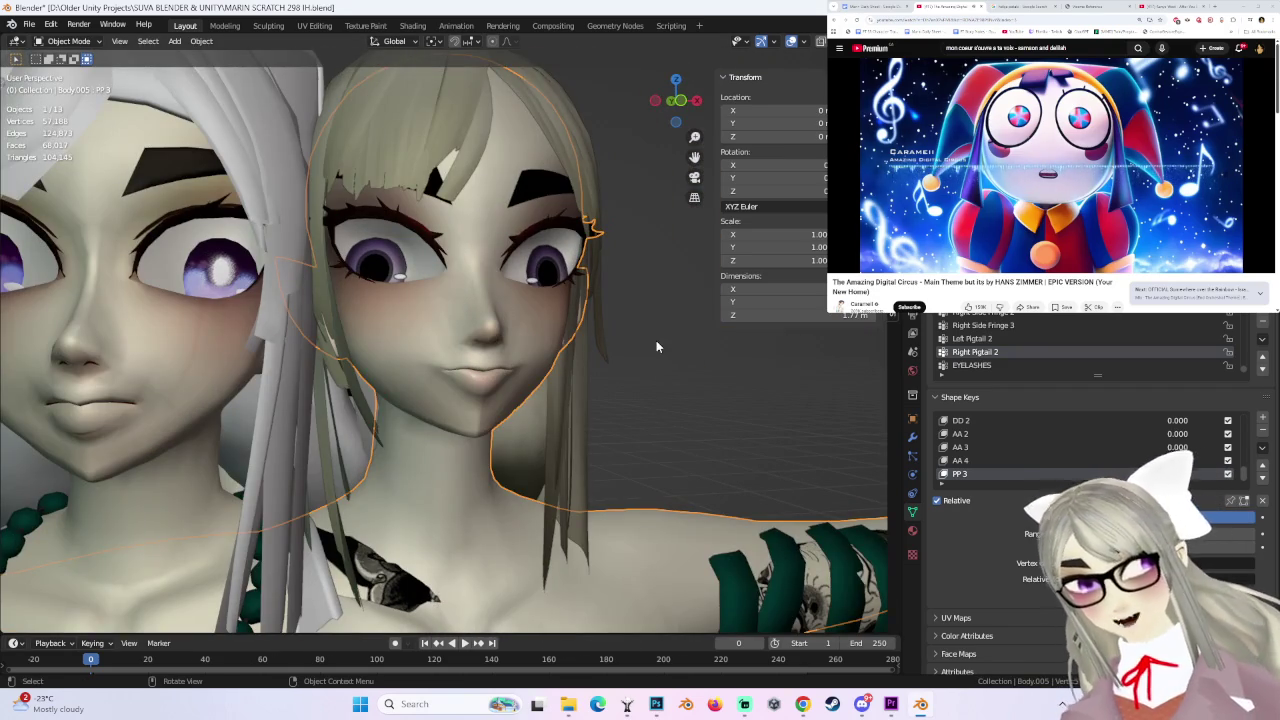
pyautogui.moveTo(700, 450); pyautogui.dragTo(843, 467, button='middle')
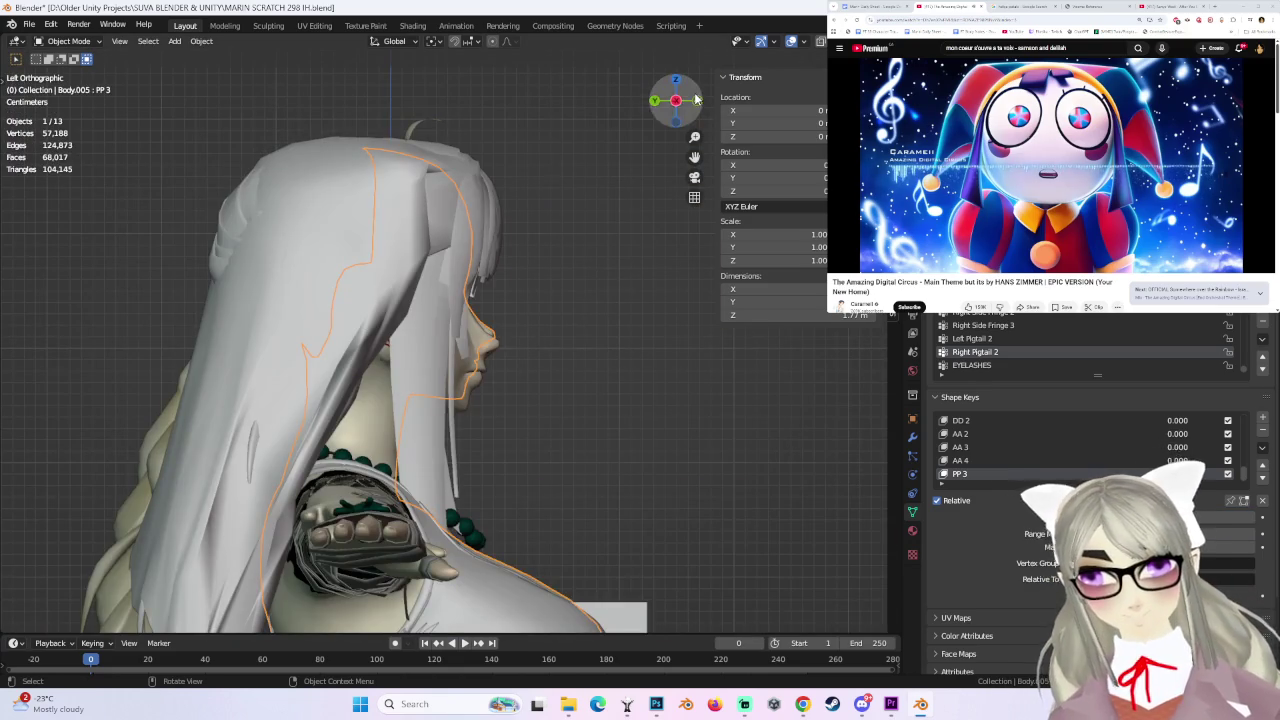
pyautogui.click(695, 99)
pyautogui.click(274, 380)
# - Turn the white-haired character's HYPER S shape key fully on to show the toothy grin
pyautogui.scroll(-3, 1100, 465)
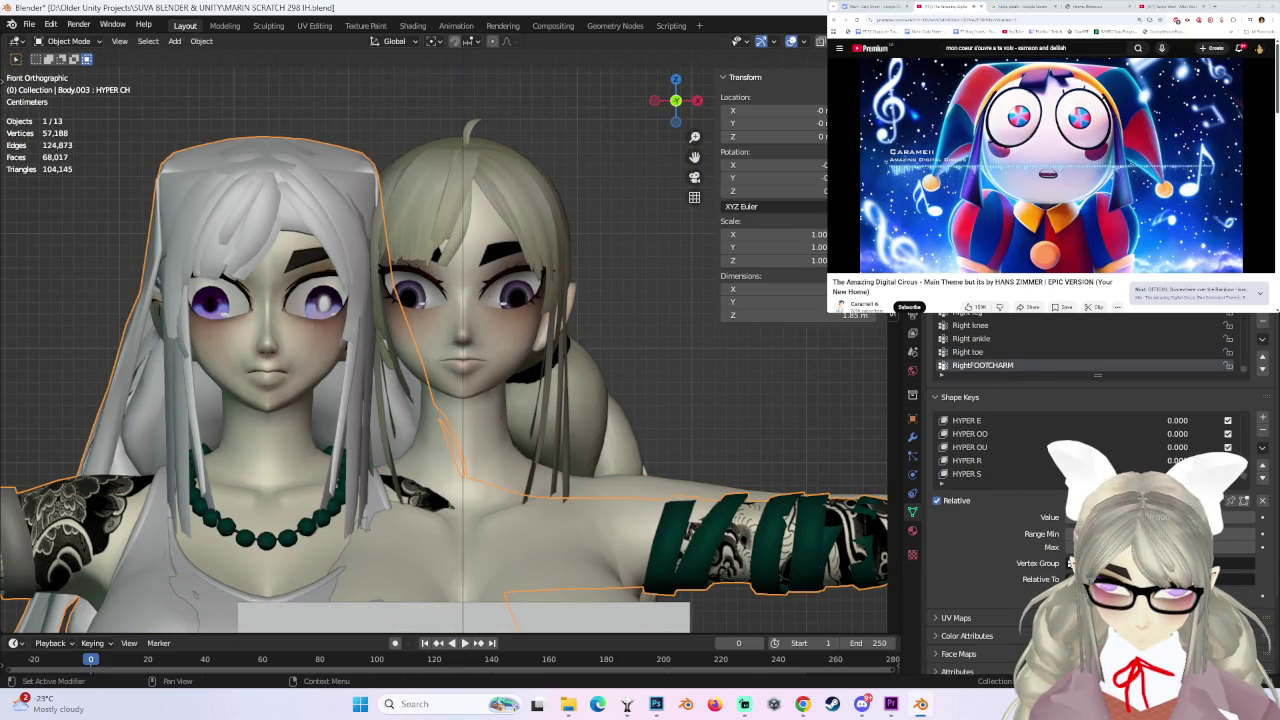
pyautogui.moveTo(1175, 448); pyautogui.dragTo(1230, 448)
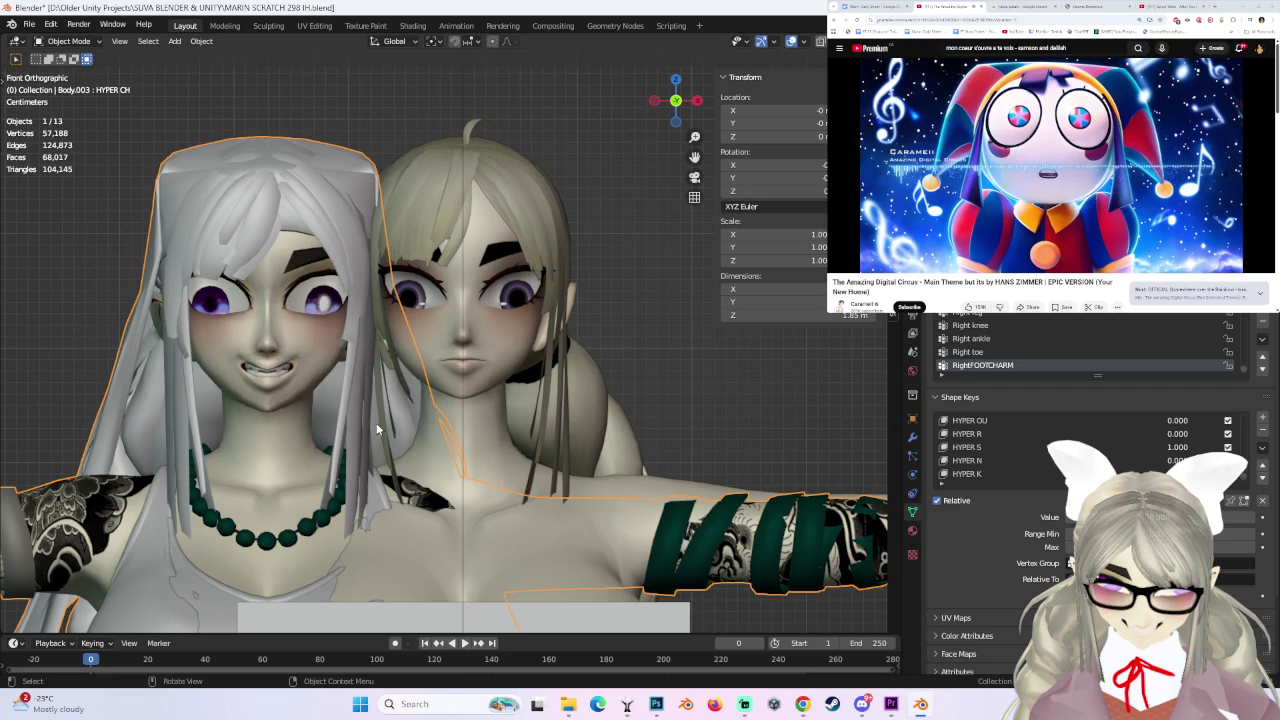
pyautogui.scroll(2, 410, 428)
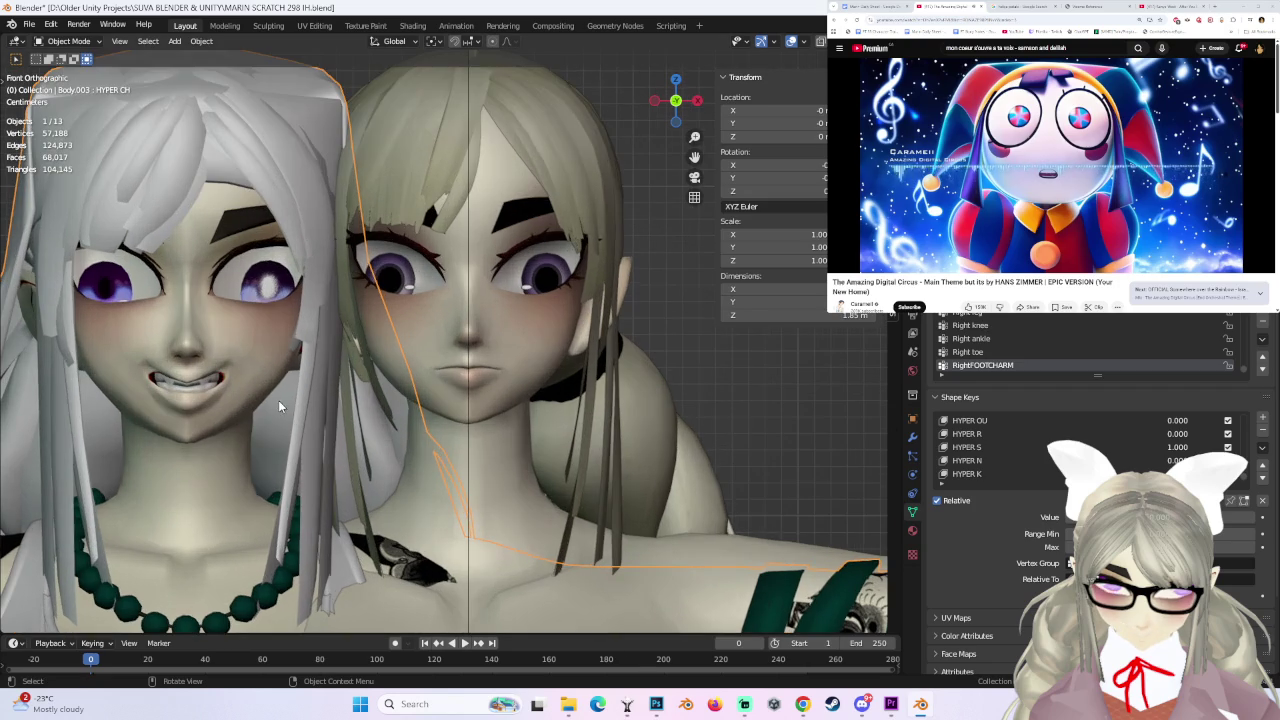
# - Reselect the blonde character's body and zoom in closer around her face
pyautogui.click(514, 342)
pyautogui.scroll(1, 1080, 420)
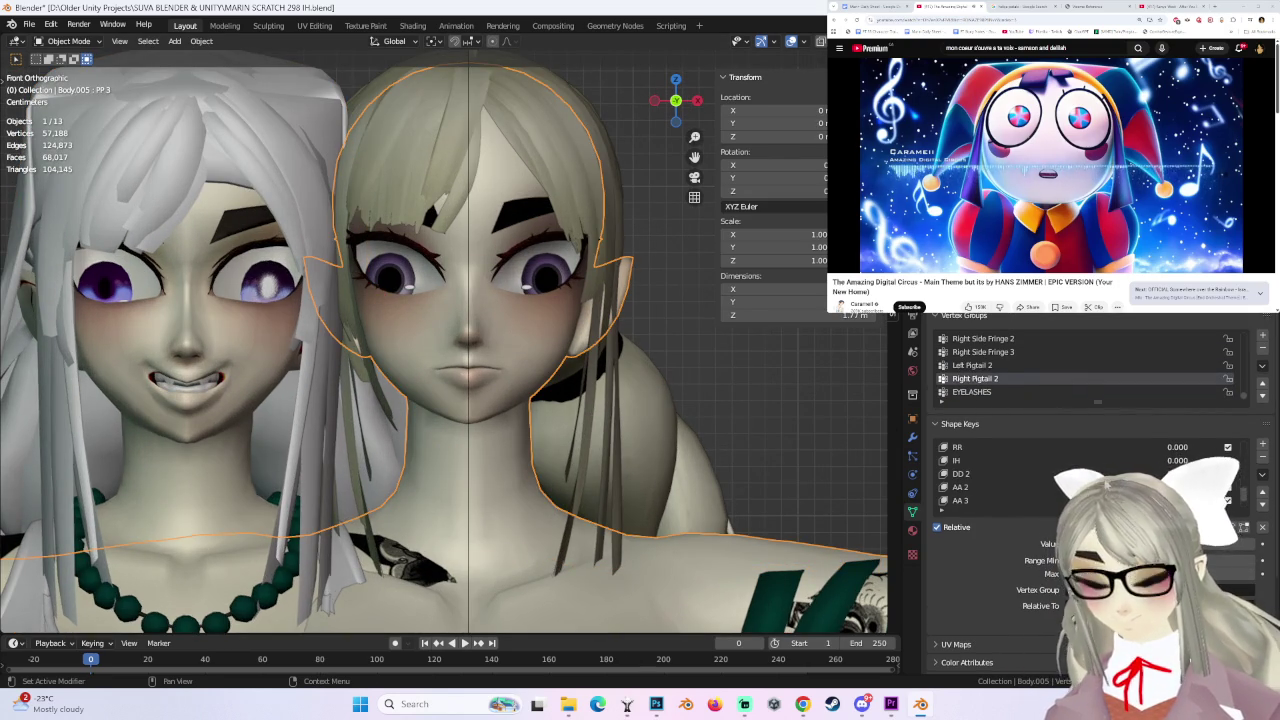
pyautogui.scroll(3, 988, 457)
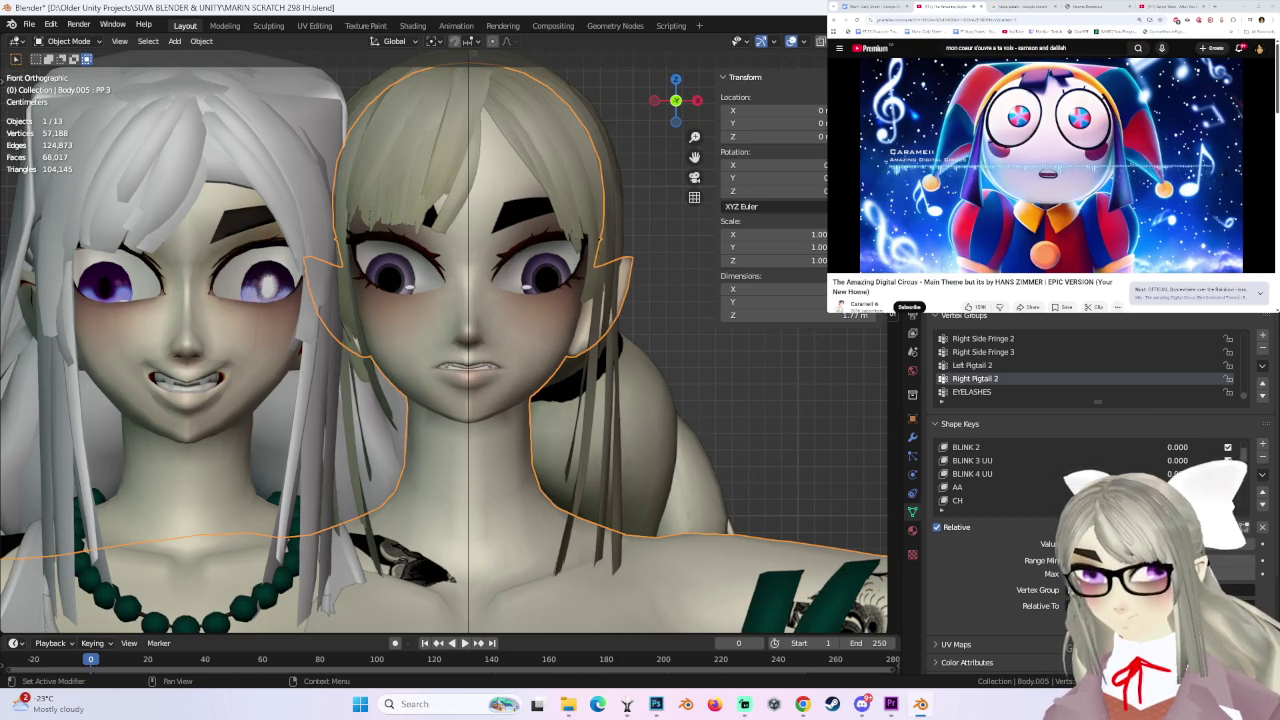
pyautogui.scroll(4, 657, 318)
pyautogui.moveTo(657, 318)
pyautogui.mouseDown(button='middle')
pyautogui.moveTo(666, 346)
pyautogui.moveTo(615, 371)
pyautogui.mouseUp(button='middle')
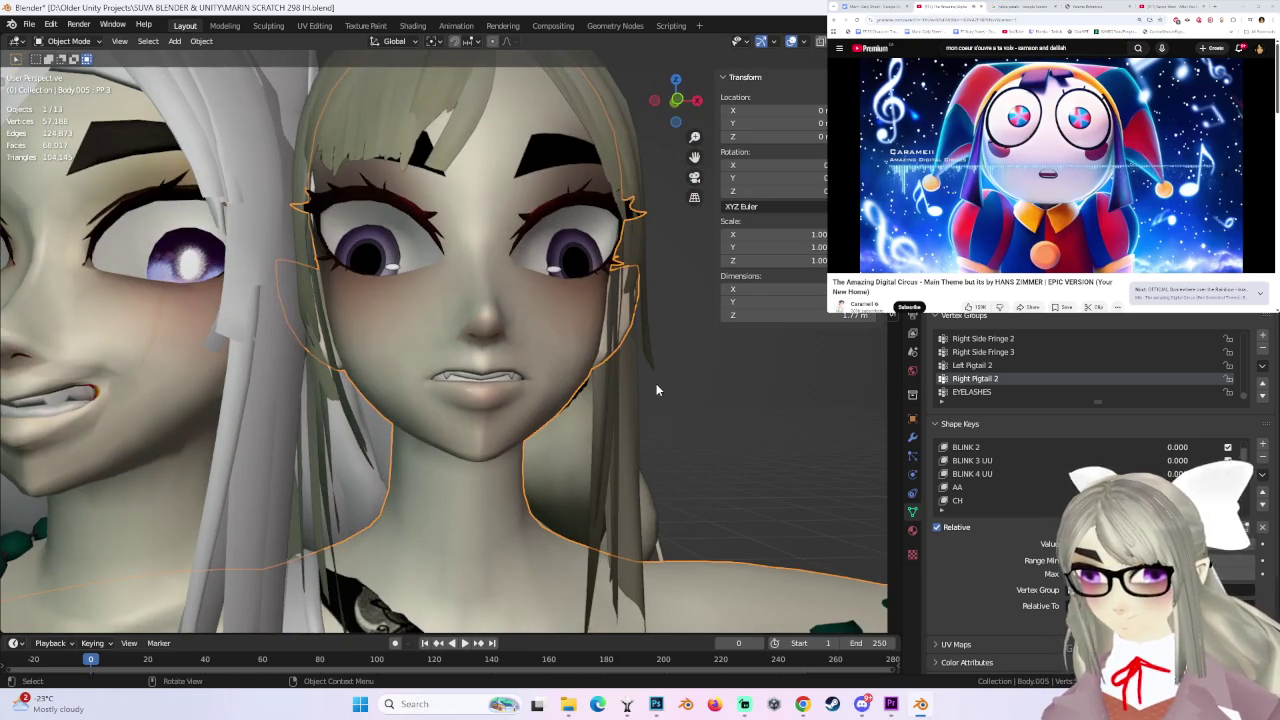
# - Add a new Key 22 shape key and raise its value to preview it
pyautogui.click(1262, 473)
pyautogui.click(1266, 490)
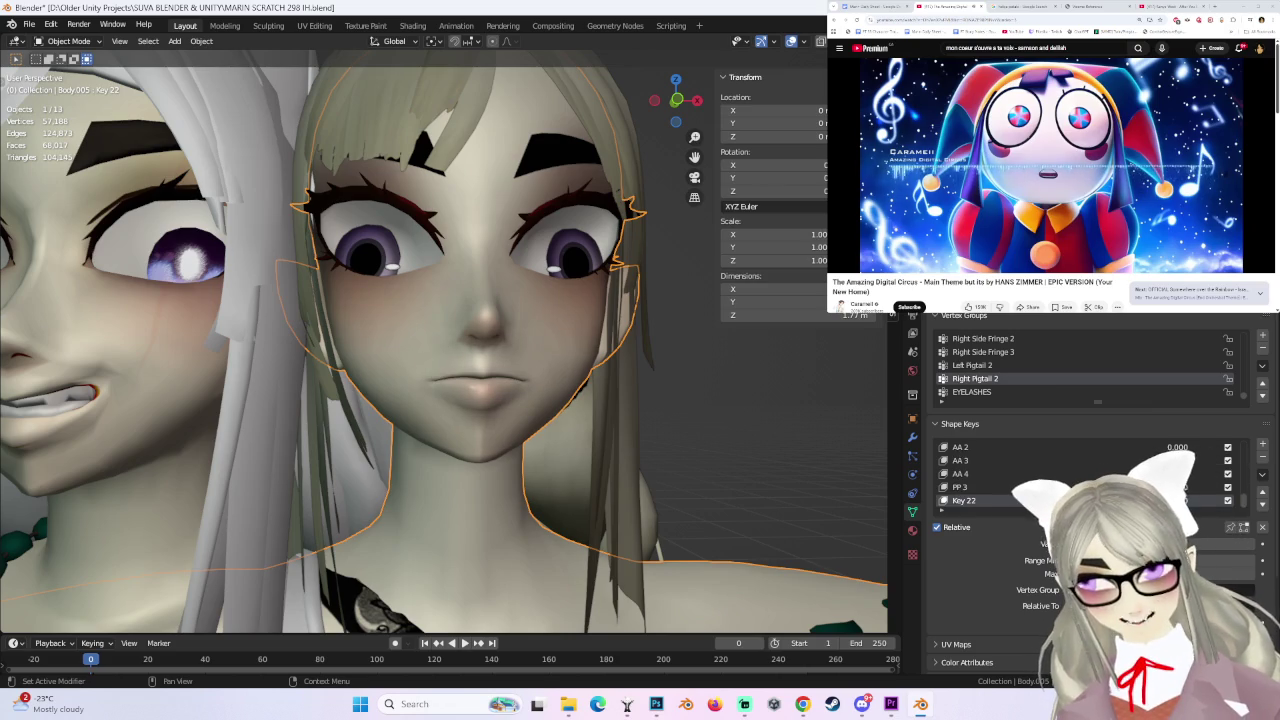
pyautogui.moveTo(1150, 543); pyautogui.dragTo(1220, 543)
# - Enter Edit Mode in front view and try stretching the mouth vertices, then cancel
pyautogui.click(60, 42)
pyautogui.click(60, 62)
pyautogui.click(676, 100)
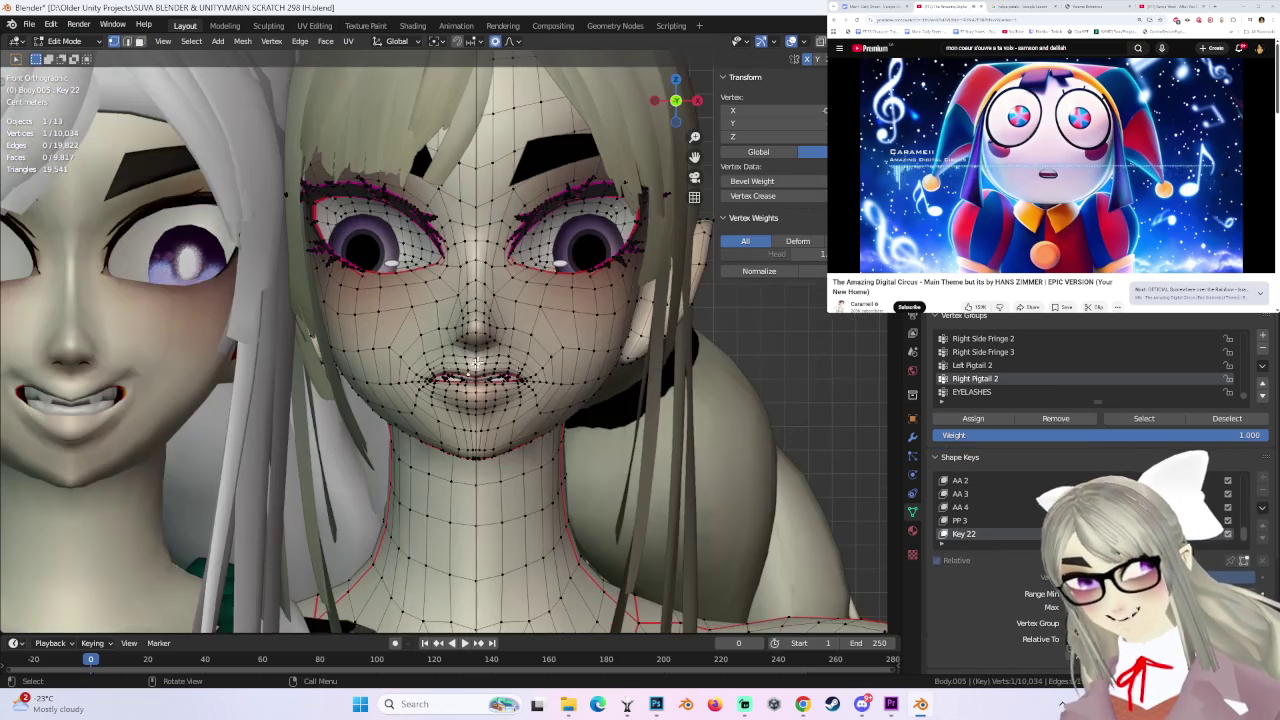
pyautogui.moveTo(430, 403); pyautogui.dragTo(432, 407)
pyautogui.rightClick(432, 407)
pyautogui.click(510, 41)
pyautogui.press('Escape')
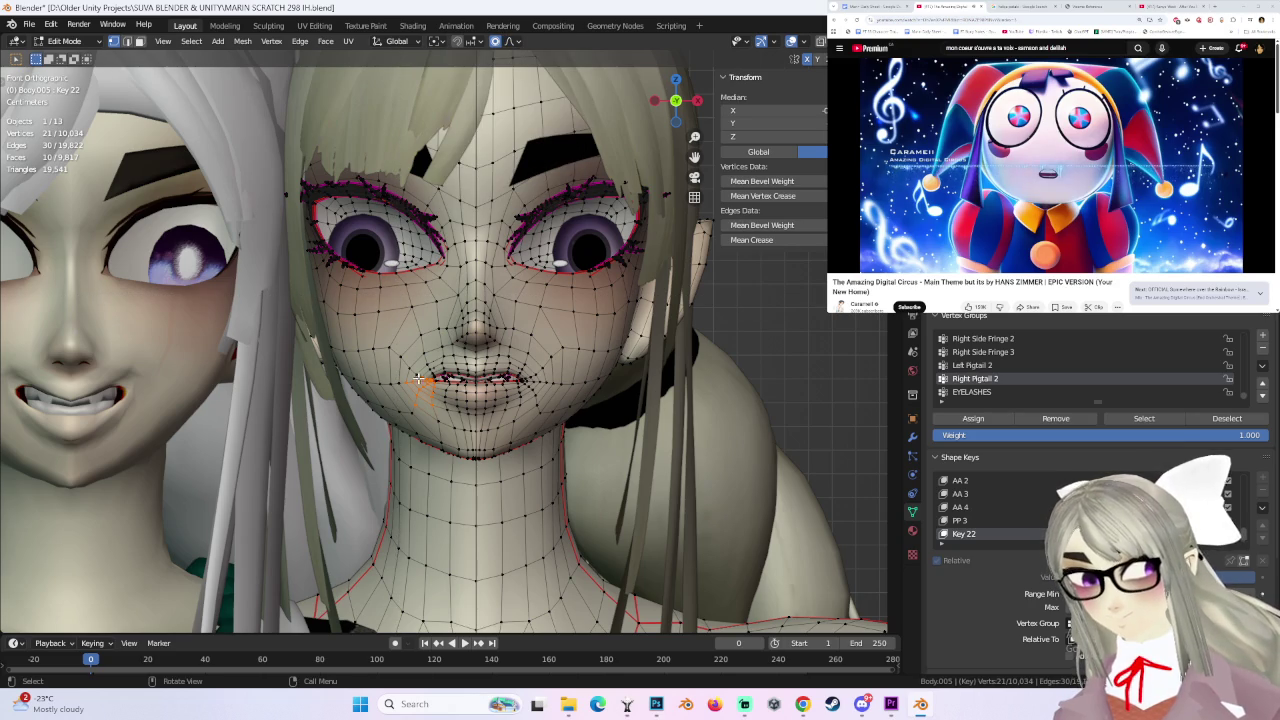
pyautogui.press('g')
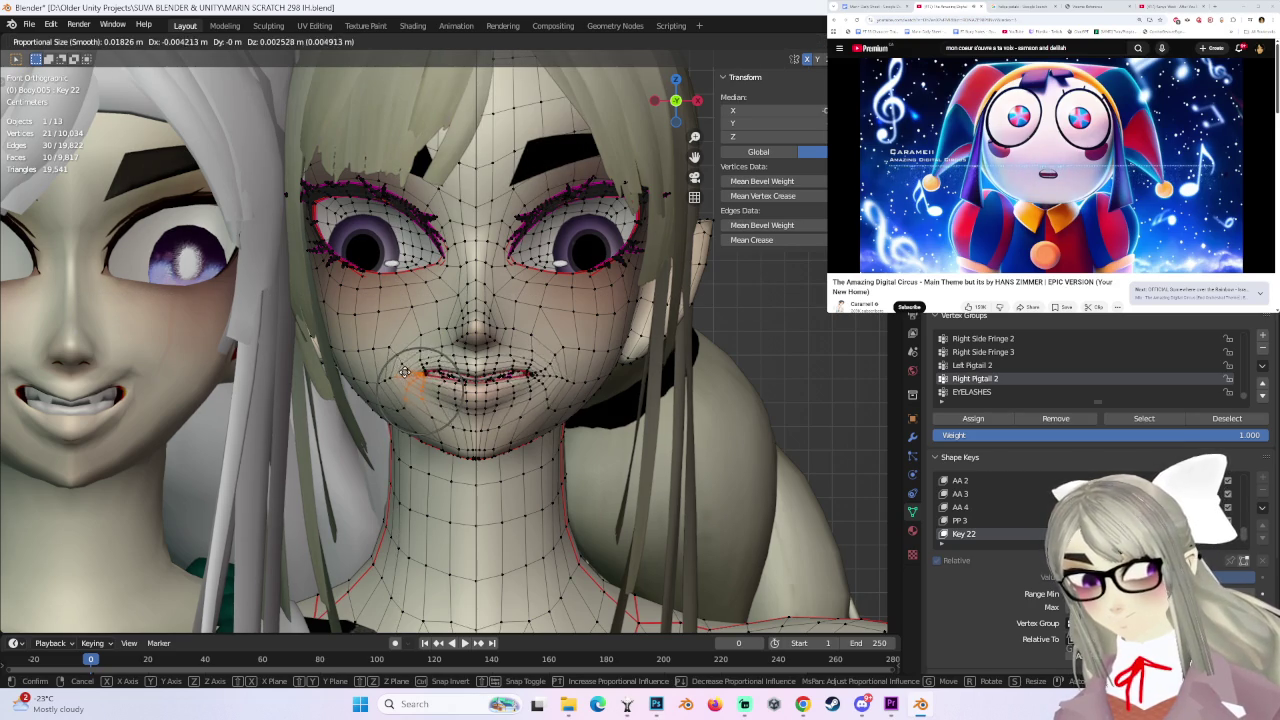
pyautogui.rightClick(403, 371)
# - Push a cheek vertex with proportional falloff, undoing the second move
pyautogui.click(397, 381)
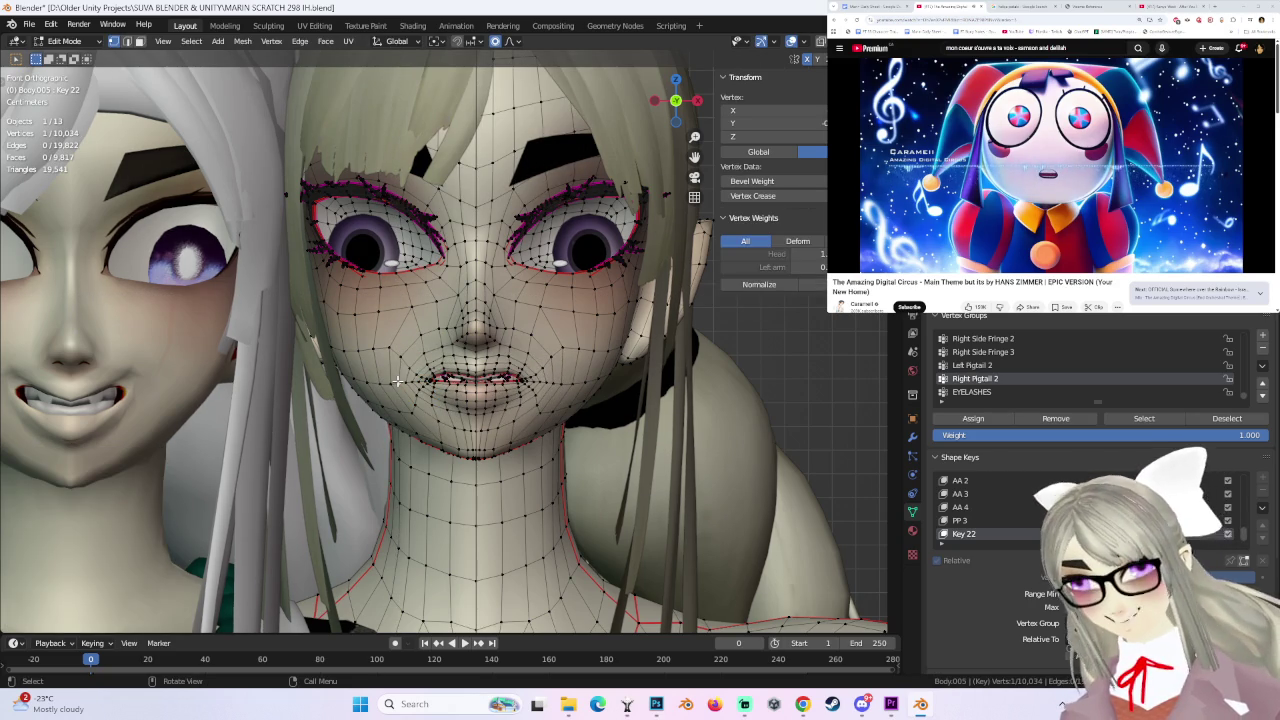
pyautogui.click(389, 345)
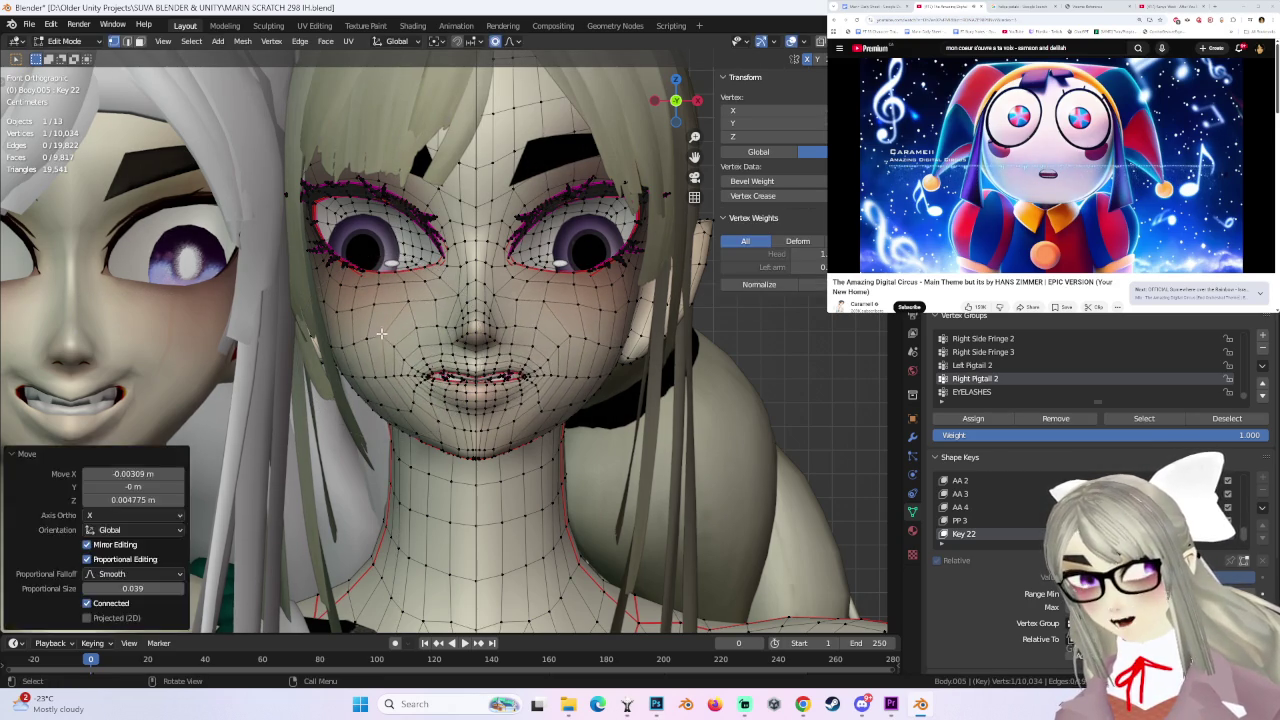
pyautogui.press('g')
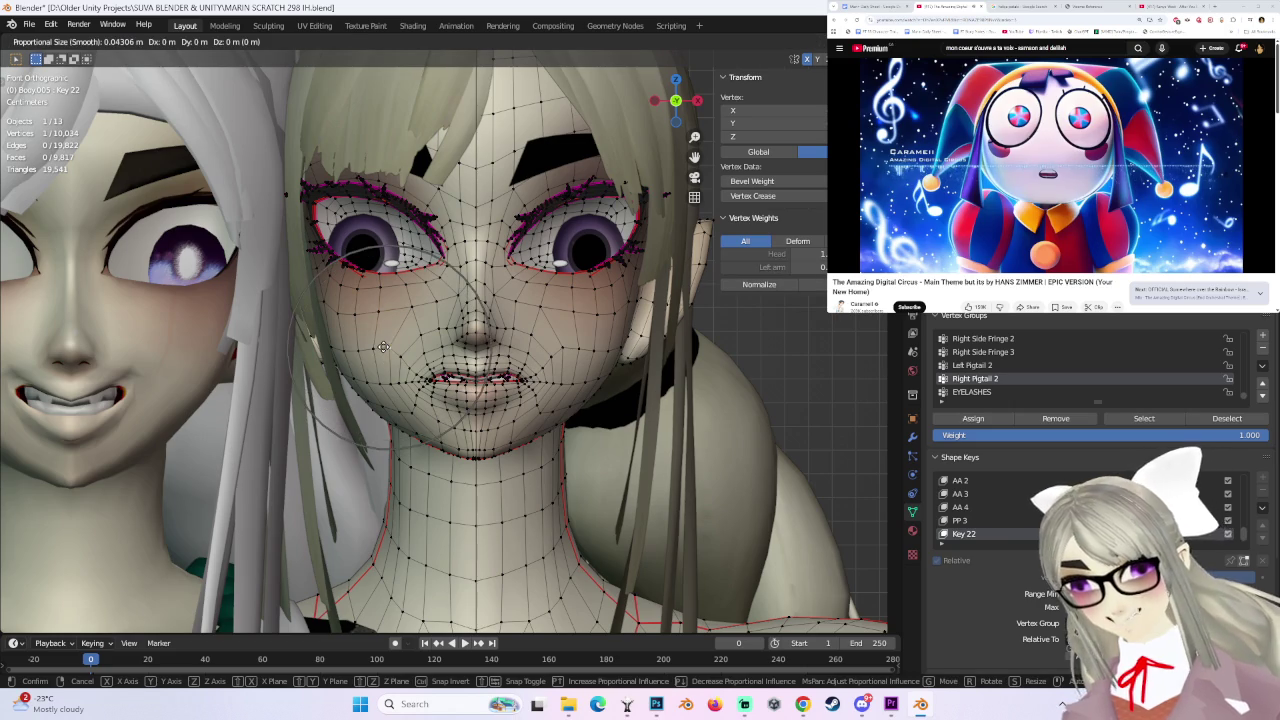
pyautogui.click(376, 338)
pyautogui.press('g')
pyautogui.click(373, 304)
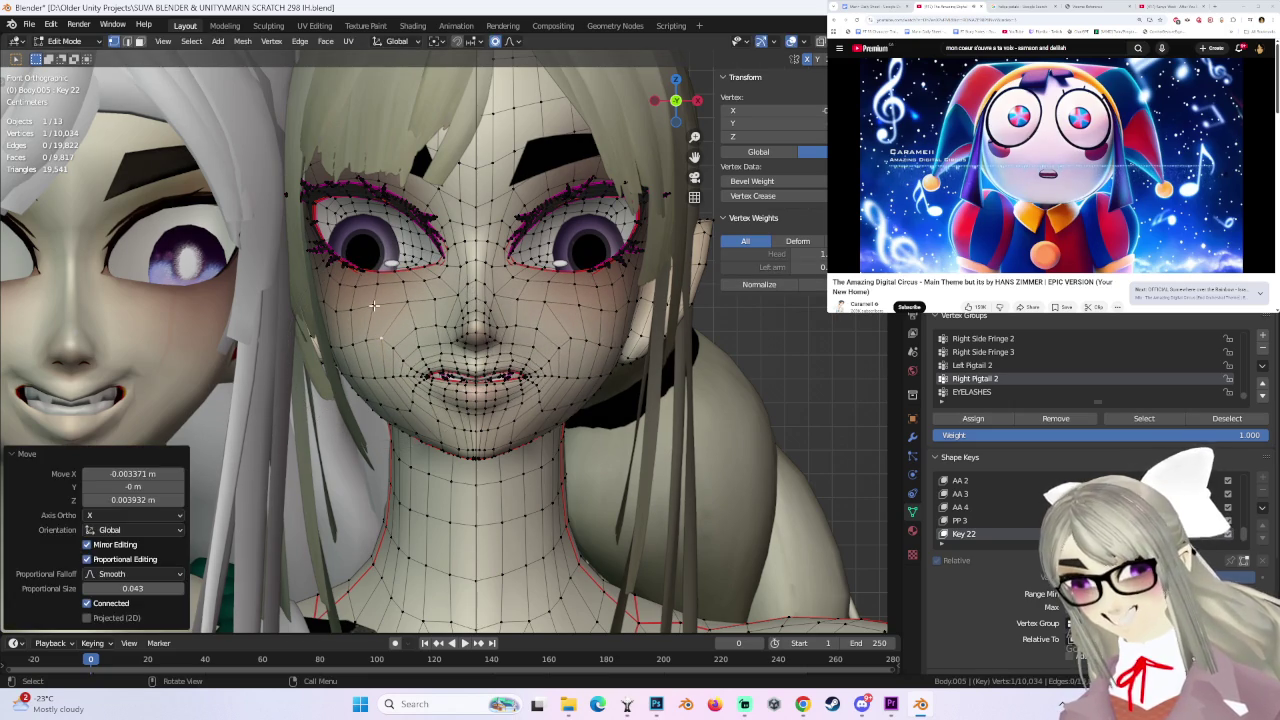
pyautogui.hotkey('ctrl', 'z')
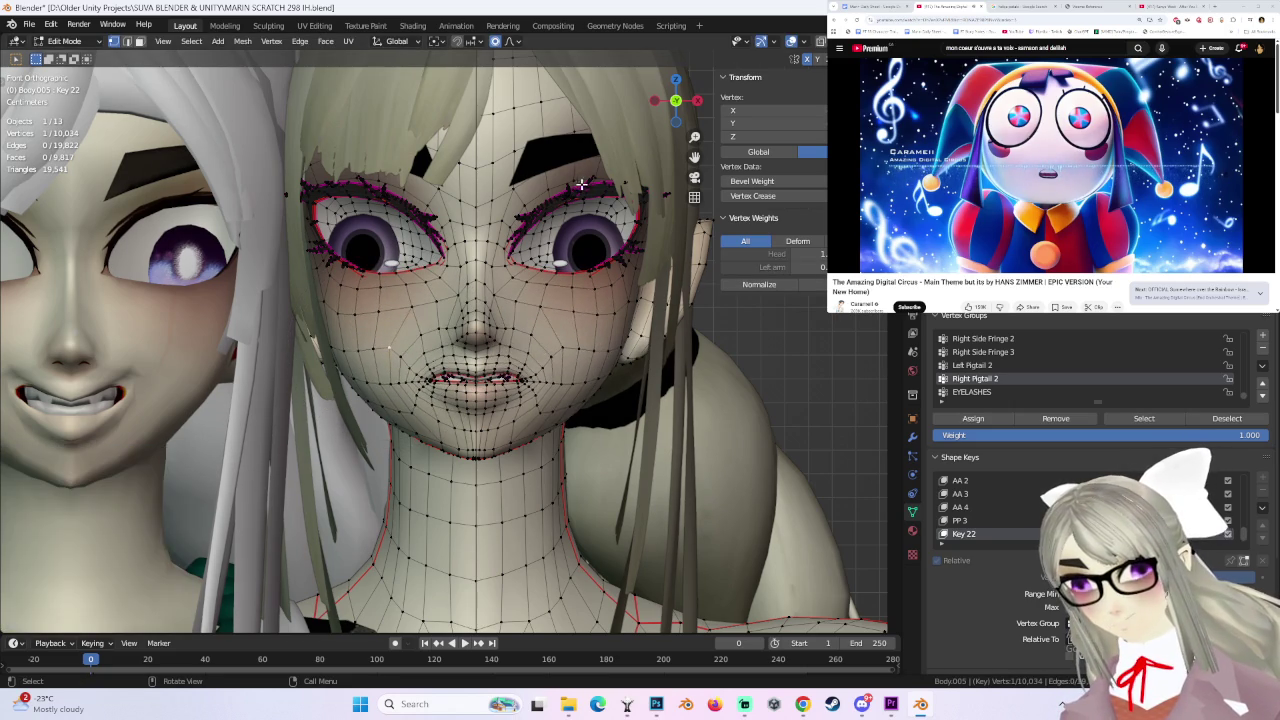
# - Refine the cheek with repeated soft-falloff moves, undoing missteps and orbiting to judge the shape
pyautogui.click(511, 41)
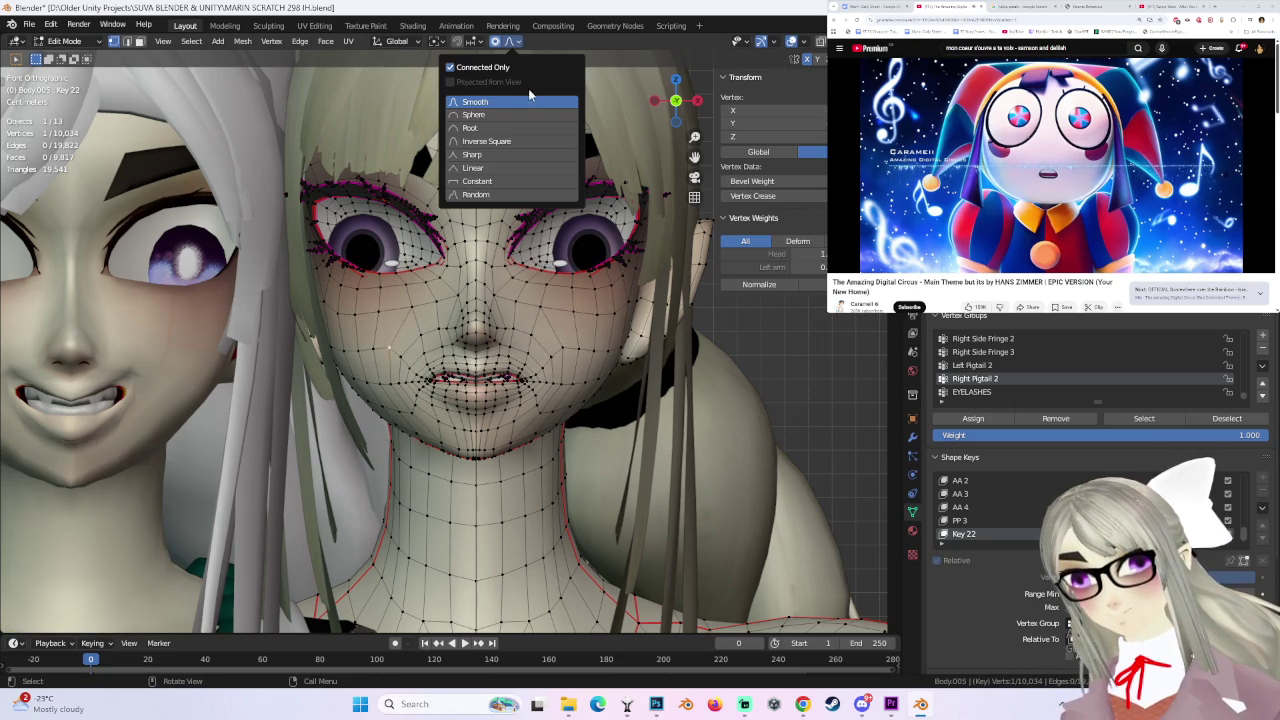
pyautogui.press('g')
pyautogui.click(365, 317)
pyautogui.hotkey('ctrl', 'z')
pyautogui.press('g')
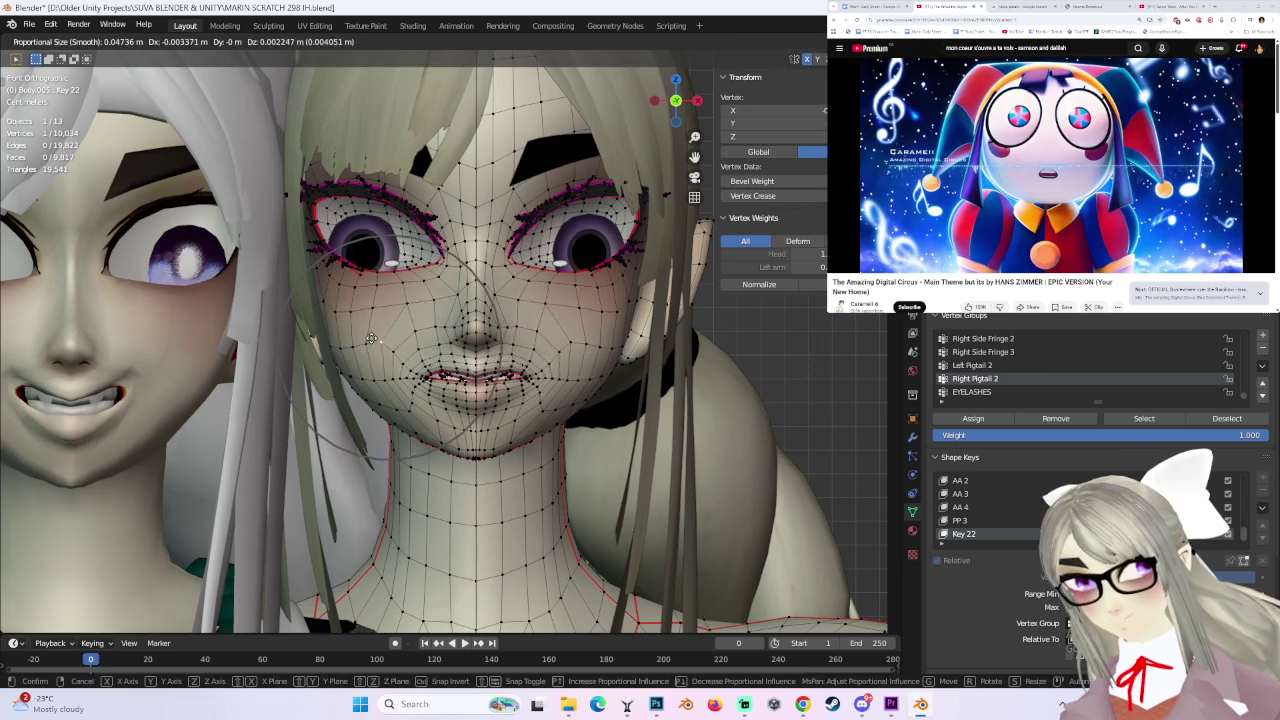
pyautogui.click(367, 319)
pyautogui.press('g')
pyautogui.click(357, 306)
pyautogui.hotkey('ctrl', 'z')
pyautogui.press('g')
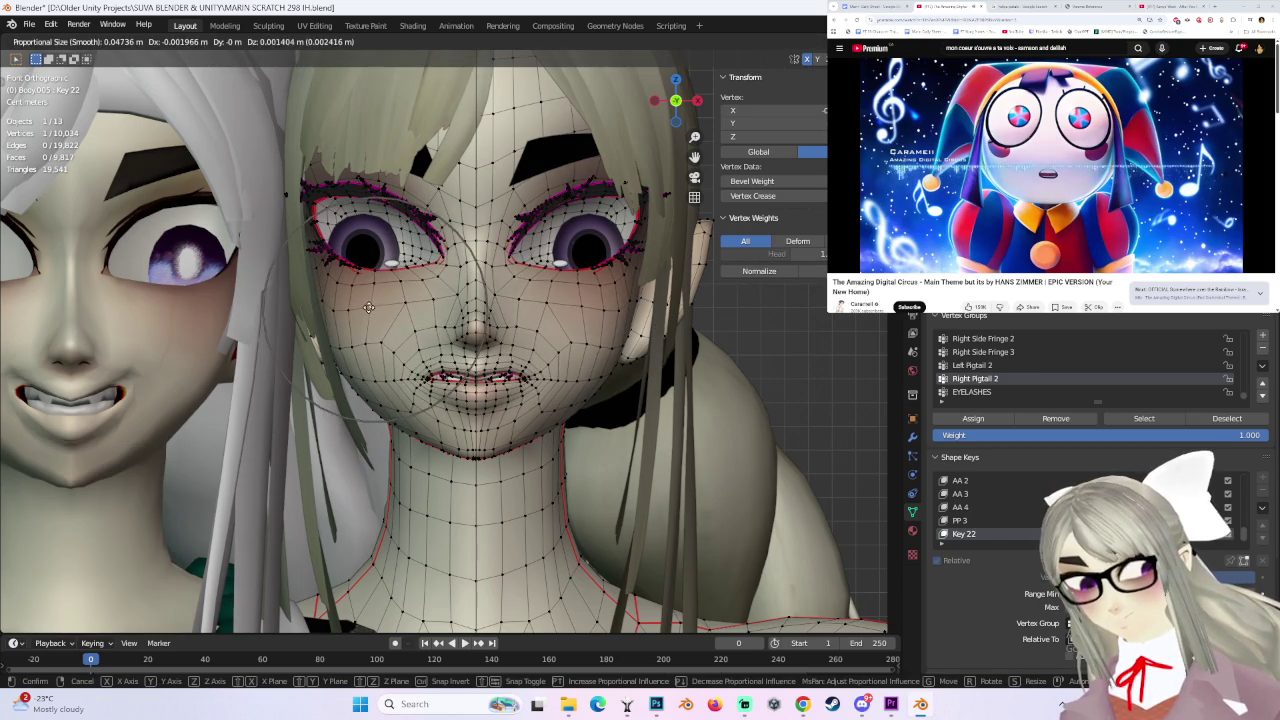
pyautogui.click(371, 308)
pyautogui.press('g')
pyautogui.click(368, 306)
pyautogui.moveTo(368, 306)
pyautogui.mouseDown(button='middle')
pyautogui.moveTo(595, 357)
pyautogui.moveTo(505, 347)
pyautogui.mouseUp(button='middle')
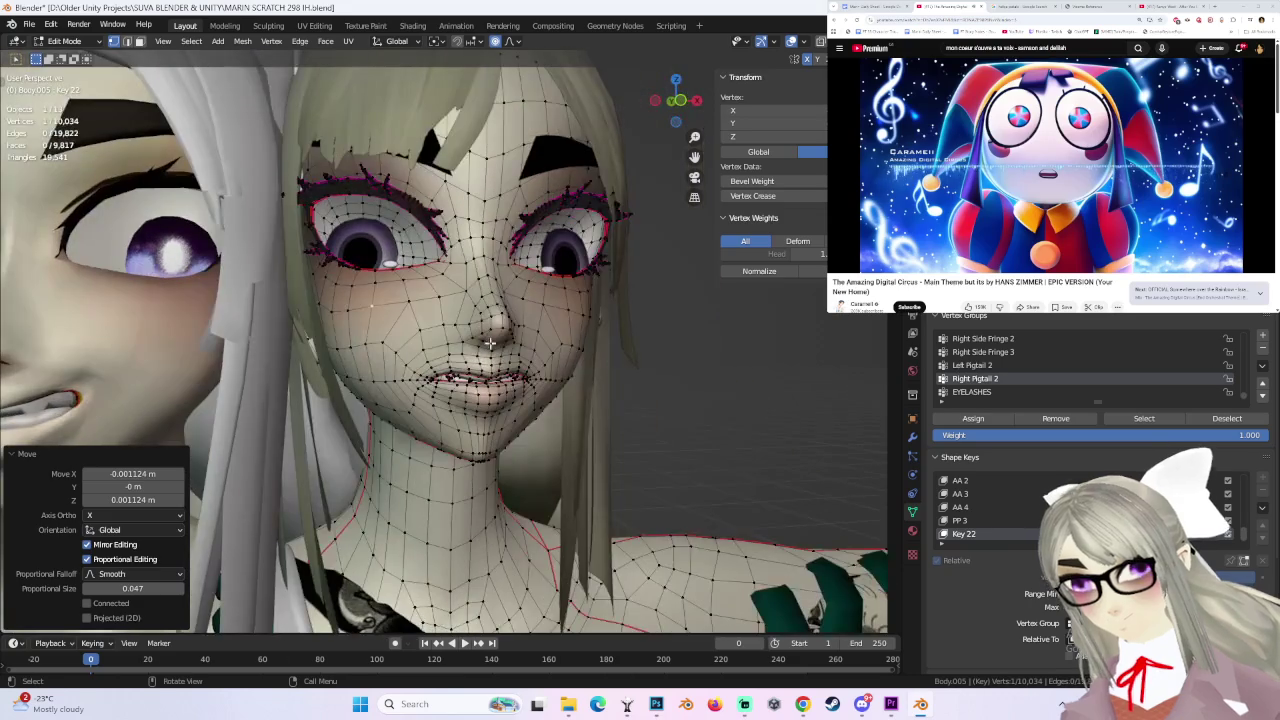
# - Soft-move another face vertex and the cheek, checking the result from the side
pyautogui.click(509, 41)
pyautogui.click(410, 390)
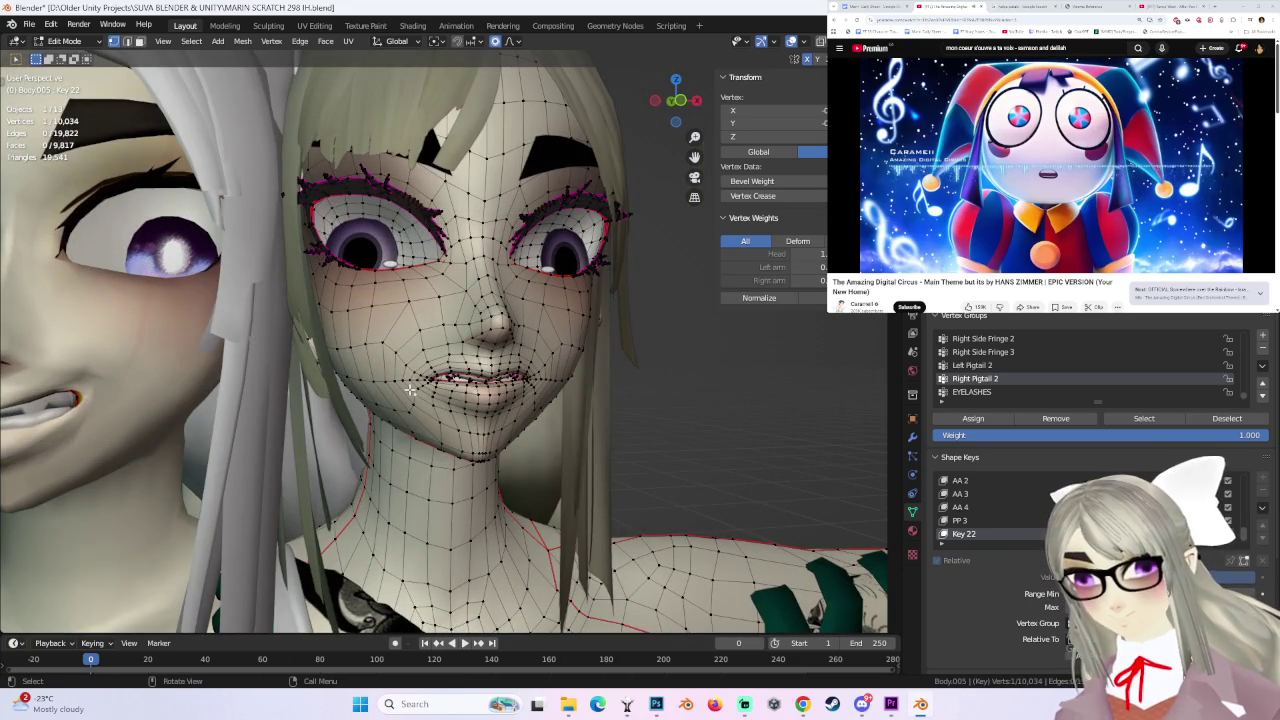
pyautogui.moveTo(410, 378); pyautogui.dragTo(374, 372, button='middle')
pyautogui.press('g')
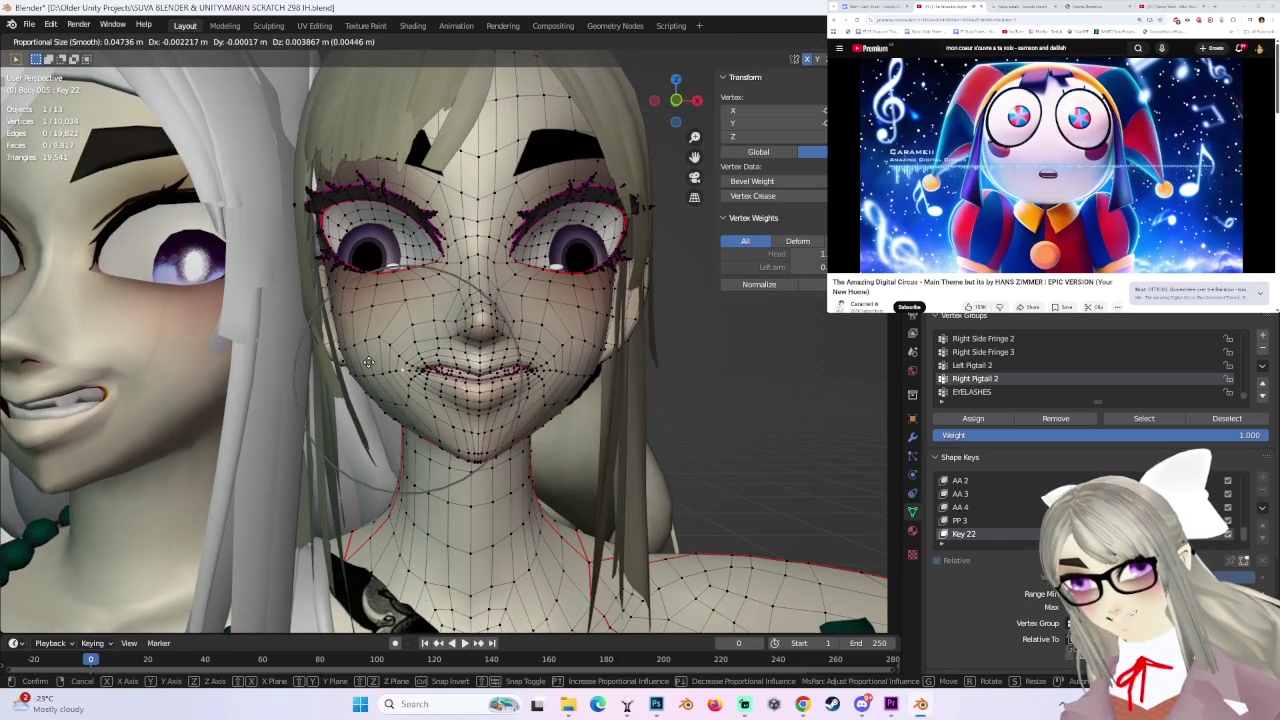
pyautogui.click(366, 358)
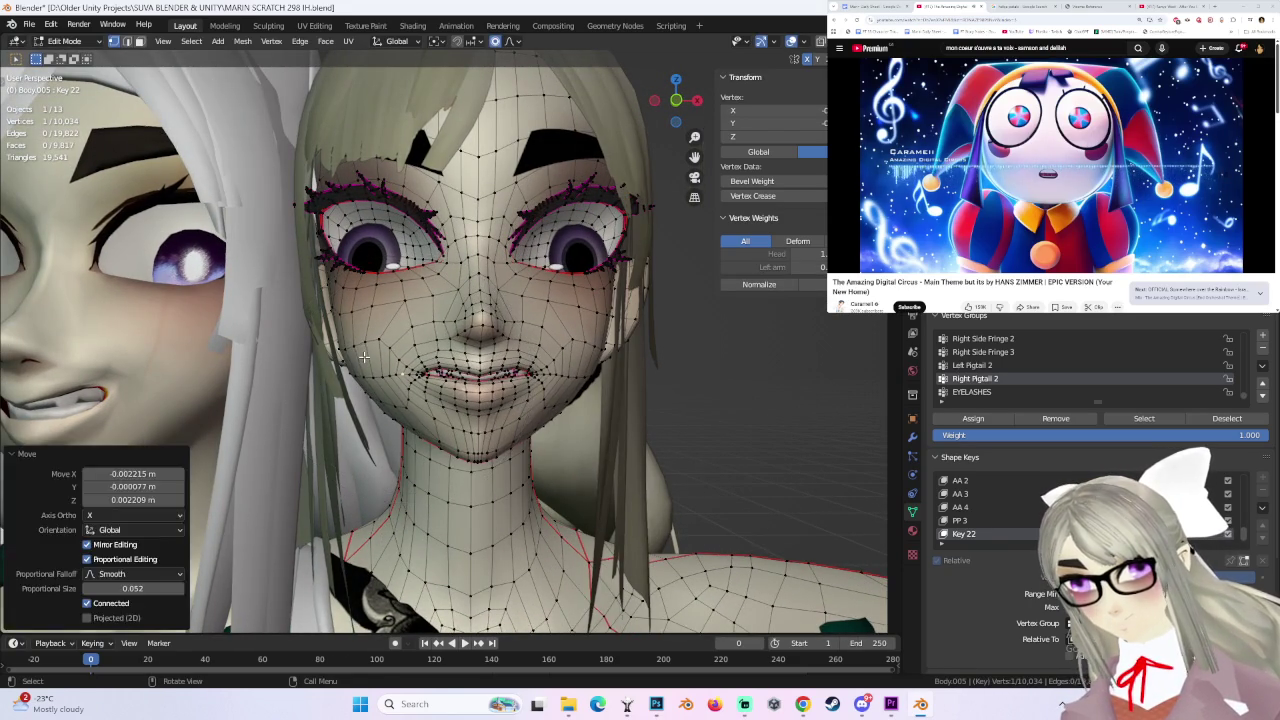
pyautogui.moveTo(366, 358); pyautogui.dragTo(379, 363, button='middle')
pyautogui.press('g')
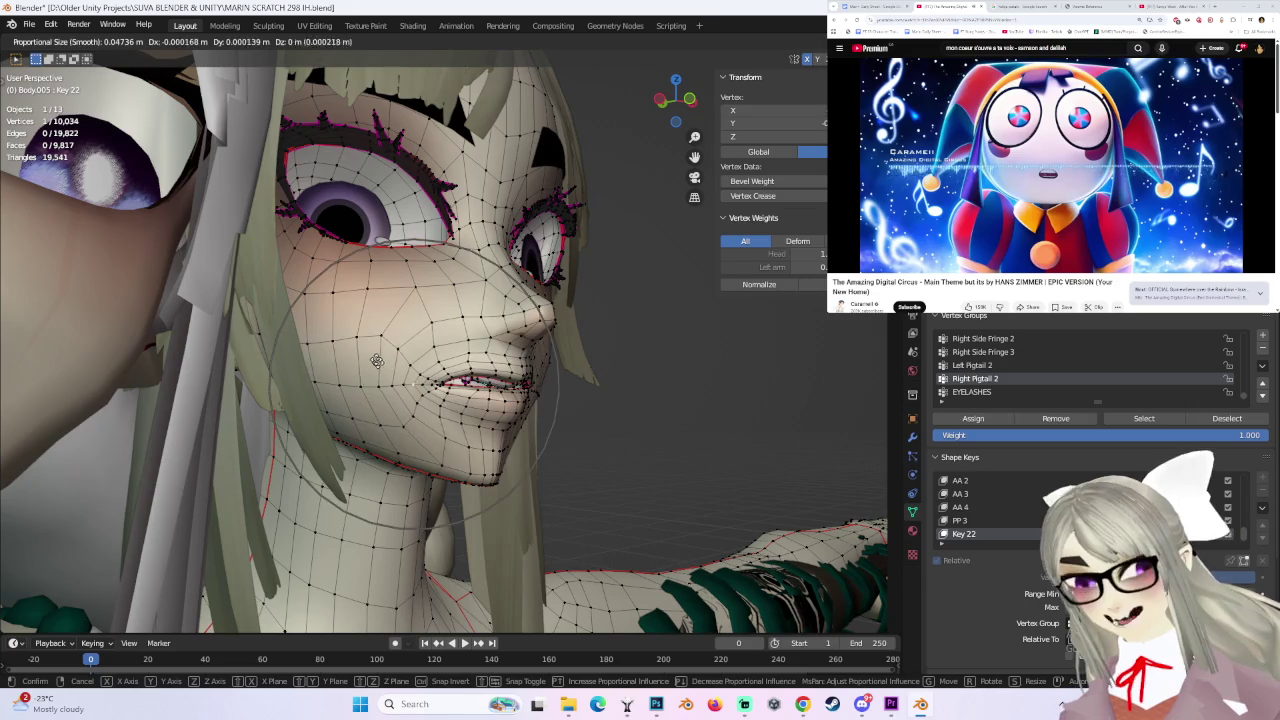
pyautogui.click(360, 341)
pyautogui.moveTo(584, 370); pyautogui.dragTo(457, 387, button='middle')
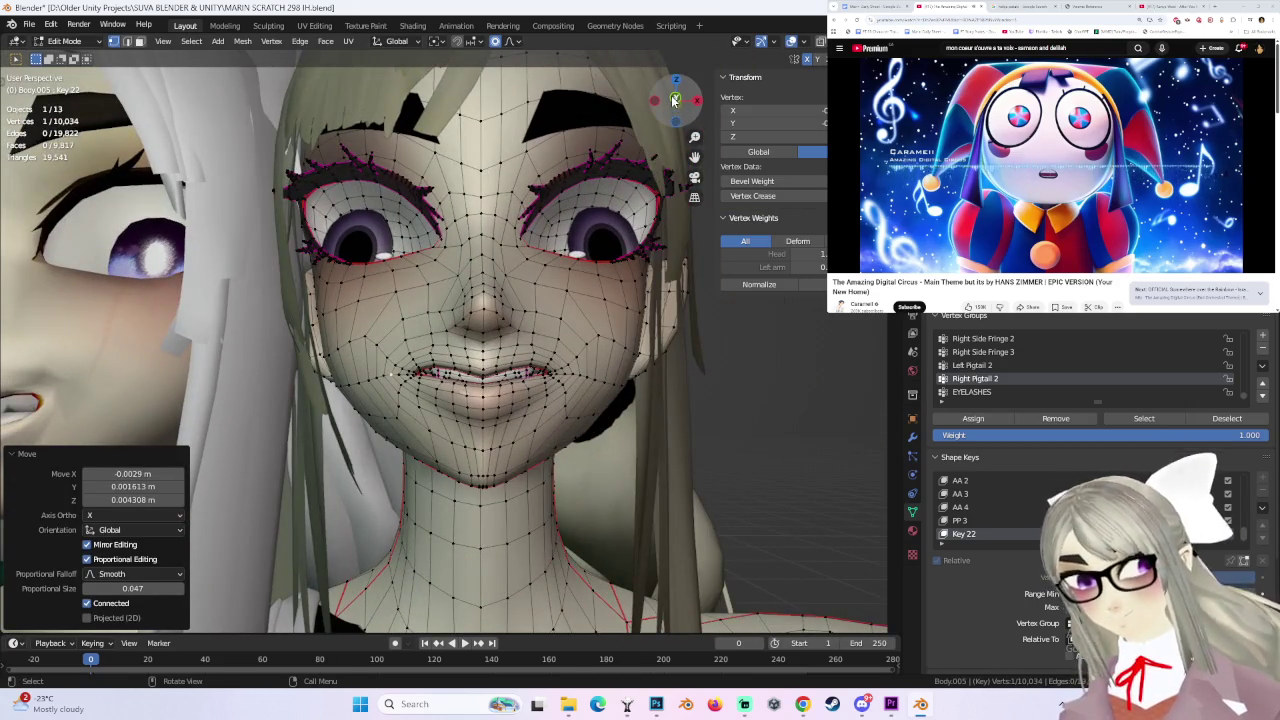
# - Return to front view and compare the mouth before and after the edits with undo and redo
pyautogui.click(674, 100)
pyautogui.scroll(2, 430, 375)
pyautogui.press('g')
pyautogui.rightClick(430, 375)
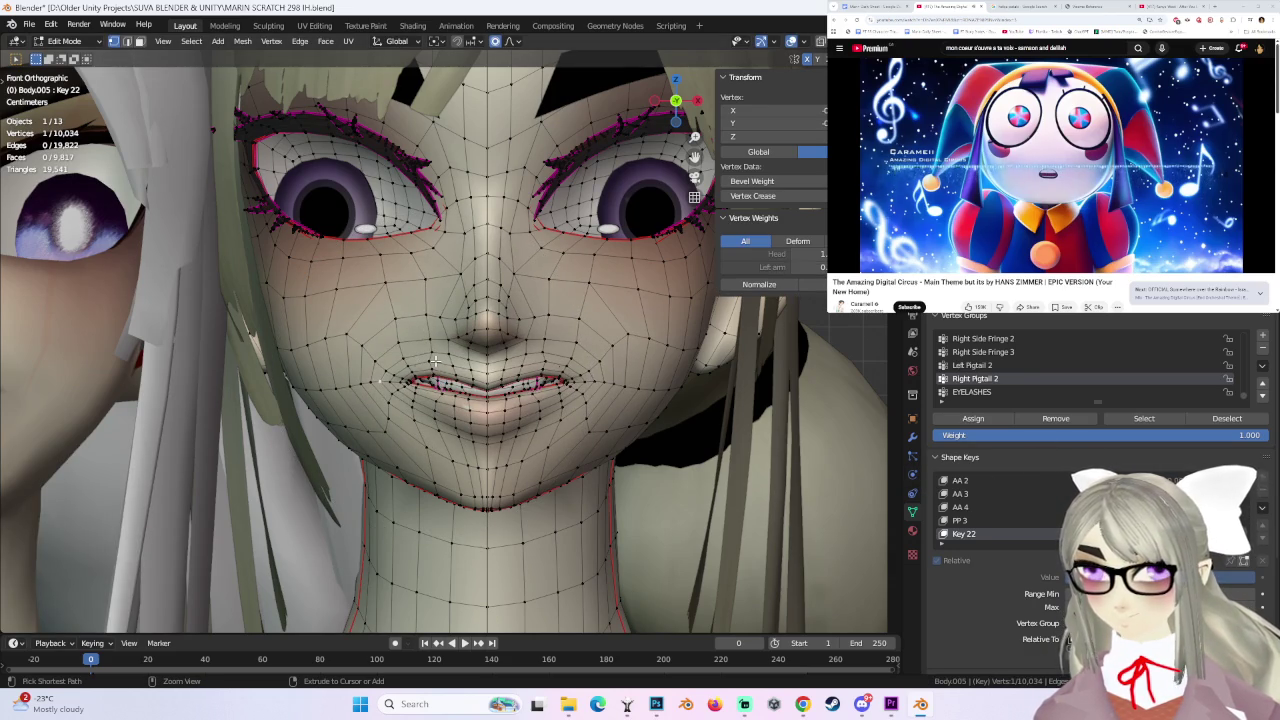
pyautogui.hotkey('ctrl', 'z')
pyautogui.hotkey('ctrl', 'z')
pyautogui.hotkey('ctrl', 'shift', 'z')
pyautogui.hotkey('ctrl', 'z')
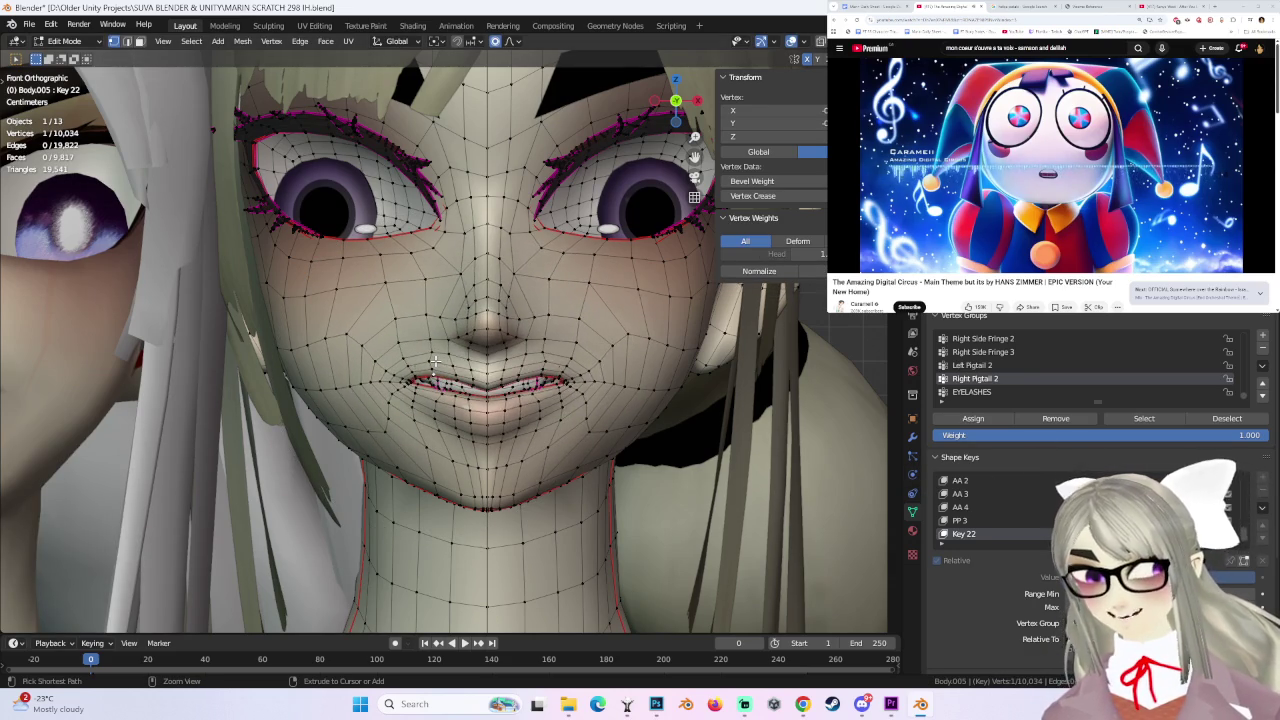
pyautogui.hotkey('ctrl', 'z')
pyautogui.hotkey('ctrl', 'shift', 'z')
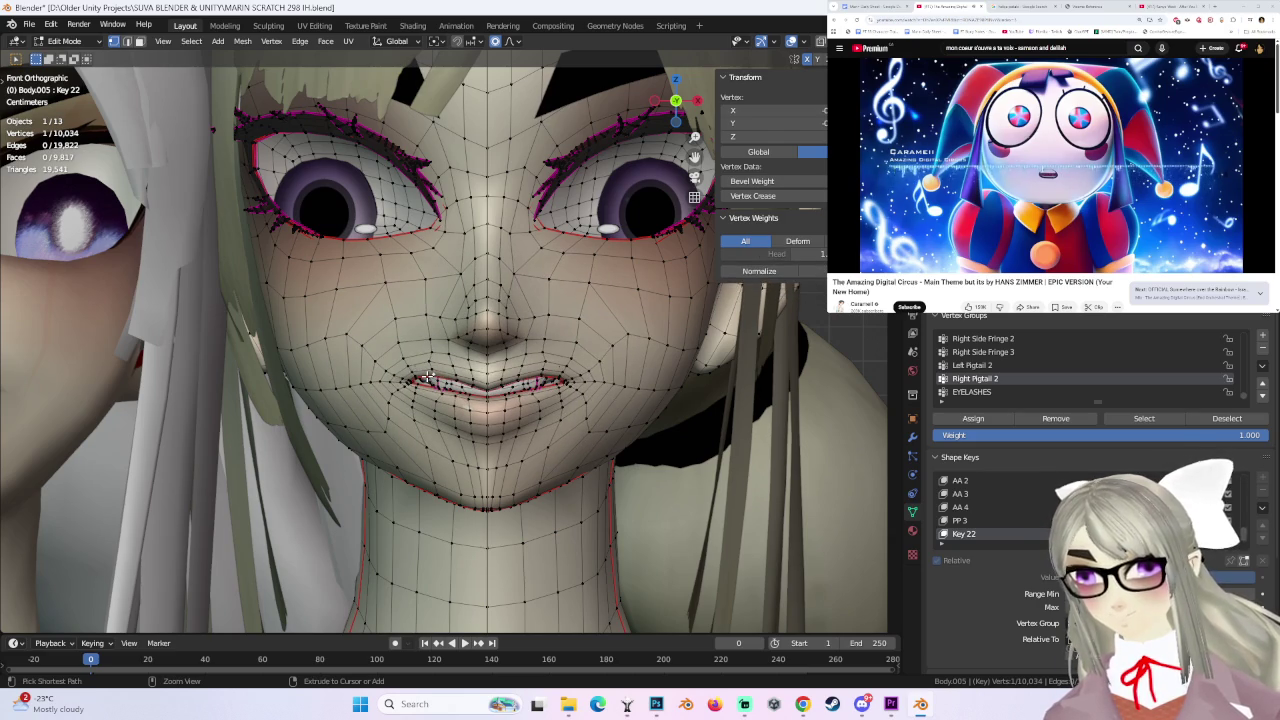
pyautogui.hotkey('ctrl', 'z')
pyautogui.hotkey('ctrl', 'shift', 'z')
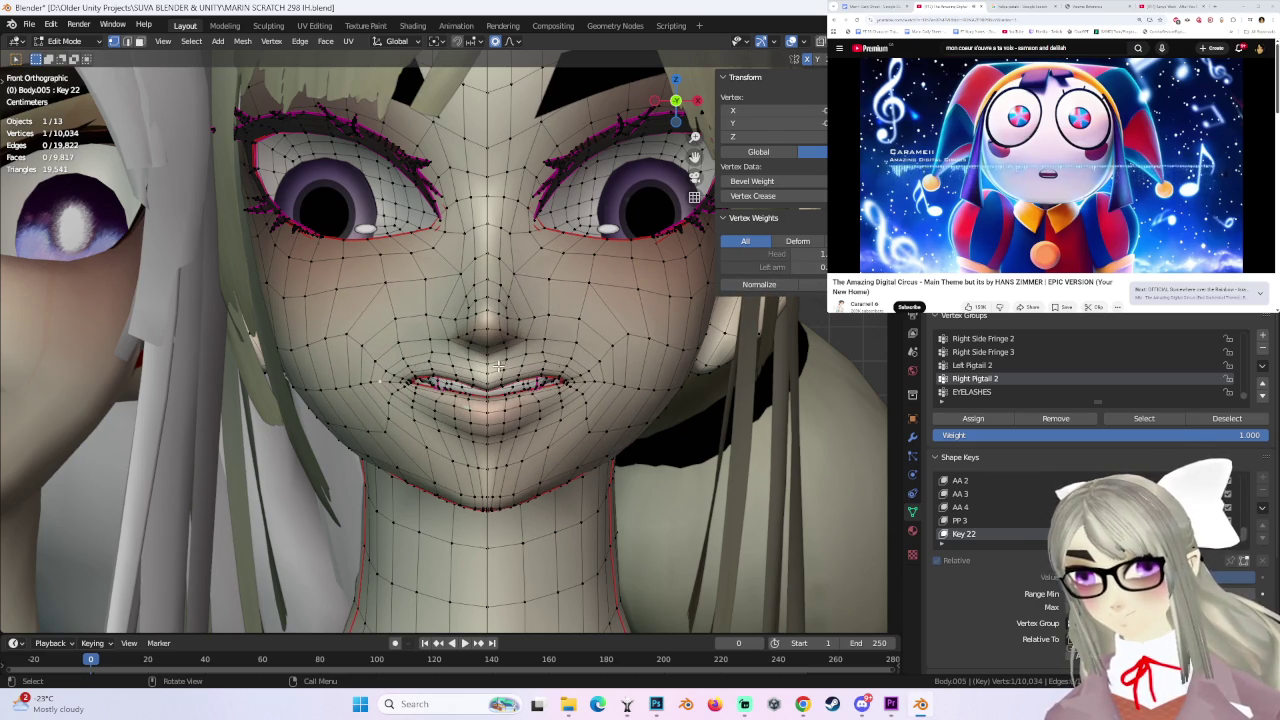
# - Reshape the upper lip corner with several soft moves, checking it from an angle
pyautogui.click(457, 345)
pyautogui.press('g')
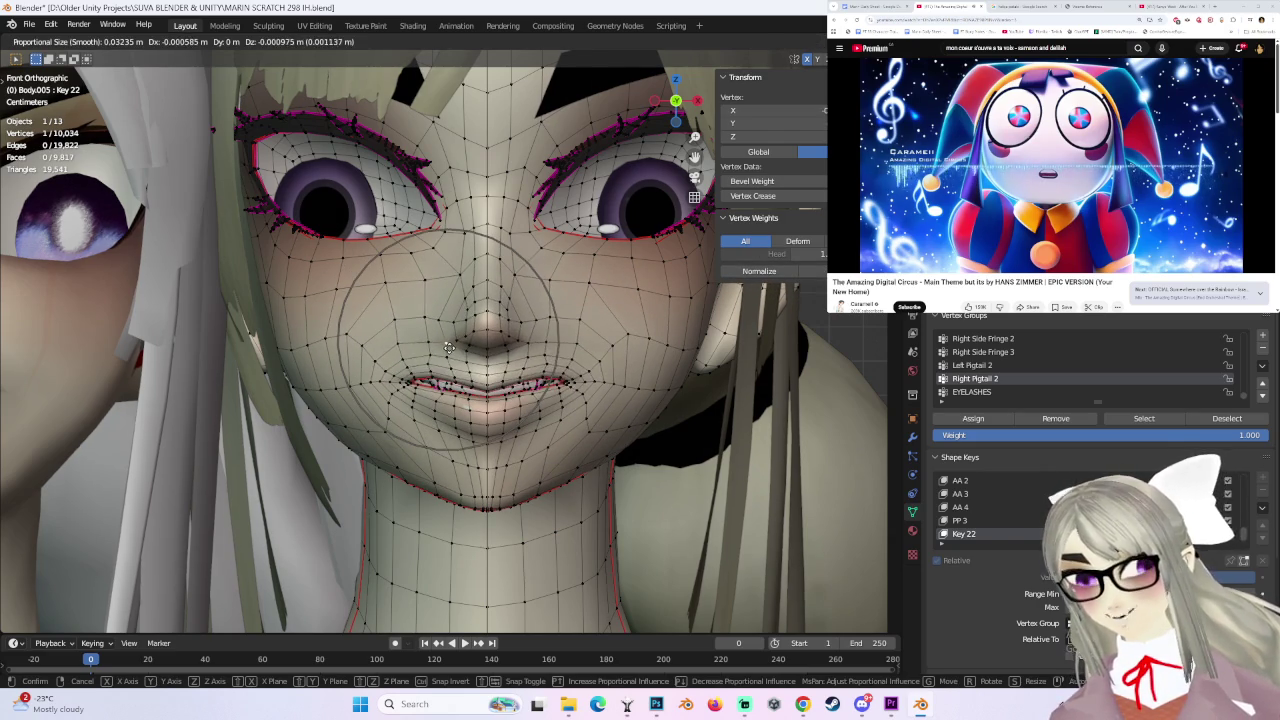
pyautogui.click(455, 349)
pyautogui.moveTo(455, 349); pyautogui.dragTo(545, 392, button='middle')
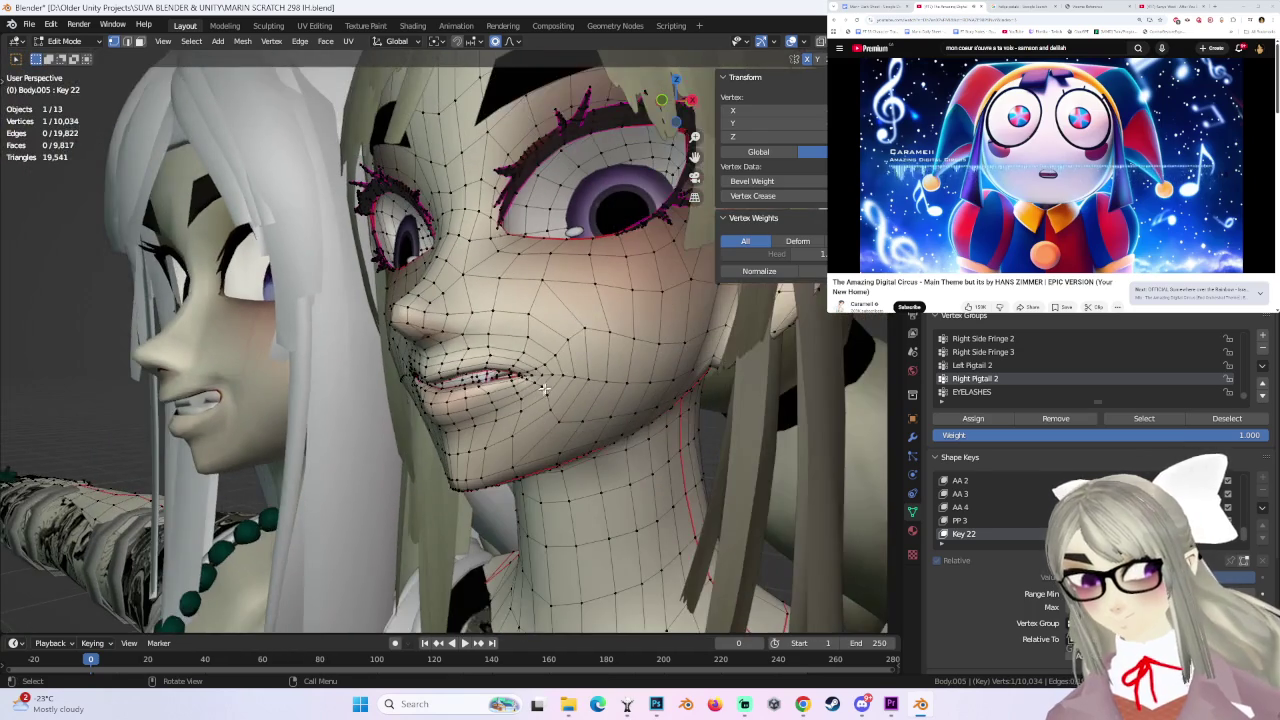
pyautogui.press('g')
pyautogui.click(554, 367)
pyautogui.moveTo(491, 390)
pyautogui.mouseDown(button='middle')
pyautogui.moveTo(436, 405)
pyautogui.moveTo(490, 403)
pyautogui.moveTo(478, 374)
pyautogui.moveTo(450, 365)
pyautogui.mouseUp(button='middle')
pyautogui.press('g')
pyautogui.click(447, 361)
pyautogui.press('g')
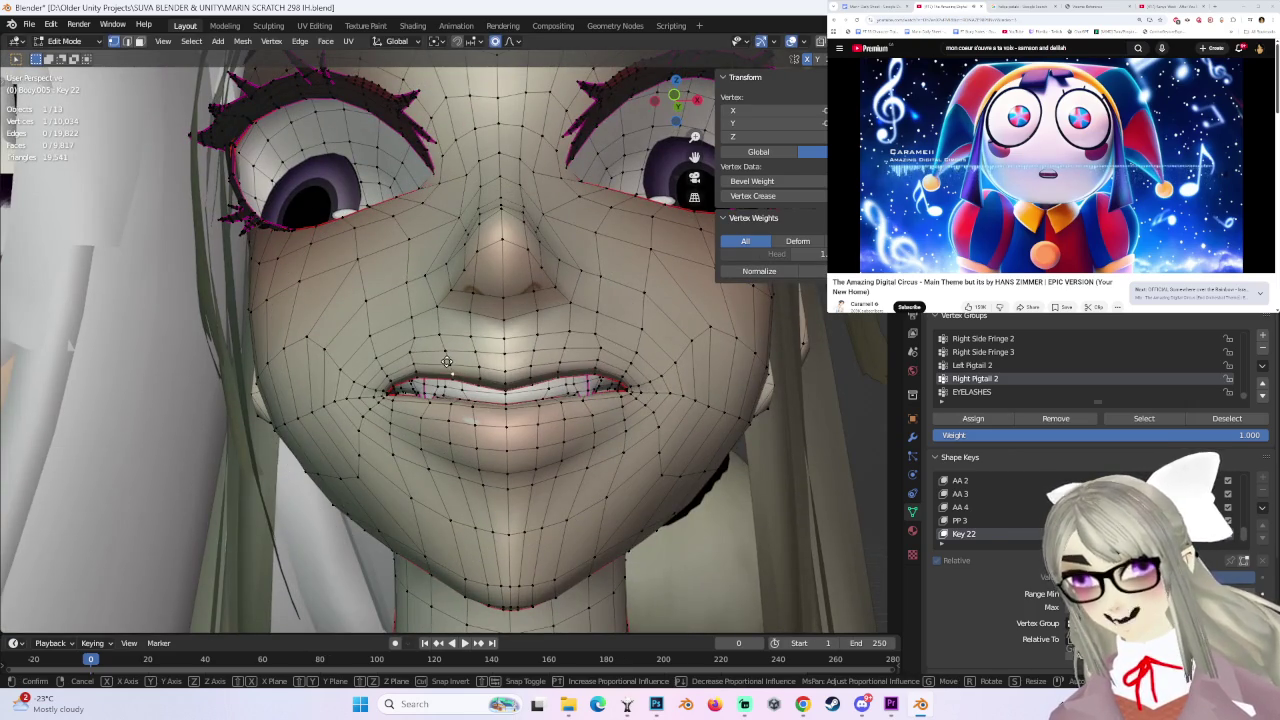
pyautogui.click(447, 351)
pyautogui.moveTo(447, 351); pyautogui.dragTo(516, 364, button='middle')
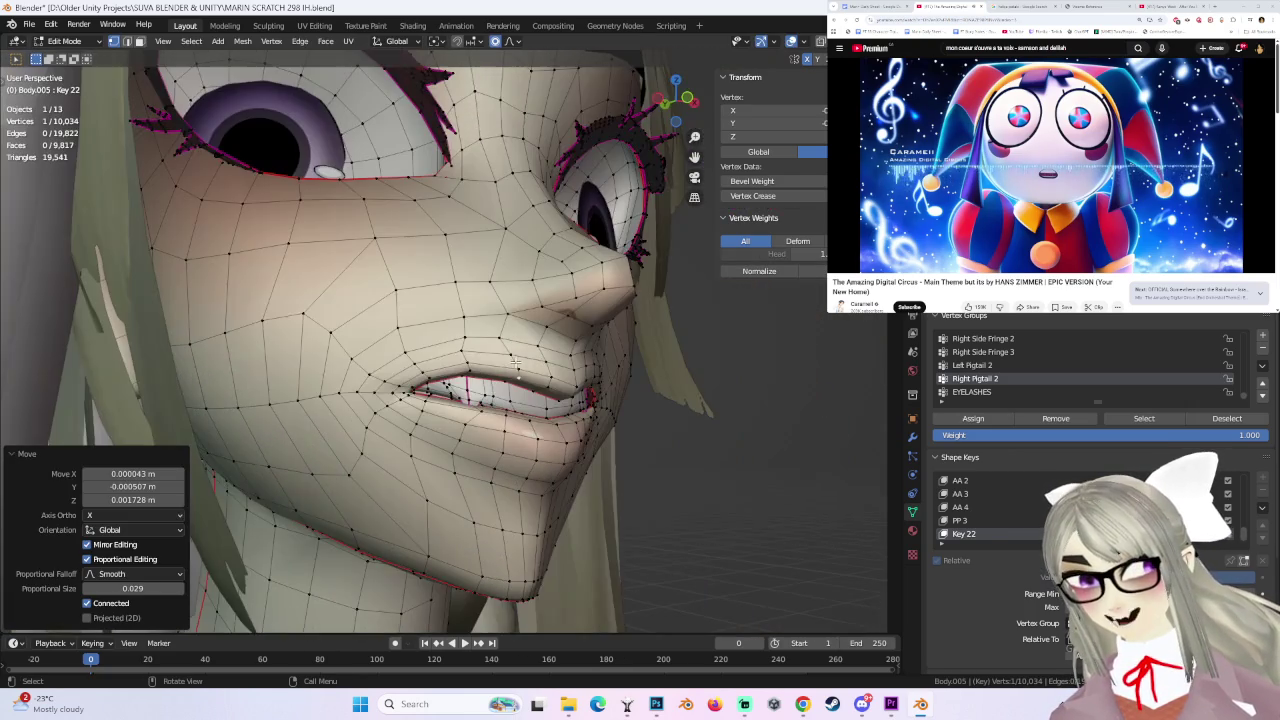
# - Move further lip vertices and the mouth corner outward to widen the grin
pyautogui.click(427, 355)
pyautogui.moveTo(427, 355); pyautogui.dragTo(415, 357, button='middle')
pyautogui.press('g')
pyautogui.click(358, 360)
pyautogui.press('g')
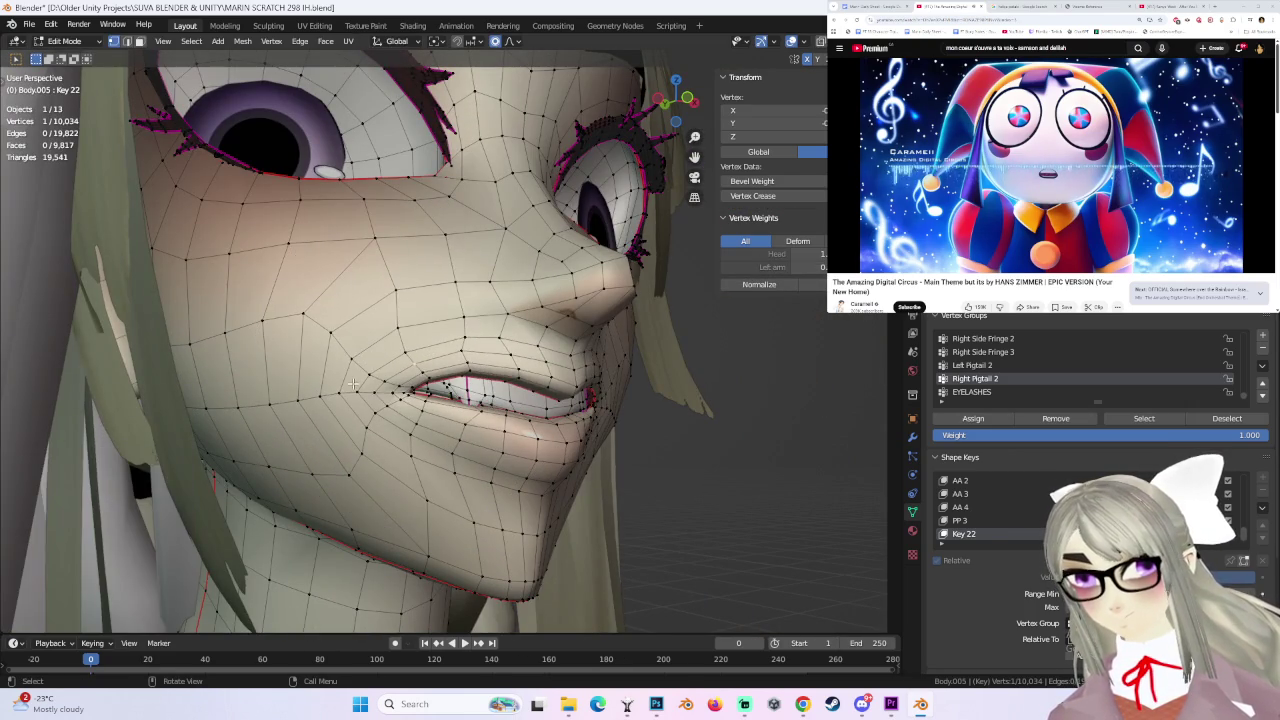
pyautogui.click(354, 357)
pyautogui.moveTo(354, 357); pyautogui.dragTo(430, 388, button='middle')
pyautogui.click(432, 389)
pyautogui.press('g')
pyautogui.click(436, 392)
pyautogui.press('g')
pyautogui.click(425, 380)
# - Adjust more lip and mouth vertices from the front to refine the grin
pyautogui.click(403, 370)
pyautogui.press('g')
pyautogui.click(403, 370)
pyautogui.moveTo(403, 370)
pyautogui.mouseDown(button='middle')
pyautogui.moveTo(430, 400)
pyautogui.moveTo(491, 388)
pyautogui.moveTo(565, 398)
pyautogui.mouseUp(button='middle')
pyautogui.click(430, 405)
pyautogui.press('g')
pyautogui.click(440, 400)
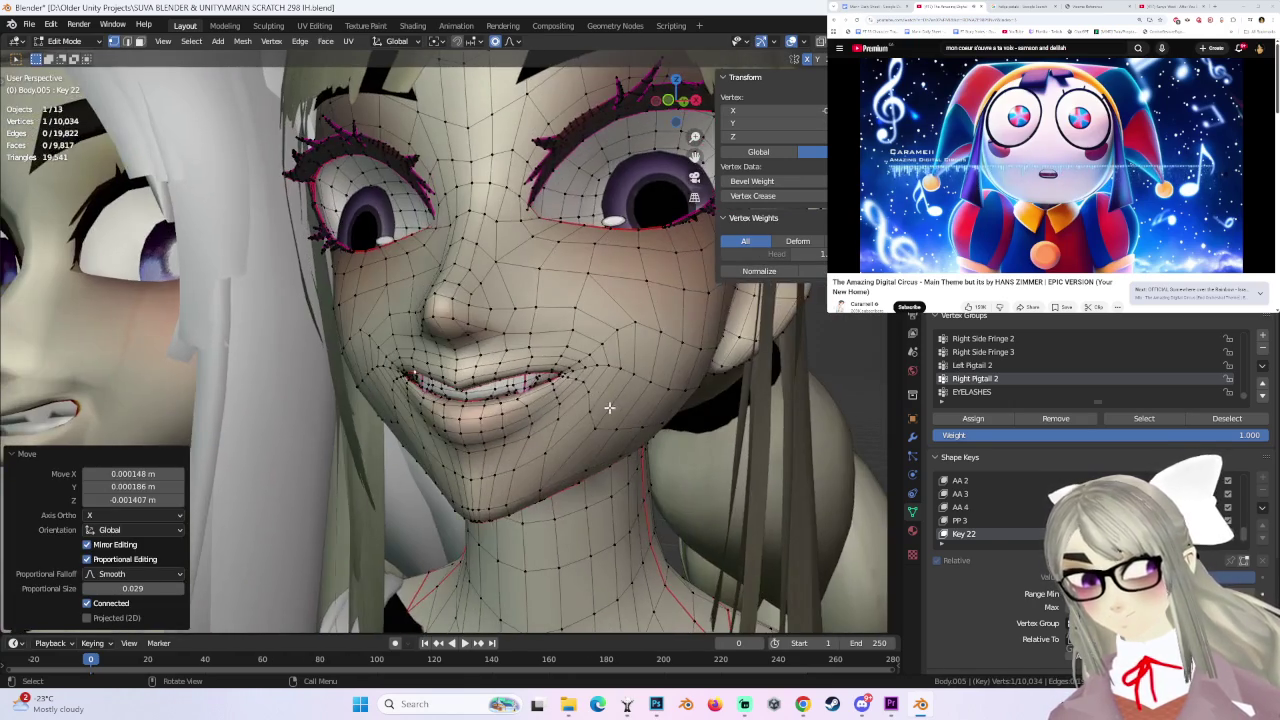
pyautogui.click(585, 398)
pyautogui.press('g')
pyautogui.click(591, 402)
# - Nudge a cheek vertex and soft-move the mouth area from a three-quarter view
pyautogui.moveTo(388, 377)
pyautogui.mouseDown(button='middle')
pyautogui.moveTo(380, 330)
pyautogui.moveTo(440, 340)
pyautogui.mouseUp(button='middle')
pyautogui.click(378, 324)
pyautogui.press('g')
pyautogui.click(377, 321)
pyautogui.click(450, 344)
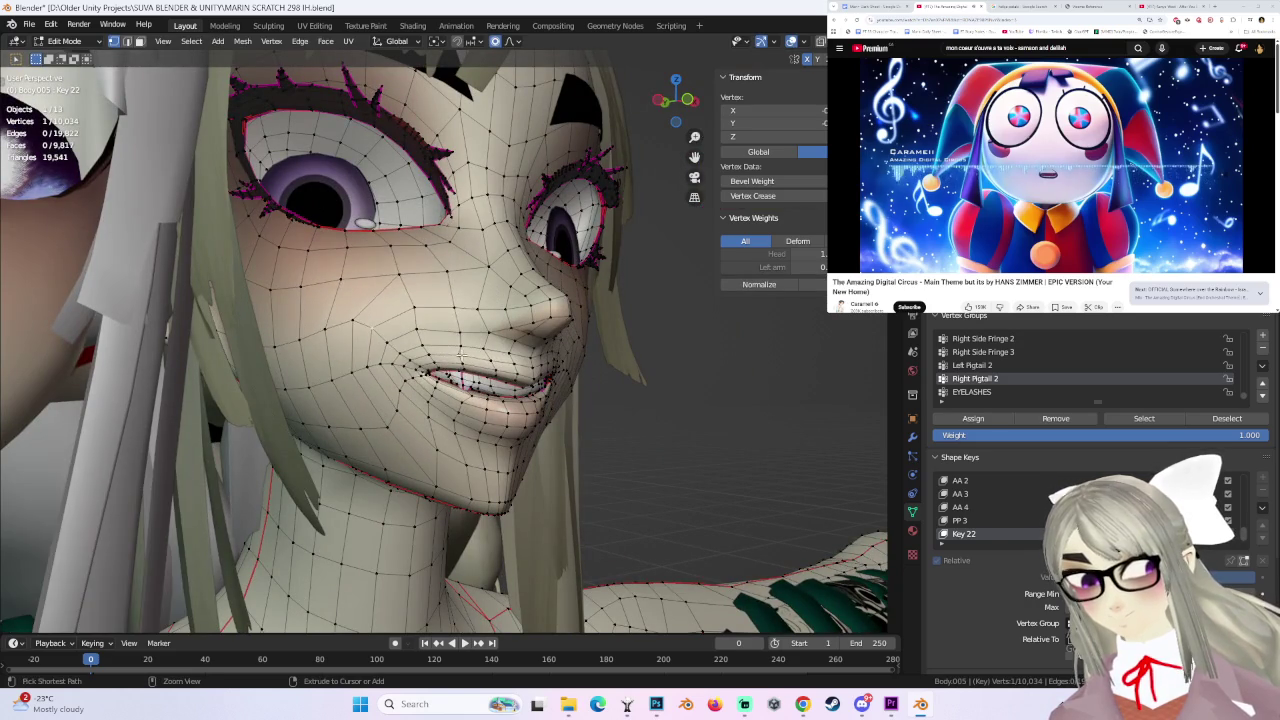
pyautogui.press('g')
pyautogui.click(461, 384)
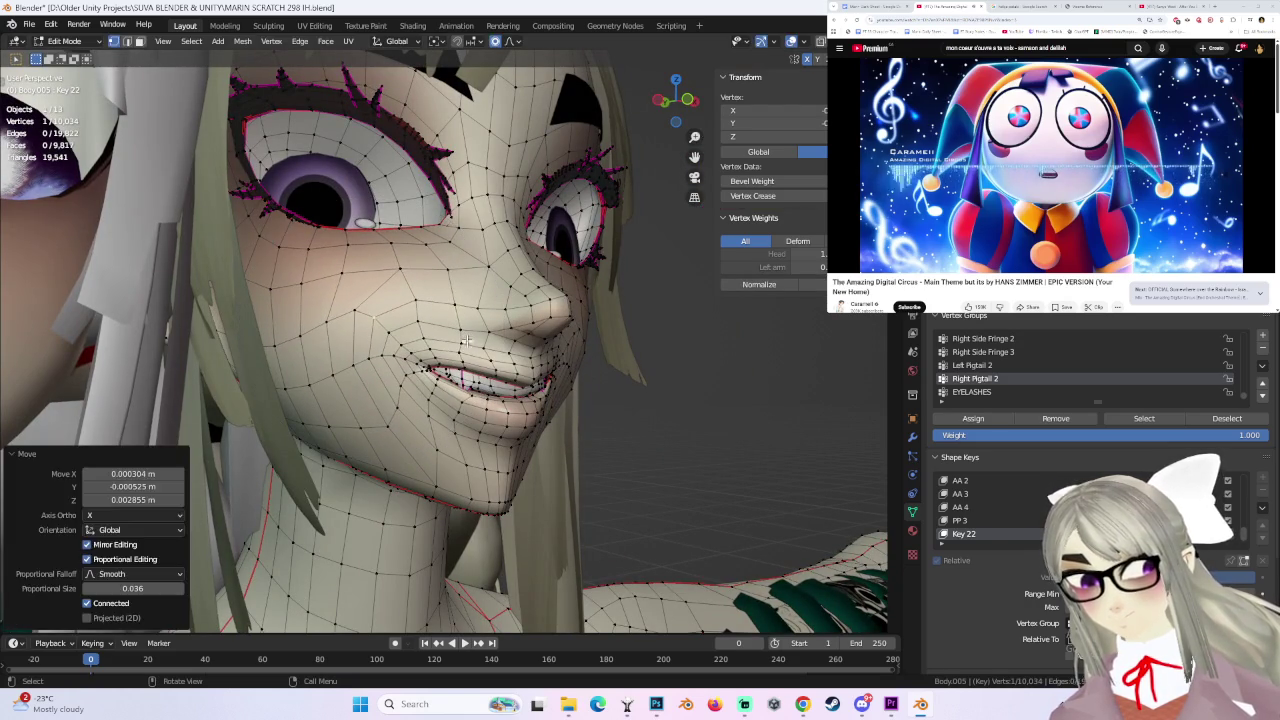
# - Shift lower lip vertices, then pull an upper-lip vertex down into a small fang (proportional size 0.020)
pyautogui.click(460, 388)
pyautogui.moveTo(471, 417)
pyautogui.mouseDown(button='middle')
pyautogui.moveTo(502, 424)
pyautogui.moveTo(475, 398)
pyautogui.moveTo(497, 380)
pyautogui.mouseUp(button='middle')
pyautogui.press('g')
pyautogui.click(485, 421)
pyautogui.press('g')
pyautogui.click(478, 402)
pyautogui.press('g')
pyautogui.click(497, 380)
pyautogui.press('g')
pyautogui.scroll(5, 497, 381)
# - Lock in the fang shape, then make small repeated nudges to the selected upper-lip vertices
pyautogui.click(497, 391)
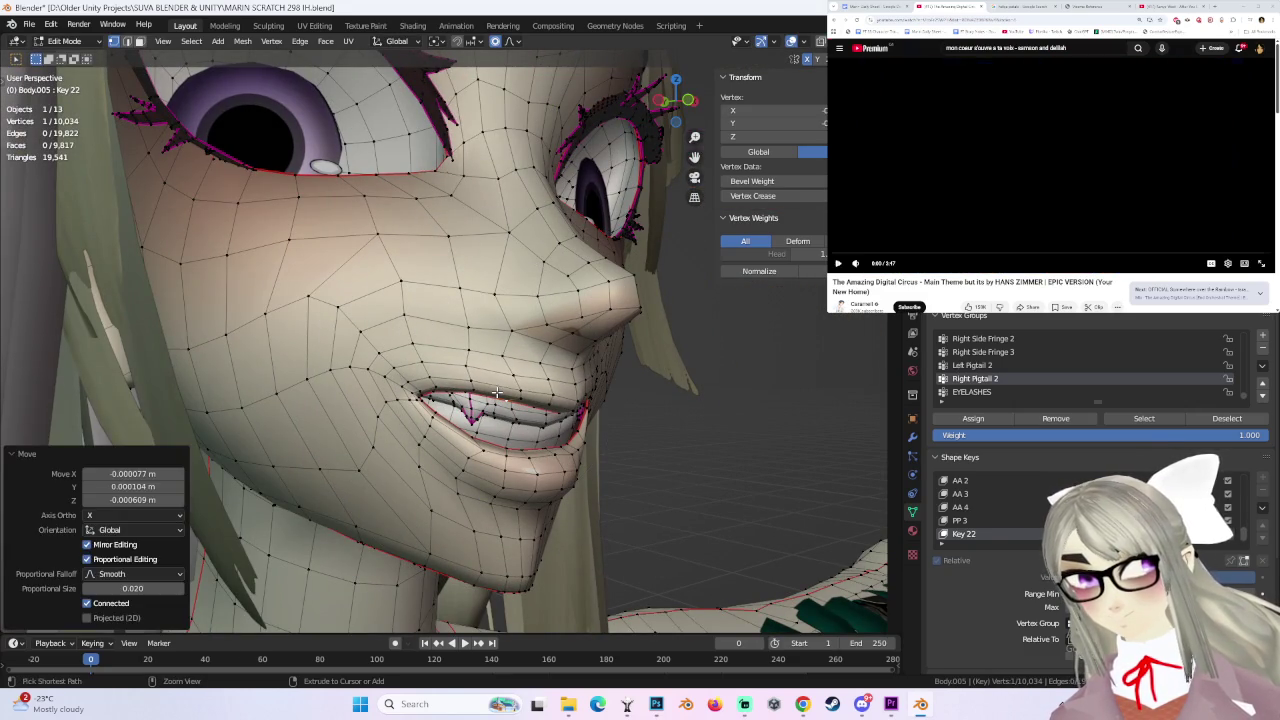
pyautogui.moveTo(497, 391); pyautogui.dragTo(460, 395, button='middle')
pyautogui.press('g')
pyautogui.click(458, 396)
pyautogui.press('g')
pyautogui.click(449, 386)
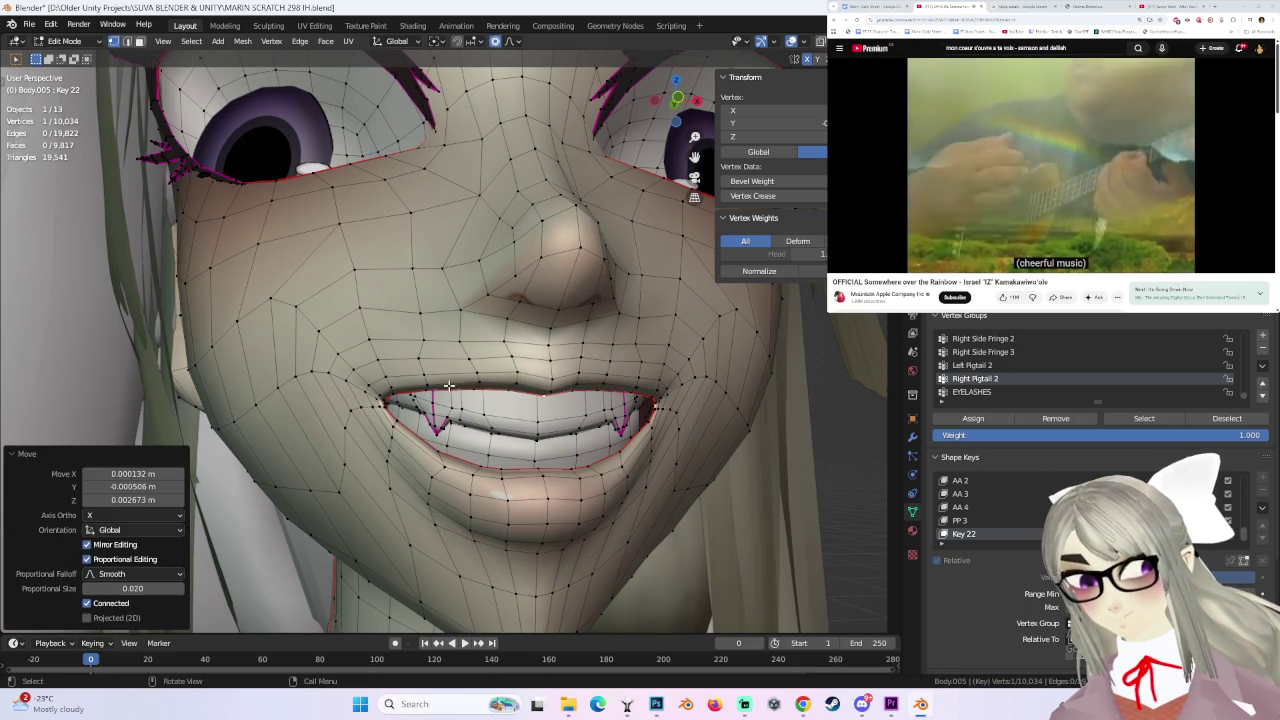
pyautogui.press('g')
pyautogui.scroll(2, 449, 386)
pyautogui.click(450, 386)
# - From a three-quarter view, move the lip vertices with soft falloff, undoing a bad adjustment
pyautogui.moveTo(450, 386)
pyautogui.mouseDown(button='middle')
pyautogui.moveTo(594, 387)
pyautogui.moveTo(420, 380)
pyautogui.mouseUp(button='middle')
pyautogui.press('g')
pyautogui.click(417, 378)
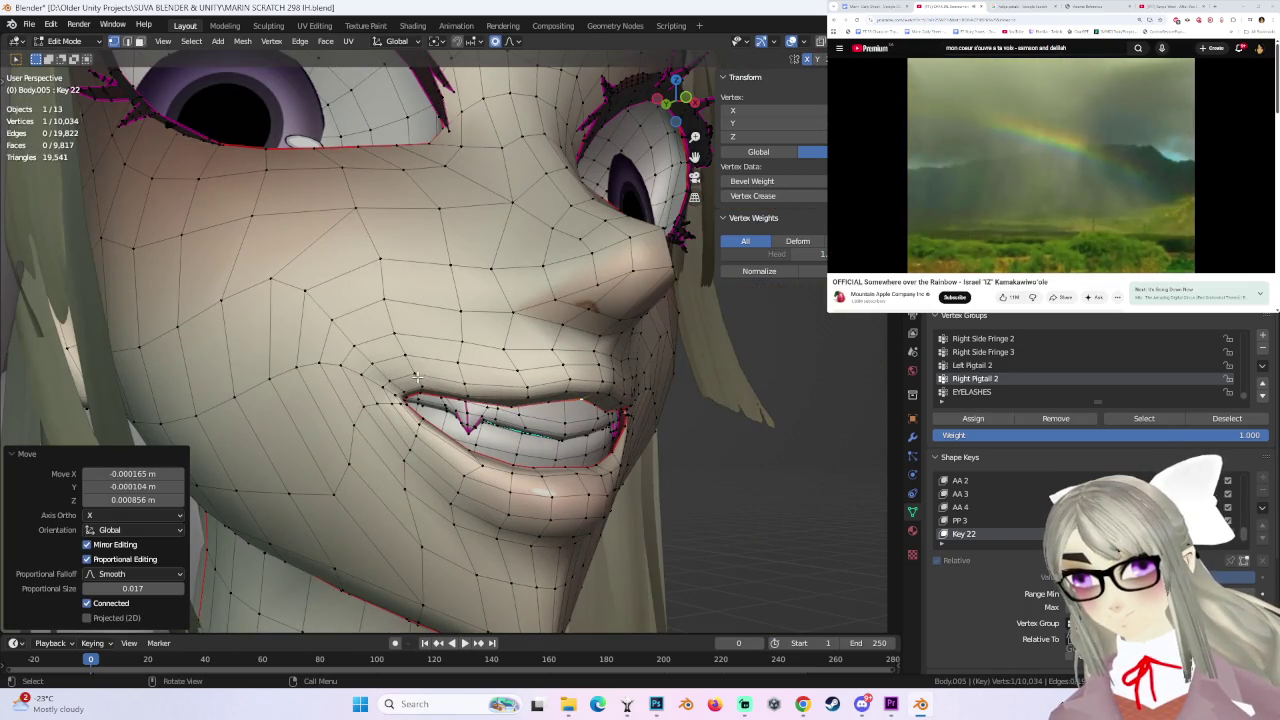
pyautogui.scroll(-3, 417, 378)
pyautogui.press('g')
pyautogui.moveTo(420, 371)
pyautogui.mouseDown(button='middle')
pyautogui.moveTo(563, 381)
pyautogui.moveTo(453, 380)
pyautogui.moveTo(539, 394)
pyautogui.moveTo(573, 375)
pyautogui.moveTo(497, 377)
pyautogui.moveTo(516, 402)
pyautogui.mouseUp(button='middle')
pyautogui.hotkey('ctrl', 'z')
pyautogui.click(555, 390)
# - Retry the upper-lip vertex moves several times, undoing the unwanted results
pyautogui.press('g')
pyautogui.click(540, 390)
pyautogui.press('g')
pyautogui.click(555, 385)
pyautogui.hotkey('ctrl', 'z')
pyautogui.click(498, 381)
pyautogui.hotkey('ctrl', 'z')
pyautogui.press('g')
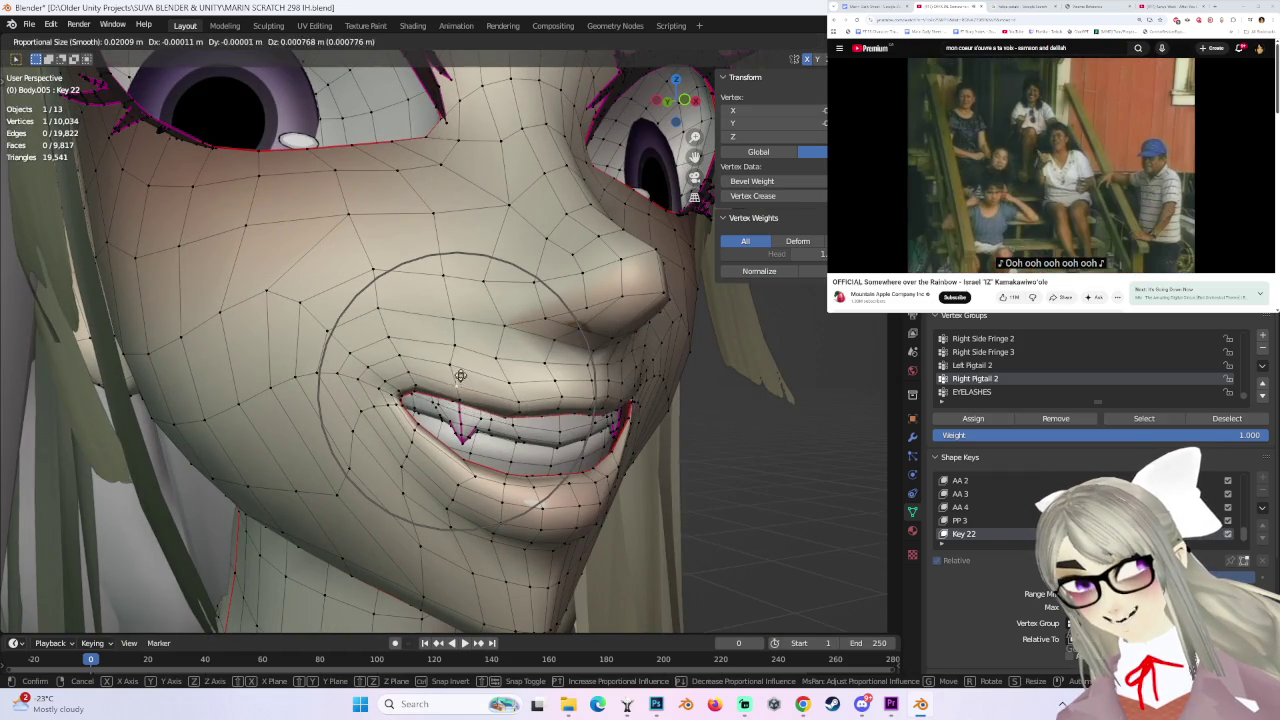
pyautogui.click(458, 387)
# - From the front, settle the lip with a smooth 0.001436 m X, 0.000326 m Y move at size 0.010
pyautogui.hotkey('ctrl', 'z')
pyautogui.press('g')
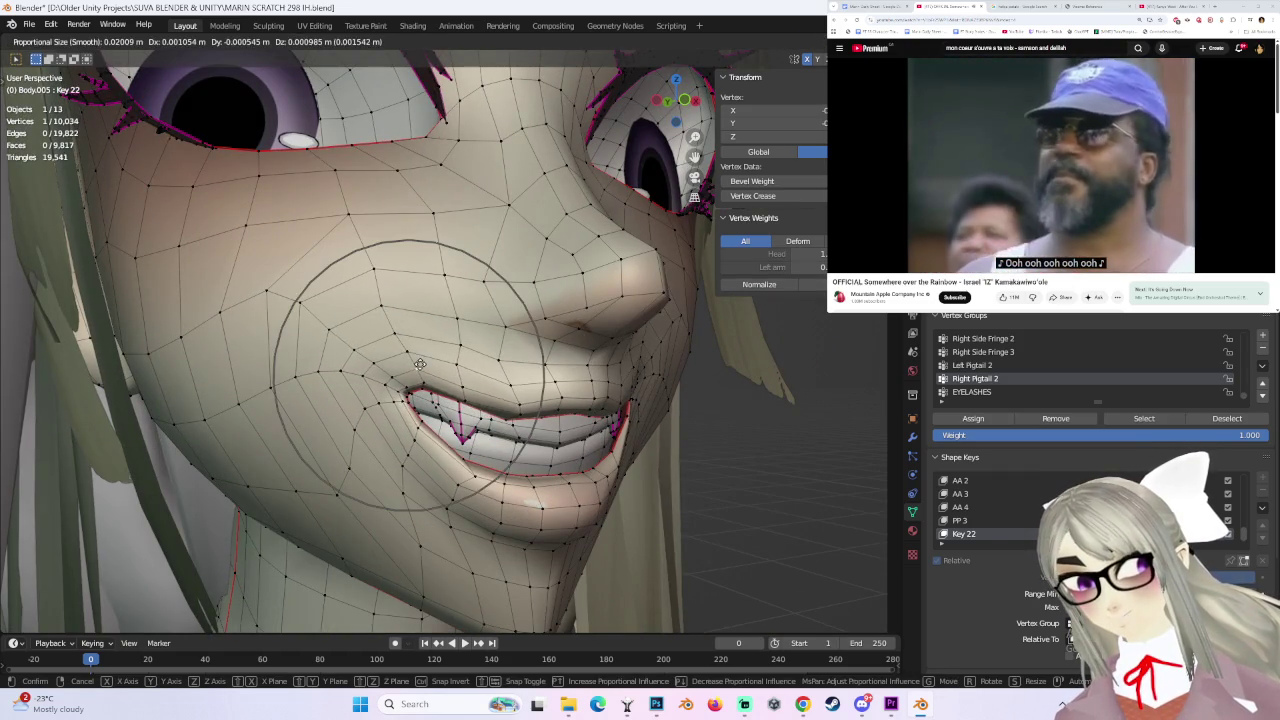
pyautogui.click(412, 374)
pyautogui.moveTo(412, 374); pyautogui.dragTo(565, 390, button='middle')
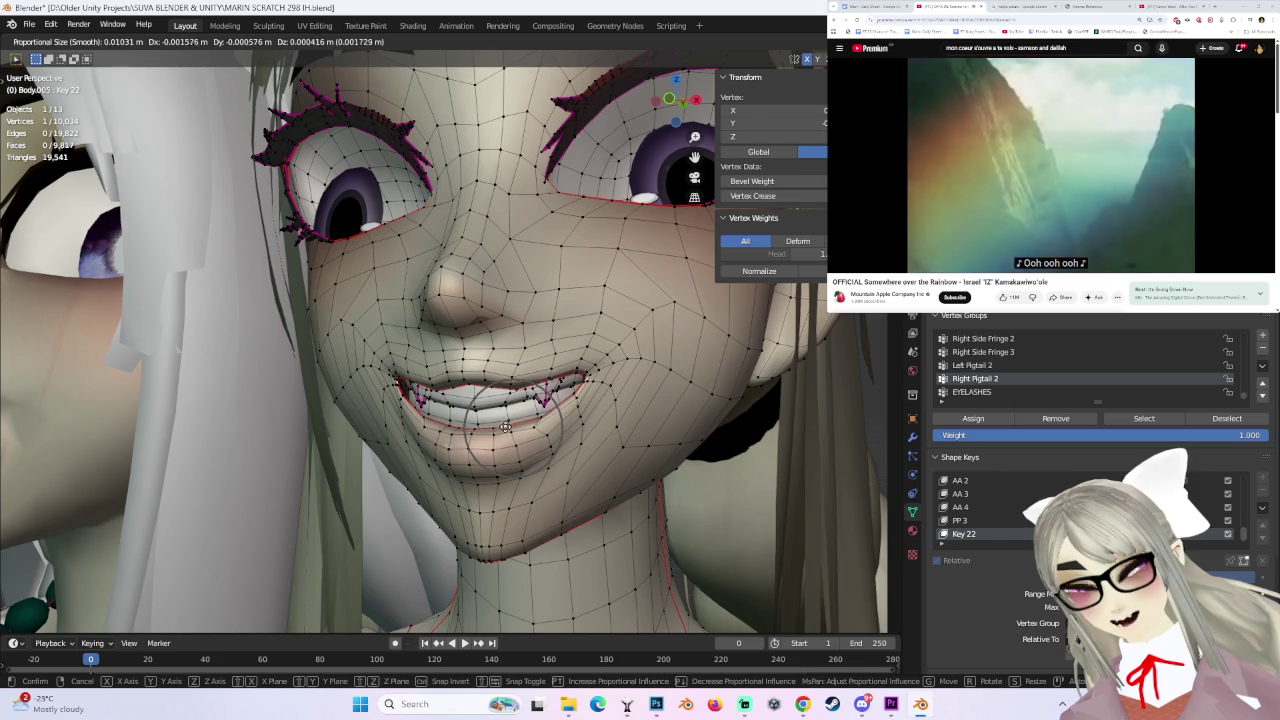
pyautogui.click(505, 427)
pyautogui.moveTo(505, 427)
pyautogui.mouseDown(button='middle')
pyautogui.moveTo(487, 443)
pyautogui.moveTo(426, 425)
pyautogui.moveTo(517, 392)
pyautogui.moveTo(605, 387)
pyautogui.moveTo(567, 391)
pyautogui.moveTo(526, 423)
pyautogui.moveTo(458, 428)
pyautogui.moveTo(399, 402)
pyautogui.moveTo(494, 437)
pyautogui.moveTo(470, 400)
pyautogui.mouseUp(button='middle')
pyautogui.press('g')
pyautogui.click(426, 425)
pyautogui.click(403, 400)
# - Zoomed in, try soft-falloff moves on the mouth corner, undoing them until one fits
pyautogui.scroll(3, 470, 400)
pyautogui.press('g')
pyautogui.click(476, 394)
pyautogui.hotkey('ctrl', 'z')
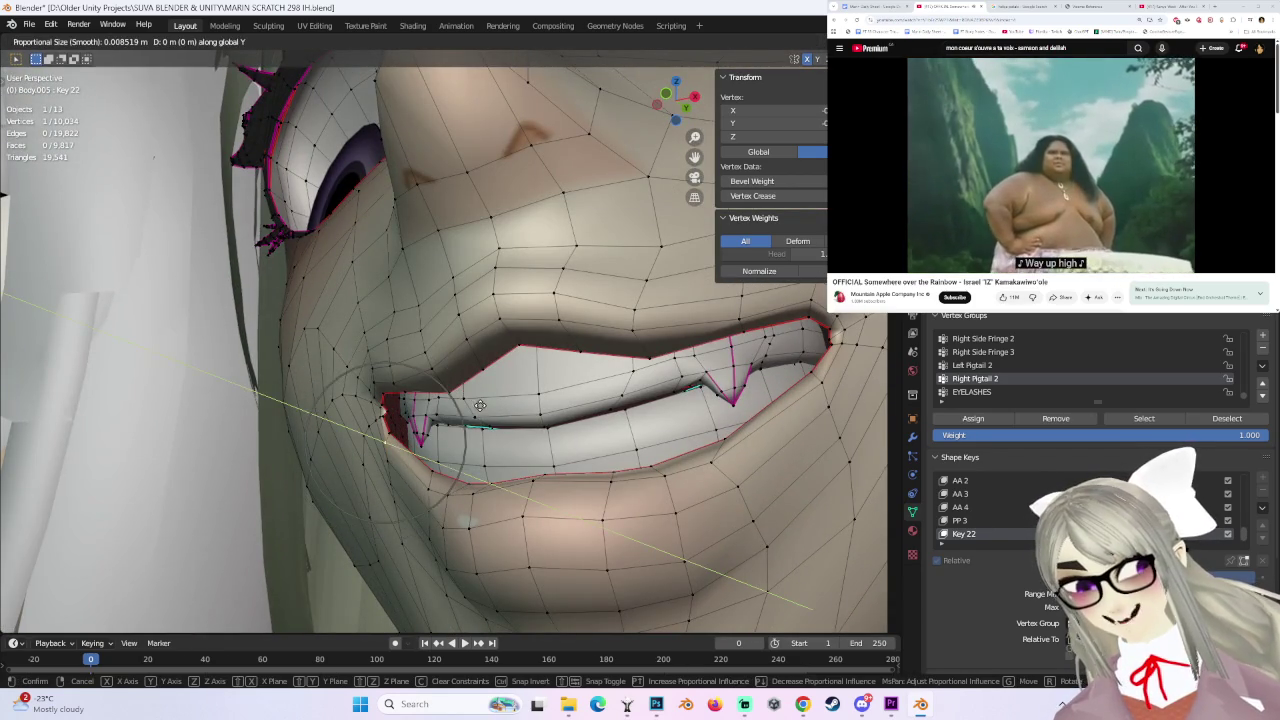
pyautogui.click(487, 404)
pyautogui.hotkey('ctrl', 'z')
pyautogui.press('g')
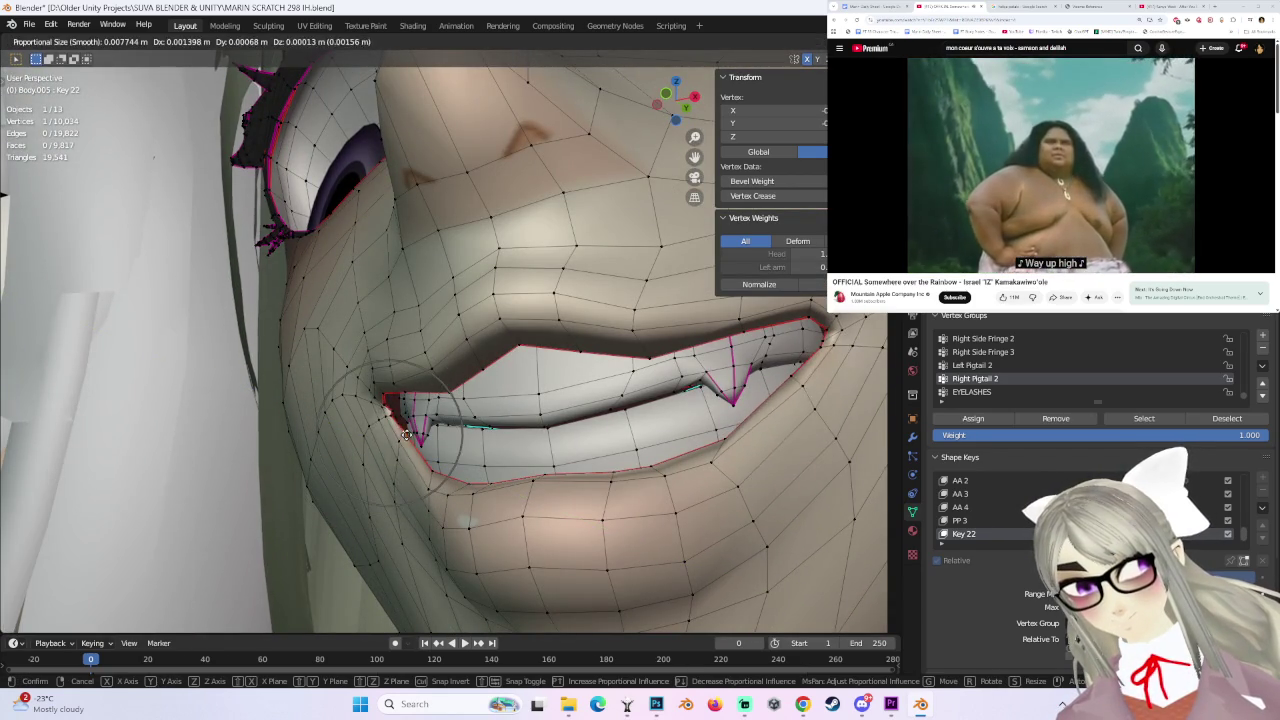
pyautogui.click(403, 437)
# - From a close cheek view, move a vertex and extend the selection along the mouth edge
pyautogui.moveTo(403, 437)
pyautogui.mouseDown(button='middle')
pyautogui.moveTo(426, 420)
pyautogui.moveTo(412, 432)
pyautogui.mouseUp(button='middle')
pyautogui.press('g')
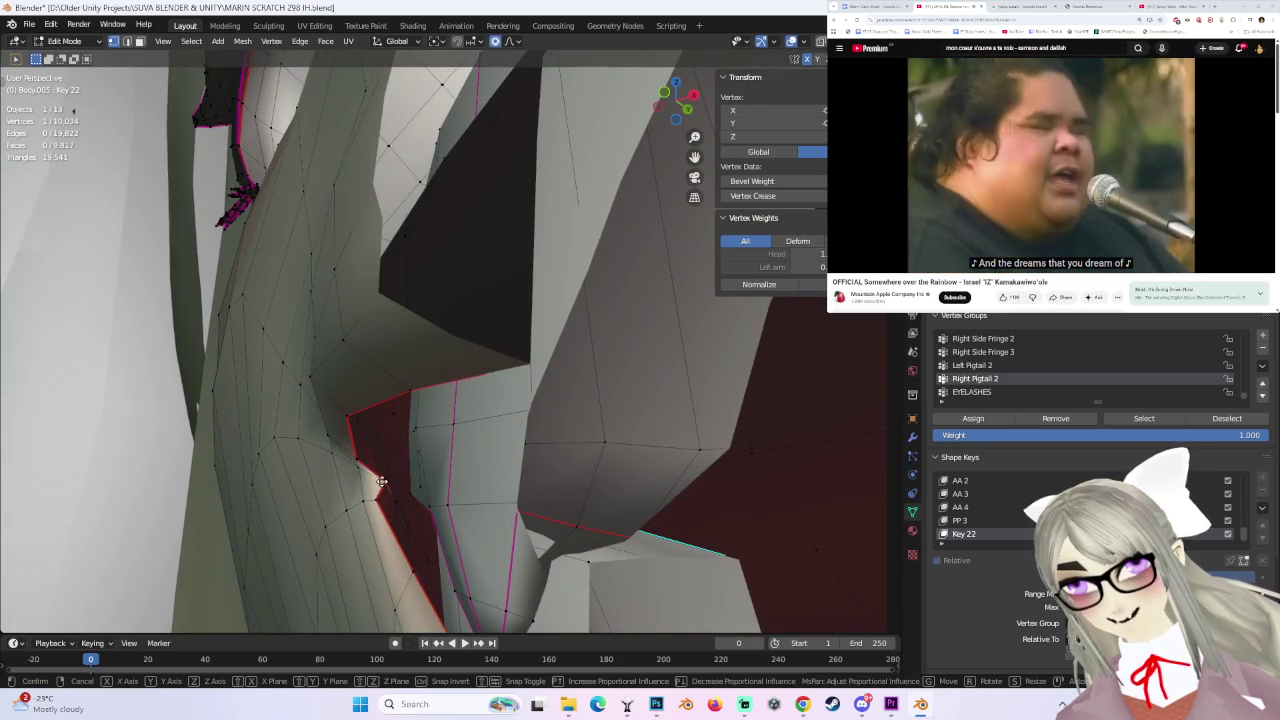
pyautogui.click(380, 486)
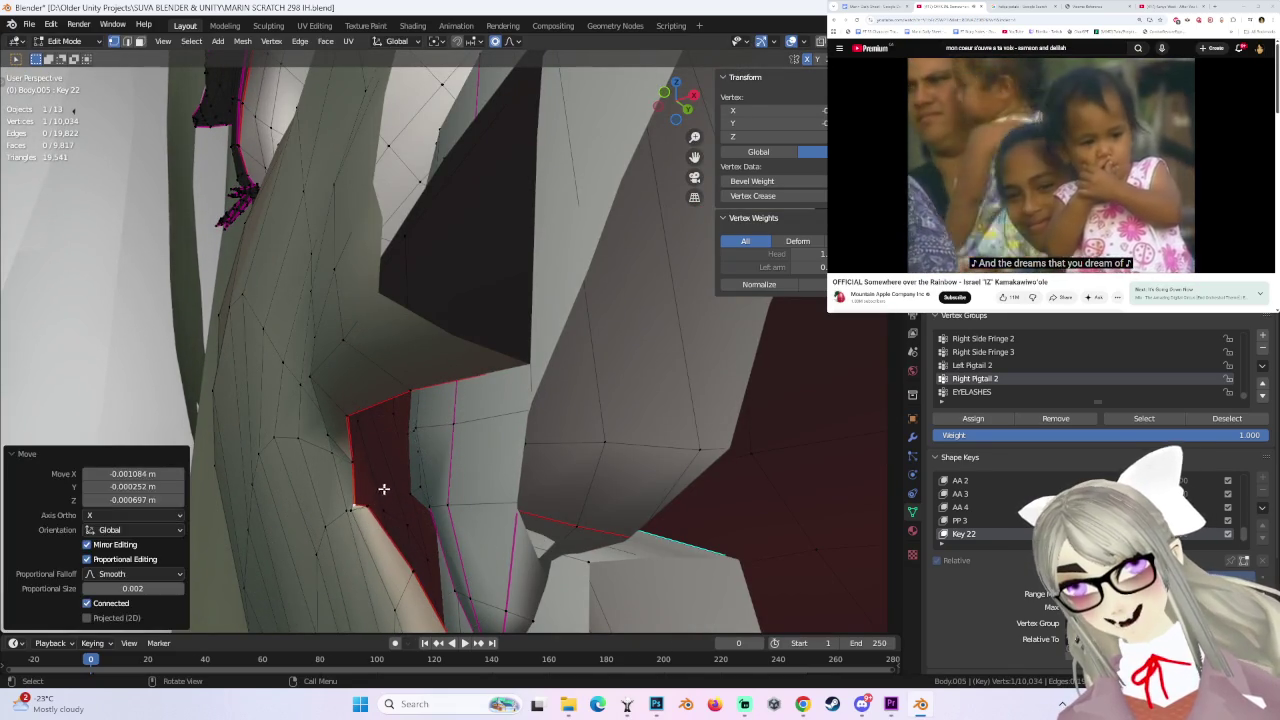
pyautogui.keyDown('shift'); pyautogui.click(372, 530); pyautogui.keyUp('shift')
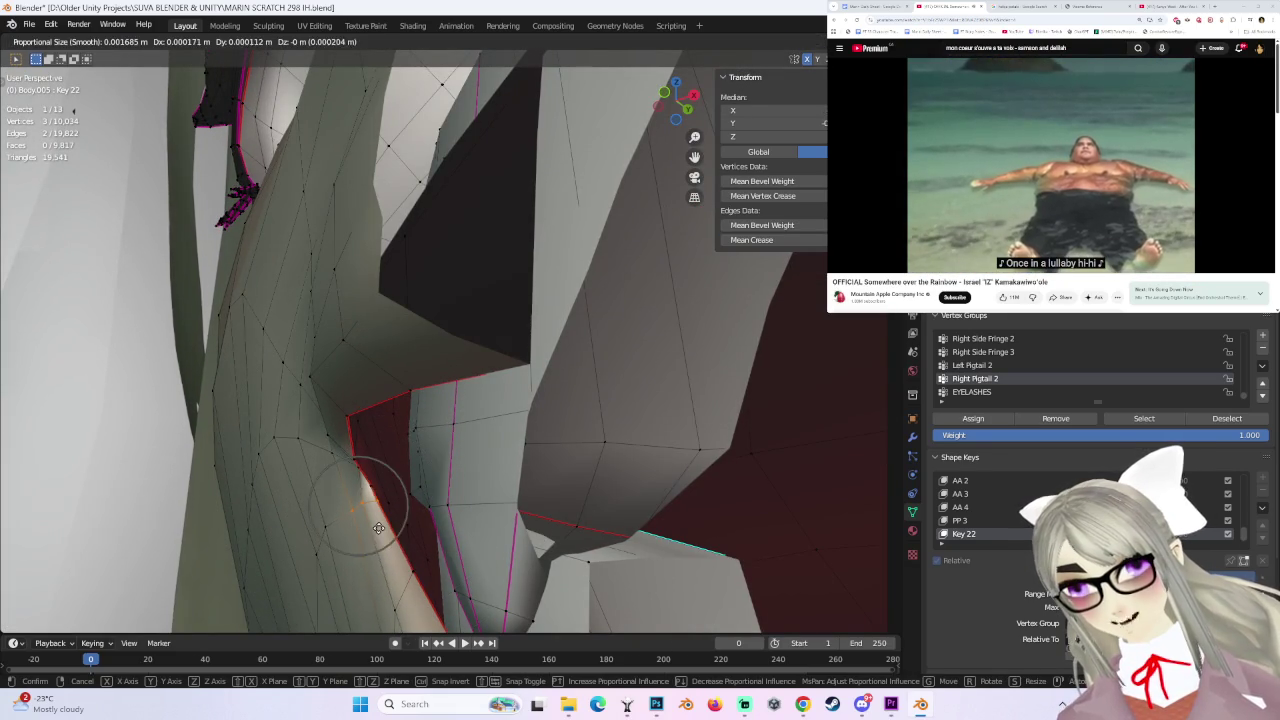
pyautogui.click(378, 527)
pyautogui.moveTo(378, 527)
pyautogui.mouseDown(button='middle')
pyautogui.moveTo(383, 503)
pyautogui.moveTo(530, 463)
pyautogui.moveTo(465, 430)
pyautogui.moveTo(487, 420)
pyautogui.mouseUp(button='middle')
# - Raise a single lip-corner vertex 0.000532 m in Z with falloff size 0.009, then add a second vertex
pyautogui.click(462, 428)
pyautogui.press('g')
pyautogui.scroll(-4, 488, 420)
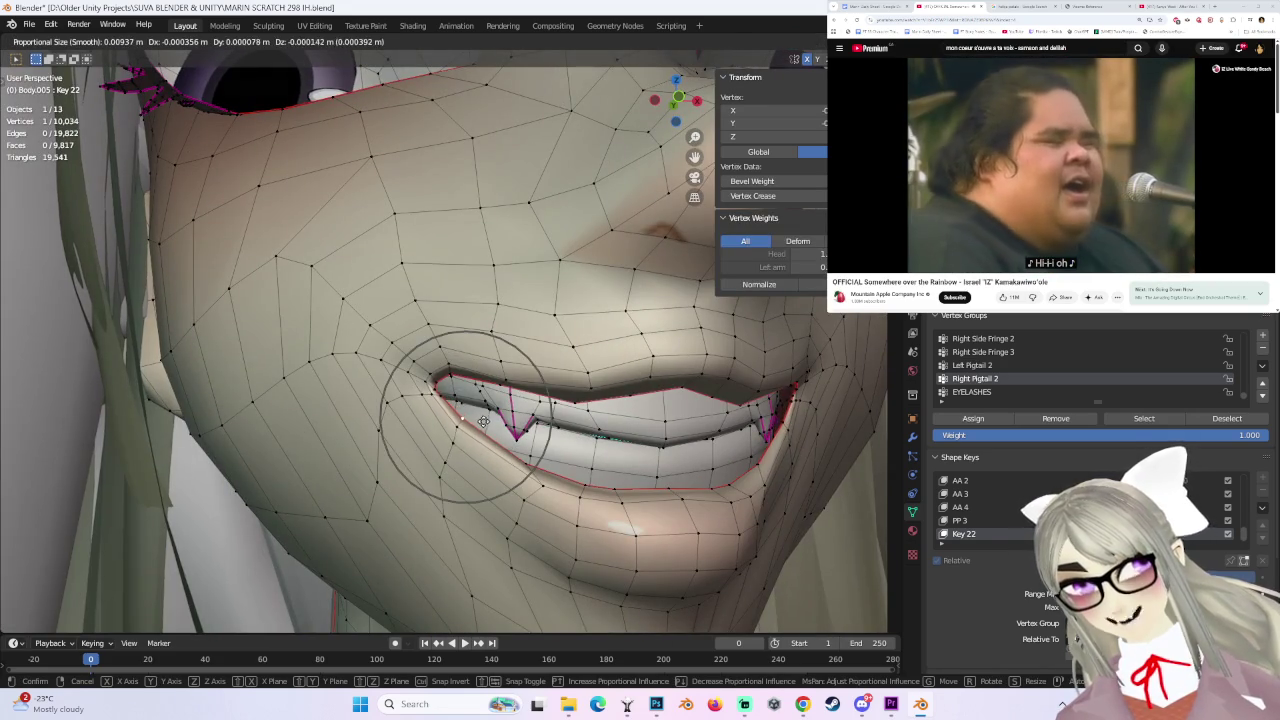
pyautogui.click(484, 421)
pyautogui.moveTo(484, 421); pyautogui.dragTo(500, 465, button='middle')
pyautogui.press('g')
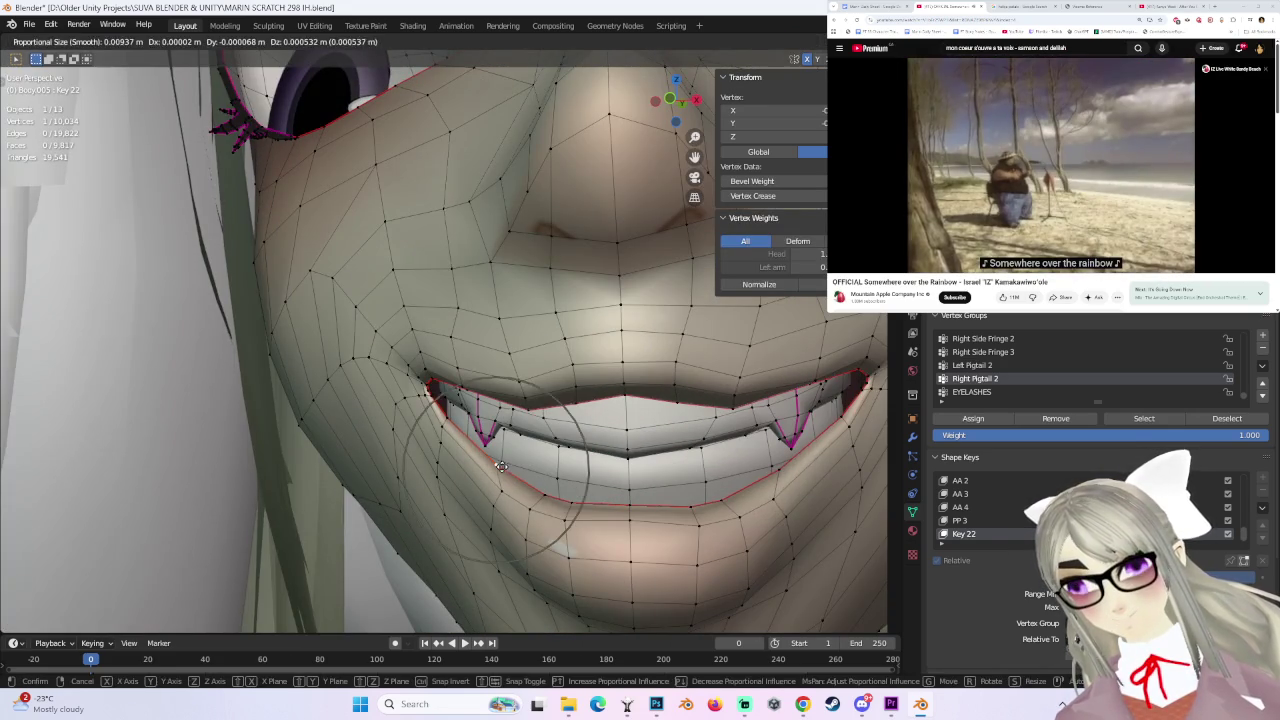
pyautogui.click(501, 466)
pyautogui.moveTo(658, 473); pyautogui.dragTo(586, 470, button='middle')
pyautogui.moveTo(708, 446)
pyautogui.mouseDown(button='middle')
pyautogui.moveTo(735, 437)
pyautogui.moveTo(686, 434)
pyautogui.mouseUp(button='middle')
pyautogui.keyDown('ctrl'); pyautogui.click(700, 455); pyautogui.keyUp('ctrl')
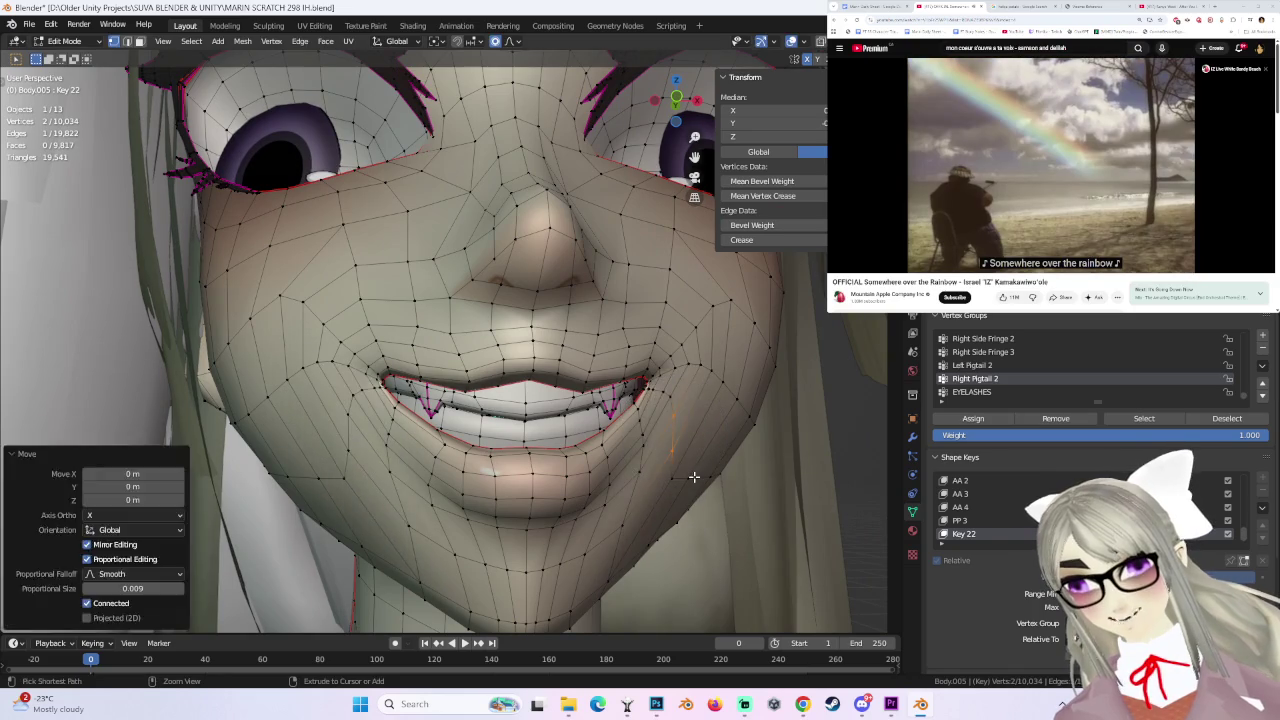
# - Move the selected mouth vertices with soft falloff, then add more vertices and move them together
pyautogui.scroll(-4, 690, 478)
pyautogui.press('g')
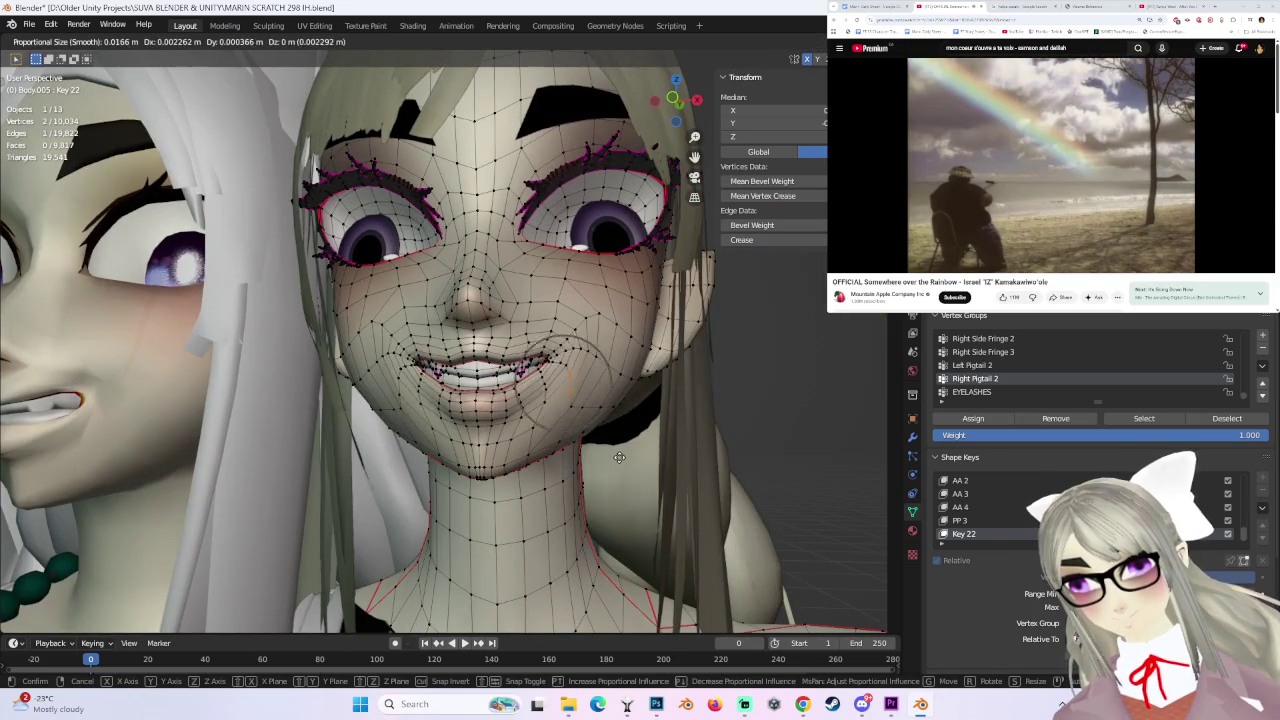
pyautogui.click(613, 460)
pyautogui.moveTo(613, 460); pyautogui.dragTo(420, 420, button='middle')
pyautogui.keyDown('shift'); pyautogui.click(407, 424); pyautogui.keyUp('shift')
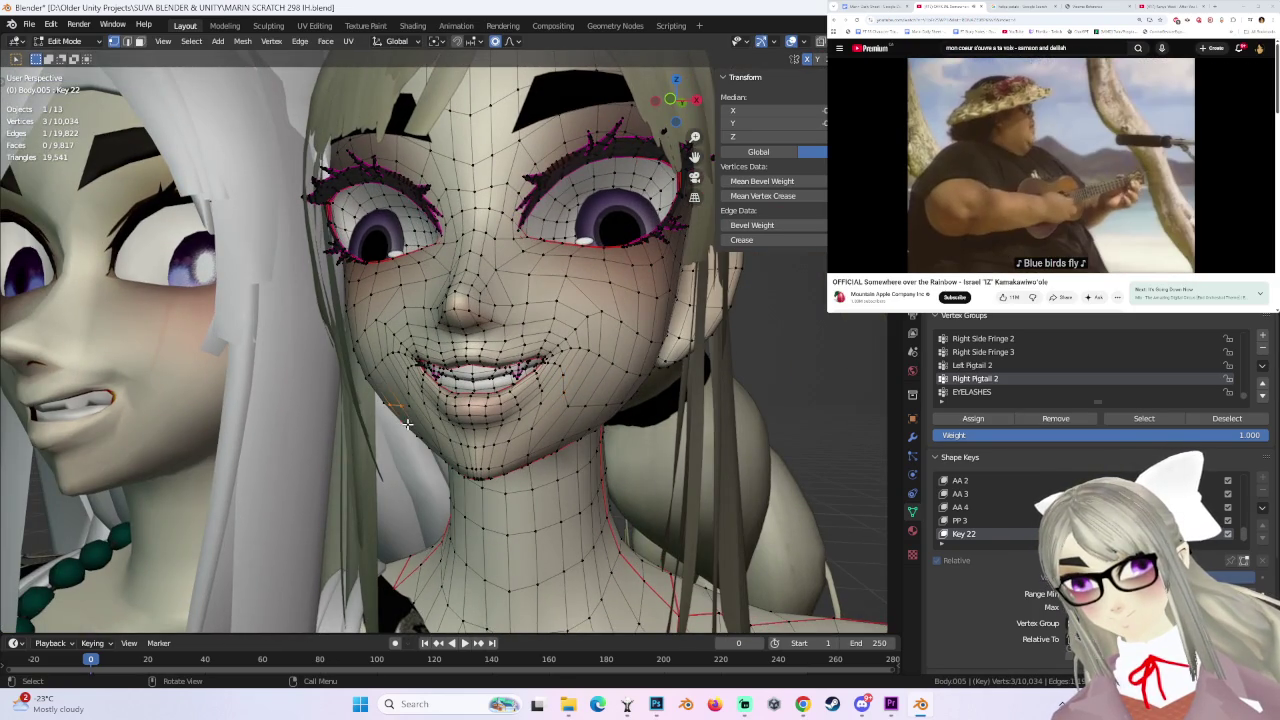
pyautogui.keyDown('shift'); pyautogui.click(399, 413); pyautogui.keyUp('shift')
pyautogui.press('g')
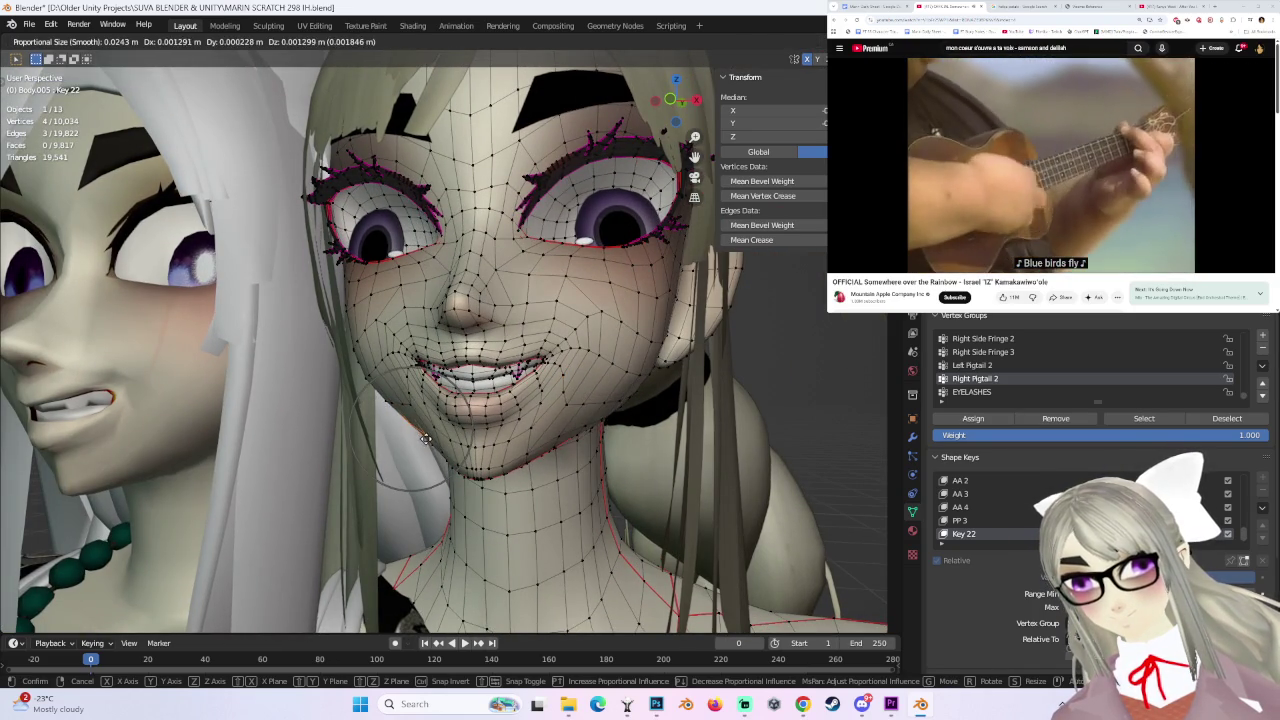
pyautogui.click(425, 440)
pyautogui.moveTo(425, 440); pyautogui.dragTo(573, 432, button='middle')
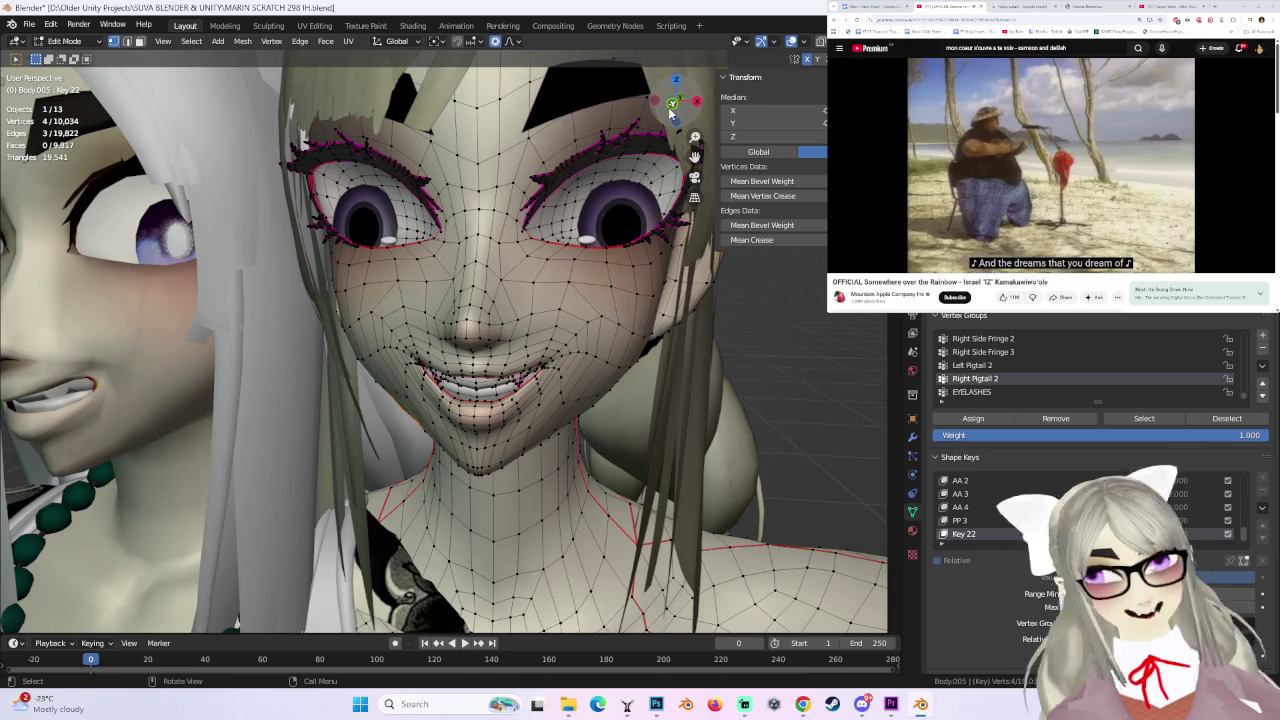
# - In front orthographic view, select a single mouth-corner vertex and move it with soft falloff
pyautogui.press('KP_1')
pyautogui.scroll(3, 389, 376)
pyautogui.keyDown('shift'); pyautogui.click(392, 378); pyautogui.keyUp('shift')
pyautogui.click(379, 353)
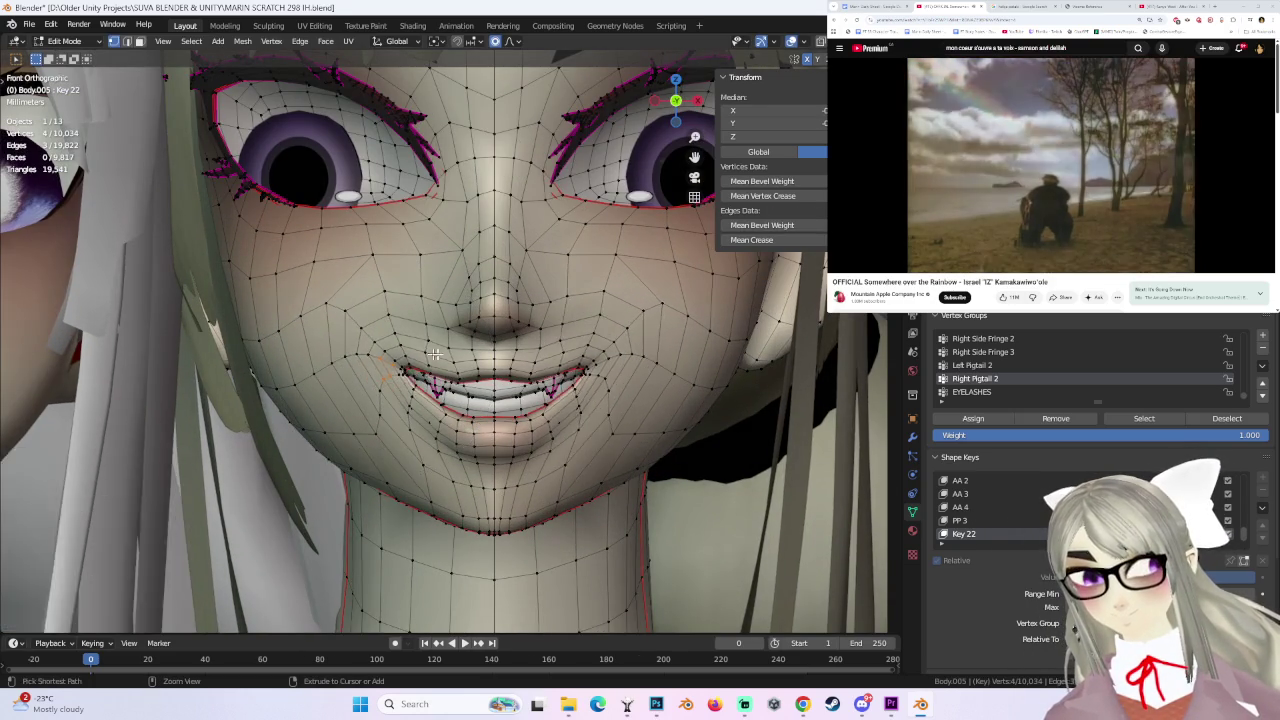
pyautogui.scroll(1, 467, 397)
pyautogui.click(470, 376)
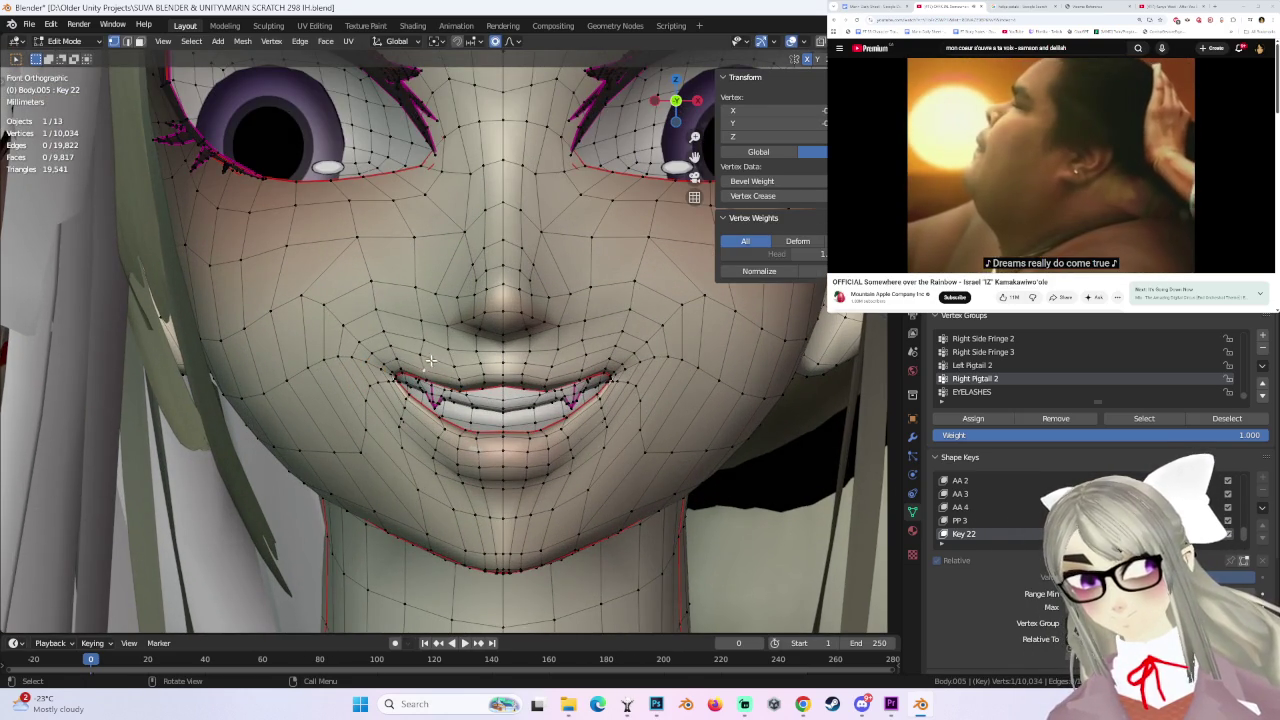
pyautogui.press('g')
pyautogui.click(430, 357)
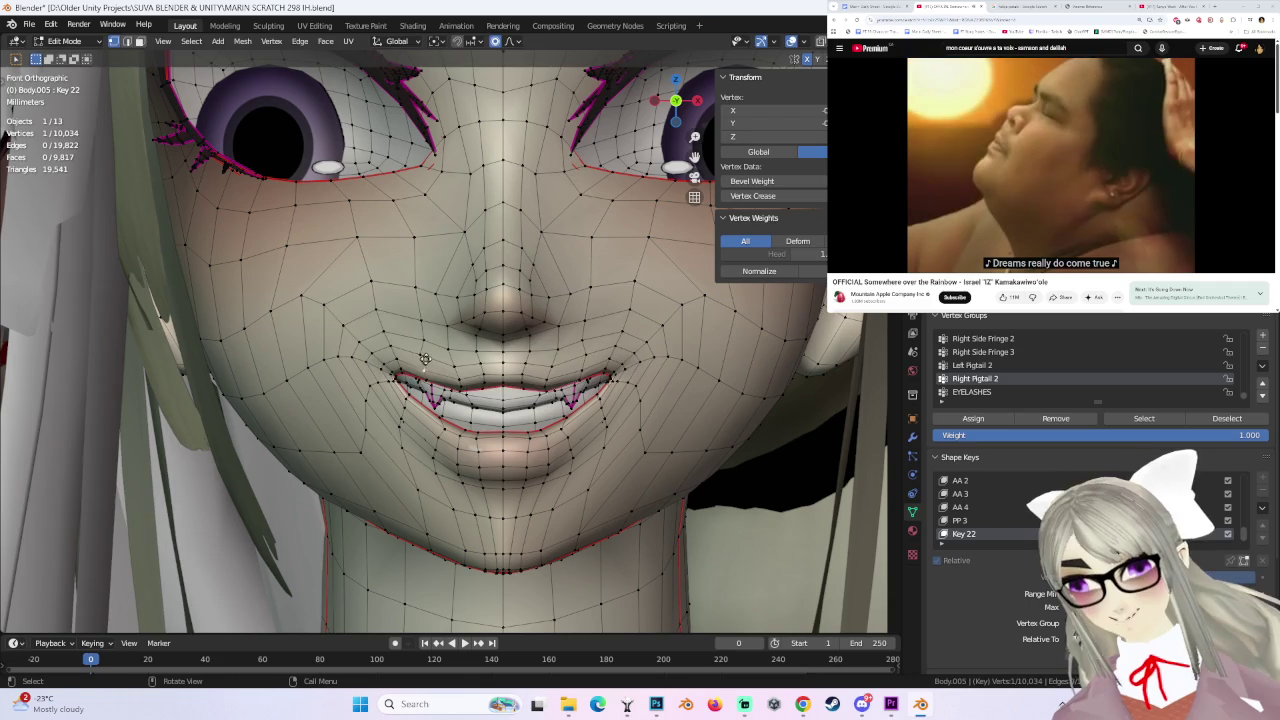
pyautogui.scroll(-2, 595, 384)
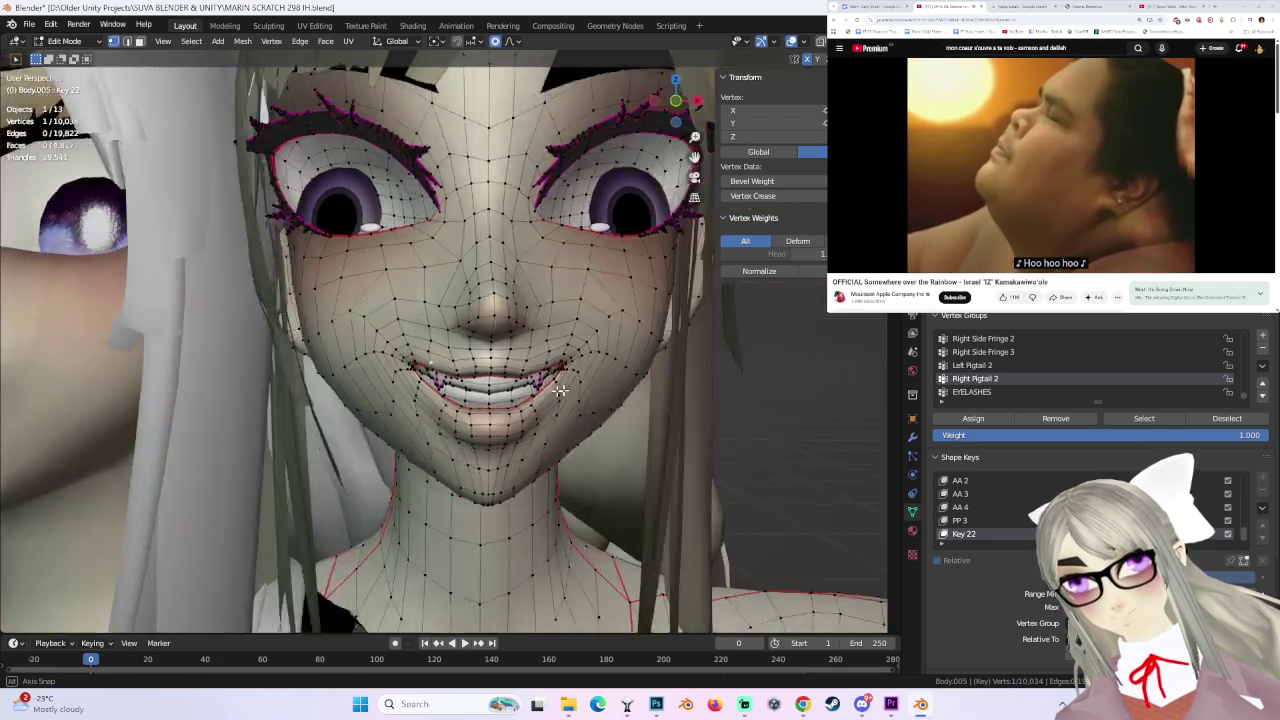
# - From a side view, nudge the mouth corner twice, then select and move a different mouth vertex
pyautogui.moveTo(595, 384)
pyautogui.mouseDown(button='middle')
pyautogui.moveTo(424, 418)
pyautogui.moveTo(466, 424)
pyautogui.moveTo(441, 401)
pyautogui.moveTo(553, 419)
pyautogui.mouseUp(button='middle')
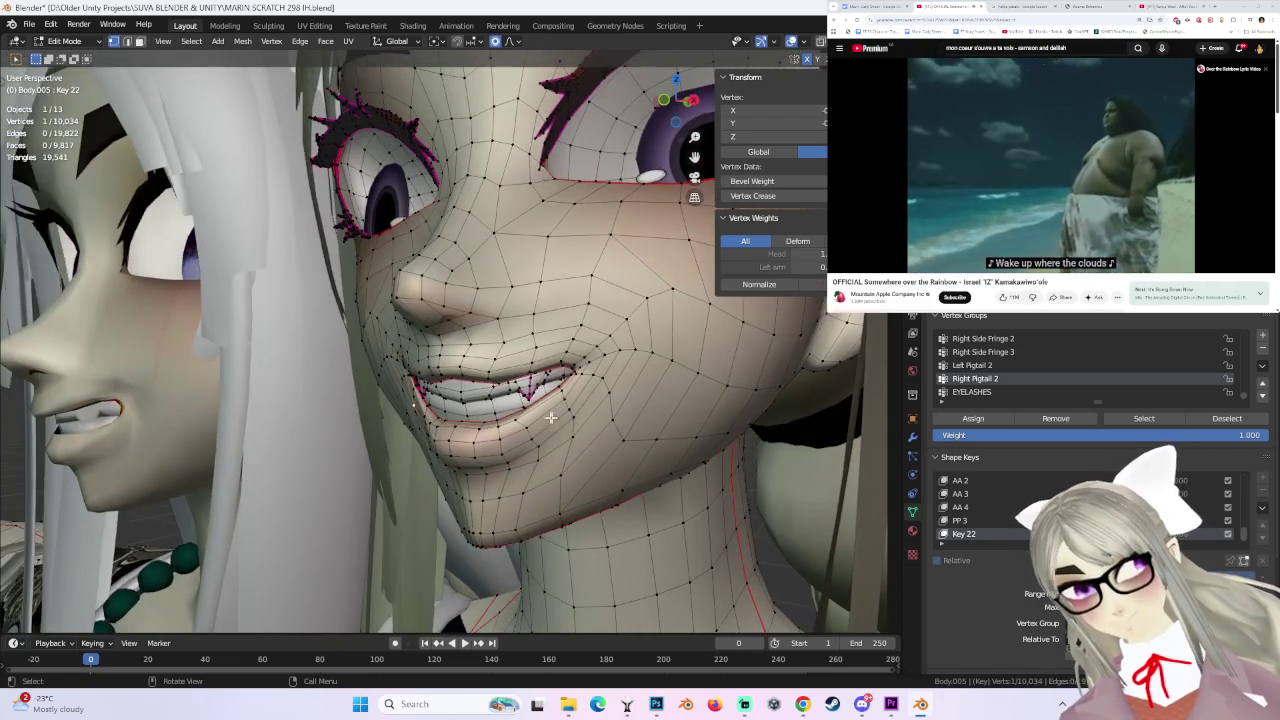
pyautogui.press('g')
pyautogui.click(605, 418)
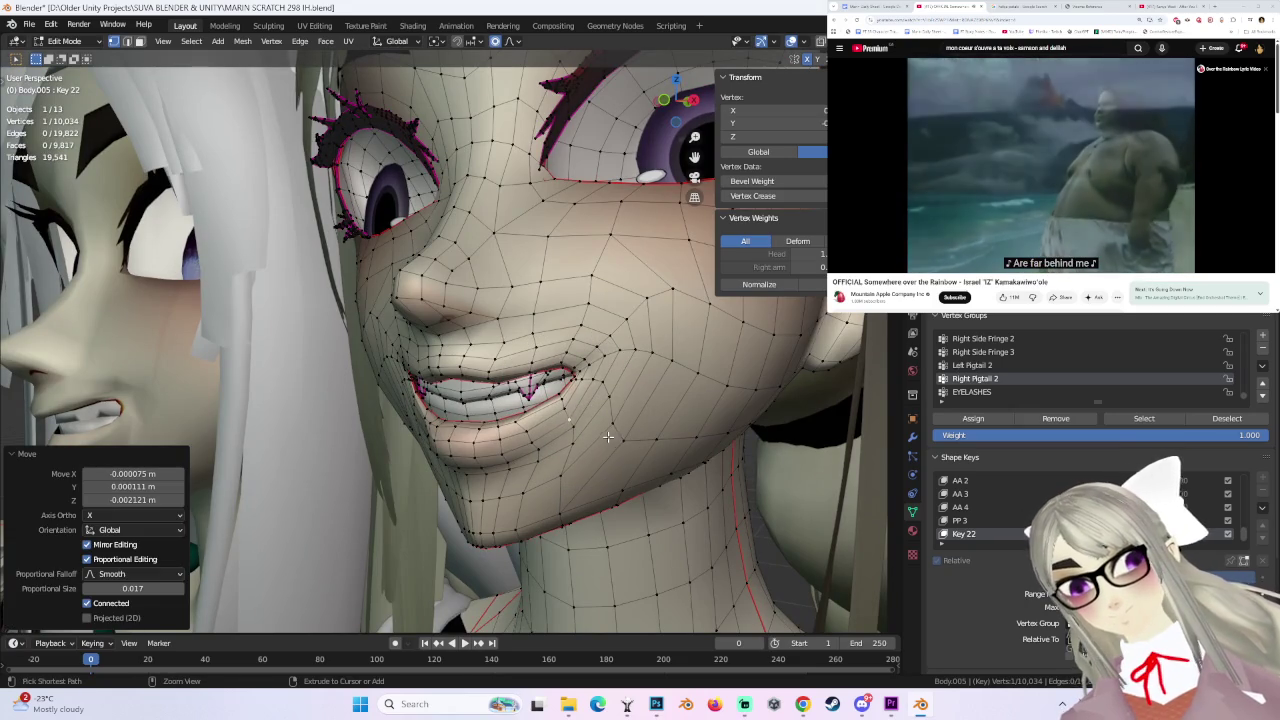
pyautogui.press('g')
pyautogui.click(598, 430)
pyautogui.moveTo(580, 432)
pyautogui.mouseDown(button='middle')
pyautogui.moveTo(534, 434)
pyautogui.moveTo(386, 395)
pyautogui.mouseUp(button='middle')
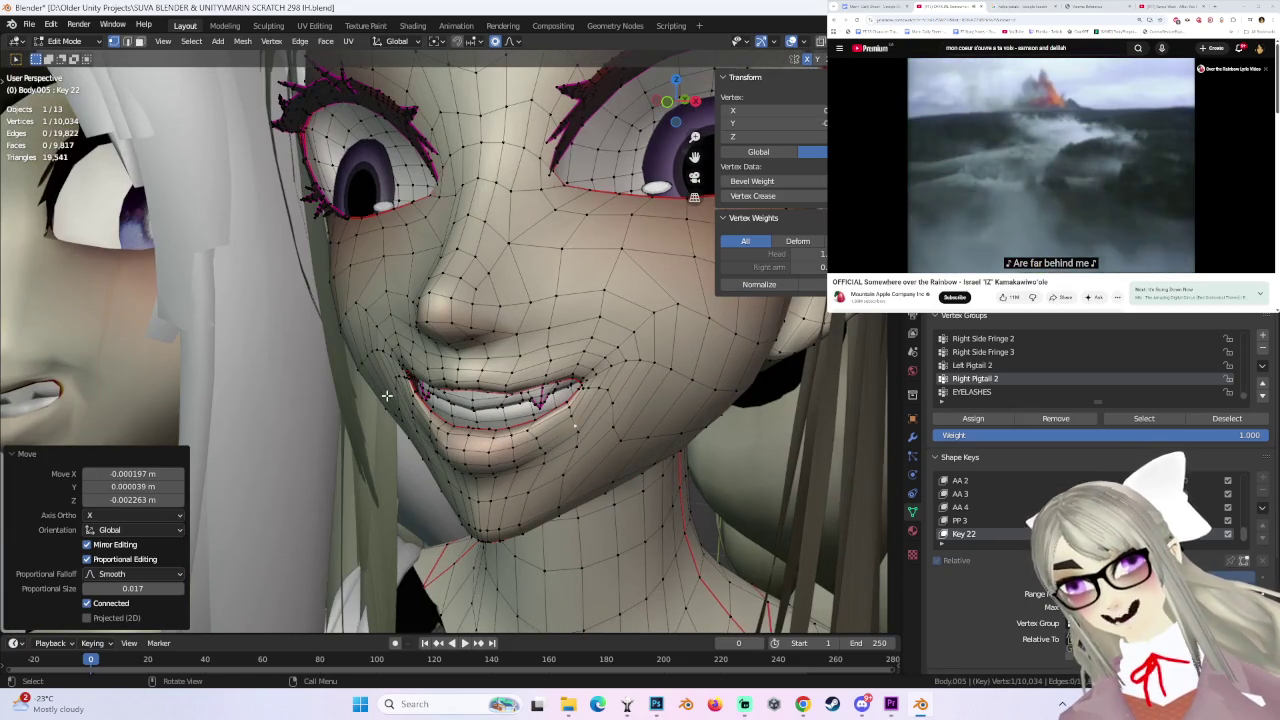
pyautogui.click(407, 395)
pyautogui.moveTo(570, 430)
pyautogui.mouseDown(button='middle')
pyautogui.moveTo(602, 413)
pyautogui.moveTo(594, 400)
pyautogui.moveTo(400, 364)
pyautogui.mouseUp(button='middle')
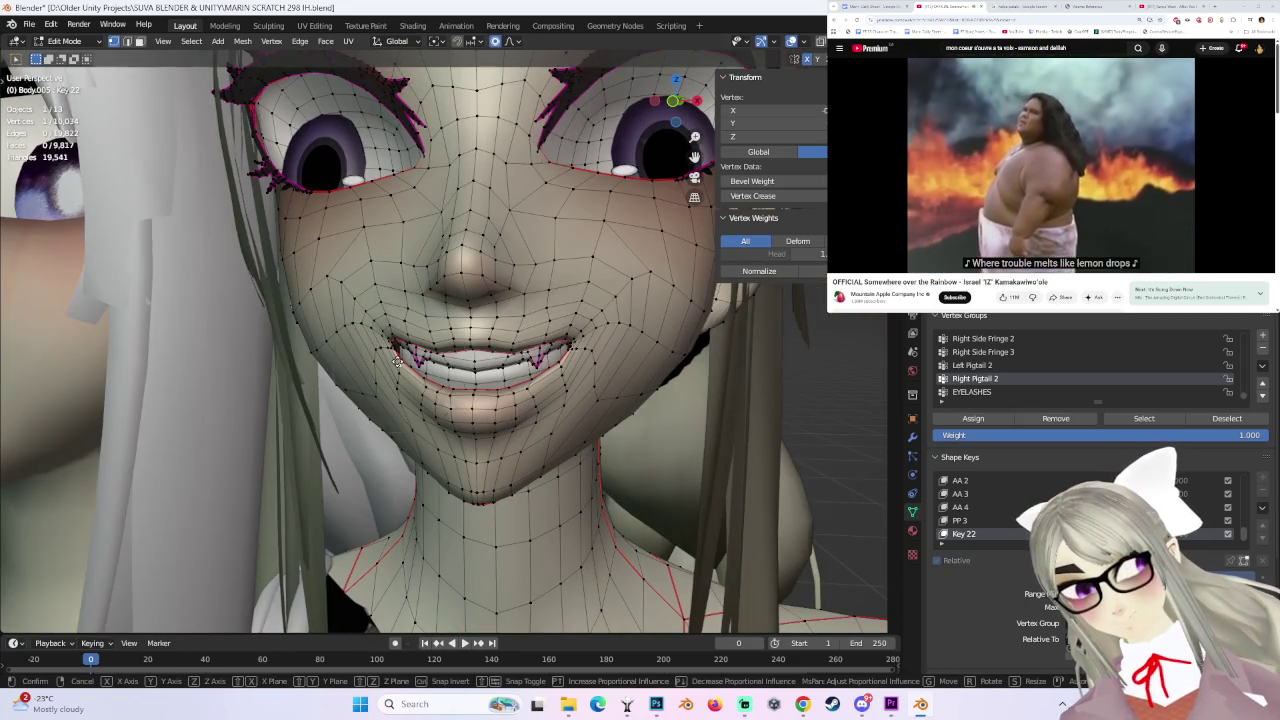
pyautogui.click(400, 360)
# - Check the three-quarter and frontal views while making further soft-falloff mouth vertex moves
pyautogui.moveTo(655, 380)
pyautogui.mouseDown(button='middle')
pyautogui.moveTo(681, 437)
pyautogui.moveTo(466, 420)
pyautogui.moveTo(527, 428)
pyautogui.mouseUp(button='middle')
pyautogui.press('g')
pyautogui.click(466, 420)
pyautogui.press('g')
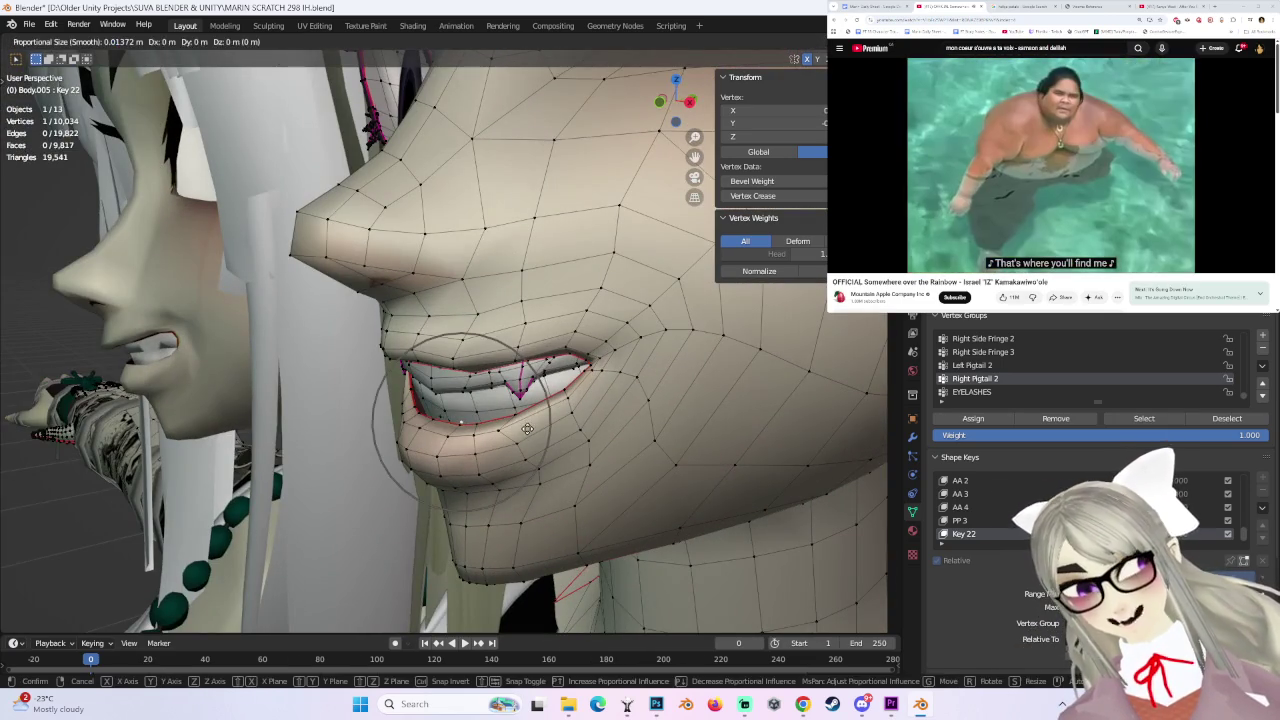
pyautogui.click(524, 420)
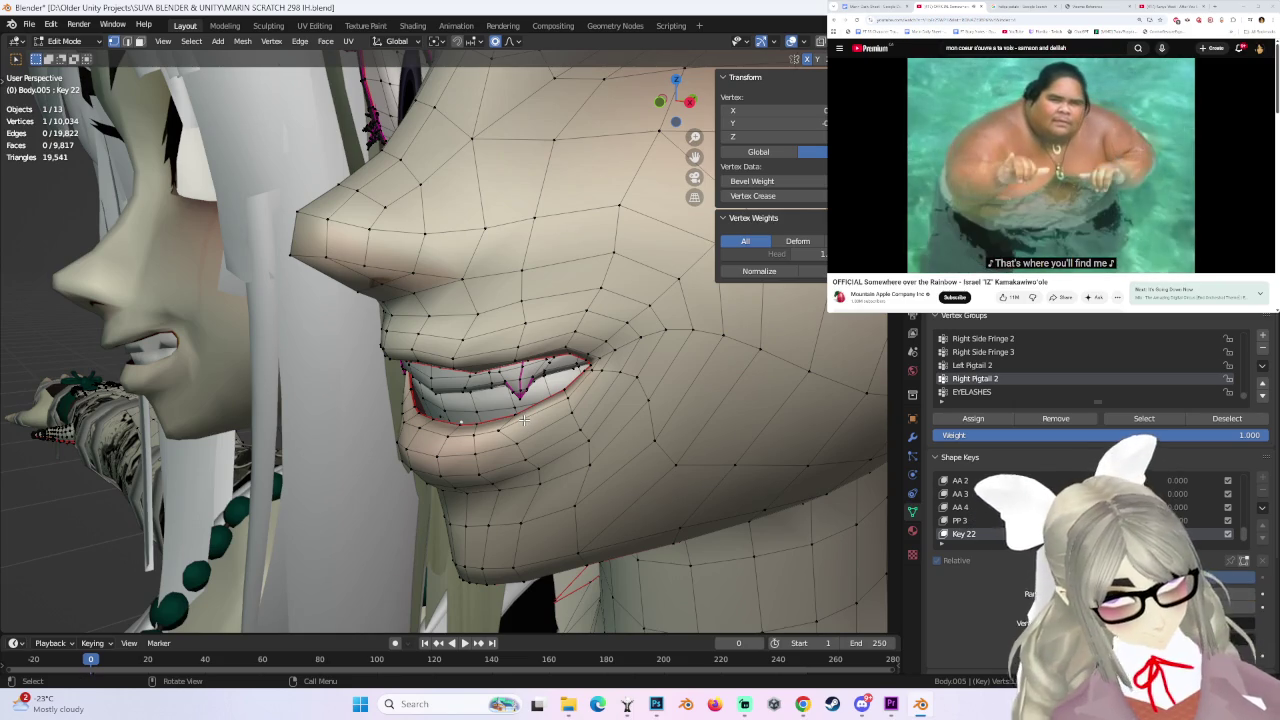
pyautogui.moveTo(462, 413)
pyautogui.mouseDown(button='middle')
pyautogui.moveTo(559, 424)
pyautogui.moveTo(567, 391)
pyautogui.mouseUp(button='middle')
pyautogui.press('g')
pyautogui.click(582, 394)
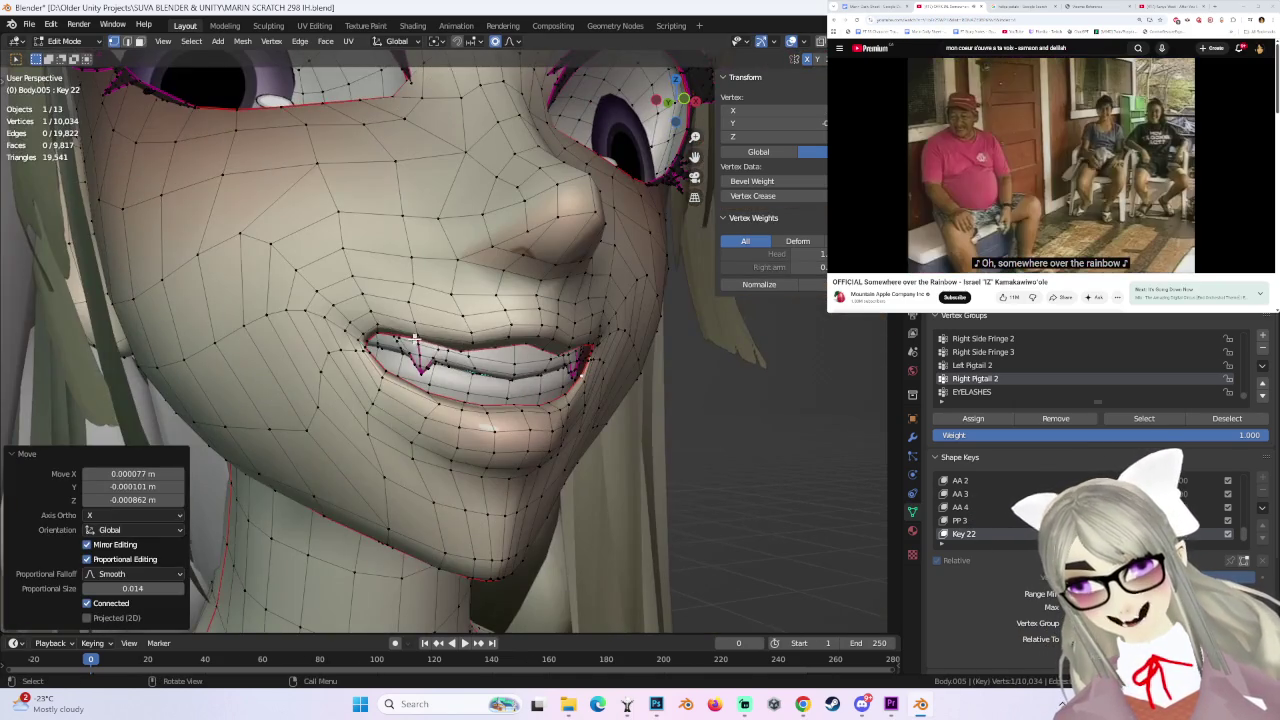
# - Finish the mouth corner with a -0.001249 m X, 0.000542 m Z move at falloff size 0.014
pyautogui.press('g')
pyautogui.click(411, 308)
pyautogui.moveTo(411, 308)
pyautogui.mouseDown(button='middle')
pyautogui.moveTo(490, 370)
pyautogui.moveTo(571, 404)
pyautogui.moveTo(440, 382)
pyautogui.mouseUp(button='middle')
pyautogui.press('g')
pyautogui.click(548, 400)
pyautogui.press('g')
pyautogui.click(566, 403)
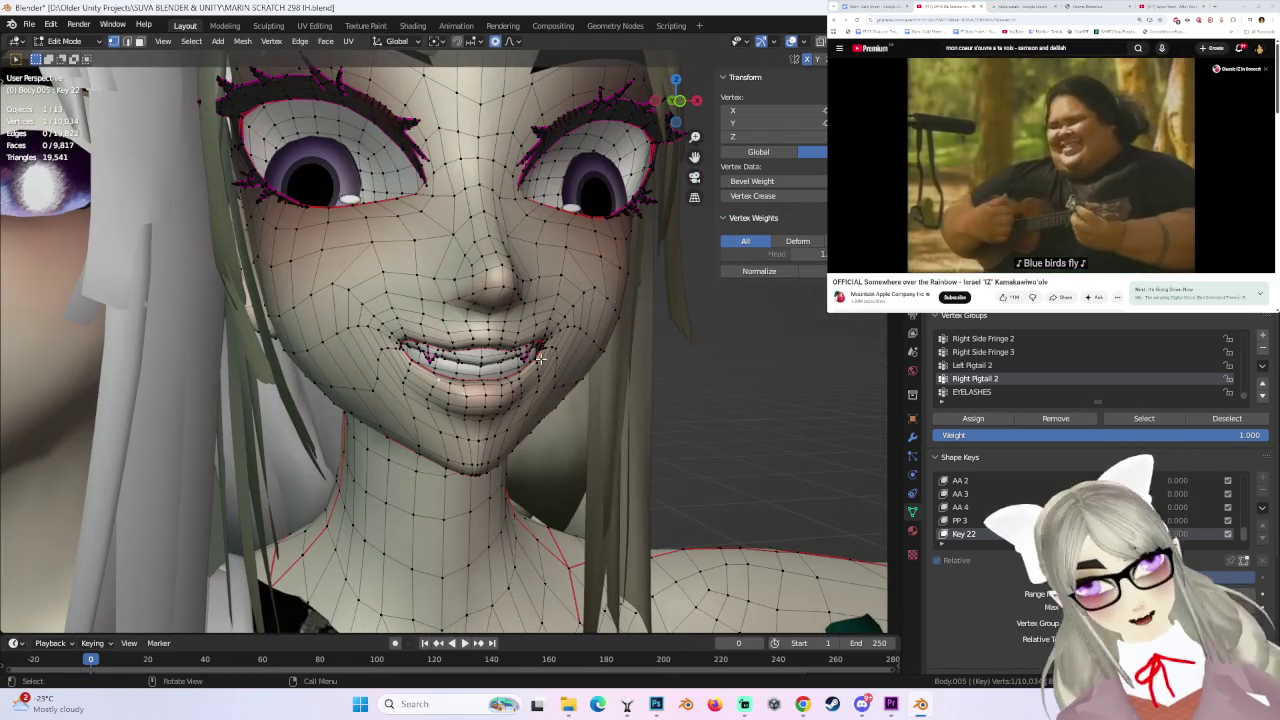
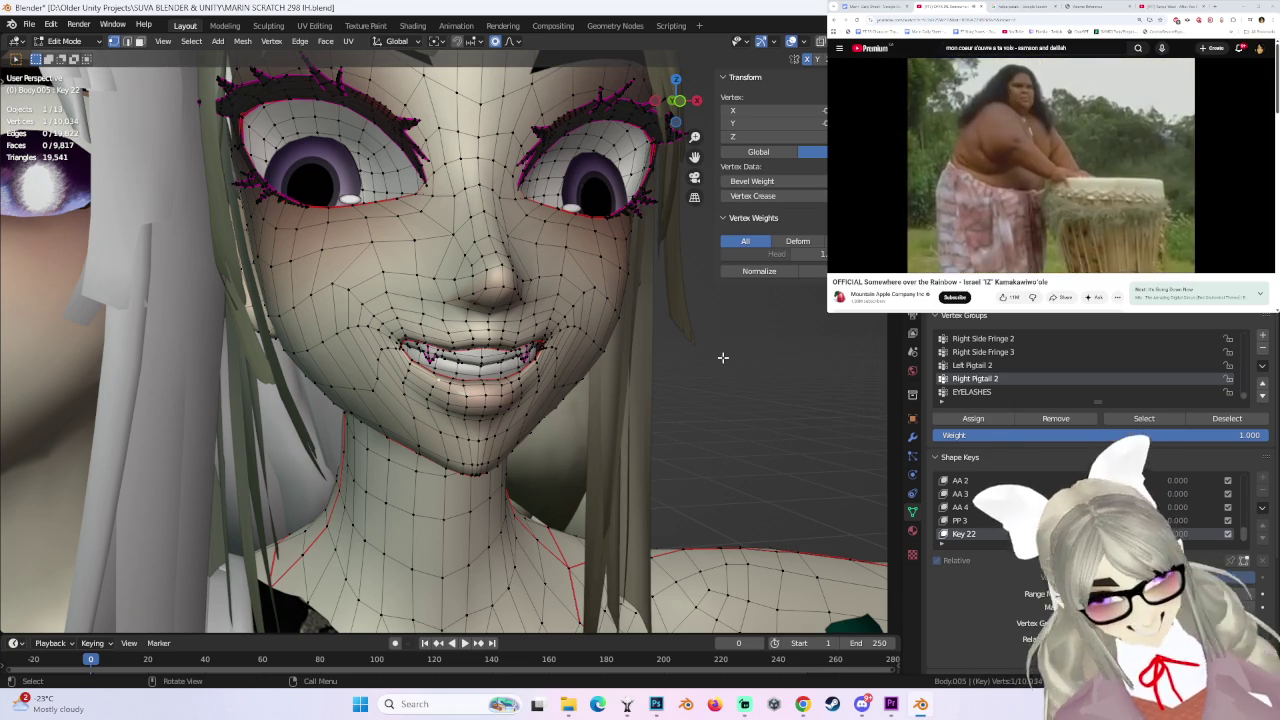
# - Select a mouth-corner vertex on Key 22, try moving it, and undo the attempt
pyautogui.scroll(-2, 512, 393)
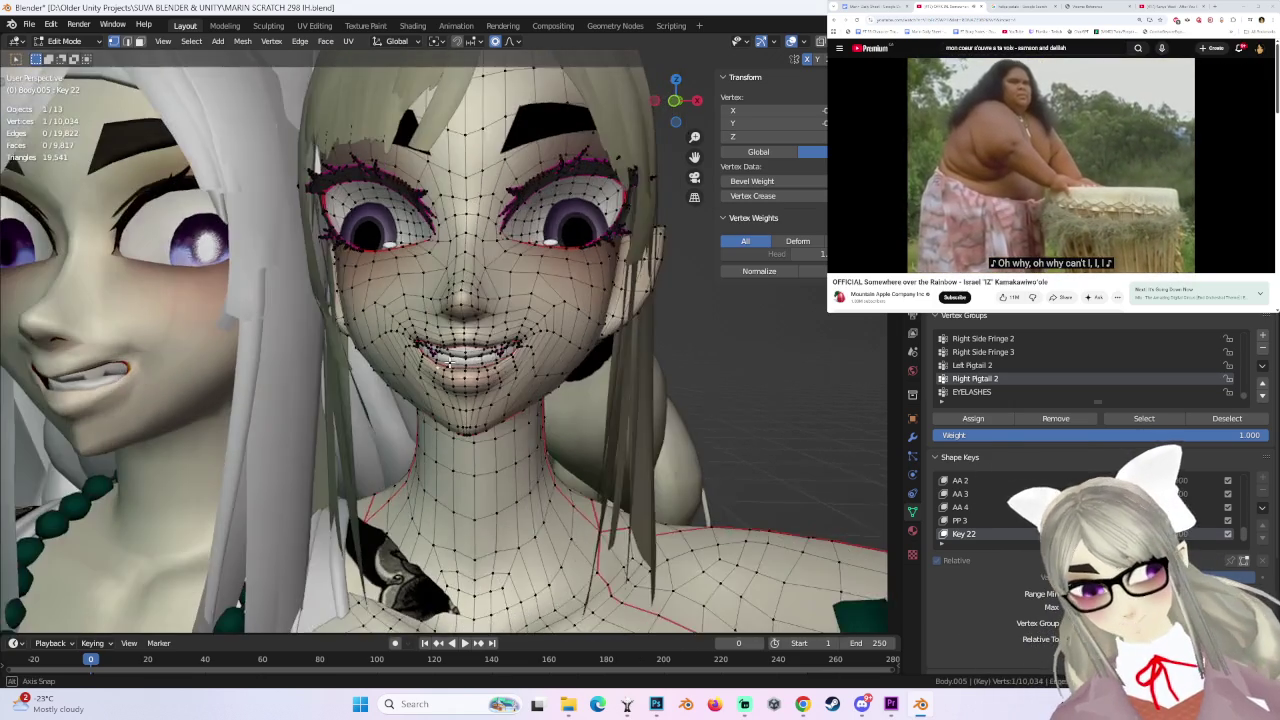
pyautogui.click(434, 344)
pyautogui.moveTo(434, 344)
pyautogui.mouseDown(button='middle')
pyautogui.moveTo(487, 310)
pyautogui.moveTo(551, 363)
pyautogui.mouseUp(button='middle')
pyautogui.press('g')
pyautogui.click(487, 307)
pyautogui.hotkey('ctrl', 'z')
pyautogui.scroll(2, 551, 363)
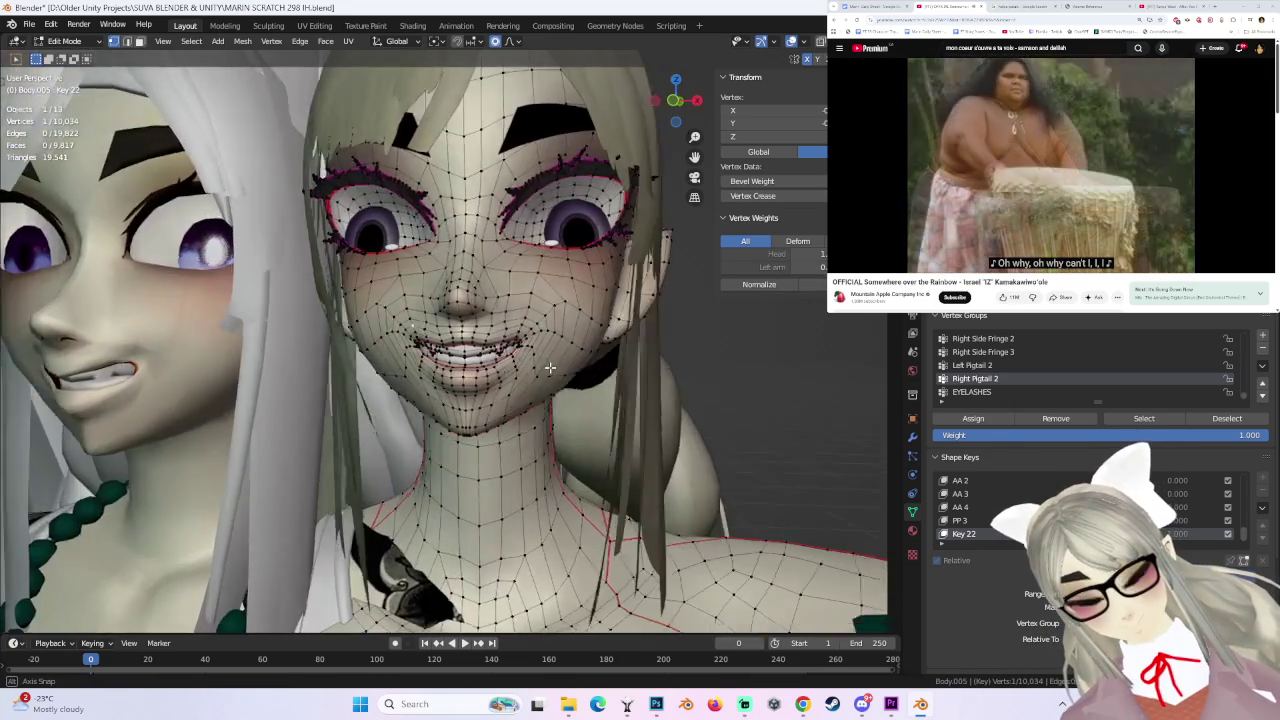
pyautogui.scroll(-3, 551, 363)
pyautogui.scroll(2, 517, 382)
pyautogui.scroll(1, 517, 382)
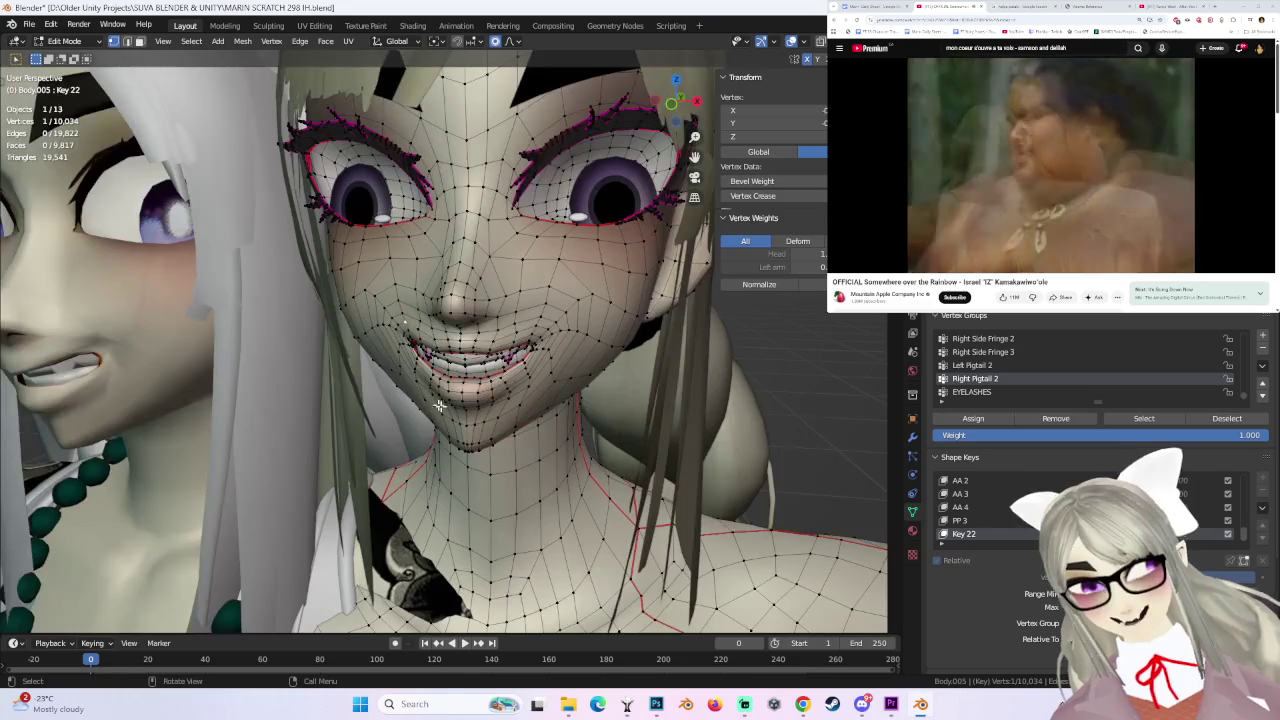
pyautogui.scroll(2, 470, 380)
pyautogui.scroll(1, 397, 375)
# - Retry the mouth-corner move from two new angles, undoing each unsatisfying result
pyautogui.moveTo(390, 370); pyautogui.dragTo(416, 362, button='middle')
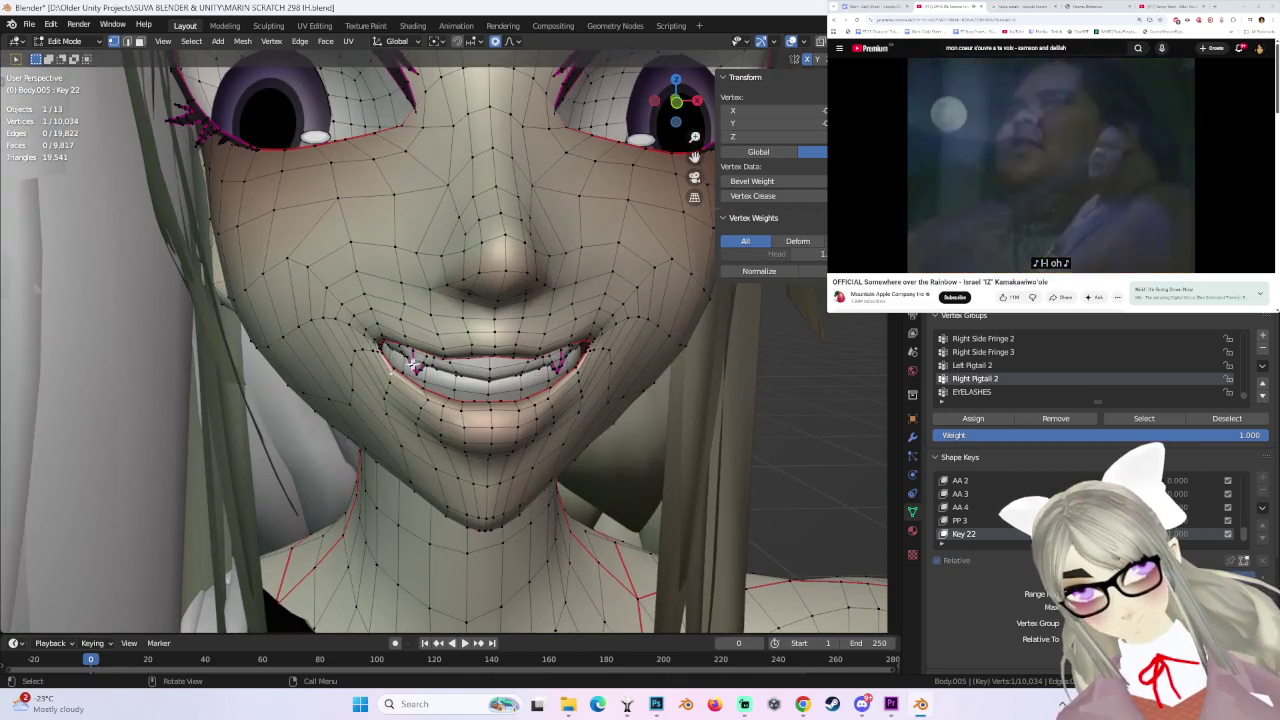
pyautogui.press('g')
pyautogui.click(453, 374)
pyautogui.hotkey('ctrl', 'z')
pyautogui.scroll(1, 537, 376)
pyautogui.moveTo(537, 376)
pyautogui.mouseDown(button='middle')
pyautogui.moveTo(635, 385)
pyautogui.moveTo(574, 383)
pyautogui.mouseUp(button='middle')
pyautogui.press('g')
pyautogui.click(635, 383)
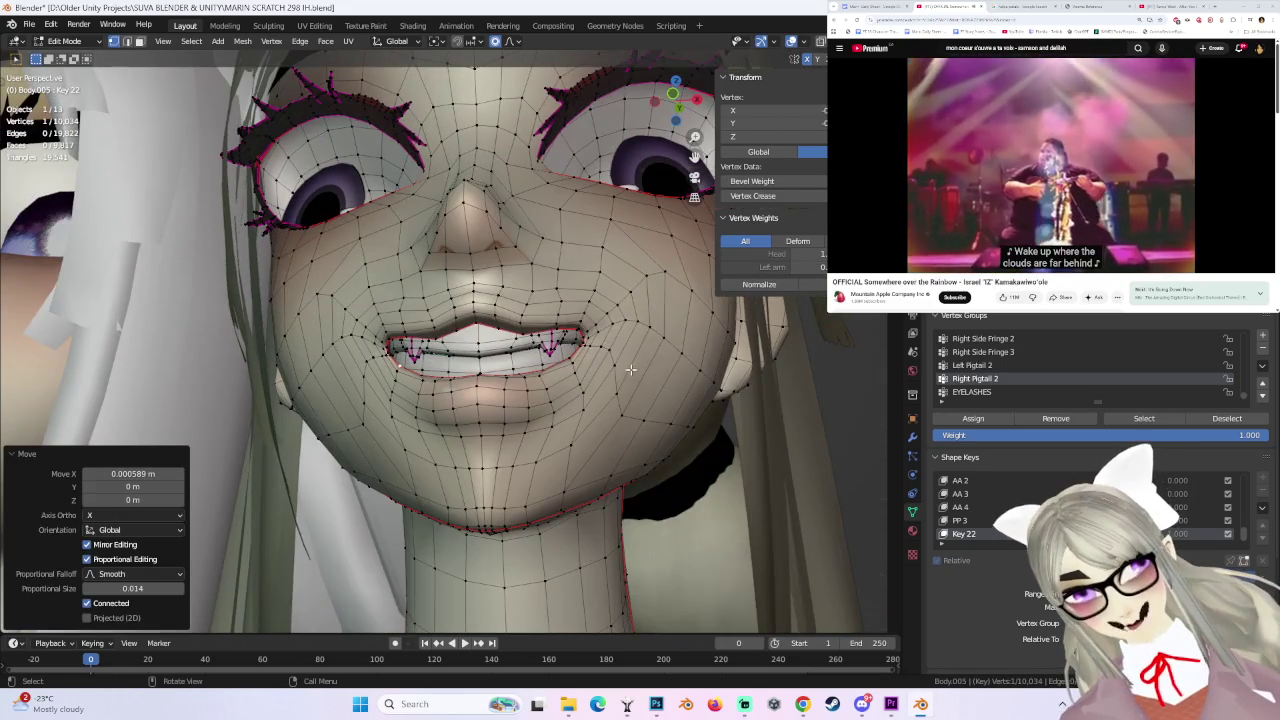
pyautogui.hotkey('ctrl', 'z')
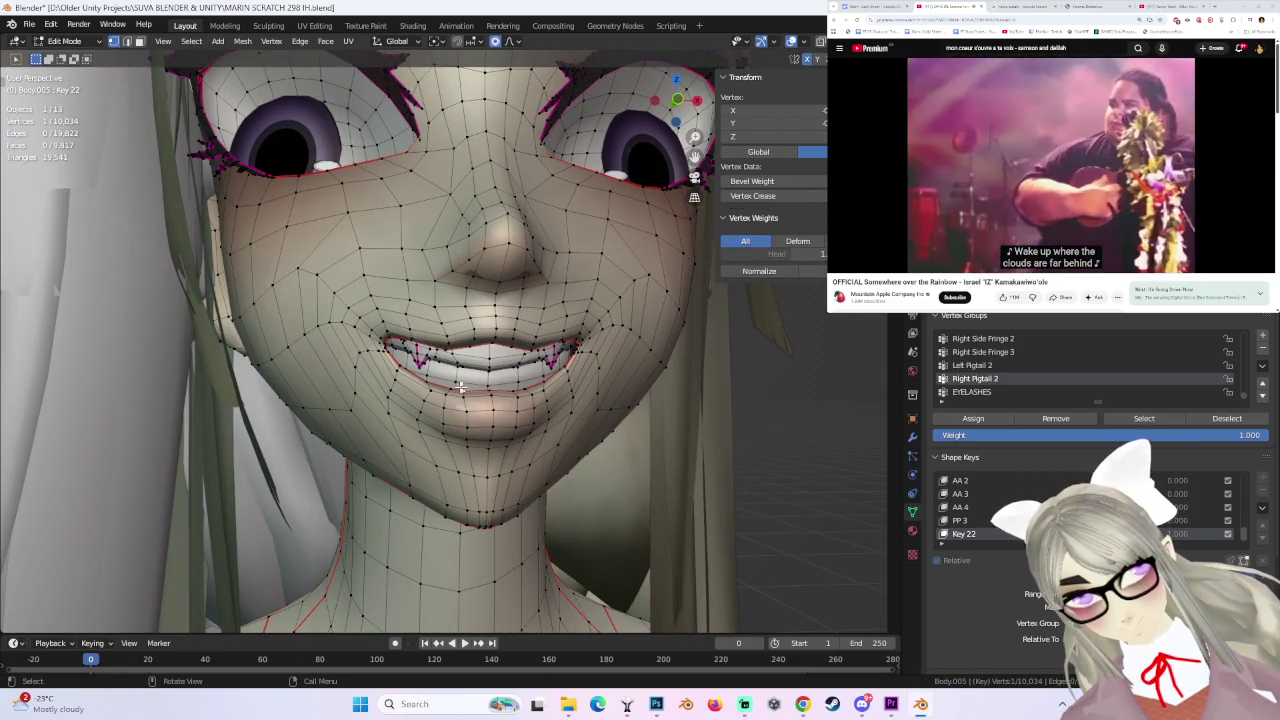
# - Make one more mouth-corner move from a three-quarter side view, then undo it
pyautogui.scroll(2, 459, 386)
pyautogui.moveTo(459, 386)
pyautogui.mouseDown(button='middle')
pyautogui.moveTo(529, 399)
pyautogui.moveTo(512, 412)
pyautogui.moveTo(575, 410)
pyautogui.moveTo(542, 410)
pyautogui.mouseUp(button='middle')
pyautogui.click(528, 395)
pyautogui.hotkey('ctrl', 'z')
# - Zoom out and switch the face to Object Mode to preview the fanged grin
pyautogui.scroll(-2, 552, 403)
pyautogui.scroll(-2, 542, 410)
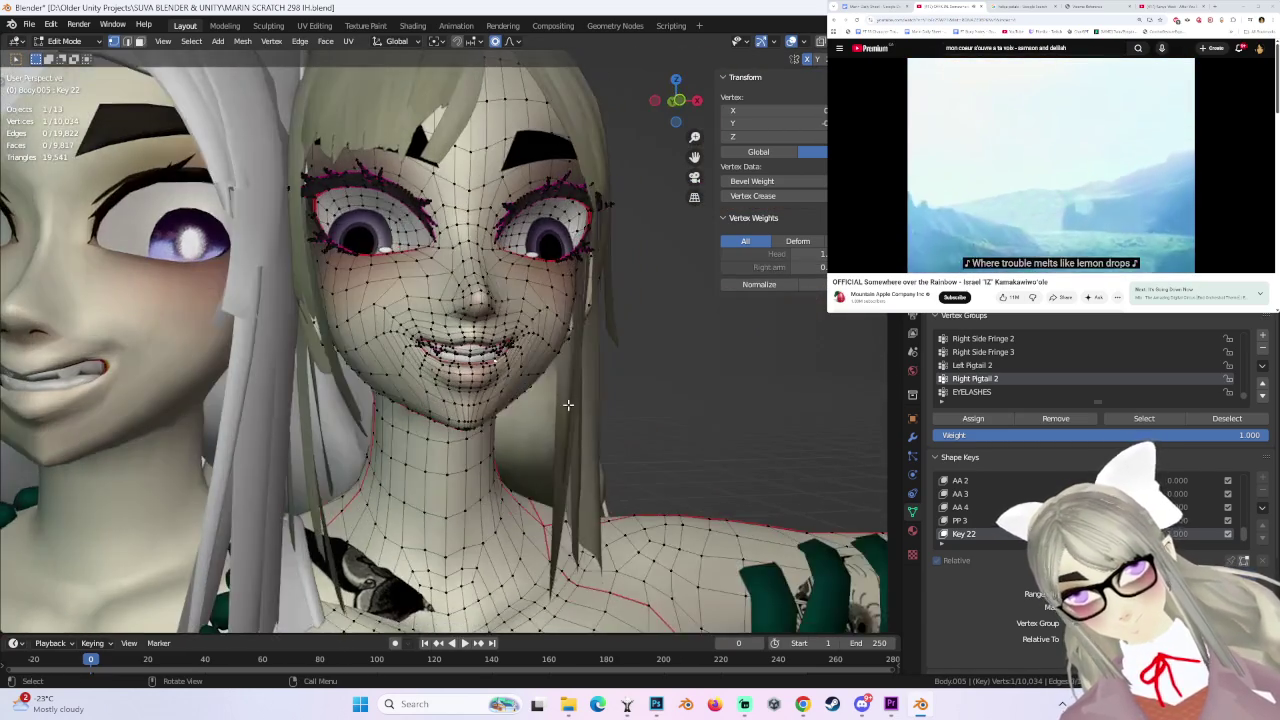
pyautogui.scroll(-2, 542, 410)
pyautogui.click(72, 56)
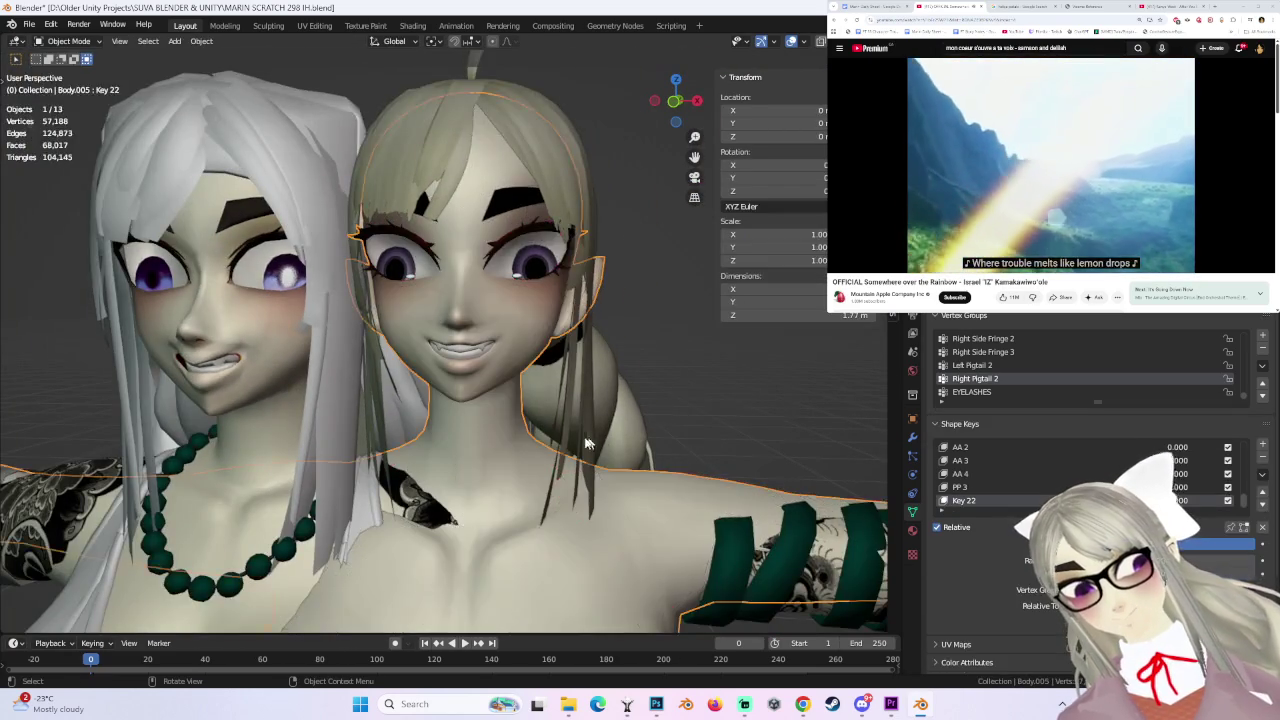
# - Zoom in on the fanged grin and switch back to Edit Mode
pyautogui.scroll(3, 464, 386)
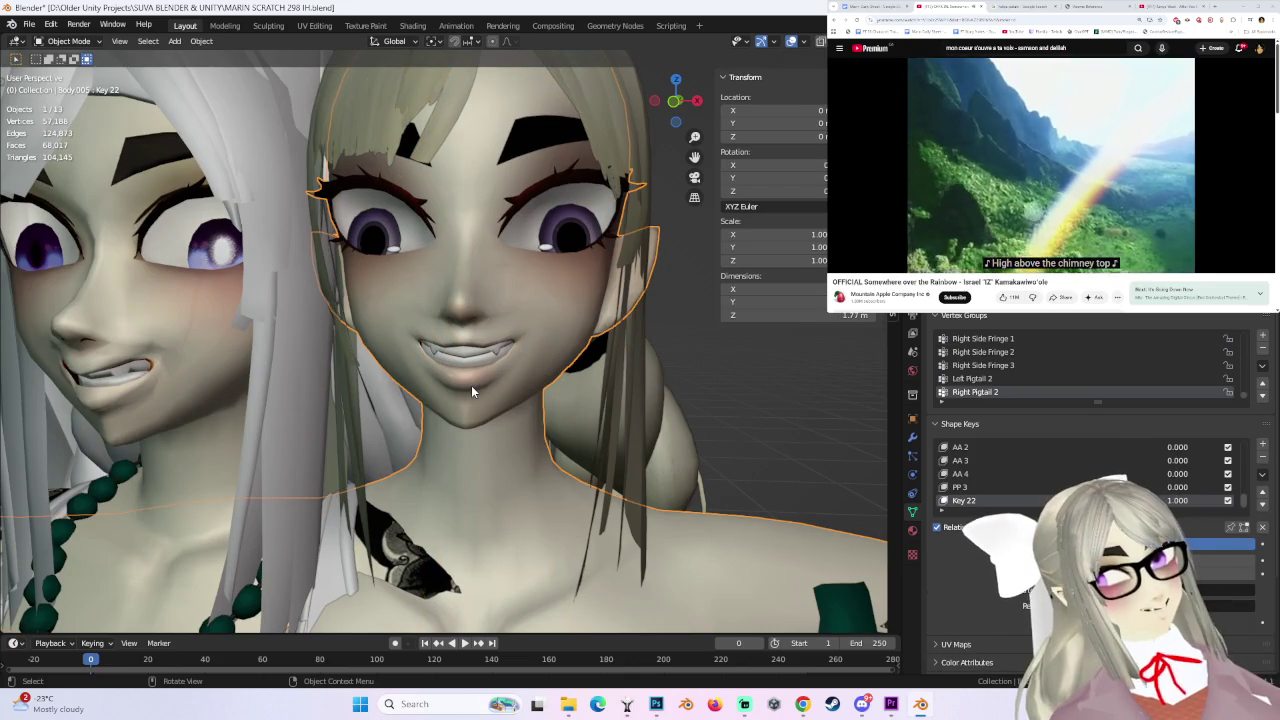
pyautogui.scroll(1, 471, 385)
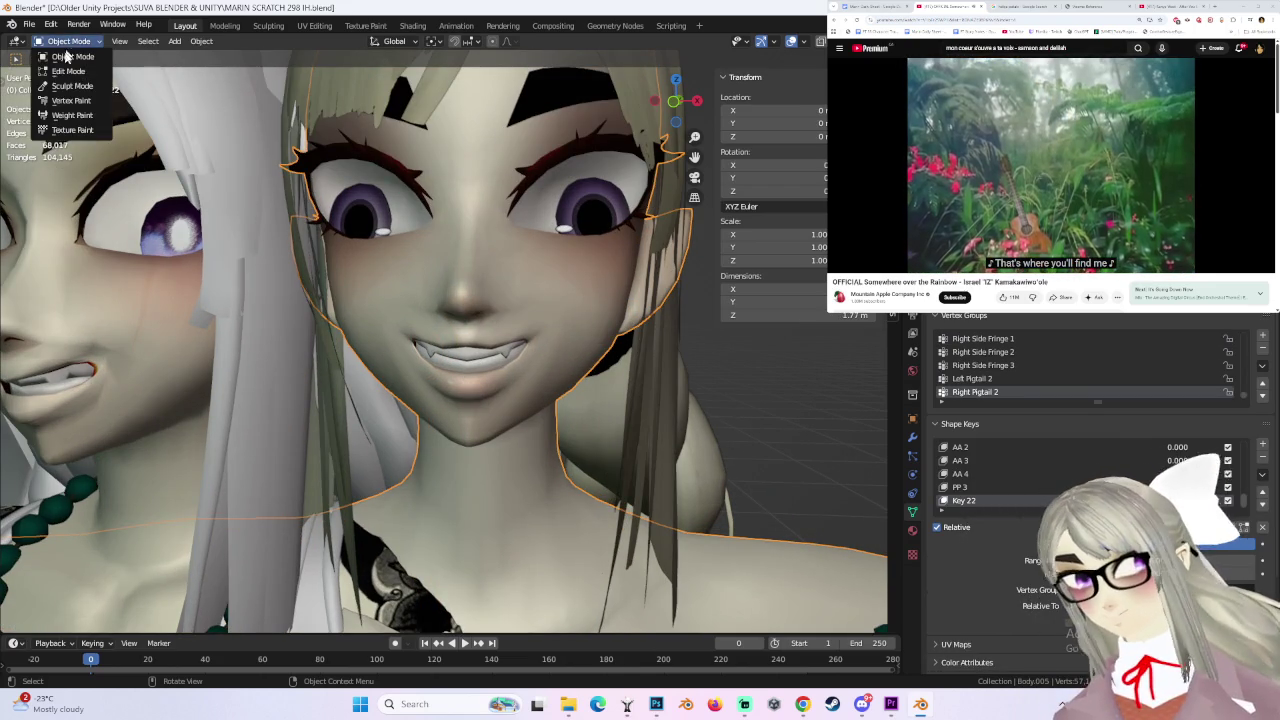
pyautogui.click(68, 71)
# - Select vertices around the mouth and start a move, then cancel it
pyautogui.moveTo(470, 330); pyautogui.dragTo(530, 307, button='middle')
pyautogui.keyDown('ctrl'); pyautogui.click(425, 332); pyautogui.keyUp('ctrl')
pyautogui.moveTo(419, 389)
pyautogui.mouseDown(button='middle')
pyautogui.moveTo(394, 381)
pyautogui.moveTo(550, 345)
pyautogui.moveTo(440, 335)
pyautogui.mouseUp(button='middle')
pyautogui.press('g')
pyautogui.rightClick(394, 380)
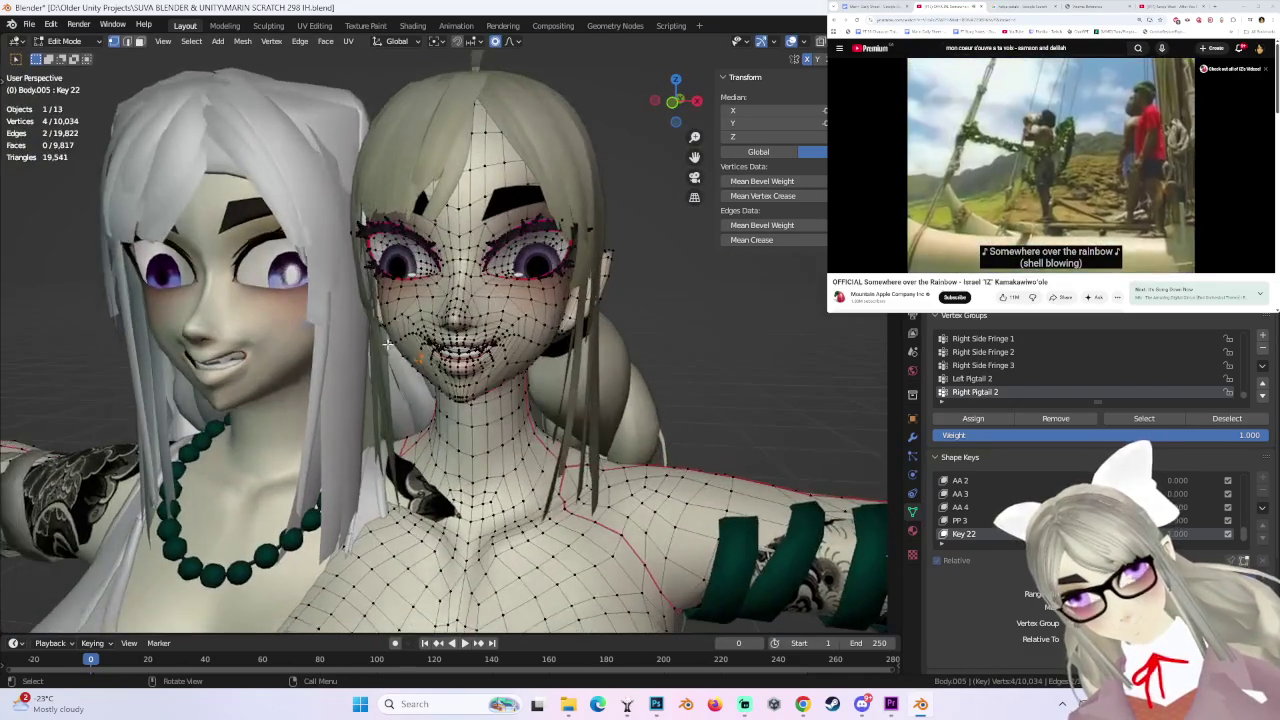
# - From the front view, shift the selected mouth vertices and inspect them from below
pyautogui.click(673, 104)
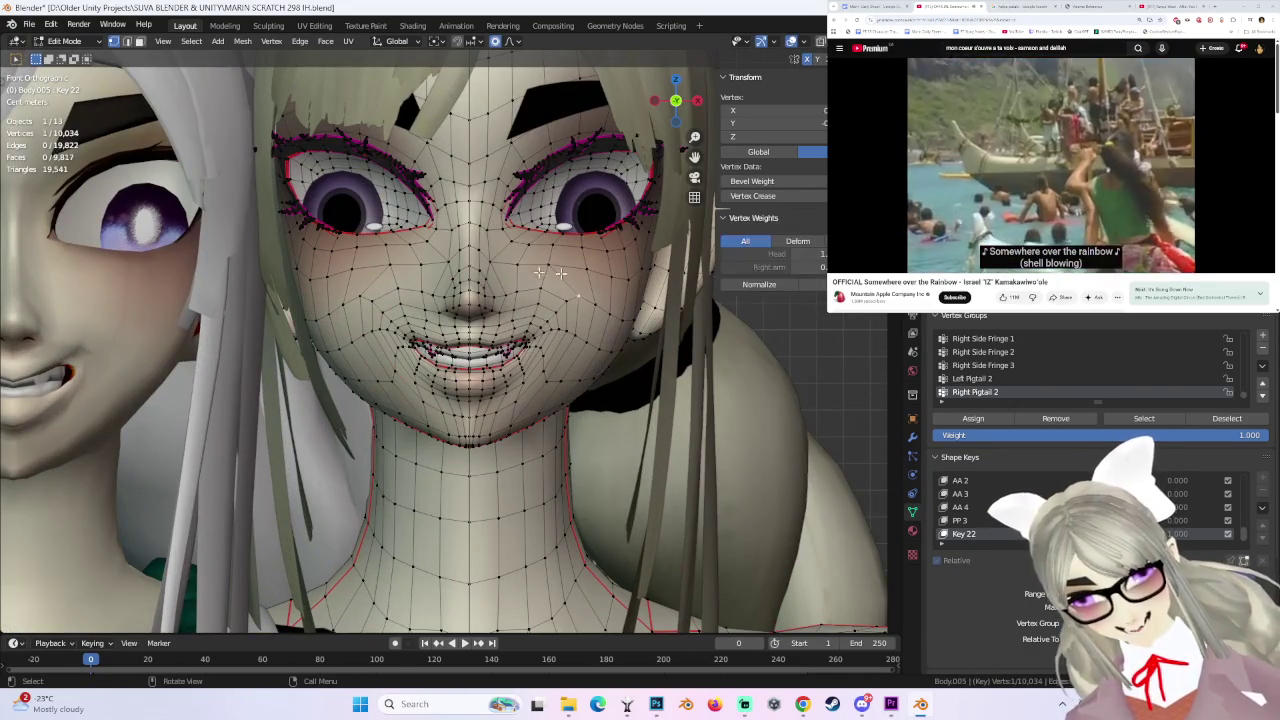
pyautogui.press('g')
pyautogui.click(394, 305)
pyautogui.moveTo(394, 305)
pyautogui.mouseDown(button='middle')
pyautogui.moveTo(429, 372)
pyautogui.moveTo(481, 391)
pyautogui.mouseUp(button='middle')
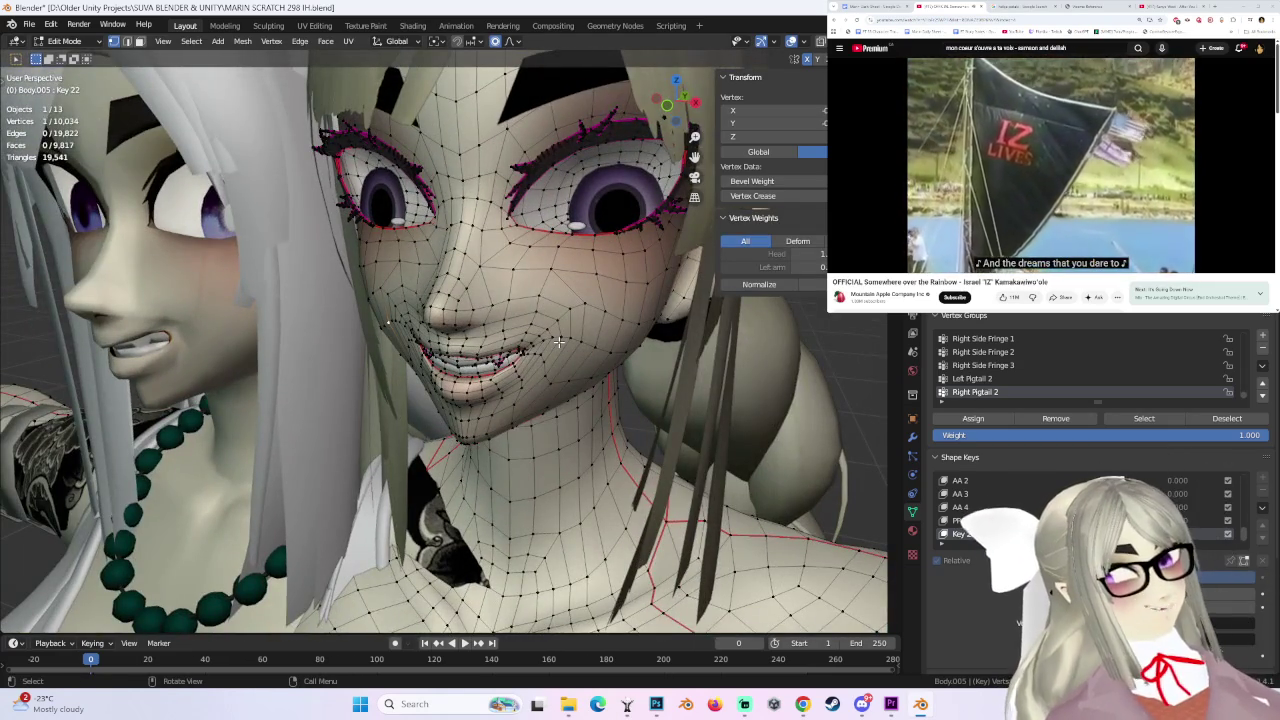
pyautogui.moveTo(558, 342); pyautogui.dragTo(672, 266, button='middle')
pyautogui.click(668, 106)
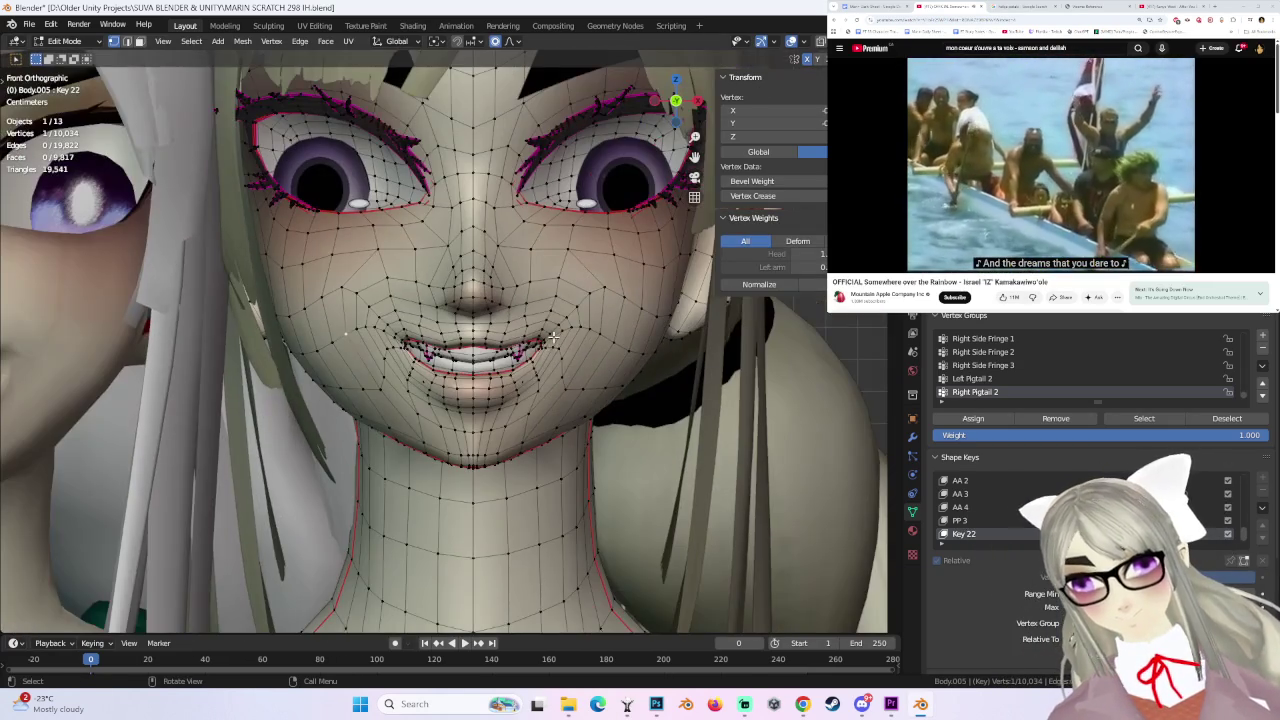
pyautogui.moveTo(565, 423)
pyautogui.mouseDown(button='middle')
pyautogui.moveTo(566, 366)
pyautogui.moveTo(406, 318)
pyautogui.moveTo(451, 340)
pyautogui.mouseUp(button='middle')
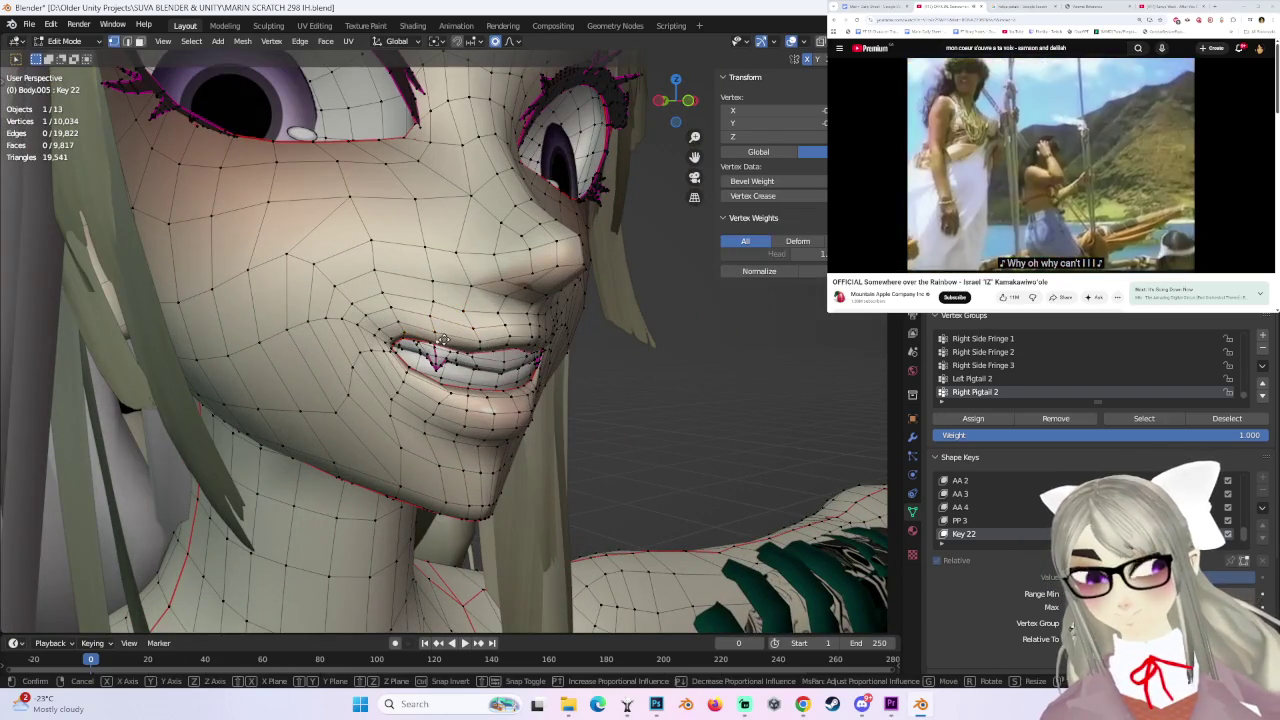
# - Nudge the mouth vertices several times from the other side, cancelling the last move
pyautogui.press('g')
pyautogui.click(441, 331)
pyautogui.moveTo(444, 330); pyautogui.dragTo(532, 392, button='middle')
pyautogui.press('g')
pyautogui.click(565, 388)
pyautogui.press('g')
pyautogui.click(573, 400)
pyautogui.press('g')
pyautogui.moveTo(573, 400); pyautogui.dragTo(457, 405, button='middle')
pyautogui.rightClick(487, 397)
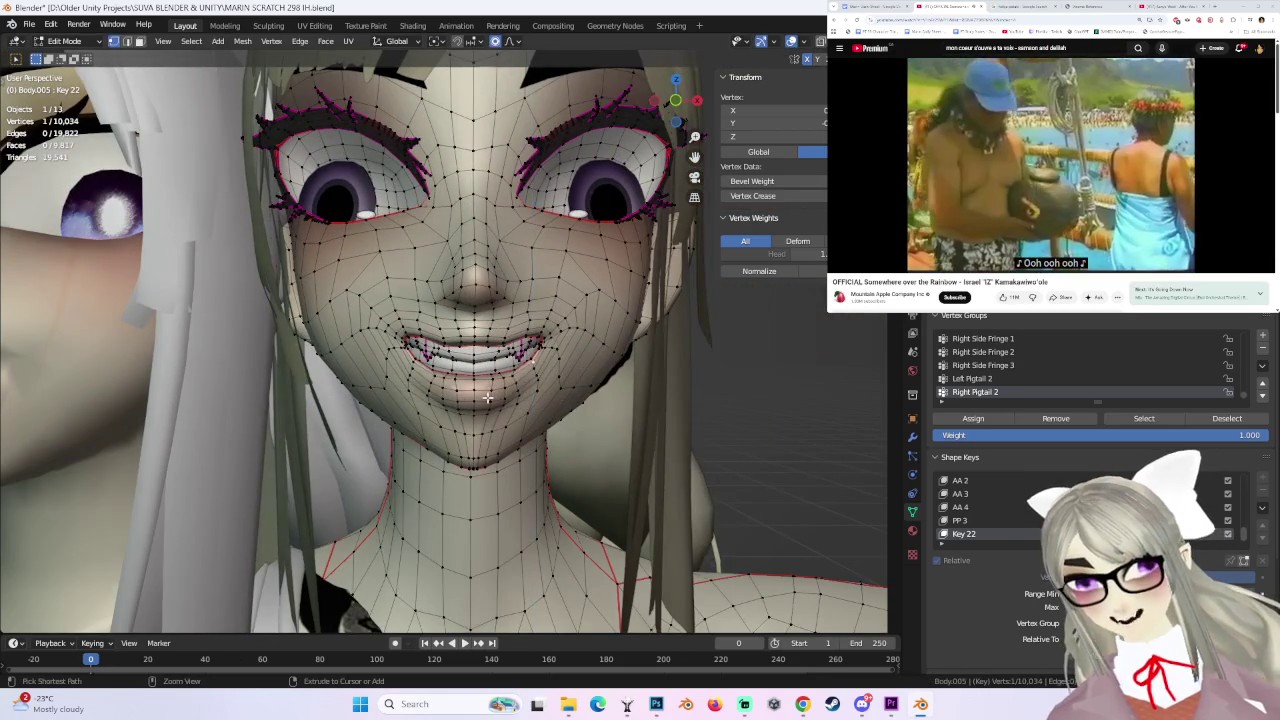
# - Move the mouth vertices again, including a push along the Y axis from the side
pyautogui.press('g')
pyautogui.click(455, 385)
pyautogui.scroll(2, 458, 400)
pyautogui.moveTo(458, 400)
pyautogui.mouseDown(button='middle')
pyautogui.moveTo(467, 443)
pyautogui.moveTo(441, 434)
pyautogui.mouseUp(button='middle')
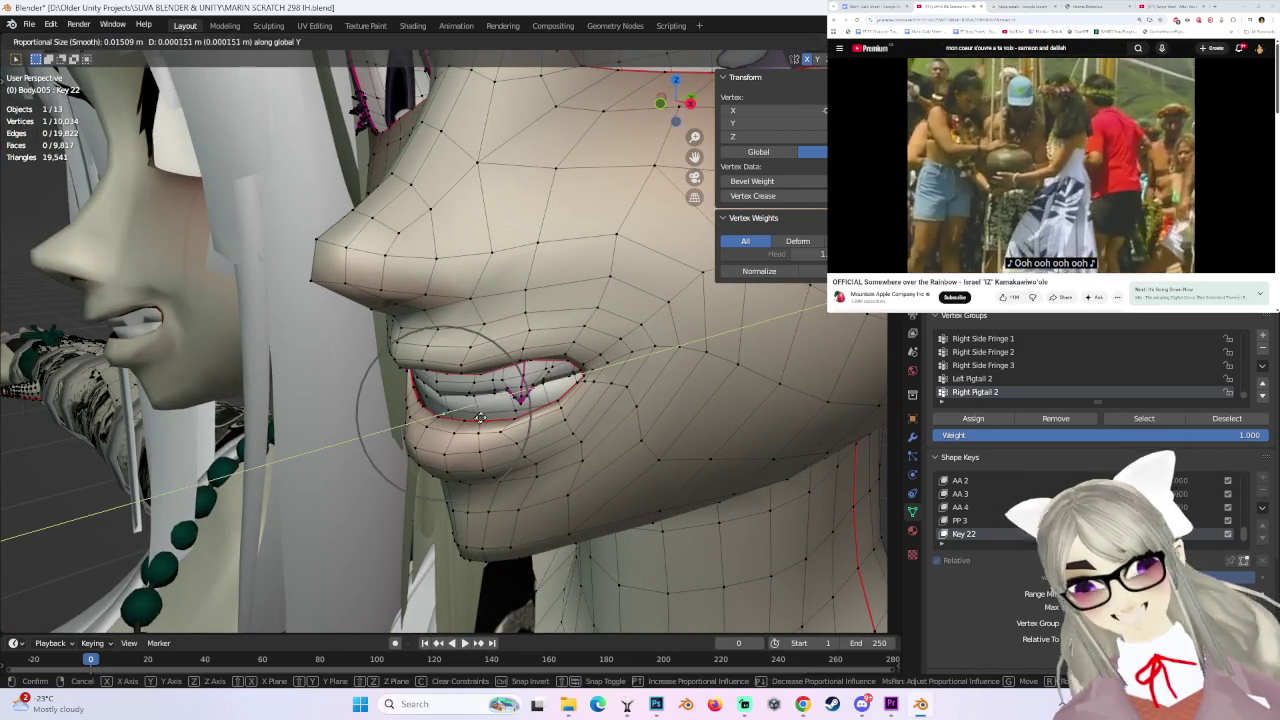
pyautogui.click(493, 411)
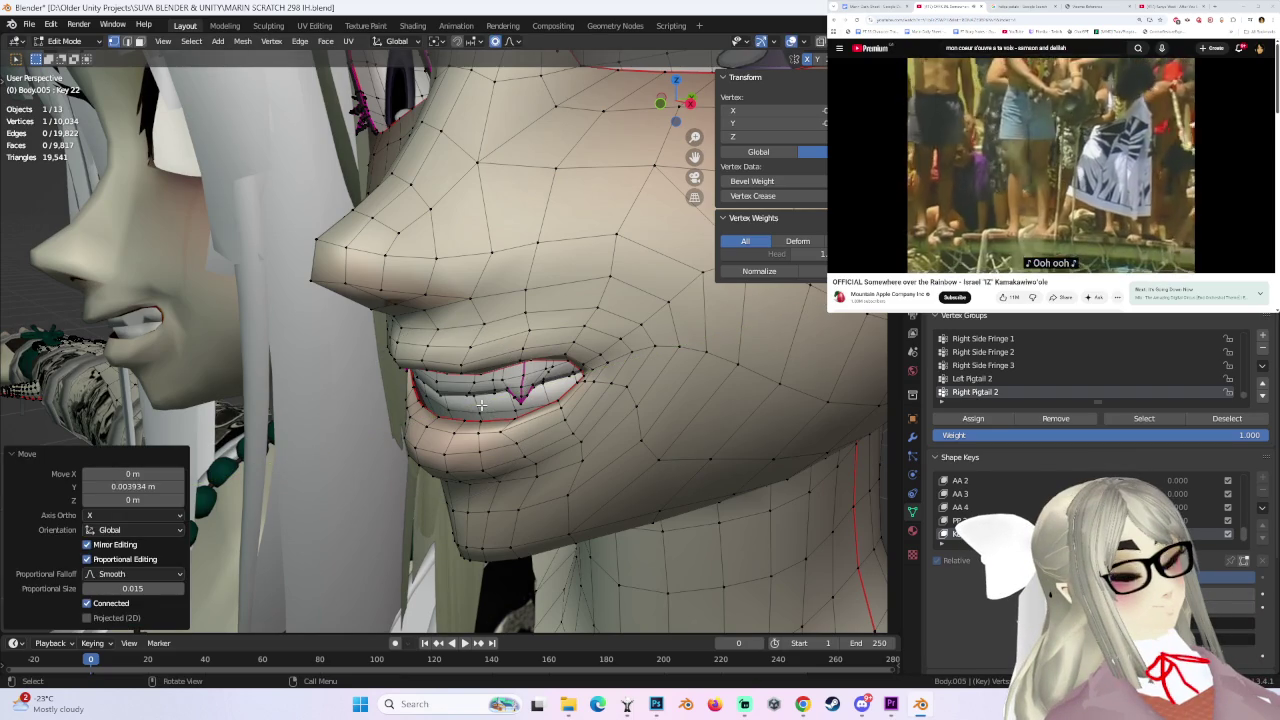
pyautogui.scroll(-3, 488, 404)
pyautogui.moveTo(488, 404)
pyautogui.mouseDown(button='middle')
pyautogui.moveTo(462, 388)
pyautogui.moveTo(436, 407)
pyautogui.mouseUp(button='middle')
pyautogui.press('g')
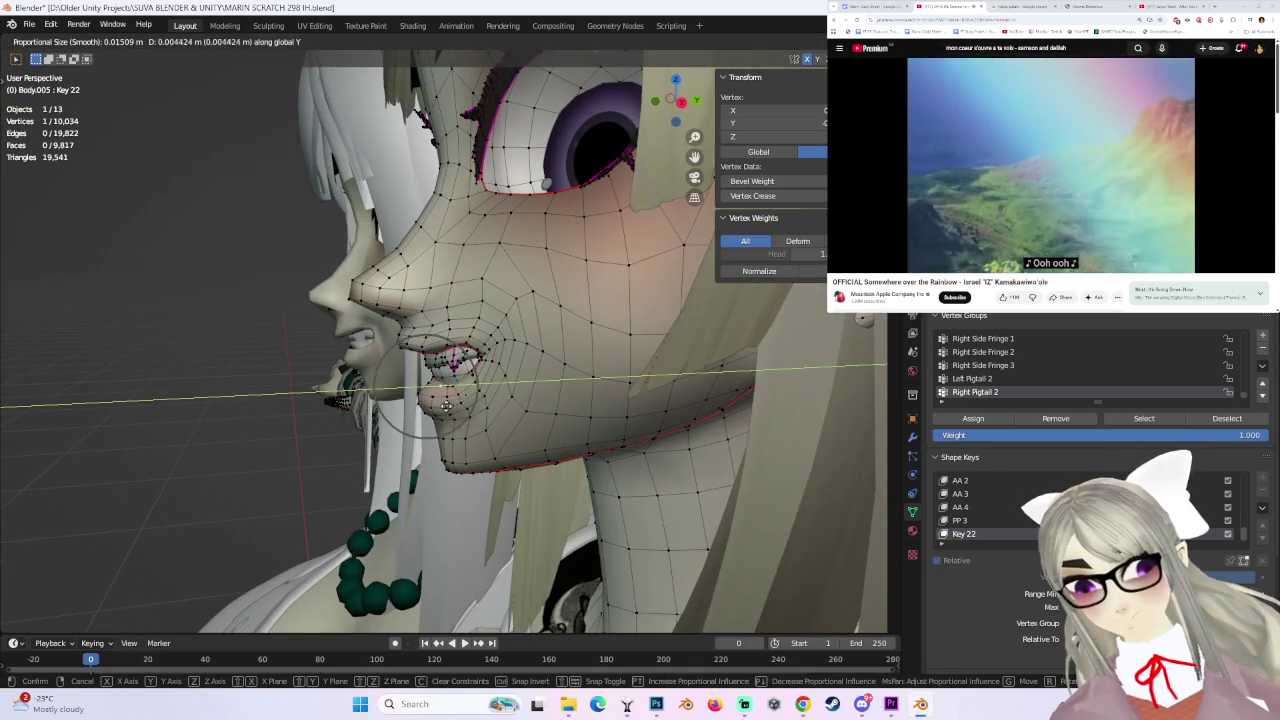
pyautogui.click(448, 410)
# - Adjust the mouth vertices from the front, then undo a Z-constrained vertical move
pyautogui.moveTo(448, 410)
pyautogui.mouseDown(button='middle')
pyautogui.moveTo(619, 386)
pyautogui.moveTo(541, 413)
pyautogui.moveTo(448, 400)
pyautogui.moveTo(430, 368)
pyautogui.mouseUp(button='middle')
pyautogui.press('g')
pyautogui.click(485, 400)
pyautogui.moveTo(430, 372)
pyautogui.mouseDown(button='middle')
pyautogui.moveTo(528, 410)
pyautogui.moveTo(485, 395)
pyautogui.mouseUp(button='middle')
pyautogui.click(528, 410)
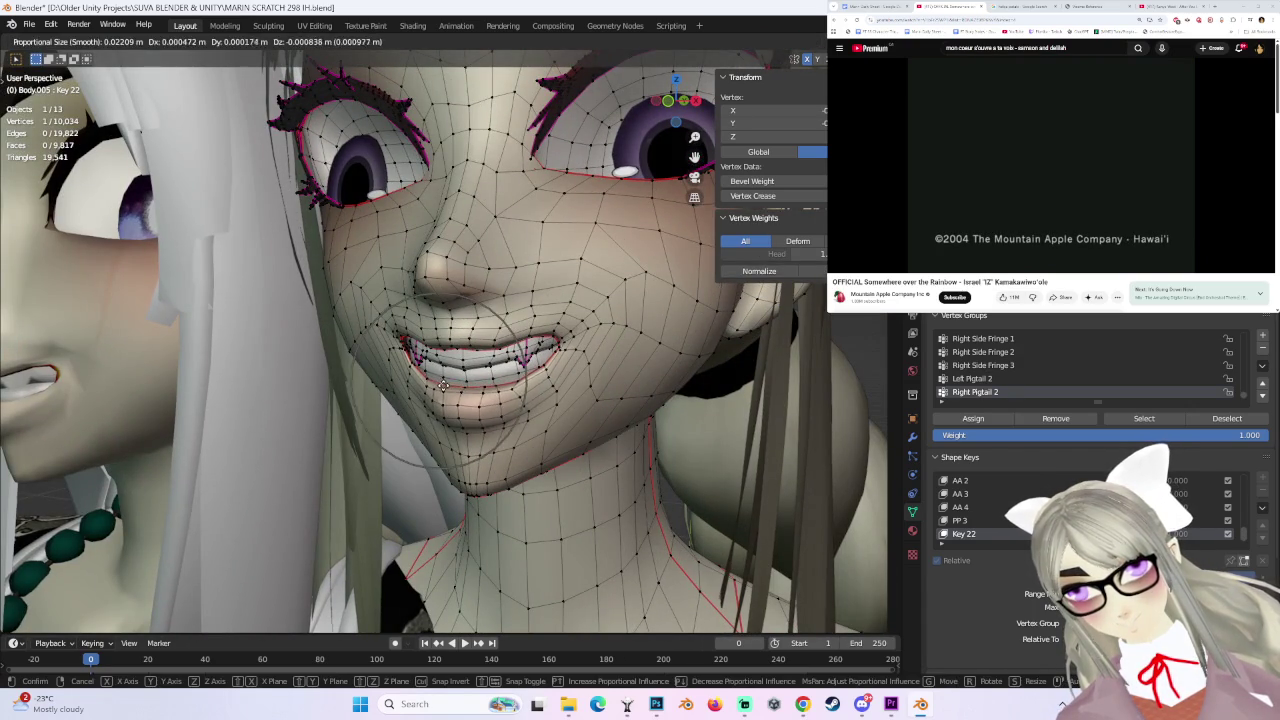
pyautogui.press('g')
pyautogui.press('z')
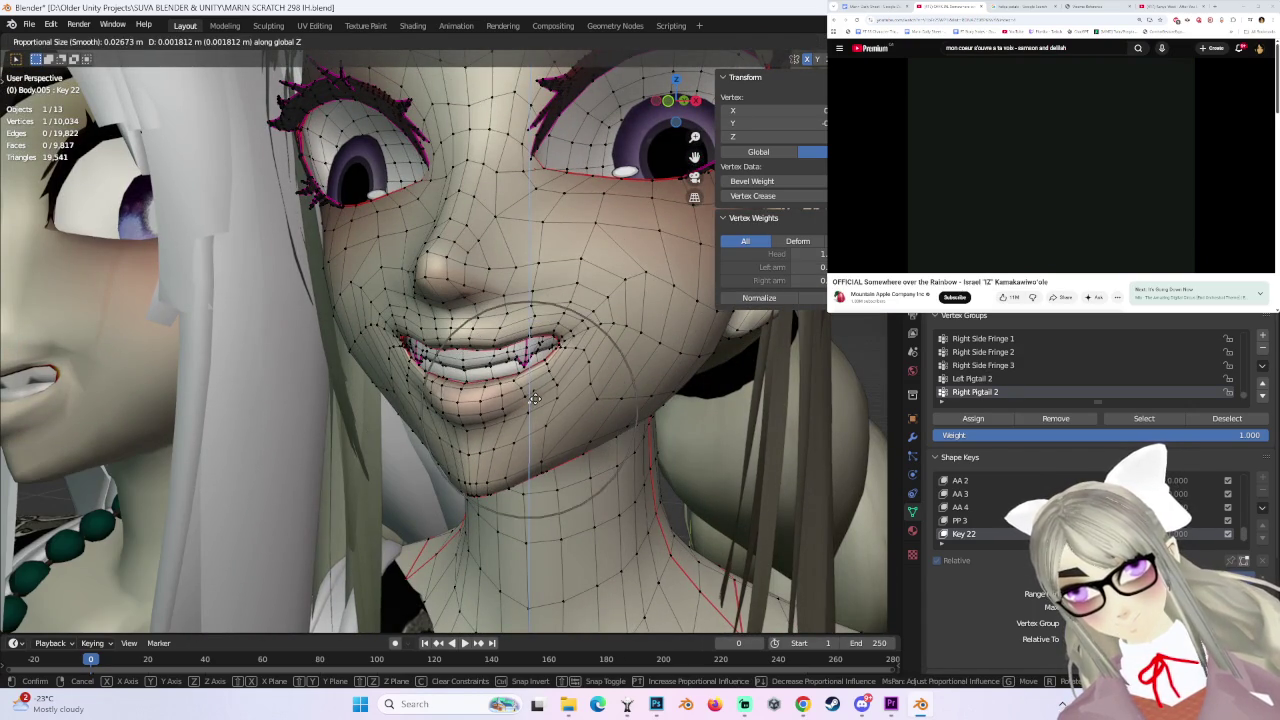
pyautogui.click(535, 398)
pyautogui.hotkey('ctrl', 'z')
# - Reposition the mouth vertices and then the mouth corner, checking from under the chin
pyautogui.press('g')
pyautogui.click(551, 431)
pyautogui.moveTo(551, 431)
pyautogui.mouseDown(button='middle')
pyautogui.moveTo(586, 415)
pyautogui.moveTo(485, 274)
pyautogui.mouseUp(button='middle')
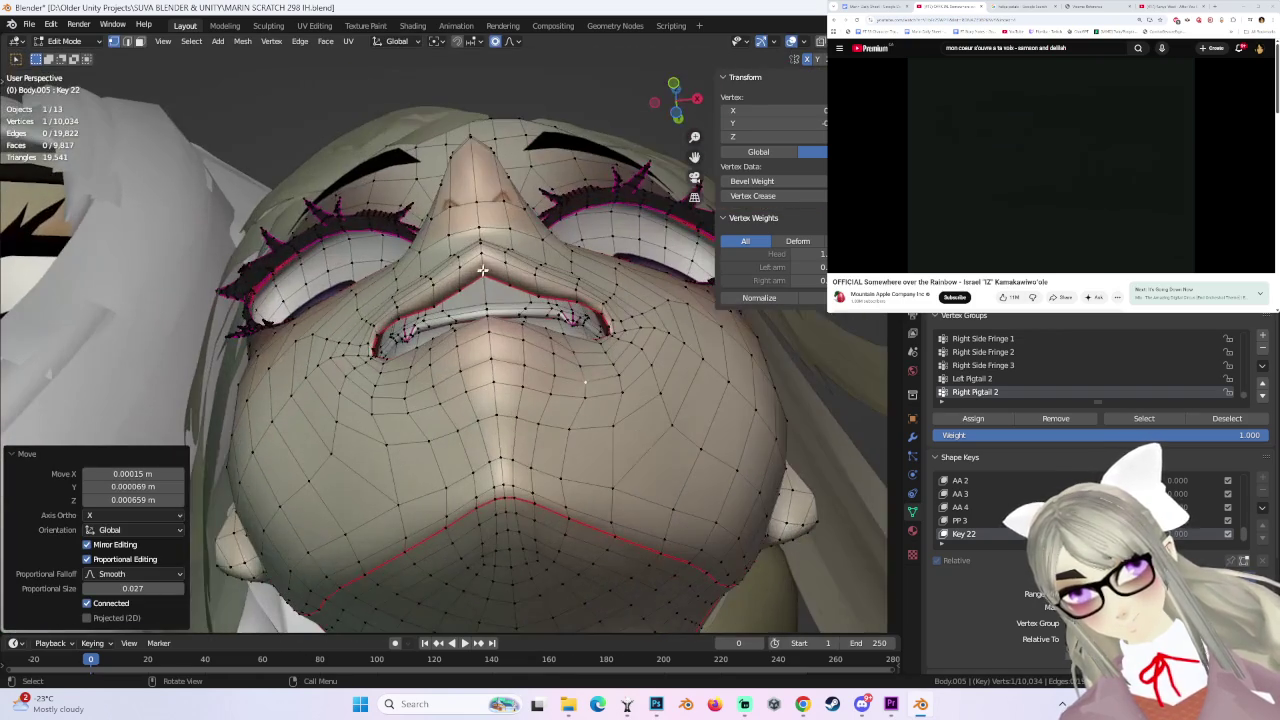
pyautogui.click(485, 274)
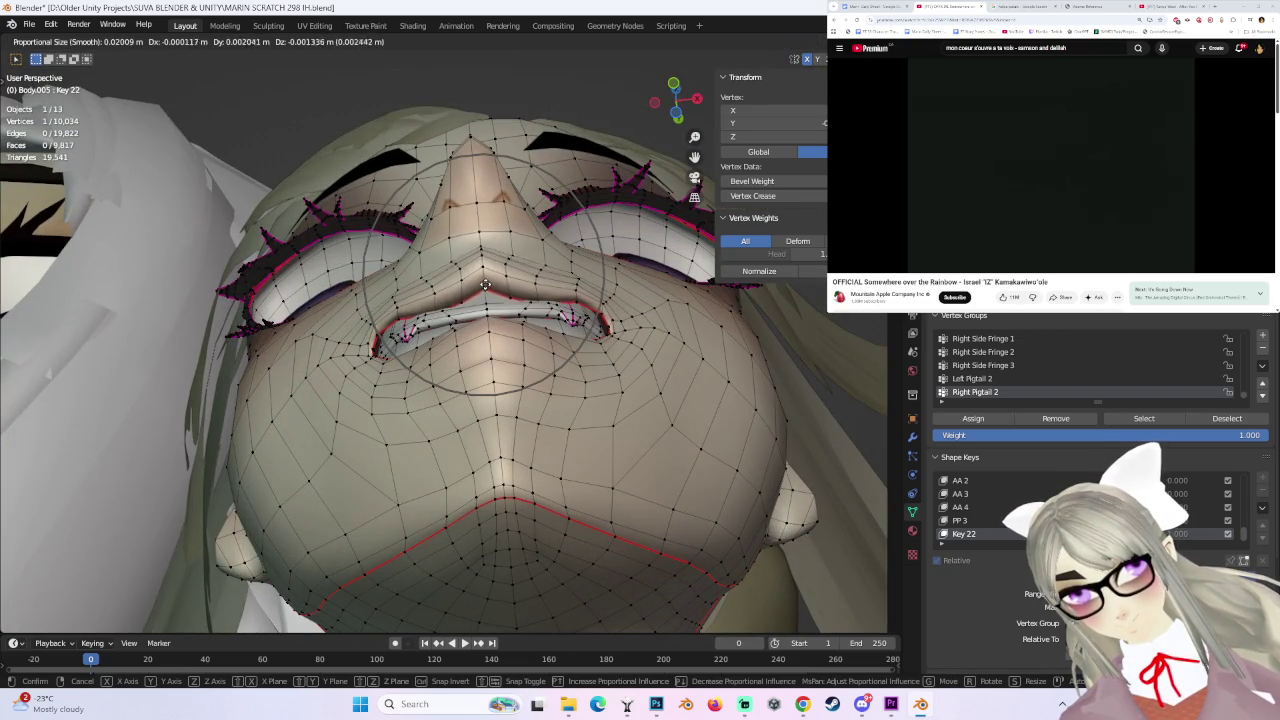
pyautogui.moveTo(484, 282)
pyautogui.mouseDown(button='middle')
pyautogui.moveTo(577, 321)
pyautogui.moveTo(576, 335)
pyautogui.mouseUp(button='middle')
pyautogui.press('g')
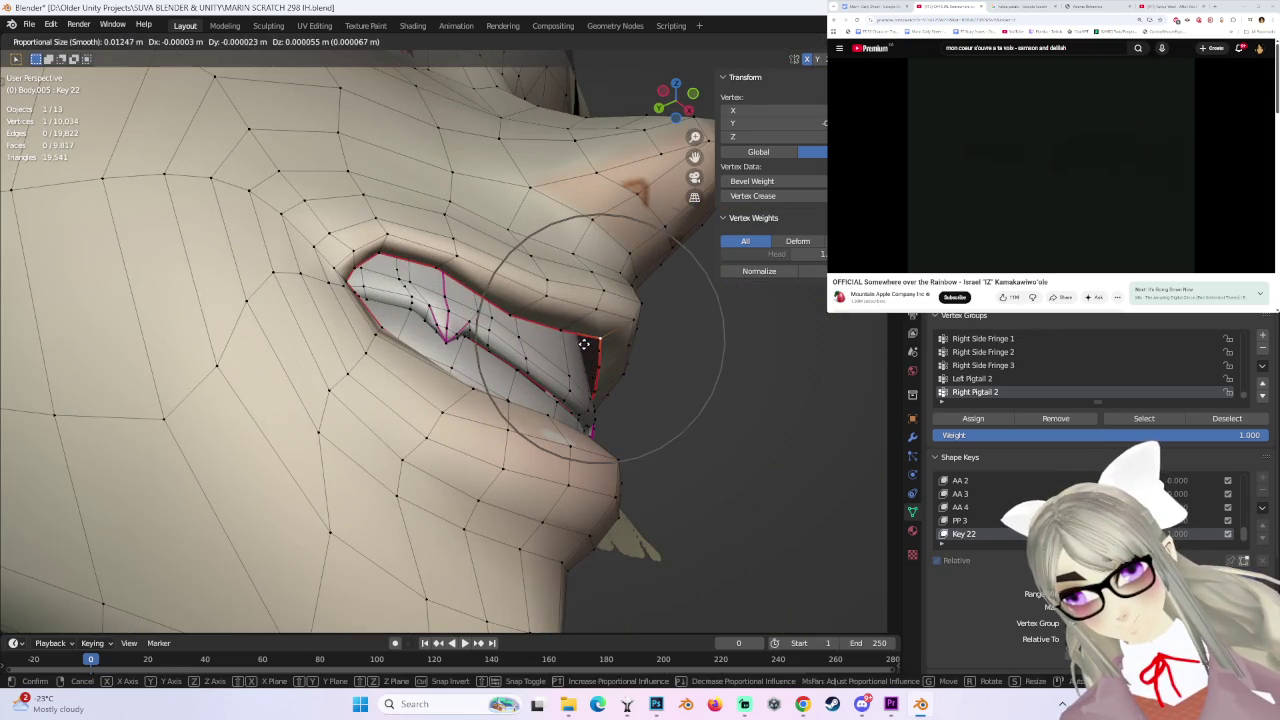
pyautogui.click(568, 354)
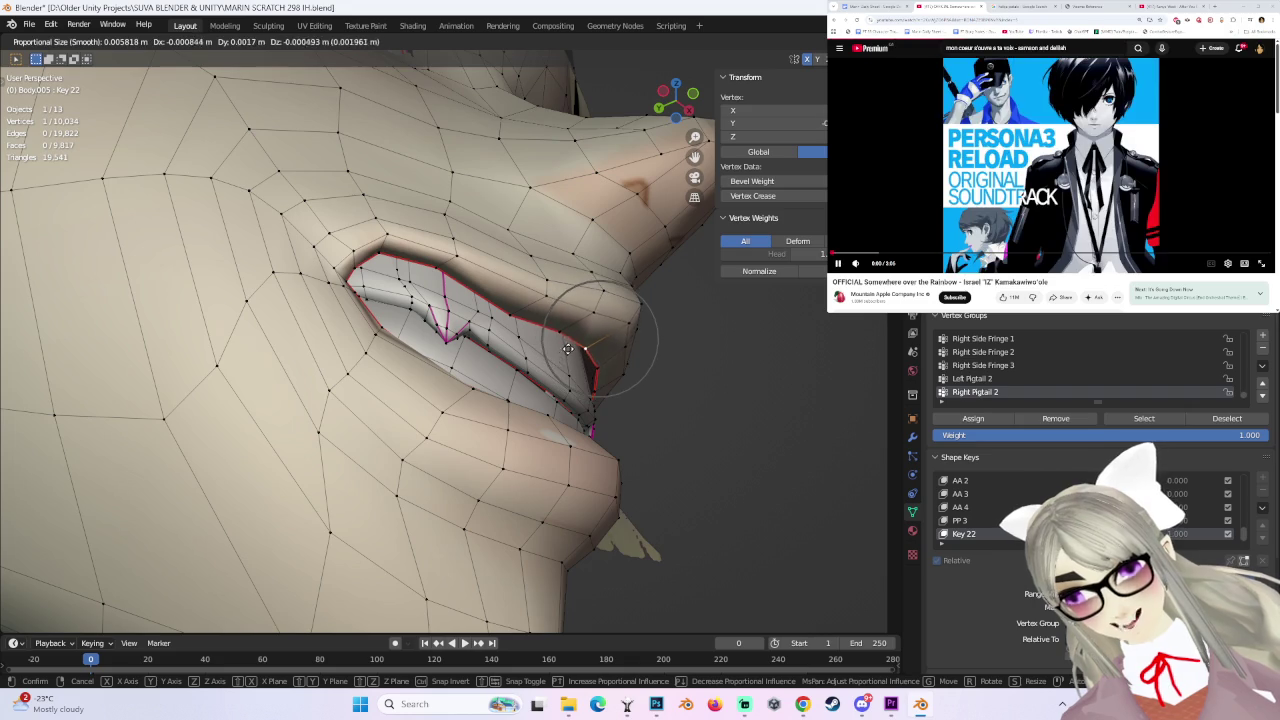
pyautogui.moveTo(568, 354); pyautogui.dragTo(557, 362, button='middle')
# - In front view, select the left mouth-corner vertices and move them
pyautogui.scroll(-3, 557, 362)
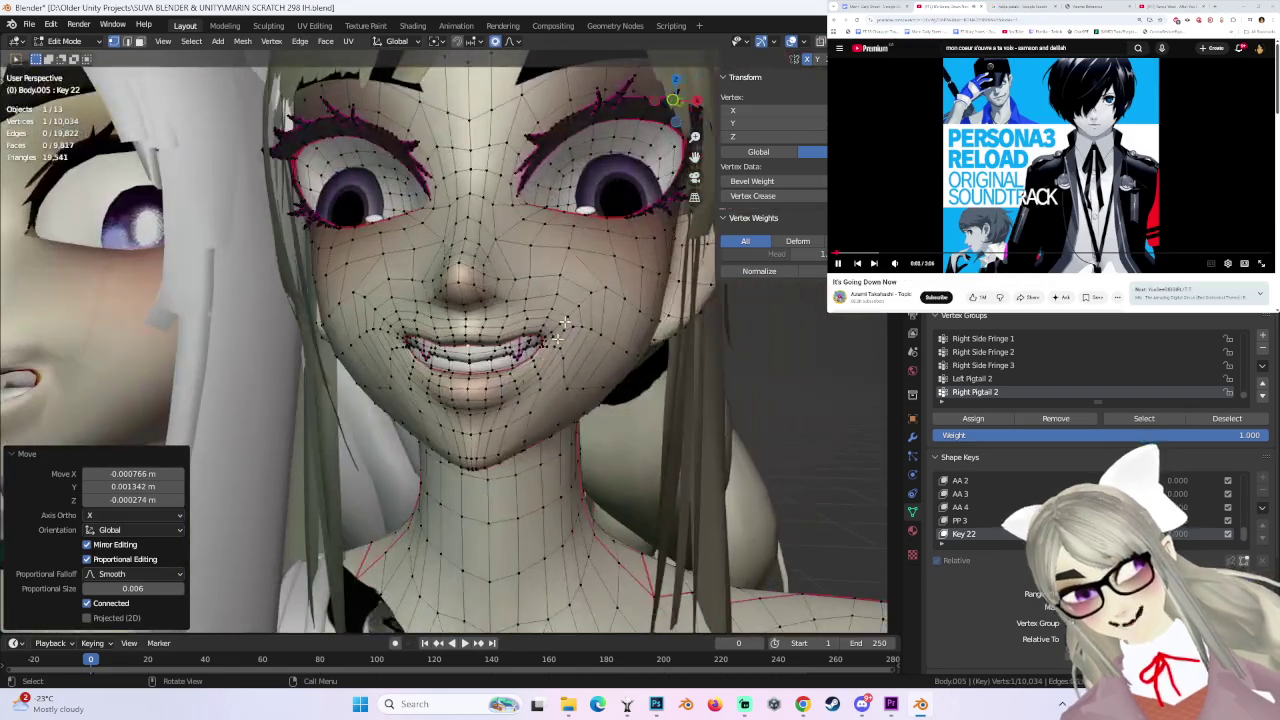
pyautogui.click(675, 99)
pyautogui.click(375, 310)
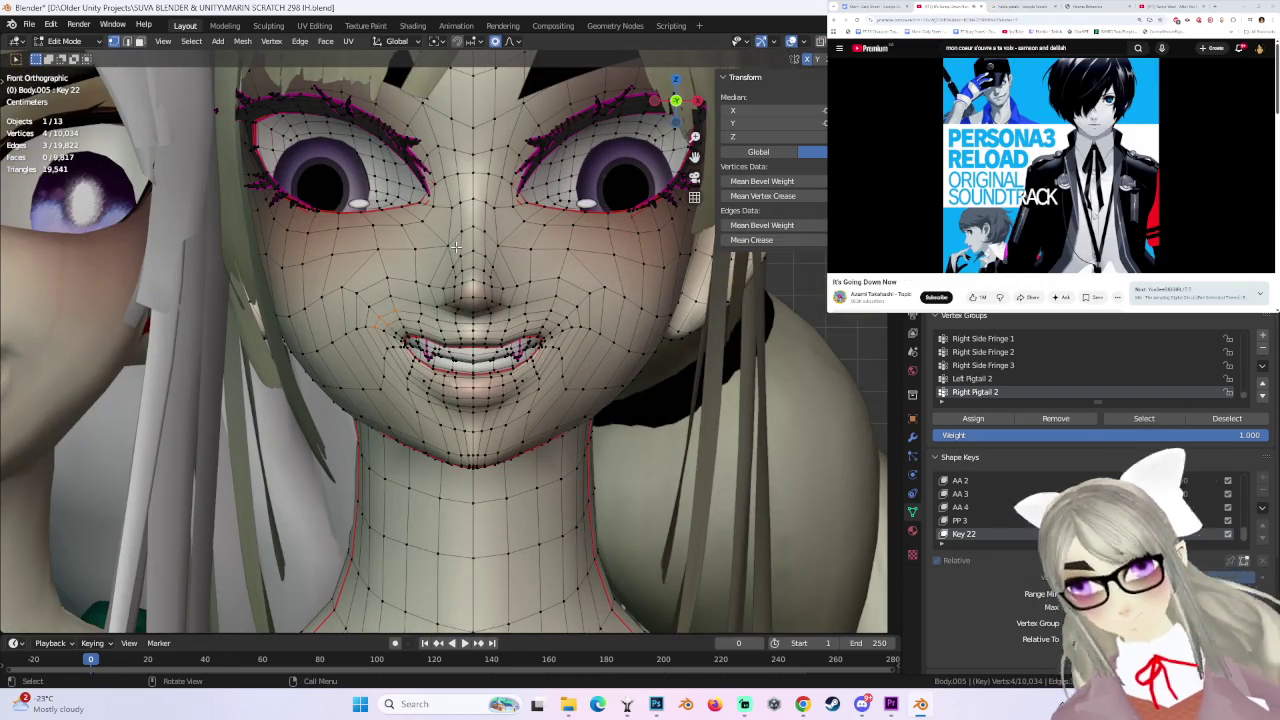
pyautogui.press('g')
pyautogui.click(458, 243)
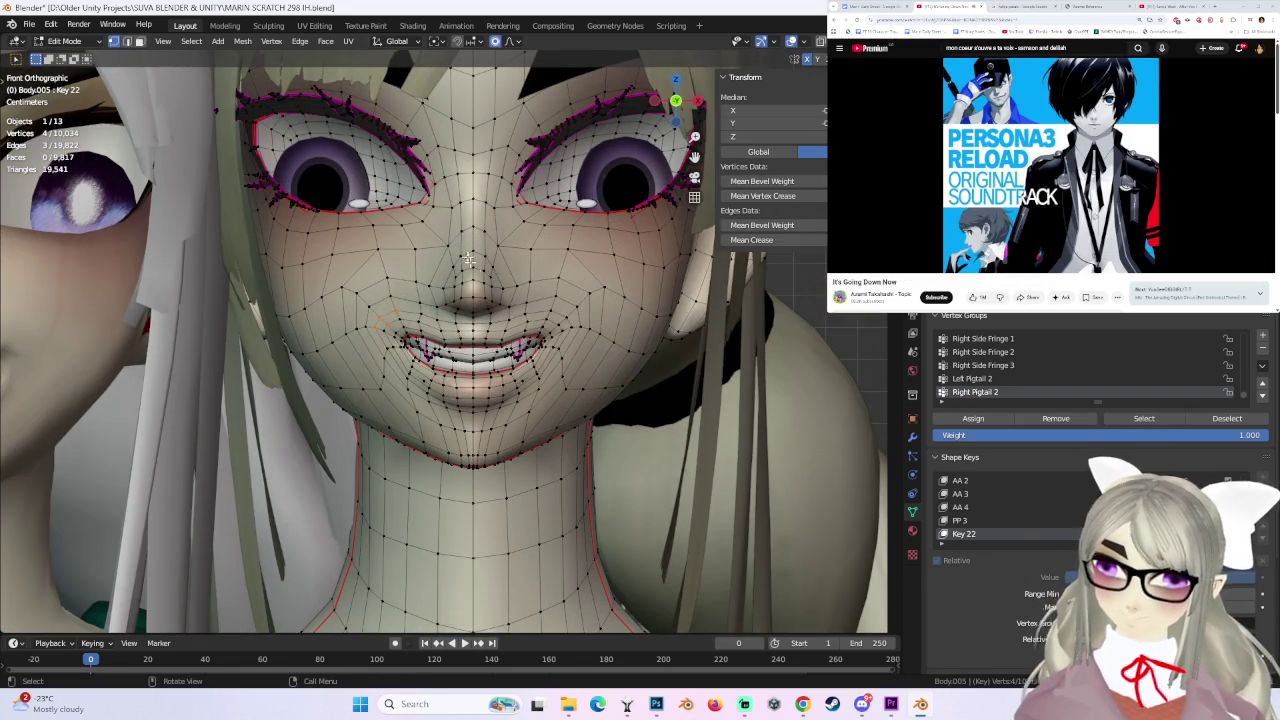
# - Select a single mouth-corner vertex, cancel two moves, then confirm a proportional-falloff move
pyautogui.scroll(2, 400, 348)
pyautogui.click(393, 343)
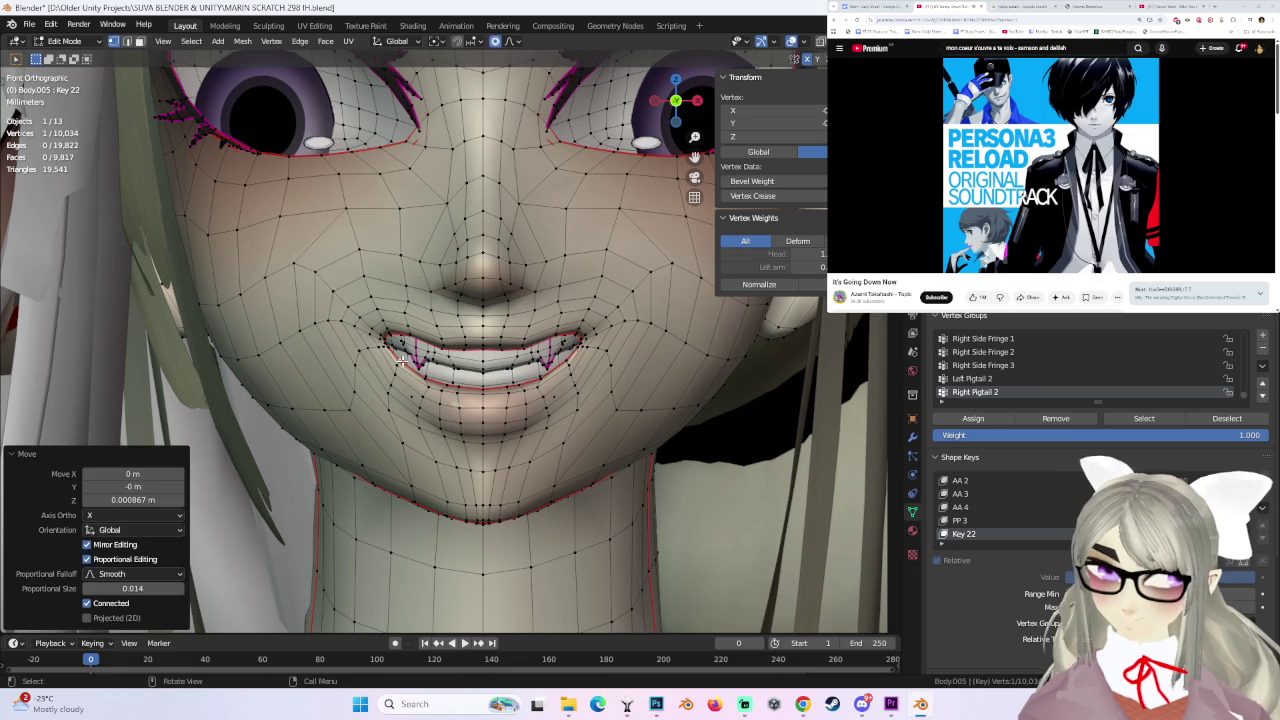
pyautogui.press('g')
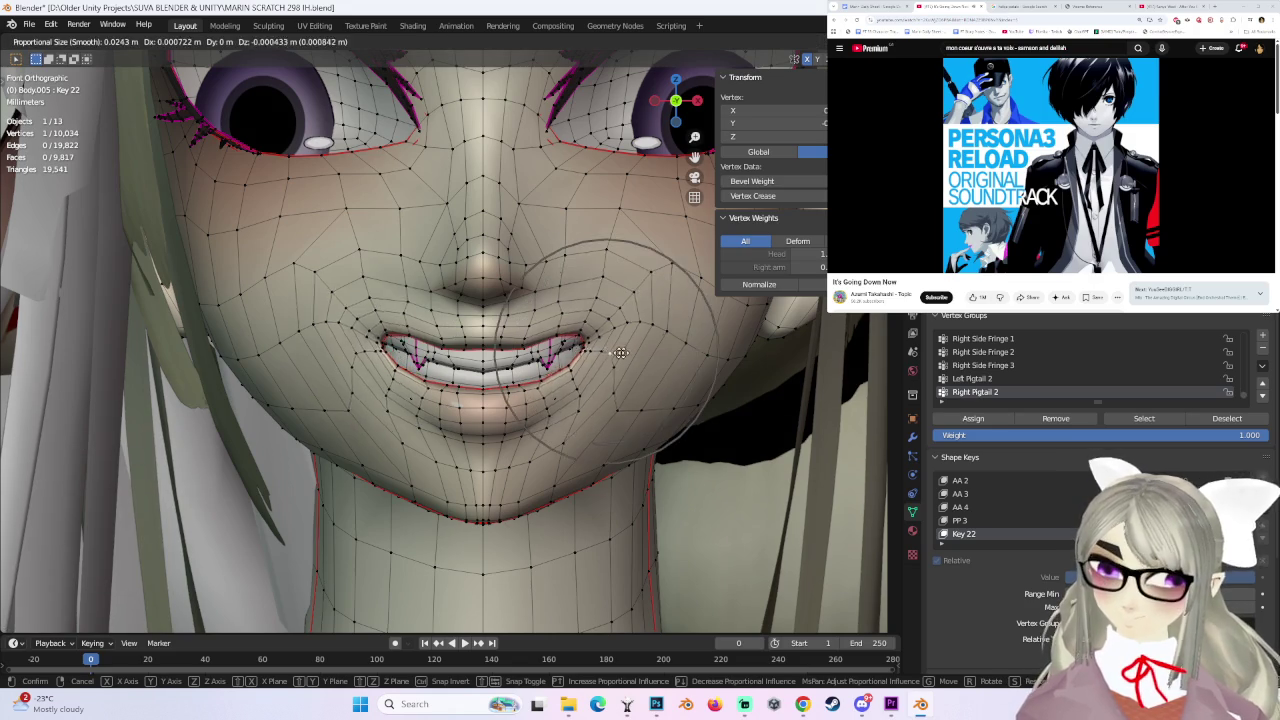
pyautogui.rightClick(397, 359)
pyautogui.press('g')
pyautogui.rightClick(385, 335)
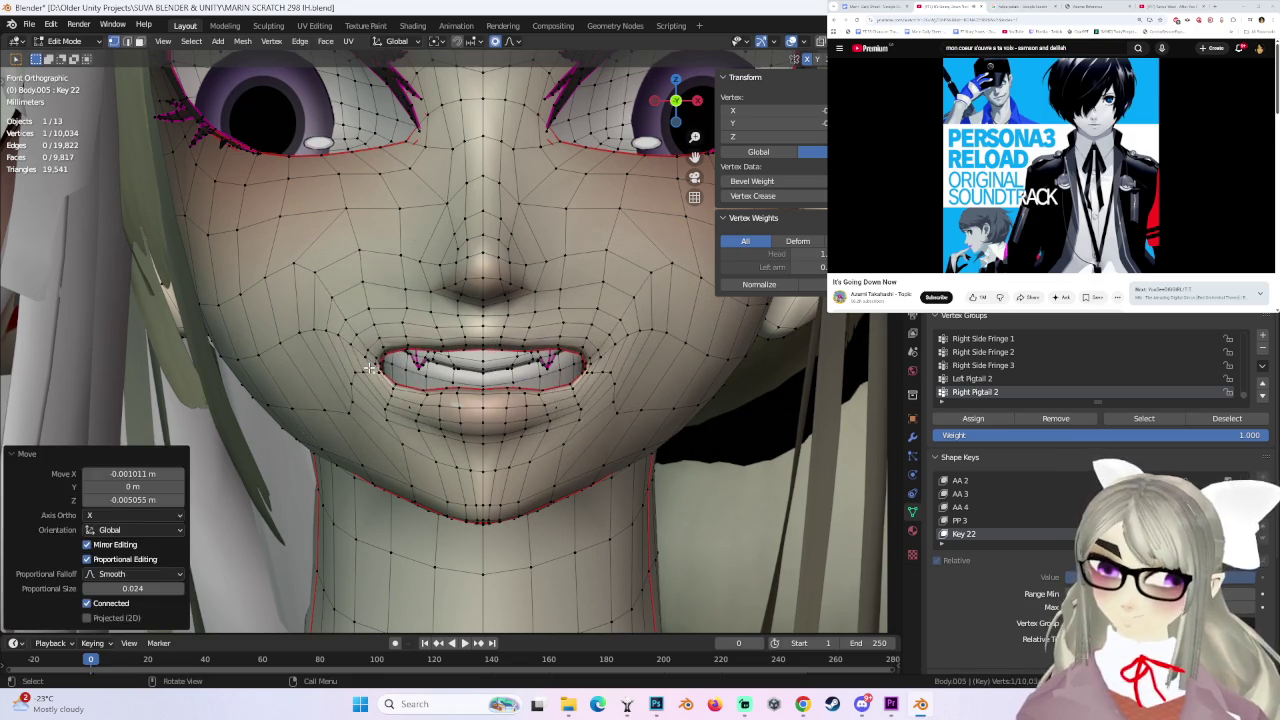
pyautogui.press('g')
pyautogui.click(361, 336)
# - Switch to Object Mode with Tab and orbit around the head
pyautogui.moveTo(361, 336)
pyautogui.mouseDown(button='middle')
pyautogui.moveTo(575, 363)
pyautogui.moveTo(555, 240)
pyautogui.mouseUp(button='middle')
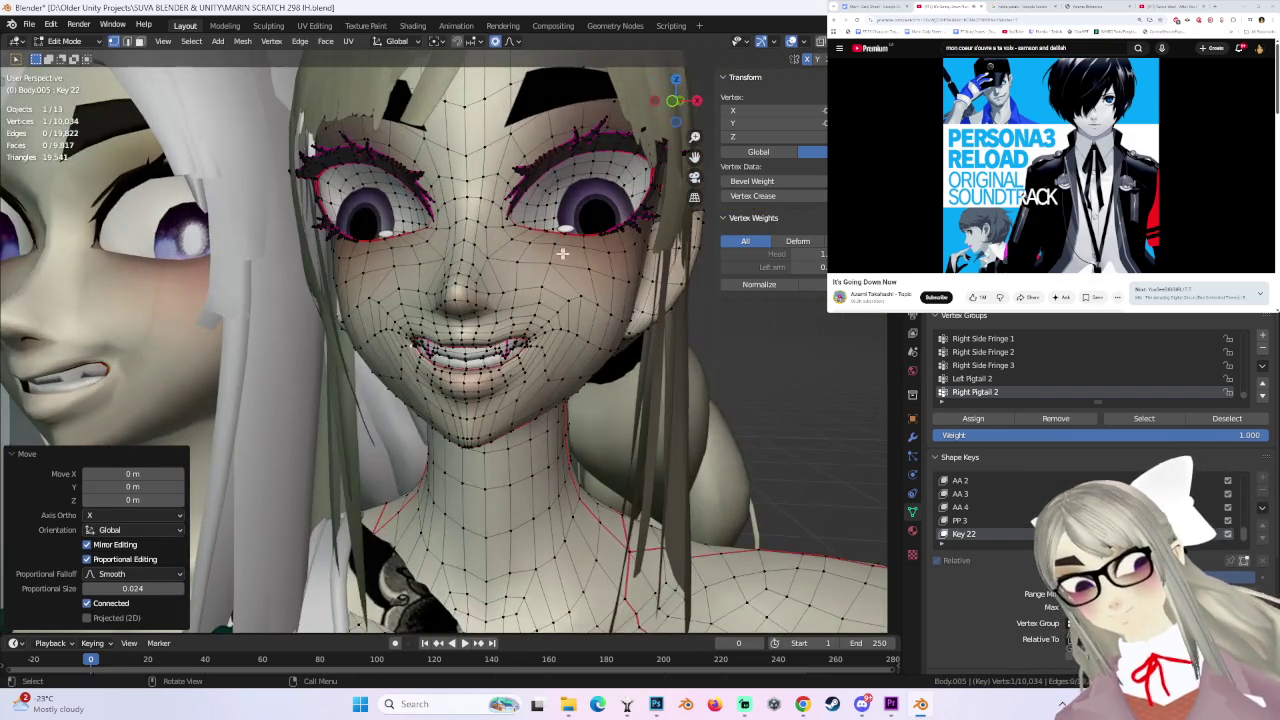
pyautogui.press('Tab')
pyautogui.moveTo(540, 380); pyautogui.dragTo(593, 390, button='middle')
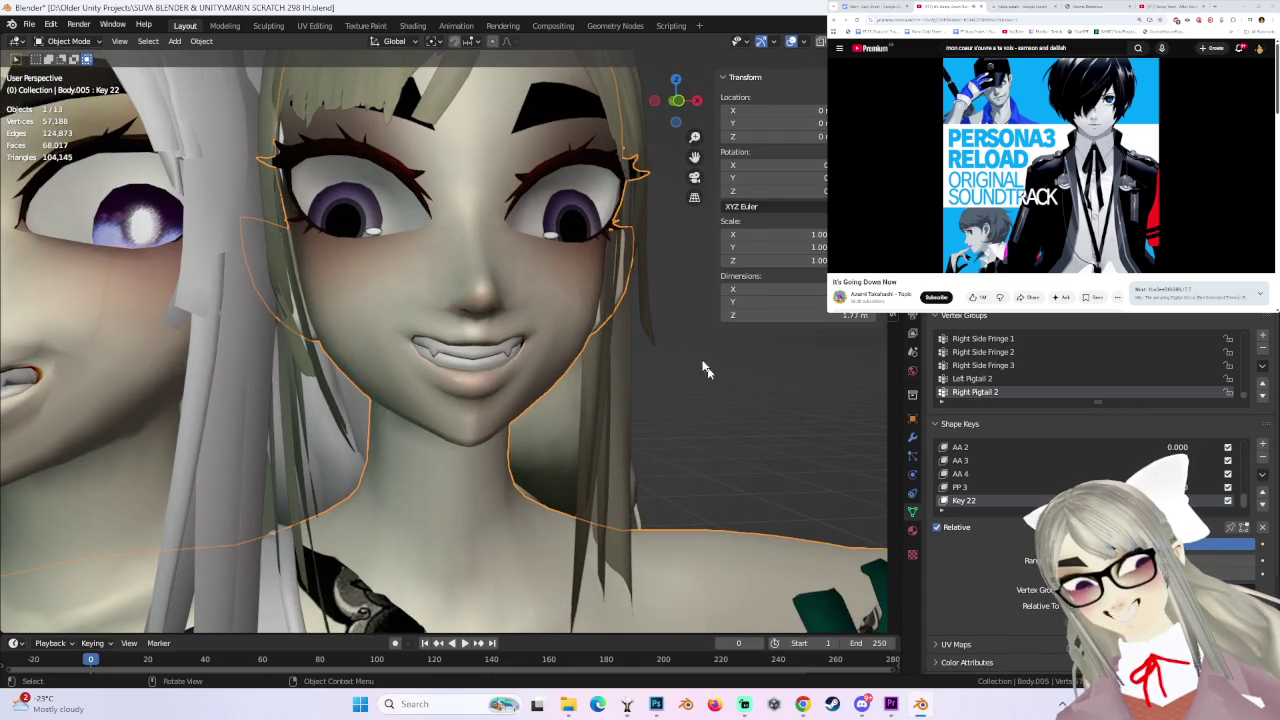
# - Snap to a zoomed-in front view and switch to Edit Mode from the mode menu
pyautogui.moveTo(708, 384); pyautogui.dragTo(626, 357, button='middle')
pyautogui.click(671, 100)
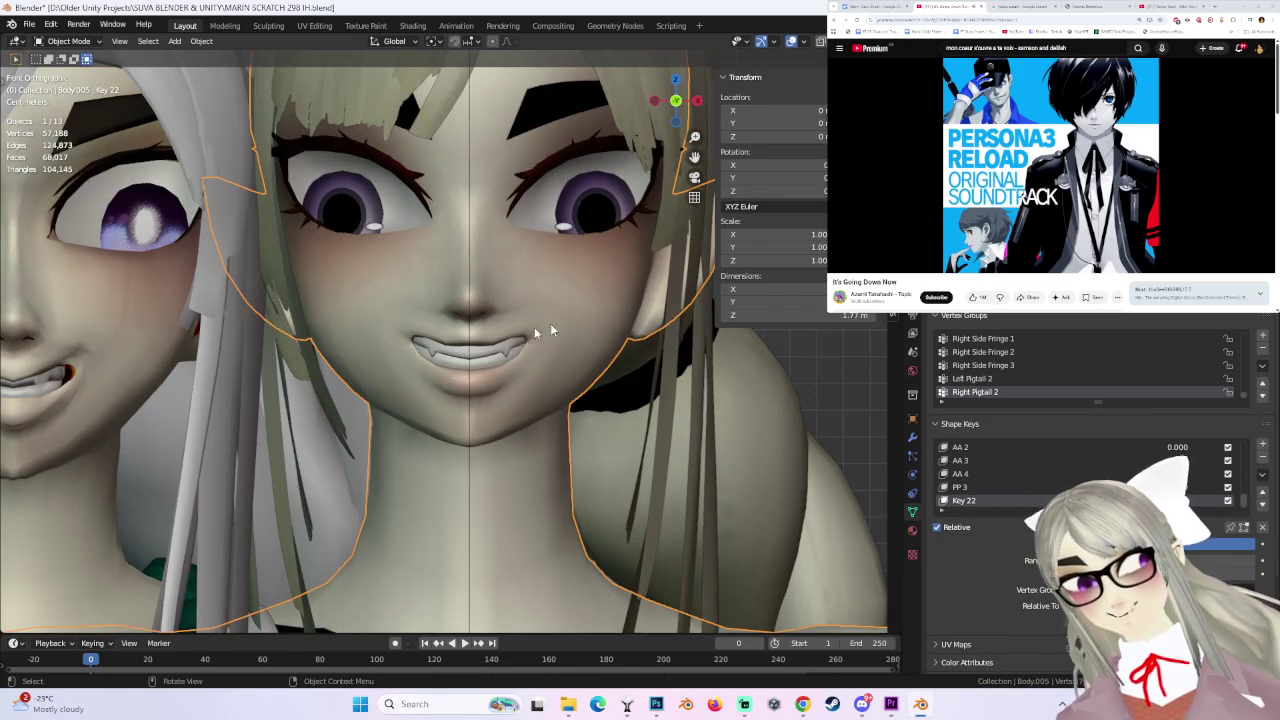
pyautogui.scroll(5, 585, 322)
pyautogui.click(58, 40)
pyautogui.click(65, 66)
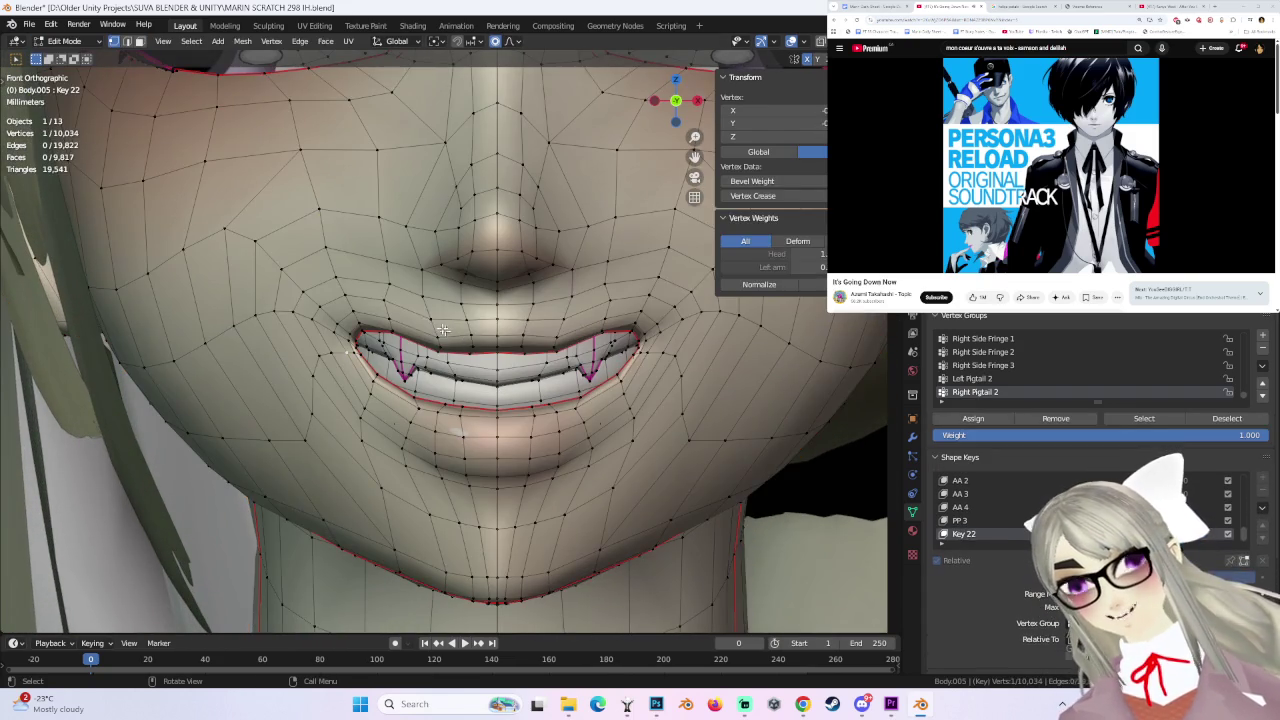
# - Lower the upper-lip edge, then try moving a single lip vertex and undo it
pyautogui.click(450, 331)
pyautogui.press('g')
pyautogui.click(450, 350)
pyautogui.click(450, 350)
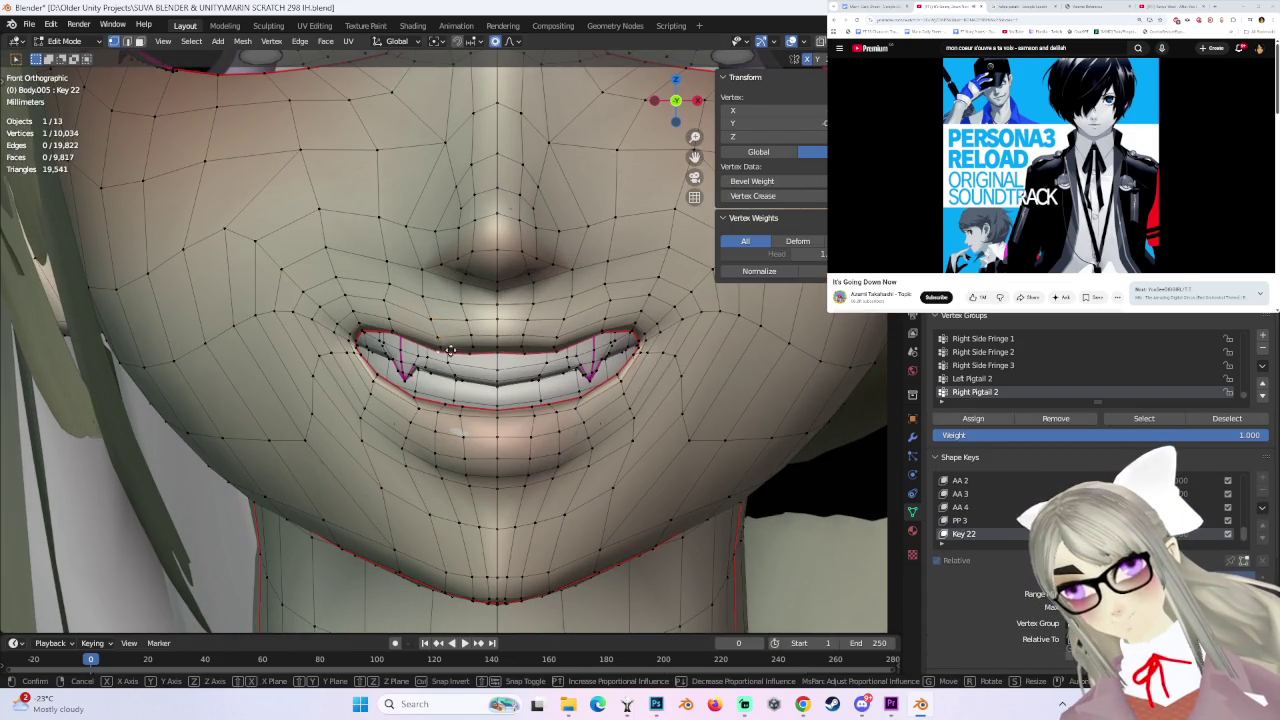
pyautogui.press('g')
pyautogui.click(445, 346)
pyautogui.hotkey('ctrl', 'z')
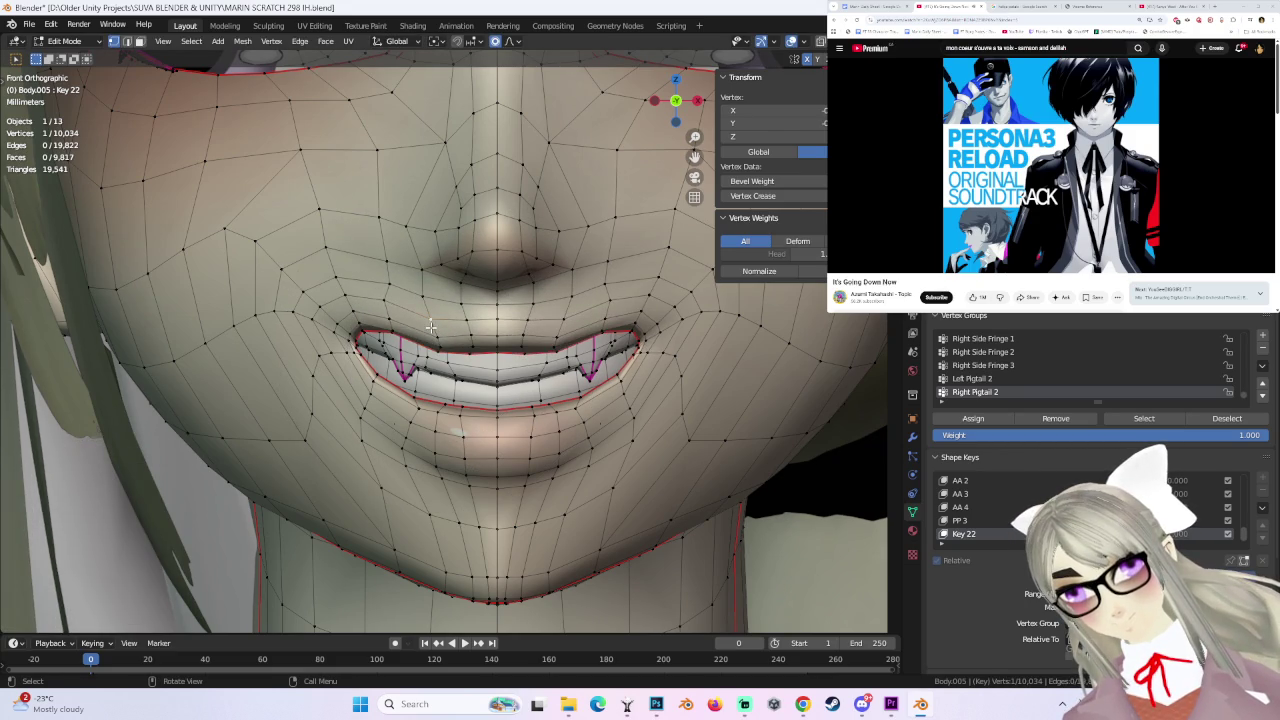
# - Move the upper-lip vertex with a smaller proportional falloff radius
pyautogui.press('g')
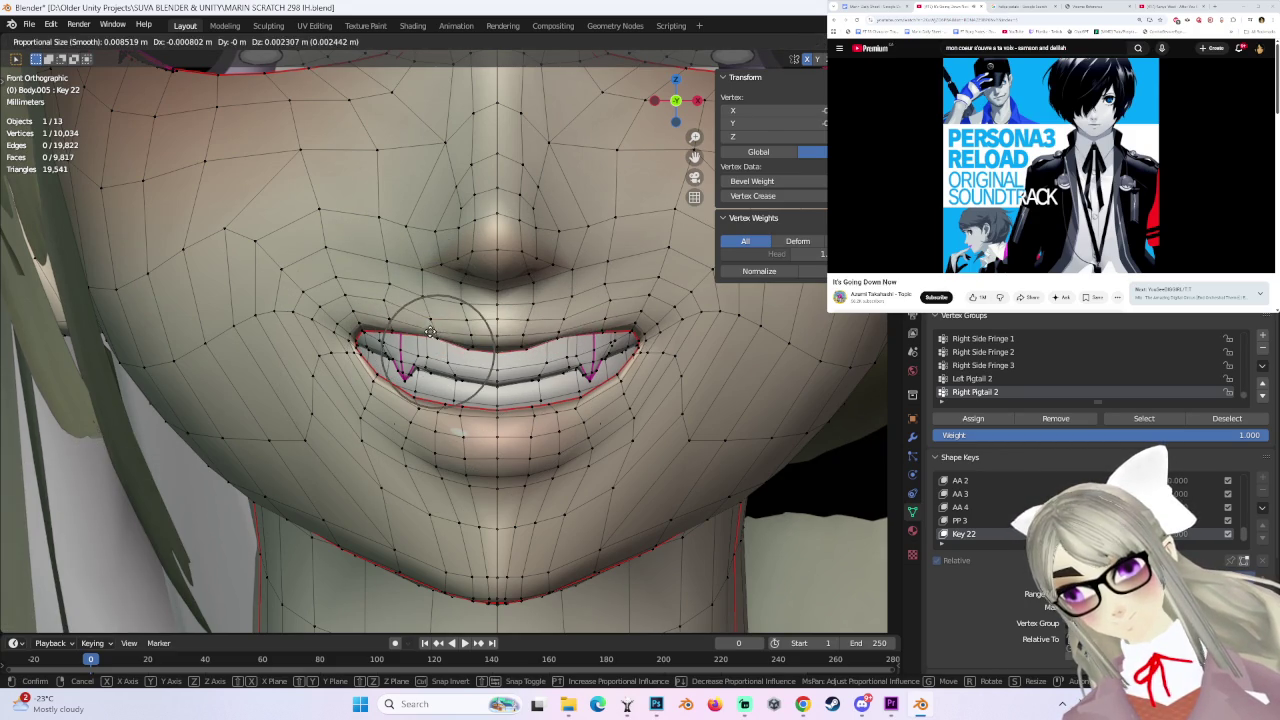
pyautogui.scroll(-3, 430, 331)
pyautogui.scroll(-3, 430, 329)
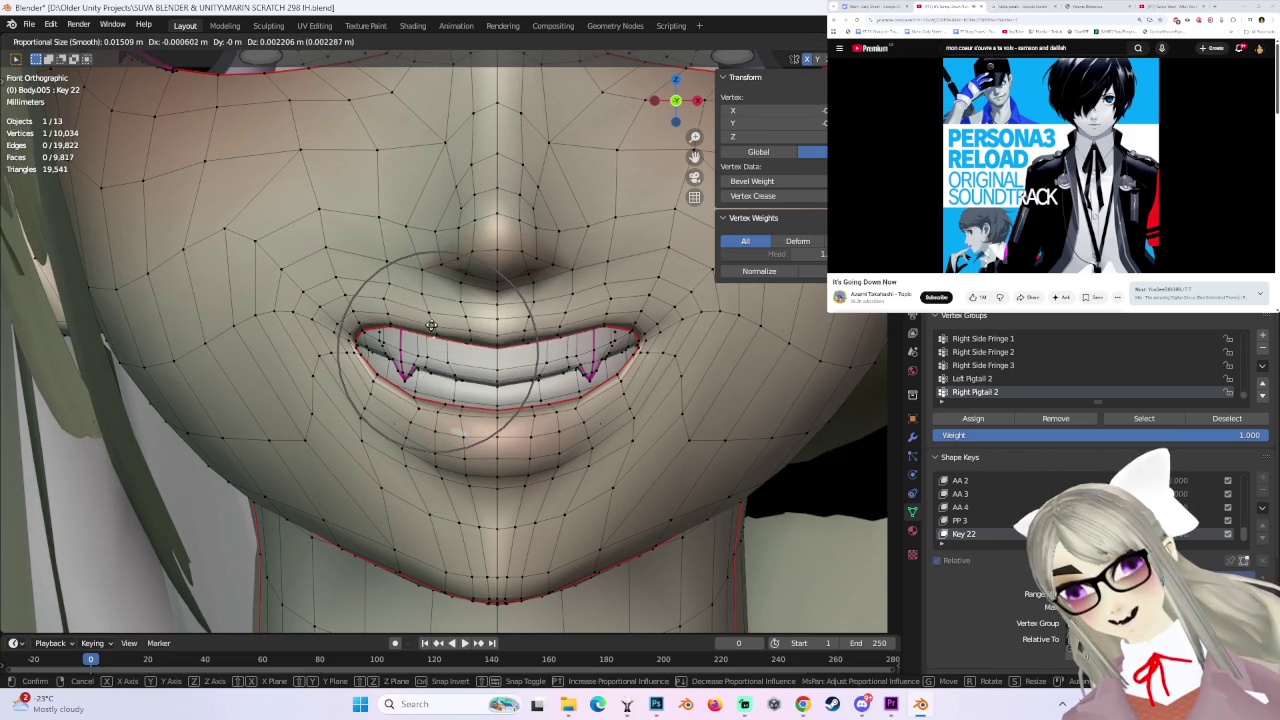
pyautogui.keyDown('alt'); pyautogui.scroll(-2, 431, 327); pyautogui.keyUp('alt')
pyautogui.keyDown('alt'); pyautogui.scroll(-2, 400, 350); pyautogui.keyUp('alt')
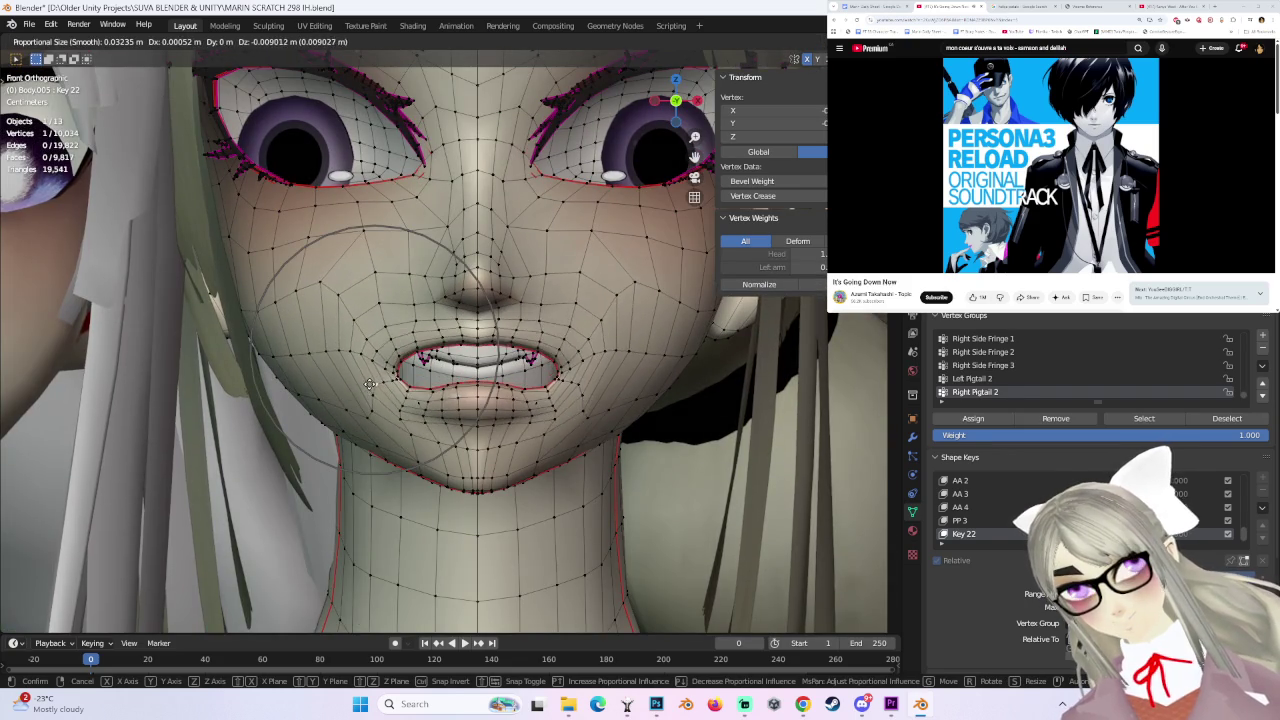
pyautogui.click(403, 388)
# - Make several small adjustments to the lip vertices and the lip corner
pyautogui.press('g')
pyautogui.click(410, 378)
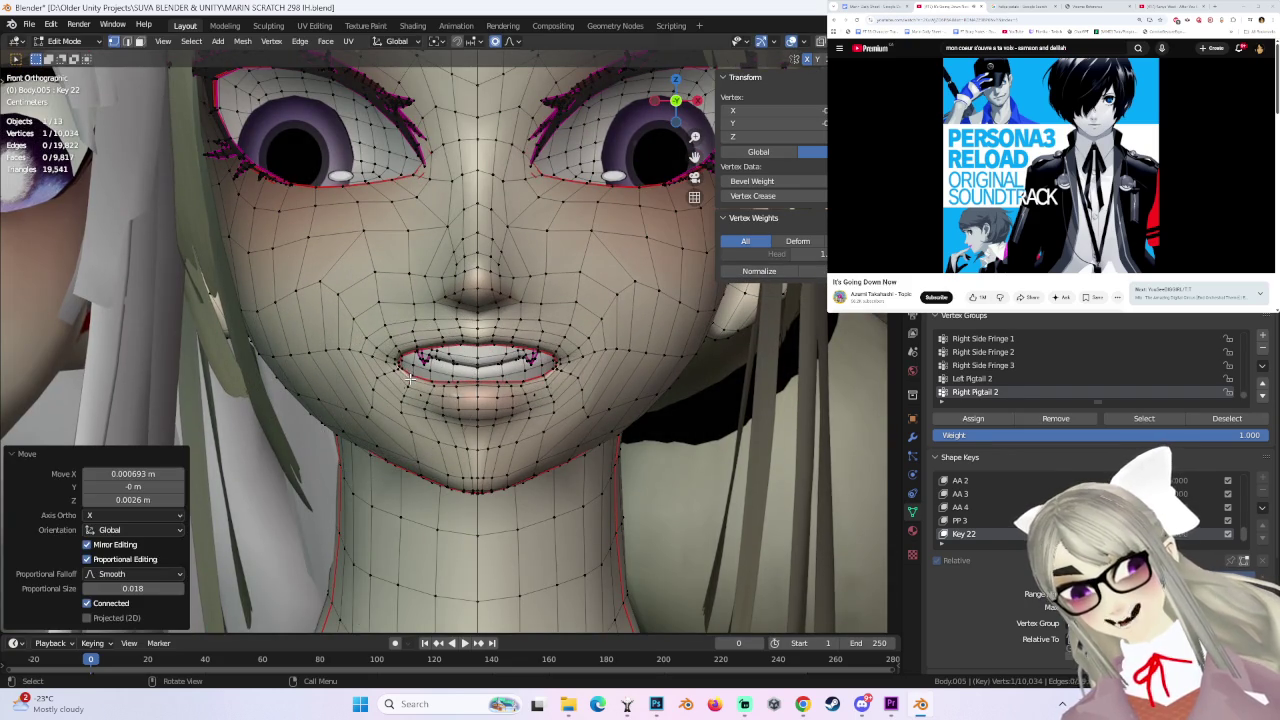
pyautogui.press('g')
pyautogui.click(432, 378)
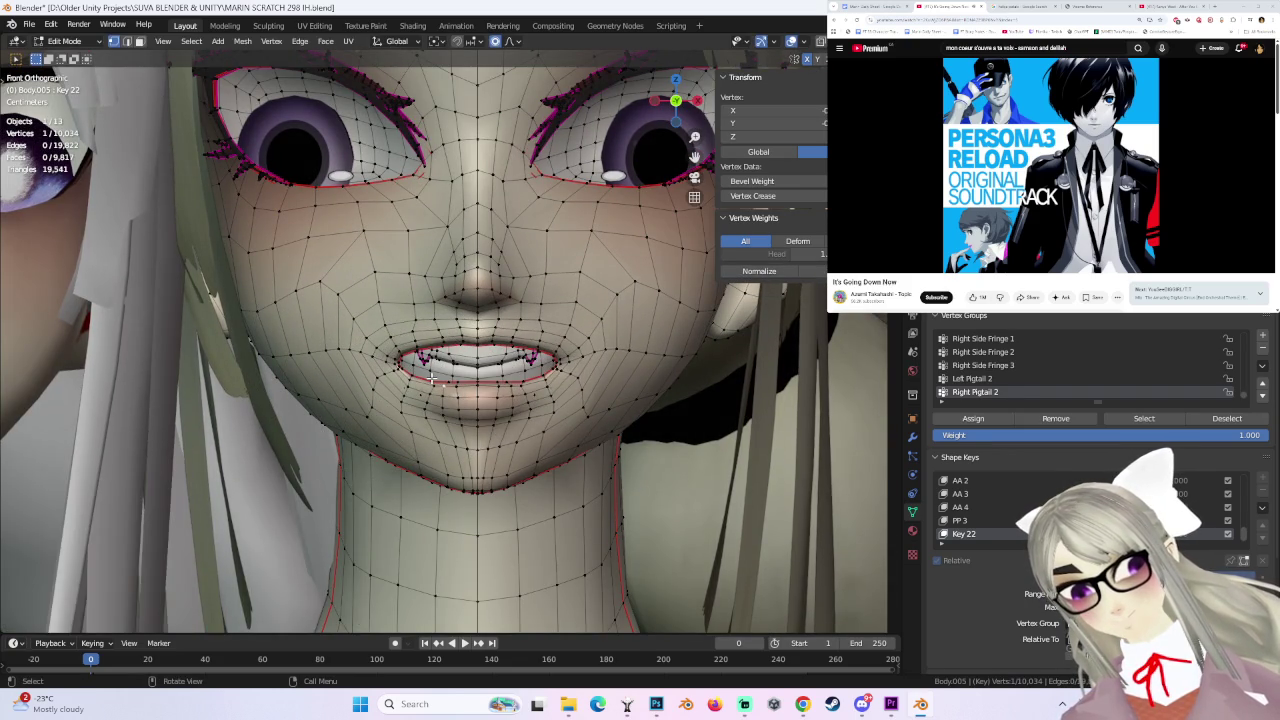
pyautogui.press('g')
pyautogui.click(433, 369)
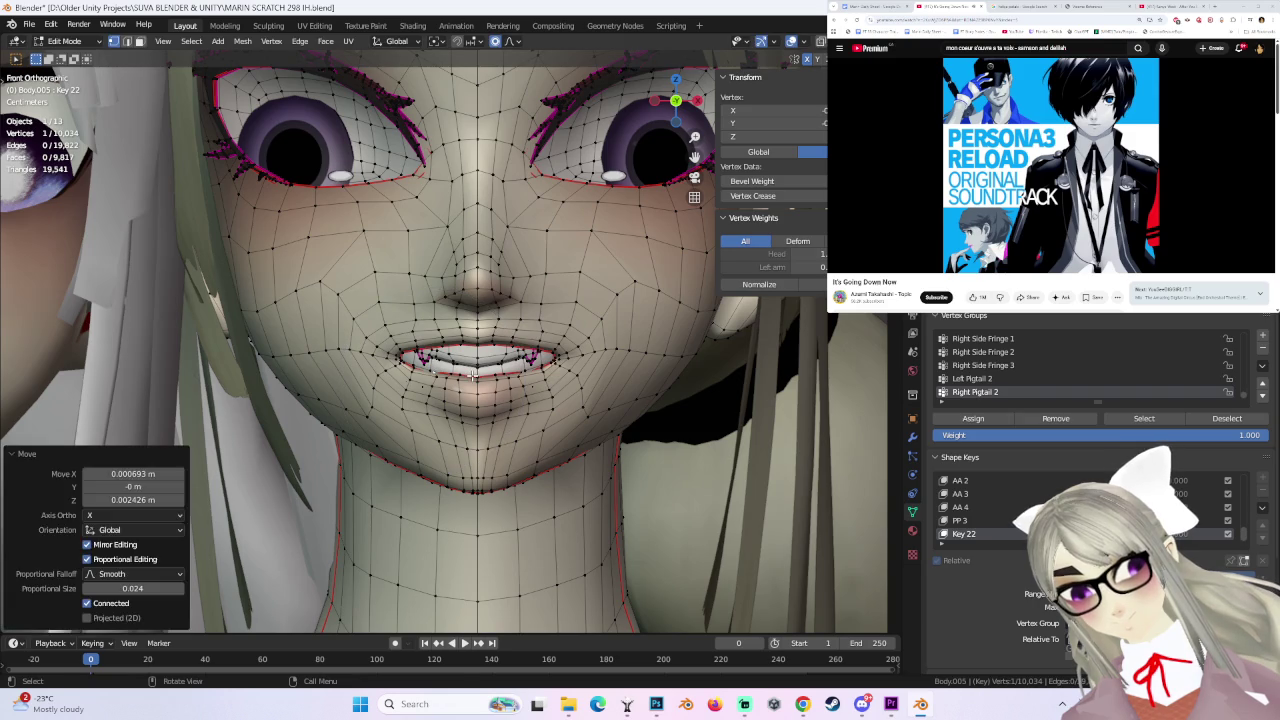
pyautogui.press('g')
pyautogui.click(473, 370)
# - From a lower perspective angle, move a lip-corner vertex and the nearby mouth vertices
pyautogui.moveTo(473, 370)
pyautogui.mouseDown(button='middle')
pyautogui.moveTo(621, 379)
pyautogui.moveTo(579, 425)
pyautogui.mouseUp(button='middle')
pyautogui.scroll(3, 621, 379)
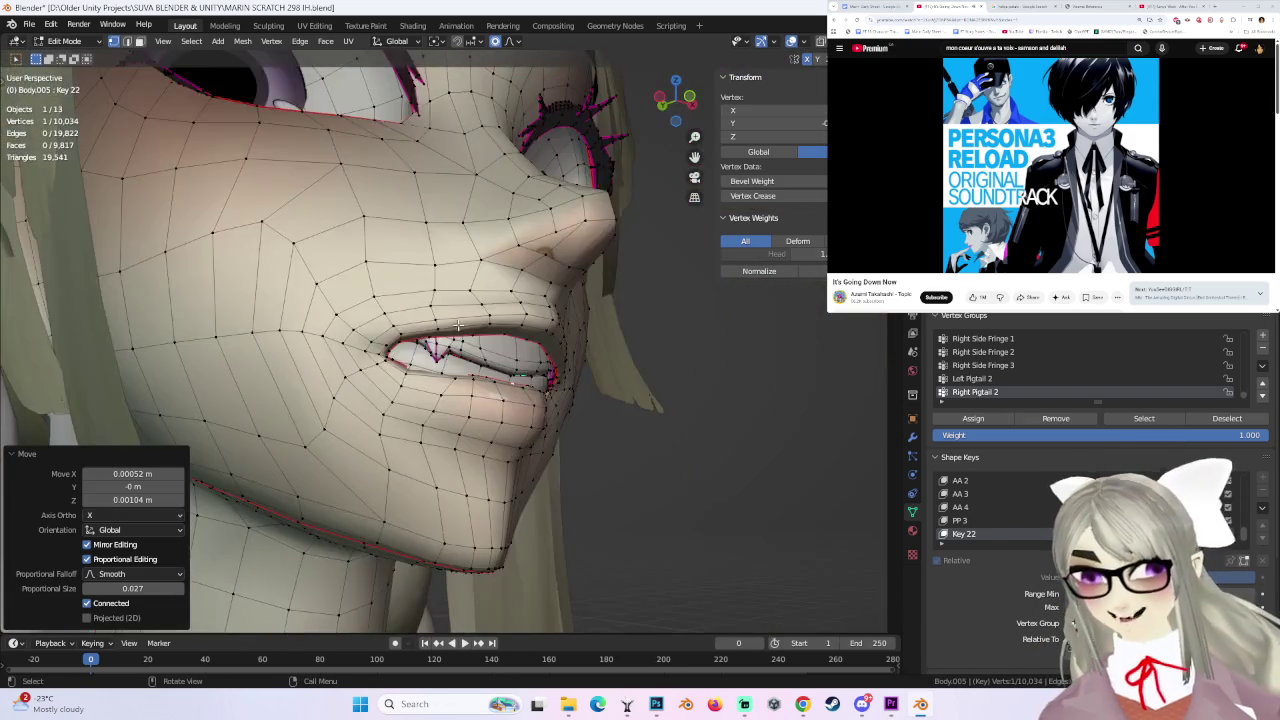
pyautogui.moveTo(457, 325)
pyautogui.mouseDown(button='middle')
pyautogui.moveTo(470, 318)
pyautogui.moveTo(440, 330)
pyautogui.moveTo(560, 411)
pyautogui.moveTo(457, 449)
pyautogui.moveTo(400, 398)
pyautogui.moveTo(455, 432)
pyautogui.moveTo(390, 335)
pyautogui.mouseUp(button='middle')
pyautogui.press('g')
pyautogui.click(459, 432)
pyautogui.press('g')
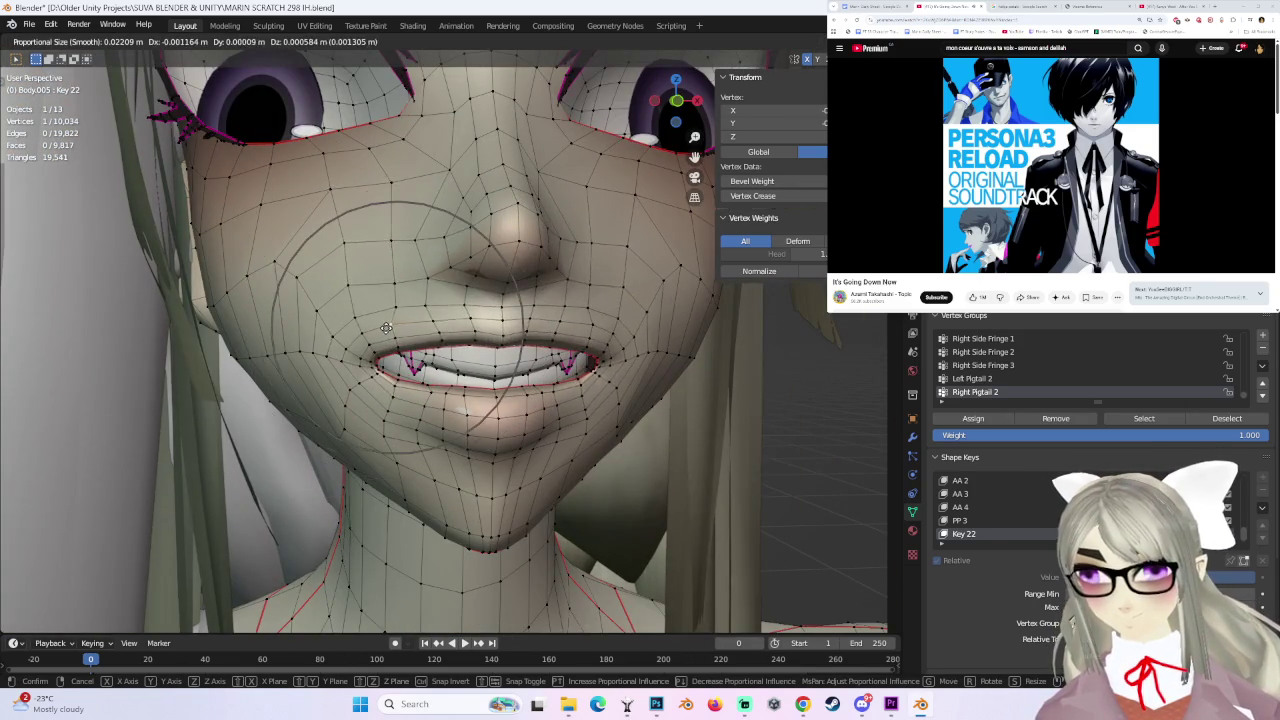
pyautogui.click(381, 321)
# - Refine the lip corners and mouth vertices from below, undoing the last move
pyautogui.moveTo(381, 321)
pyautogui.mouseDown(button='middle')
pyautogui.moveTo(374, 375)
pyautogui.moveTo(503, 395)
pyautogui.moveTo(483, 419)
pyautogui.moveTo(467, 392)
pyautogui.mouseUp(button='middle')
pyautogui.press('g')
pyautogui.click(378, 360)
pyautogui.press('g')
pyautogui.click(412, 390)
pyautogui.press('g')
pyautogui.click(483, 413)
pyautogui.press('g')
pyautogui.click(463, 410)
pyautogui.hotkey('ctrl', 'z')
pyautogui.press('g')
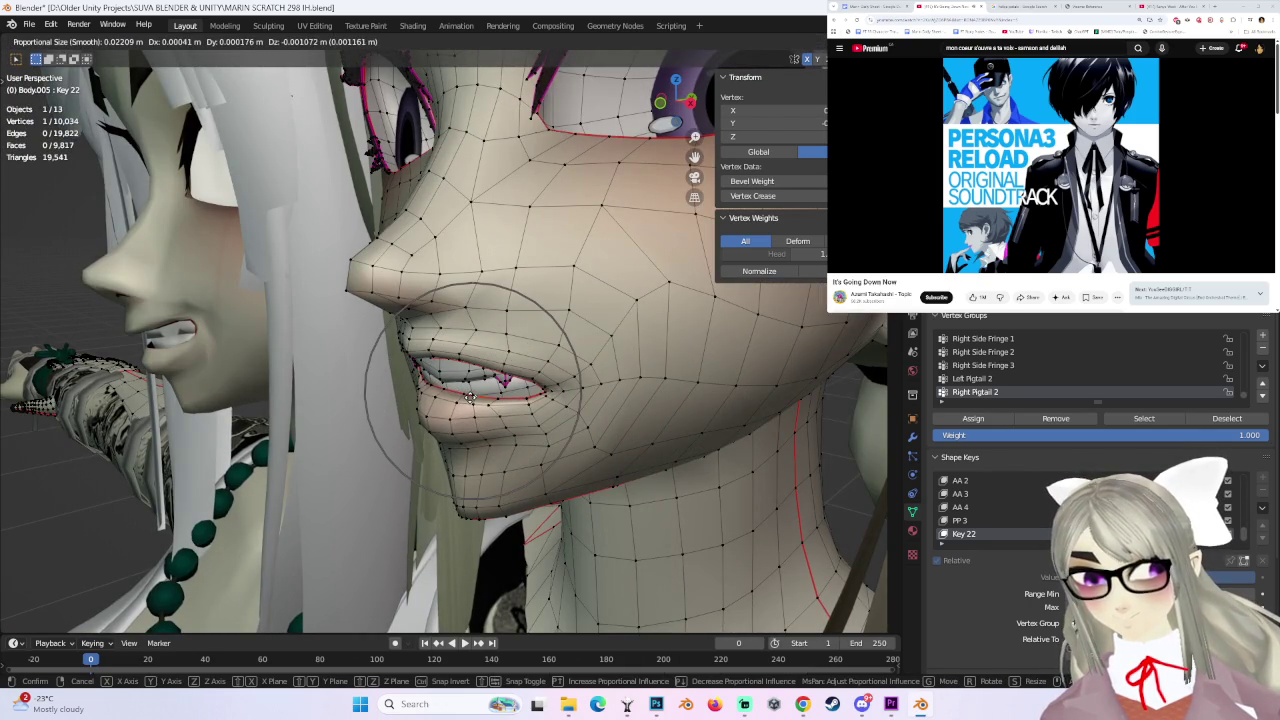
# - Nudge the lip vertices from a frontal view, undoing one misplaced adjustment
pyautogui.click(469, 397)
pyautogui.moveTo(469, 397)
pyautogui.mouseDown(button='middle')
pyautogui.moveTo(378, 383)
pyautogui.moveTo(536, 411)
pyautogui.mouseUp(button='middle')
pyautogui.press('g')
pyautogui.click(388, 392)
pyautogui.hotkey('ctrl', 'z')
pyautogui.click(378, 400)
# - Make small proportional moves on the lip vertices from a new angle, cancelling one attempt
pyautogui.moveTo(408, 404)
pyautogui.mouseDown(button='middle')
pyautogui.moveTo(514, 439)
pyautogui.moveTo(505, 383)
pyautogui.mouseUp(button='middle')
pyautogui.press('g')
pyautogui.click(483, 427)
pyautogui.press('g')
pyautogui.click(500, 410)
pyautogui.click(533, 371)
pyautogui.press('g')
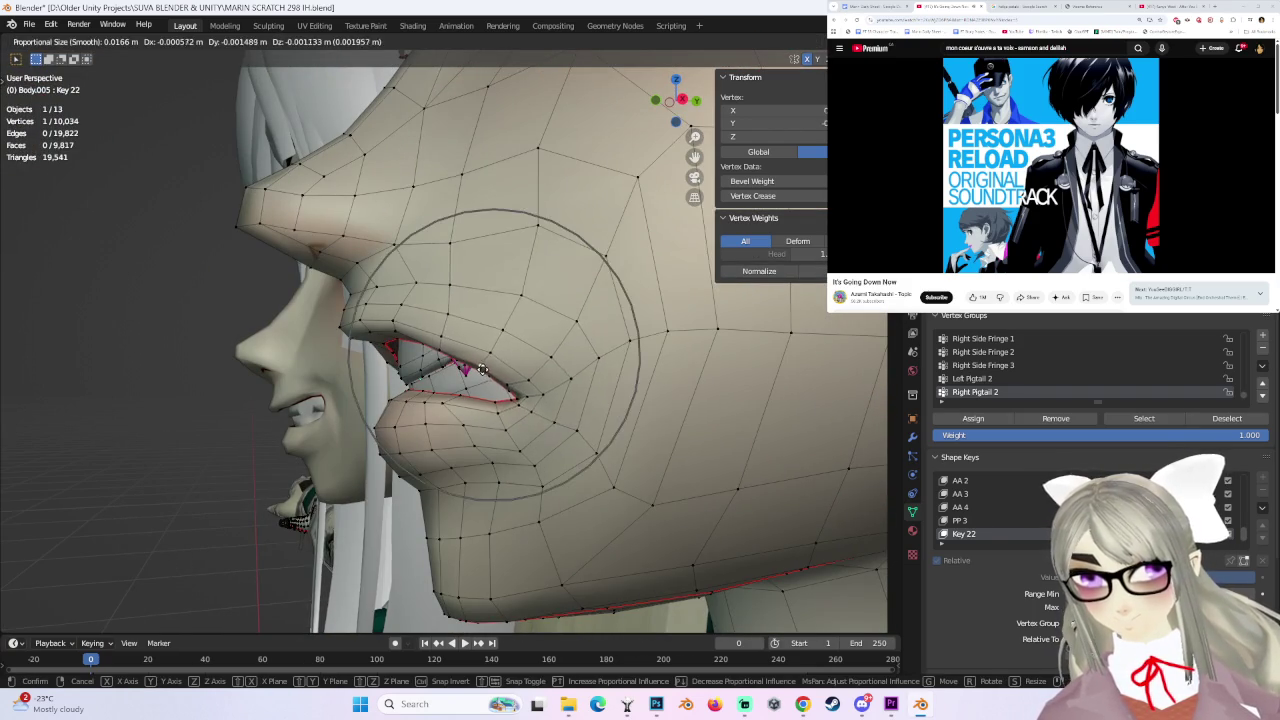
pyautogui.rightClick(497, 357)
# - From a lower angle, pull several lip vertices to follow the face's profile
pyautogui.moveTo(497, 357)
pyautogui.mouseDown(button='middle')
pyautogui.moveTo(505, 292)
pyautogui.moveTo(385, 318)
pyautogui.moveTo(601, 363)
pyautogui.moveTo(491, 344)
pyautogui.moveTo(557, 368)
pyautogui.moveTo(508, 372)
pyautogui.moveTo(487, 331)
pyautogui.moveTo(477, 334)
pyautogui.moveTo(512, 354)
pyautogui.moveTo(420, 378)
pyautogui.mouseUp(button='middle')
pyautogui.press('g')
pyautogui.click(505, 296)
pyautogui.press('g')
pyautogui.click(478, 345)
pyautogui.press('g')
pyautogui.click(503, 345)
# - Reposition another lip vertex and its neighbours with proportional falloff
pyautogui.click(409, 381)
pyautogui.press('g')
pyautogui.click(409, 381)
pyautogui.press('g')
pyautogui.click(414, 428)
pyautogui.moveTo(414, 428)
pyautogui.mouseDown(button='middle')
pyautogui.moveTo(578, 362)
pyautogui.moveTo(520, 368)
pyautogui.moveTo(537, 382)
pyautogui.moveTo(404, 376)
pyautogui.mouseUp(button='middle')
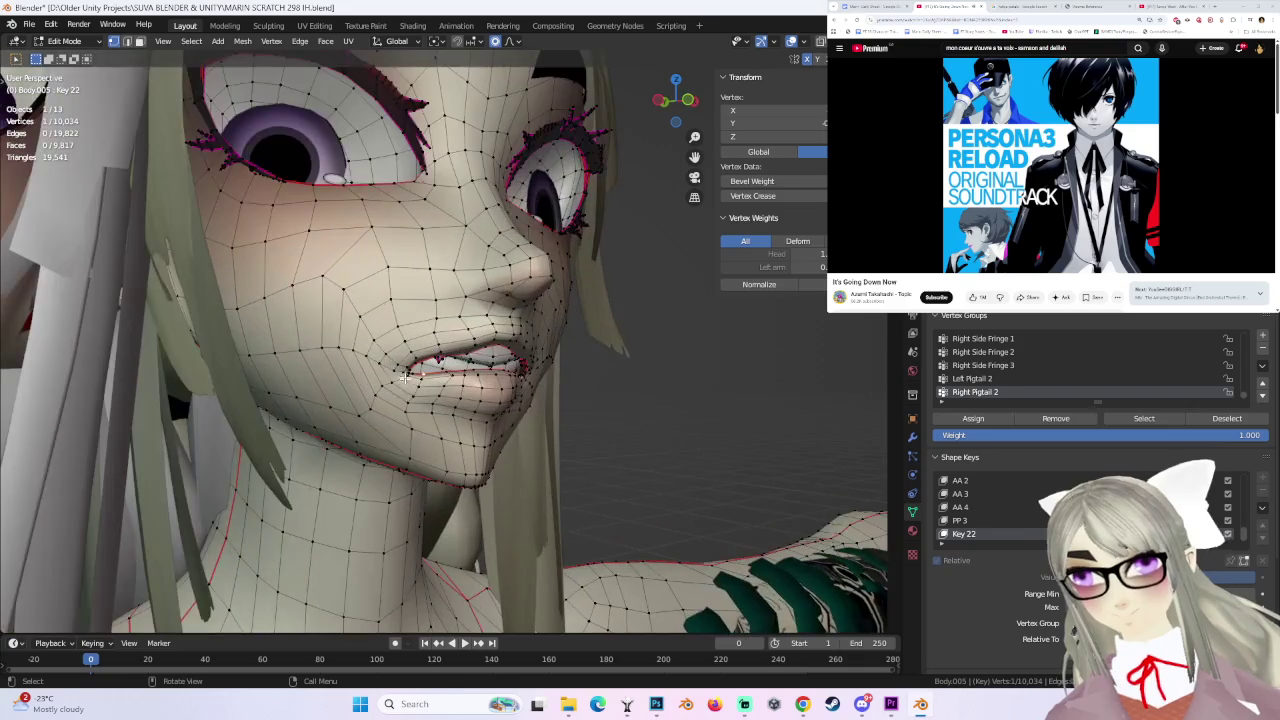
# - Select four mouth-corner vertices and reshape them from the side profile, undoing one try
pyautogui.moveTo(404, 381); pyautogui.dragTo(405, 386)
pyautogui.press('g')
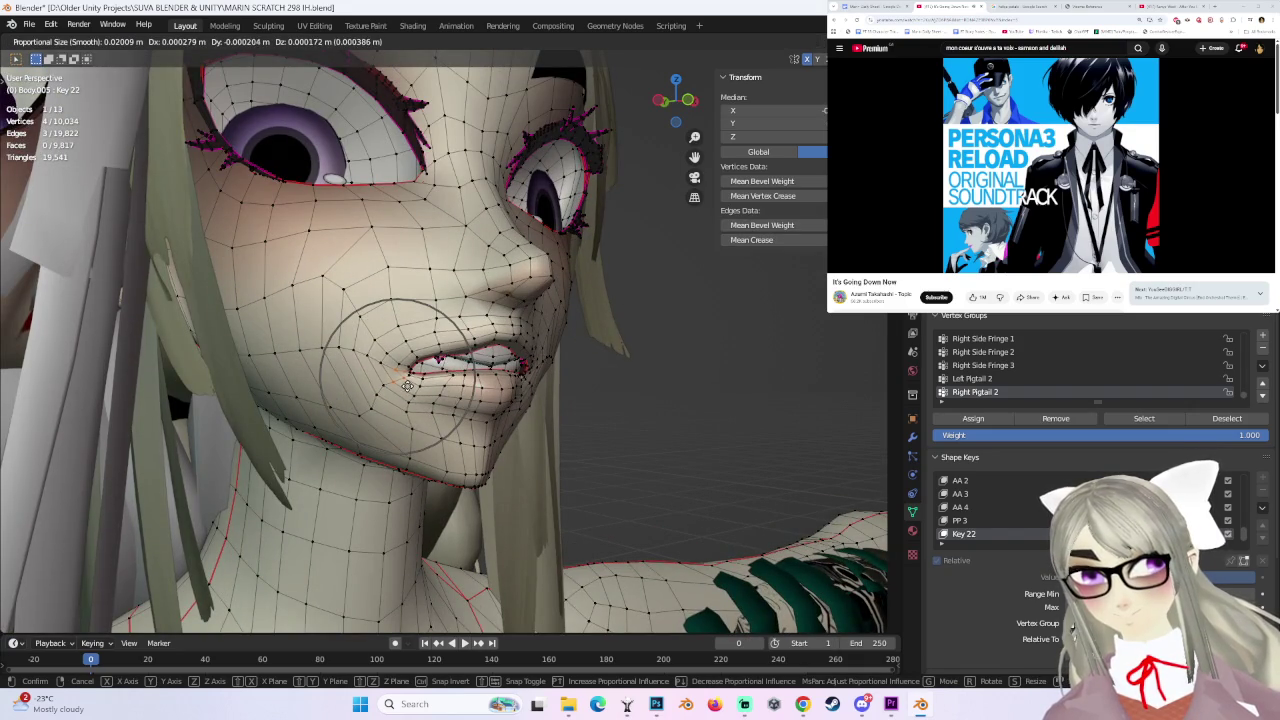
pyautogui.click(420, 385)
pyautogui.hotkey('ctrl', 'z')
pyautogui.moveTo(420, 385); pyautogui.dragTo(493, 380, button='middle')
pyautogui.press('g')
pyautogui.click(444, 385)
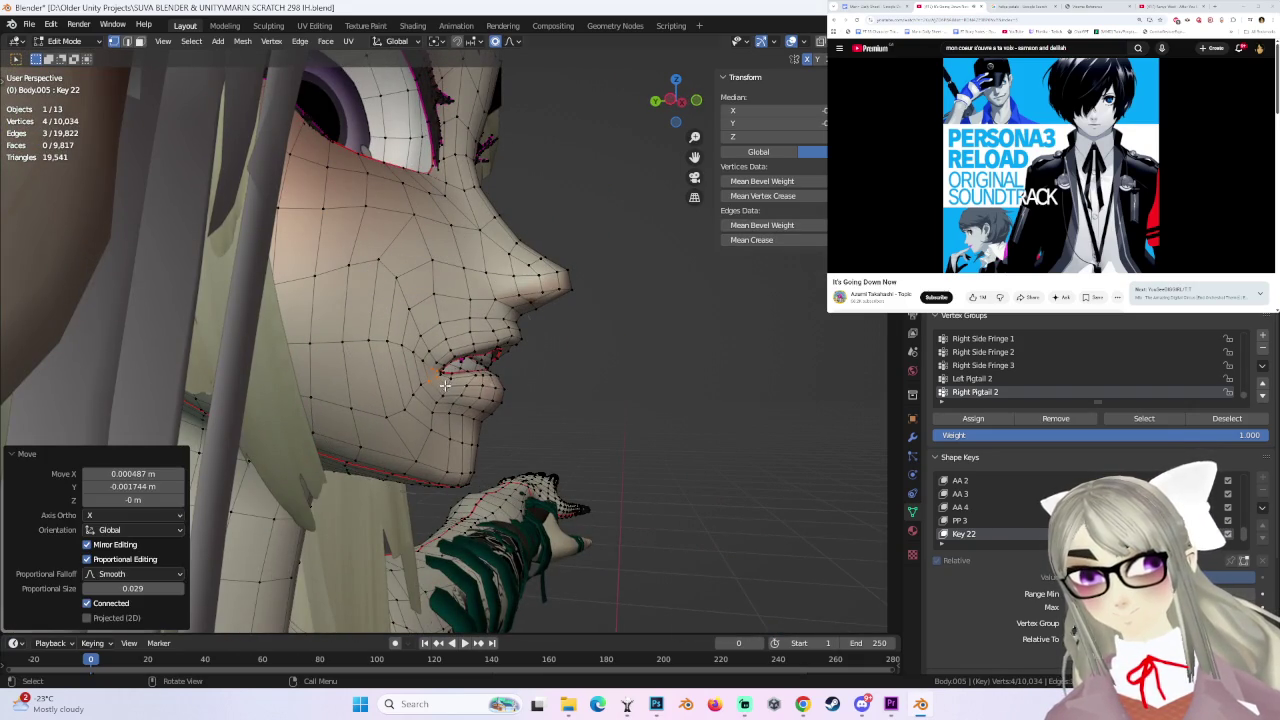
pyautogui.press('g')
pyautogui.click(497, 345)
# - Move a single lip vertex with proportional falloff, checking it from front and side
pyautogui.click(476, 332)
pyautogui.press('g')
pyautogui.click(476, 330)
pyautogui.moveTo(476, 330)
pyautogui.mouseDown(button='middle')
pyautogui.moveTo(586, 349)
pyautogui.moveTo(567, 385)
pyautogui.mouseUp(button='middle')
pyautogui.scroll(3, 609, 354)
pyautogui.press('g')
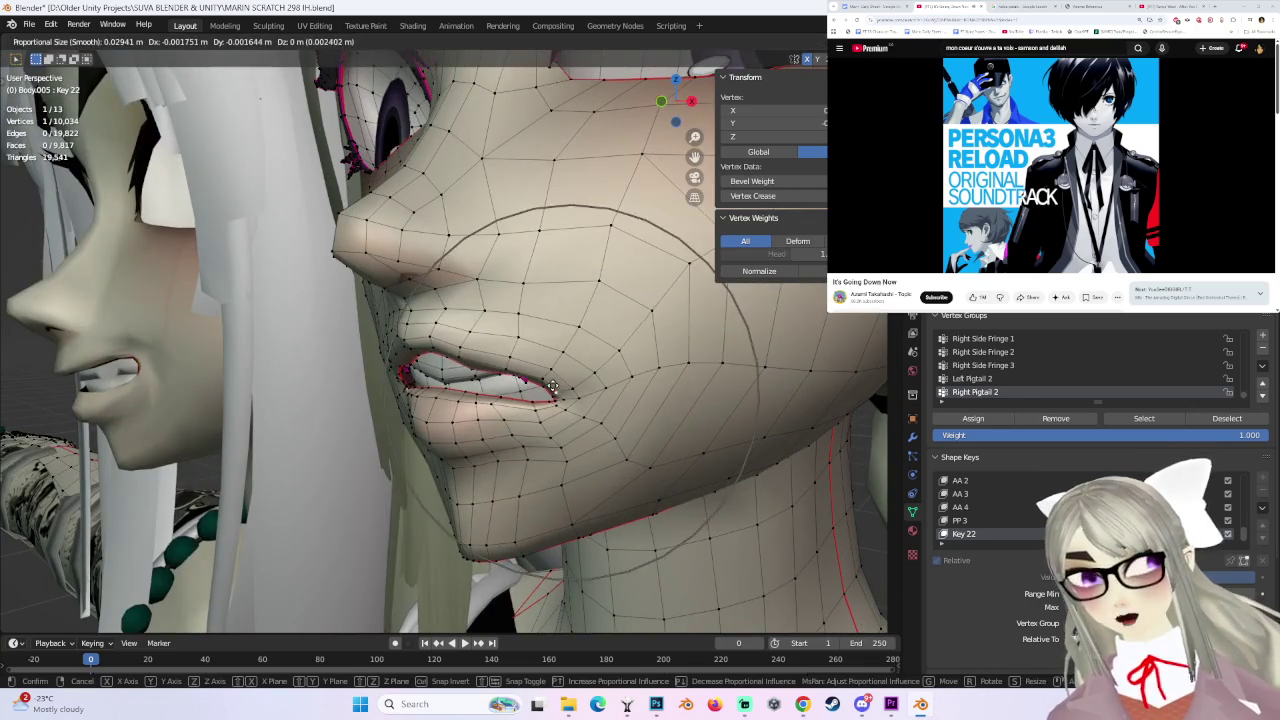
pyautogui.click(540, 395)
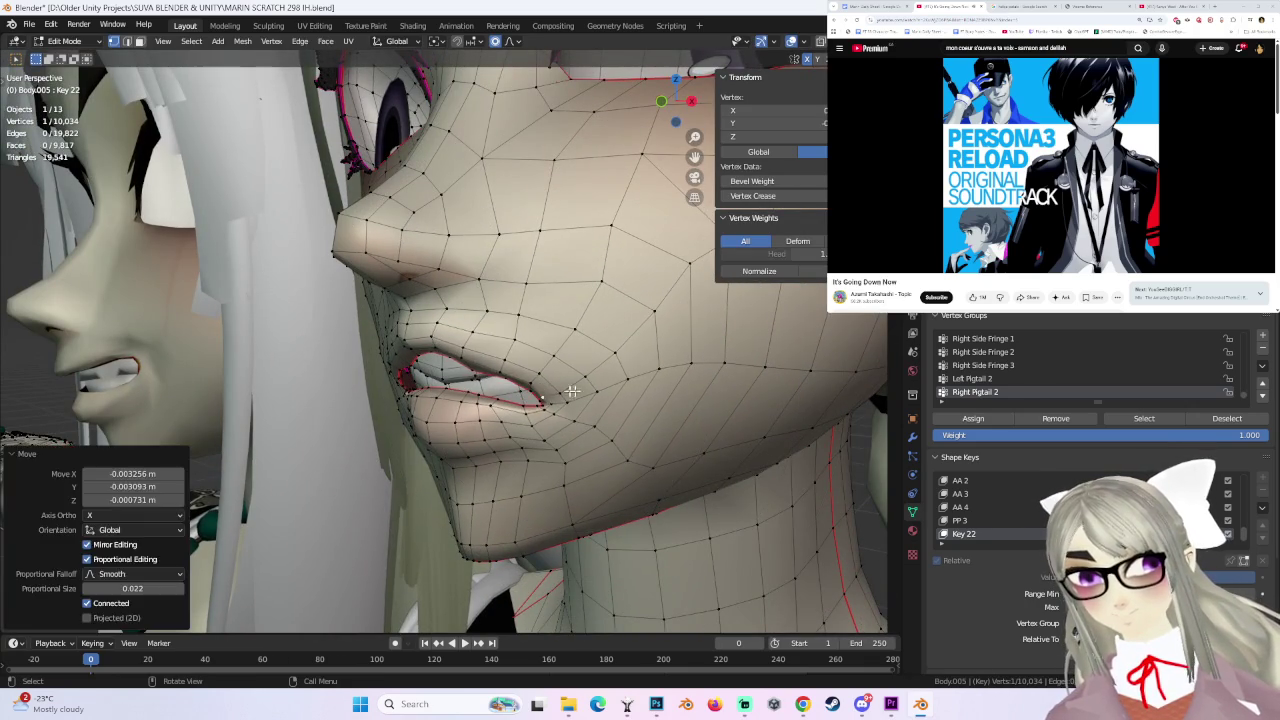
pyautogui.moveTo(540, 395); pyautogui.dragTo(444, 363, button='middle')
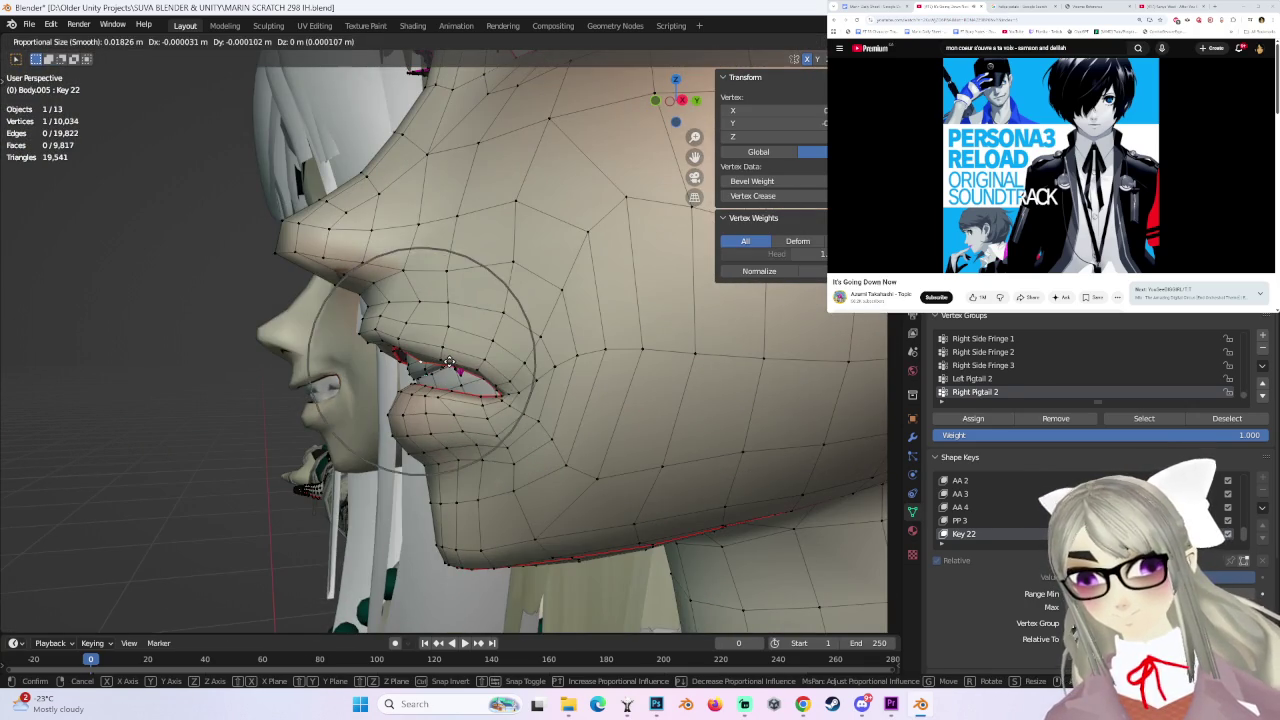
pyautogui.click(455, 362)
# - Make three more proportional lip adjustments in a close-up around the mouth
pyautogui.moveTo(455, 362)
pyautogui.mouseDown(button='middle')
pyautogui.moveTo(421, 346)
pyautogui.moveTo(533, 331)
pyautogui.mouseUp(button='middle')
pyautogui.press('g')
pyautogui.click(421, 346)
pyautogui.press('g')
pyautogui.click(383, 319)
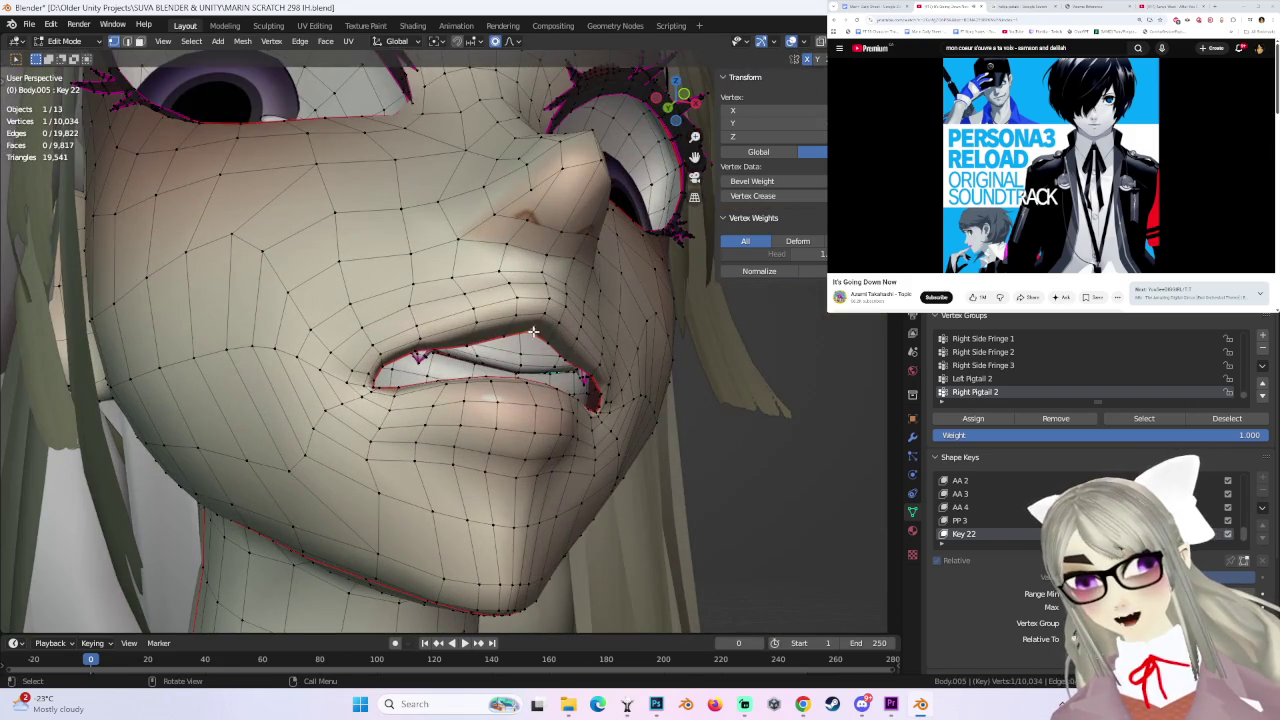
pyautogui.press('g')
pyautogui.click(586, 343)
# - Part the upper and lower lips over the teeth from frontal views
pyautogui.moveTo(586, 343); pyautogui.dragTo(506, 347, button='middle')
pyautogui.press('g')
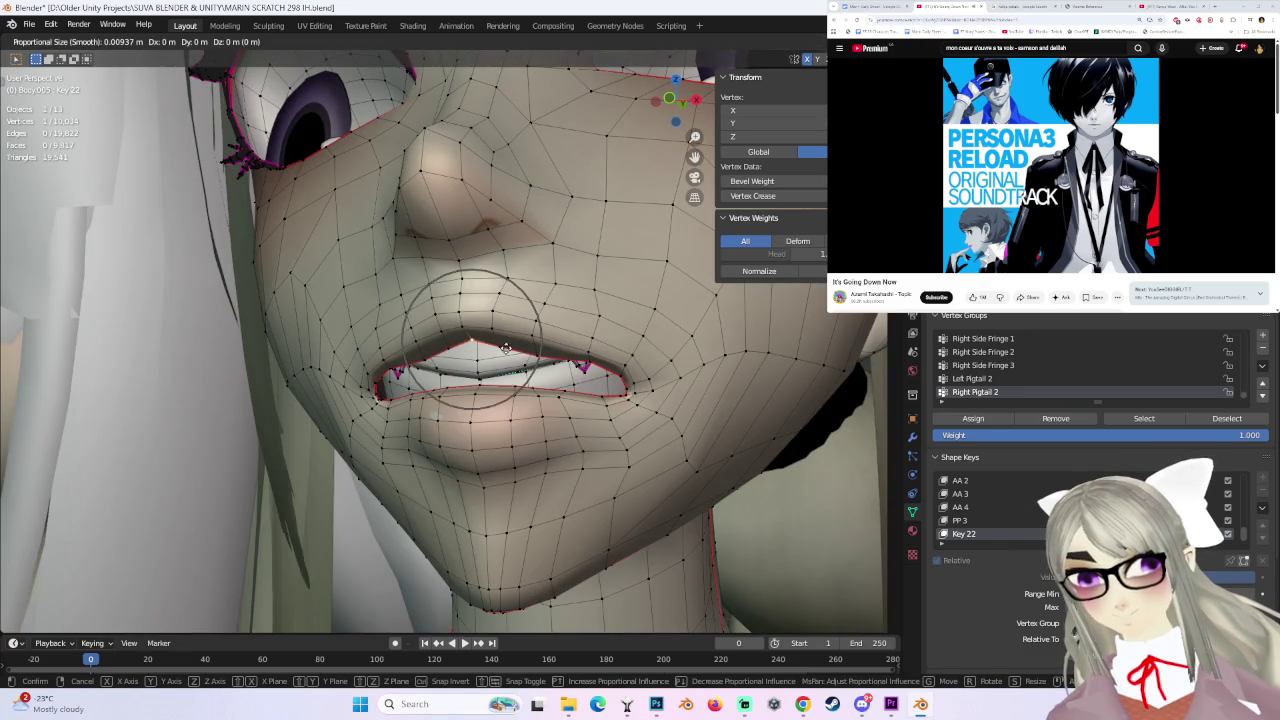
pyautogui.click(503, 357)
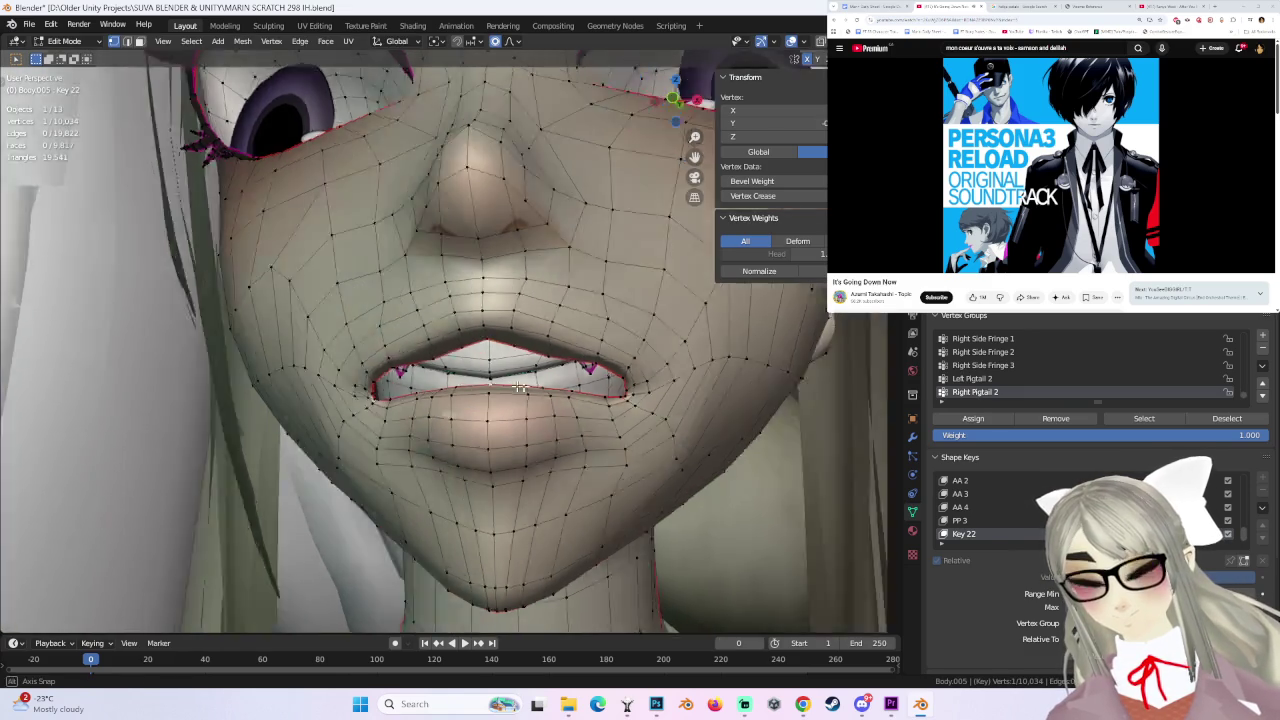
pyautogui.moveTo(503, 357)
pyautogui.mouseDown(button='middle')
pyautogui.moveTo(424, 450)
pyautogui.moveTo(470, 360)
pyautogui.mouseUp(button='middle')
pyautogui.press('g')
pyautogui.click(400, 416)
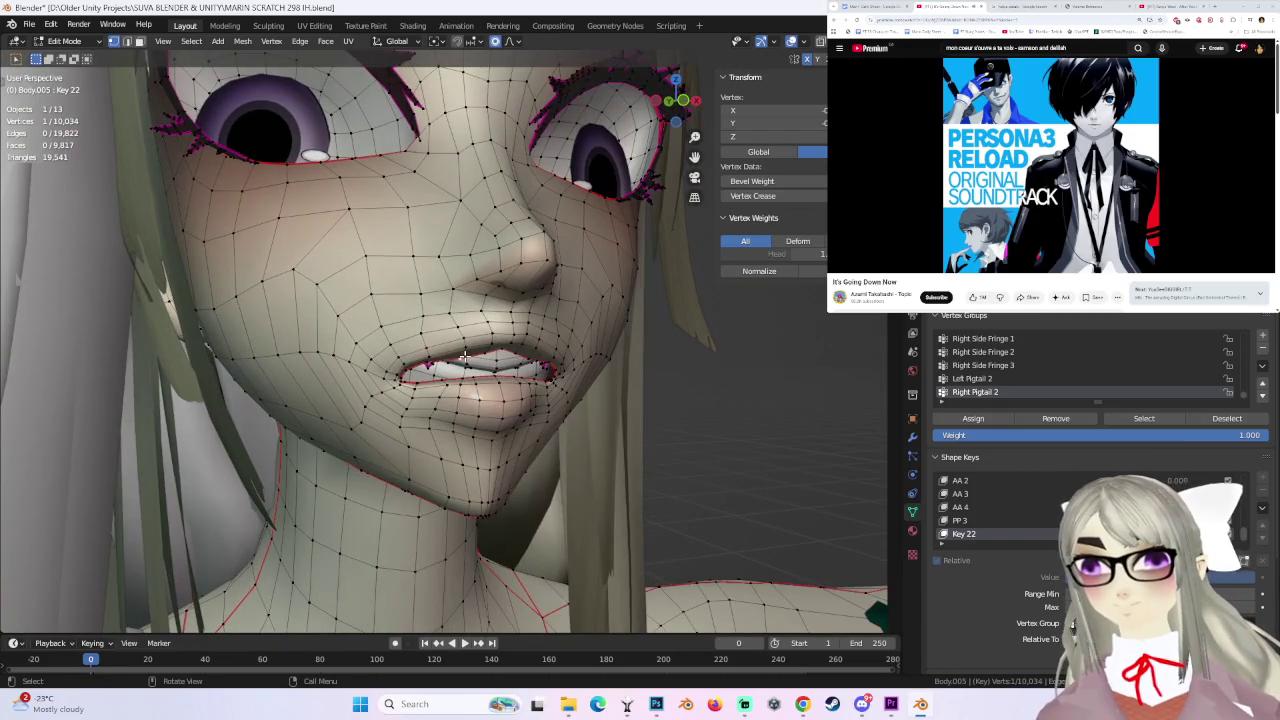
pyautogui.press('g')
pyautogui.click(459, 313)
# - Shift a lip-corner vertex from a lower view of the face
pyautogui.moveTo(459, 313); pyautogui.dragTo(557, 332, button='middle')
pyautogui.press('g')
pyautogui.click(549, 328)
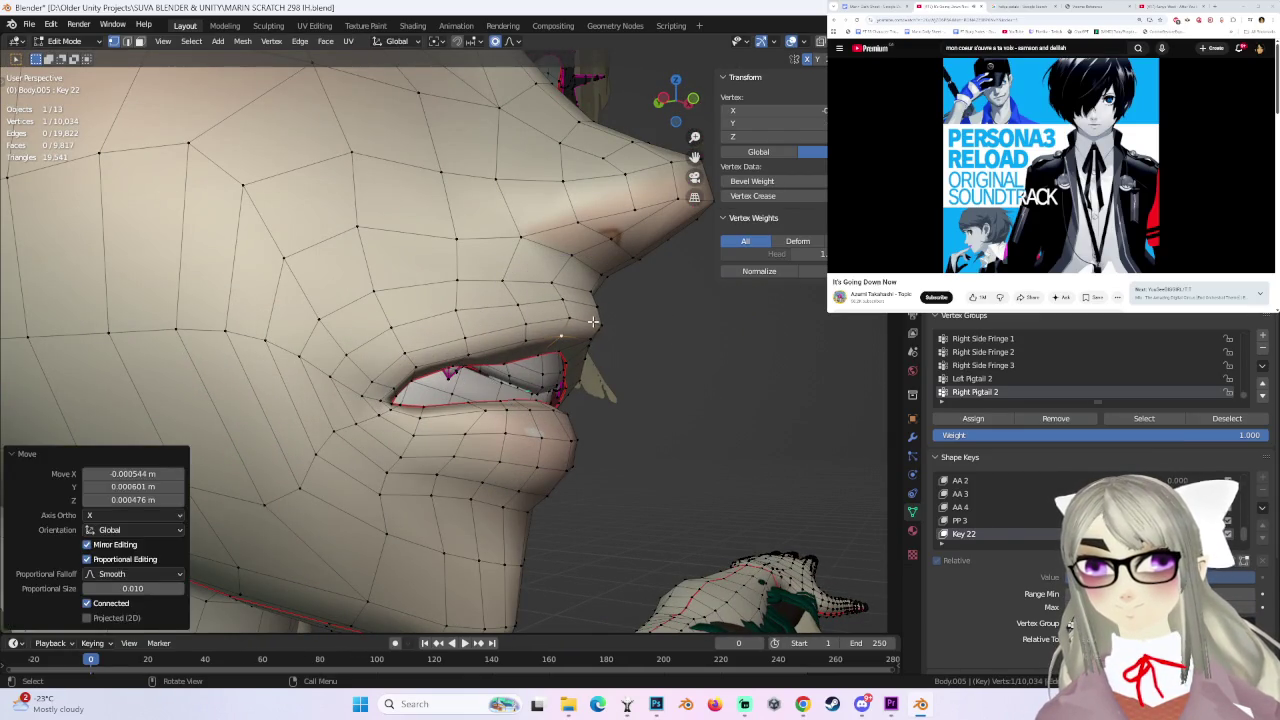
pyautogui.click(594, 313)
# - Adjust the opposite mouth corner, then switch to Front Orthographic view
pyautogui.moveTo(594, 313)
pyautogui.mouseDown(button='middle')
pyautogui.moveTo(413, 326)
pyautogui.moveTo(480, 340)
pyautogui.moveTo(397, 380)
pyautogui.moveTo(565, 345)
pyautogui.mouseUp(button='middle')
pyautogui.click(413, 326)
pyautogui.press('g')
pyautogui.click(408, 338)
pyautogui.press('g')
pyautogui.click(468, 348)
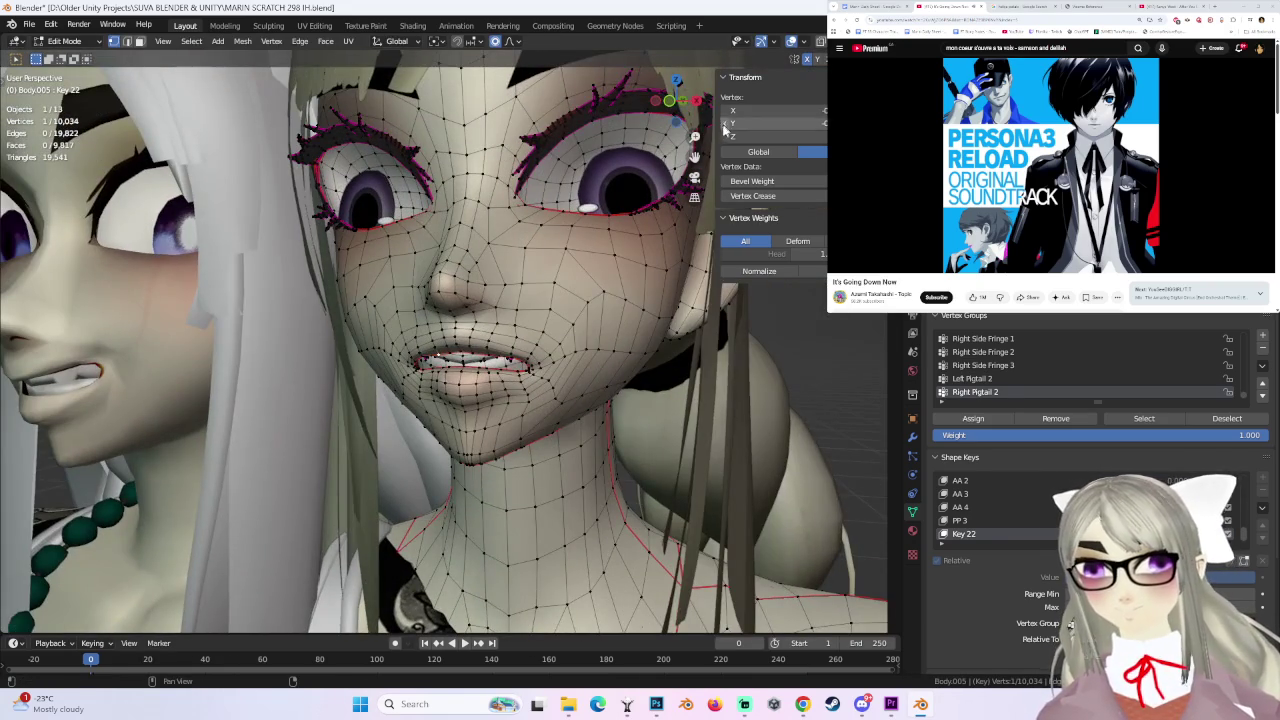
pyautogui.click(671, 100)
pyautogui.click(104, 44)
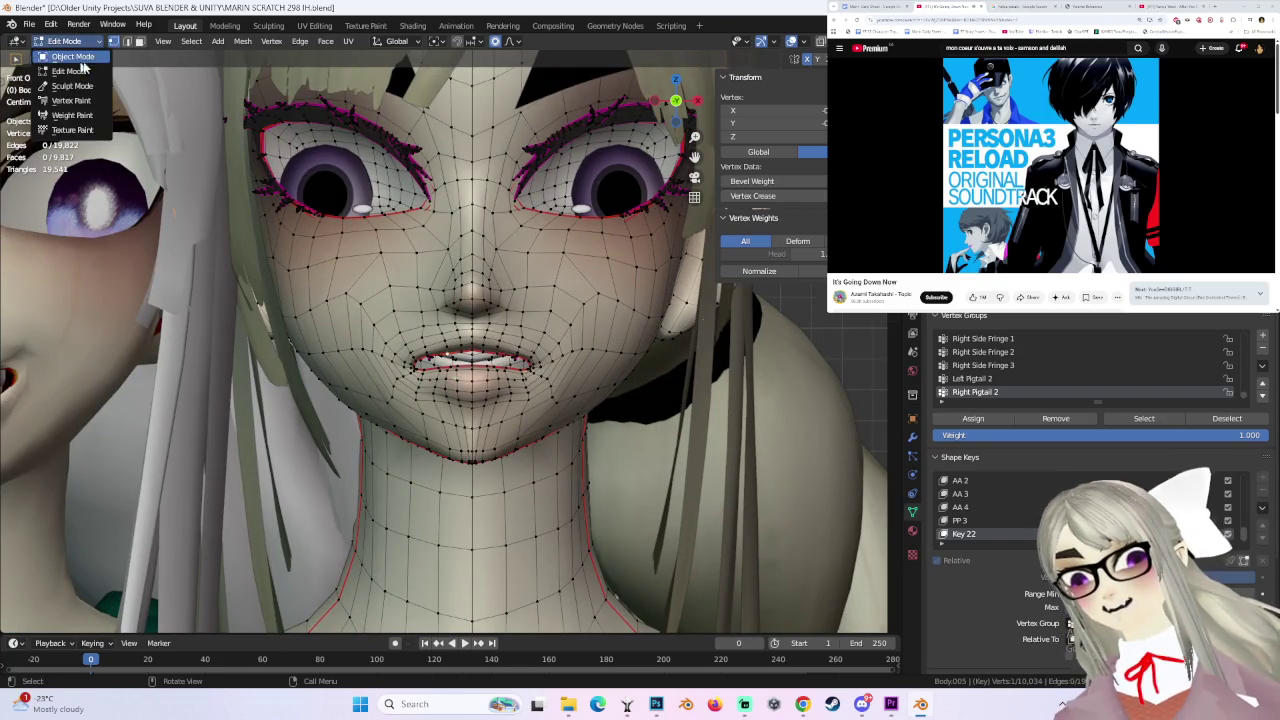
# - Preview the Key 22 shape in Object Mode, then return to Edit Mode
pyautogui.click(60, 57)
pyautogui.scroll(-1, 594, 343)
pyautogui.scroll(2, 594, 343)
pyautogui.click(68, 41)
pyautogui.click(60, 72)
# - Push the mouth corner back into the cheek along Y, undoing attempts that went wrong
pyautogui.moveTo(422, 376); pyautogui.dragTo(426, 370)
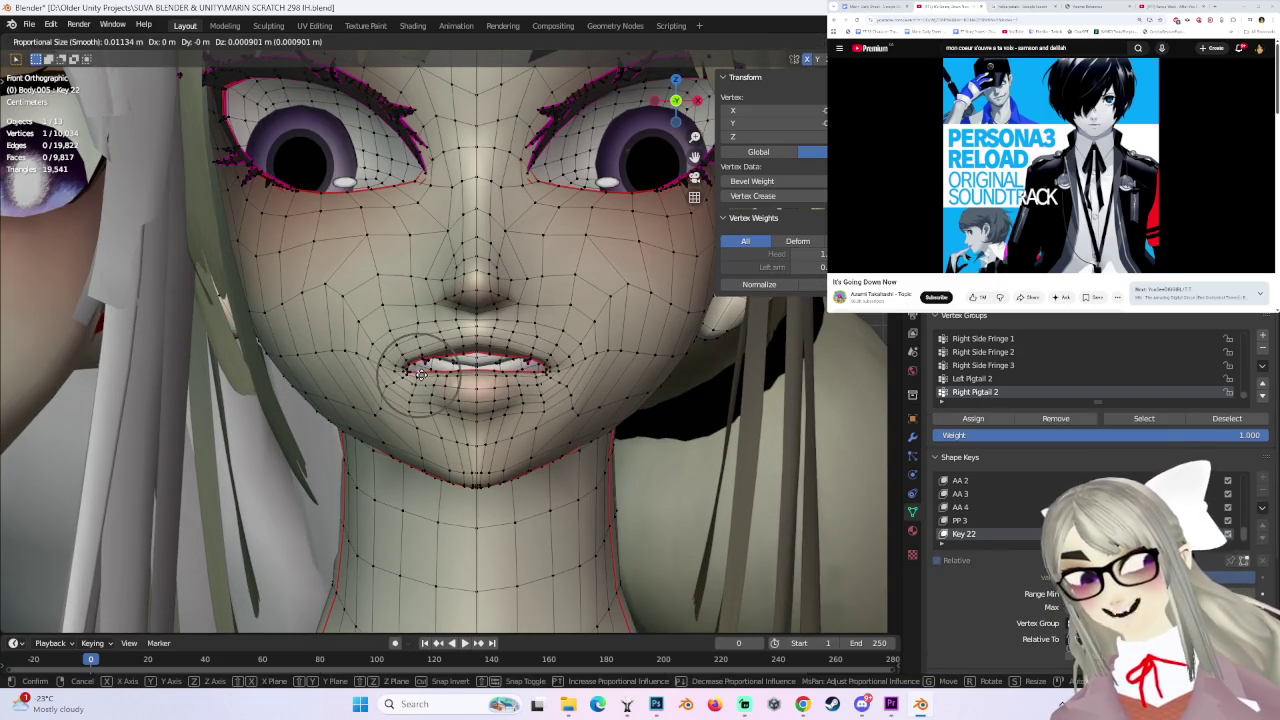
pyautogui.moveTo(426, 370)
pyautogui.mouseDown(button='middle')
pyautogui.moveTo(570, 390)
pyautogui.moveTo(521, 333)
pyautogui.mouseUp(button='middle')
pyautogui.hotkey('ctrl', 'z')
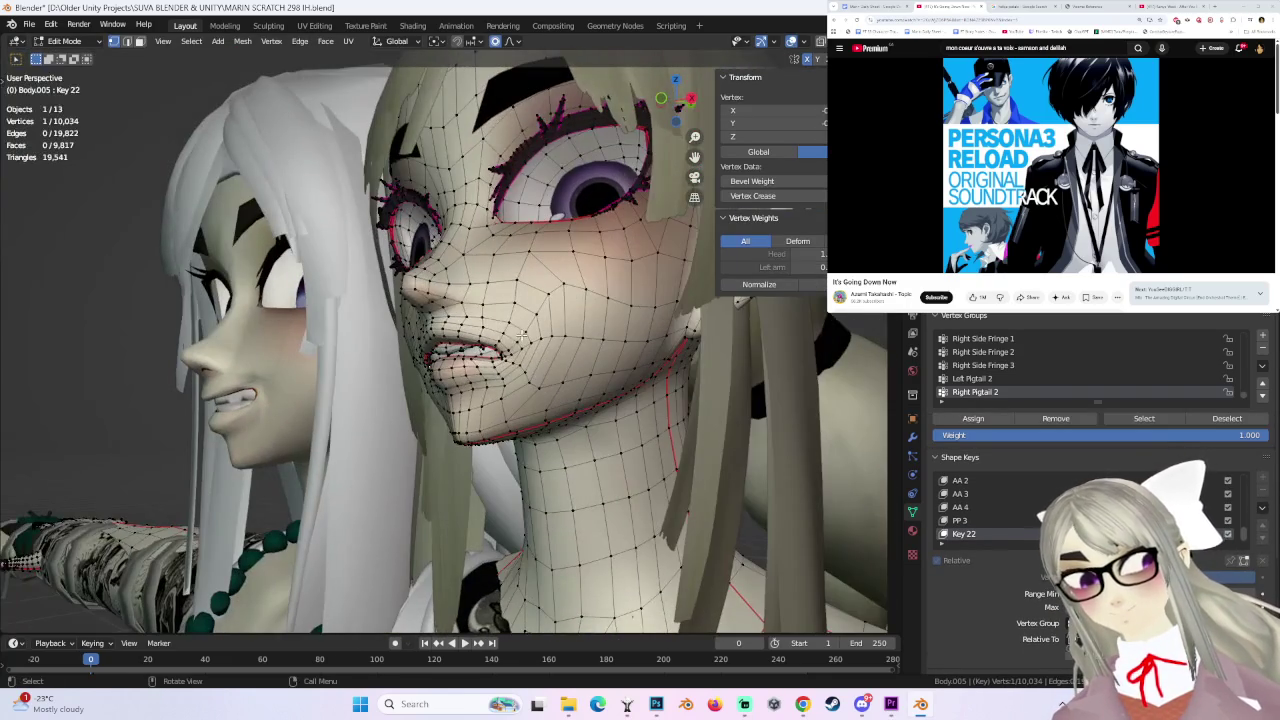
pyautogui.scroll(-5, 540, 345)
pyautogui.press('y')
pyautogui.click(565, 365)
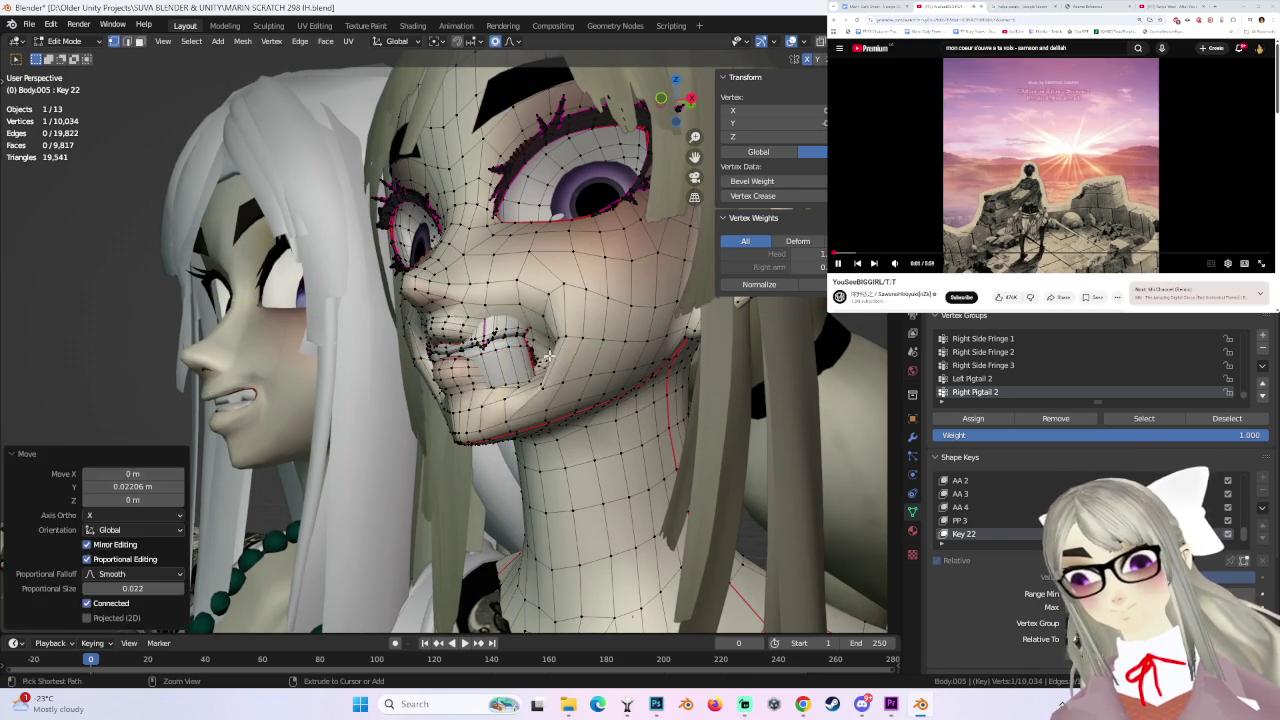
pyautogui.moveTo(565, 365); pyautogui.dragTo(692, 330, button='middle')
pyautogui.hotkey('ctrl', 'z')
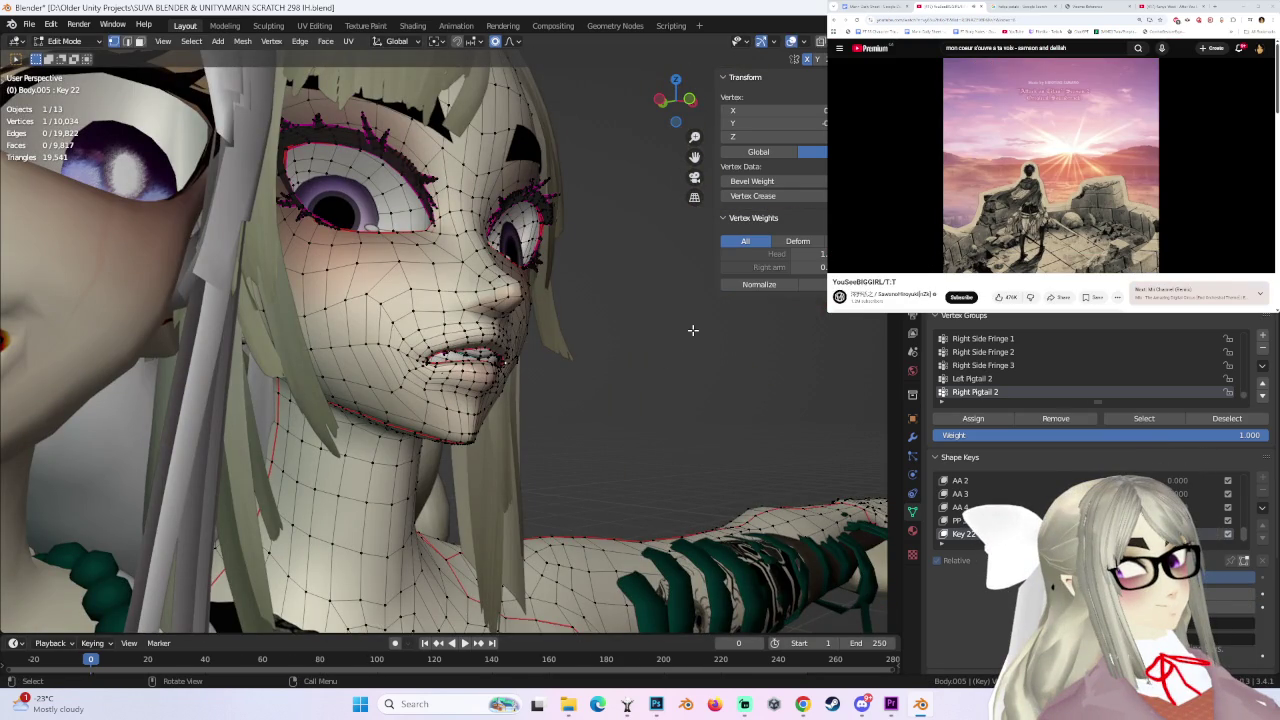
pyautogui.moveTo(692, 330); pyautogui.dragTo(560, 340, button='middle')
# - Lift the mouth-corner vertices along Z with proportional falloff
pyautogui.keyDown('ctrl'); pyautogui.click(421, 353); pyautogui.keyUp('ctrl')
pyautogui.press('g')
pyautogui.press('z')
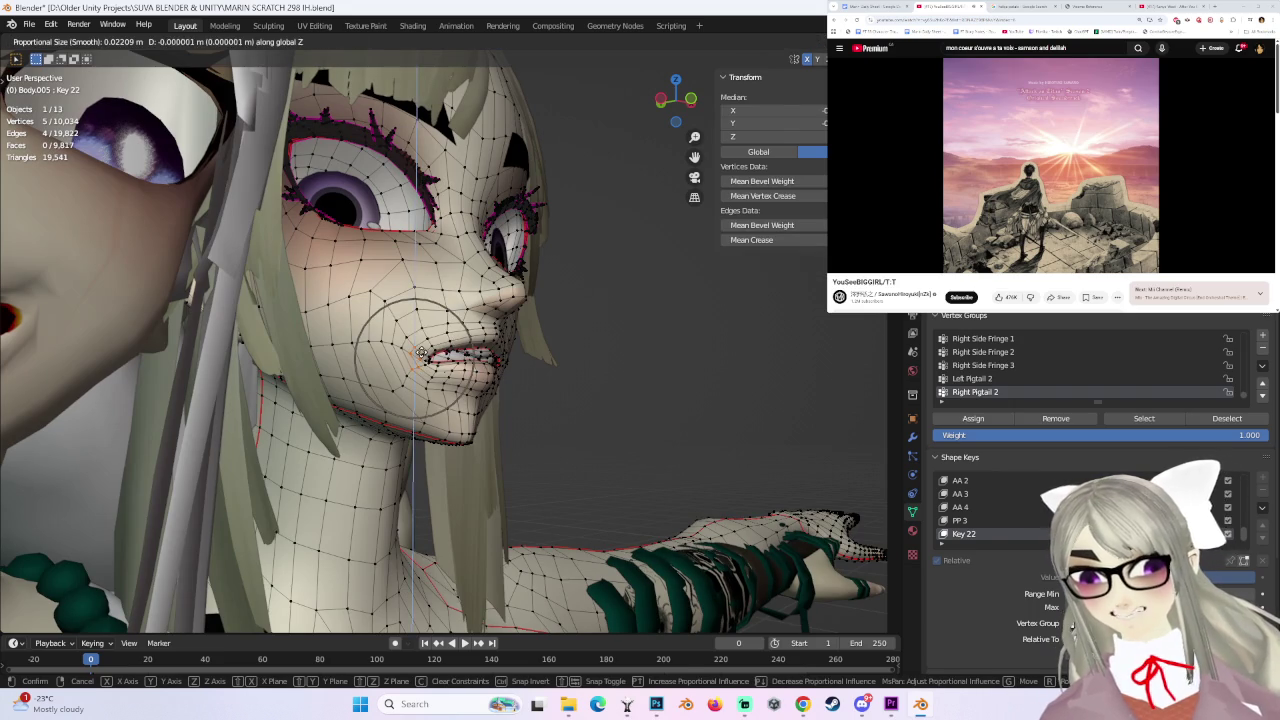
pyautogui.click(418, 346)
pyautogui.click(428, 342)
pyautogui.press('g')
pyautogui.scroll(-2, 430, 340)
pyautogui.click(430, 342)
# - Add another vertex and move the selection with falloff from the side
pyautogui.moveTo(600, 334)
pyautogui.mouseDown(button='middle')
pyautogui.moveTo(490, 332)
pyautogui.moveTo(505, 322)
pyautogui.mouseUp(button='middle')
pyautogui.keyDown('shift'); pyautogui.click(485, 337); pyautogui.keyUp('shift')
pyautogui.press('g')
pyautogui.click(510, 319)
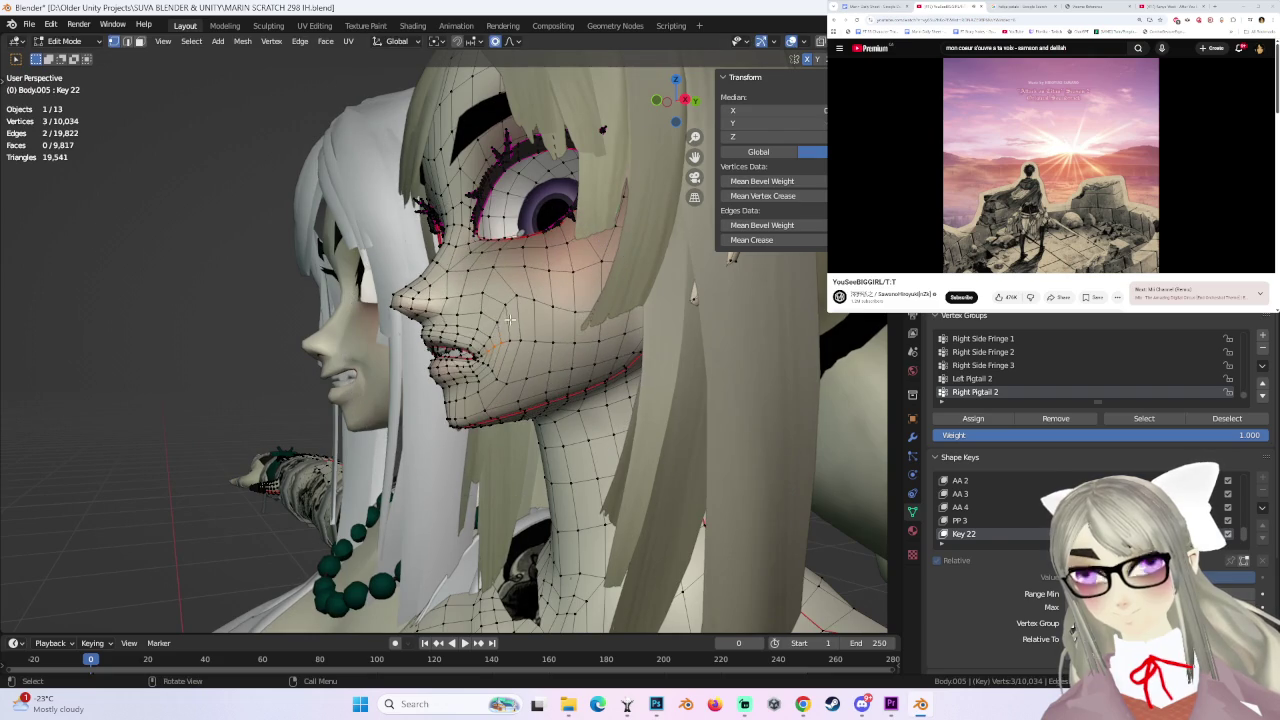
pyautogui.click(476, 342)
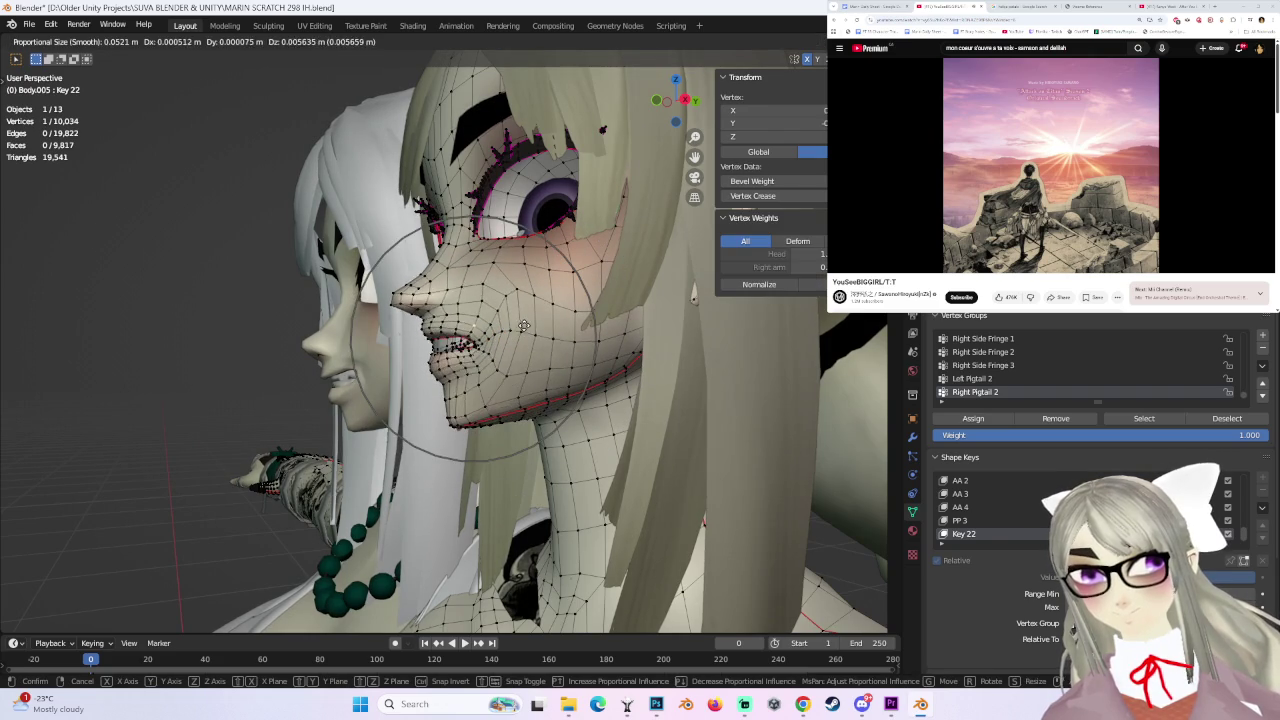
# - Lift the mouth corner and cheek with smooth falloff, undoing one bad move
pyautogui.click(522, 342)
pyautogui.press('g')
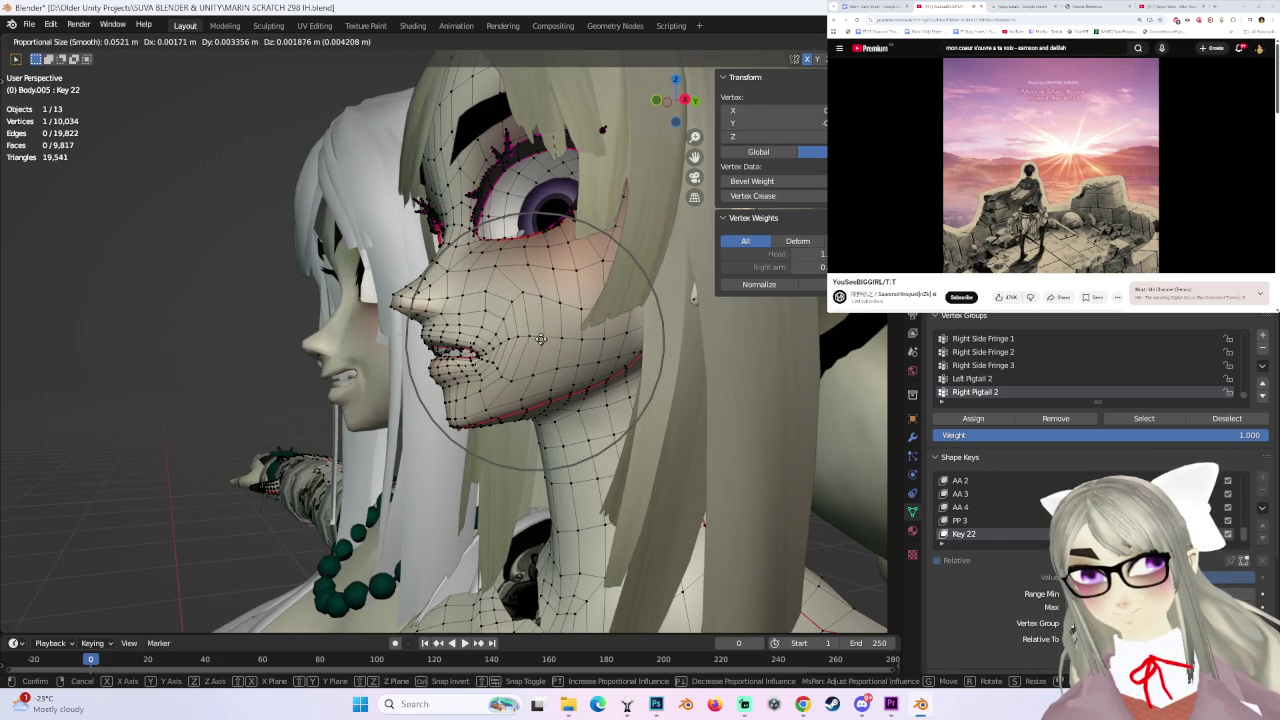
pyautogui.click(540, 325)
pyautogui.moveTo(540, 325); pyautogui.dragTo(373, 333, button='middle')
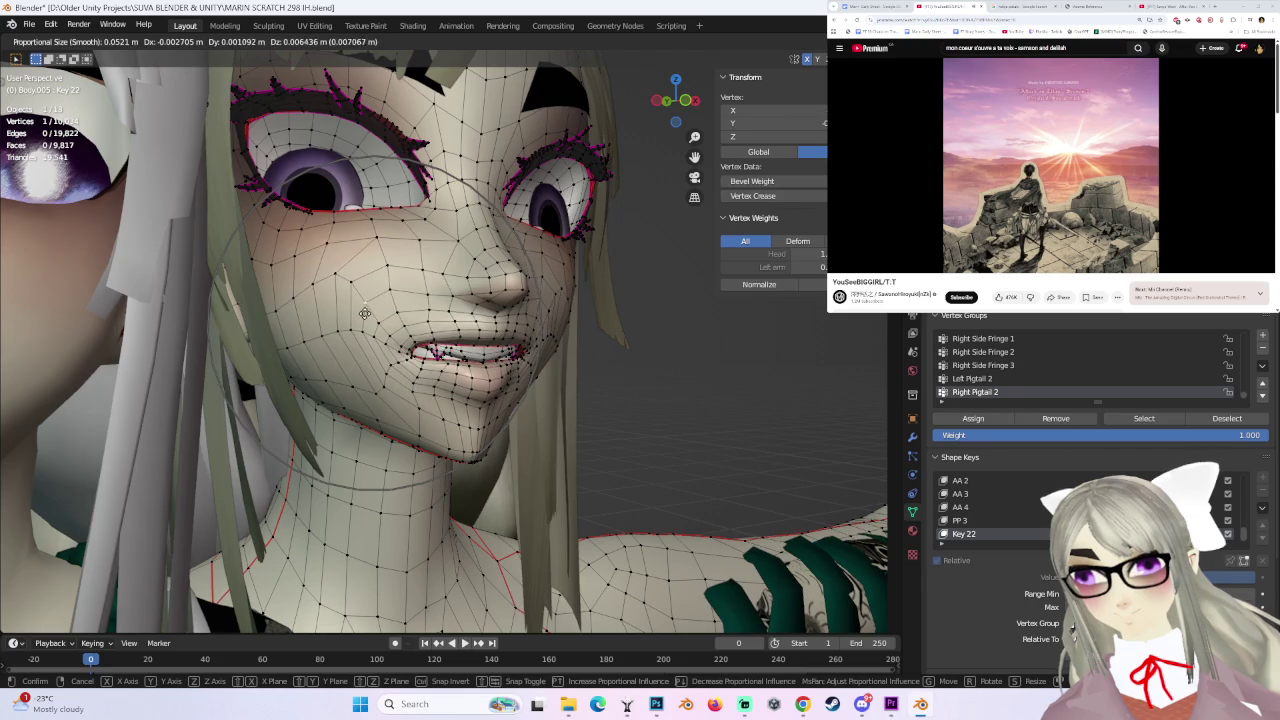
pyautogui.click(373, 333)
pyautogui.hotkey('ctrl', 'z')
pyautogui.press('g')
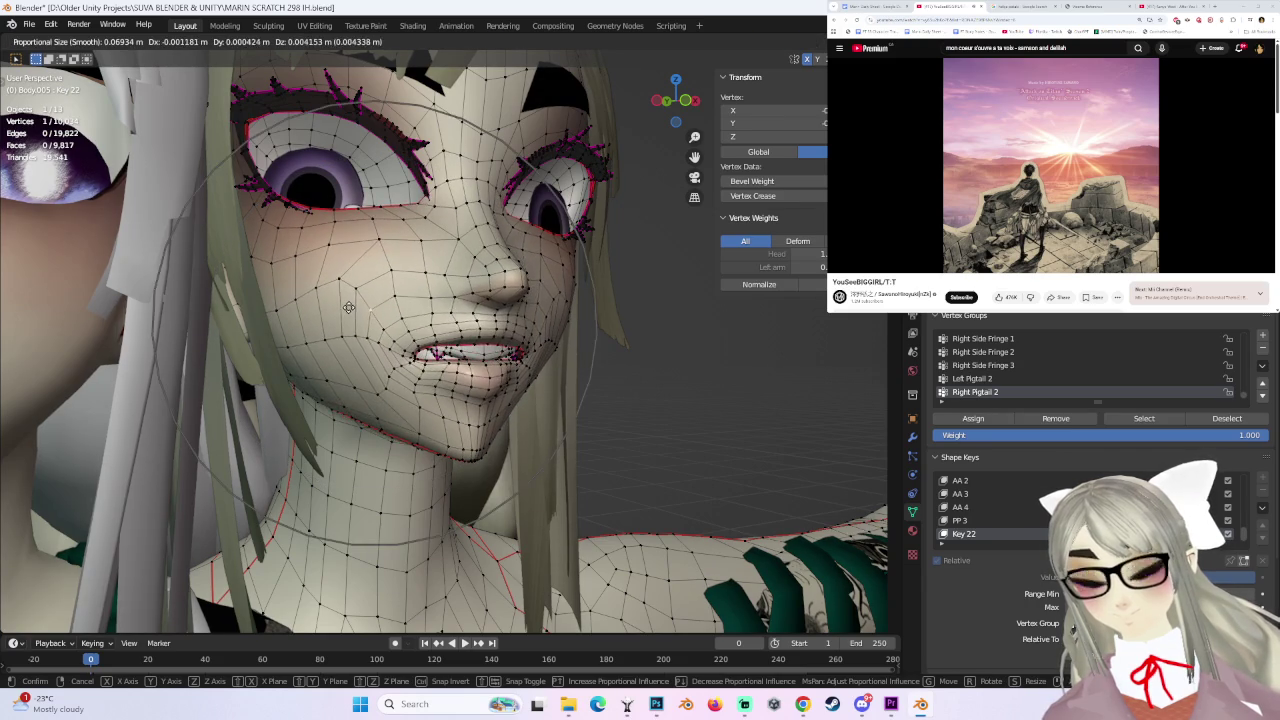
pyautogui.click(356, 332)
# - Check the smile in front view and Object Mode, then return to Edit Mode
pyautogui.moveTo(356, 332); pyautogui.dragTo(606, 351, button='middle')
pyautogui.scroll(-3, 606, 351)
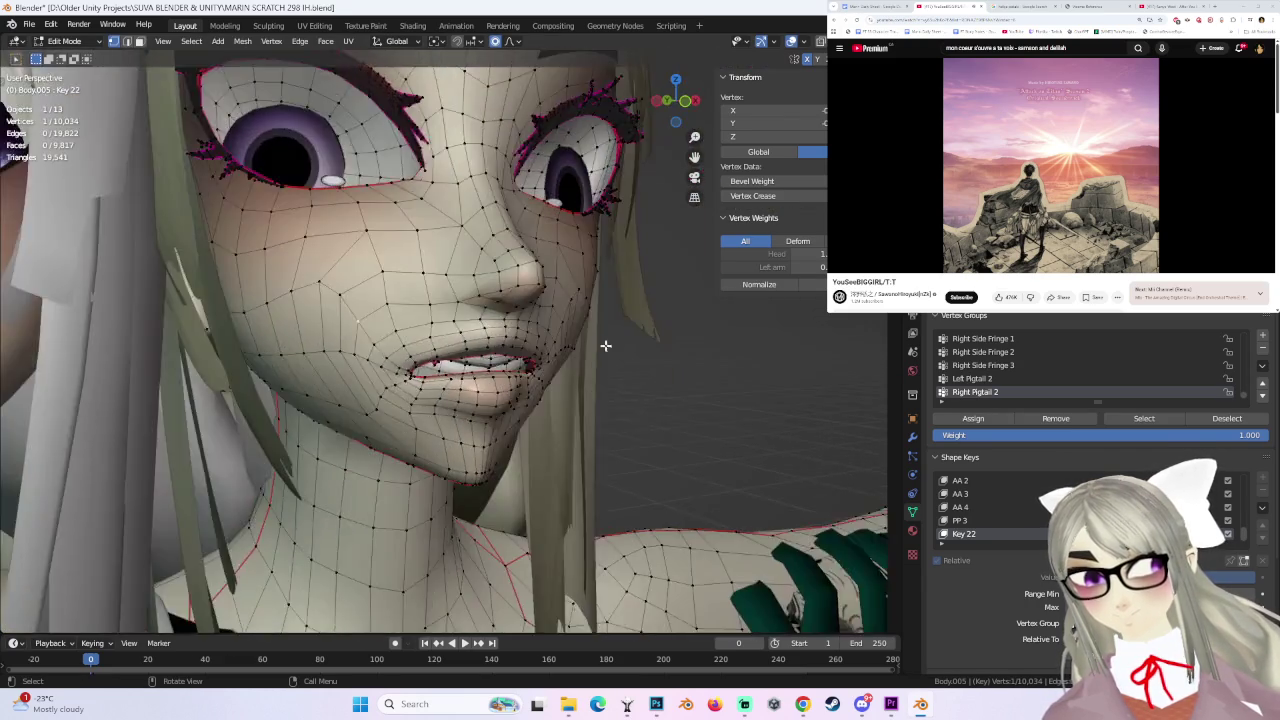
pyautogui.click(685, 103)
pyautogui.click(62, 41)
pyautogui.click(62, 56)
pyautogui.moveTo(608, 357)
pyautogui.mouseDown(button='middle')
pyautogui.moveTo(557, 316)
pyautogui.moveTo(557, 337)
pyautogui.moveTo(544, 323)
pyautogui.moveTo(639, 326)
pyautogui.mouseUp(button='middle')
pyautogui.press('Tab')
# - Clear the selection and pick a new vertex near the mouth
pyautogui.click(639, 326)
pyautogui.press('Tab')
pyautogui.press('Tab')
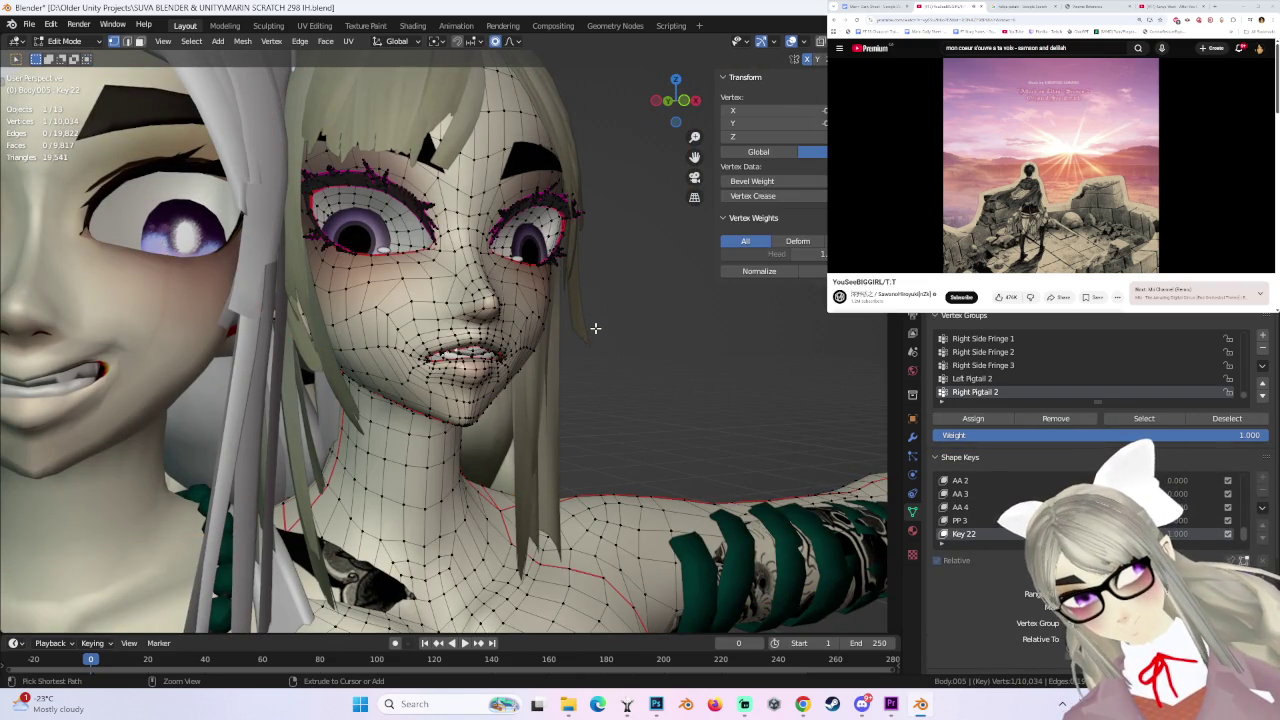
pyautogui.click(595, 328)
pyautogui.moveTo(595, 328)
pyautogui.mouseDown(button='middle')
pyautogui.moveTo(545, 347)
pyautogui.moveTo(465, 345)
pyautogui.mouseUp(button='middle')
pyautogui.hotkey('alt', 'a')
pyautogui.scroll(3, 465, 345)
pyautogui.click(465, 345)
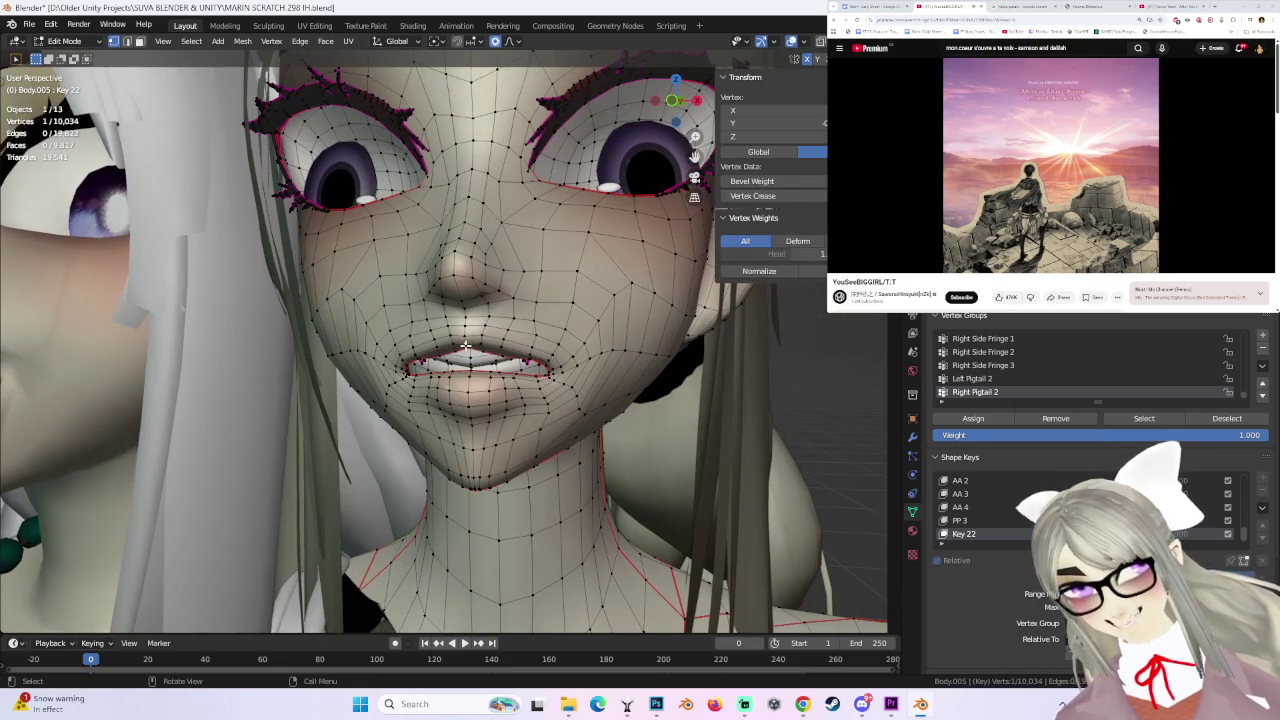
# - From a three-quarter view, raise the mouth corner and cheek with proportional falloff
pyautogui.moveTo(472, 348); pyautogui.dragTo(340, 335, button='middle')
pyautogui.press('g')
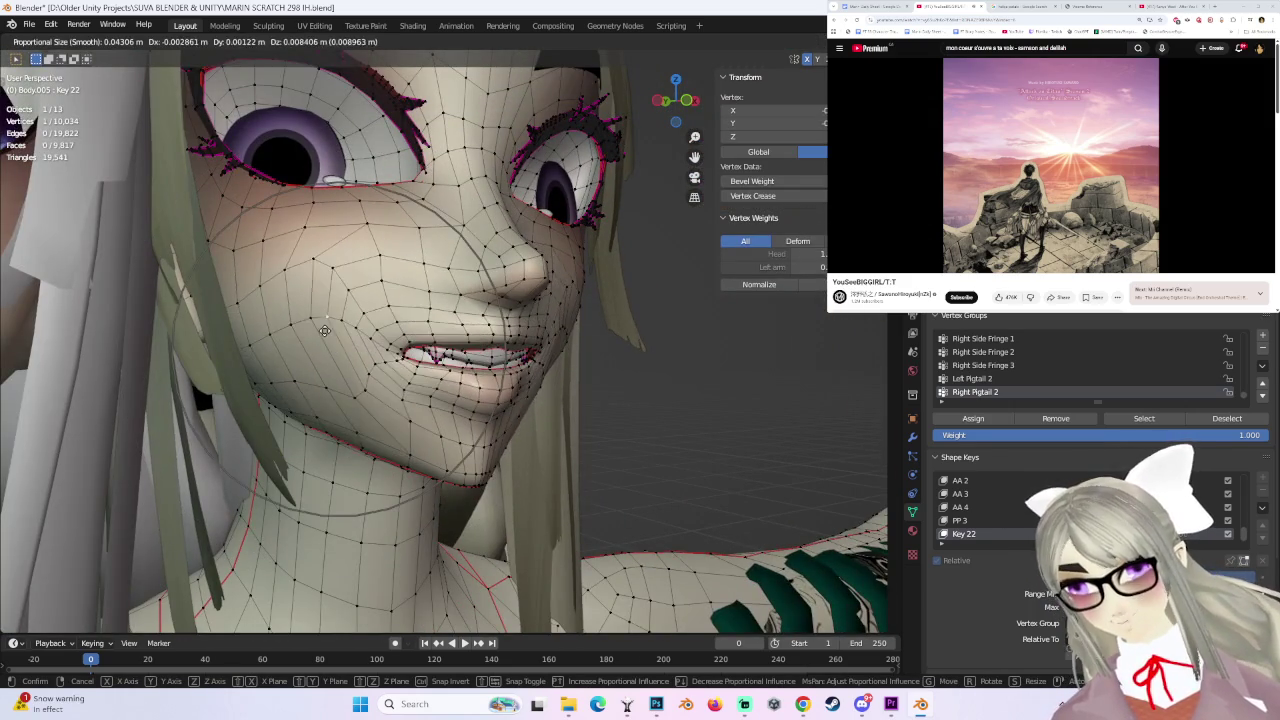
pyautogui.click(323, 319)
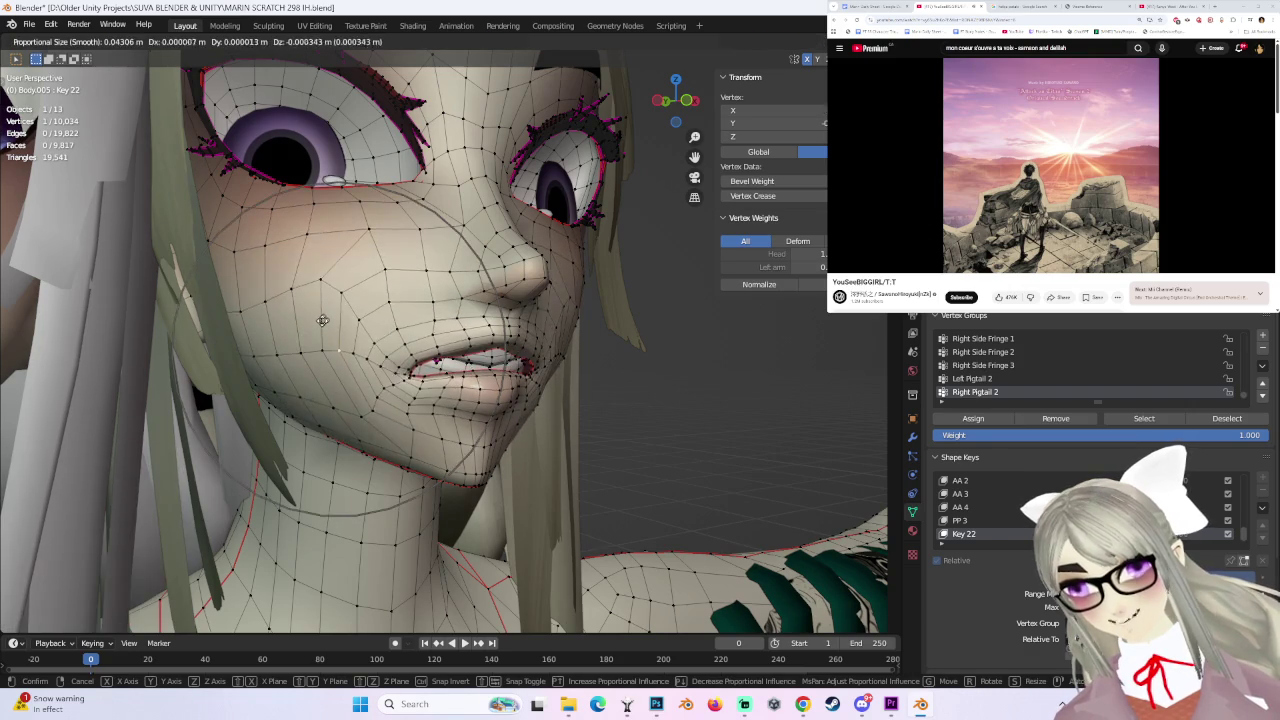
pyautogui.click(313, 299)
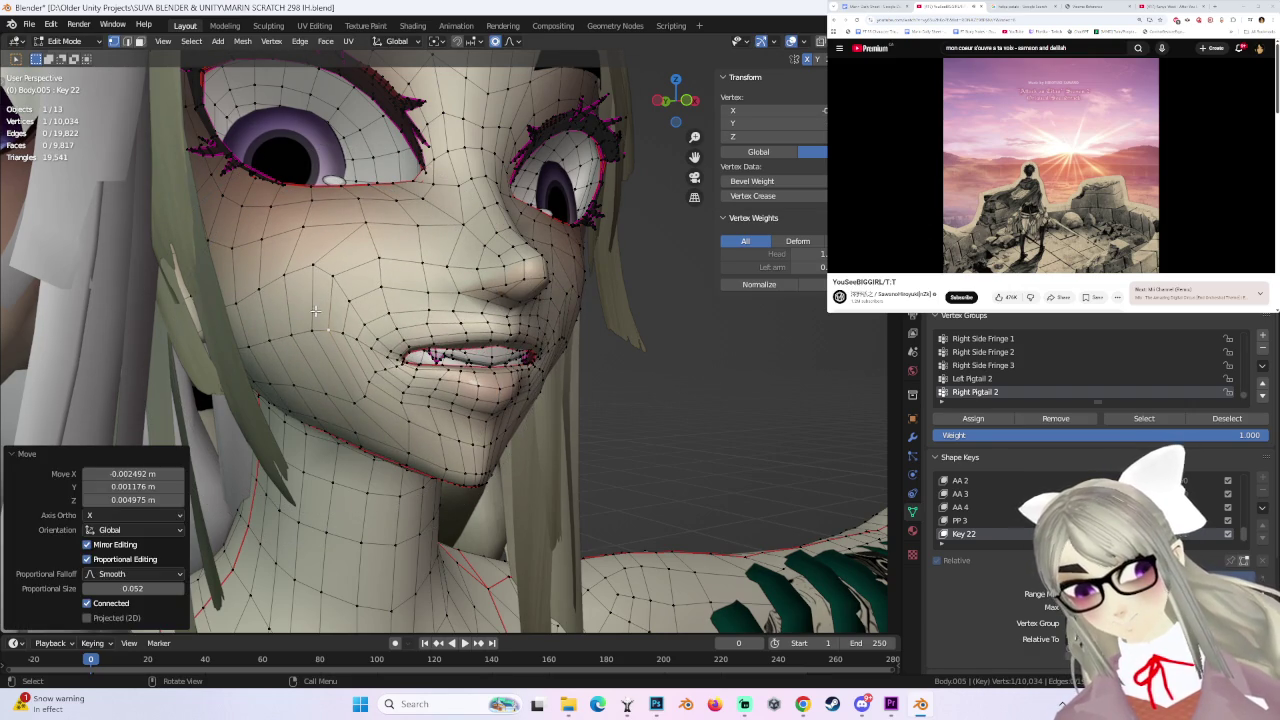
pyautogui.press('g')
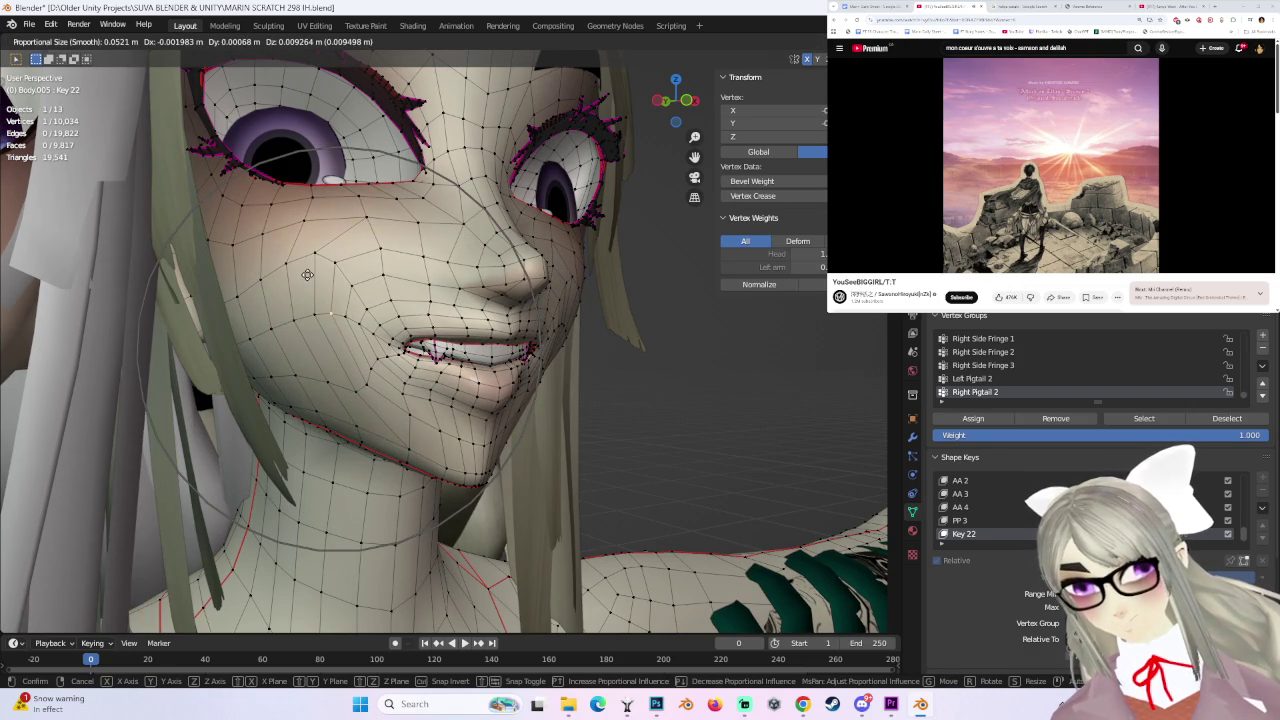
pyautogui.click(307, 274)
pyautogui.moveTo(307, 274); pyautogui.dragTo(454, 381, button='middle')
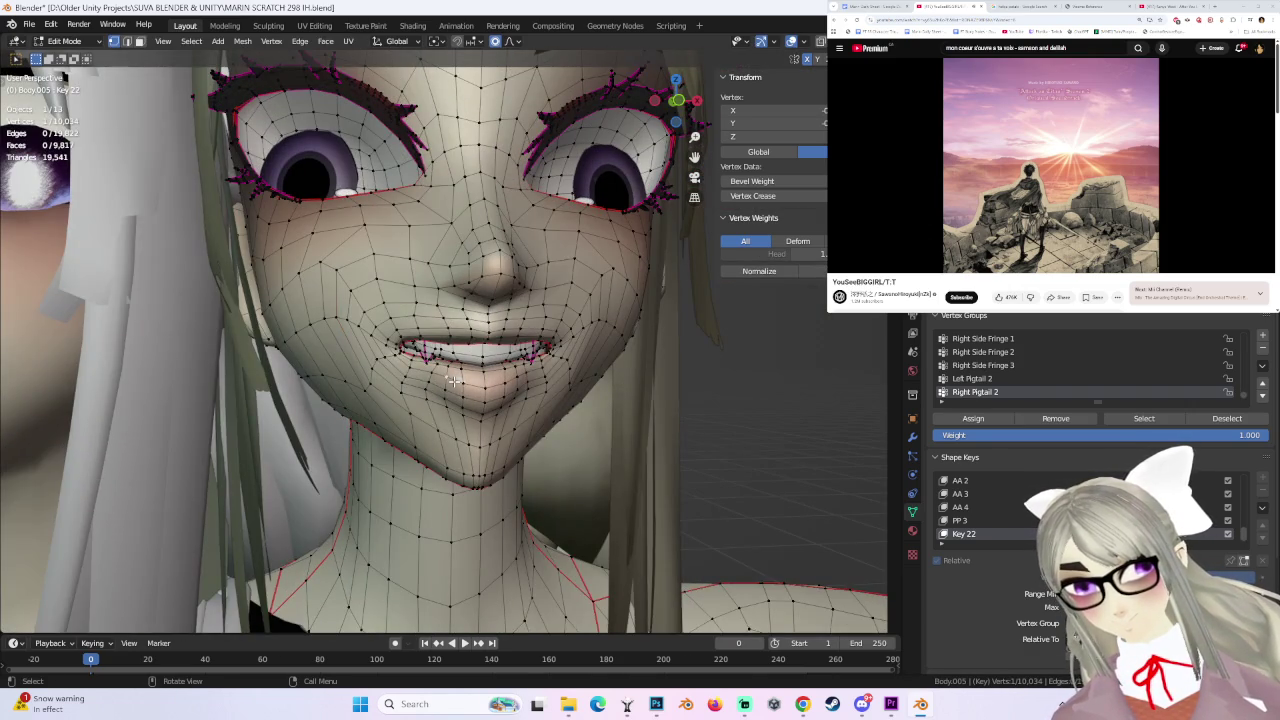
# - Lift the mouth corner with a few proportional moves, then undo the last two to revert the smile
pyautogui.press('g')
pyautogui.click(430, 374)
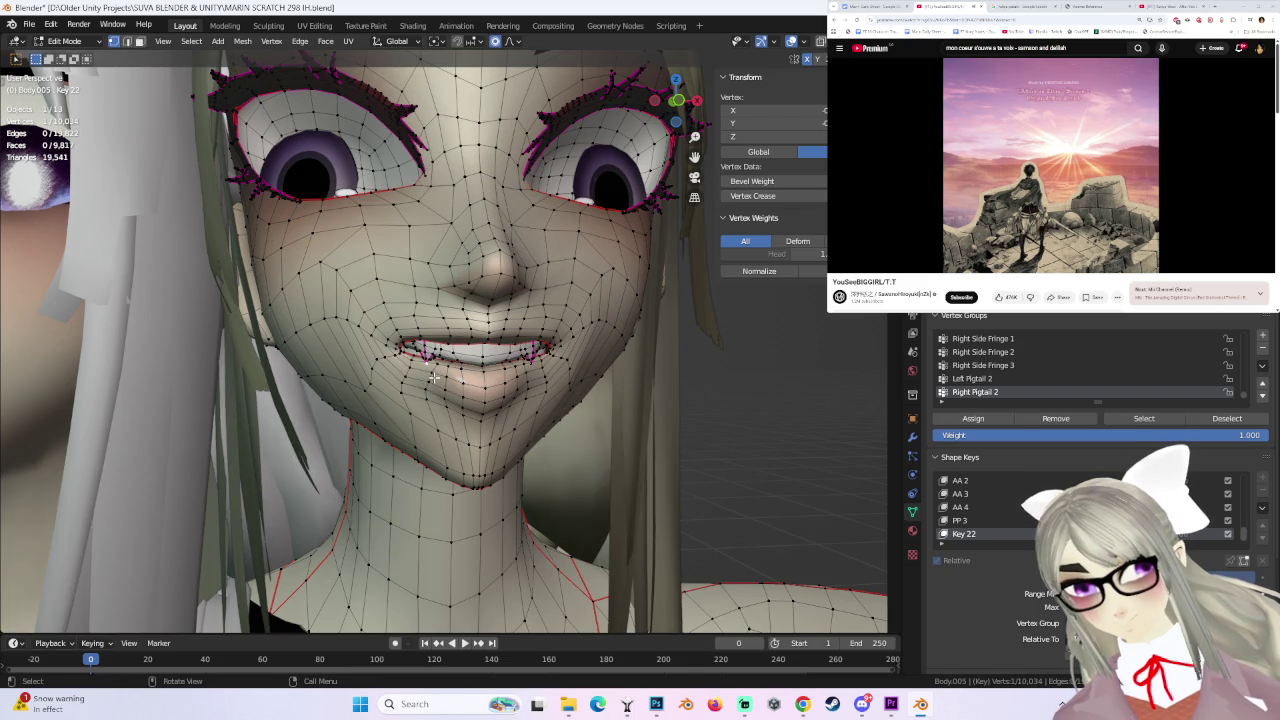
pyautogui.press('g')
pyautogui.scroll(3, 434, 385)
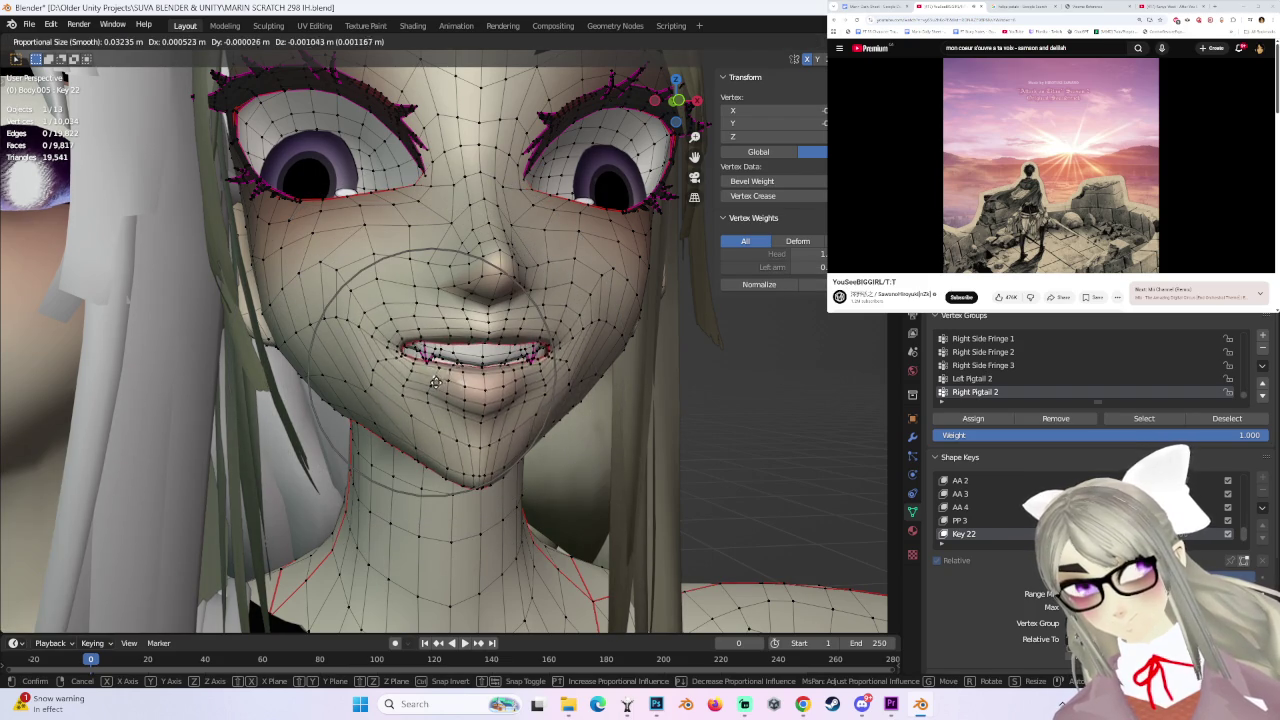
pyautogui.click(395, 360)
pyautogui.press('g')
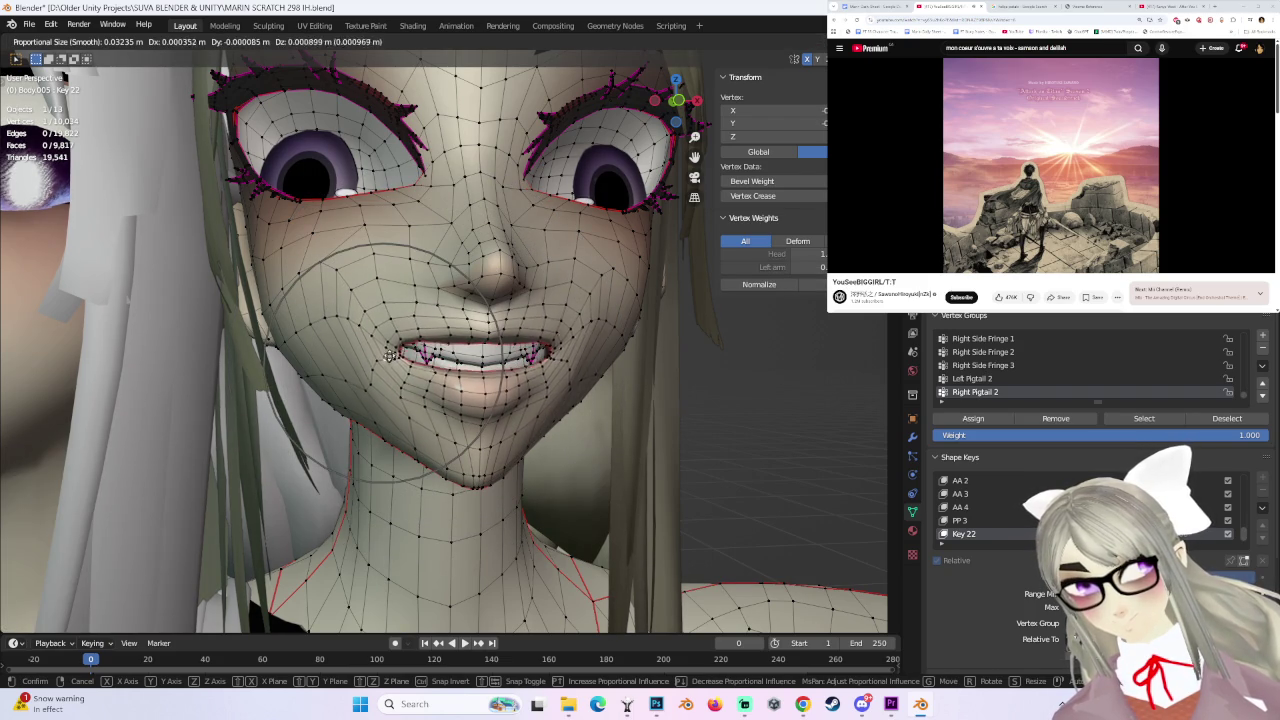
pyautogui.click(380, 352)
pyautogui.moveTo(623, 366); pyautogui.dragTo(576, 386, button='middle')
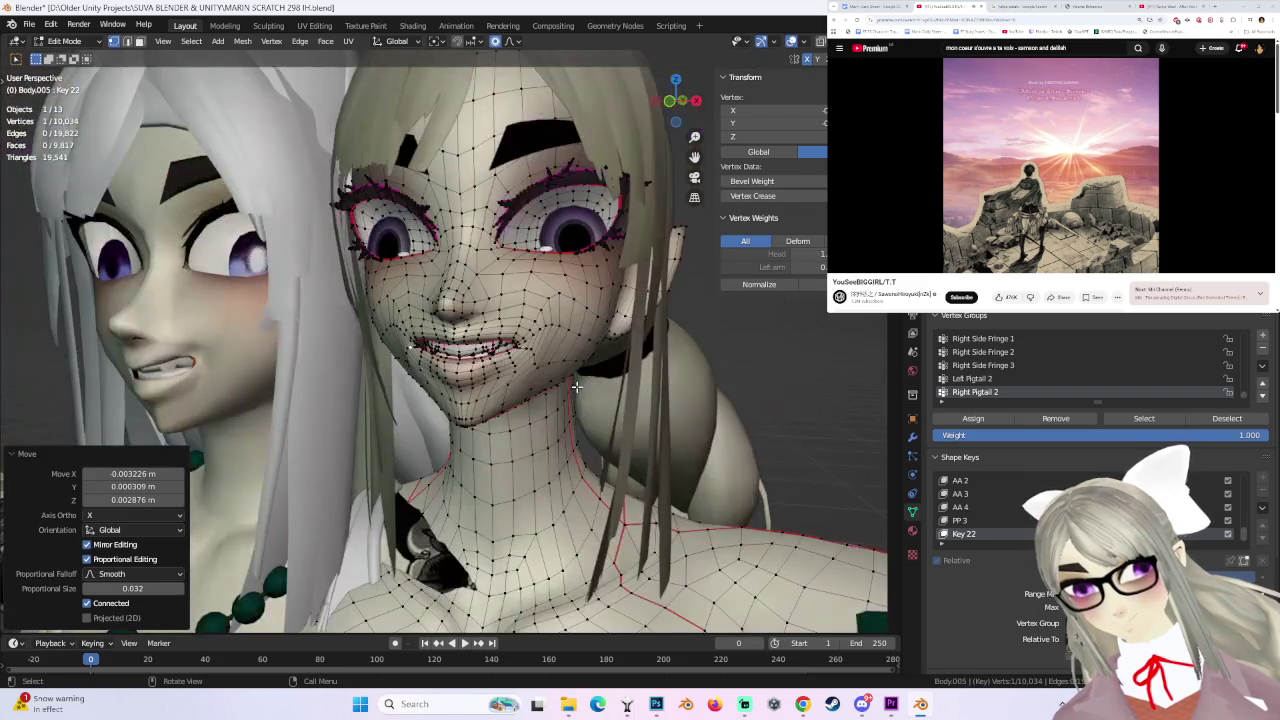
pyautogui.hotkey('ctrl', 'z')
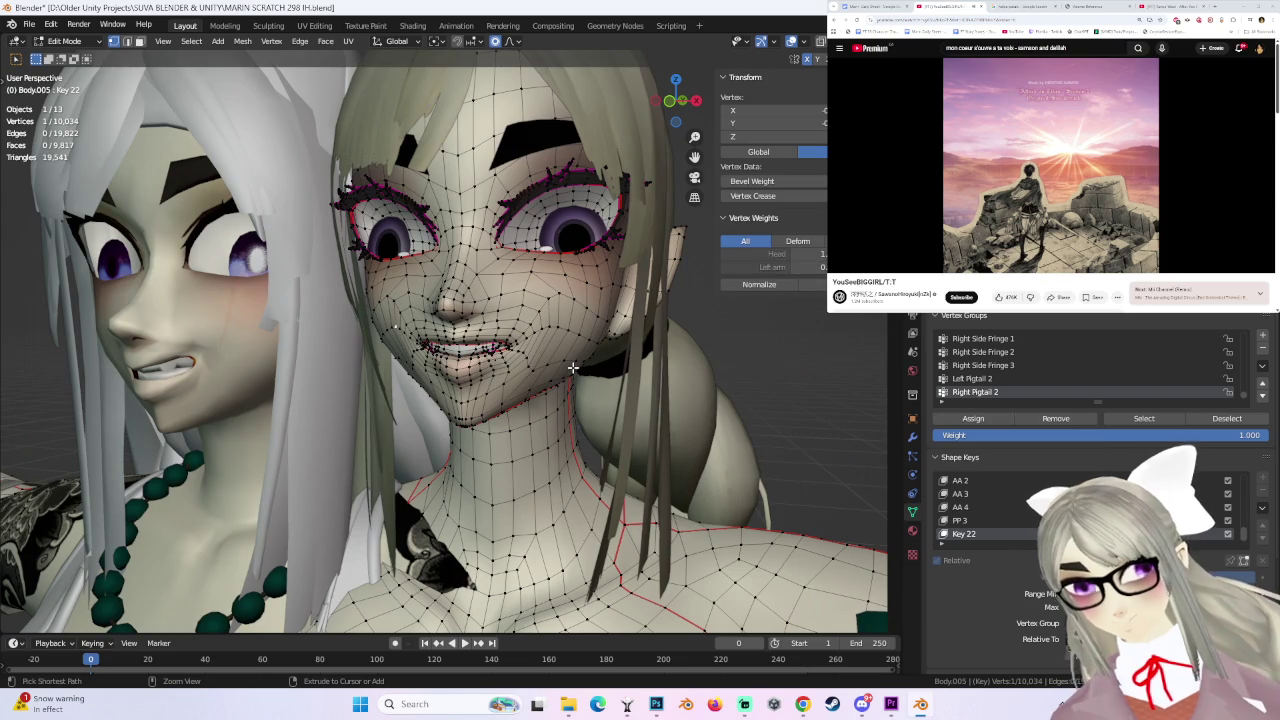
pyautogui.hotkey('ctrl', 'z')
pyautogui.moveTo(572, 367); pyautogui.dragTo(476, 366, button='middle')
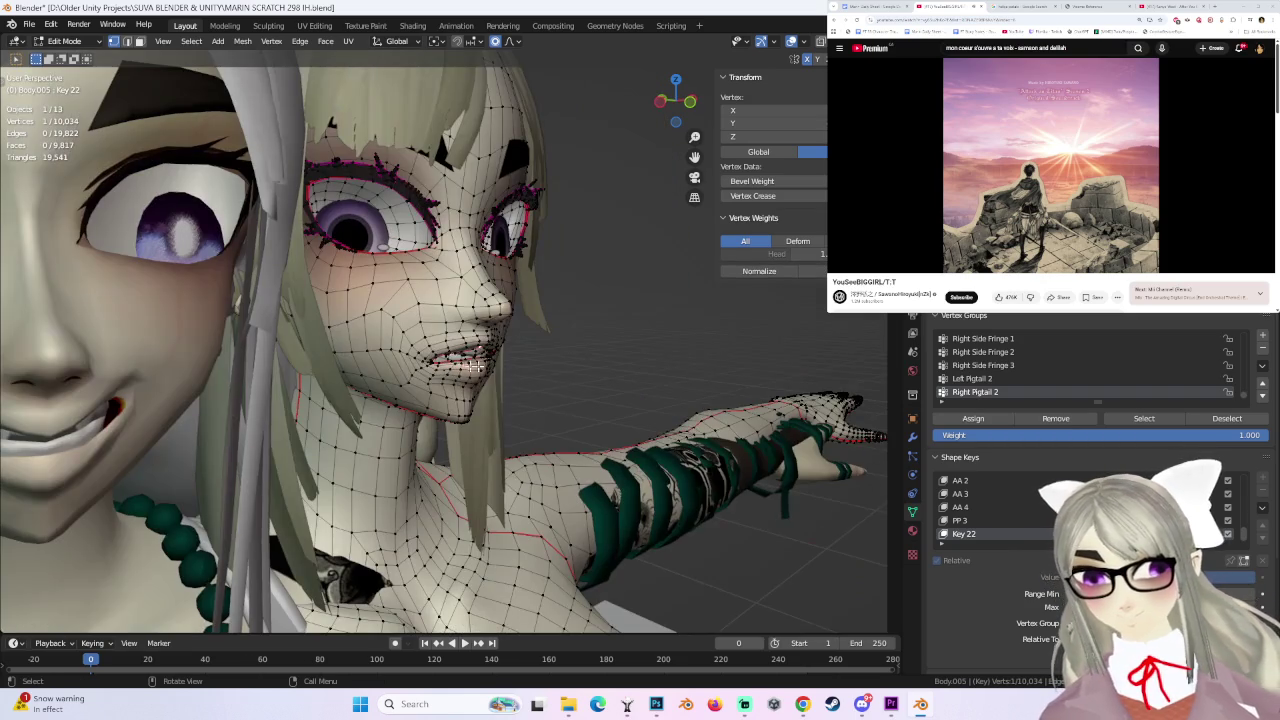
# - Redo the mouth vertex move from a three-quarter side view
pyautogui.press('g')
pyautogui.click(397, 347)
pyautogui.hotkey('ctrl', 'z')
pyautogui.press('g')
pyautogui.click(400, 345)
pyautogui.moveTo(400, 345)
pyautogui.mouseDown(button='middle')
pyautogui.moveTo(580, 342)
pyautogui.moveTo(523, 352)
pyautogui.mouseUp(button='middle')
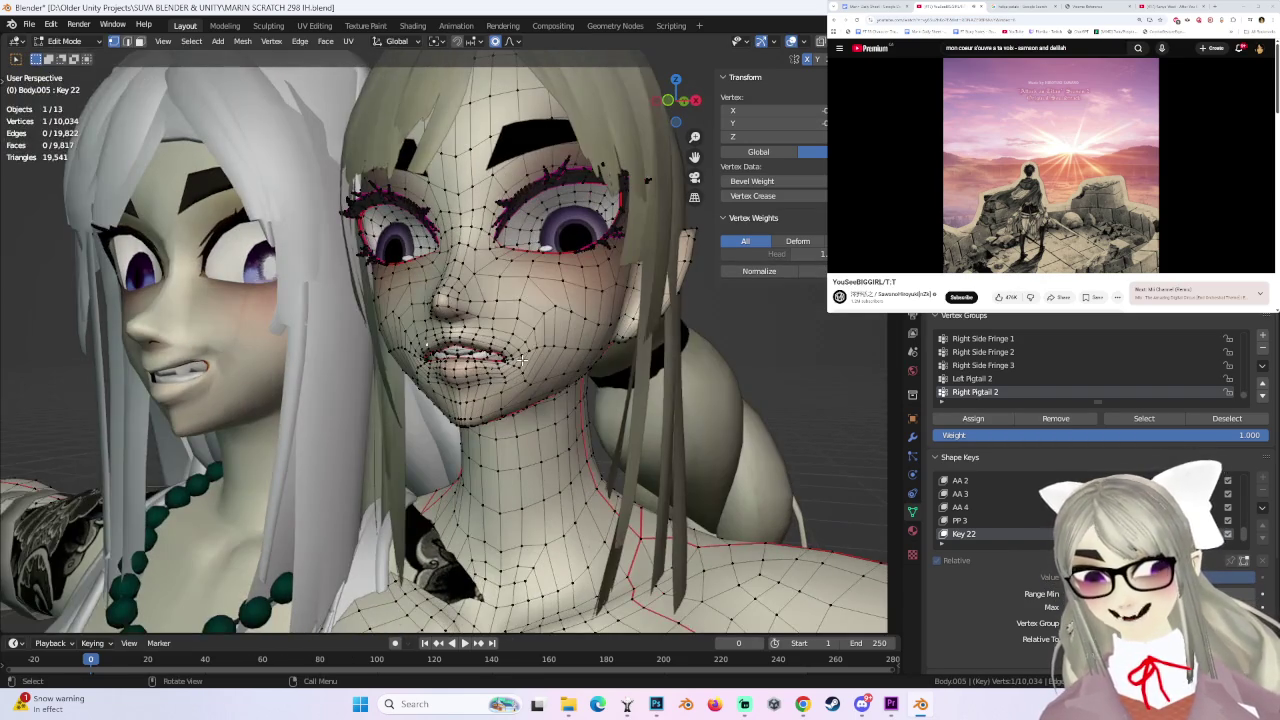
# - From the front, redo the mouth vertex move, toggling undo and redo to compare
pyautogui.press('g')
pyautogui.click(524, 352)
pyautogui.hotkey('ctrl', 'z')
pyautogui.press('g')
pyautogui.click(512, 360)
pyautogui.hotkey('ctrl', 'z')
pyautogui.hotkey('ctrl', 'shift', 'z')
pyautogui.moveTo(511, 362); pyautogui.dragTo(397, 341, button='middle')
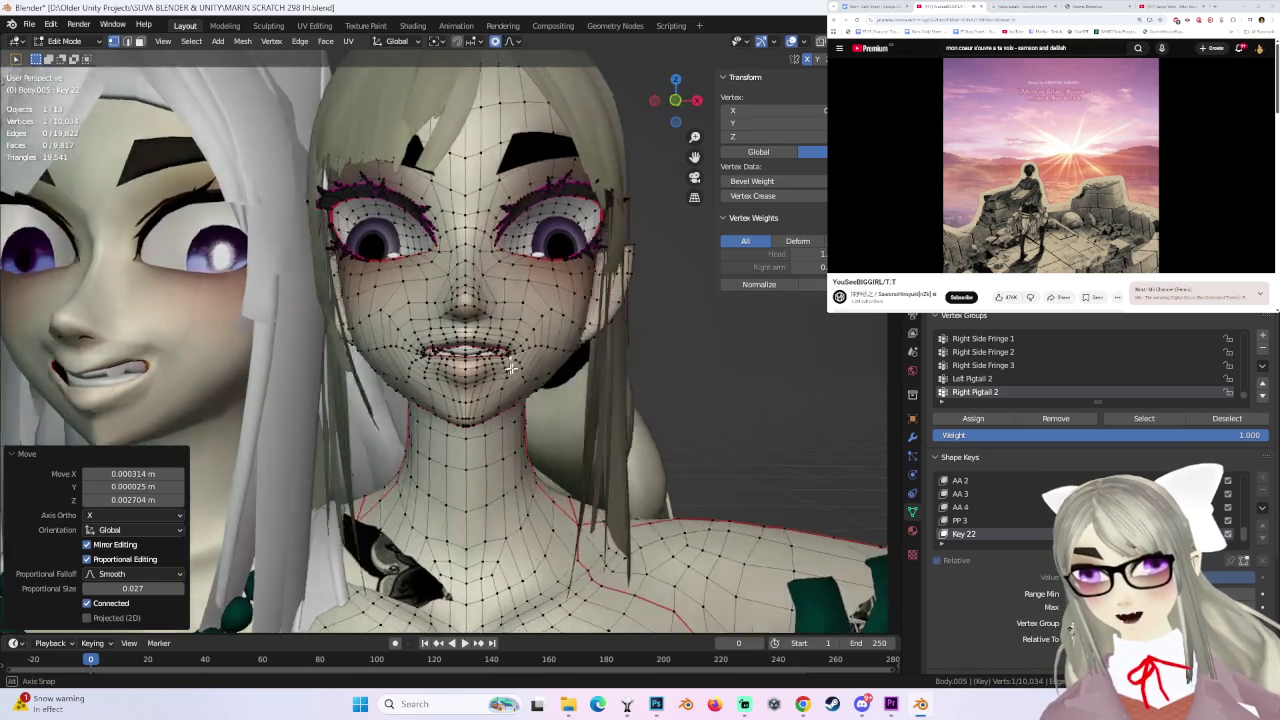
pyautogui.hotkey('ctrl', 'z')
pyautogui.hotkey('ctrl', 'shift', 'z')
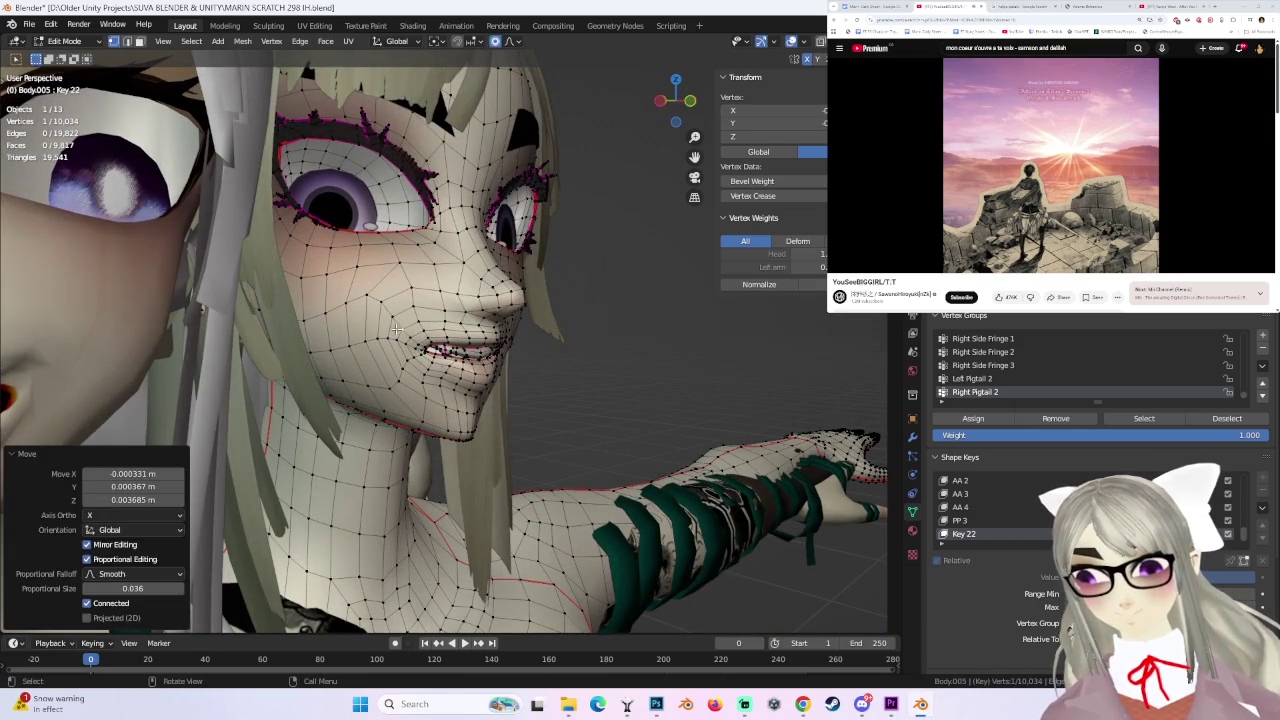
# - Pull several more mouth vertices with soft falloff, checking the lips from both sides
pyautogui.press('g')
pyautogui.click(453, 373)
pyautogui.moveTo(453, 373); pyautogui.dragTo(370, 331, button='middle')
pyautogui.press('g')
pyautogui.click(400, 345)
pyautogui.press('g')
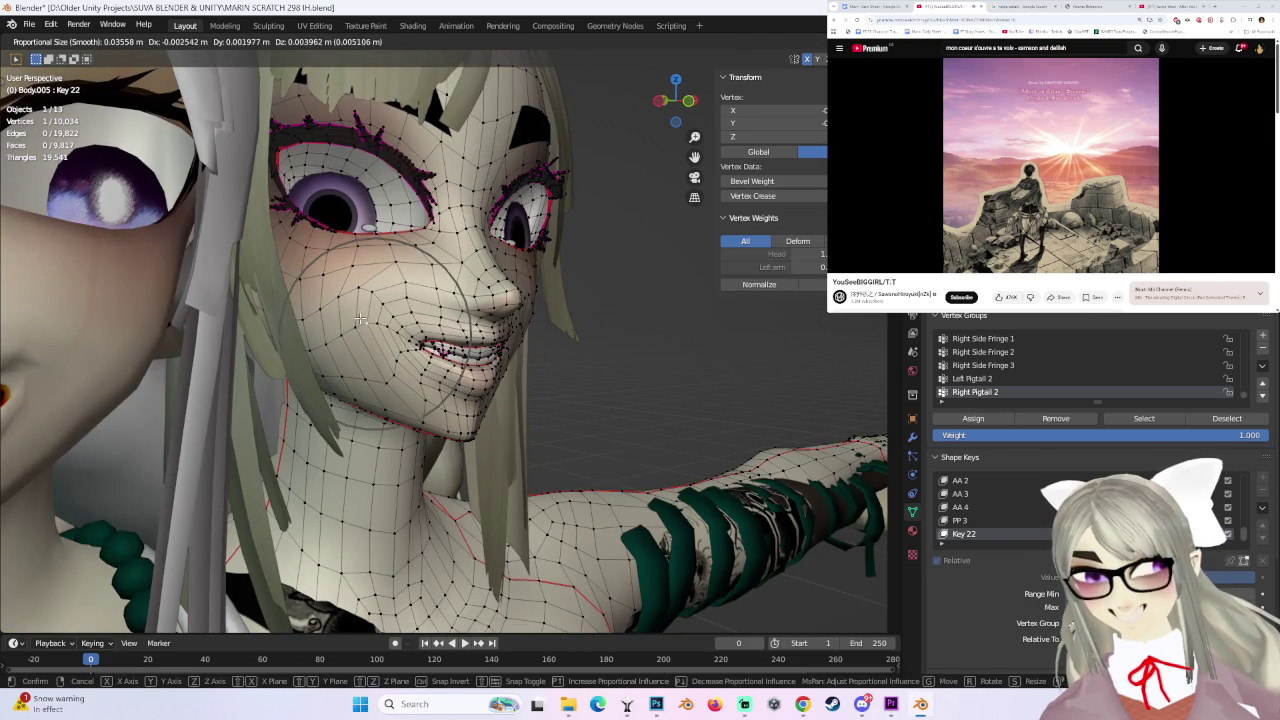
pyautogui.click(360, 318)
pyautogui.moveTo(643, 331); pyautogui.dragTo(428, 318, button='middle')
pyautogui.scroll(3, 446, 325)
pyautogui.press('g')
pyautogui.click(446, 325)
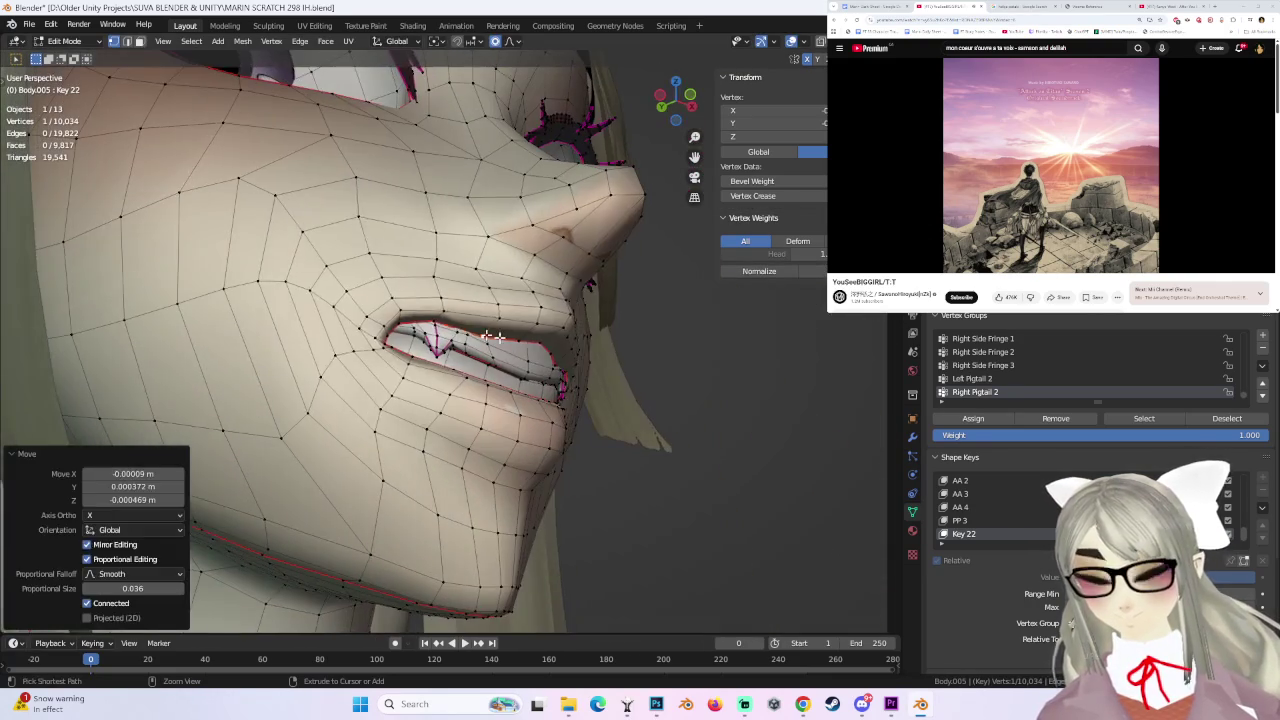
# - Shift more lip vertices with soft falloff while viewing the face from the front
pyautogui.press('g')
pyautogui.click(433, 316)
pyautogui.moveTo(433, 316); pyautogui.dragTo(470, 330, button='middle')
pyautogui.press('g')
pyautogui.click(547, 341)
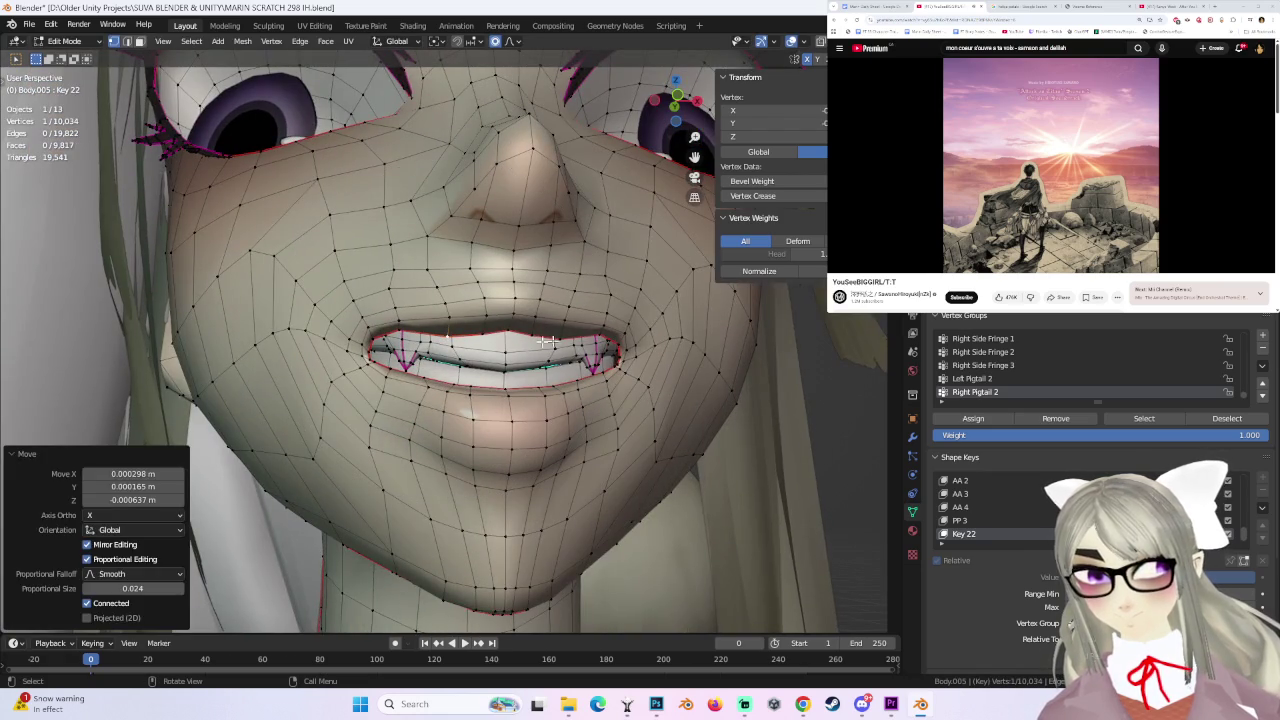
pyautogui.press('g')
pyautogui.click(484, 325)
# - Reshape two further mouth vertices, inspecting the grin from an angle
pyautogui.click(453, 345)
pyautogui.press('g')
pyautogui.click(452, 345)
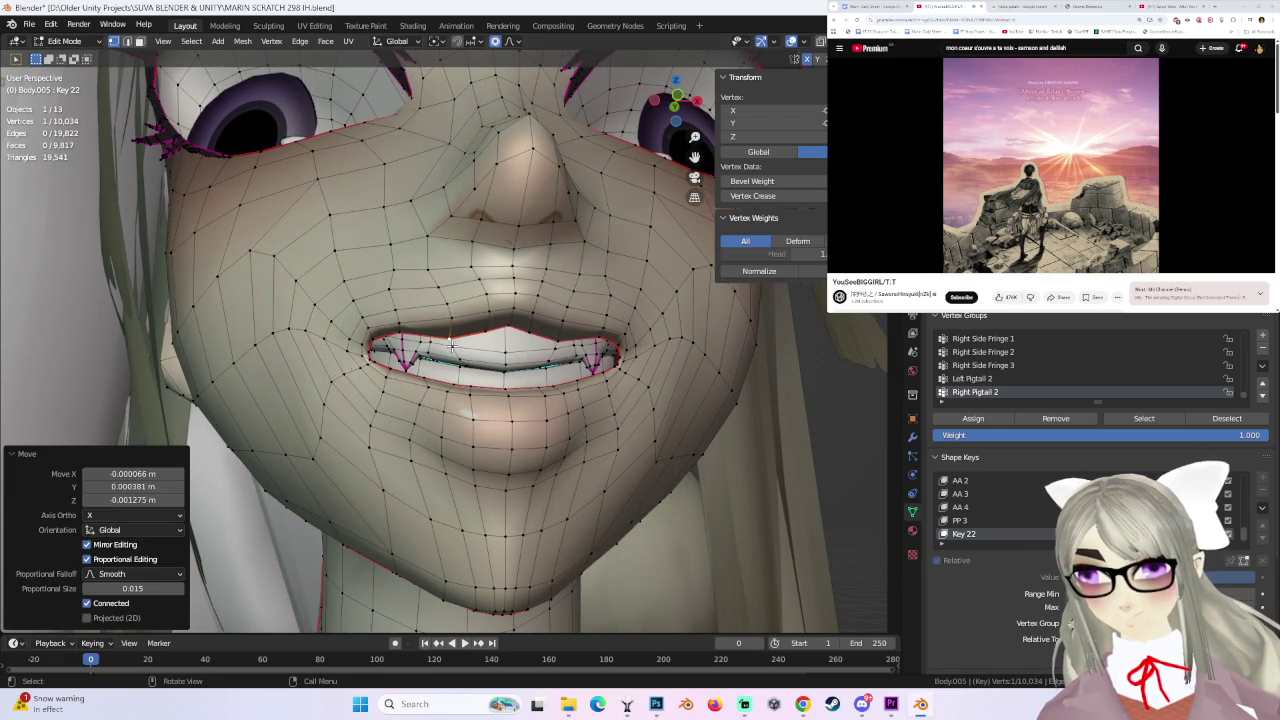
pyautogui.moveTo(452, 345)
pyautogui.mouseDown(button='middle')
pyautogui.moveTo(443, 300)
pyautogui.moveTo(436, 391)
pyautogui.moveTo(426, 343)
pyautogui.moveTo(393, 324)
pyautogui.mouseUp(button='middle')
pyautogui.press('g')
pyautogui.click(443, 300)
# - Move a mouth vertex with a wider falloff, then nudge the mouth-corner vertex
pyautogui.click(373, 328)
pyautogui.press('g')
pyautogui.scroll(-3, 376, 330)
pyautogui.click(380, 330)
pyautogui.click(396, 329)
pyautogui.press('g')
pyautogui.click(395, 356)
# - Pull the mouth corner outward with three more soft-falloff moves
pyautogui.press('g')
pyautogui.click(425, 372)
pyautogui.press('g')
pyautogui.click(412, 393)
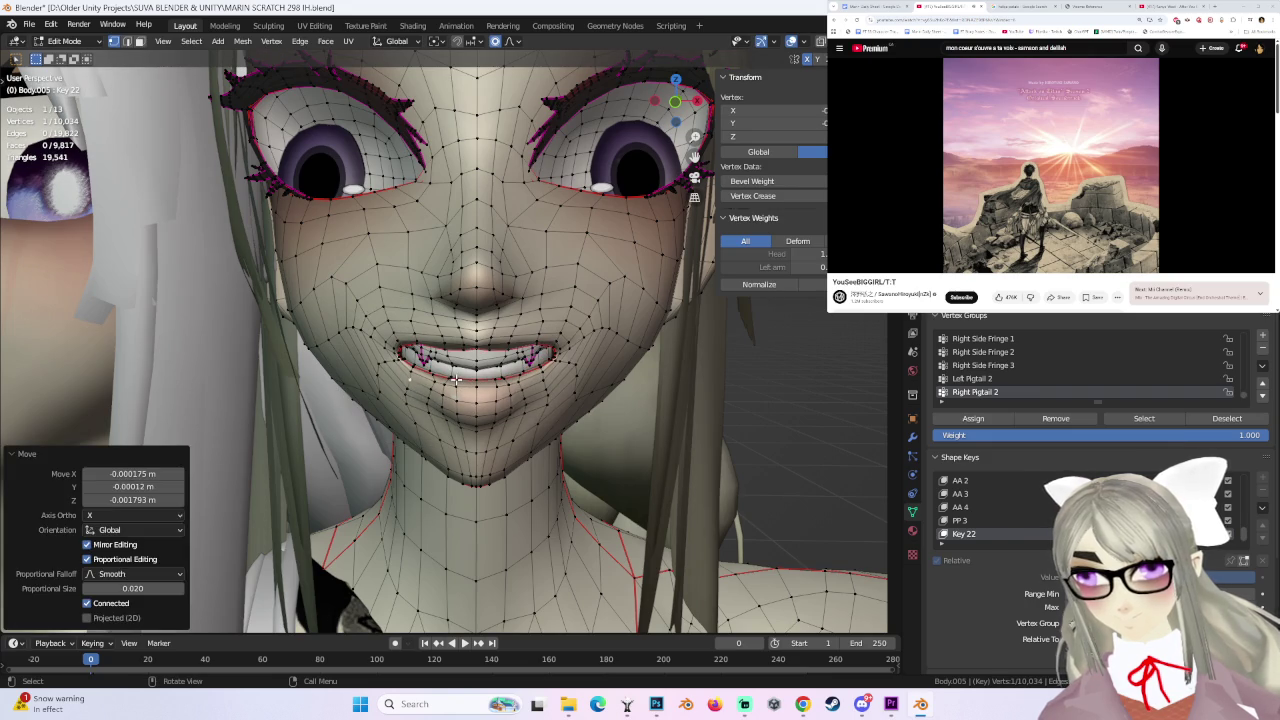
pyautogui.press('g')
pyautogui.scroll(4, 455, 378)
pyautogui.click(455, 380)
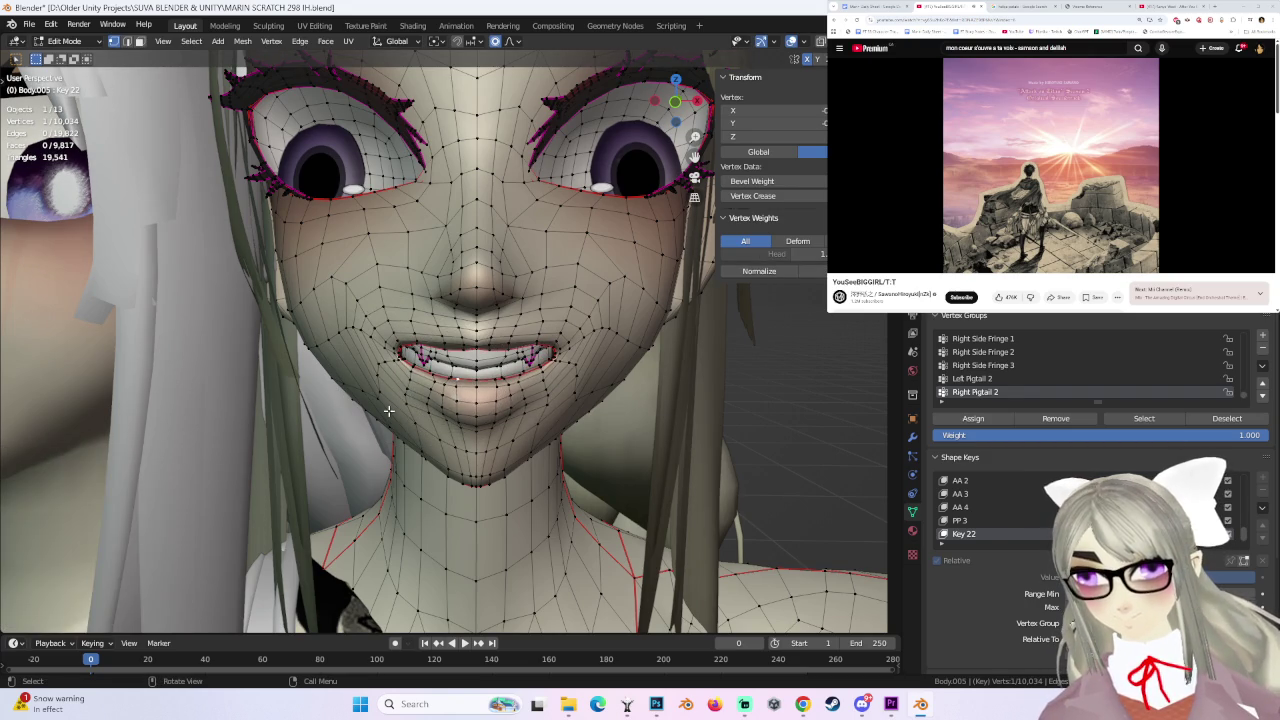
pyautogui.moveTo(470, 385); pyautogui.dragTo(534, 337, button='middle')
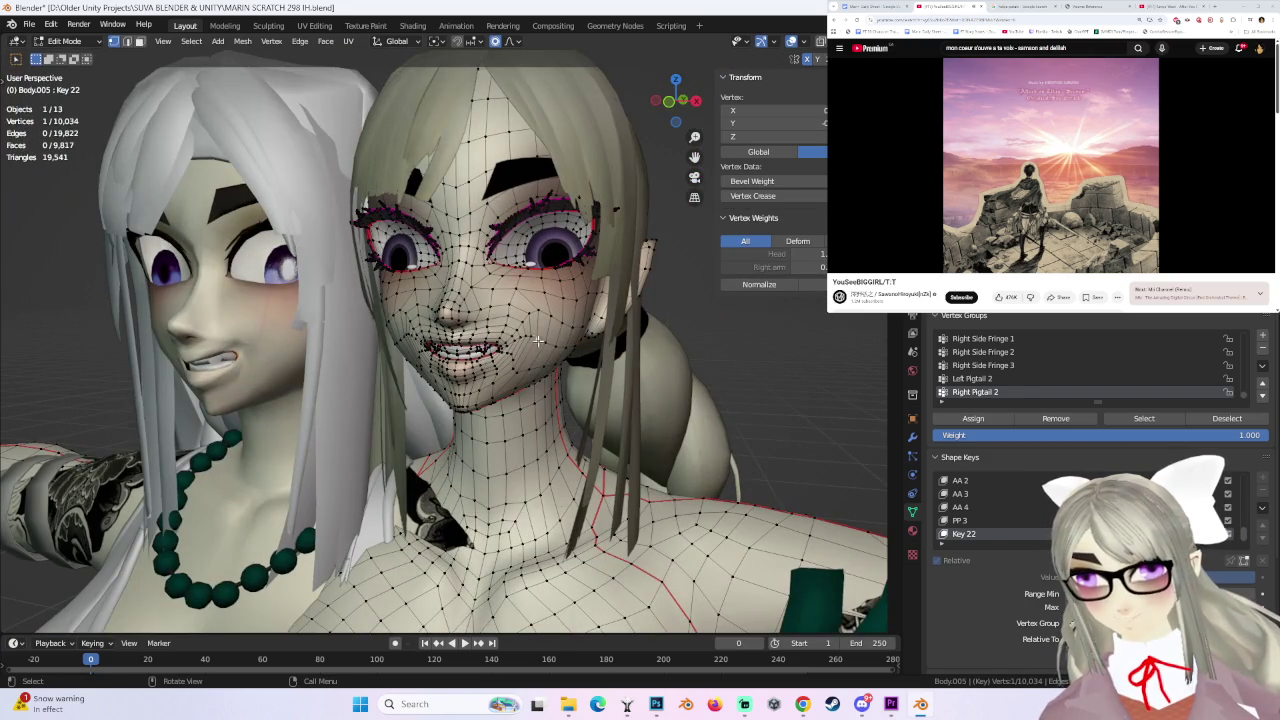
# - Make small smooth-falloff adjustments to the mouth vertices from a frontal view
pyautogui.press('g')
pyautogui.scroll(1, 555, 343)
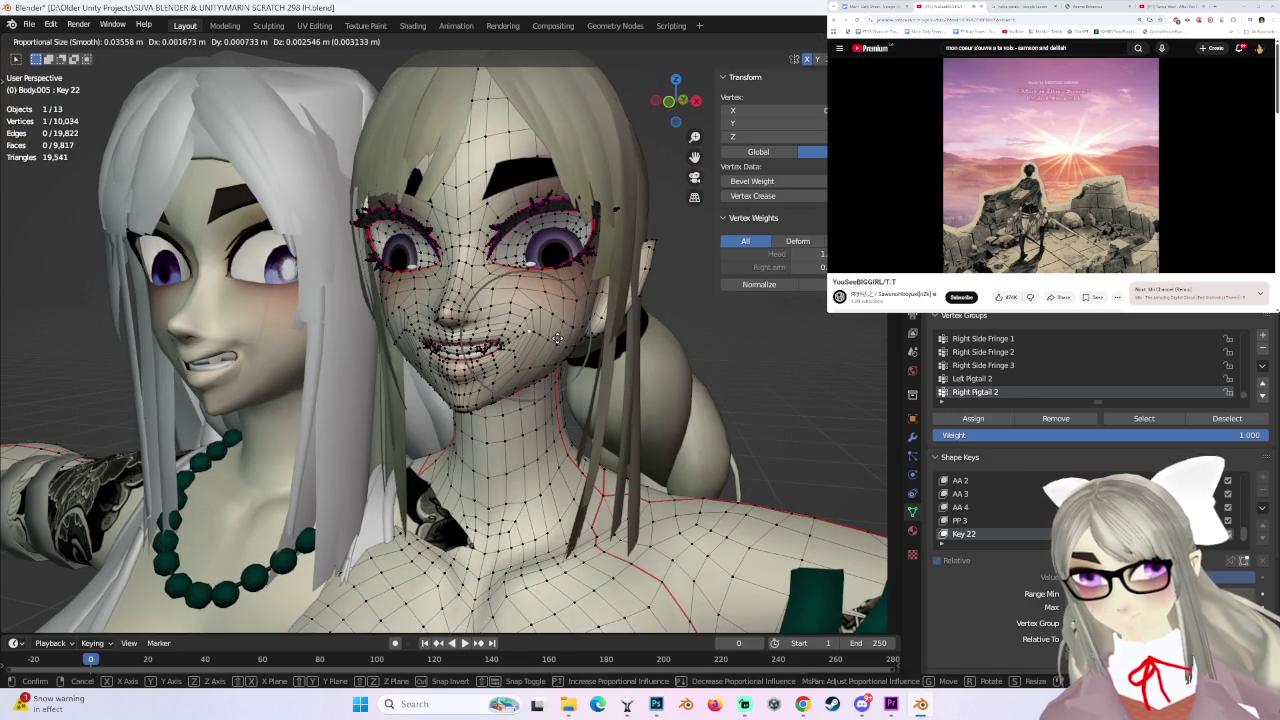
pyautogui.click(557, 338)
pyautogui.scroll(2, 403, 366)
pyautogui.moveTo(557, 338)
pyautogui.mouseDown(button='middle')
pyautogui.moveTo(403, 366)
pyautogui.moveTo(410, 380)
pyautogui.moveTo(369, 372)
pyautogui.mouseUp(button='middle')
pyautogui.scroll(1, 433, 352)
pyautogui.press('g')
pyautogui.click(430, 355)
pyautogui.scroll(2, 410, 380)
pyautogui.press('g')
pyautogui.click(388, 366)
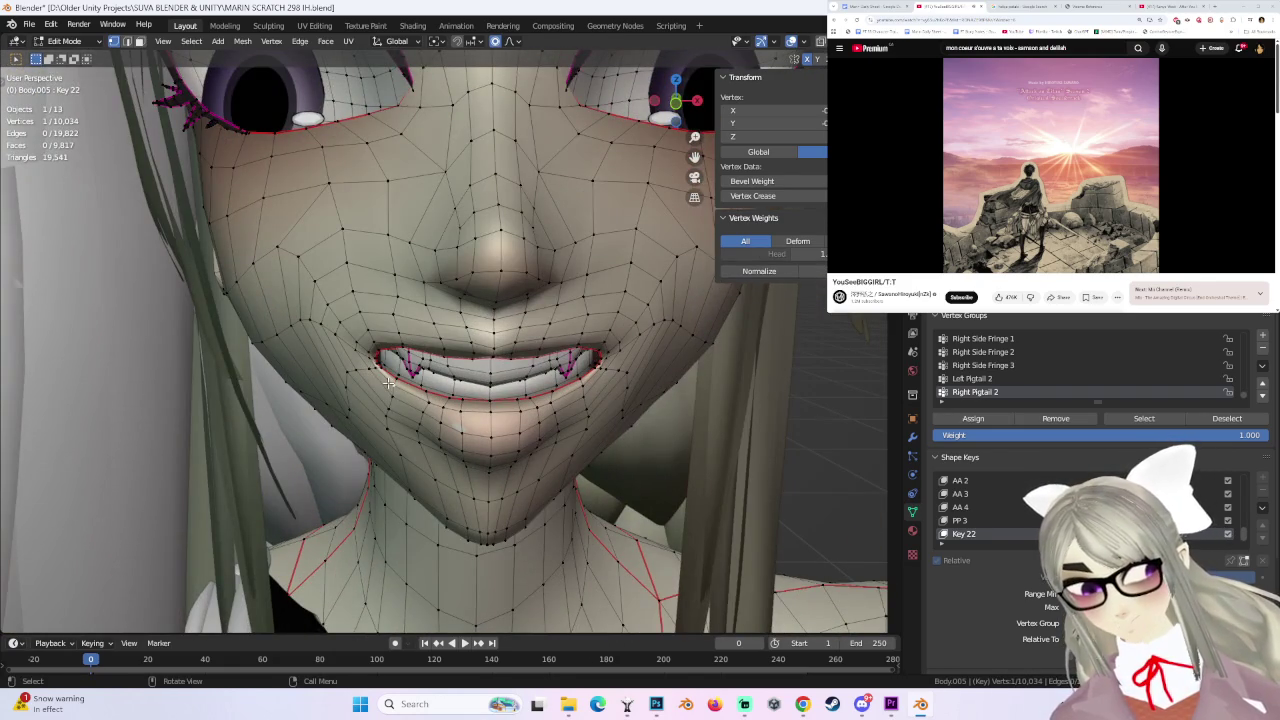
# - Refine the mouth corners with further falloff moves, checking from side and front
pyautogui.scroll(1, 388, 382)
pyautogui.press('g')
pyautogui.click(570, 395)
pyautogui.moveTo(570, 395)
pyautogui.mouseDown(button='middle')
pyautogui.moveTo(615, 388)
pyautogui.moveTo(374, 374)
pyautogui.moveTo(508, 388)
pyautogui.mouseUp(button='middle')
pyautogui.press('g')
pyautogui.click(395, 376)
pyautogui.moveTo(379, 396); pyautogui.dragTo(380, 395, button='middle')
pyautogui.press('g')
pyautogui.click(450, 403)
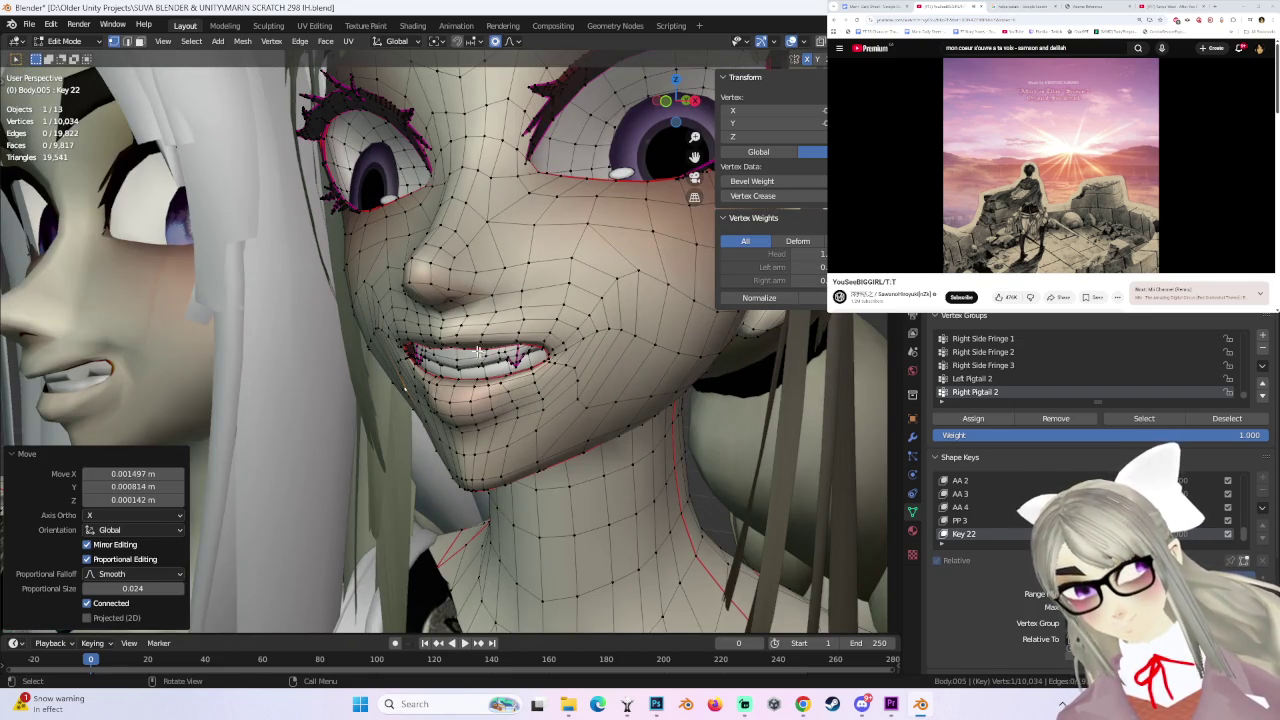
# - Raise the cheek beside the mouth and select a vertex on the other side of the face
pyautogui.click(381, 324)
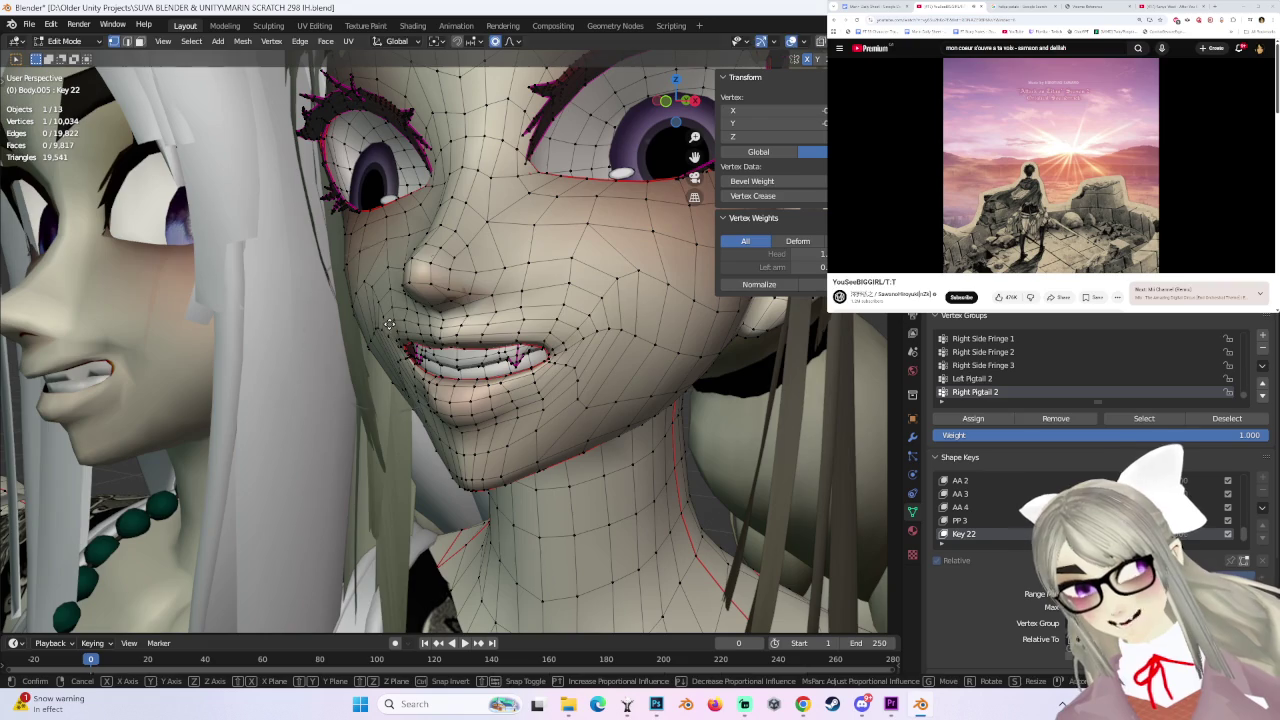
pyautogui.press('g')
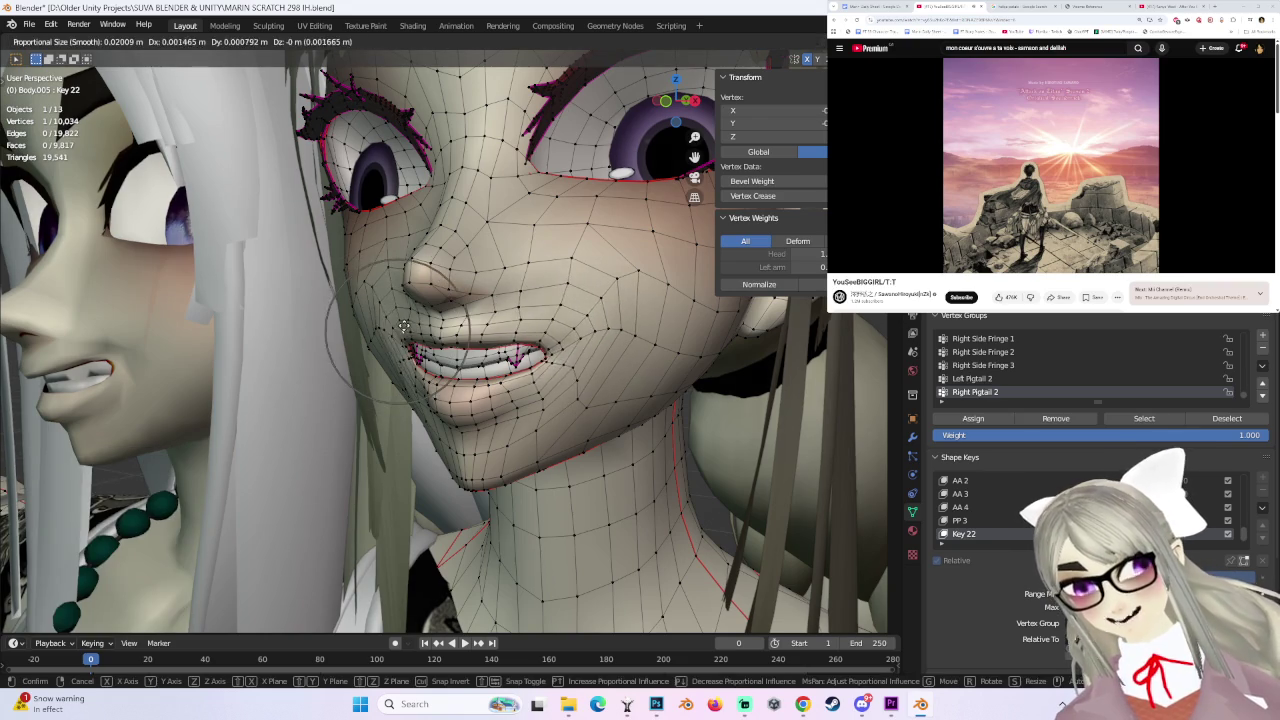
pyautogui.click(555, 340)
pyautogui.moveTo(555, 340); pyautogui.dragTo(581, 354, button='middle')
pyautogui.click(546, 346)
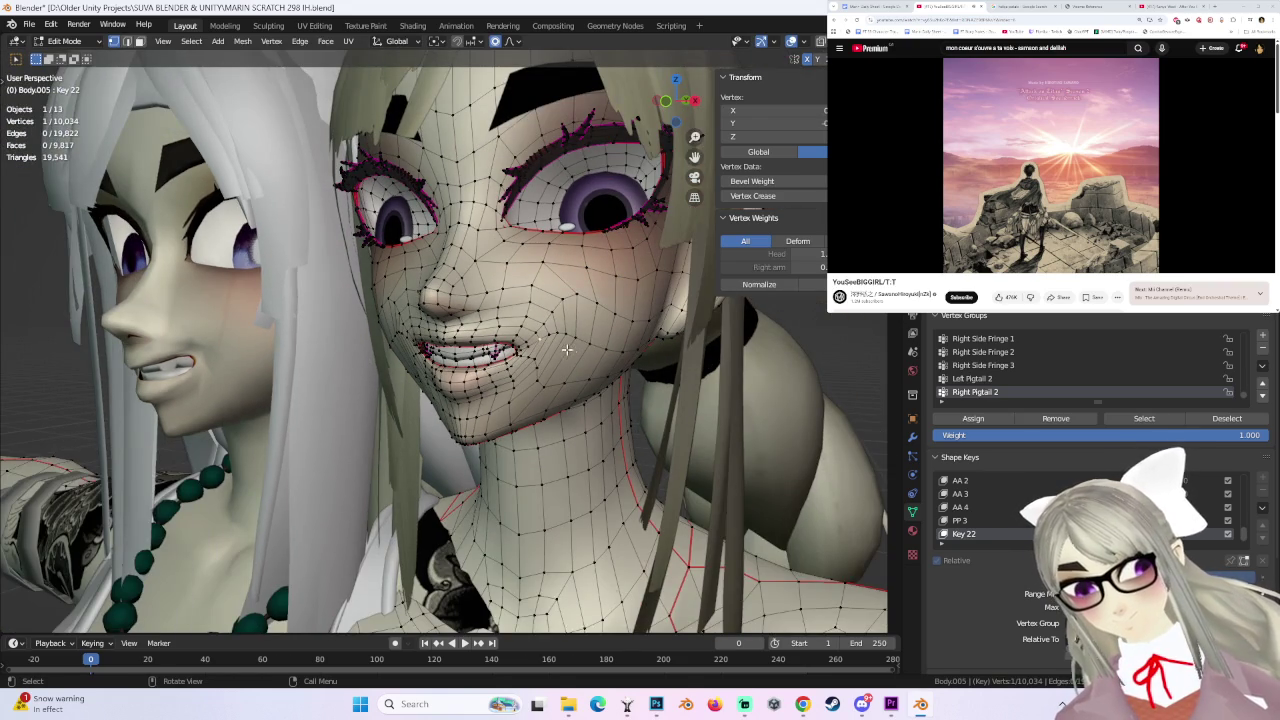
pyautogui.moveTo(580, 341); pyautogui.dragTo(670, 338, button='middle')
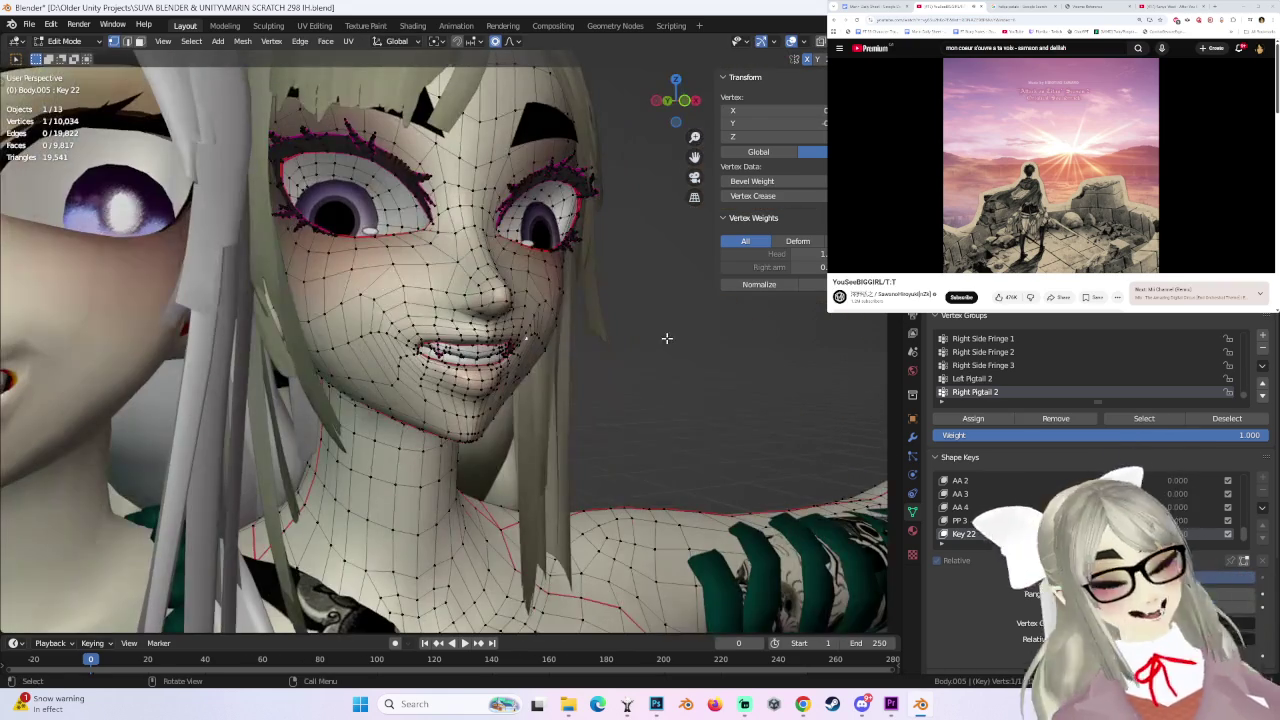
pyautogui.moveTo(372, 324); pyautogui.dragTo(535, 333, button='middle')
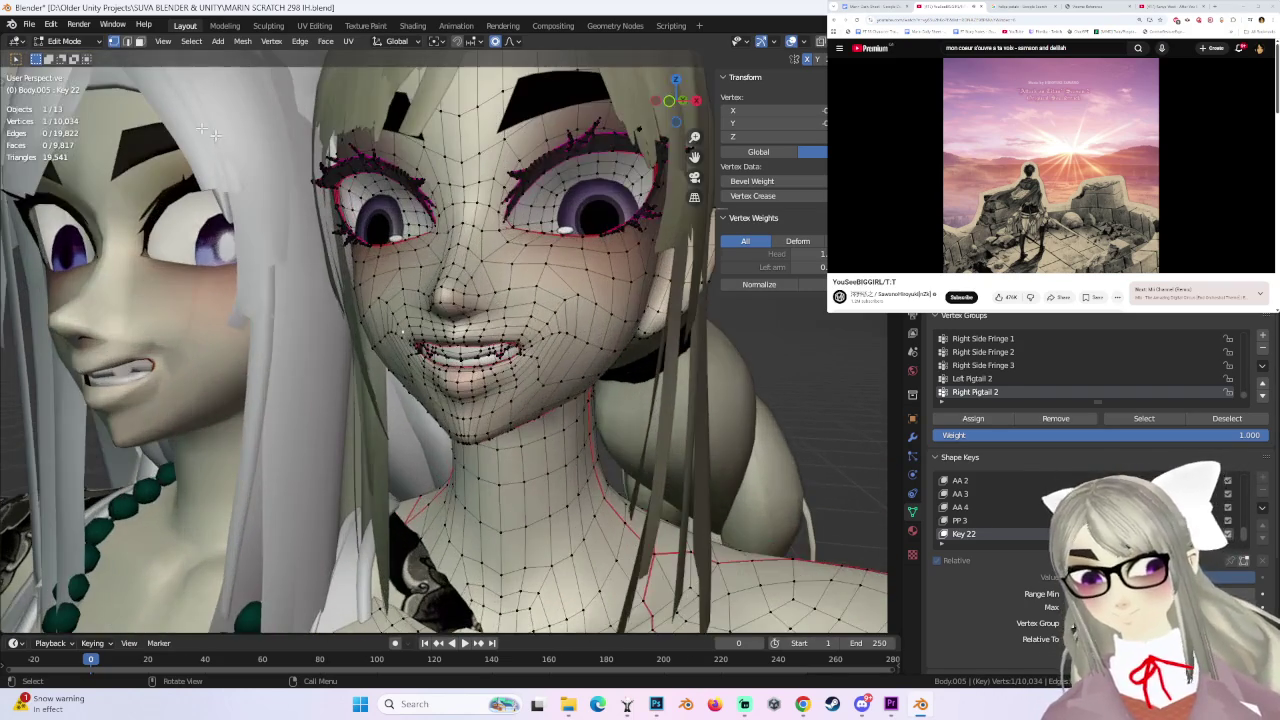
# - Switch to Object Mode to preview Key 22's fanged grin
pyautogui.click(85, 43)
pyautogui.click(68, 52)
pyautogui.moveTo(298, 151); pyautogui.dragTo(621, 280, button='middle')
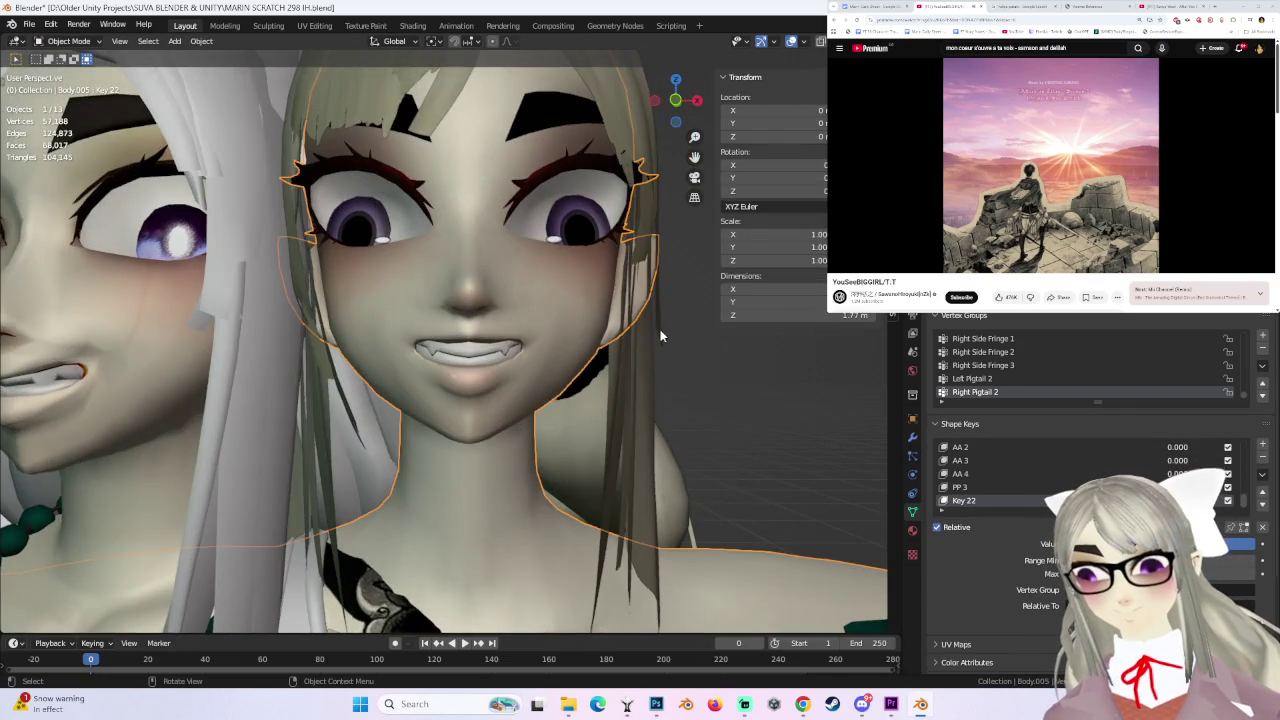
# - Snap to a zoomed-in front orthographic view and return to Edit Mode
pyautogui.scroll(-2, 662, 338)
pyautogui.click(677, 101)
pyautogui.scroll(2, 639, 310)
pyautogui.scroll(2, 577, 320)
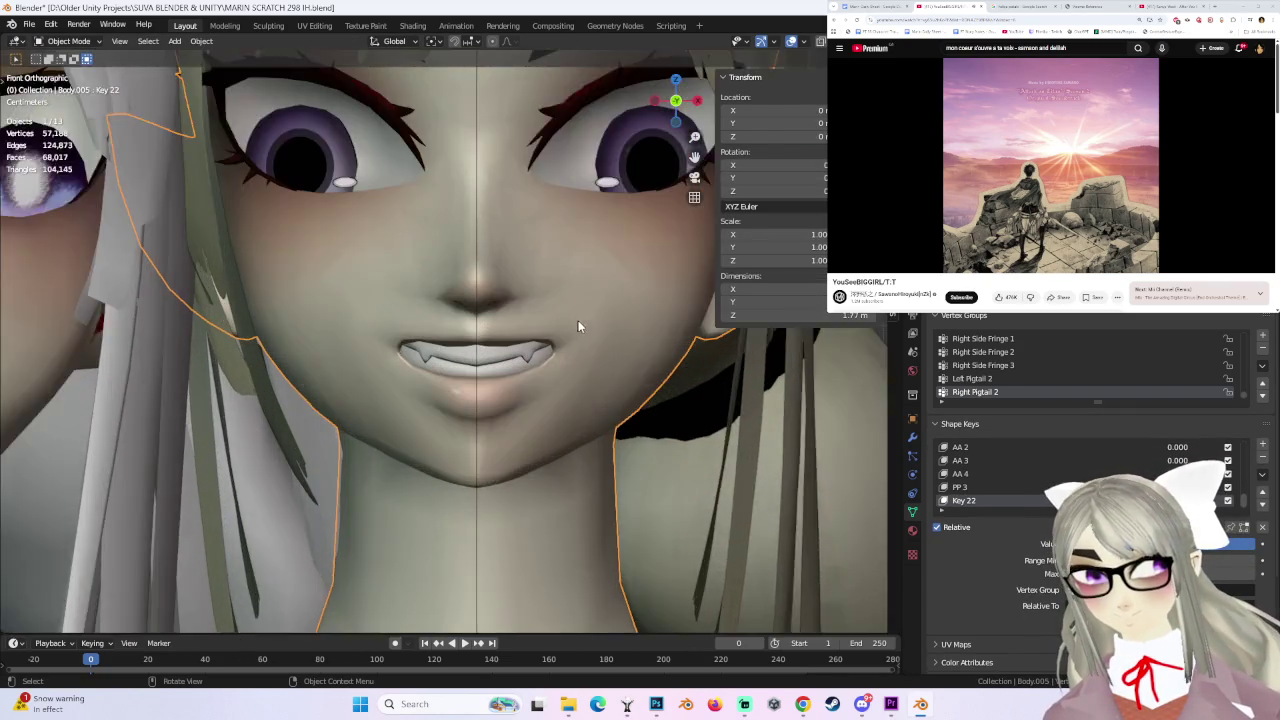
pyautogui.scroll(2, 591, 300)
pyautogui.click(68, 41)
pyautogui.click(45, 66)
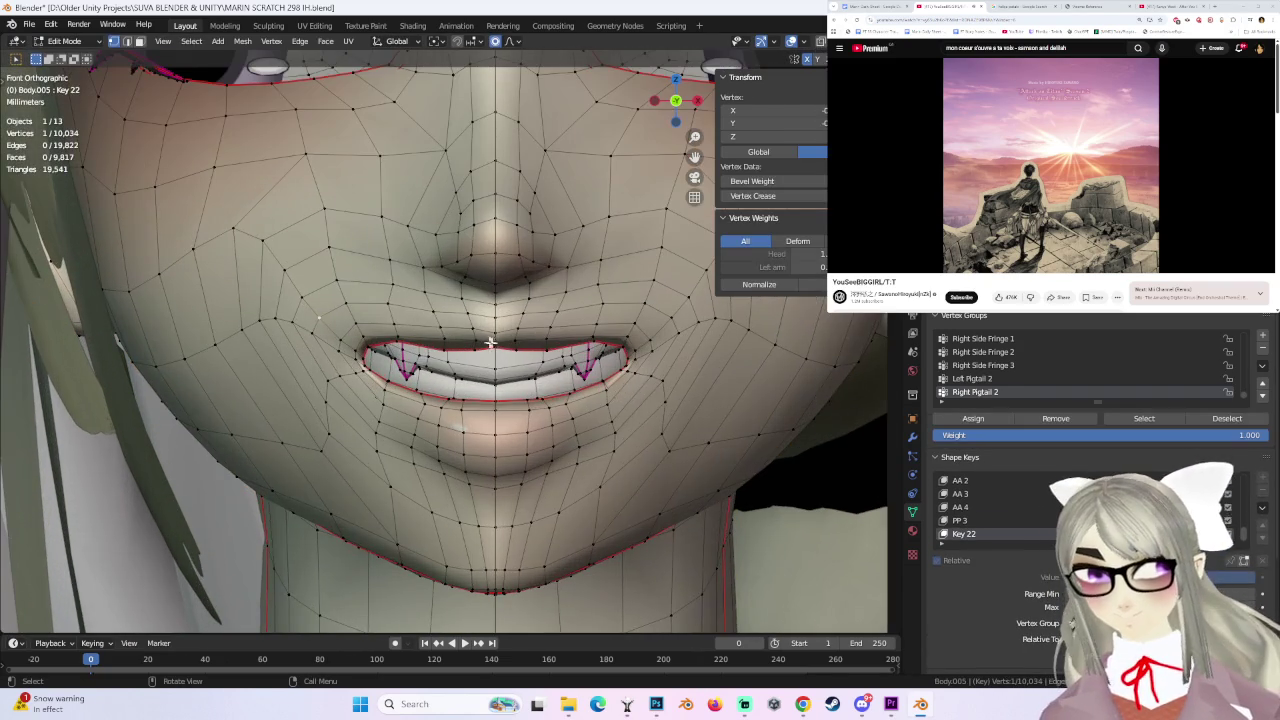
# - Tighten the upper lip line with small-radius proportional moves
pyautogui.press('g')
pyautogui.scroll(2, 497, 365)
pyautogui.scroll(4, 499, 366)
pyautogui.scroll(5, 505, 358)
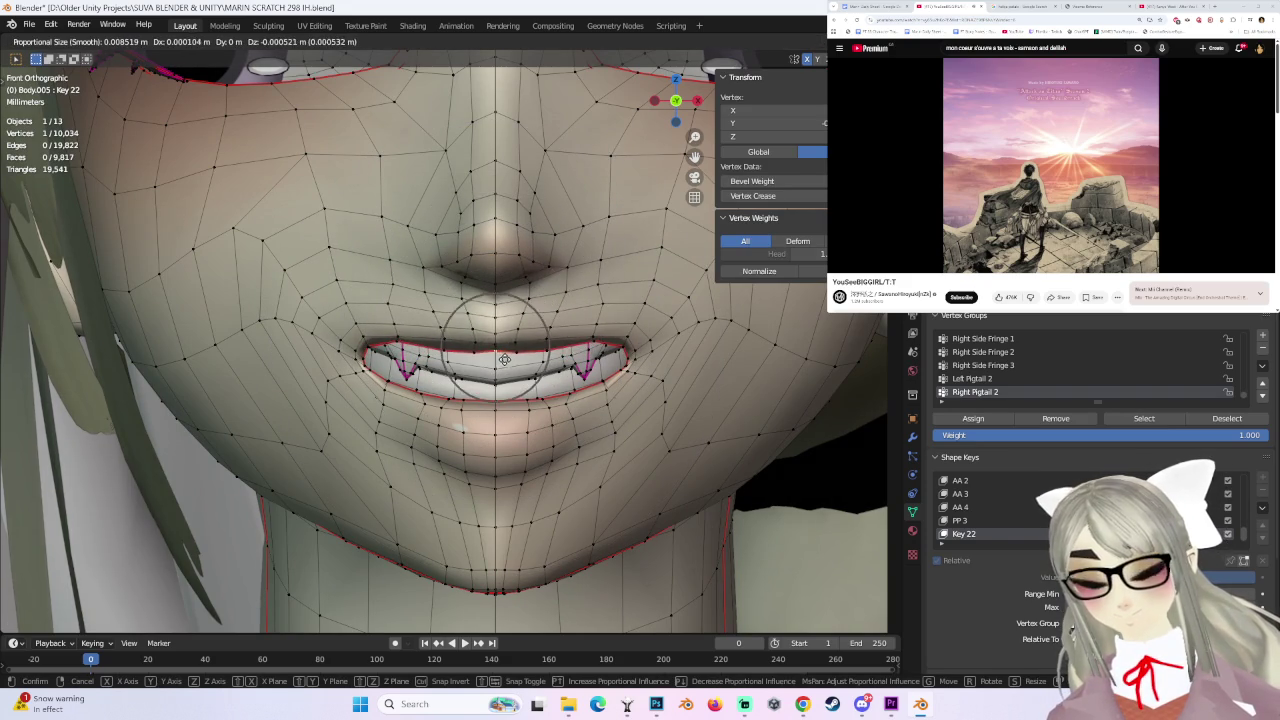
pyautogui.click(507, 370)
pyautogui.press('g')
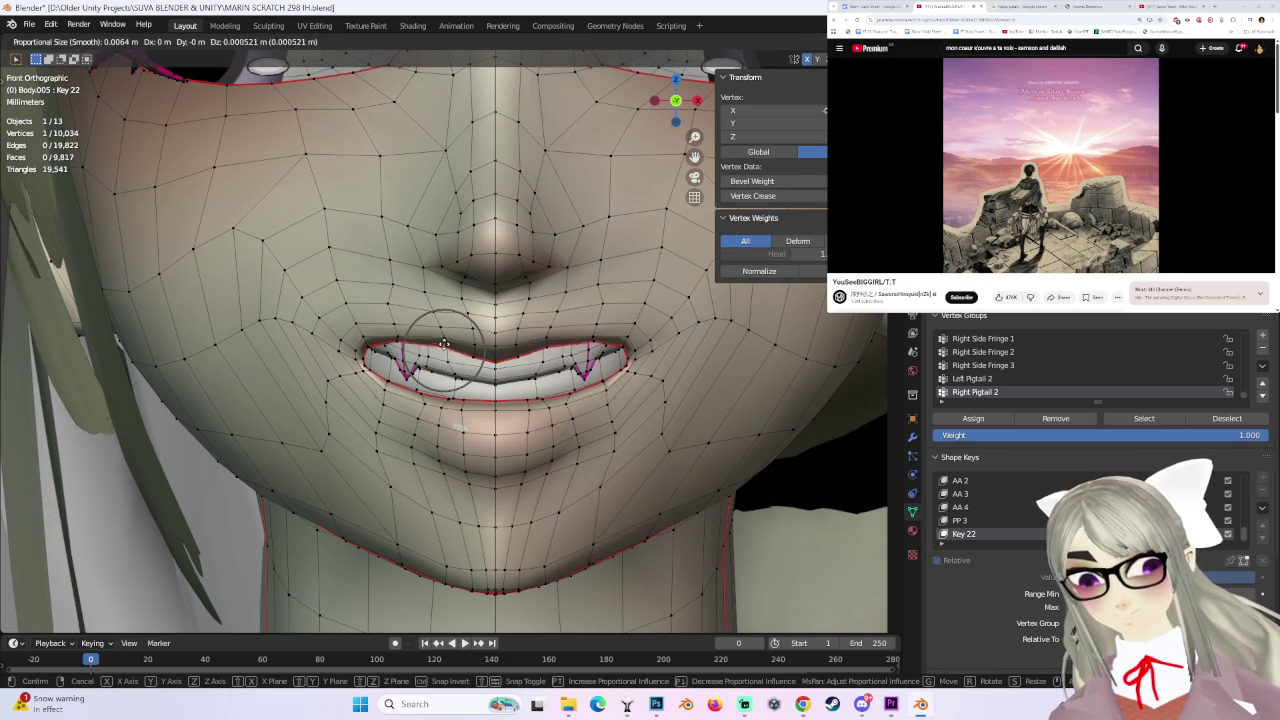
pyautogui.click(443, 342)
pyautogui.scroll(-3, 443, 342)
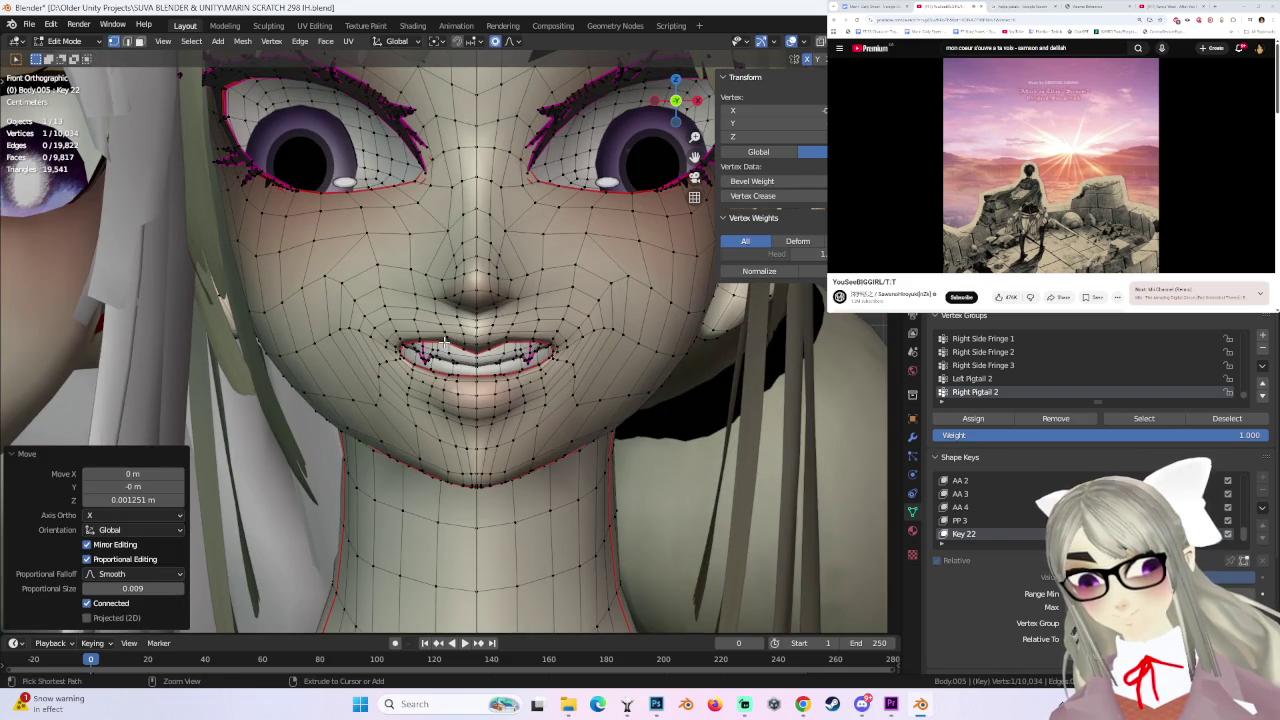
pyautogui.scroll(-2, 402, 343)
# - Lift the lip and mouth corner with soft falloff, then select another corner vertex
pyautogui.press('g')
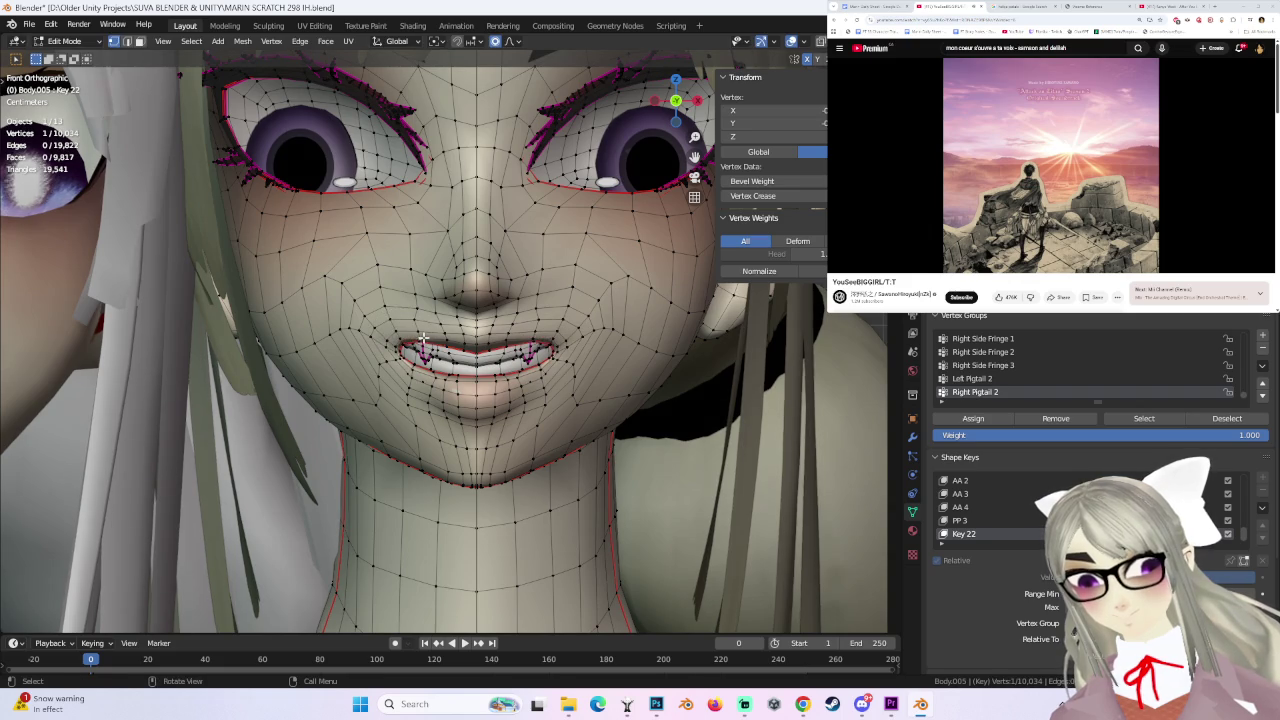
pyautogui.click(555, 345)
pyautogui.moveTo(555, 345); pyautogui.dragTo(561, 350, button='middle')
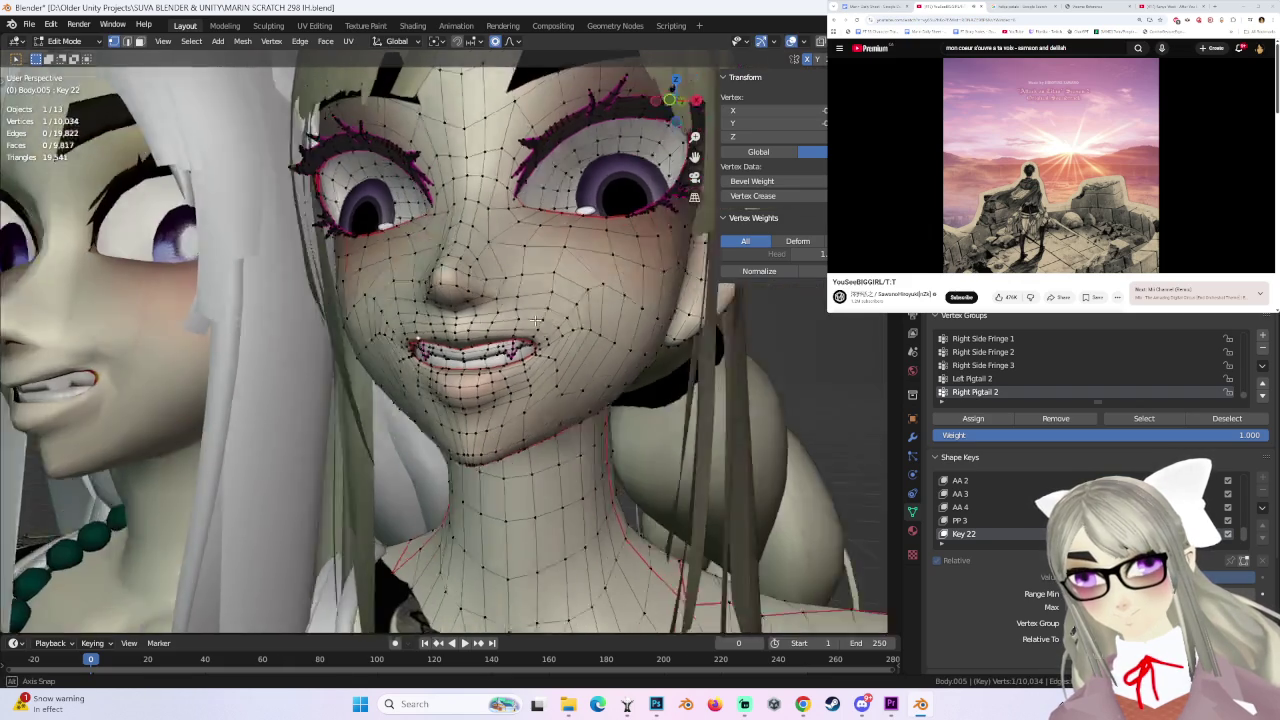
pyautogui.press('g')
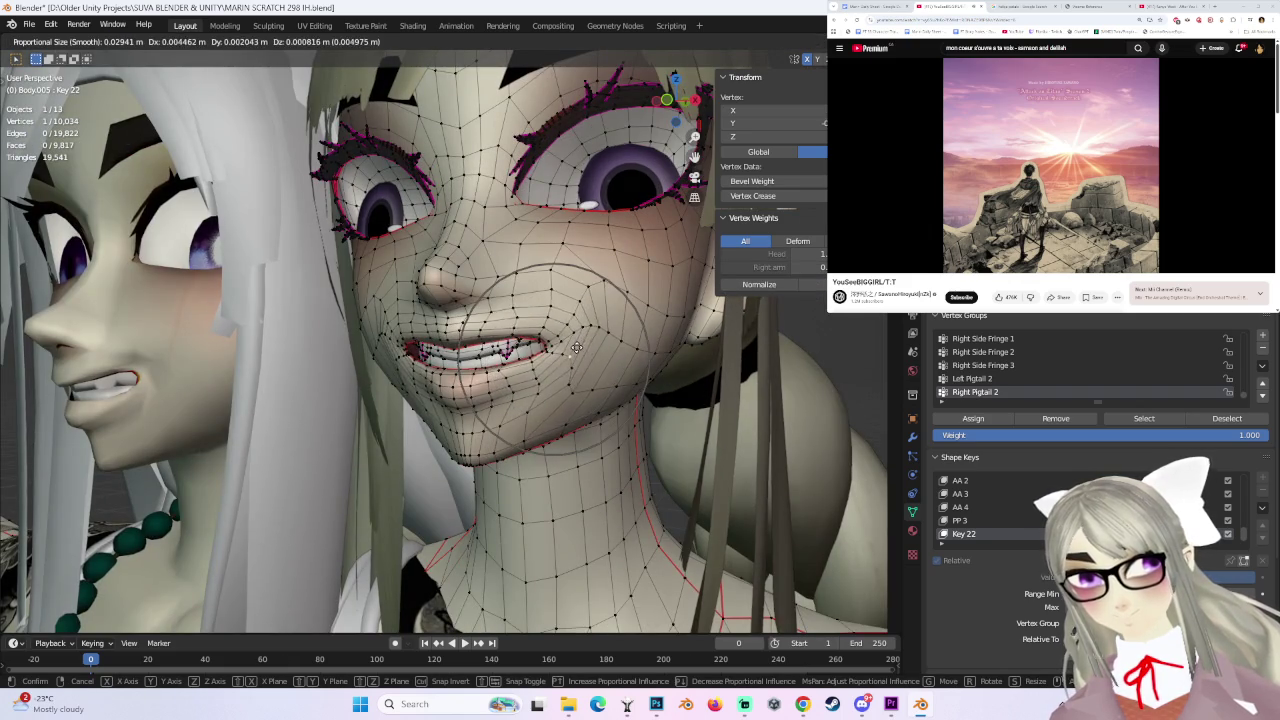
pyautogui.click(586, 330)
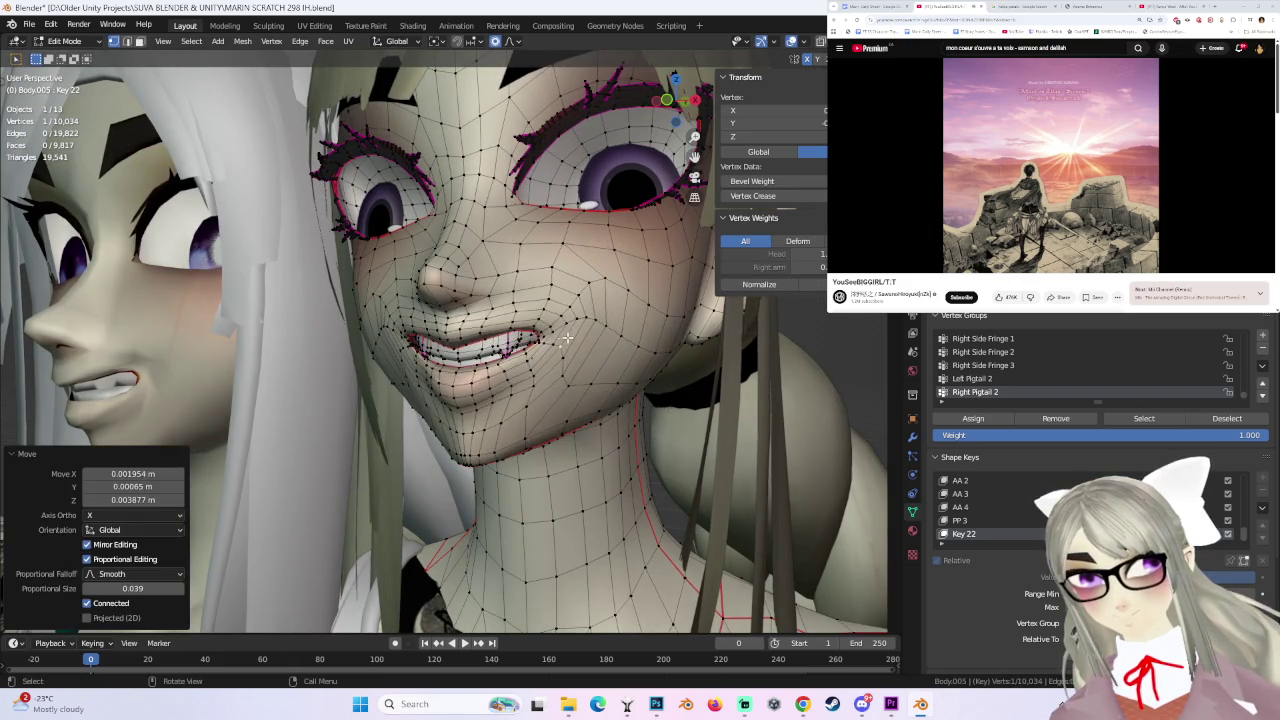
pyautogui.moveTo(586, 330); pyautogui.dragTo(597, 341, button='middle')
pyautogui.scroll(3, 540, 351)
pyautogui.click(408, 314)
# - Move two vertices near the mouth with soft proportional falloff
pyautogui.press('g')
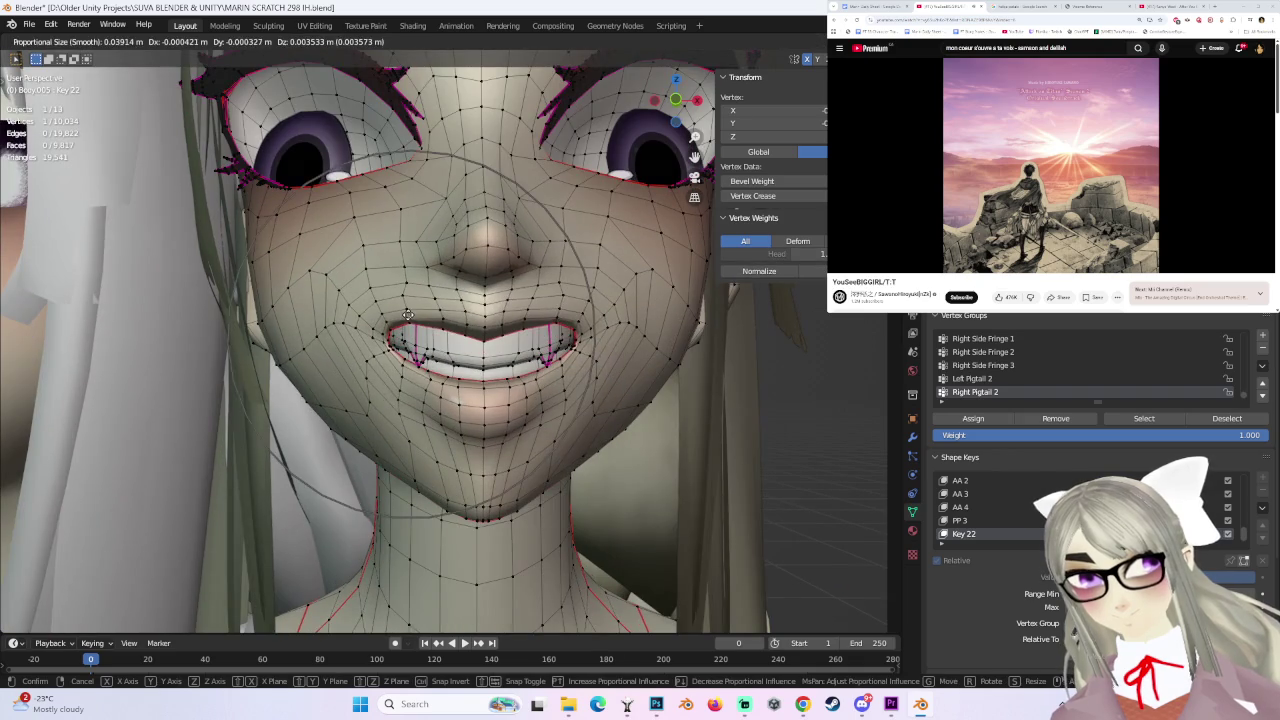
pyautogui.click(408, 314)
pyautogui.moveTo(408, 314); pyautogui.dragTo(637, 387, button='middle')
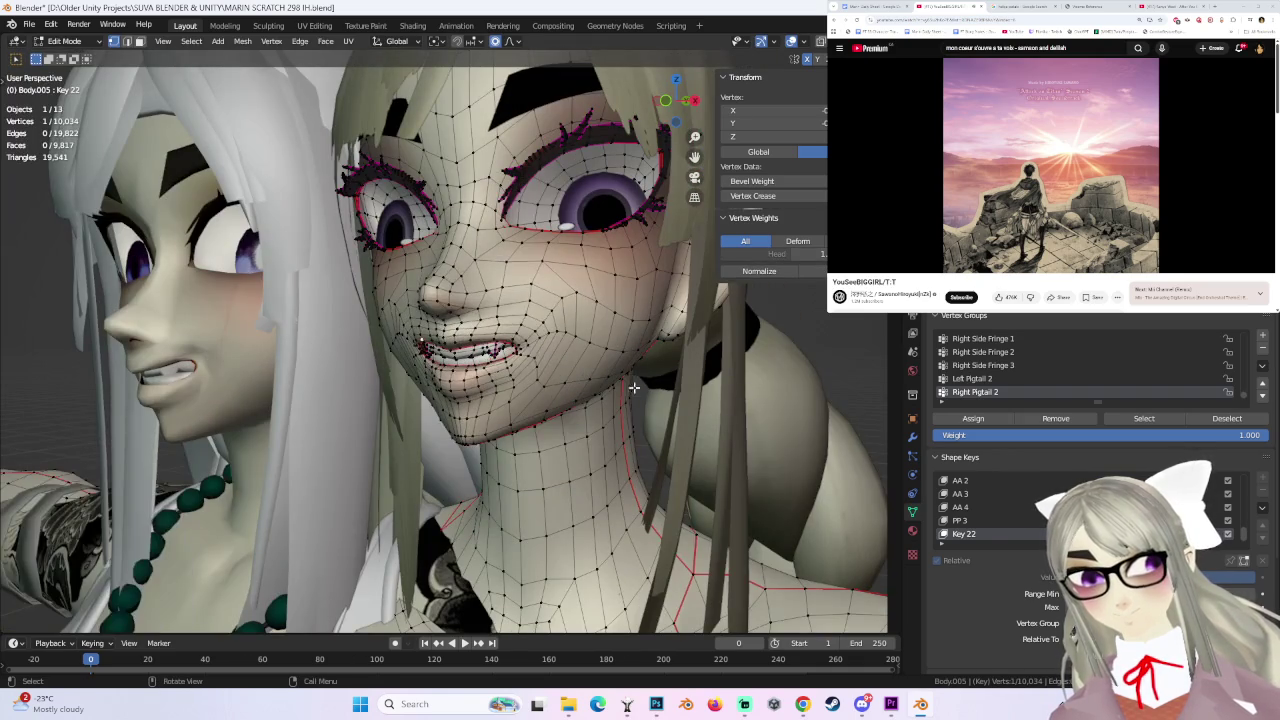
pyautogui.click(543, 351)
pyautogui.press('g')
pyautogui.click(579, 352)
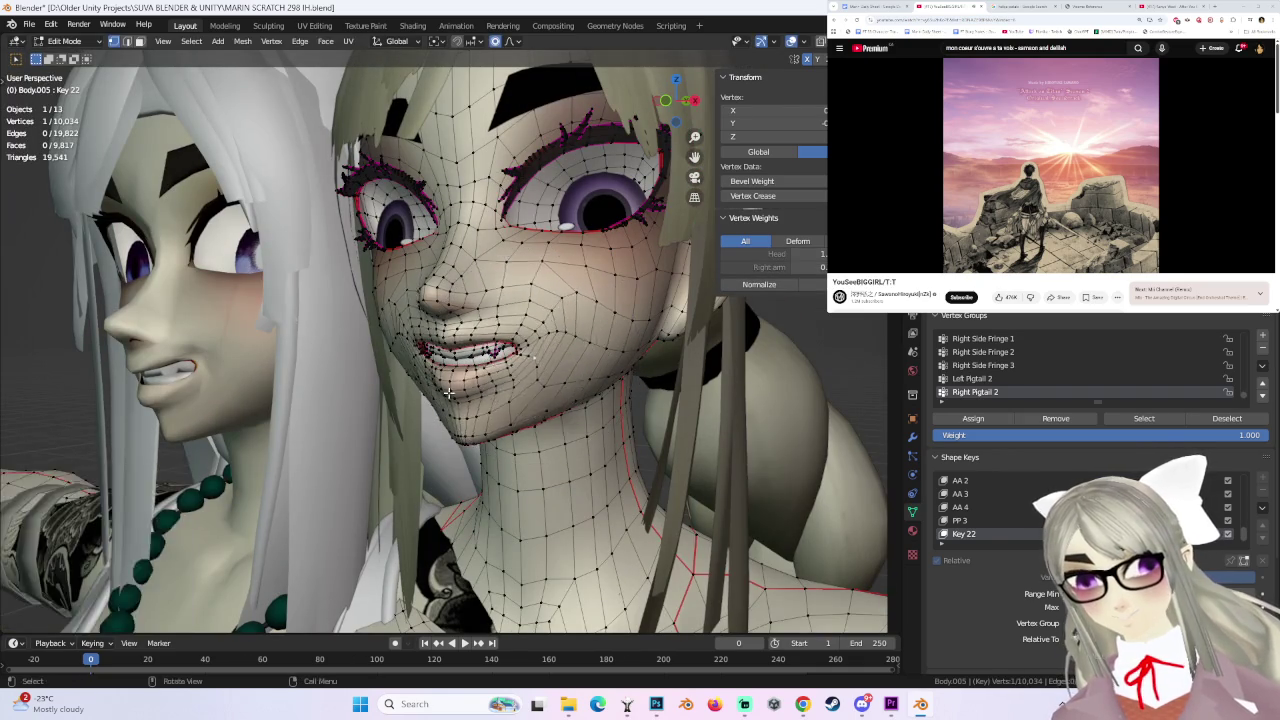
pyautogui.moveTo(579, 352); pyautogui.dragTo(381, 380, button='middle')
pyautogui.scroll(3, 381, 380)
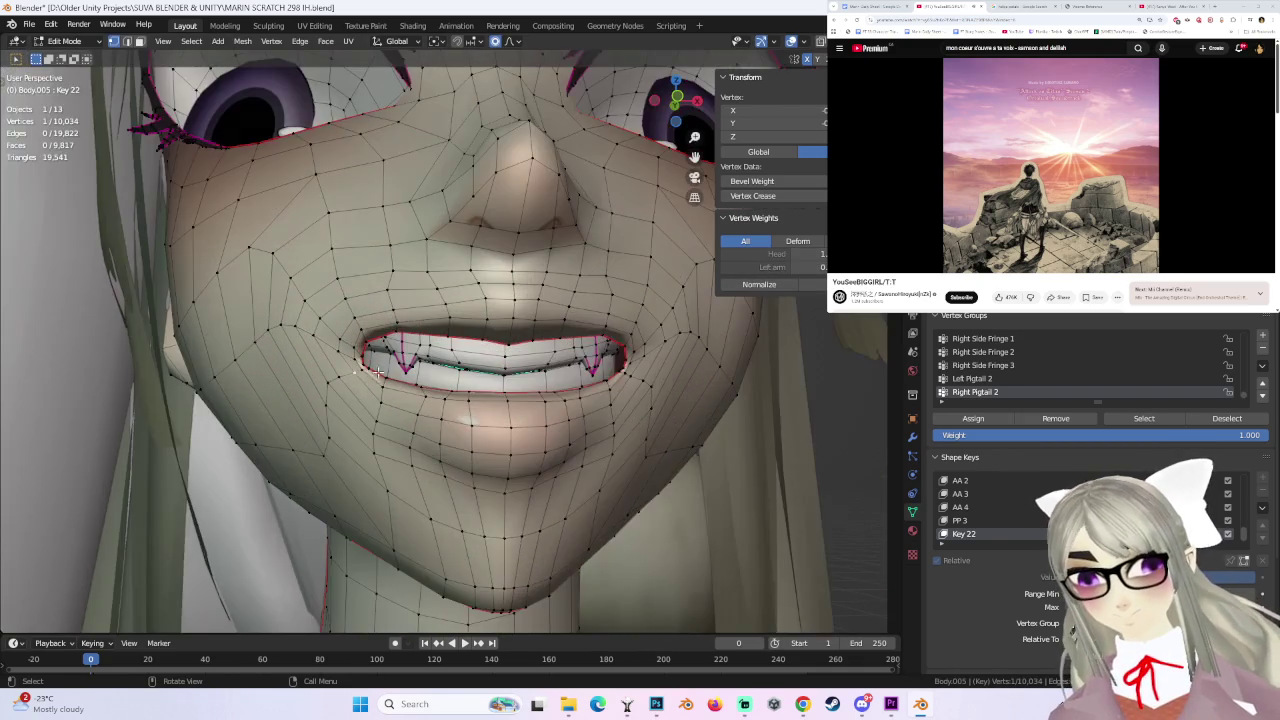
# - Undo a downward lip pull and lift the mouth corners instead
pyautogui.press('g')
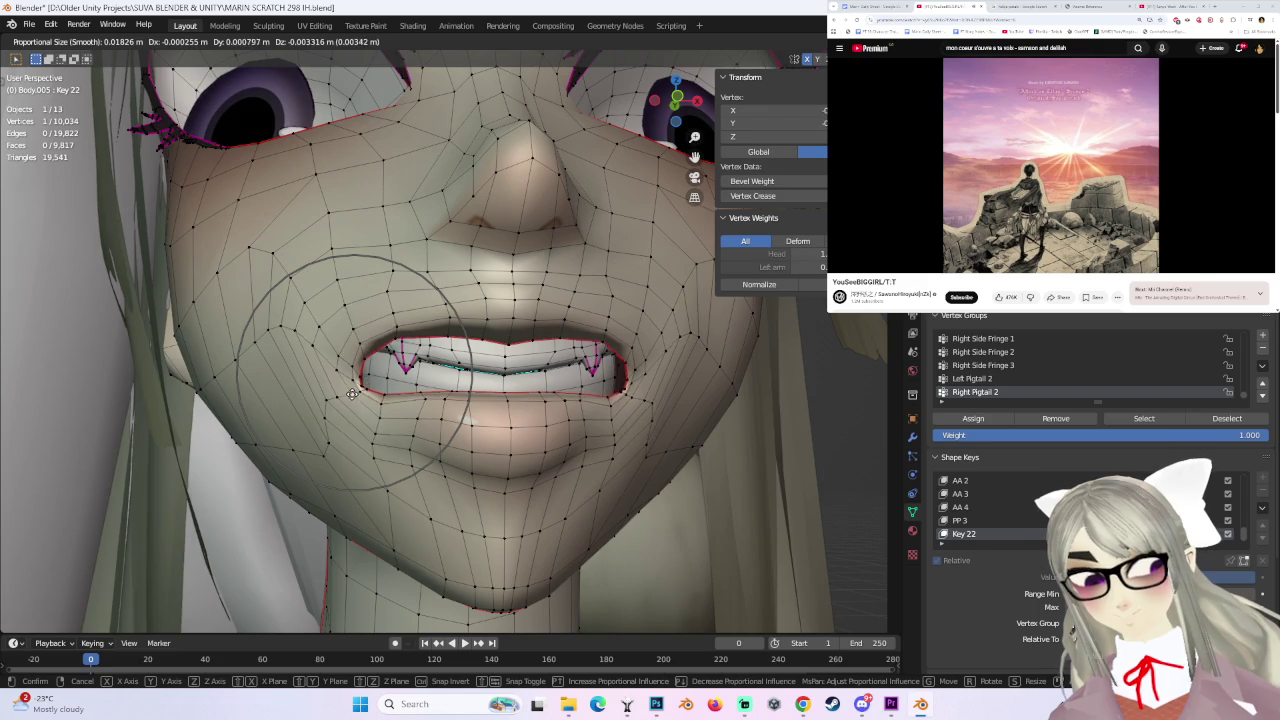
pyautogui.click(352, 415)
pyautogui.hotkey('ctrl', 'z')
pyautogui.press('g')
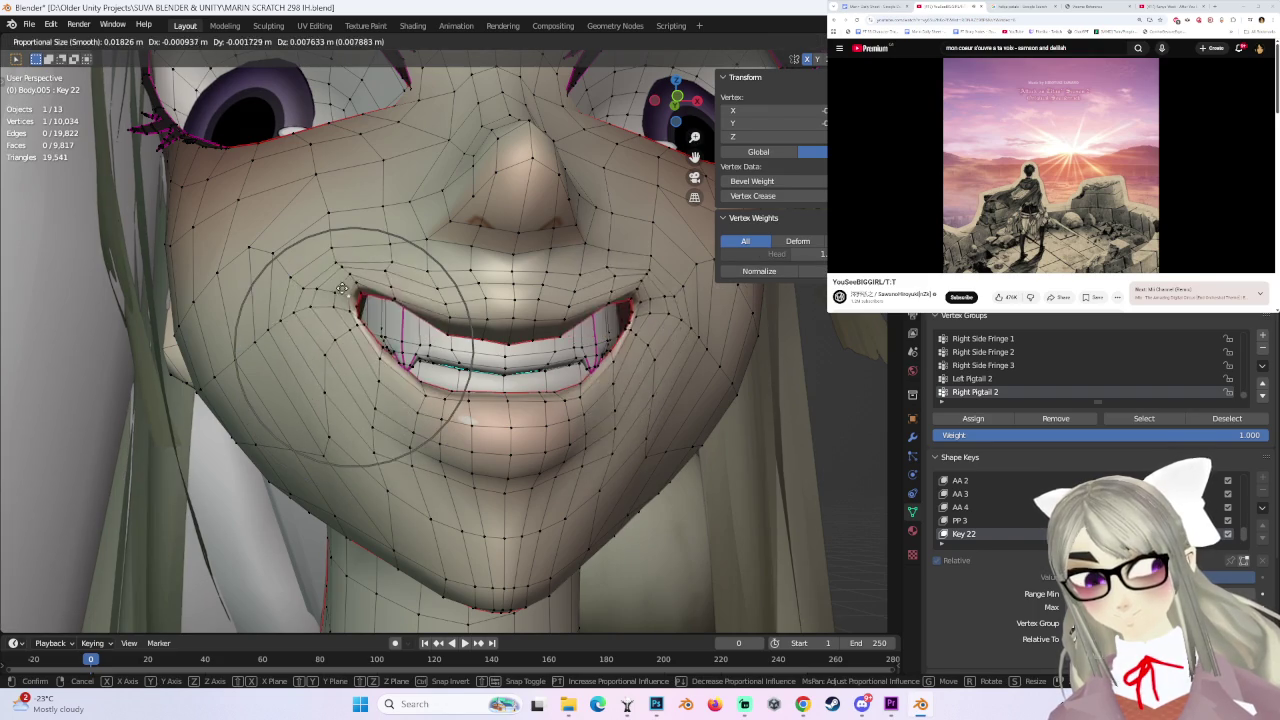
pyautogui.click(345, 329)
pyautogui.moveTo(345, 329)
pyautogui.mouseDown(button='middle')
pyautogui.moveTo(531, 346)
pyautogui.moveTo(487, 340)
pyautogui.moveTo(507, 303)
pyautogui.mouseUp(button='middle')
# - Raise the mouth corners further with soft falloff to widen the grin
pyautogui.press('g')
pyautogui.click(487, 335)
pyautogui.hotkey('ctrl', 'z')
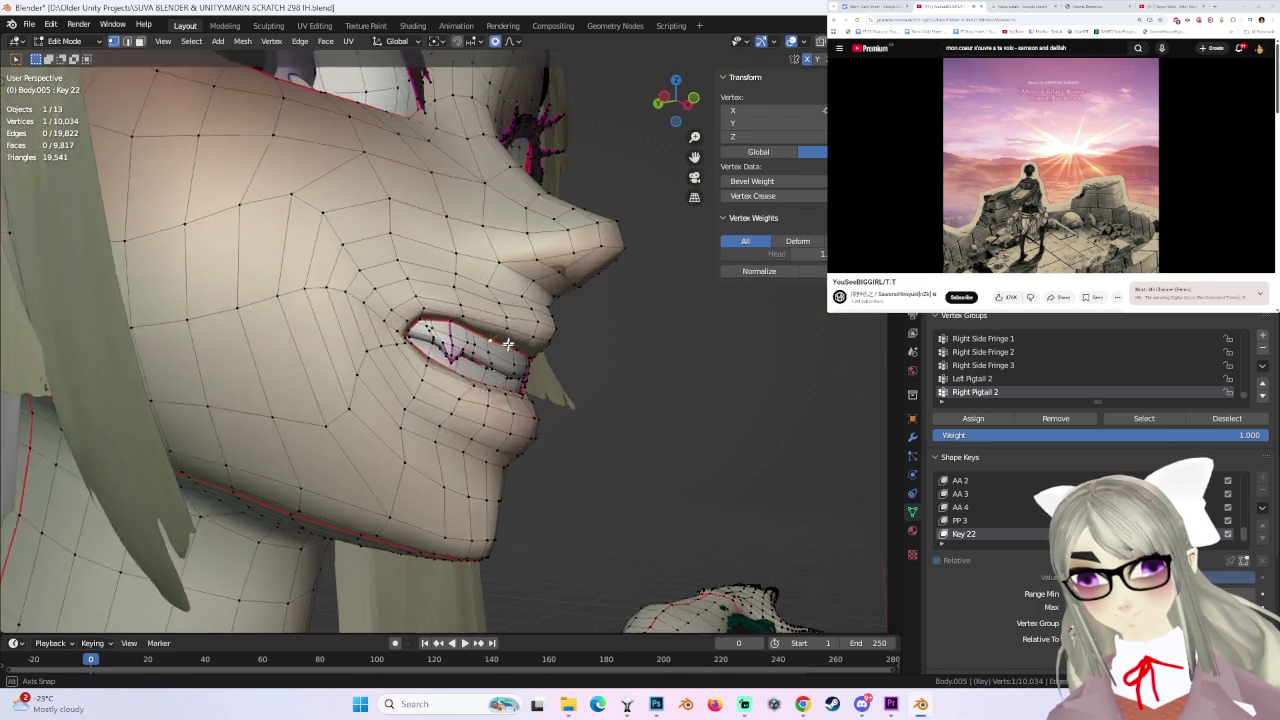
pyautogui.press('g')
pyautogui.click(538, 346)
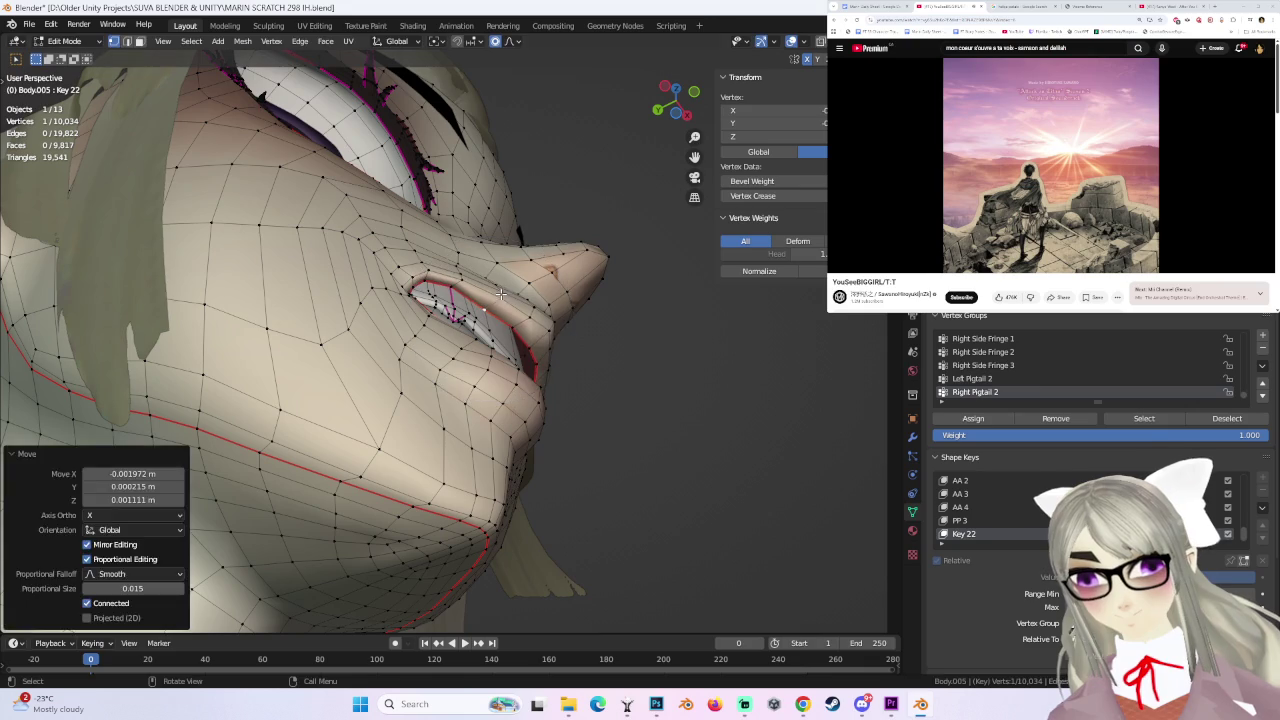
pyautogui.press('g')
pyautogui.click(545, 352)
# - Preview Key 22's fanged grin straight-on from the front in Object Mode
pyautogui.moveTo(549, 354); pyautogui.dragTo(459, 397, button='middle')
pyautogui.scroll(-3, 459, 397)
pyautogui.scroll(-5, 510, 359)
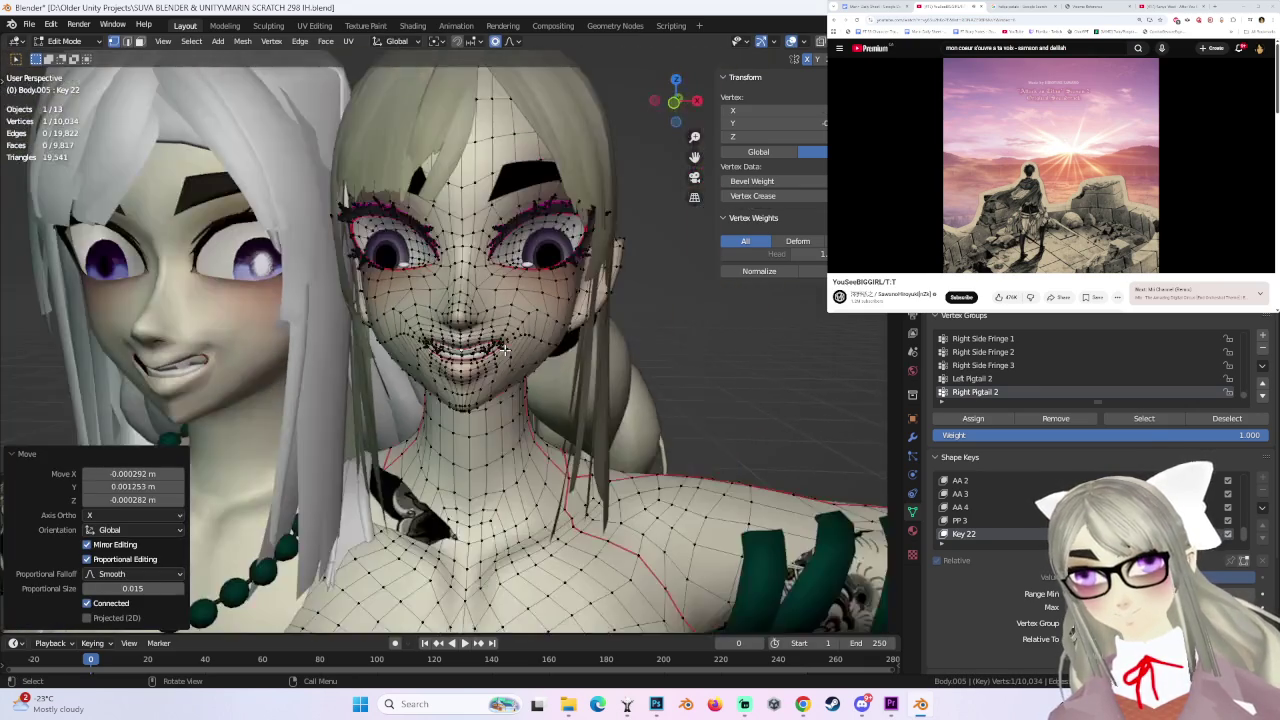
pyautogui.click(675, 100)
pyautogui.scroll(4, 583, 387)
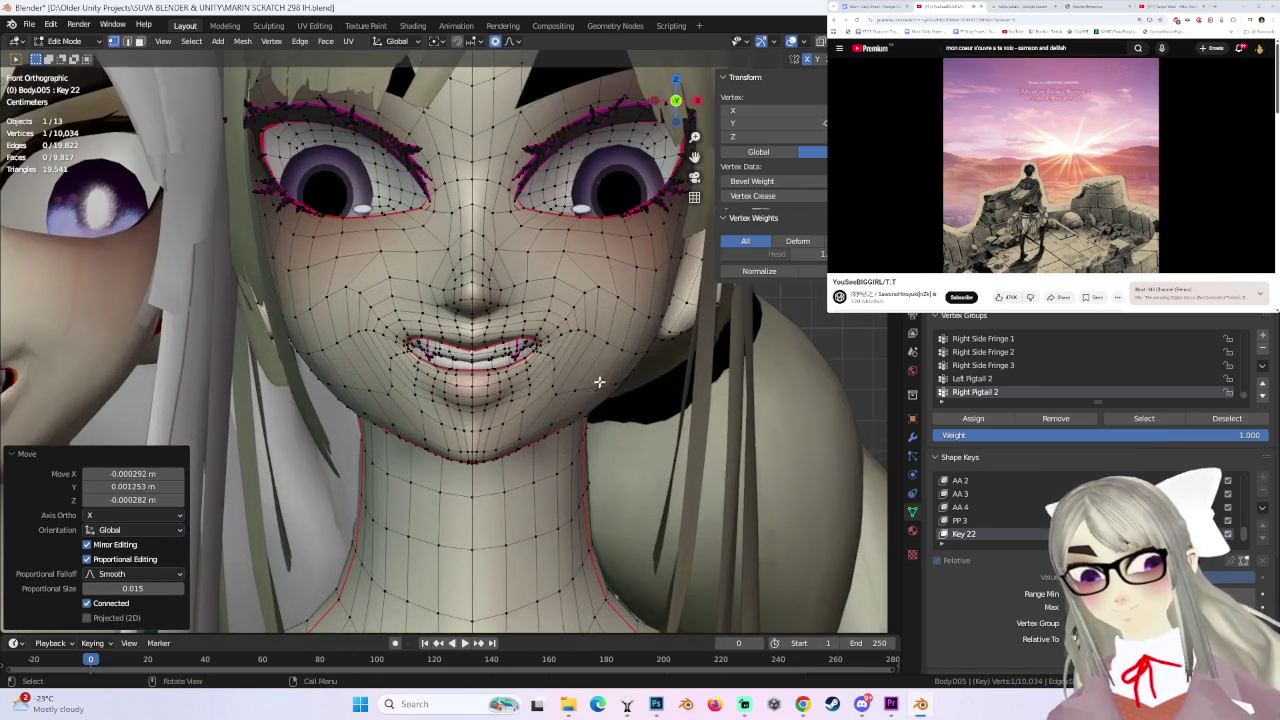
pyautogui.press('Tab')
pyautogui.scroll(-2, 543, 390)
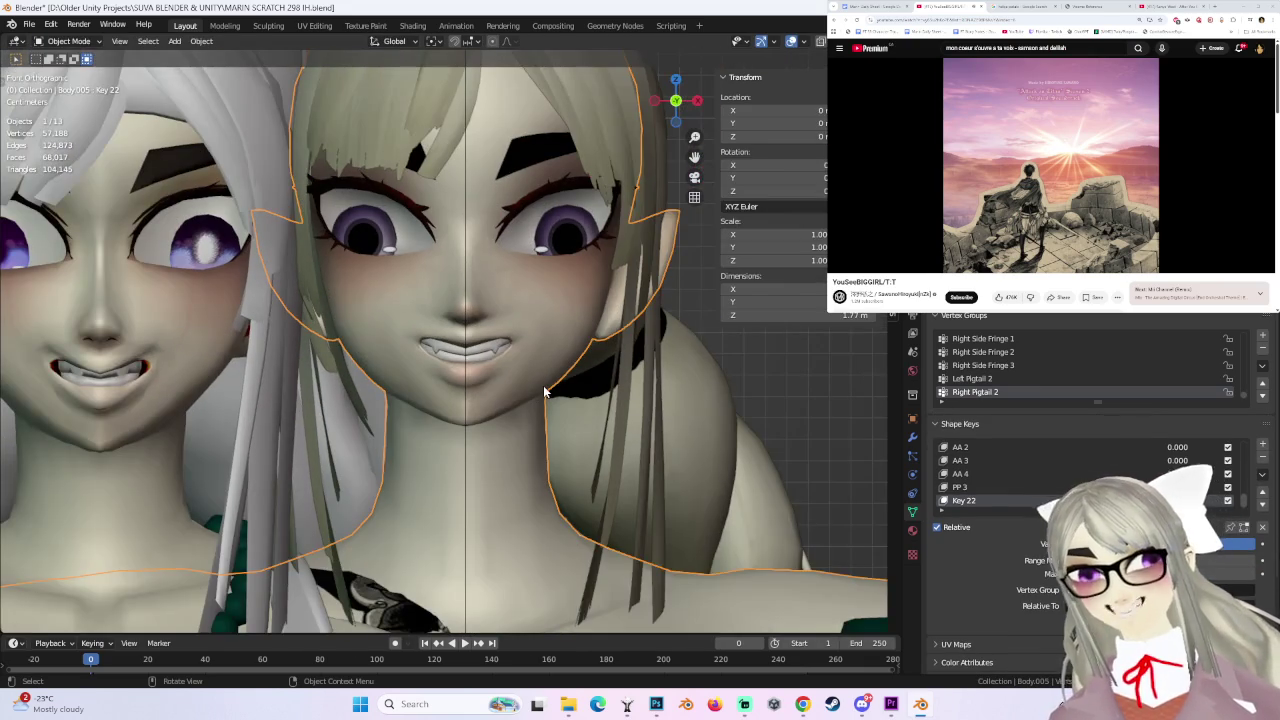
# - Return the face mesh to Object Mode and orbit around the character
pyautogui.press('Tab')
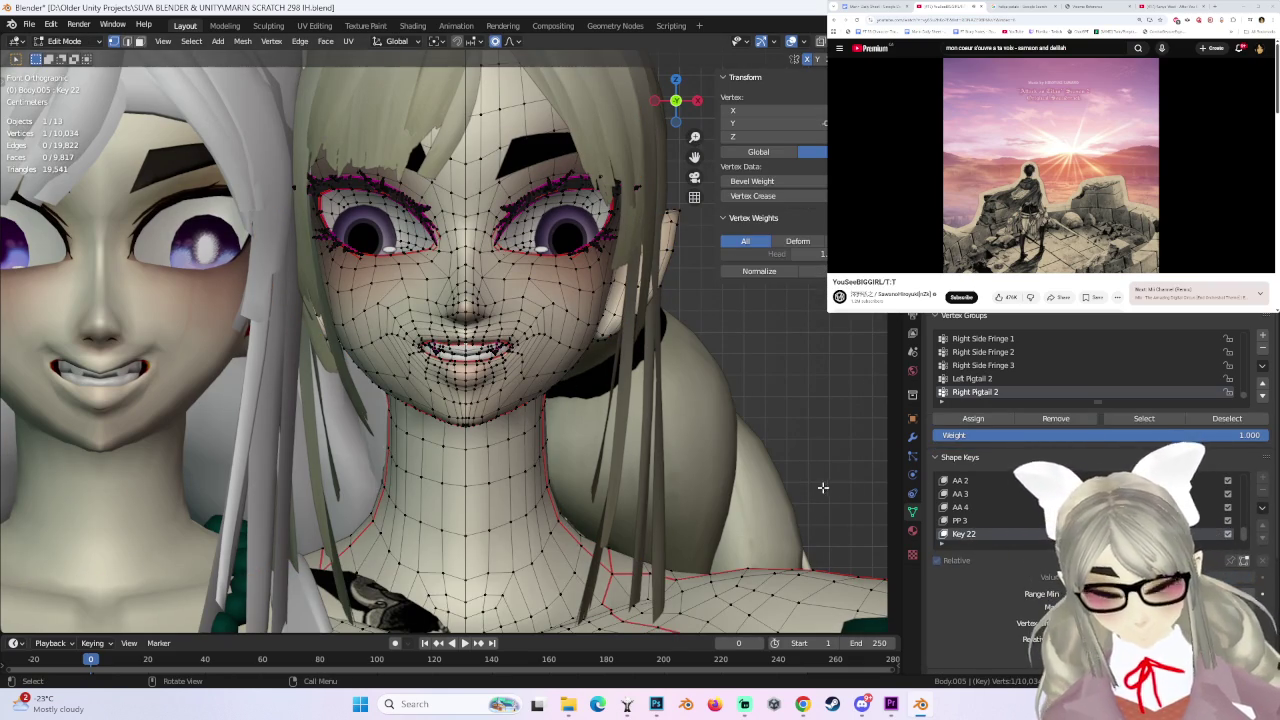
pyautogui.click(80, 45)
pyautogui.click(65, 58)
pyautogui.scroll(3, 982, 464)
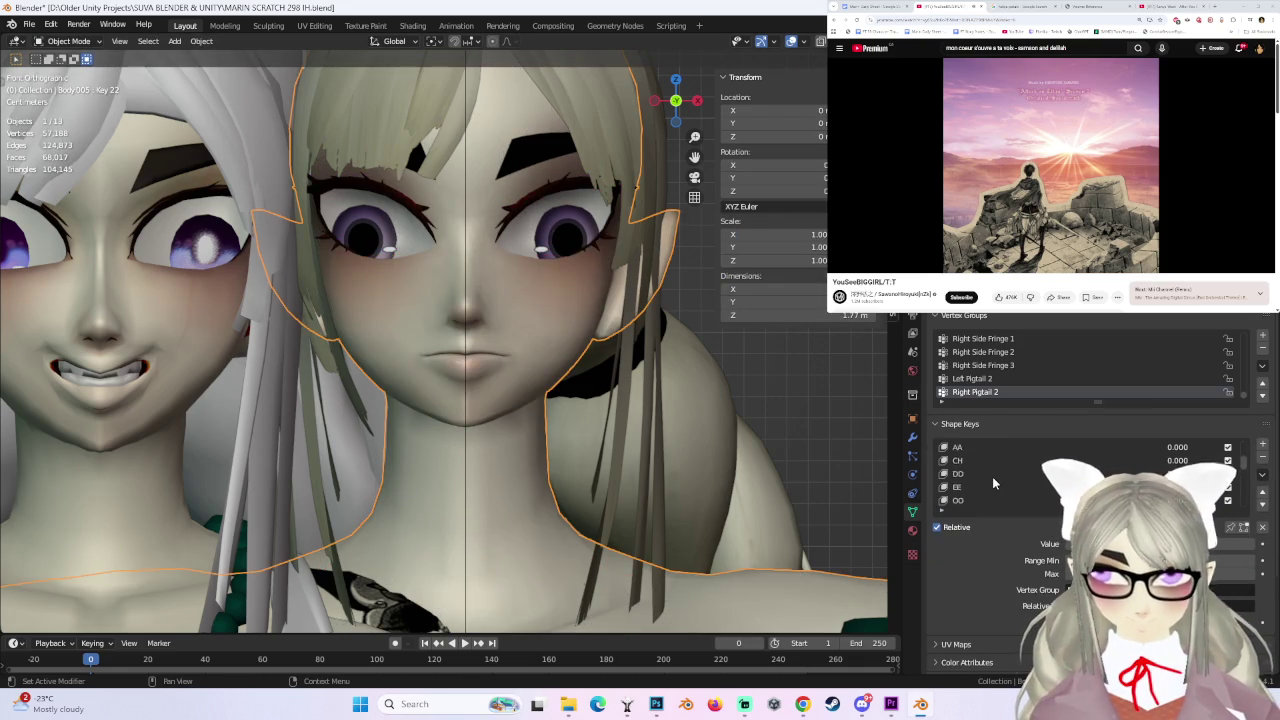
pyautogui.scroll(2, 992, 477)
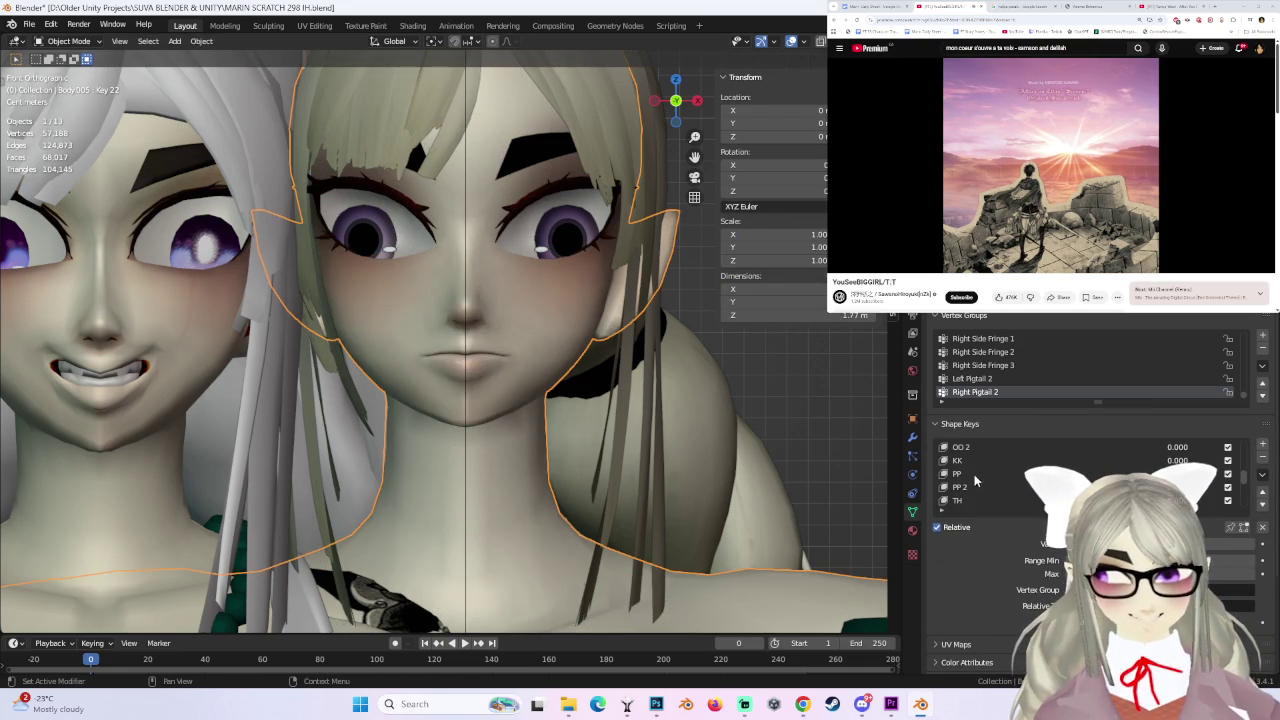
pyautogui.scroll(-5, 962, 479)
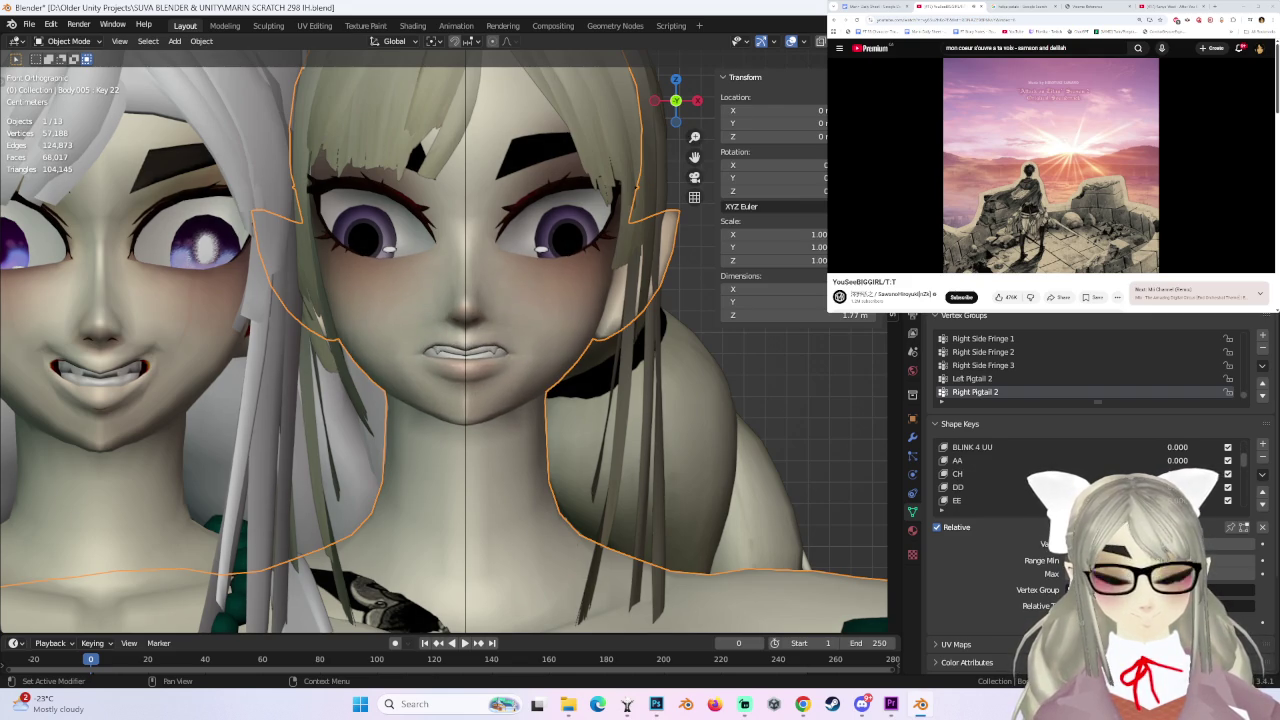
pyautogui.moveTo(430, 405)
pyautogui.mouseDown(button='middle')
pyautogui.moveTo(541, 414)
pyautogui.moveTo(544, 426)
pyautogui.mouseUp(button='middle')
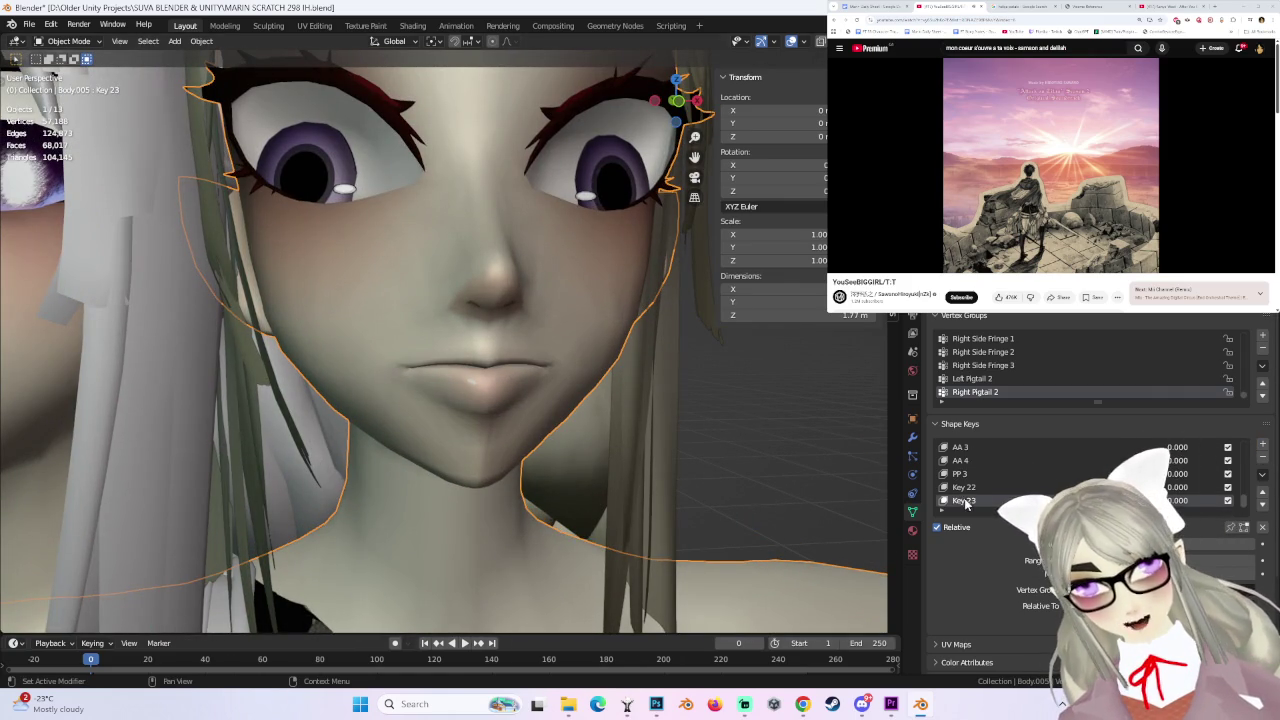
pyautogui.write('SS')
# - Name the new shape key SS and switch to Edit Mode
pyautogui.press('Return')
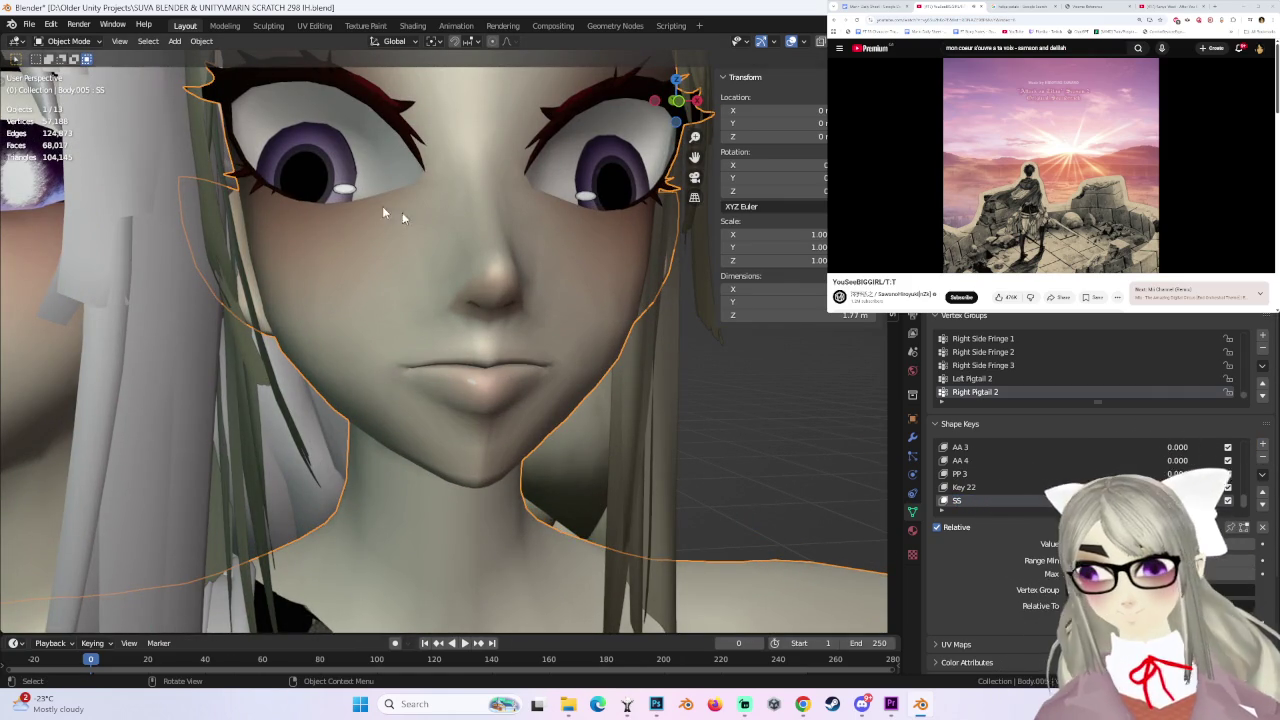
pyautogui.click(68, 41)
pyautogui.click(60, 72)
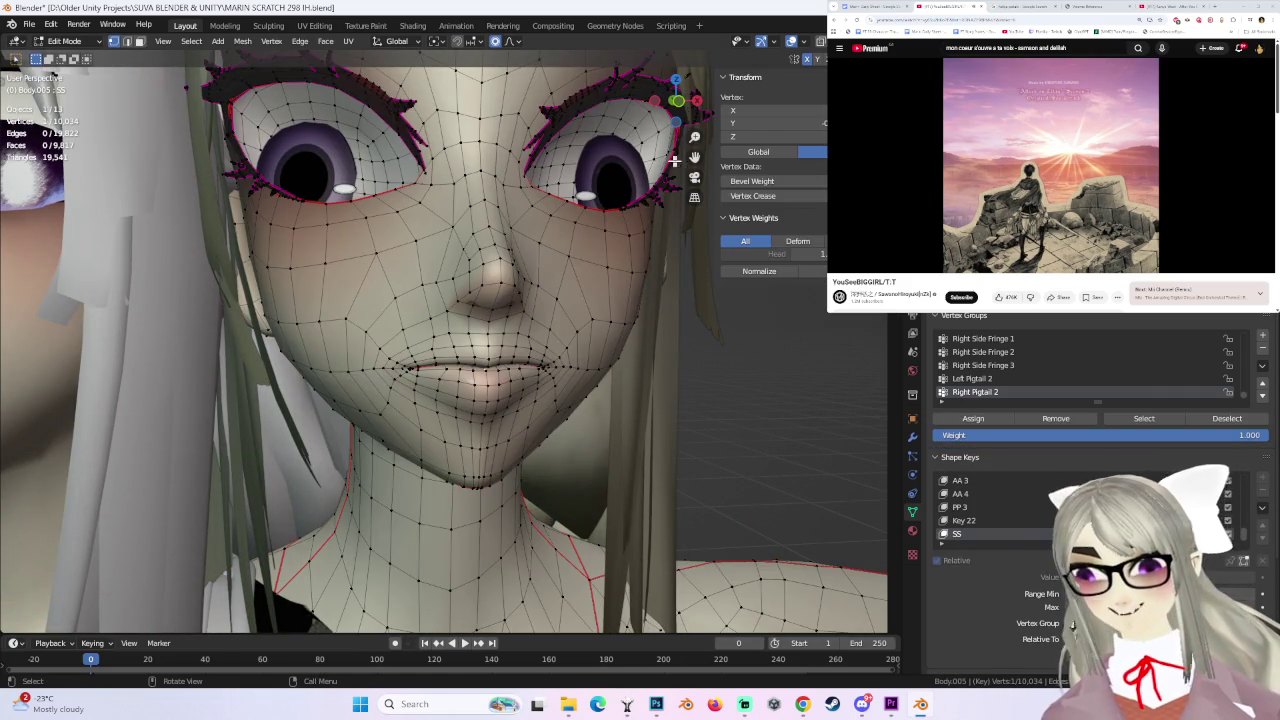
# - Lift the left mouth-corner vertices 0.004149 m along Z with smooth falloff
pyautogui.click(382, 372)
pyautogui.press('Escape')
pyautogui.press('g')
pyautogui.press('z')
pyautogui.click(744, 99)
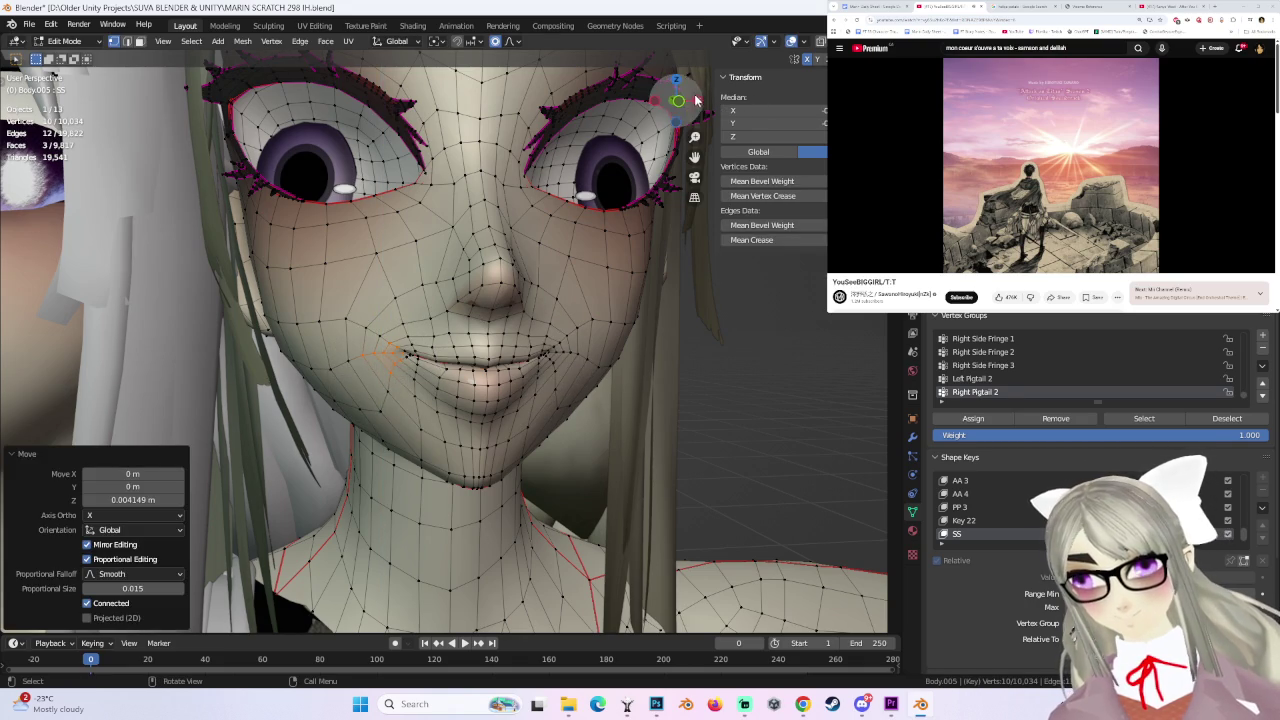
pyautogui.moveTo(695, 100); pyautogui.dragTo(697, 117)
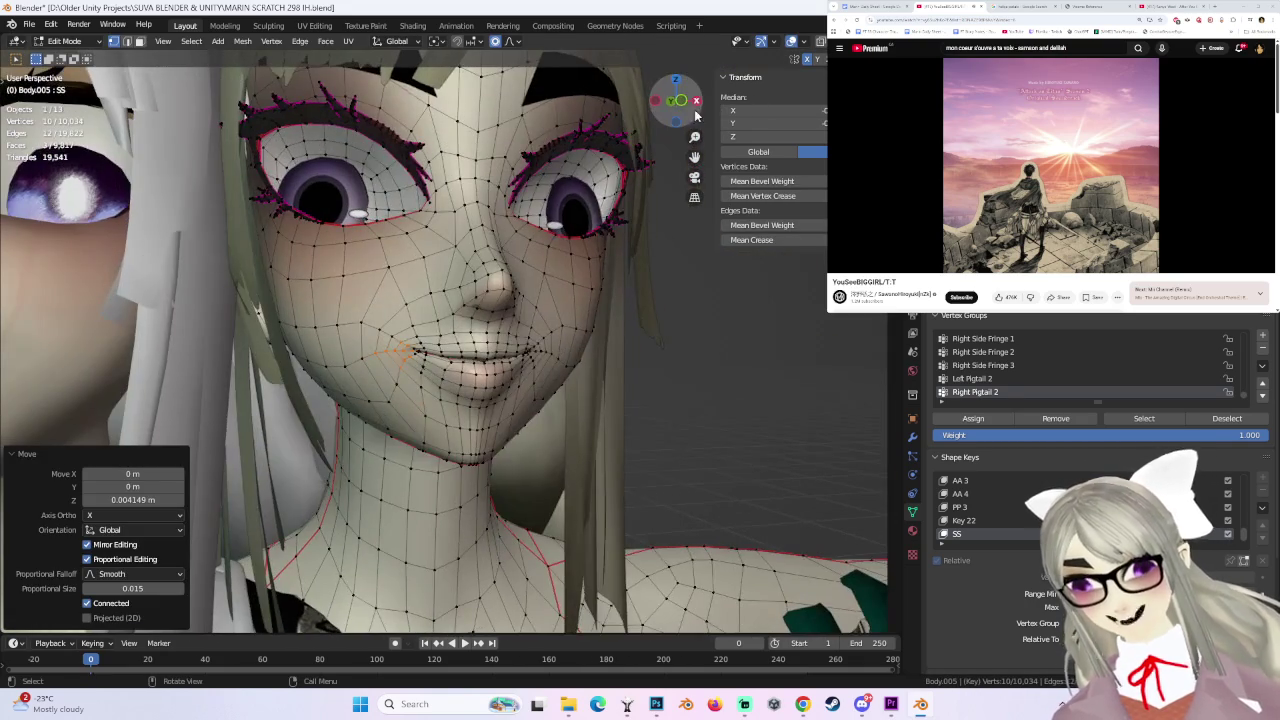
pyautogui.click(654, 104)
# - Check the faint smile in Object Mode from angled, side and front views, then re-enter Edit Mode
pyautogui.click(65, 40)
pyautogui.click(62, 58)
pyautogui.scroll(2, 613, 366)
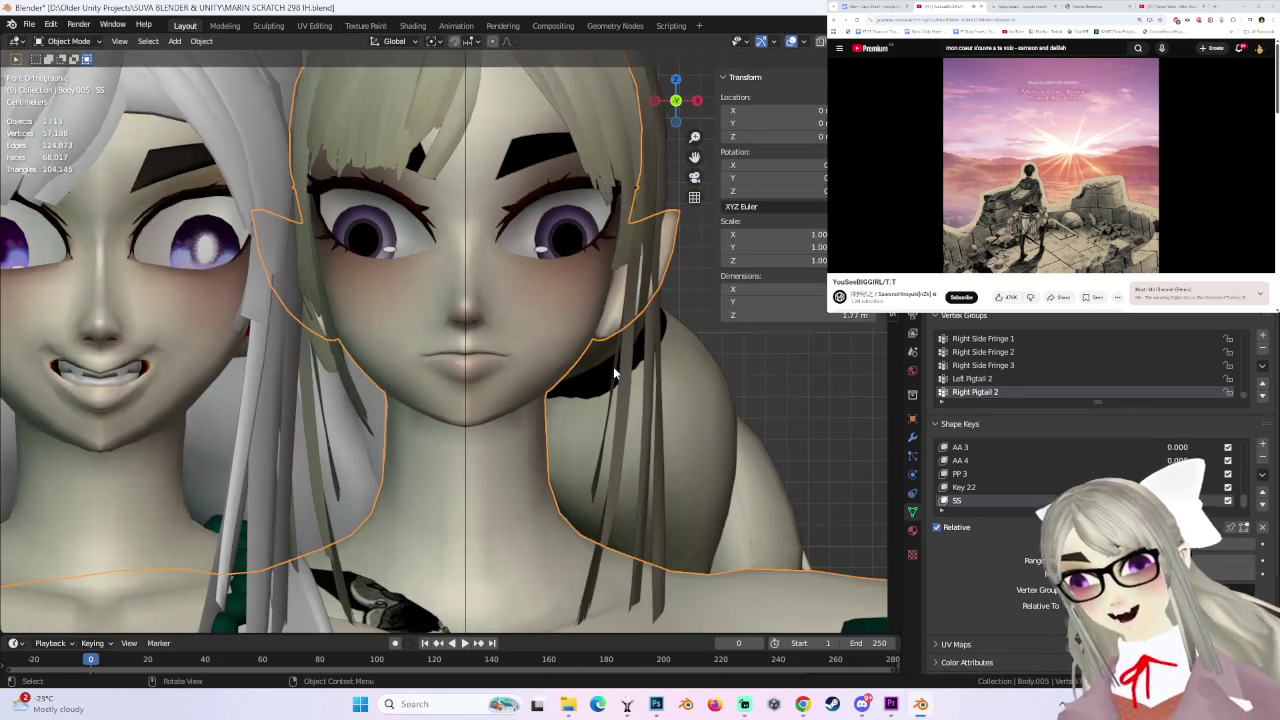
pyautogui.scroll(2, 700, 400)
pyautogui.moveTo(766, 349)
pyautogui.mouseDown(button='middle')
pyautogui.moveTo(580, 346)
pyautogui.moveTo(528, 369)
pyautogui.mouseUp(button='middle')
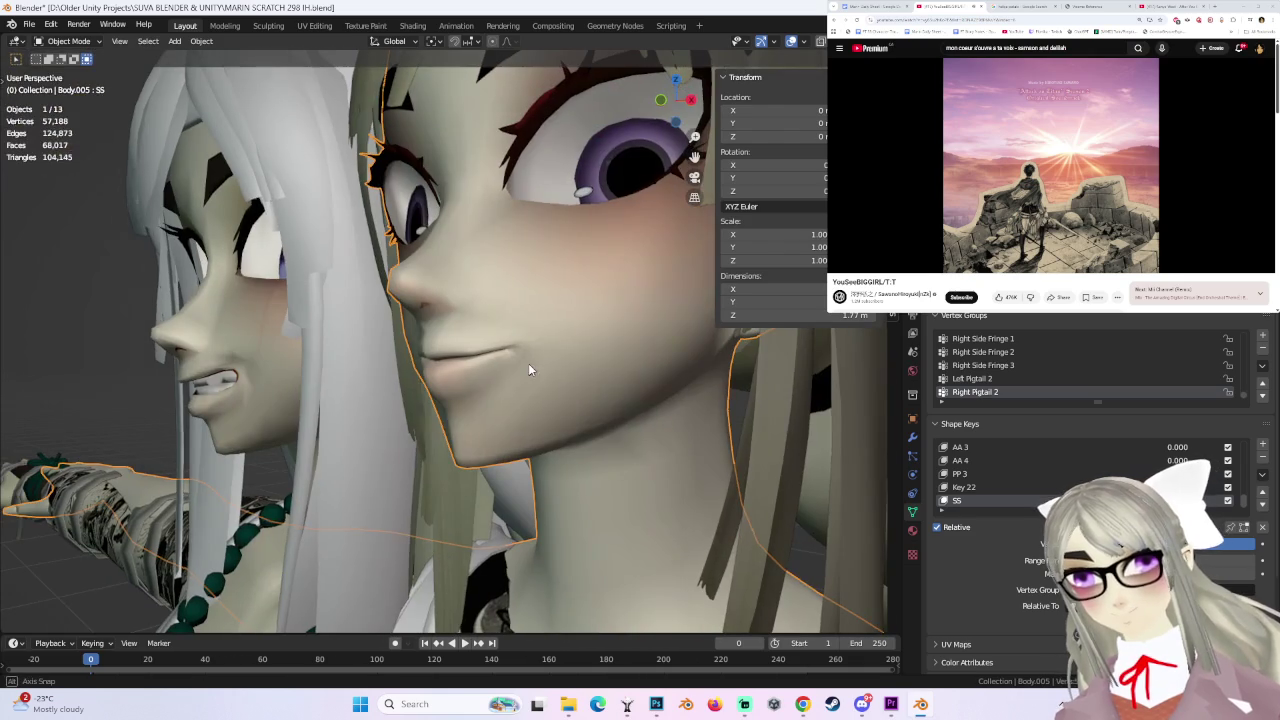
pyautogui.click(688, 98)
pyautogui.click(655, 103)
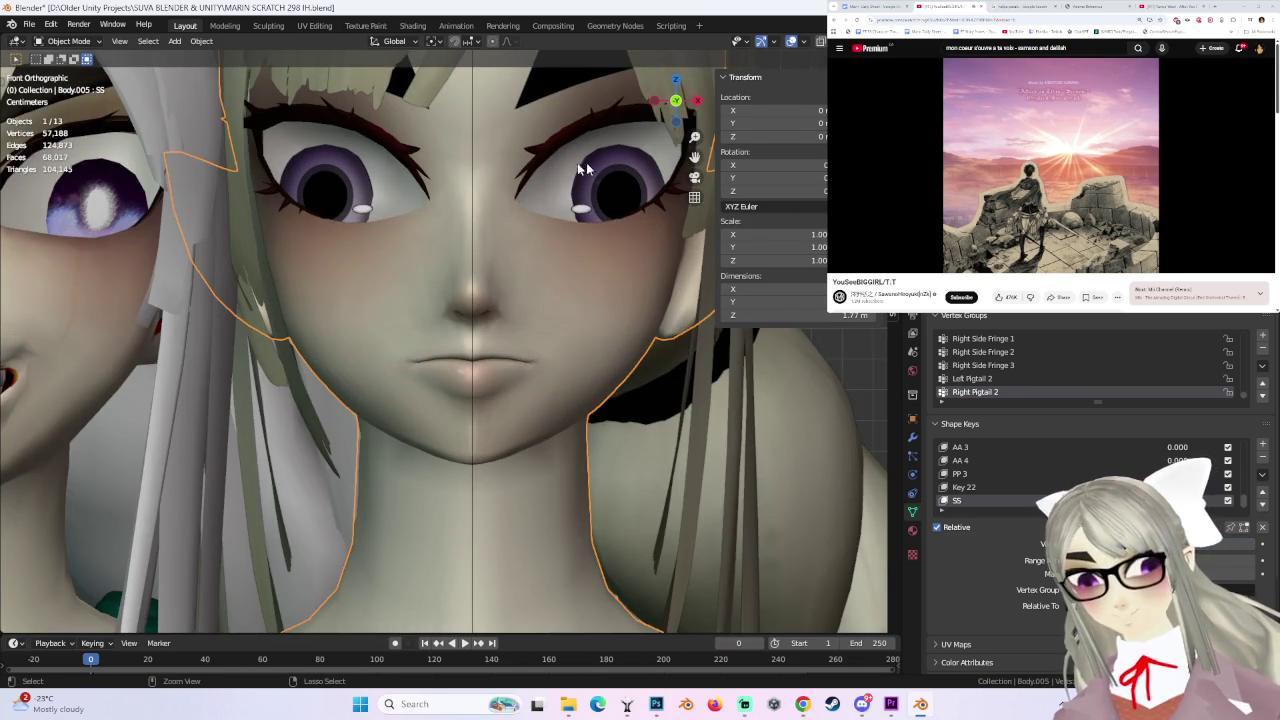
pyautogui.click(104, 41)
pyautogui.click(60, 64)
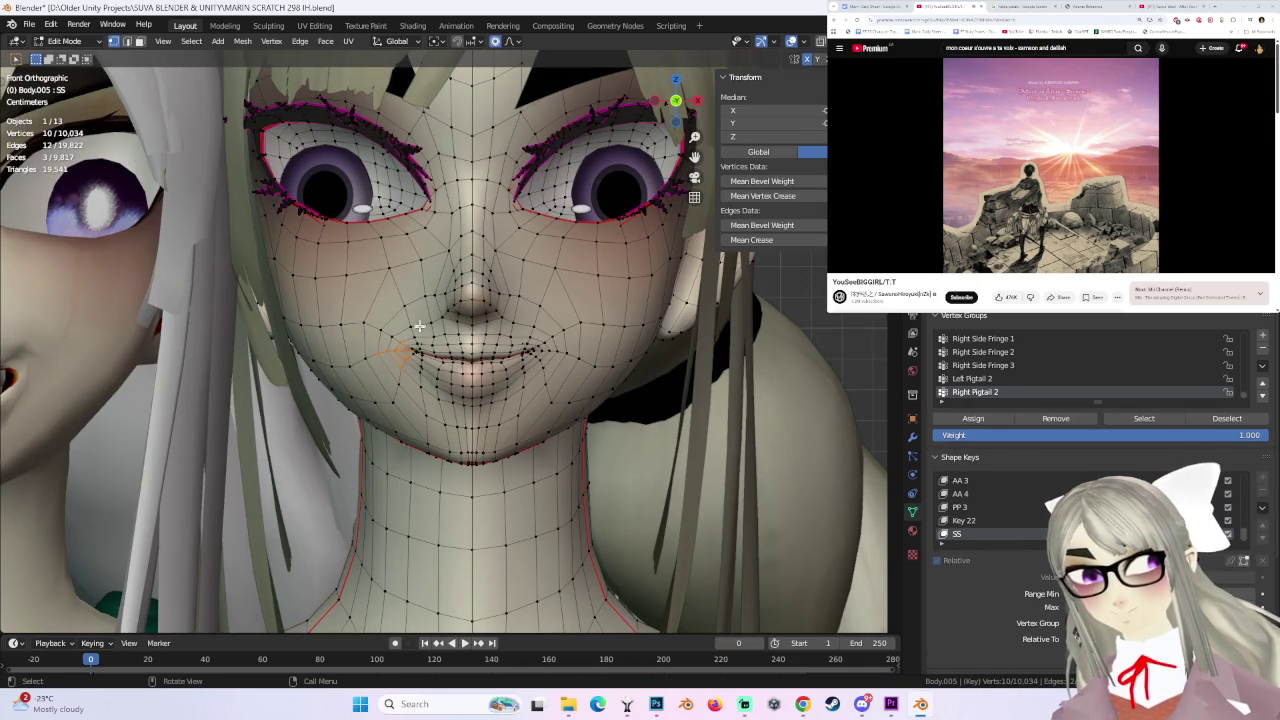
# - Start and cancel several moves of the selected cheek vertices
pyautogui.press('Tab')
pyautogui.press('Tab')
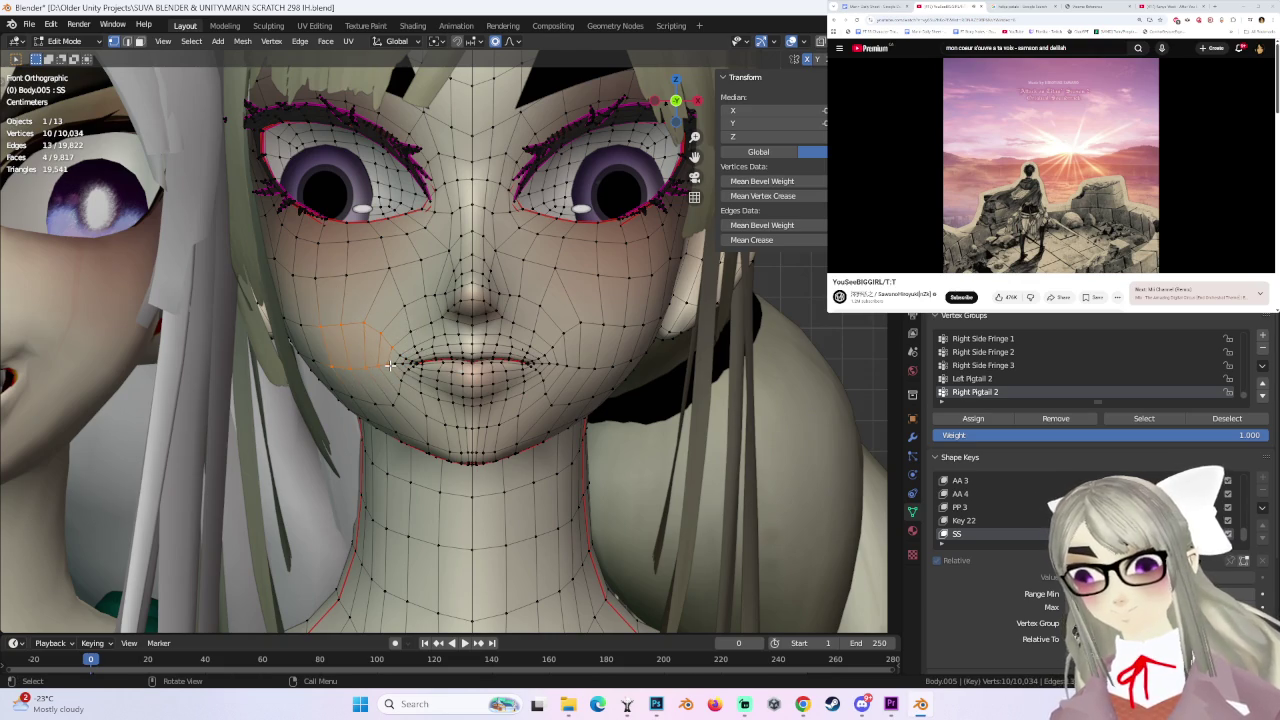
pyautogui.press('g')
pyautogui.scroll(-2, 386, 356)
pyautogui.press('Escape')
pyautogui.press('g')
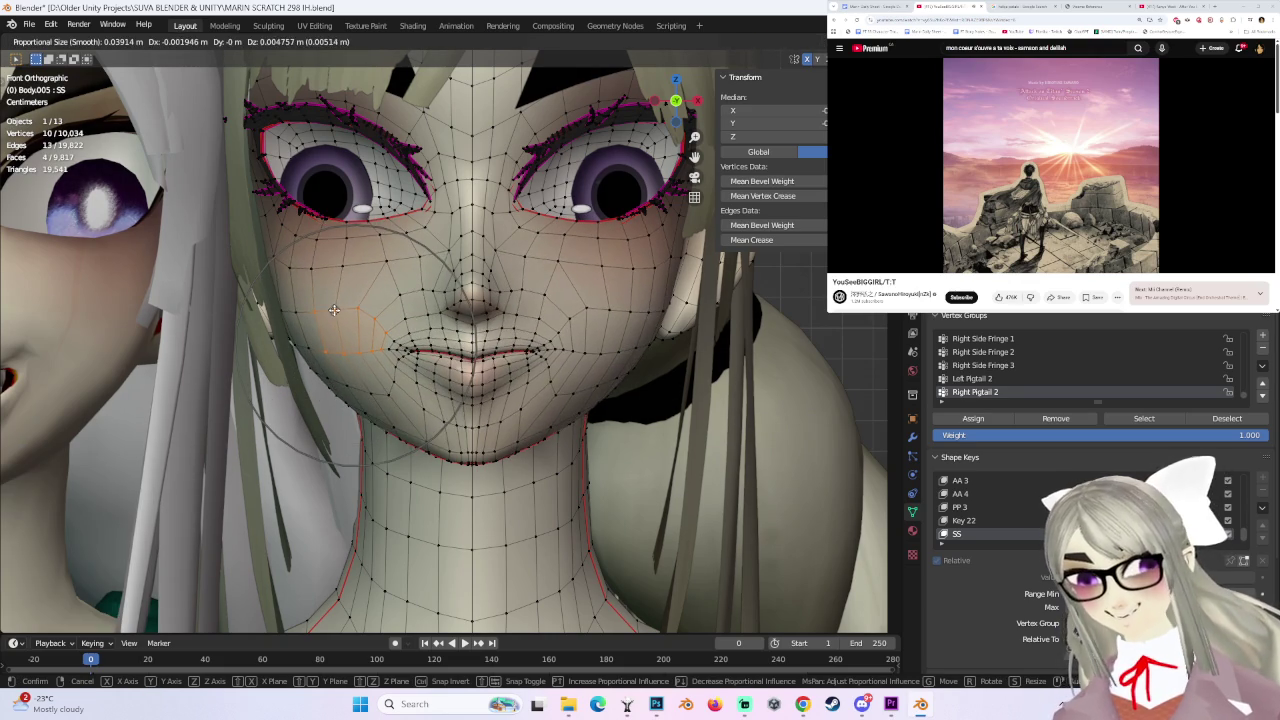
pyautogui.press('Escape')
pyautogui.press('g')
pyautogui.press('Escape')
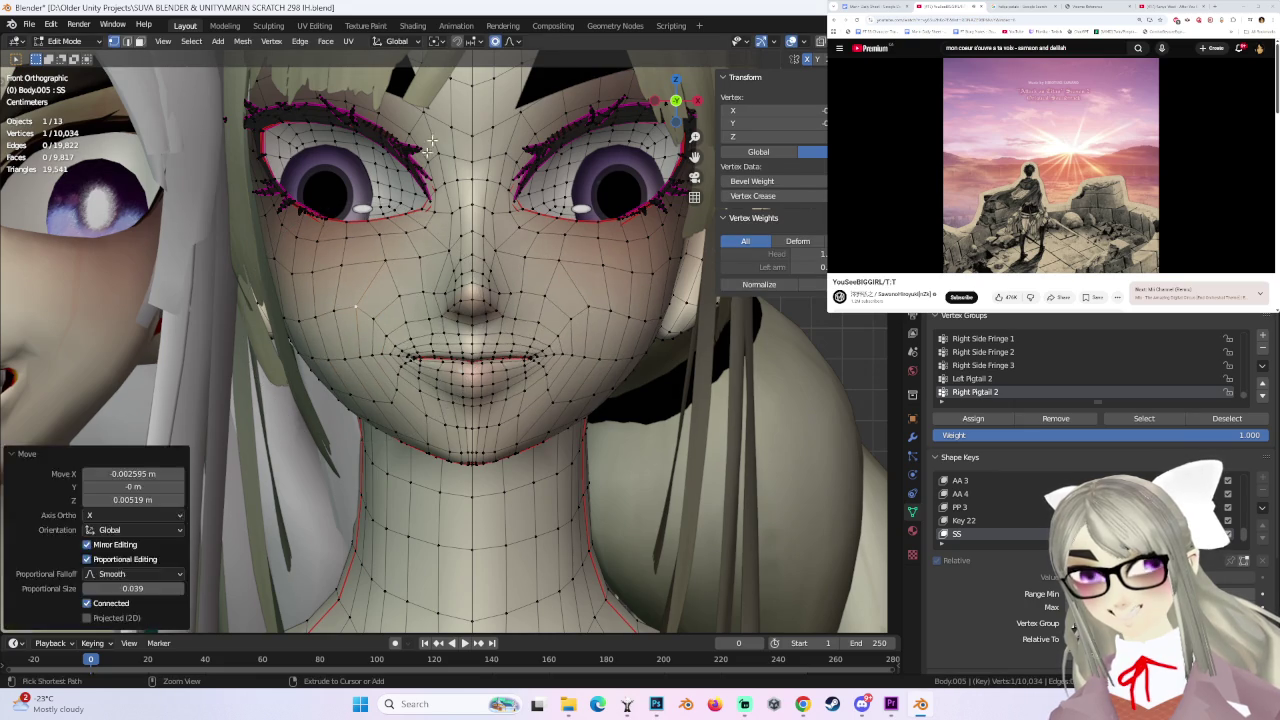
# - Move two selected cheek vertices with soft proportional falloff
pyautogui.click(363, 322)
pyautogui.click(514, 42)
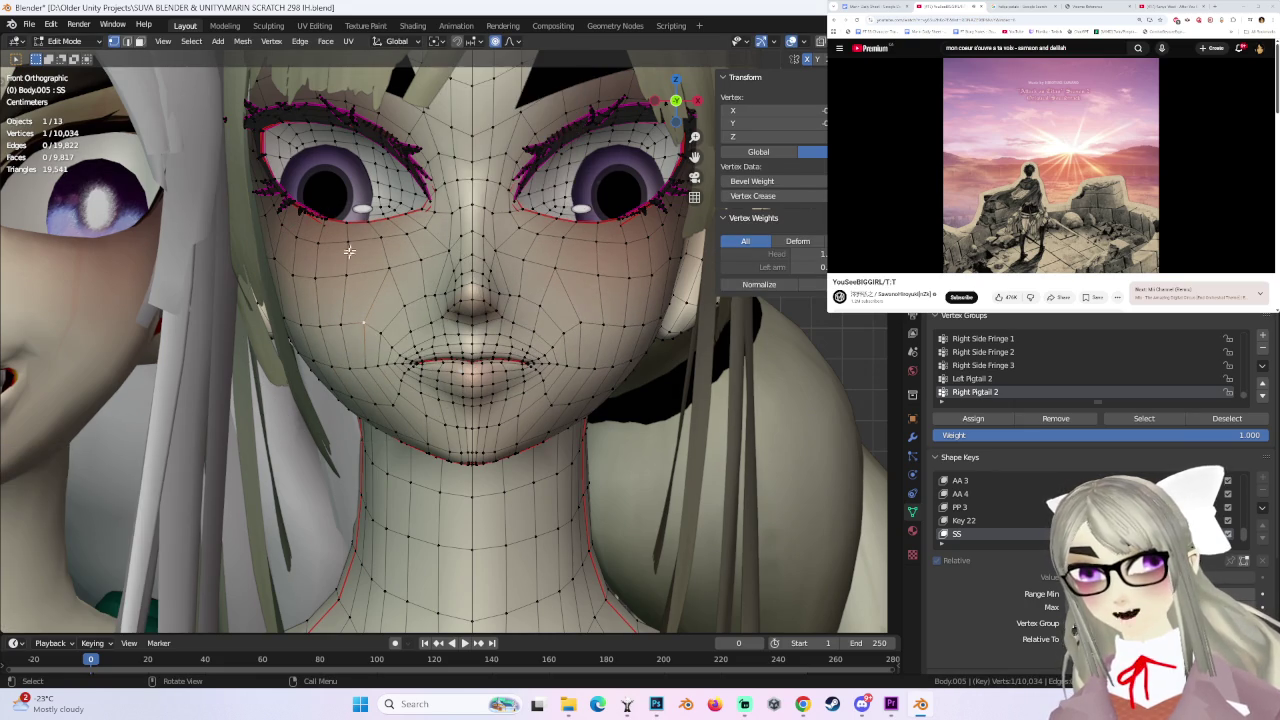
pyautogui.keyDown('shift'); pyautogui.click(372, 332); pyautogui.keyUp('shift')
pyautogui.press('g')
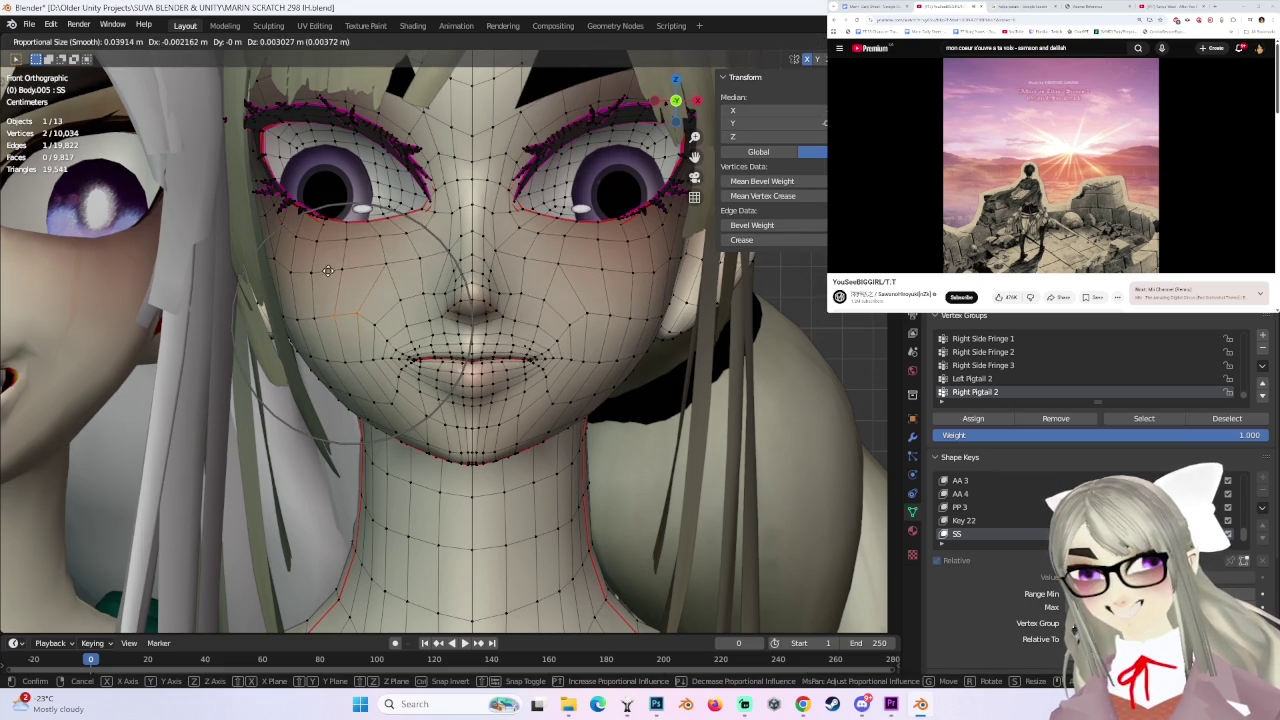
pyautogui.click(328, 270)
# - Raise the cheek and eye area, then undo those edits and the subdivision
pyautogui.click(321, 273)
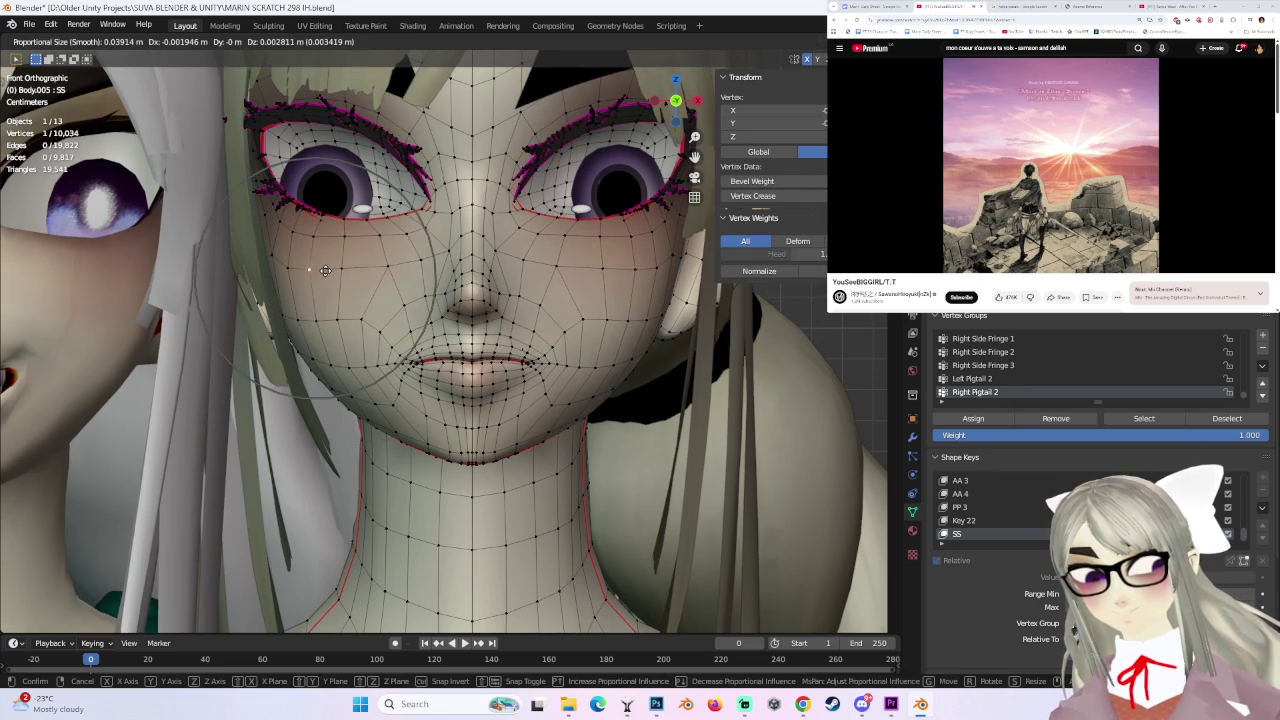
pyautogui.moveTo(333, 281); pyautogui.dragTo(343, 324, button='middle')
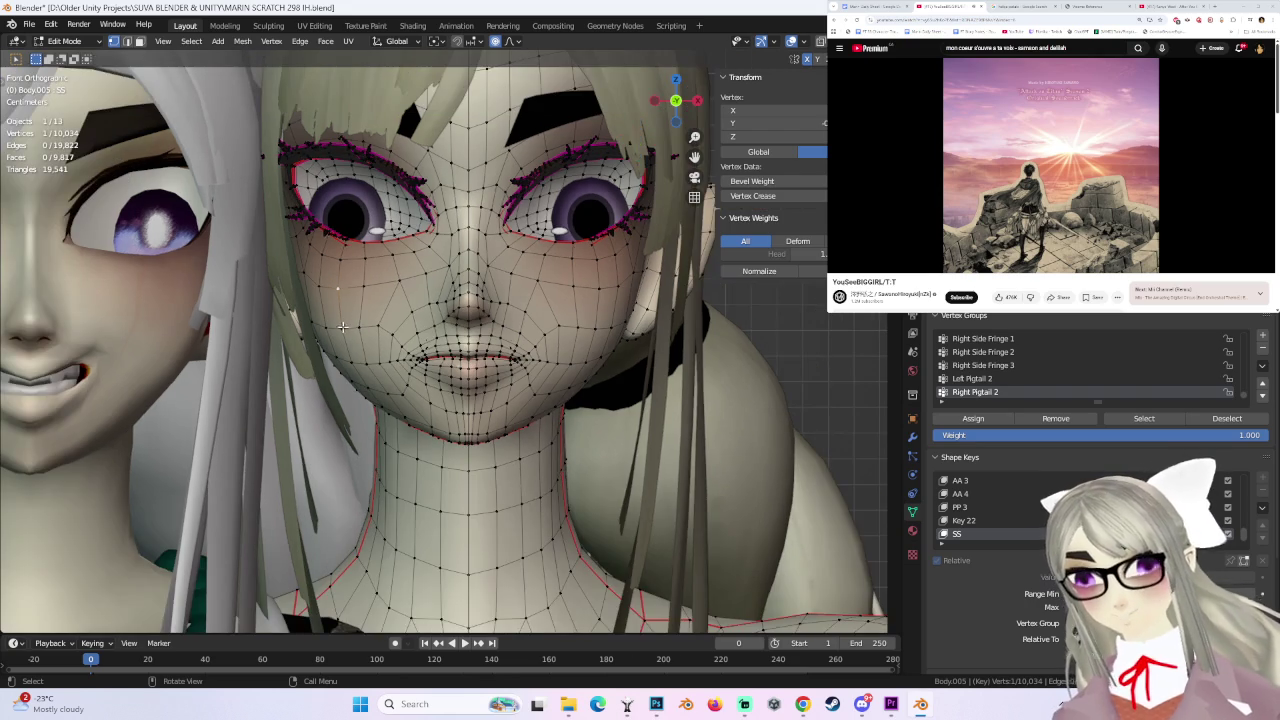
pyautogui.press('g')
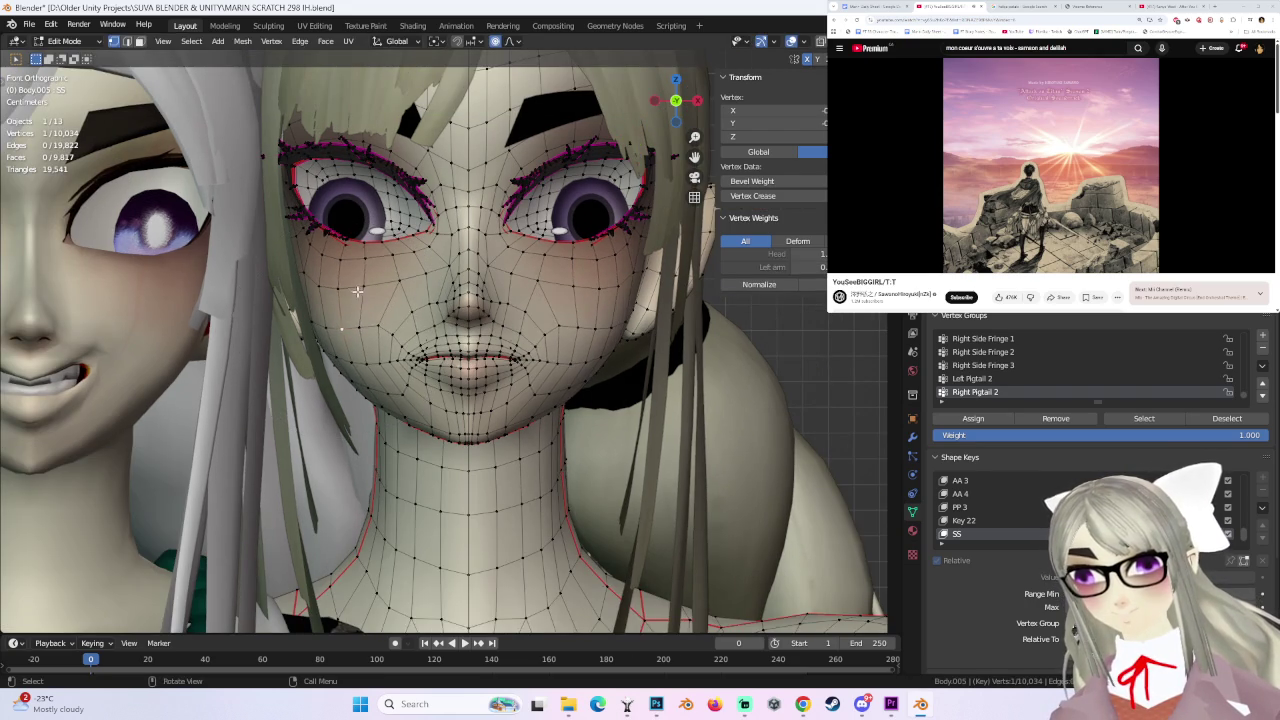
pyautogui.click(376, 310)
pyautogui.press('g')
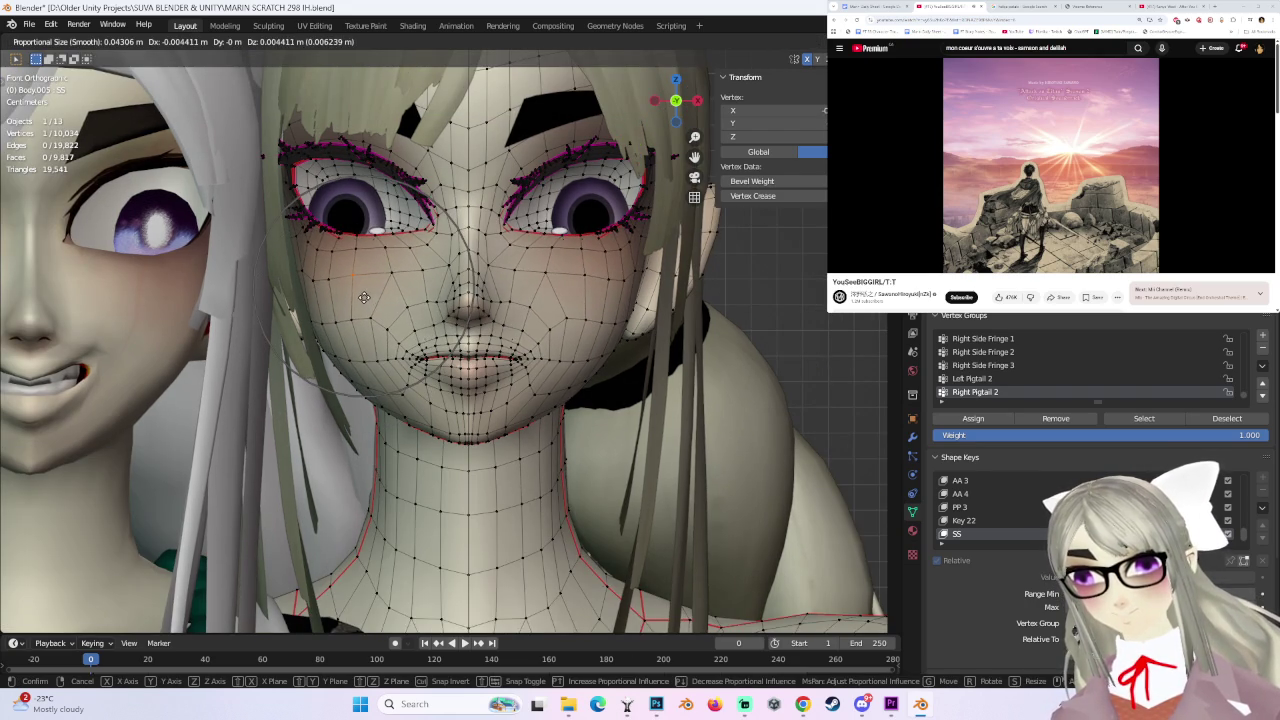
pyautogui.click(364, 297)
pyautogui.hotkey('ctrl', 'z')
pyautogui.hotkey('ctrl', 'z')
pyautogui.hotkey('ctrl', 'z')
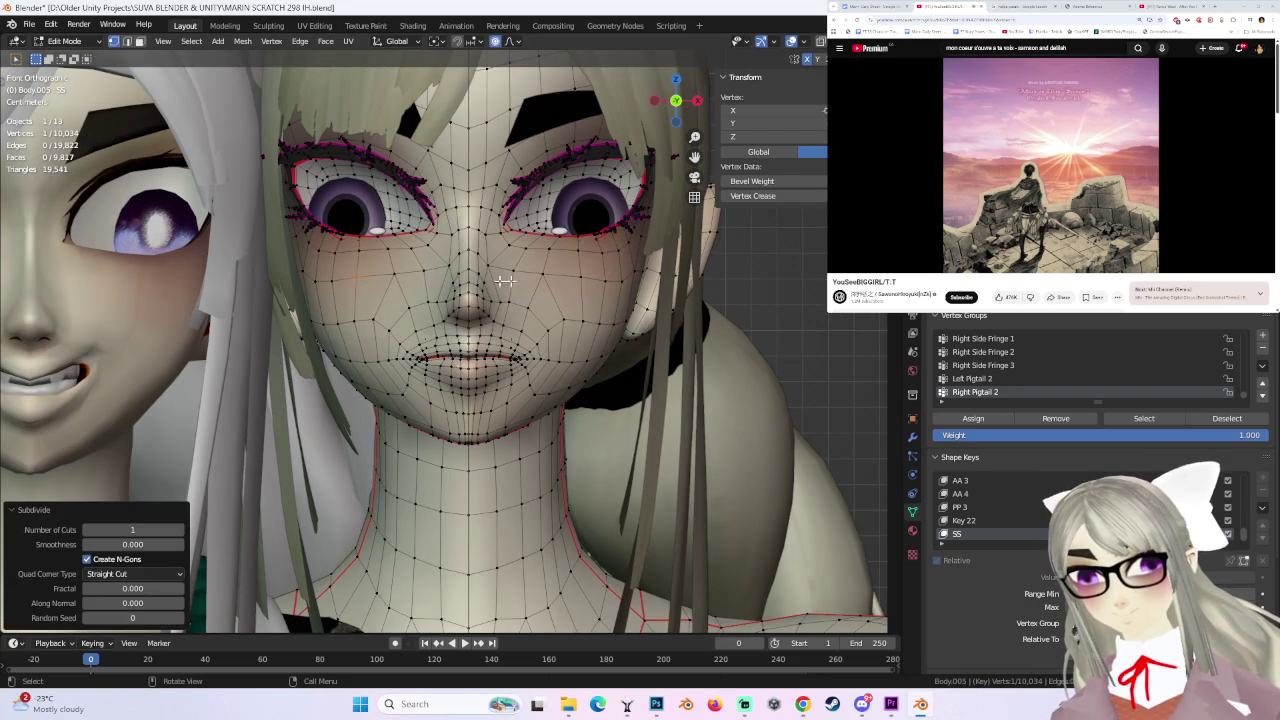
pyautogui.hotkey('ctrl', 'z')
# - Move a cheek vertex -0.002854 m in X and 0.003114 m up with smooth falloff
pyautogui.press('g')
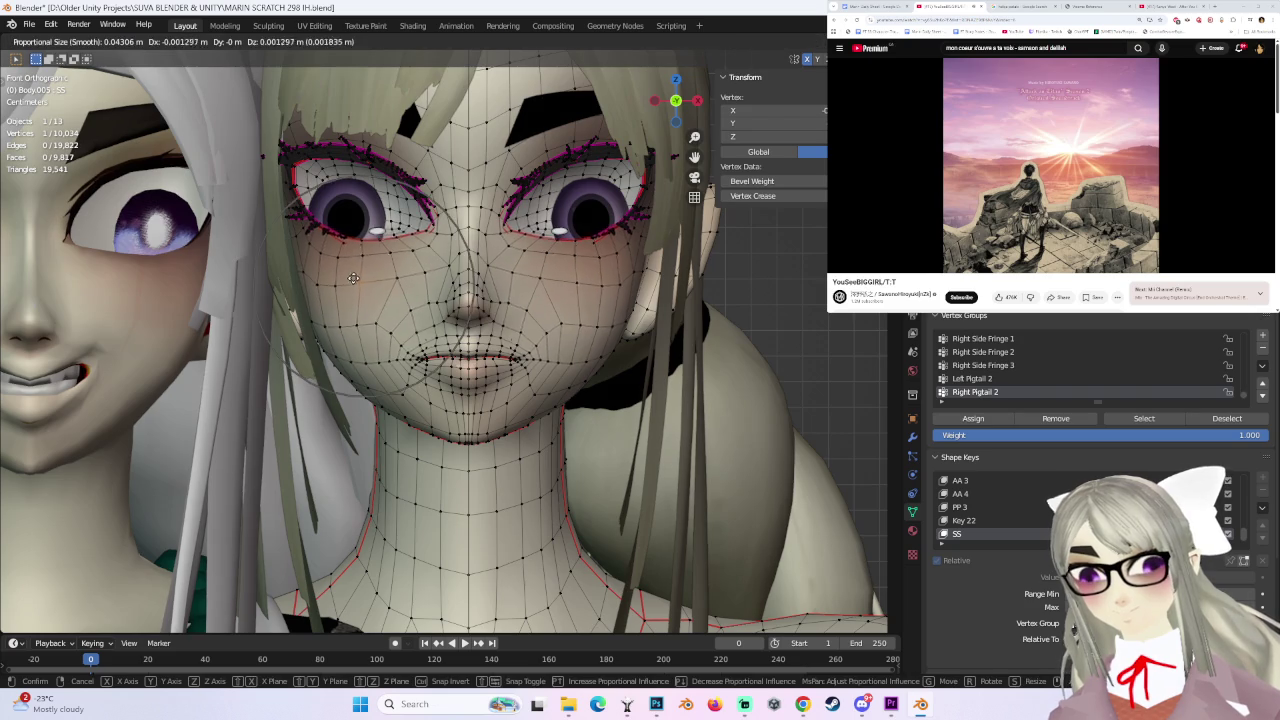
pyautogui.click(350, 274)
pyautogui.click(514, 42)
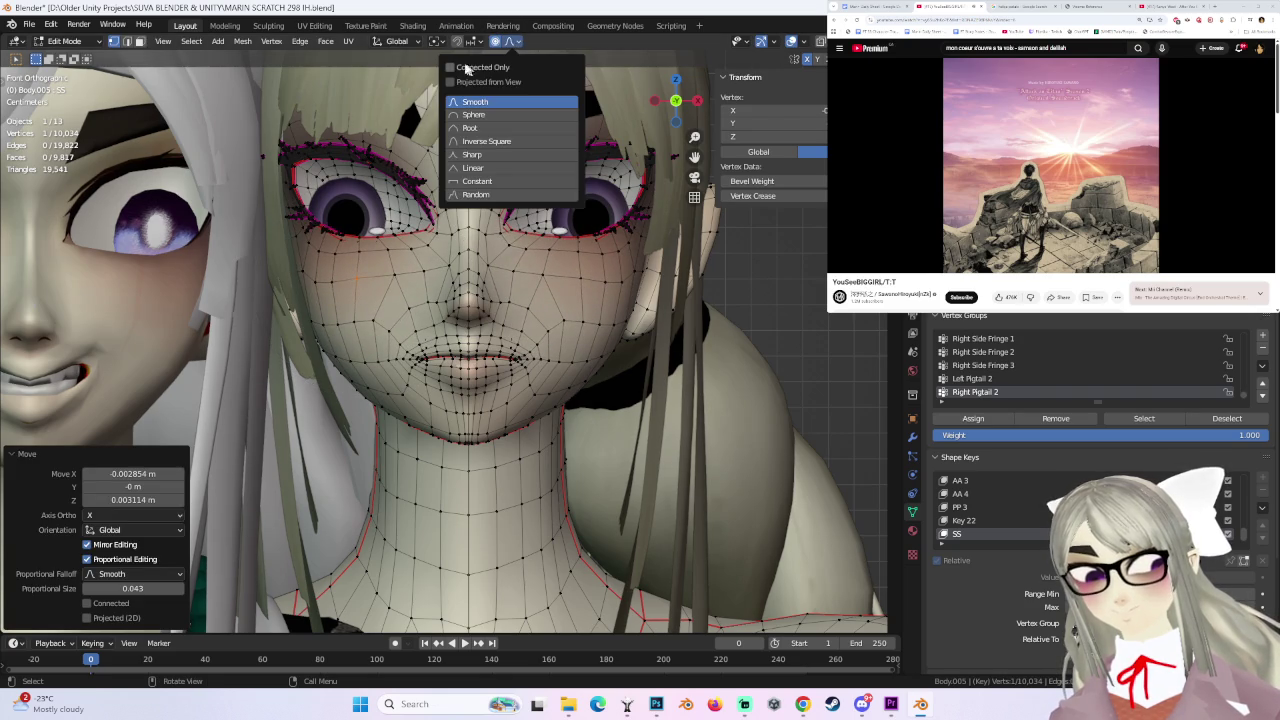
pyautogui.scroll(3, 476, 335)
pyautogui.scroll(3, 476, 335)
# - Move a lip vertex and a lip corner outward to start widening the mouth
pyautogui.moveTo(476, 310)
pyautogui.mouseDown(button='middle')
pyautogui.moveTo(476, 335)
pyautogui.moveTo(510, 359)
pyautogui.mouseUp(button='middle')
pyautogui.click(430, 365)
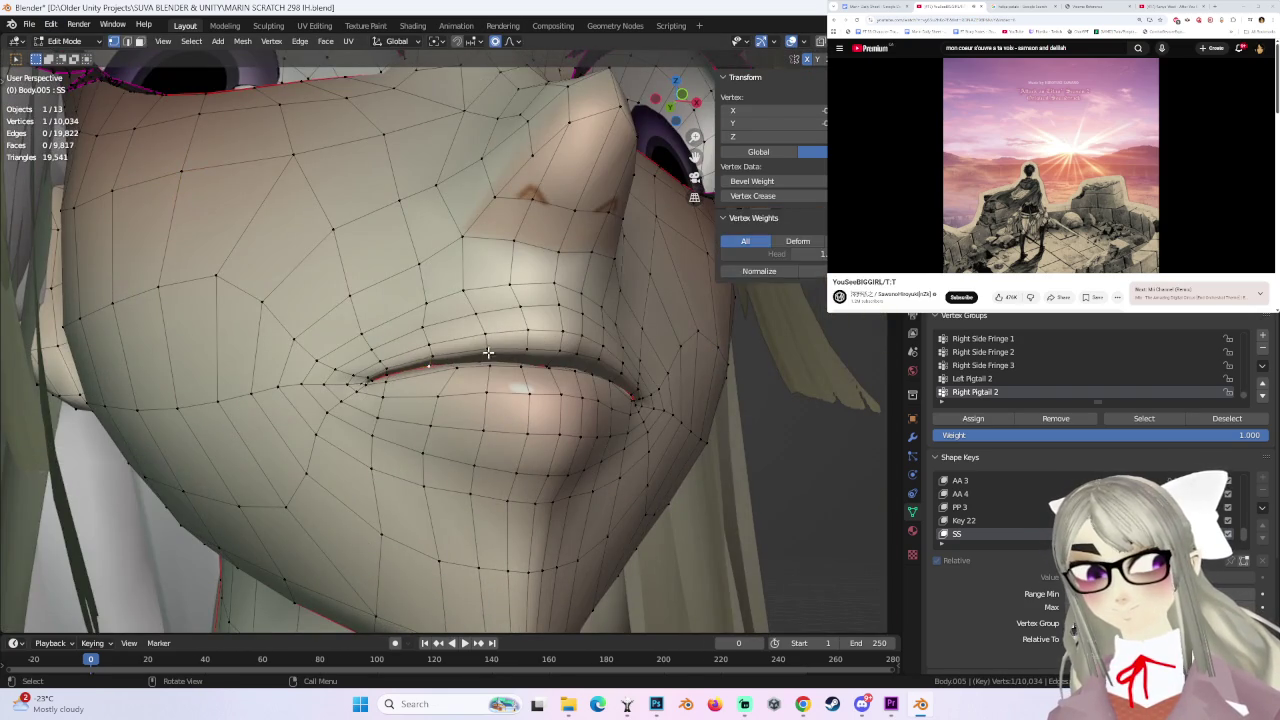
pyautogui.moveTo(430, 365); pyautogui.dragTo(486, 357, button='middle')
pyautogui.press('g')
pyautogui.click(463, 305)
pyautogui.moveTo(463, 305)
pyautogui.mouseDown(button='middle')
pyautogui.moveTo(469, 374)
pyautogui.moveTo(425, 372)
pyautogui.mouseUp(button='middle')
pyautogui.press('g')
pyautogui.click(400, 378)
pyautogui.click(340, 385)
pyautogui.scroll(-3, 290, 360)
# - Shift the mouth area twice with proportional editing to part the lips
pyautogui.press('g')
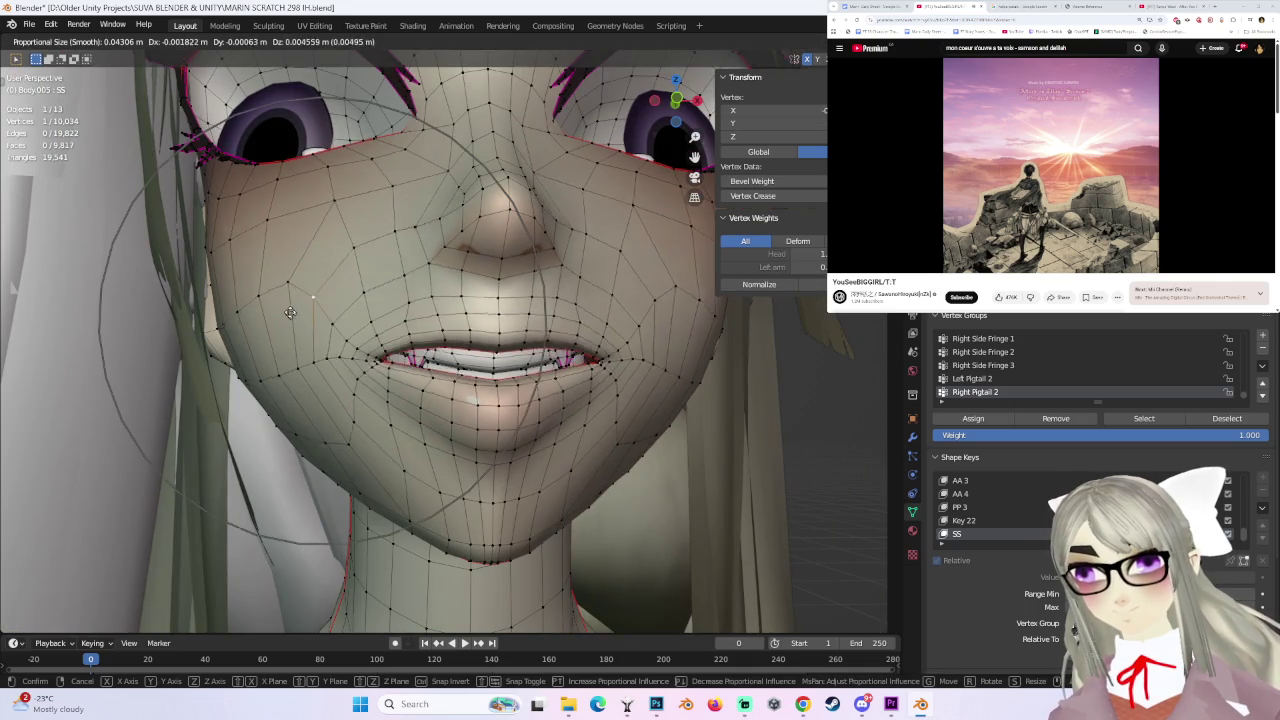
pyautogui.click(463, 325)
pyautogui.moveTo(463, 325); pyautogui.dragTo(480, 340, button='middle')
pyautogui.press('g')
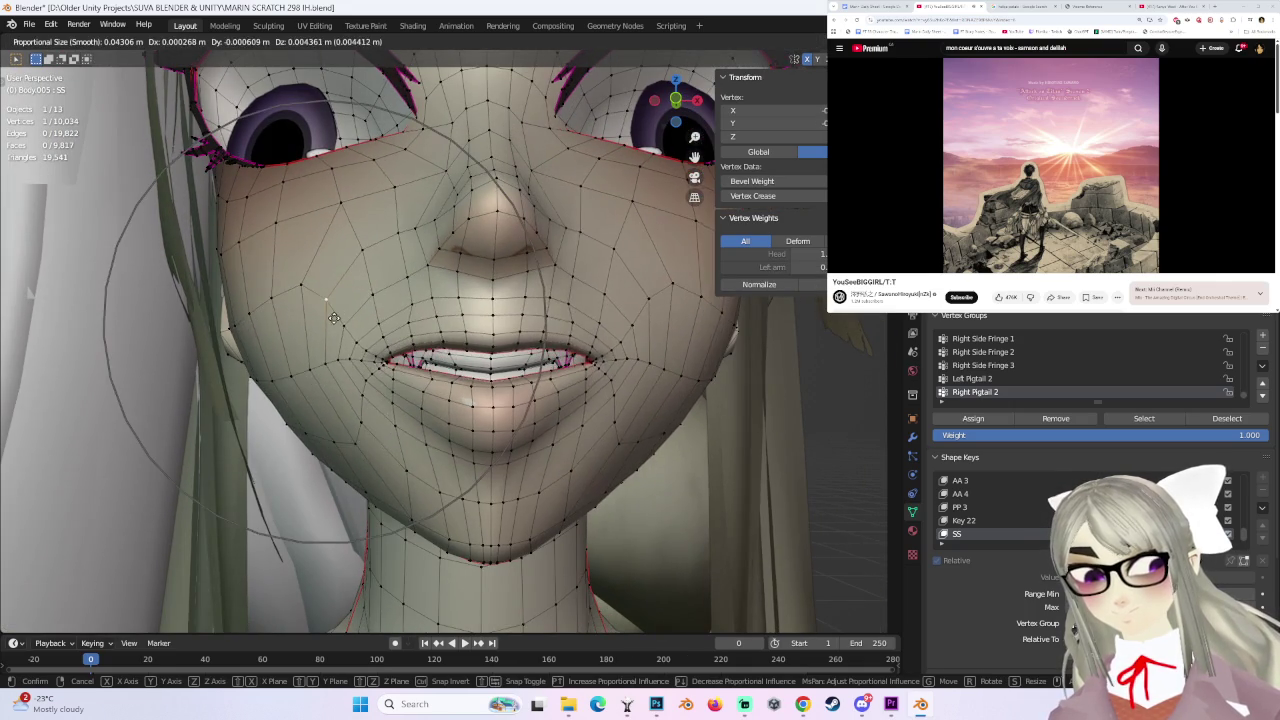
pyautogui.click(662, 337)
pyautogui.moveTo(662, 337)
pyautogui.mouseDown(button='middle')
pyautogui.moveTo(584, 343)
pyautogui.moveTo(423, 390)
pyautogui.mouseUp(button='middle')
pyautogui.scroll(2, 423, 390)
pyautogui.scroll(1, 423, 390)
# - Try repositioning the mouth vertices, undoing the unsatisfactory attempts
pyautogui.press('g')
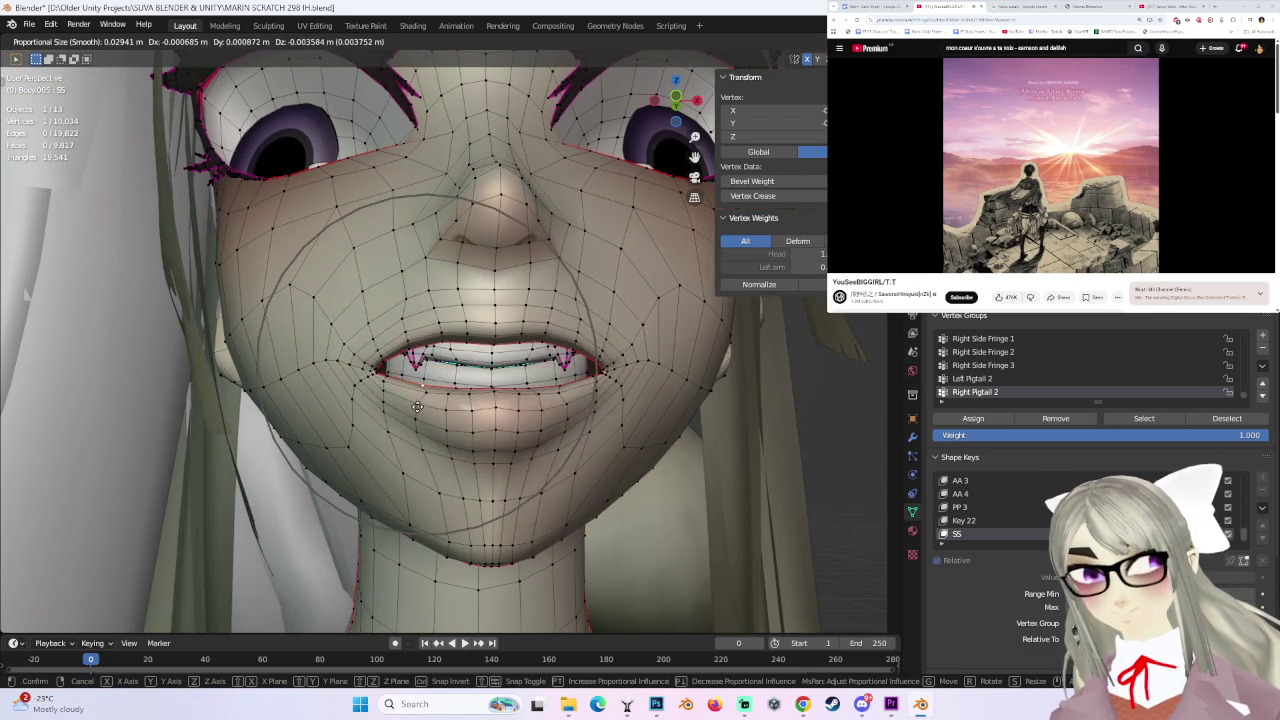
pyautogui.click(413, 398)
pyautogui.hotkey('ctrl', 'z')
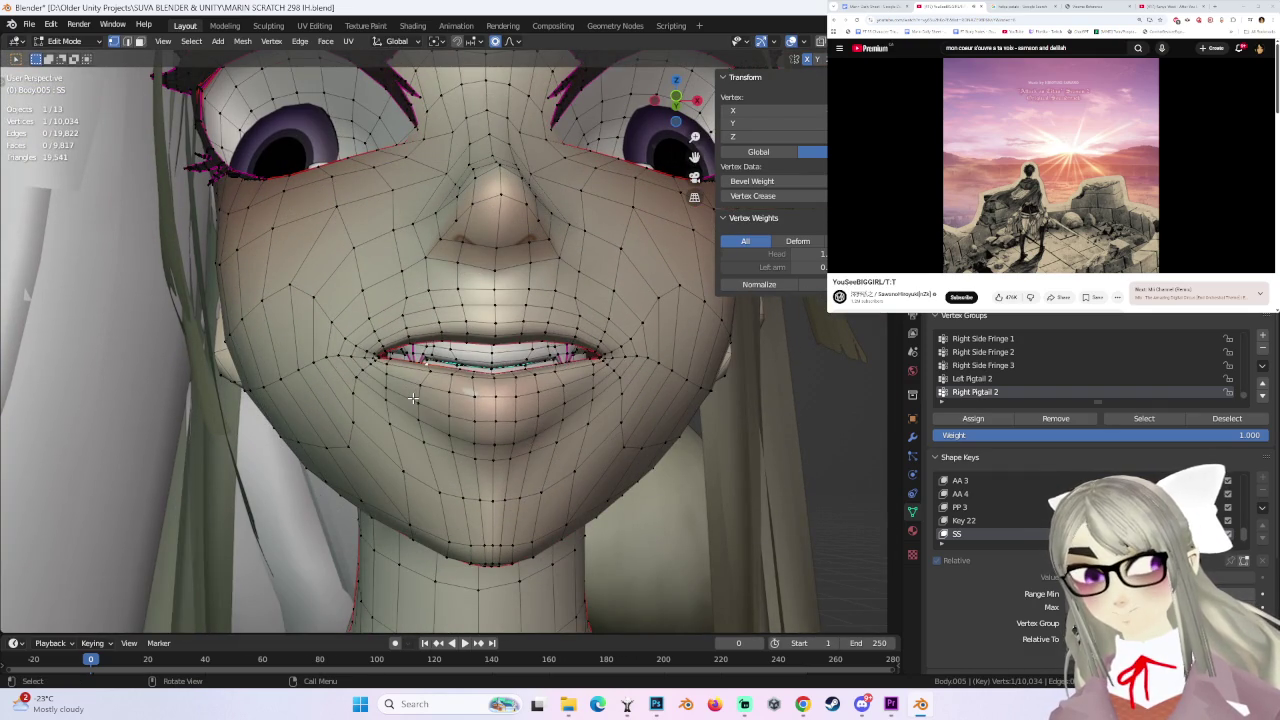
pyautogui.press('g')
pyautogui.click(378, 392)
pyautogui.hotkey('ctrl', 'z')
pyautogui.press('g')
# - Settle the mouth vertices into an adjusted position after one more retry
pyautogui.rightClick(418, 373)
pyautogui.press('g')
pyautogui.click(427, 374)
pyautogui.hotkey('ctrl', 'z')
pyautogui.press('g')
pyautogui.click(540, 378)
pyautogui.moveTo(540, 378)
pyautogui.mouseDown(button='middle')
pyautogui.moveTo(555, 383)
pyautogui.moveTo(418, 360)
pyautogui.mouseUp(button='middle')
# - Push a lip vertex along global Y after cancelling earlier attempts
pyautogui.press('g')
pyautogui.rightClick(418, 360)
pyautogui.press('g')
pyautogui.click(435, 355)
pyautogui.hotkey('ctrl', 'z')
pyautogui.press('g')
pyautogui.press('y')
pyautogui.click(453, 350)
pyautogui.moveTo(453, 350)
pyautogui.mouseDown(button='middle')
pyautogui.moveTo(520, 360)
pyautogui.moveTo(430, 375)
pyautogui.moveTo(450, 385)
pyautogui.mouseUp(button='middle')
# - Push the lip vertices 0.00412 m along Y with smooth falloff size 0.043
pyautogui.press('g')
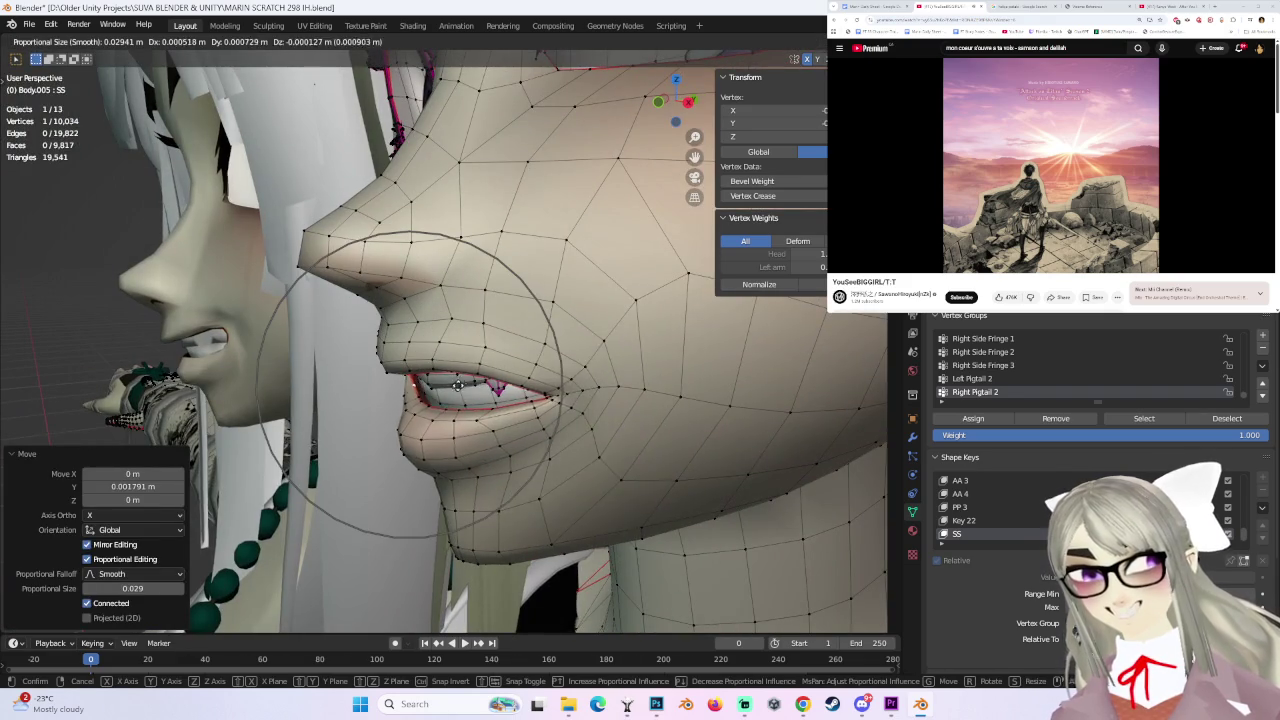
pyautogui.press('g')
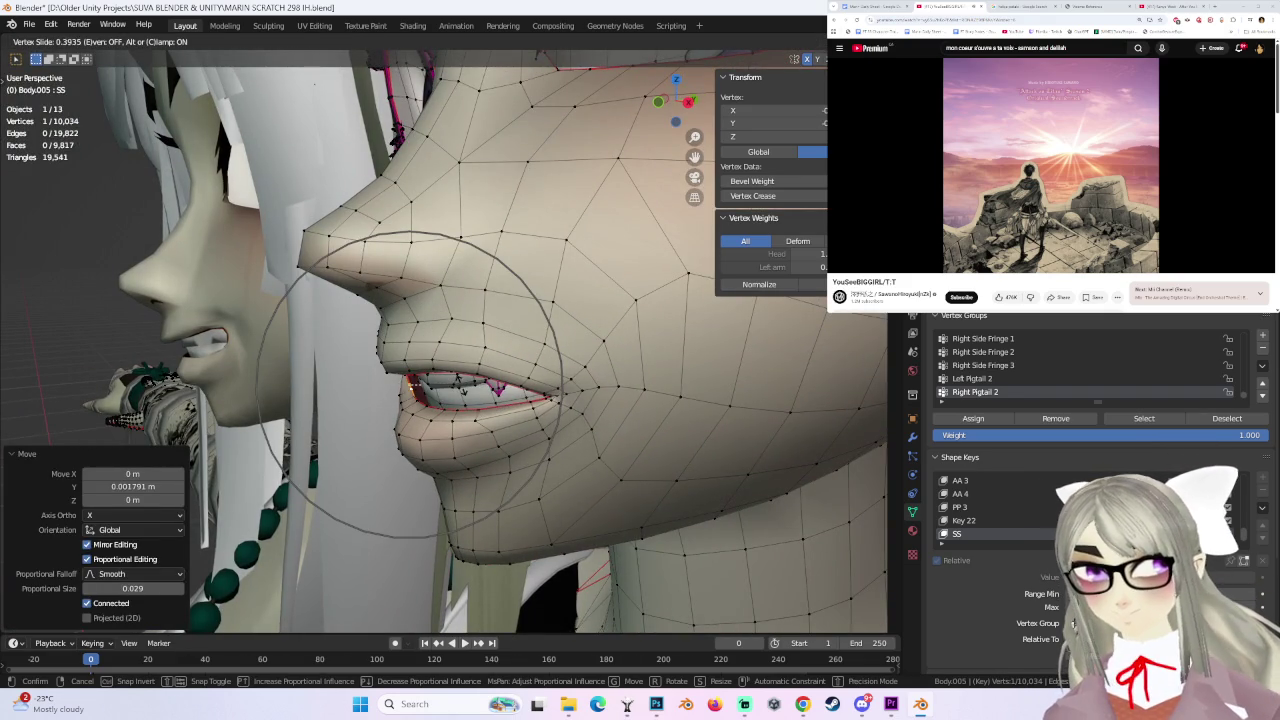
pyautogui.click(460, 385)
pyautogui.press('g')
pyautogui.press('y')
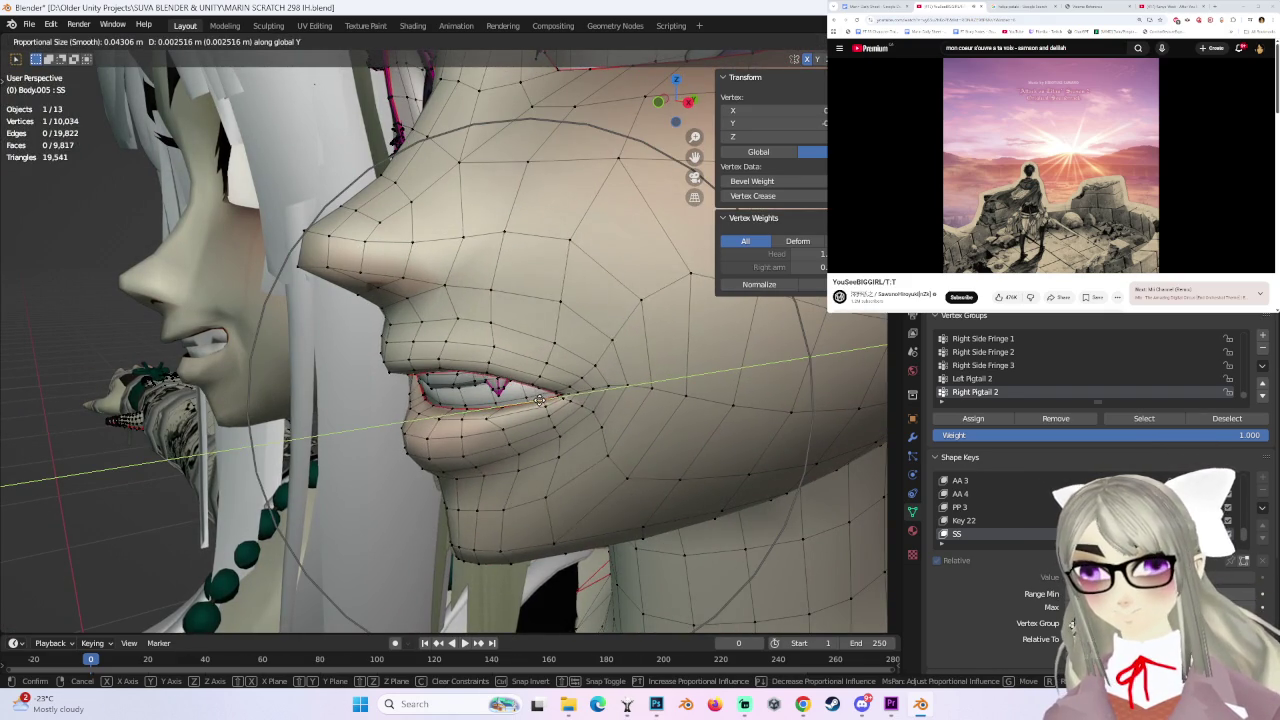
pyautogui.click(539, 399)
pyautogui.moveTo(539, 399)
pyautogui.mouseDown(button='middle')
pyautogui.moveTo(515, 333)
pyautogui.moveTo(597, 366)
pyautogui.moveTo(497, 388)
pyautogui.mouseUp(button='middle')
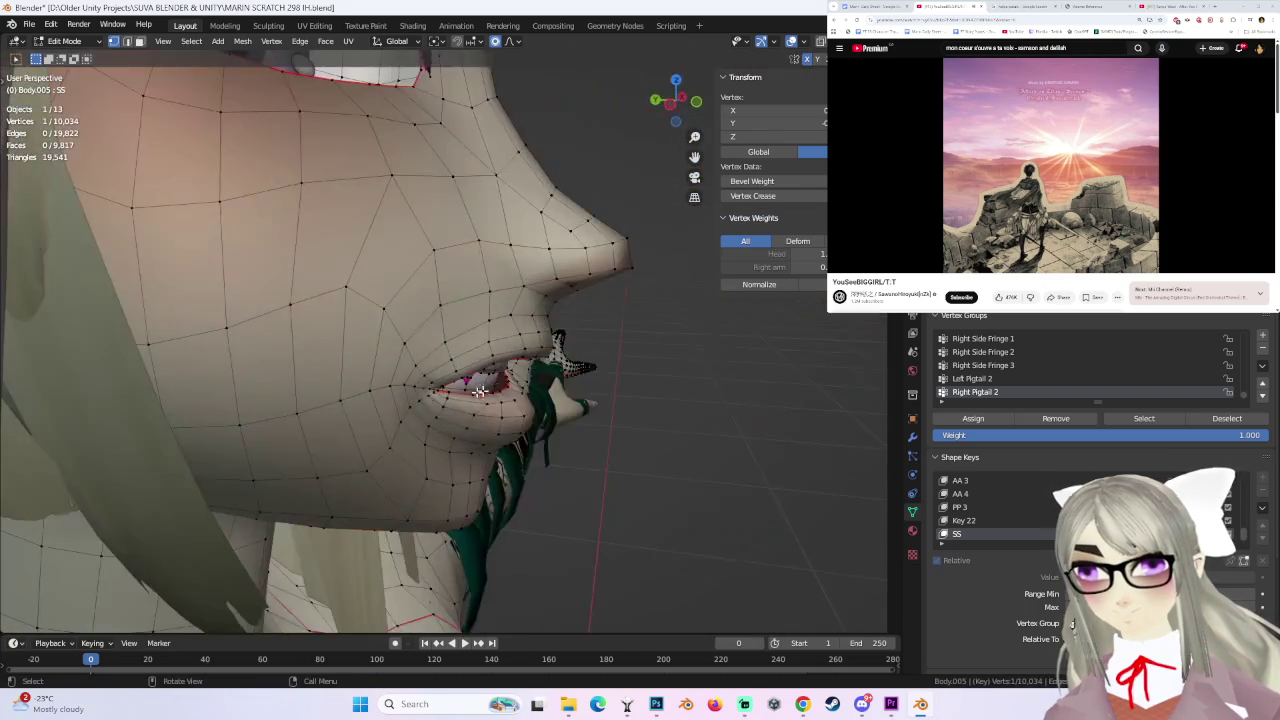
# - Nudge the lip vertex along global Y, then raise it in Z with proportional editing
pyautogui.press('g')
pyautogui.press('y')
pyautogui.click(400, 405)
pyautogui.press('g')
pyautogui.press('z')
pyautogui.click(398, 409)
pyautogui.moveTo(398, 409); pyautogui.dragTo(540, 368, button='middle')
pyautogui.scroll(3, 343, 371)
# - Raise the mouth vertex in Z and push it sideways along X, tuning the falloff
pyautogui.press('g')
pyautogui.press('z')
pyautogui.click(330, 397)
pyautogui.press('g')
pyautogui.press('x')
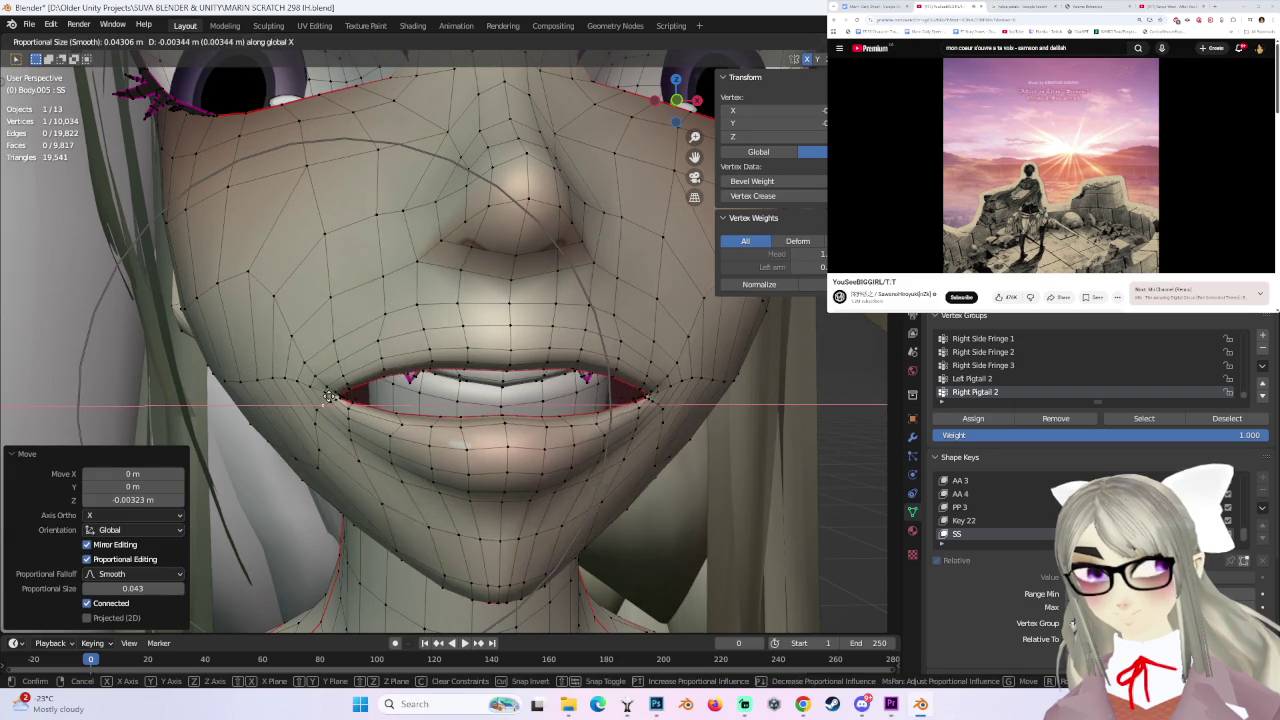
pyautogui.moveTo(330, 397); pyautogui.dragTo(415, 368, button='middle')
pyautogui.scroll(6, 410, 360)
pyautogui.scroll(-2, 400, 355)
pyautogui.scroll(-3, 396, 356)
pyautogui.scroll(4, 380, 356)
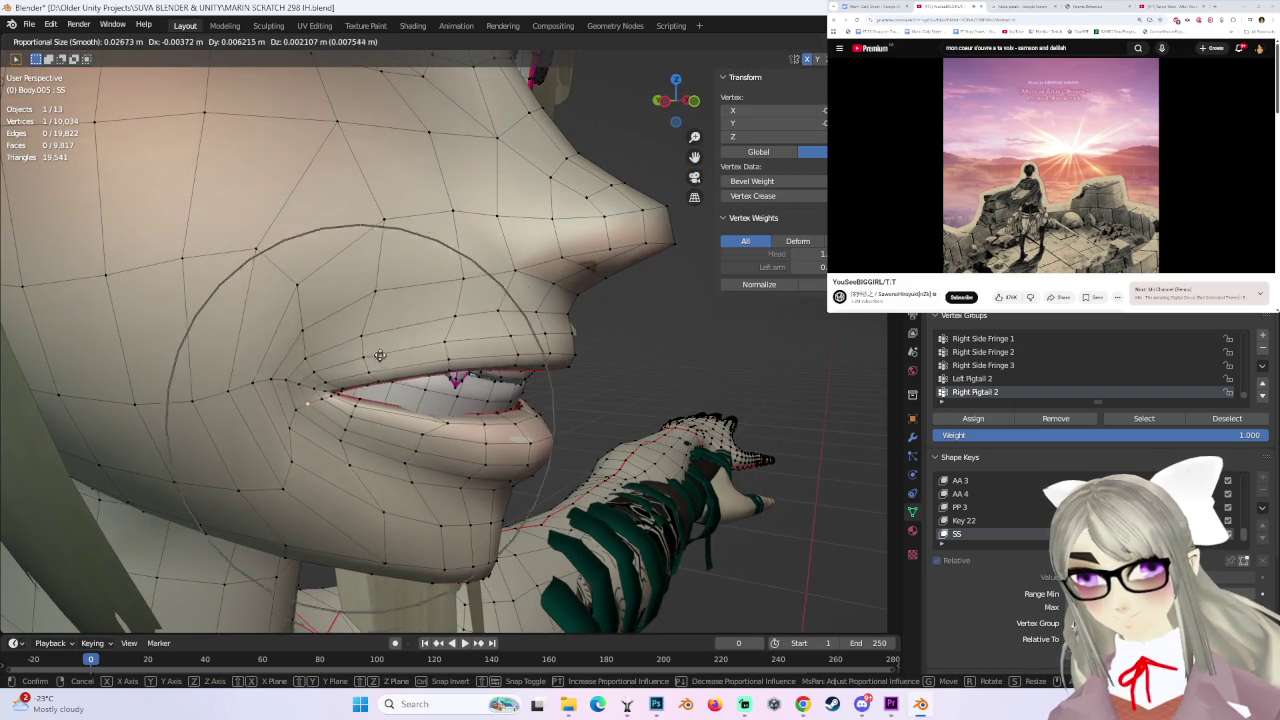
pyautogui.click(380, 337)
pyautogui.moveTo(380, 337)
pyautogui.mouseDown(button='middle')
pyautogui.moveTo(669, 366)
pyautogui.moveTo(611, 344)
pyautogui.mouseUp(button='middle')
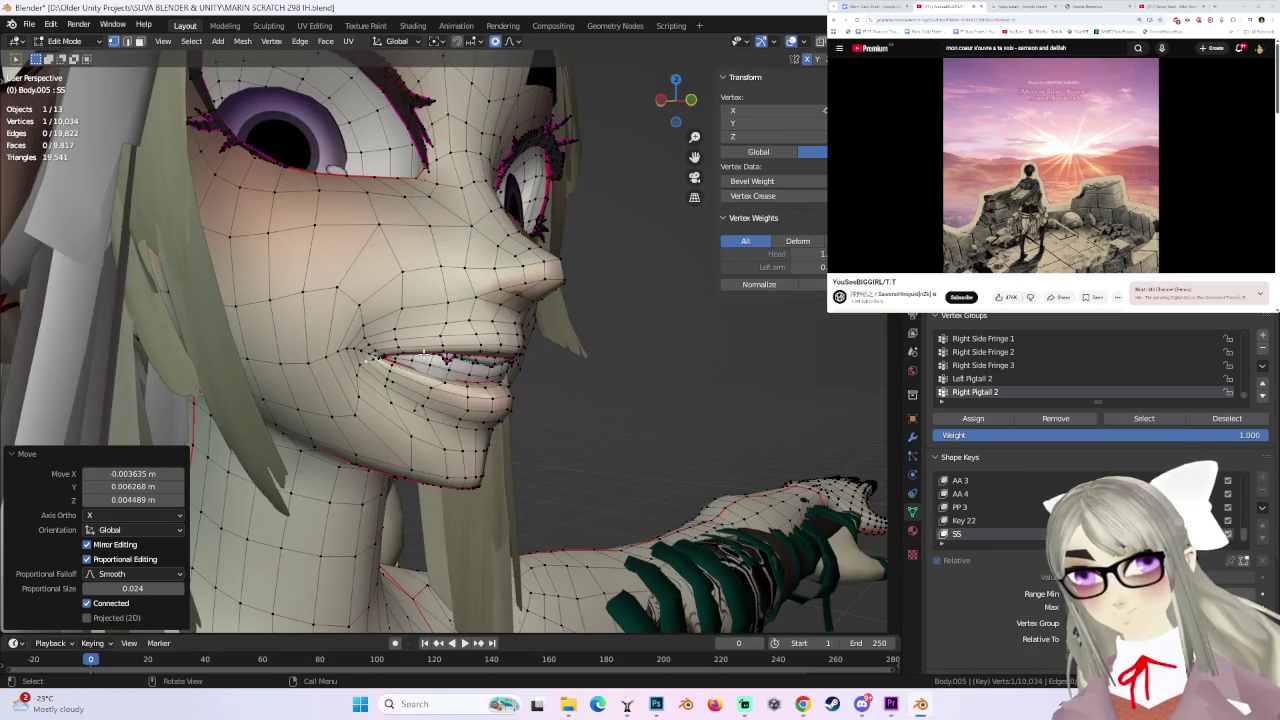
# - Refine the mouth shape with three quick proportional moves, checking from the side
pyautogui.press('g')
pyautogui.click(430, 357)
pyautogui.press('g')
pyautogui.click(446, 359)
pyautogui.moveTo(446, 359); pyautogui.dragTo(403, 318, button='middle')
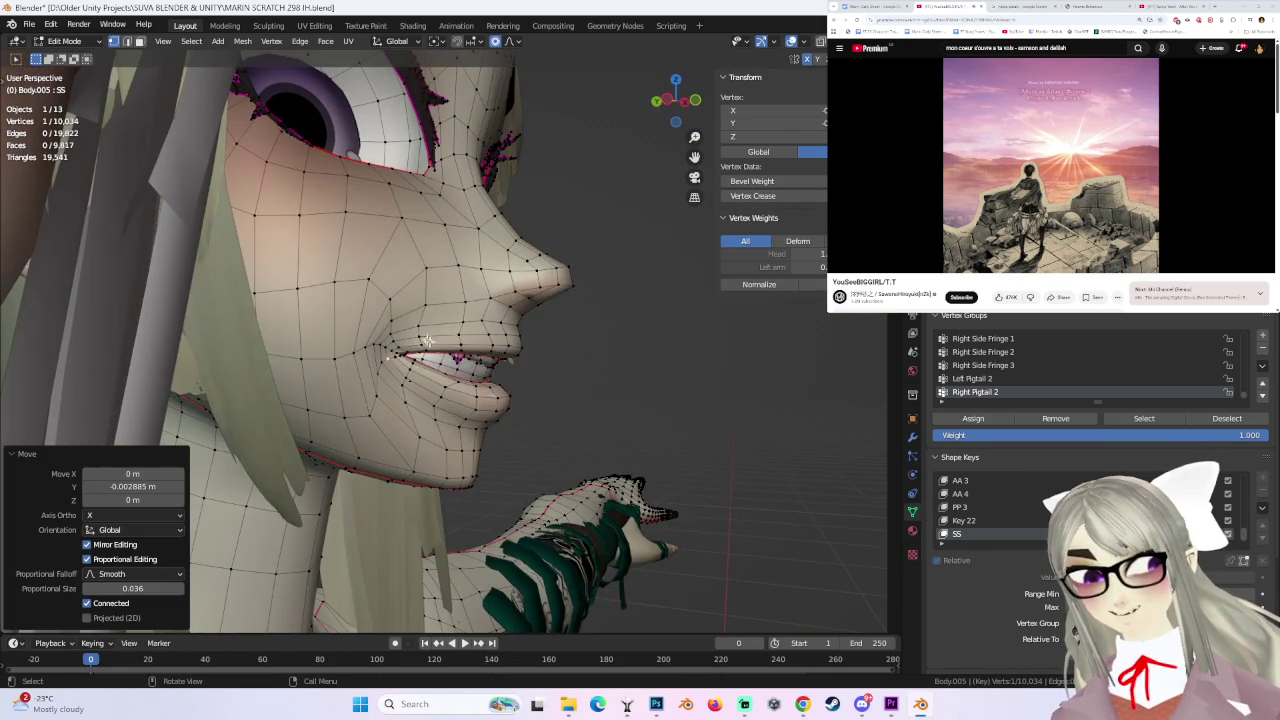
pyautogui.press('g')
pyautogui.click(403, 318)
# - Lift the cheek with a broad-falloff proportional move of a face vertex
pyautogui.click(357, 387)
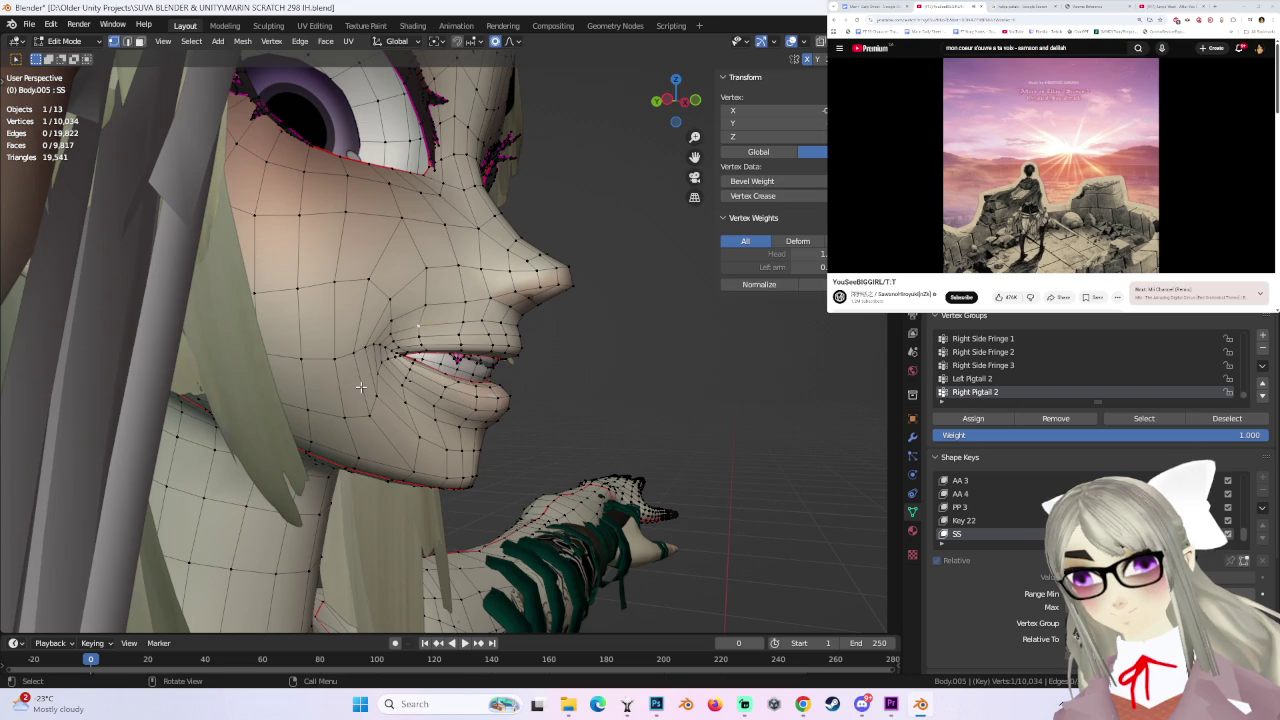
pyautogui.press('g')
pyautogui.scroll(-8, 343, 381)
pyautogui.scroll(-3, 343, 379)
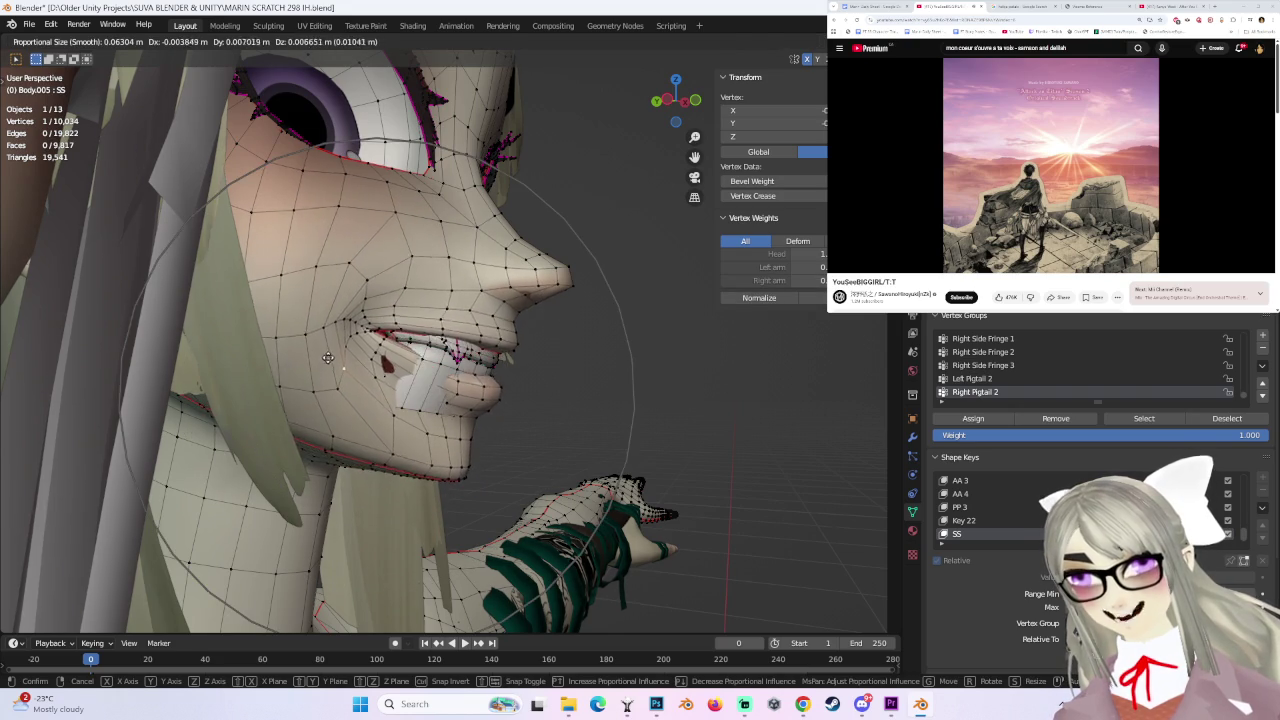
pyautogui.click(328, 359)
pyautogui.moveTo(328, 359); pyautogui.dragTo(510, 362, button='middle')
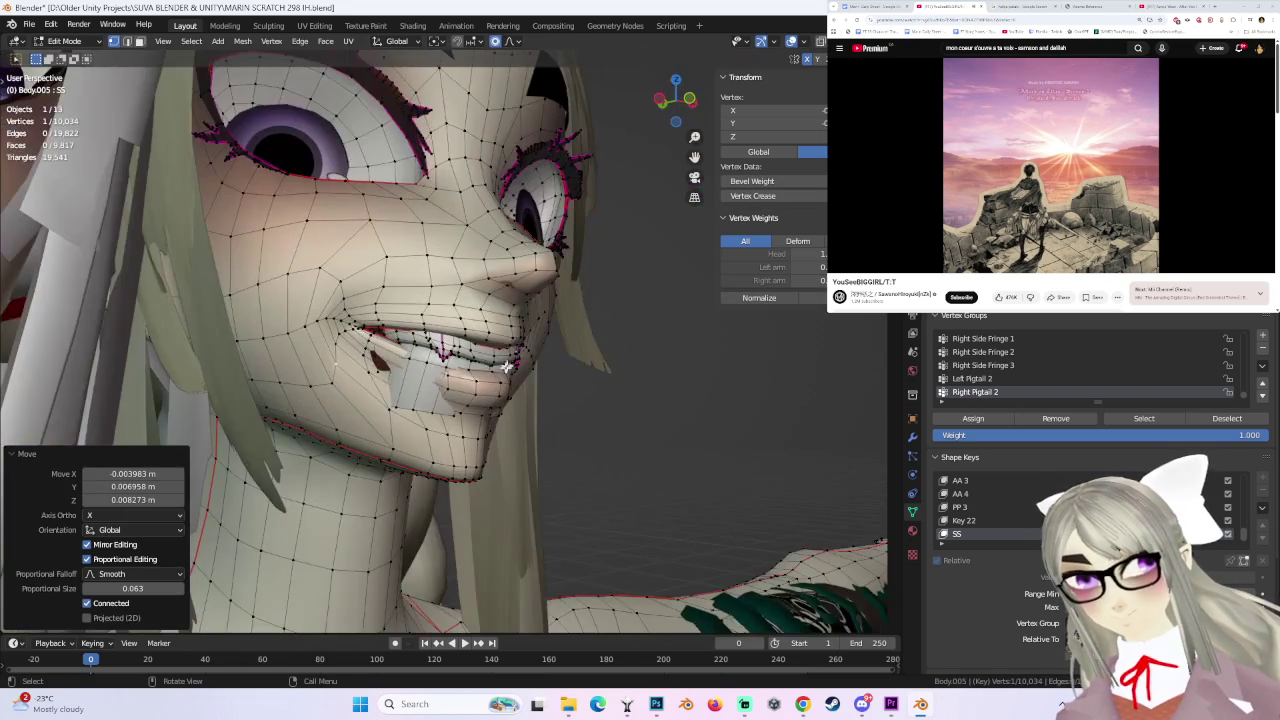
pyautogui.moveTo(366, 377)
pyautogui.mouseDown(button='middle')
pyautogui.moveTo(330, 372)
pyautogui.moveTo(458, 400)
pyautogui.mouseUp(button='middle')
# - Lower a vertex in Z and shift it front-to-back along global Y
pyautogui.press('g')
pyautogui.press('z')
pyautogui.click(335, 375)
pyautogui.scroll(-2, 458, 400)
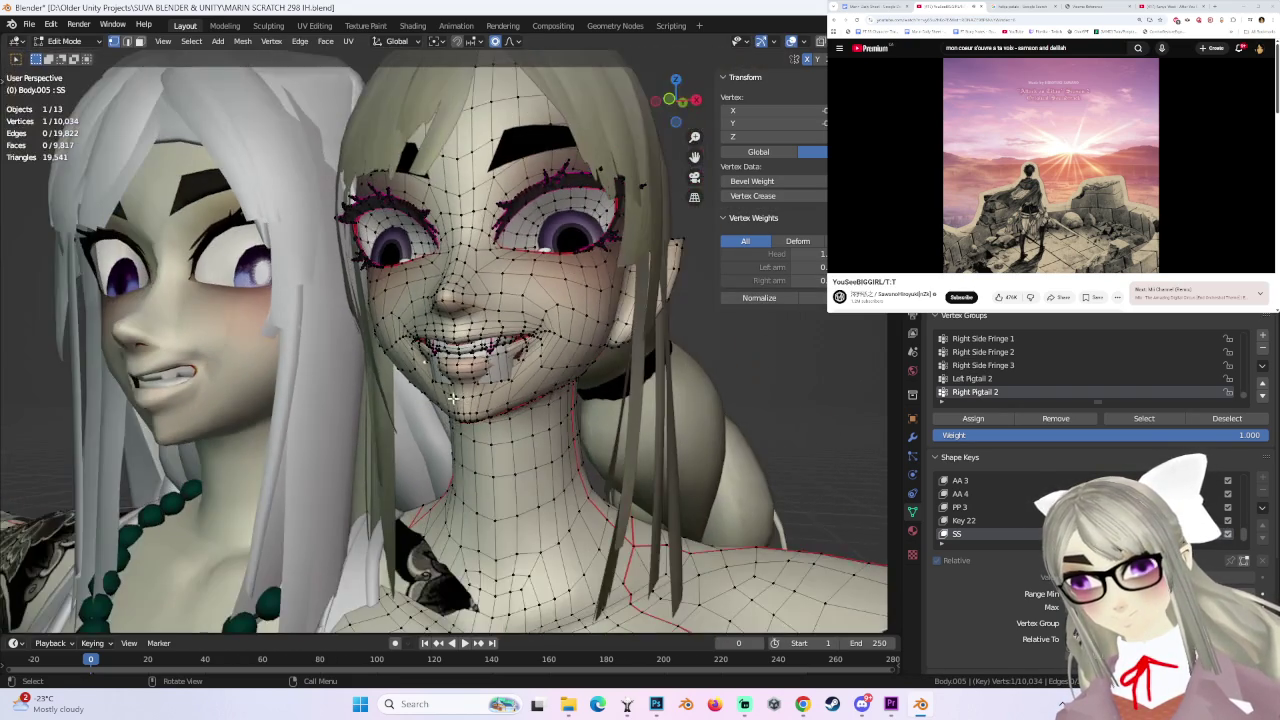
pyautogui.moveTo(554, 382); pyautogui.dragTo(510, 366, button='middle')
pyautogui.press('g')
pyautogui.press('y')
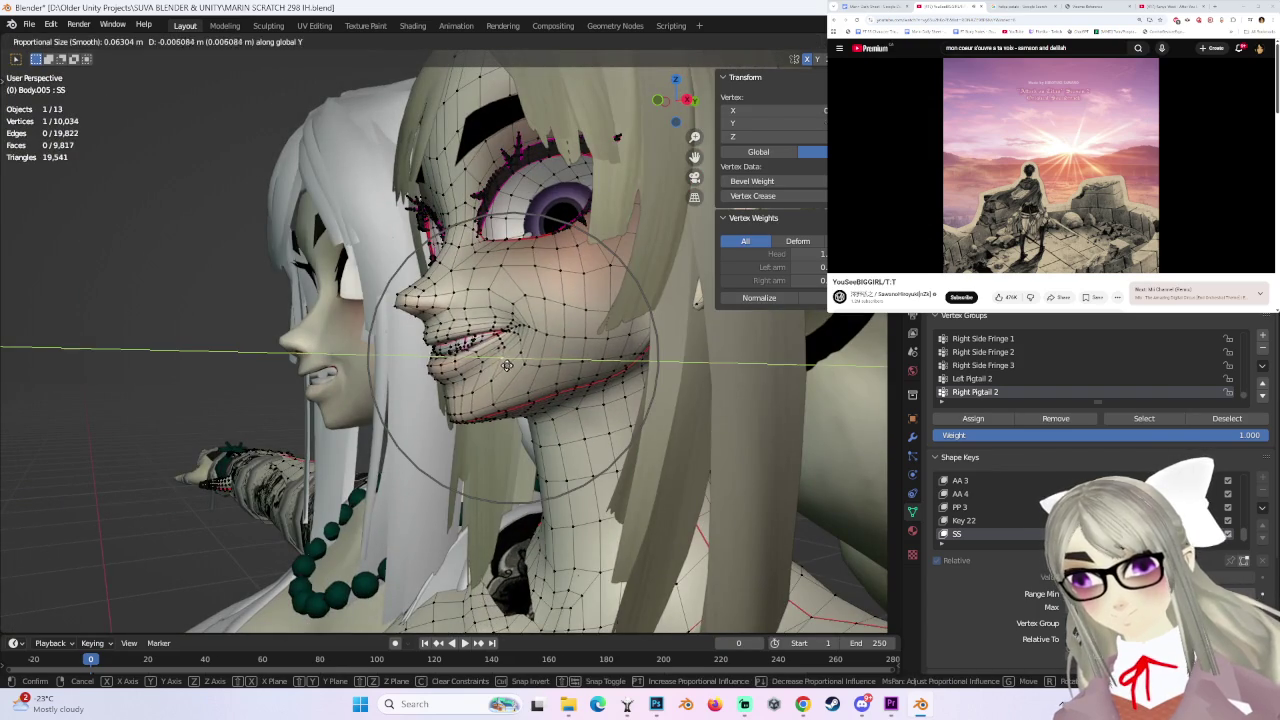
pyautogui.click(509, 367)
# - Push another lip vertex along global Y in two proportional passes
pyautogui.moveTo(509, 367); pyautogui.dragTo(460, 357, button='middle')
pyautogui.scroll(2, 460, 357)
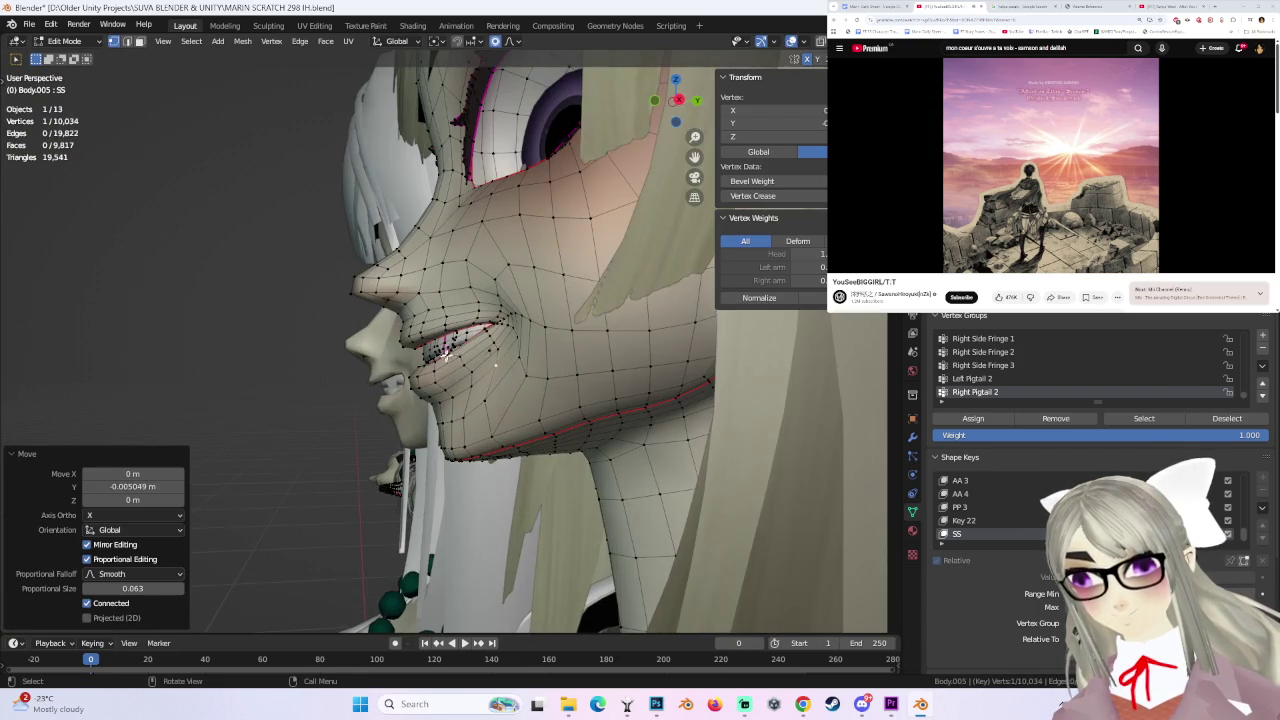
pyautogui.click(460, 357)
pyautogui.press('g')
pyautogui.press('y')
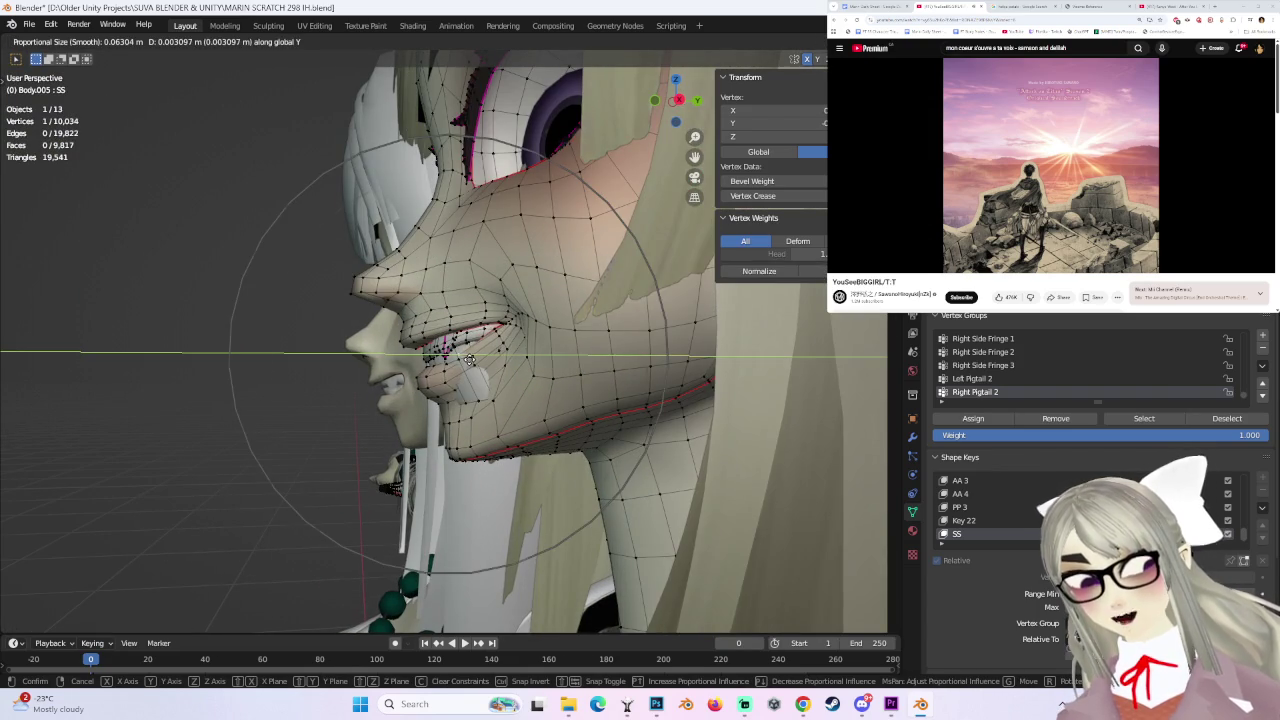
pyautogui.click(466, 330)
pyautogui.moveTo(409, 335)
pyautogui.mouseDown(button='middle')
pyautogui.moveTo(476, 373)
pyautogui.moveTo(441, 390)
pyautogui.mouseUp(button='middle')
pyautogui.press('g')
pyautogui.press('y')
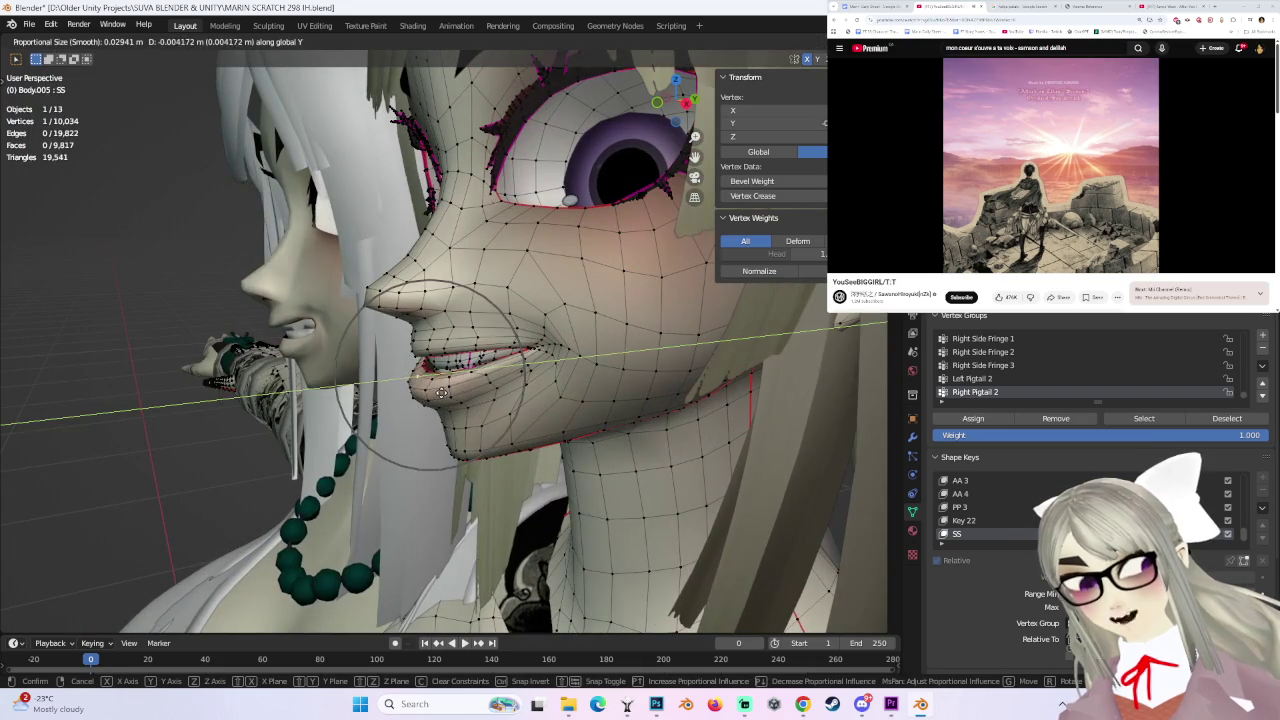
pyautogui.click(448, 393)
# - Adjust two more mouth vertices, checking them from side and front views
pyautogui.moveTo(516, 405); pyautogui.dragTo(508, 400, button='middle')
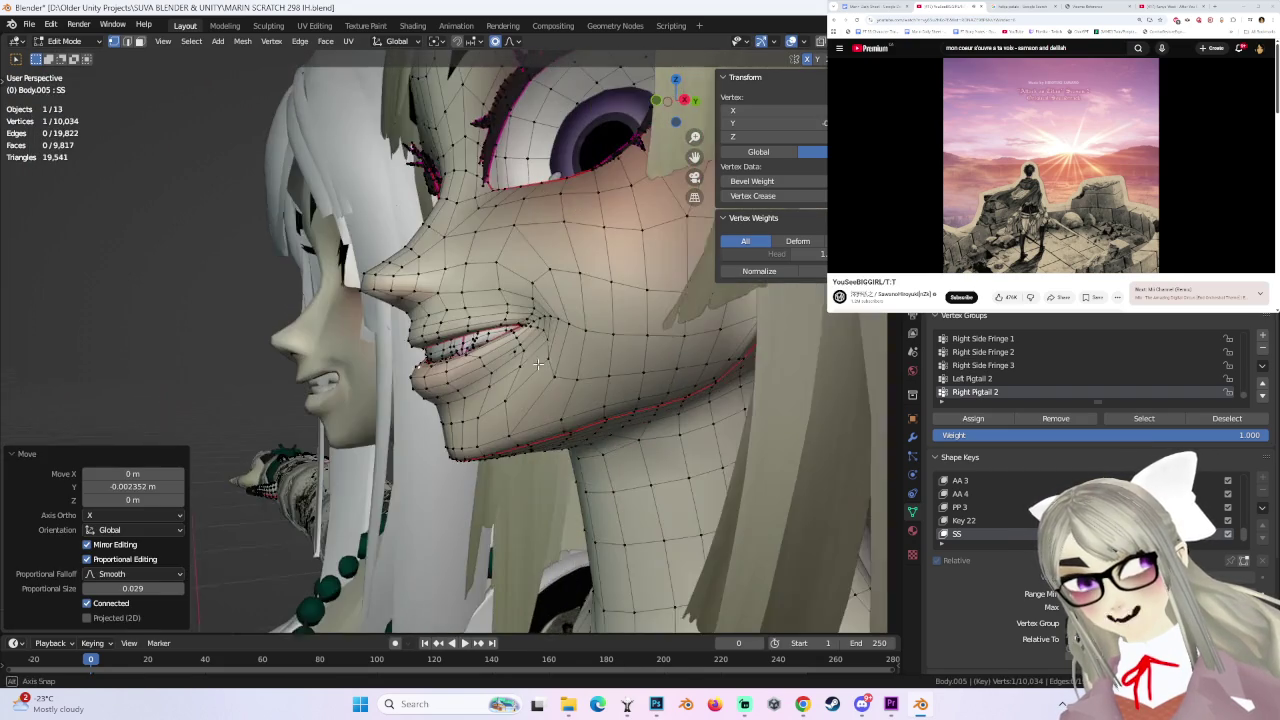
pyautogui.press('g')
pyautogui.click(516, 403)
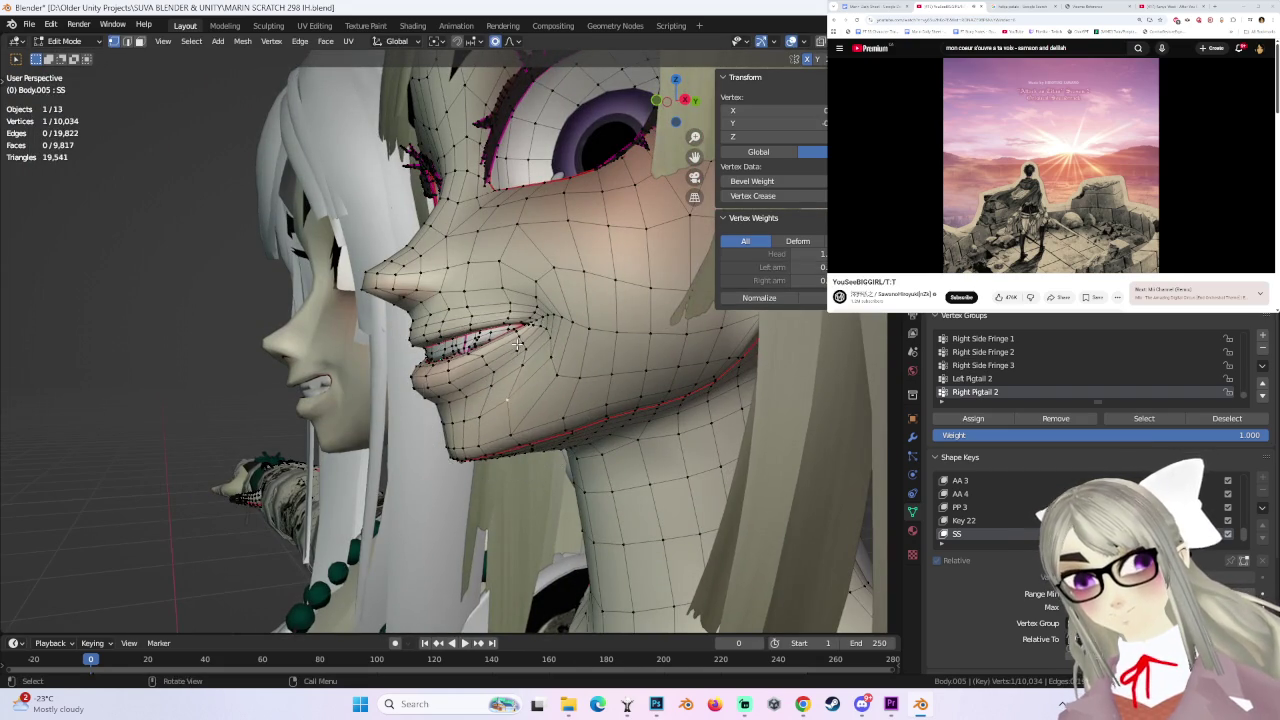
pyautogui.moveTo(516, 403)
pyautogui.mouseDown(button='middle')
pyautogui.moveTo(601, 351)
pyautogui.moveTo(388, 363)
pyautogui.mouseUp(button='middle')
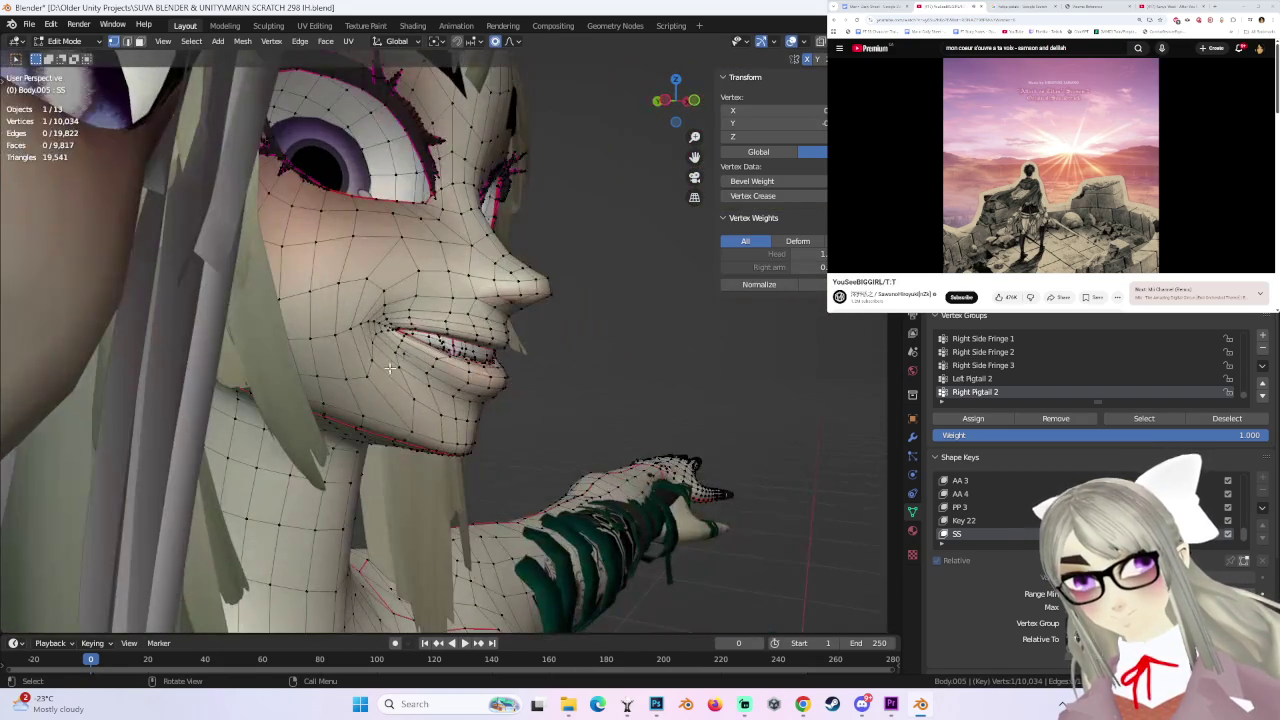
pyautogui.click(392, 364)
pyautogui.press('g')
pyautogui.click(393, 364)
pyautogui.scroll(2, 393, 364)
pyautogui.scroll(2, 380, 375)
pyautogui.scroll(2, 350, 390)
pyautogui.scroll(2, 325, 408)
# - Move a lip vertex twice with soft proportional falloff from a frontal view
pyautogui.moveTo(325, 408); pyautogui.dragTo(338, 360, button='middle')
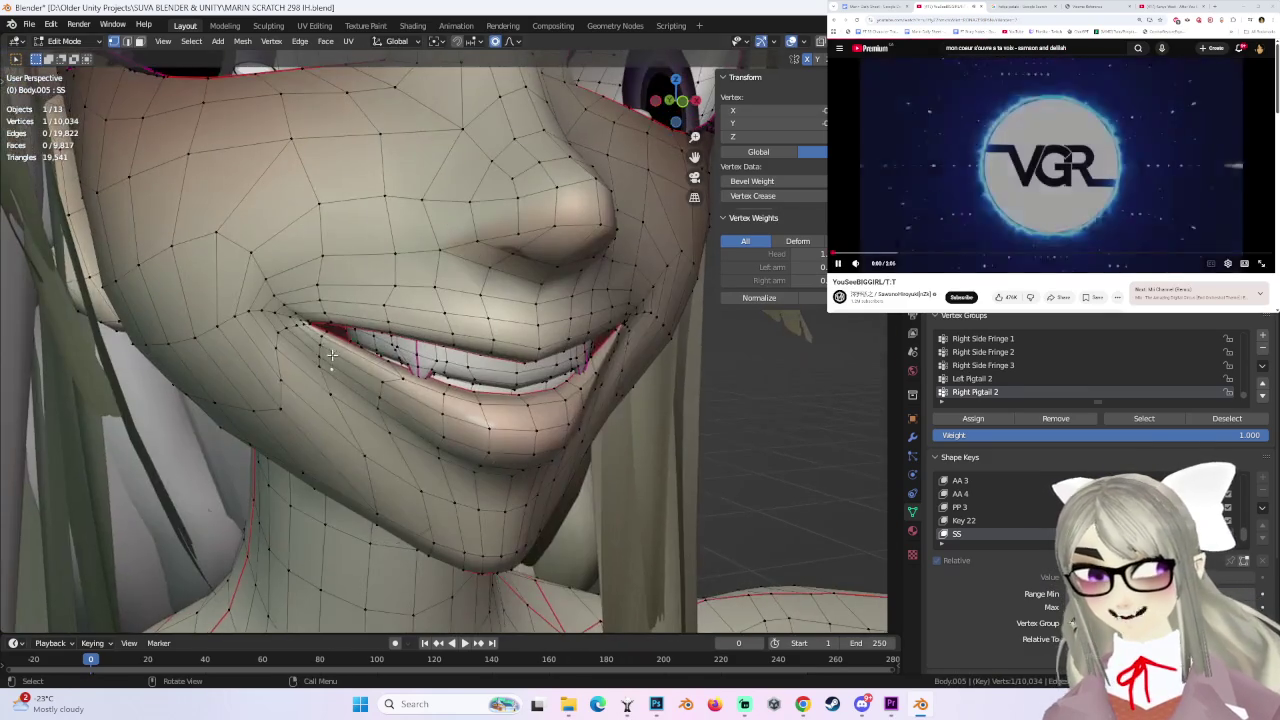
pyautogui.scroll(2, 339, 357)
pyautogui.press('g')
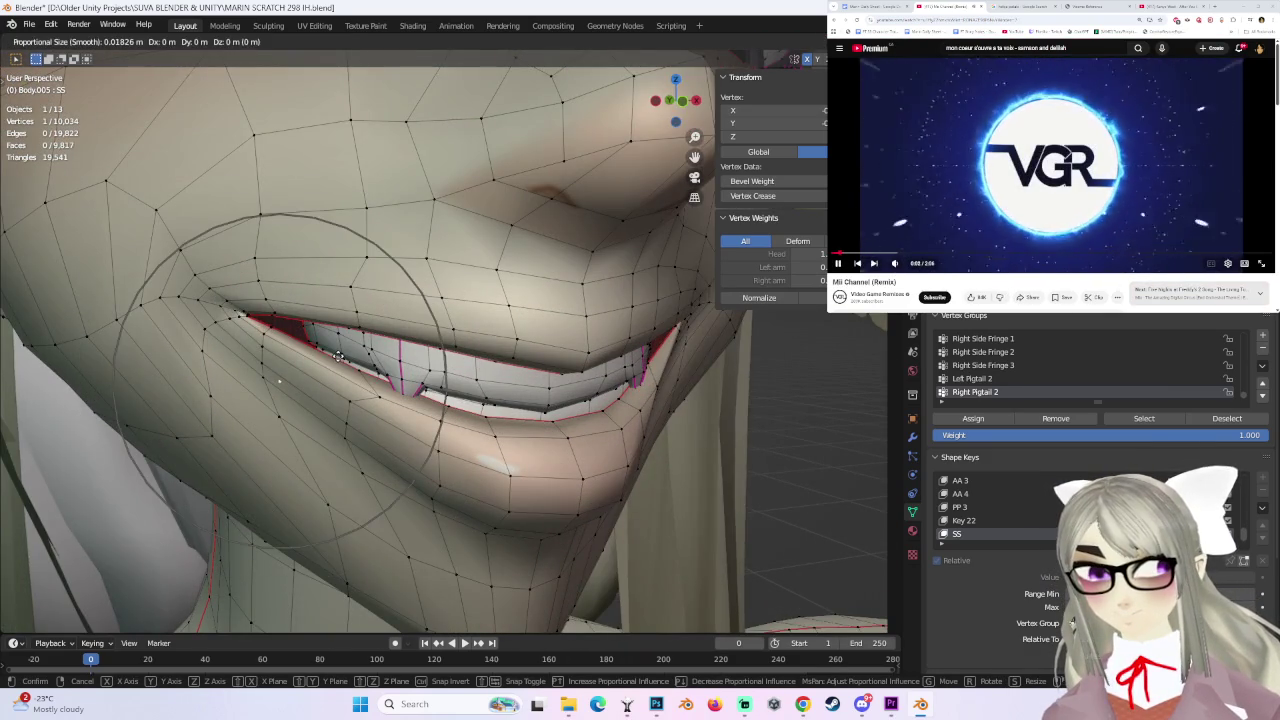
pyautogui.click(340, 352)
pyautogui.scroll(-2, 347, 308)
pyautogui.press('g')
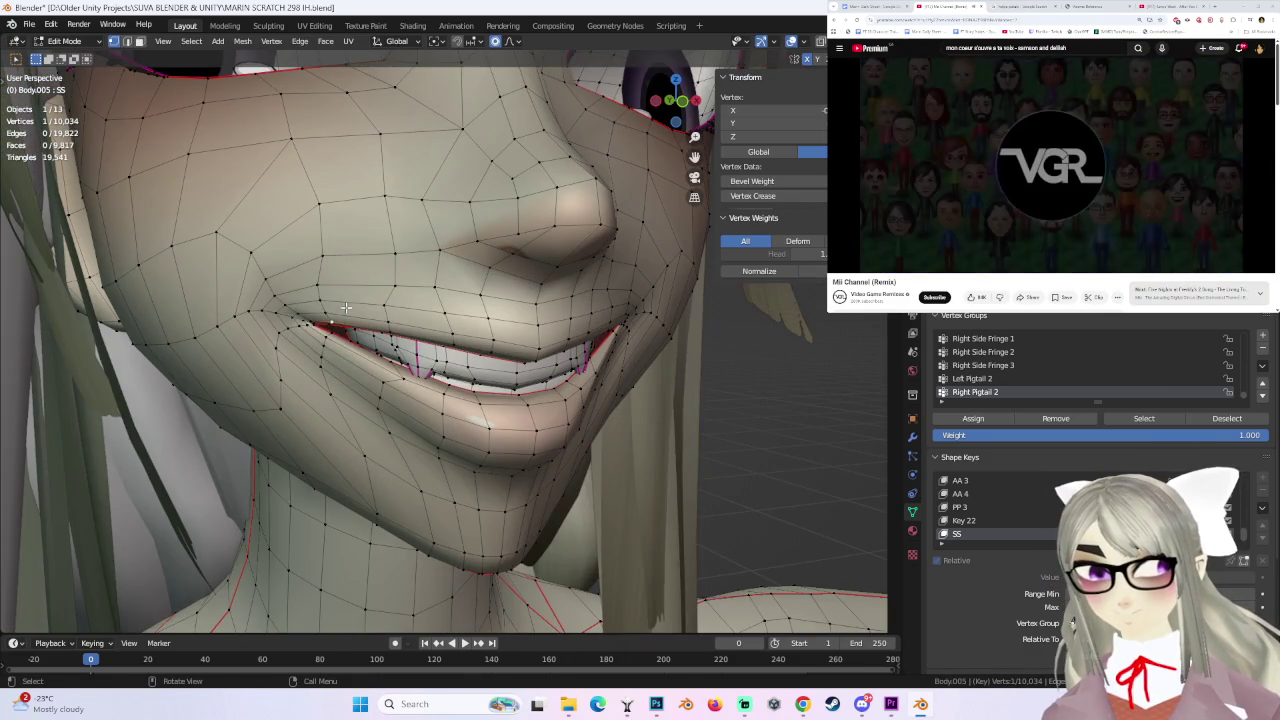
pyautogui.click(350, 312)
pyautogui.scroll(-4, 430, 335)
pyautogui.moveTo(431, 334)
pyautogui.mouseDown(button='middle')
pyautogui.moveTo(534, 352)
pyautogui.moveTo(420, 310)
pyautogui.mouseUp(button='middle')
# - Raise three vertices near the mouth corner, widening then shrinking the falloff
pyautogui.click(565, 359)
pyautogui.click(398, 297)
pyautogui.press('g')
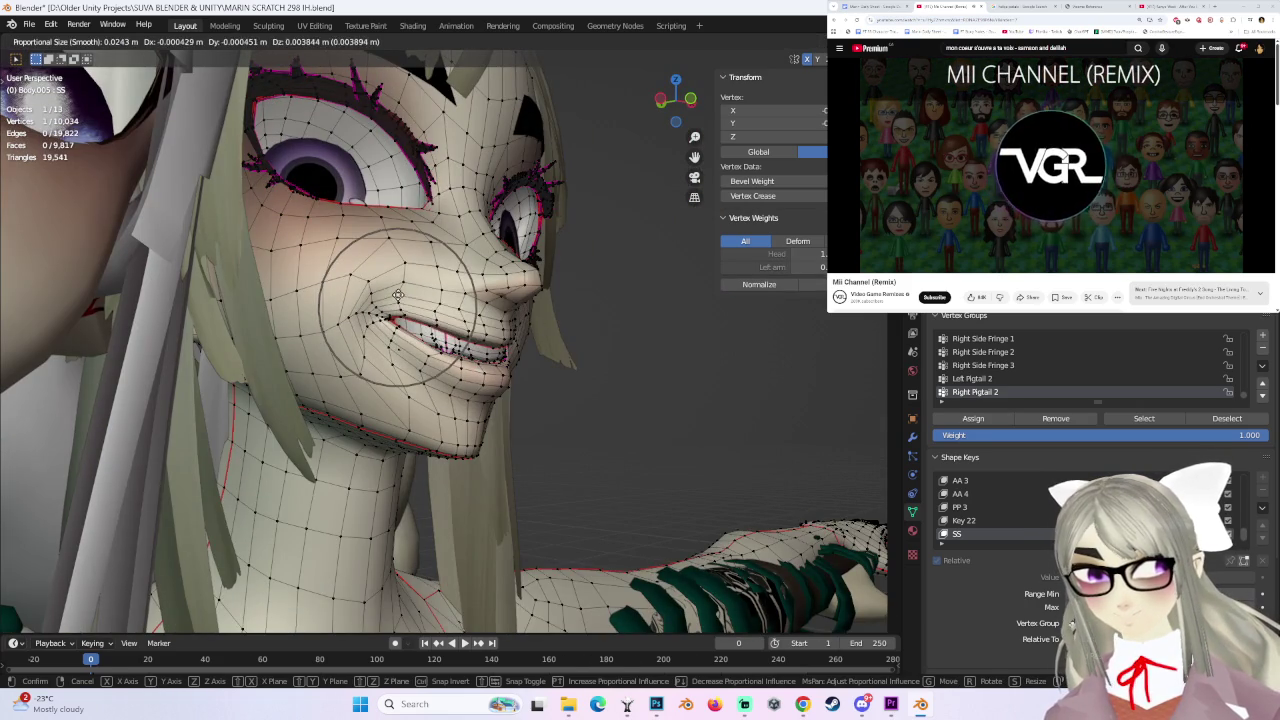
pyautogui.click(398, 295)
pyautogui.click(398, 288)
pyautogui.press('g')
pyautogui.scroll(-7, 398, 284)
pyautogui.click(398, 284)
pyautogui.click(398, 288)
pyautogui.press('g')
pyautogui.scroll(5, 400, 286)
pyautogui.click(427, 281)
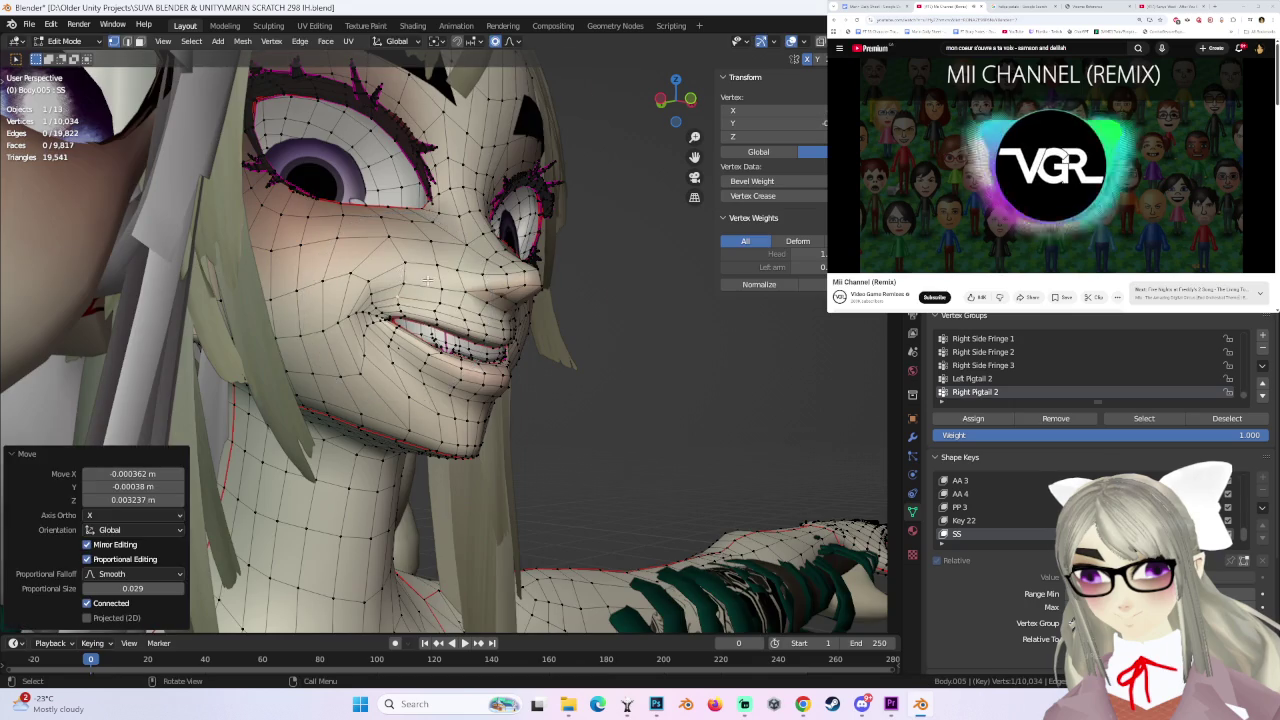
# - Pull a cheek vertex beside the mouth upward to lift the cheek
pyautogui.moveTo(427, 281); pyautogui.dragTo(347, 299, button='middle')
pyautogui.click(347, 299)
pyautogui.press('g')
pyautogui.scroll(-2, 330, 295)
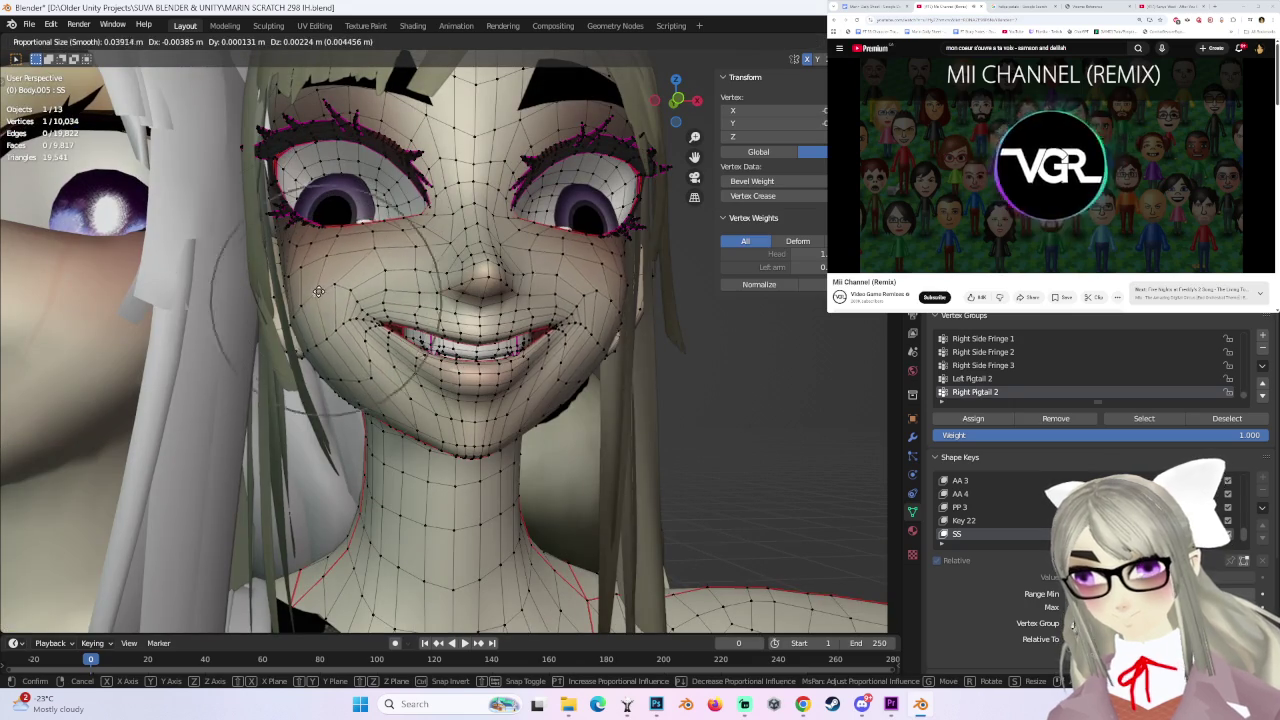
pyautogui.click(318, 290)
pyautogui.moveTo(600, 297)
pyautogui.mouseDown(button='middle')
pyautogui.moveTo(585, 342)
pyautogui.moveTo(533, 350)
pyautogui.mouseUp(button='middle')
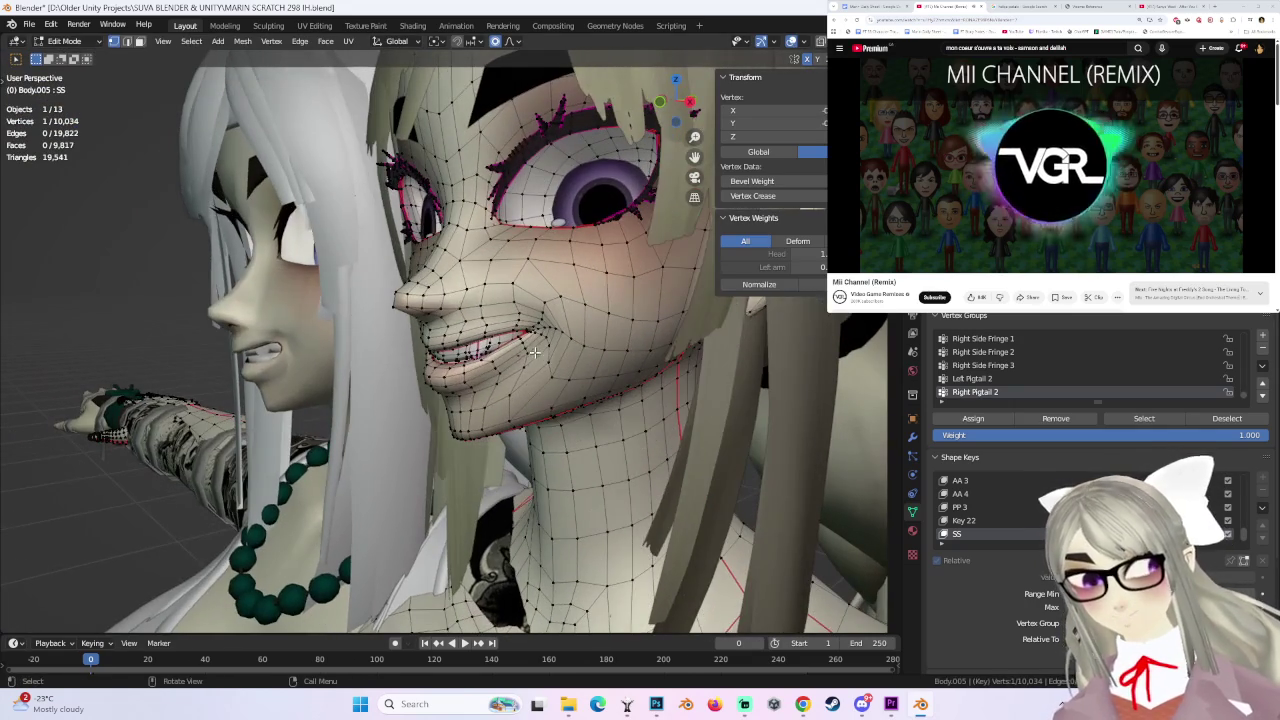
# - Move the mouth-corner vertex twice to stretch the grin wider
pyautogui.click(533, 350)
pyautogui.press('g')
pyautogui.scroll(-1, 533, 350)
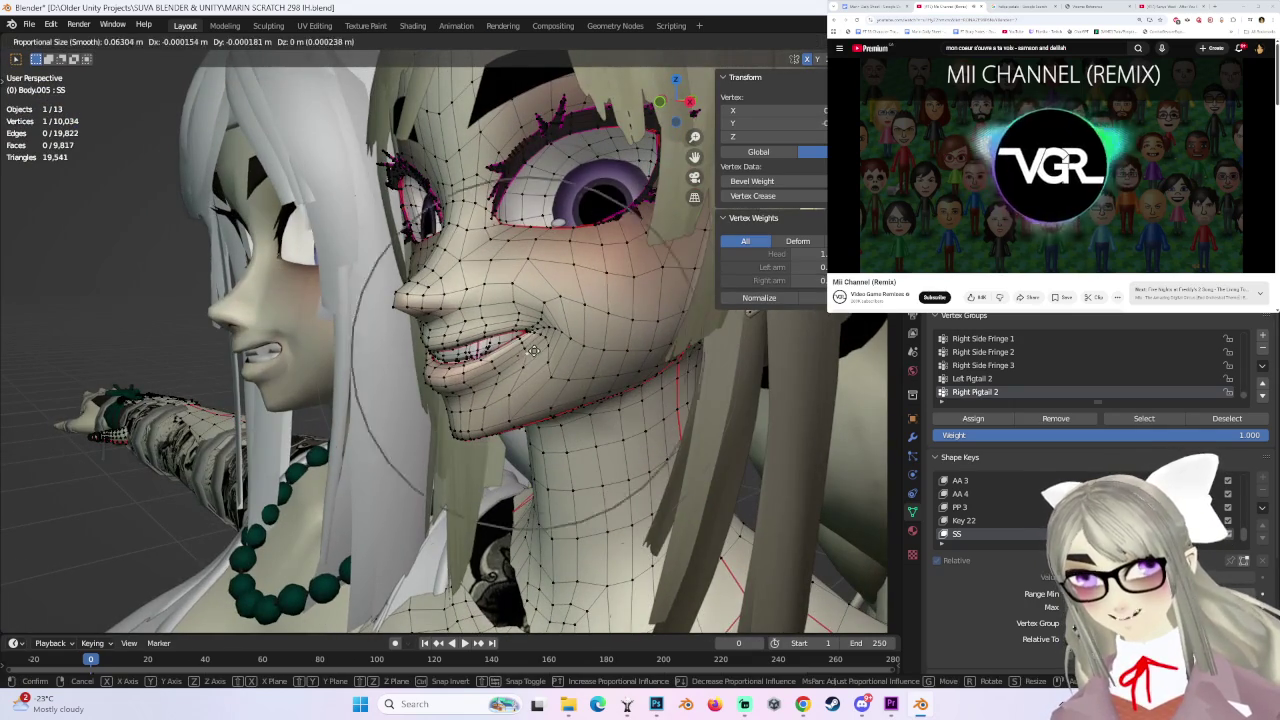
pyautogui.scroll(2, 533, 350)
pyautogui.click(535, 345)
pyautogui.press('g')
pyautogui.click(541, 336)
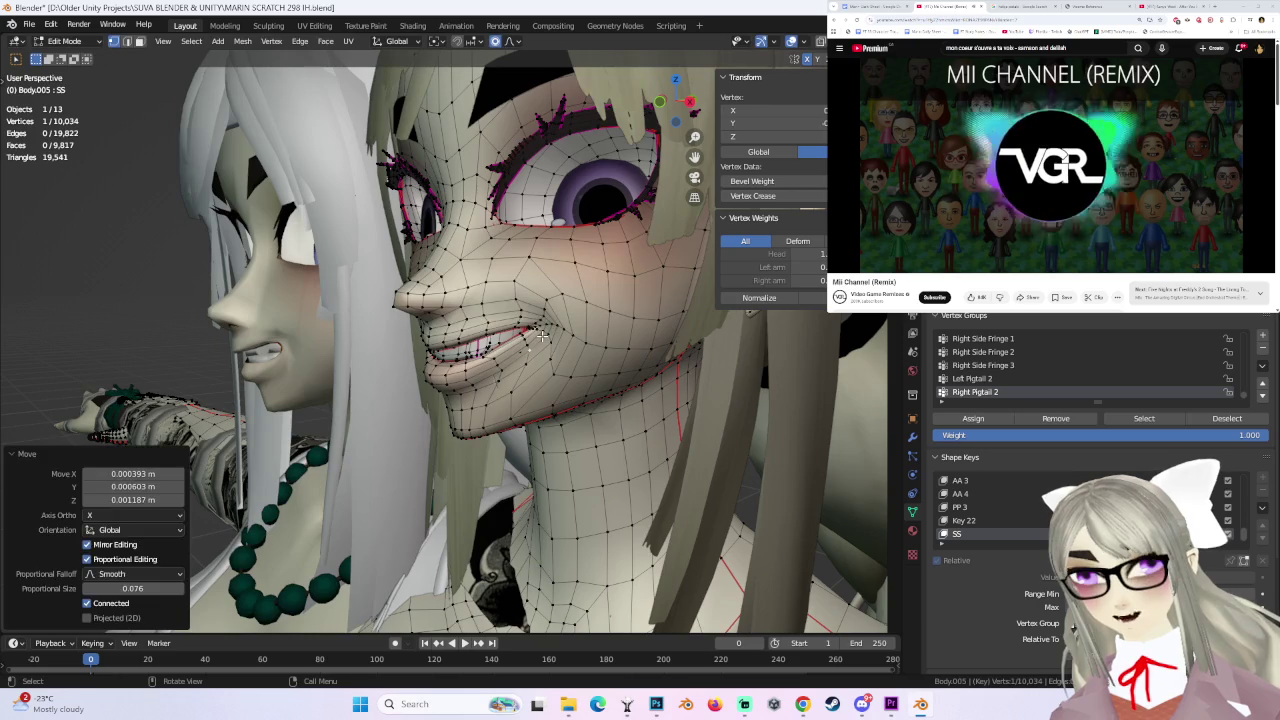
# - Make small soft-falloff adjustments to two neighbouring lip vertices
pyautogui.click(541, 336)
pyautogui.press('g')
pyautogui.click(544, 339)
pyautogui.click(545, 340)
pyautogui.press('g')
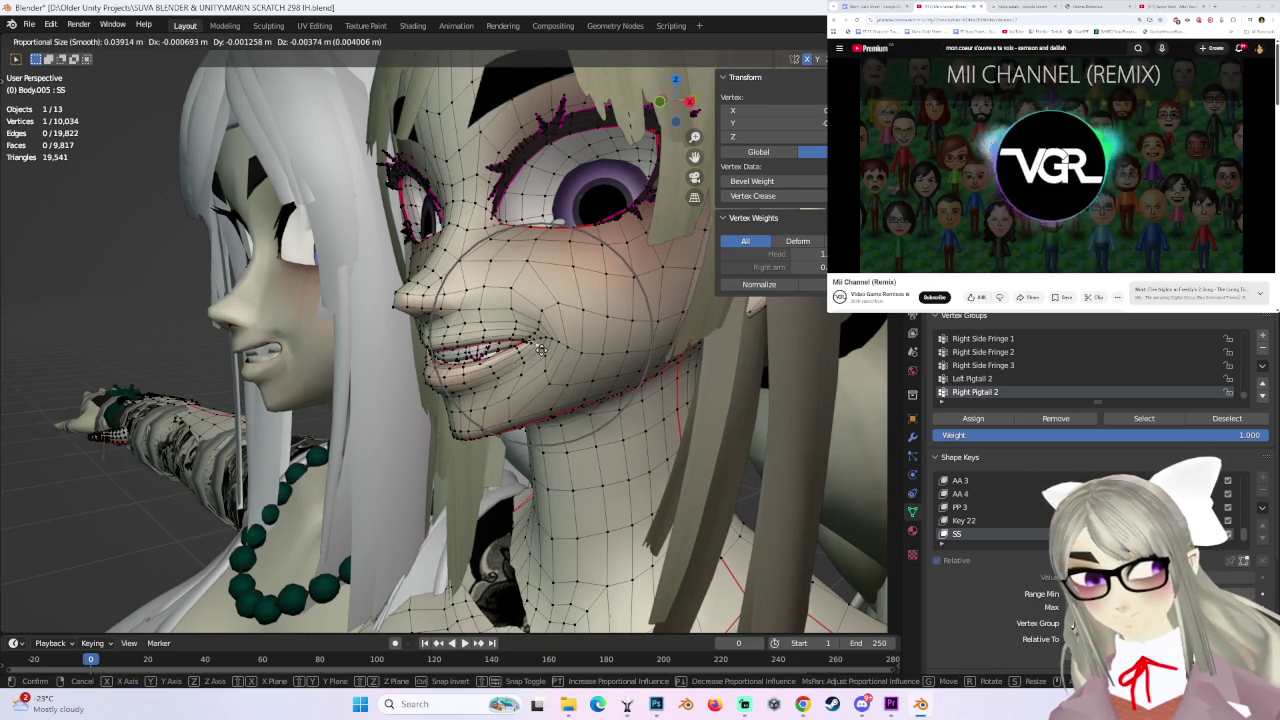
pyautogui.click(535, 354)
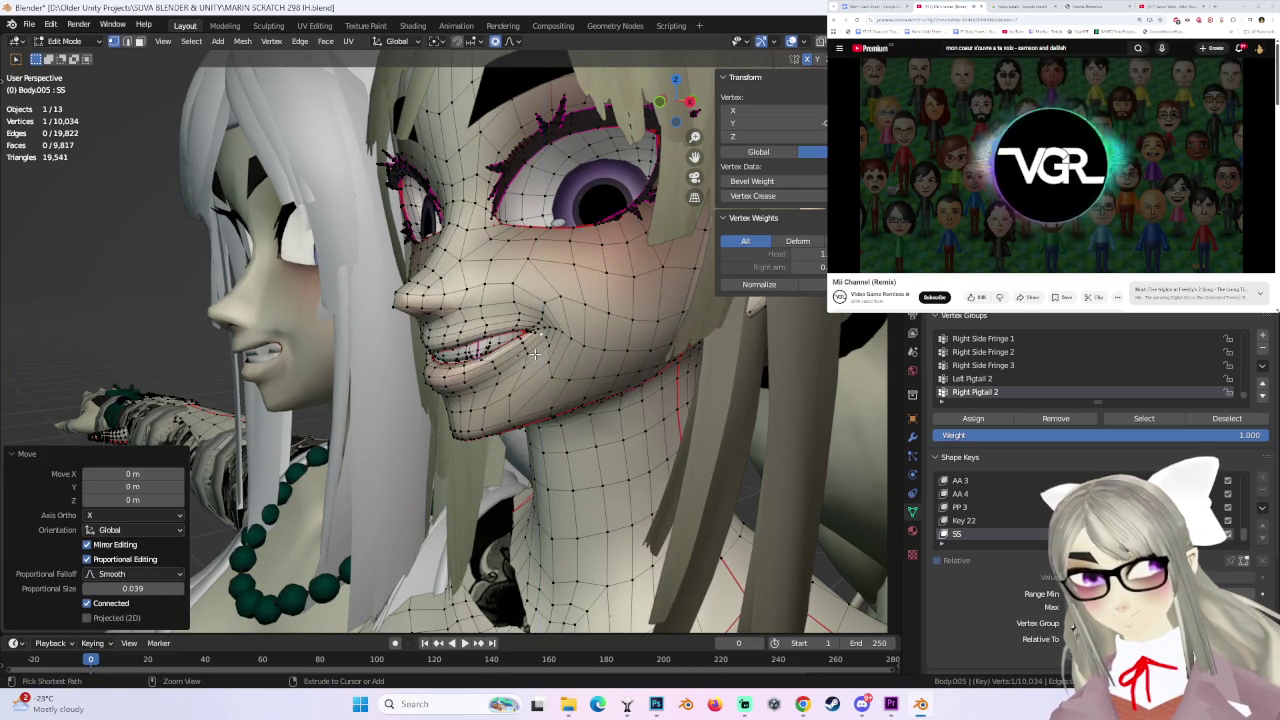
pyautogui.moveTo(563, 370)
pyautogui.mouseDown(button='middle')
pyautogui.moveTo(540, 345)
pyautogui.moveTo(560, 328)
pyautogui.mouseUp(button='middle')
# - Push a vertex back, then slide another vertex sideways along X
pyautogui.press('g')
pyautogui.click(529, 343)
pyautogui.press('g')
pyautogui.press('x')
pyautogui.click(448, 332)
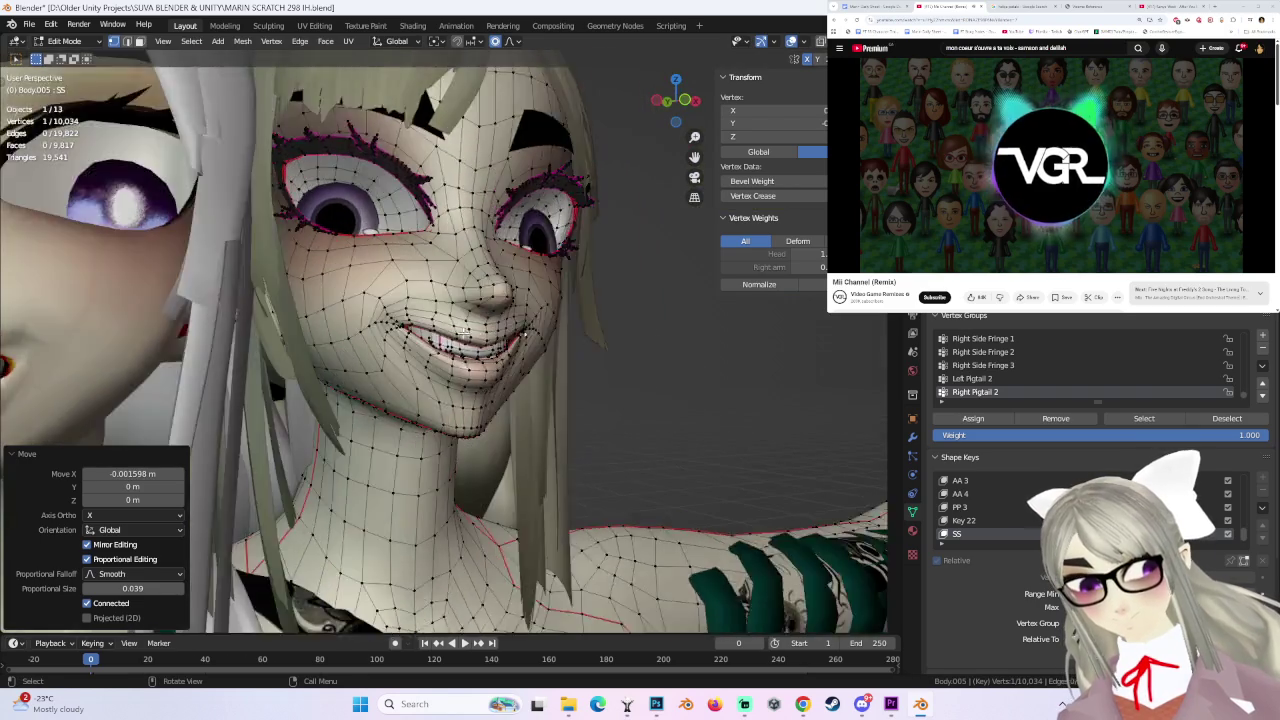
pyautogui.moveTo(448, 332); pyautogui.dragTo(445, 335, button='middle')
# - Finish with small lip moves at a tighter 0.017 falloff and check the grin frontally
pyautogui.press('g')
pyautogui.click(438, 336)
pyautogui.press('g')
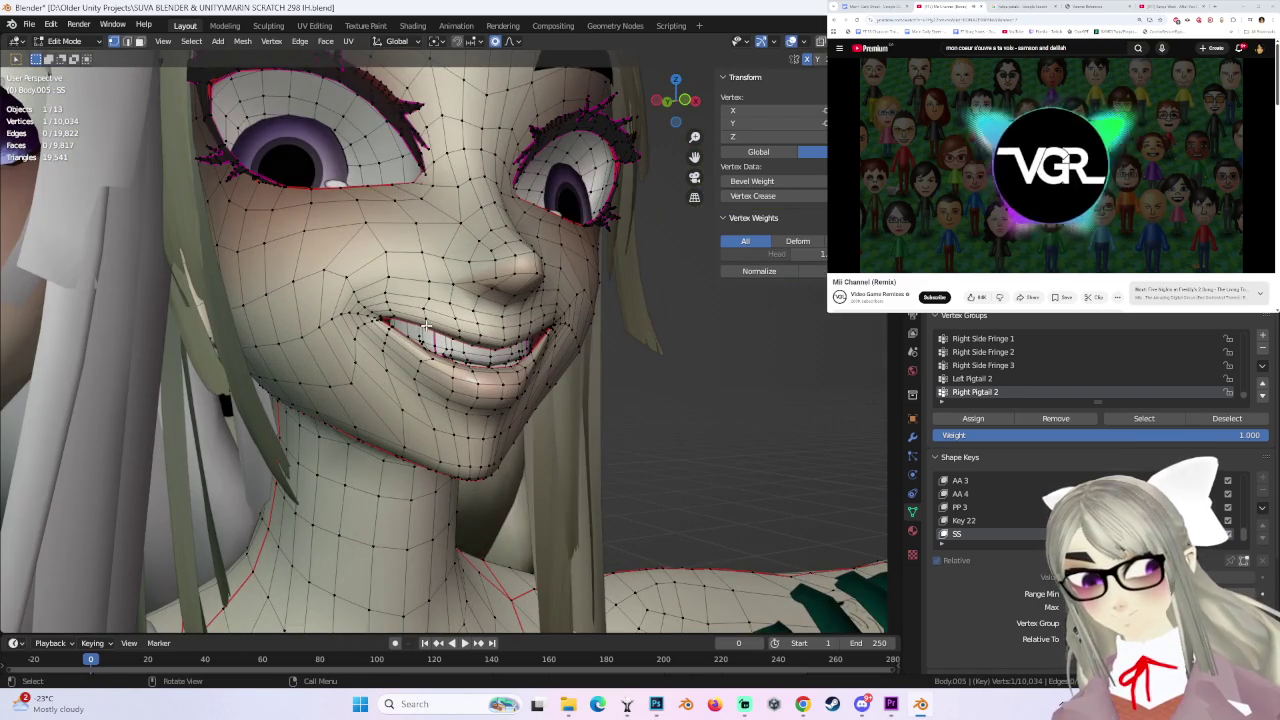
pyautogui.scroll(5, 425, 338)
pyautogui.click(425, 337)
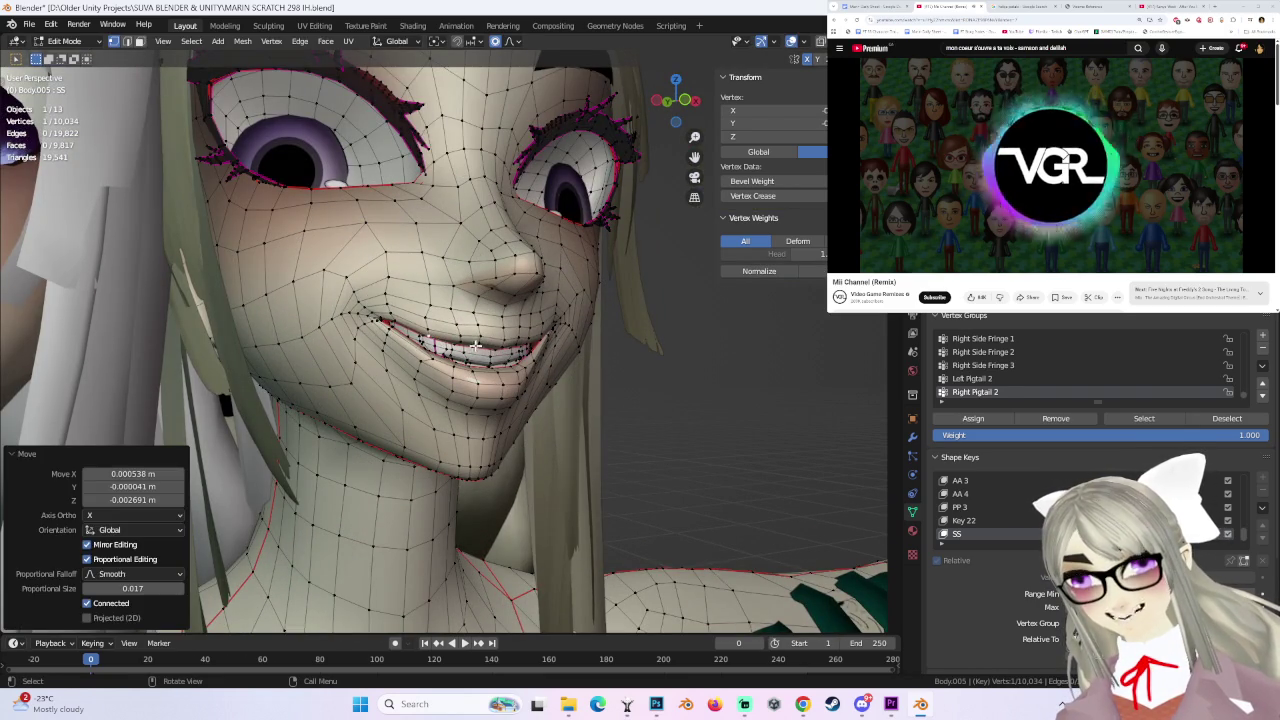
pyautogui.press('g')
pyautogui.click(426, 338)
pyautogui.moveTo(426, 338)
pyautogui.mouseDown(button='middle')
pyautogui.moveTo(537, 350)
pyautogui.moveTo(560, 328)
pyautogui.moveTo(639, 370)
pyautogui.mouseUp(button='middle')
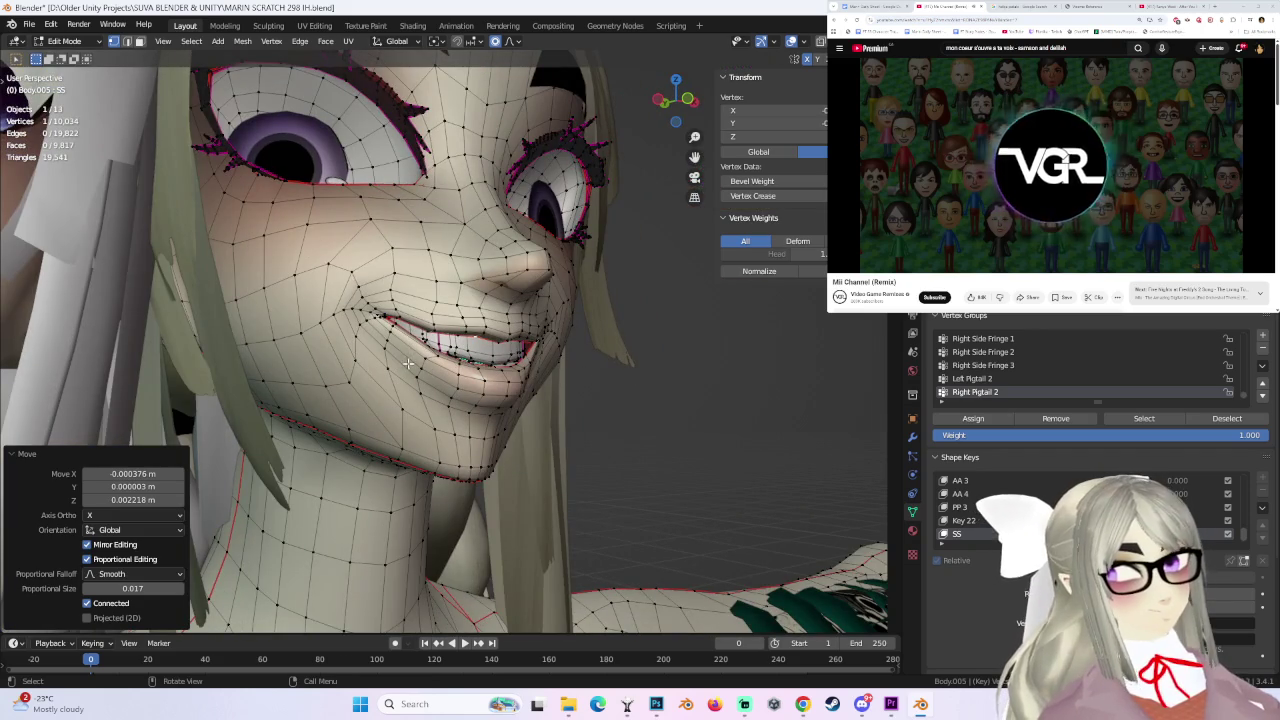
pyautogui.moveTo(487, 352); pyautogui.dragTo(430, 330, button='middle')
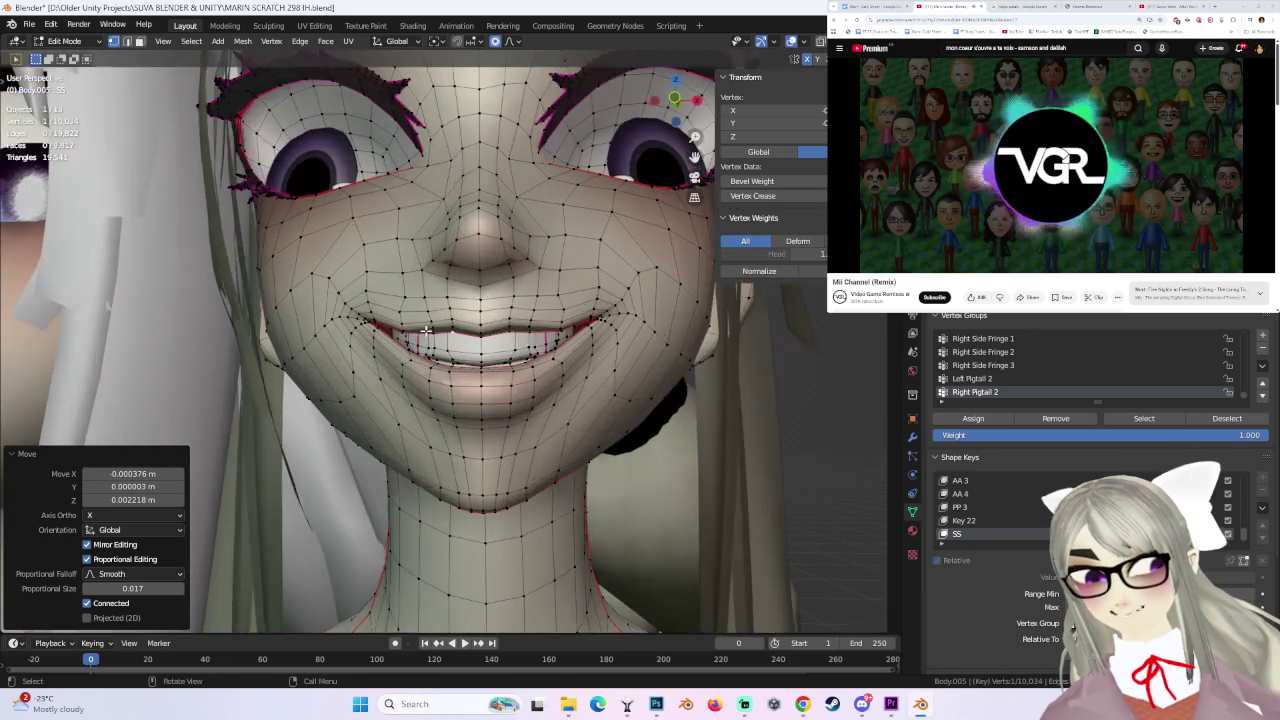
# - Nudge the upper lip vertices slightly with proportional moves, cancelling the bad attempts
pyautogui.press('g')
pyautogui.rightClick(426, 324)
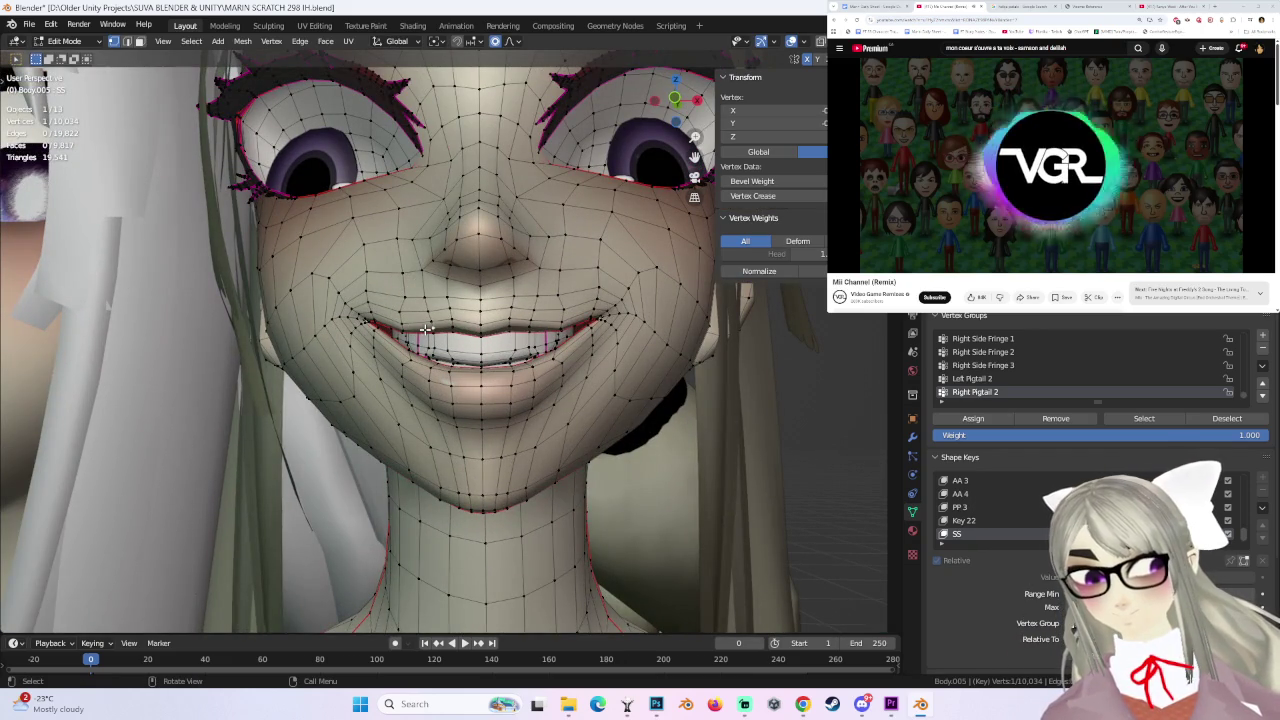
pyautogui.press('g')
pyautogui.click(430, 337)
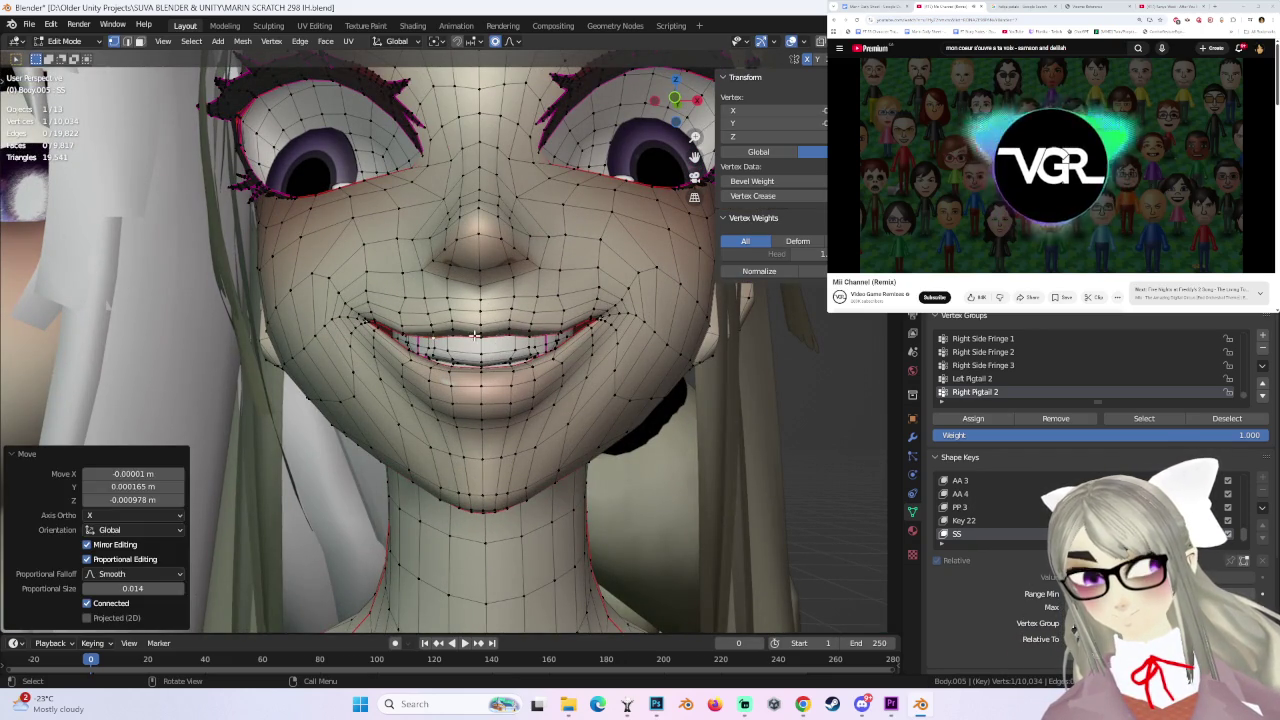
pyautogui.press('g')
pyautogui.click(449, 318)
pyautogui.press('g')
pyautogui.rightClick(455, 322)
pyautogui.scroll(-2, 460, 325)
pyautogui.press('g')
pyautogui.click(468, 328)
pyautogui.moveTo(468, 328)
pyautogui.mouseDown(button='middle')
pyautogui.moveTo(540, 320)
pyautogui.moveTo(478, 325)
pyautogui.mouseUp(button='middle')
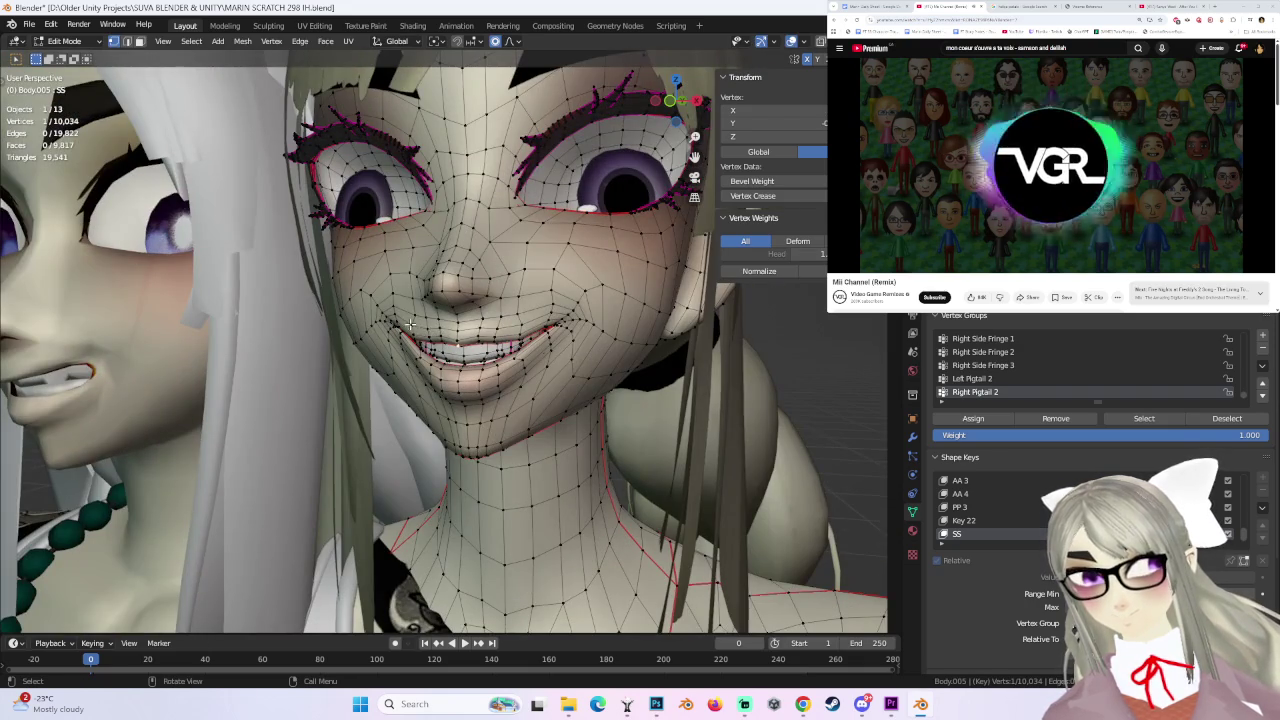
# - Shift two mouth vertices to reshape the grin from a three-quarter view
pyautogui.press('g')
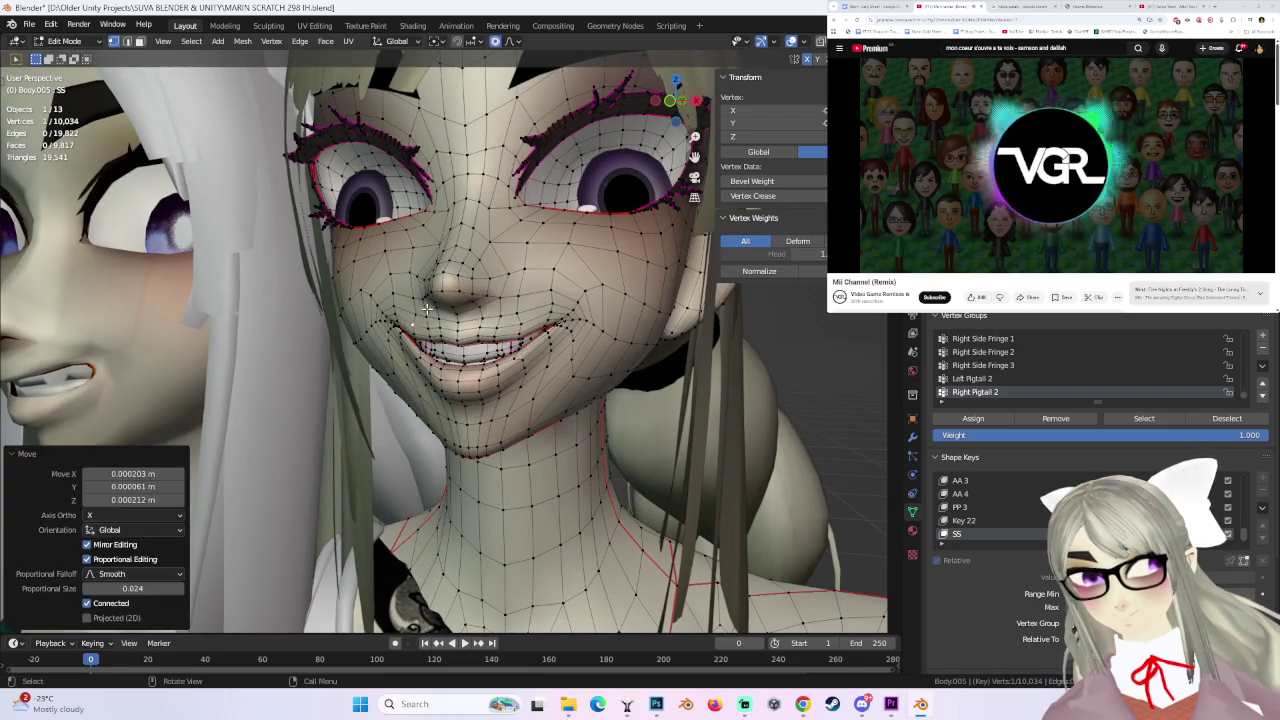
pyautogui.click(416, 333)
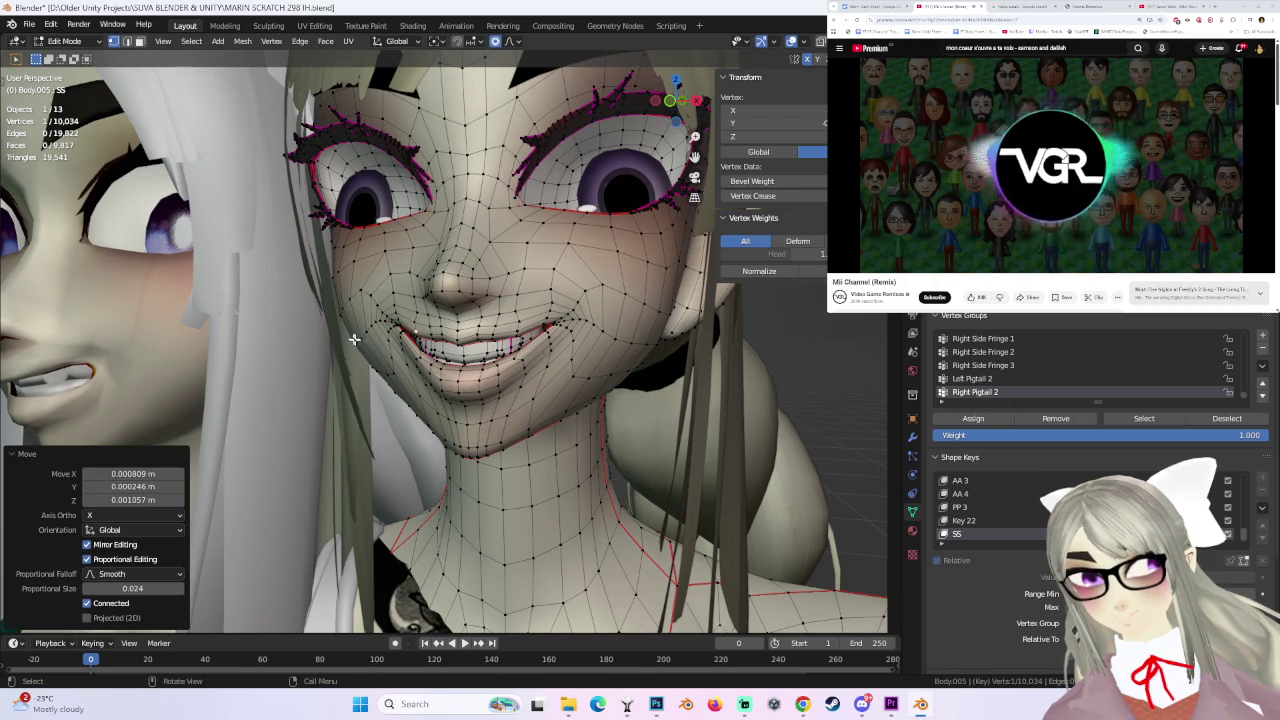
pyautogui.press('g')
pyautogui.click(436, 378)
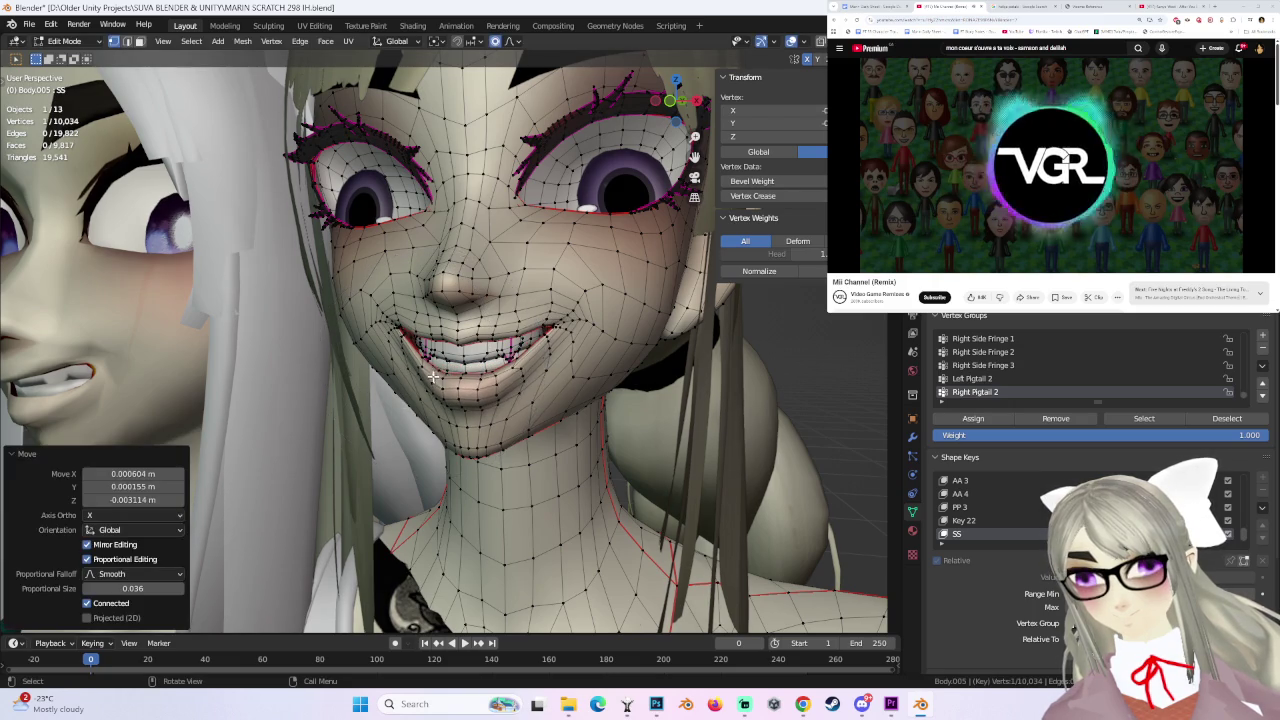
pyautogui.moveTo(436, 378); pyautogui.dragTo(458, 360, button='middle')
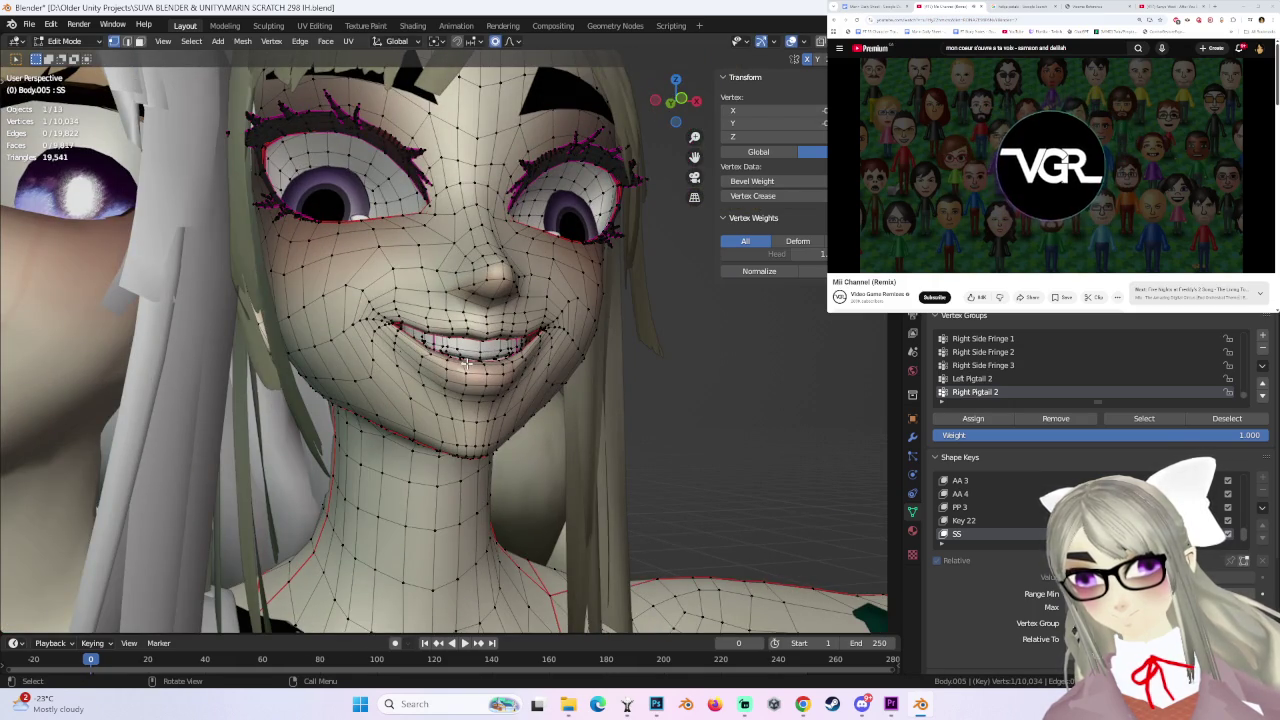
# - Try repeated proportional moves on the lower mouth vertices, undoing the unsatisfying ones
pyautogui.press('g')
pyautogui.click(397, 352)
pyautogui.hotkey('ctrl', 'z')
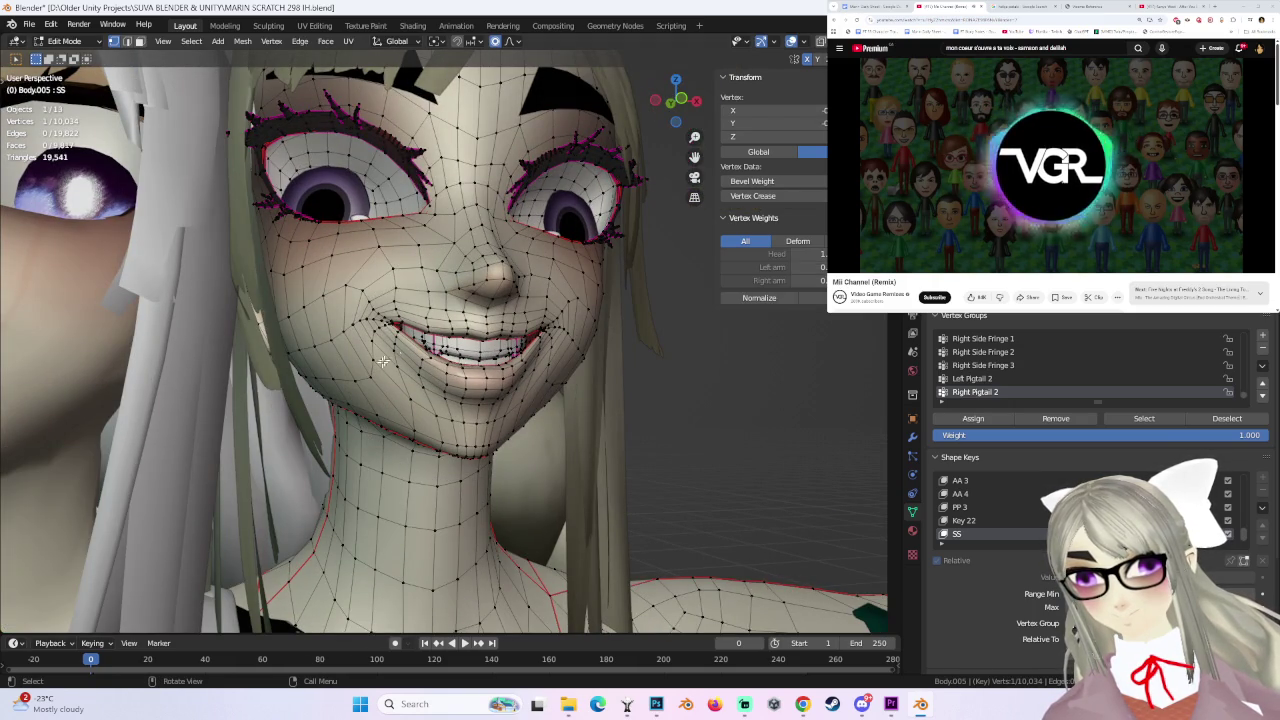
pyautogui.click(365, 378)
pyautogui.press('g')
pyautogui.click(366, 378)
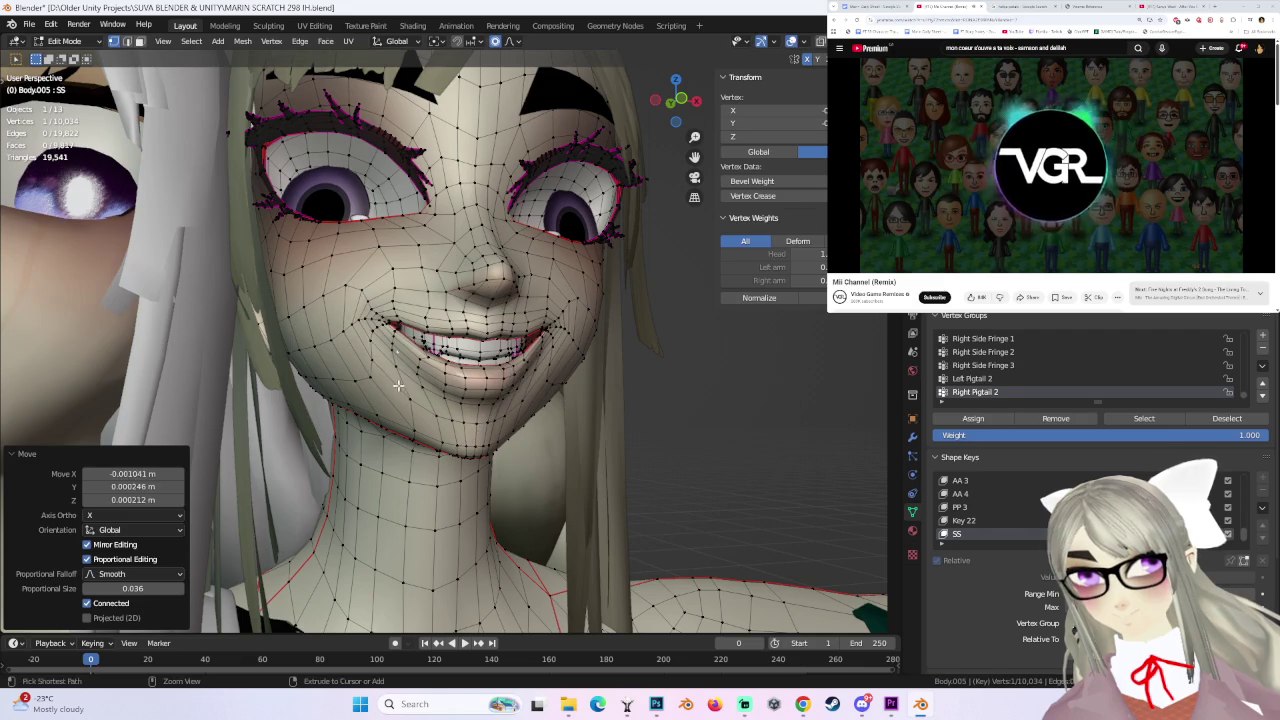
pyautogui.hotkey('ctrl', 'z')
pyautogui.press('g')
pyautogui.click(367, 378)
pyautogui.moveTo(367, 378)
pyautogui.mouseDown(button='middle')
pyautogui.moveTo(481, 367)
pyautogui.moveTo(531, 343)
pyautogui.mouseUp(button='middle')
pyautogui.hotkey('ctrl', 'z')
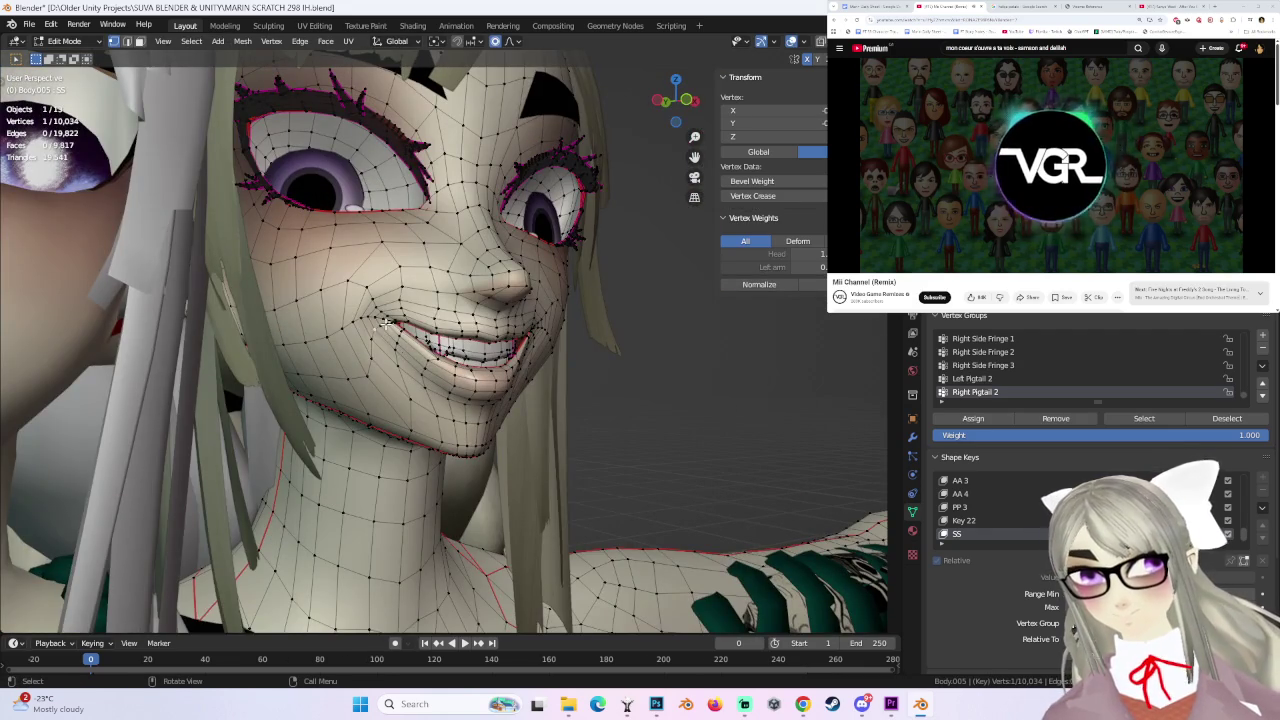
# - Adjust more mouth vertices, then select and raise a different lip vertex
pyautogui.press('g')
pyautogui.click(445, 338)
pyautogui.press('g')
pyautogui.click(467, 360)
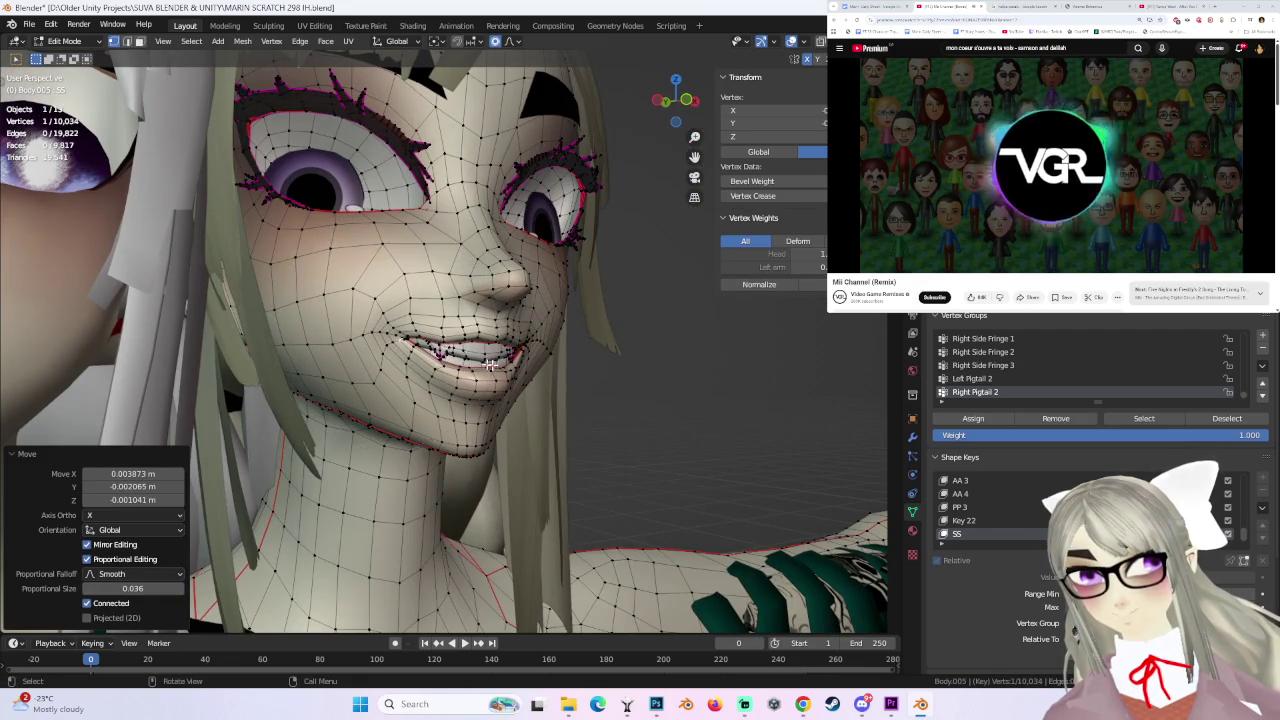
pyautogui.scroll(1, 467, 360)
pyautogui.click(430, 340)
pyautogui.press('g')
pyautogui.click(440, 297)
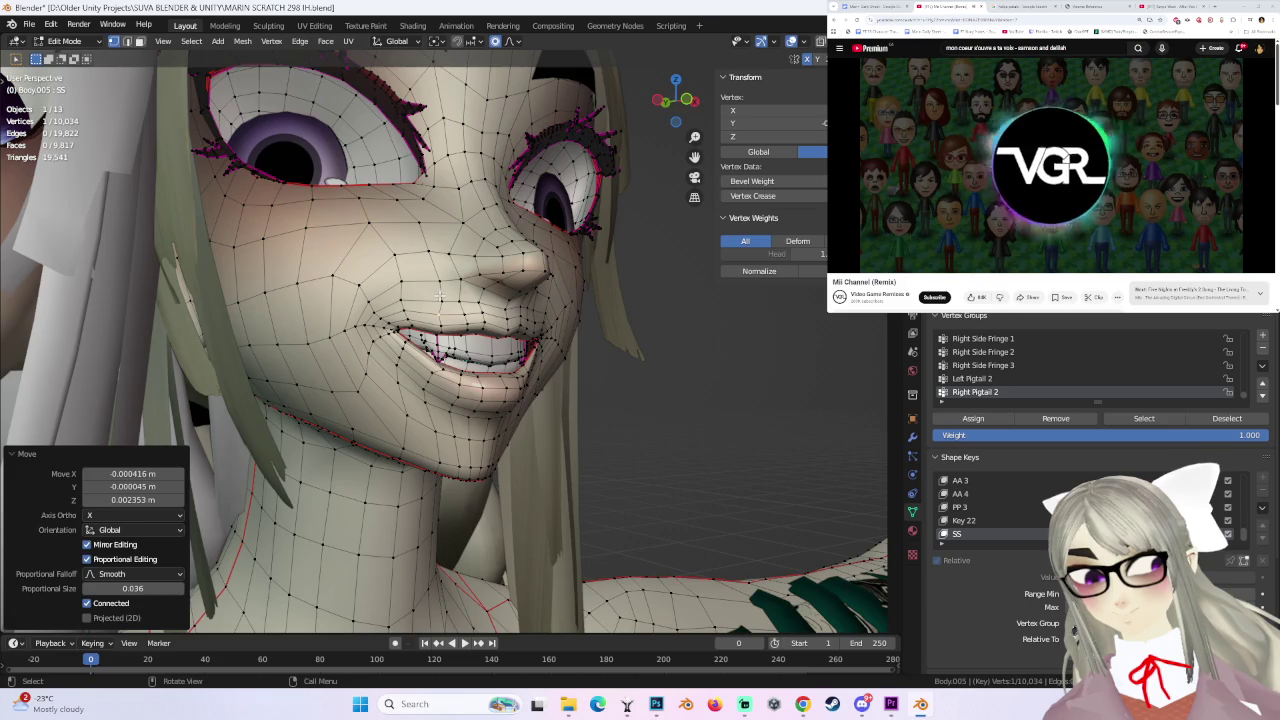
pyautogui.moveTo(440, 297); pyautogui.dragTo(548, 351, button='middle')
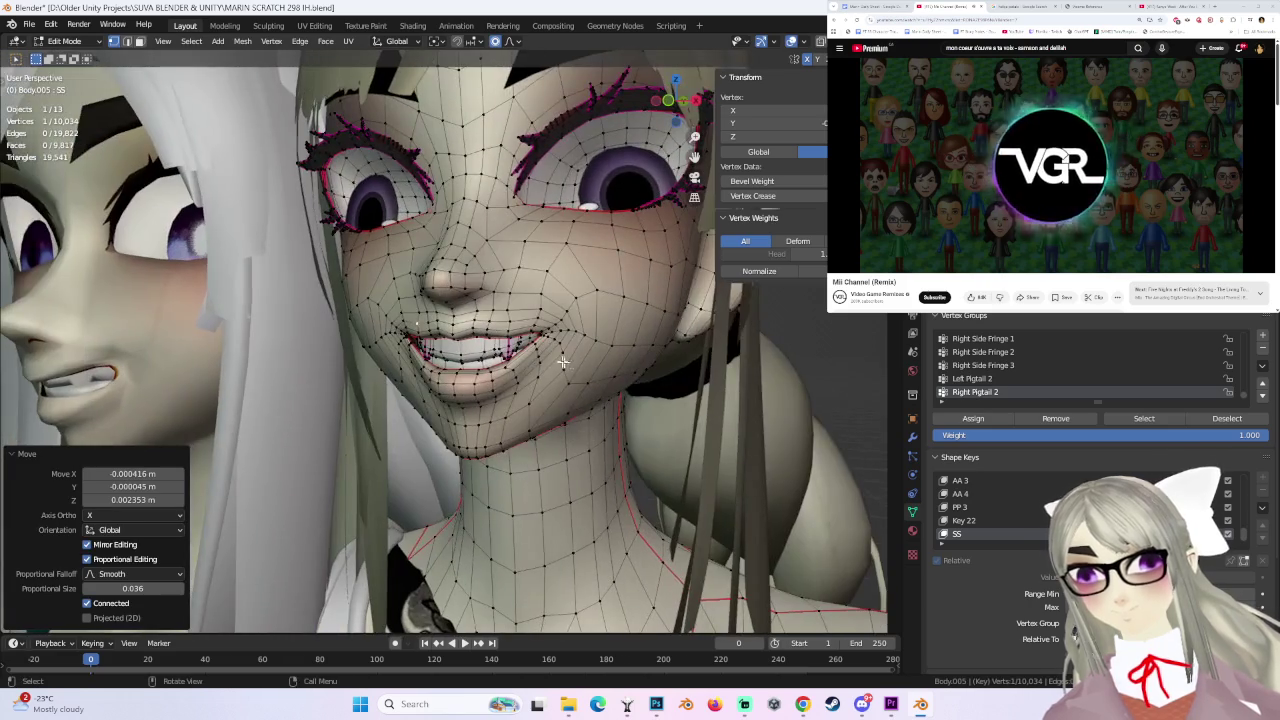
# - Pull down a vertex near the mouth corner with a 0.029 smooth falloff
pyautogui.click(559, 358)
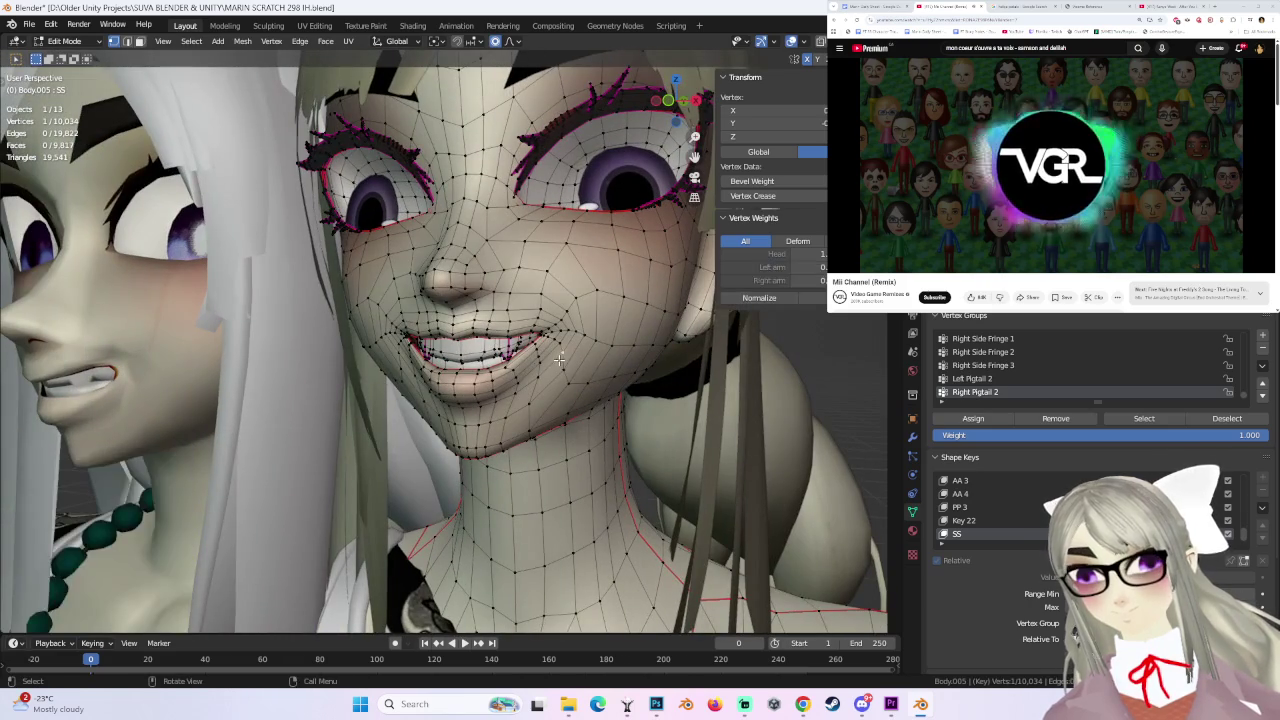
pyautogui.press('g')
pyautogui.click(564, 372)
pyautogui.scroll(2, 564, 372)
# - Pull the mouth-corner and adjacent lip vertices outward to widen the grin
pyautogui.moveTo(564, 372); pyautogui.dragTo(400, 340, button='middle')
pyautogui.click(380, 358)
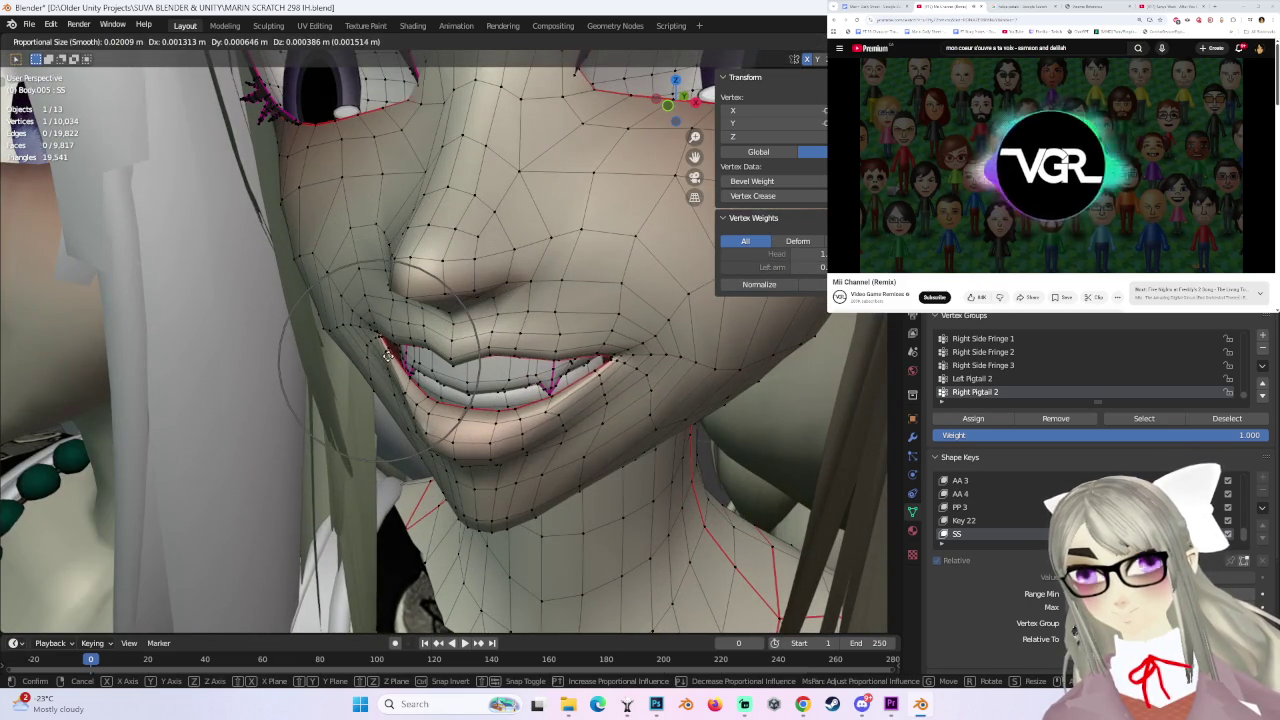
pyautogui.click(396, 356)
pyautogui.click(408, 398)
pyautogui.press('g')
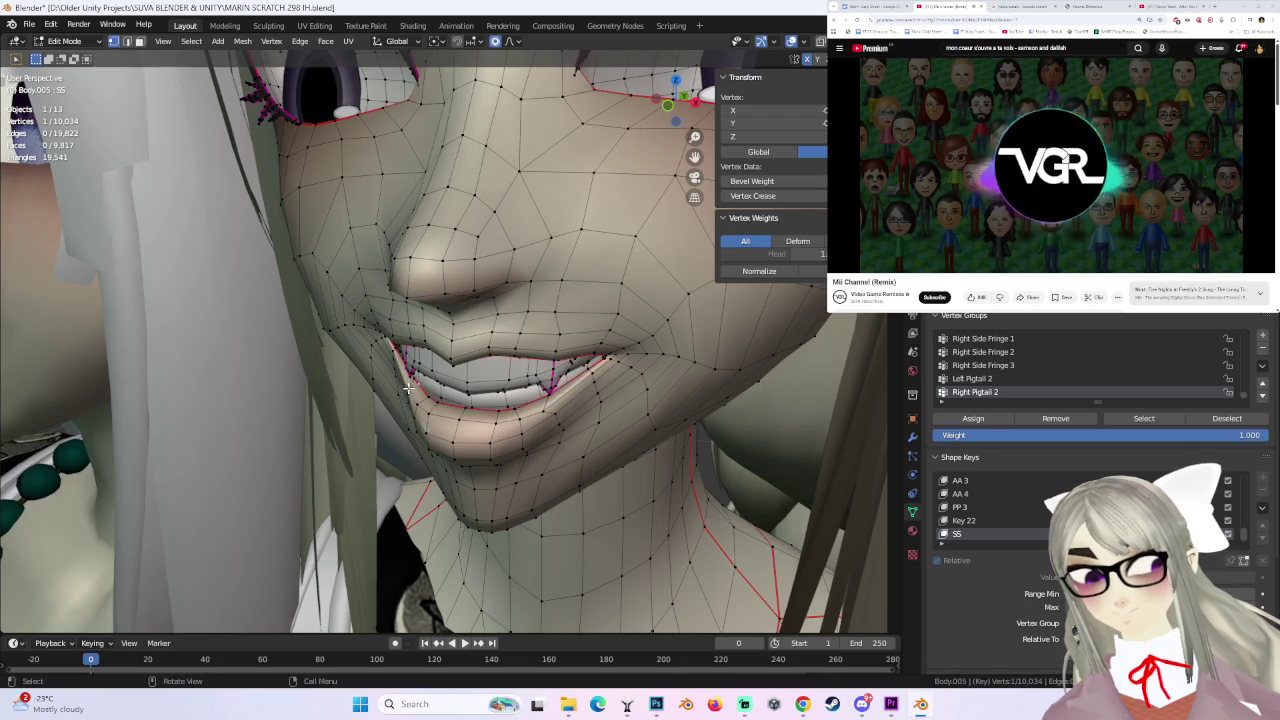
pyautogui.click(400, 389)
pyautogui.press('g')
pyautogui.click(423, 403)
# - Refine further mouth-corner vertices from new angles with smooth-falloff moves
pyautogui.moveTo(423, 403); pyautogui.dragTo(568, 377, button='middle')
pyautogui.click(427, 409)
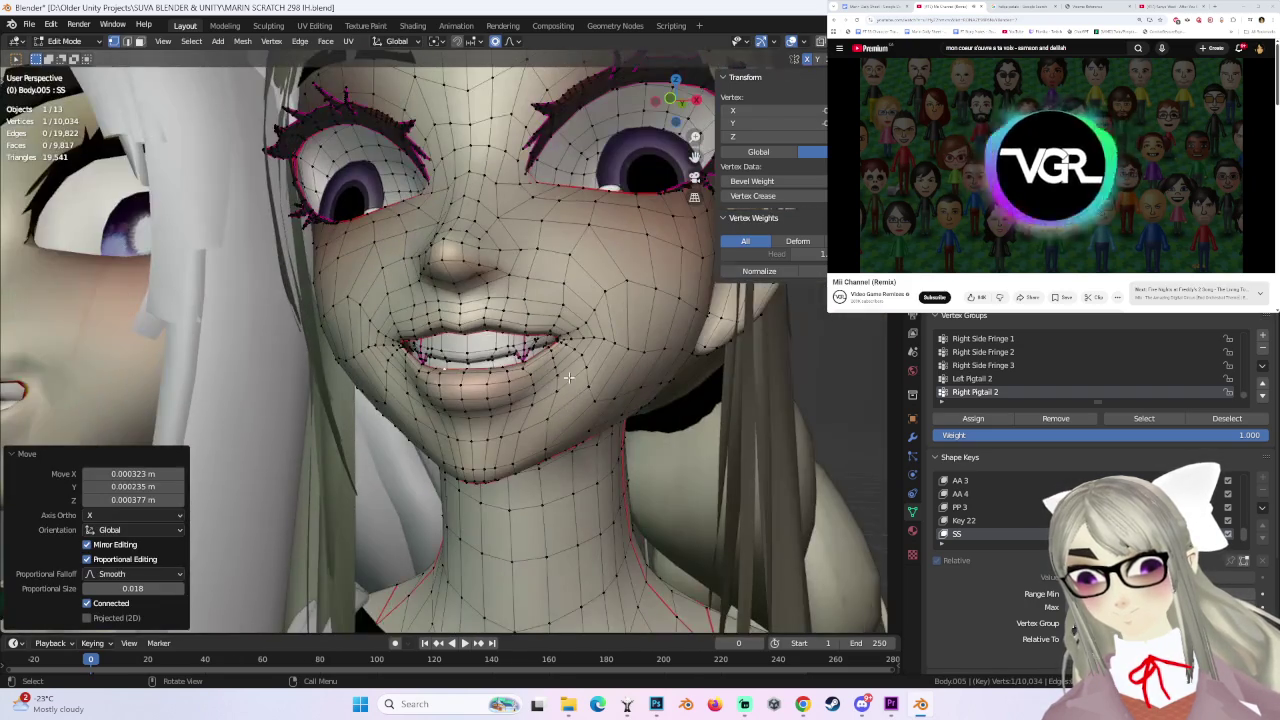
pyautogui.press('g')
pyautogui.click(581, 383)
pyautogui.moveTo(581, 383)
pyautogui.mouseDown(button='middle')
pyautogui.moveTo(374, 368)
pyautogui.moveTo(463, 381)
pyautogui.mouseUp(button='middle')
pyautogui.click(380, 365)
pyautogui.press('g')
pyautogui.click(377, 372)
pyautogui.press('g')
pyautogui.click(380, 363)
# - Soft-move the lip and cheek vertices from a side view, starting a 0.032-size cheek move
pyautogui.moveTo(549, 386)
pyautogui.mouseDown(button='middle')
pyautogui.moveTo(490, 370)
pyautogui.moveTo(411, 385)
pyautogui.moveTo(465, 442)
pyautogui.moveTo(410, 380)
pyautogui.mouseUp(button='middle')
pyautogui.click(421, 390)
pyautogui.click(424, 383)
pyautogui.press('g')
pyautogui.click(467, 437)
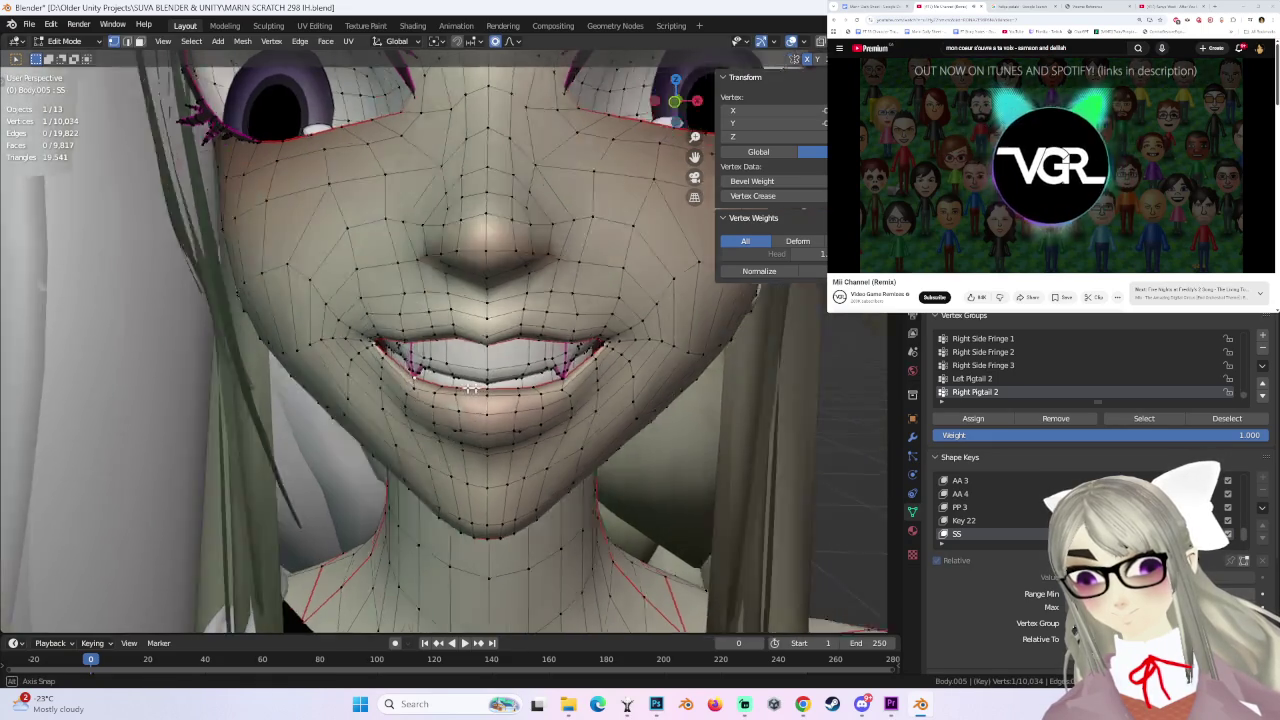
pyautogui.moveTo(410, 380); pyautogui.dragTo(408, 374, button='middle')
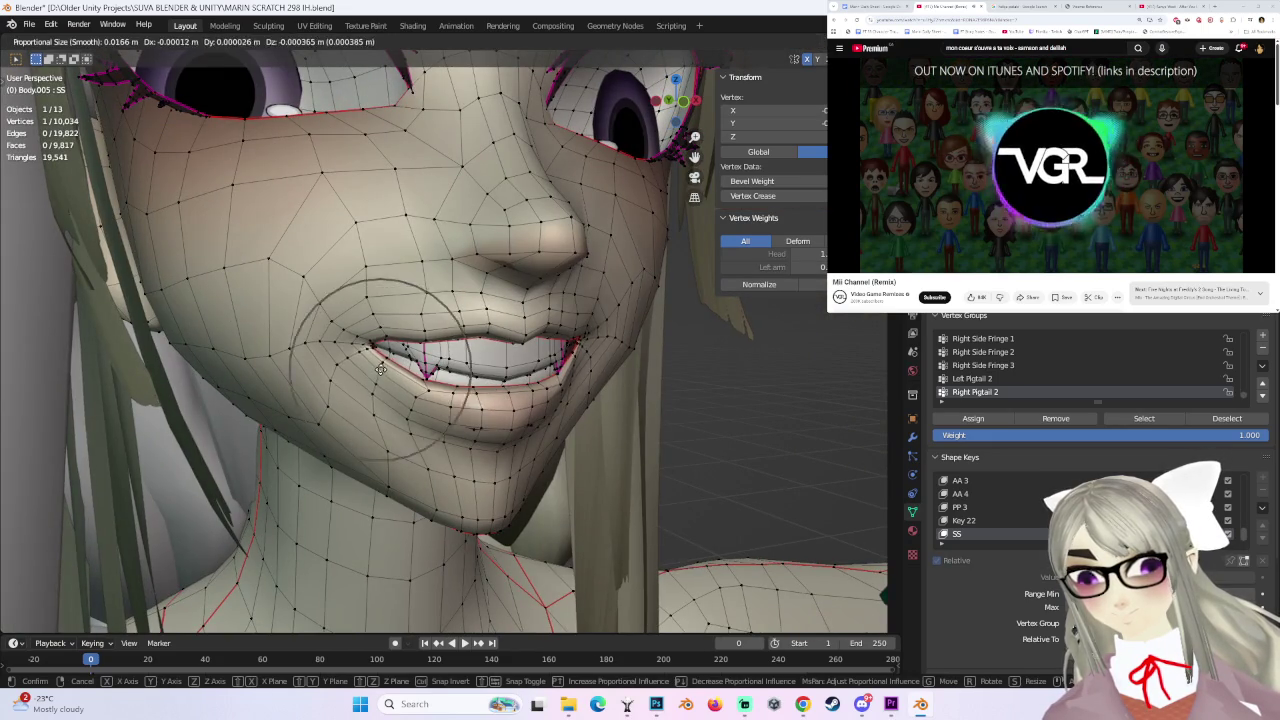
pyautogui.click(367, 372)
pyautogui.moveTo(367, 372)
pyautogui.mouseDown(button='middle')
pyautogui.moveTo(471, 388)
pyautogui.moveTo(562, 349)
pyautogui.moveTo(564, 360)
pyautogui.mouseUp(button='middle')
# - Soft-move the lip vertices to refine the mouth corner, undoing one bad move
pyautogui.press('g')
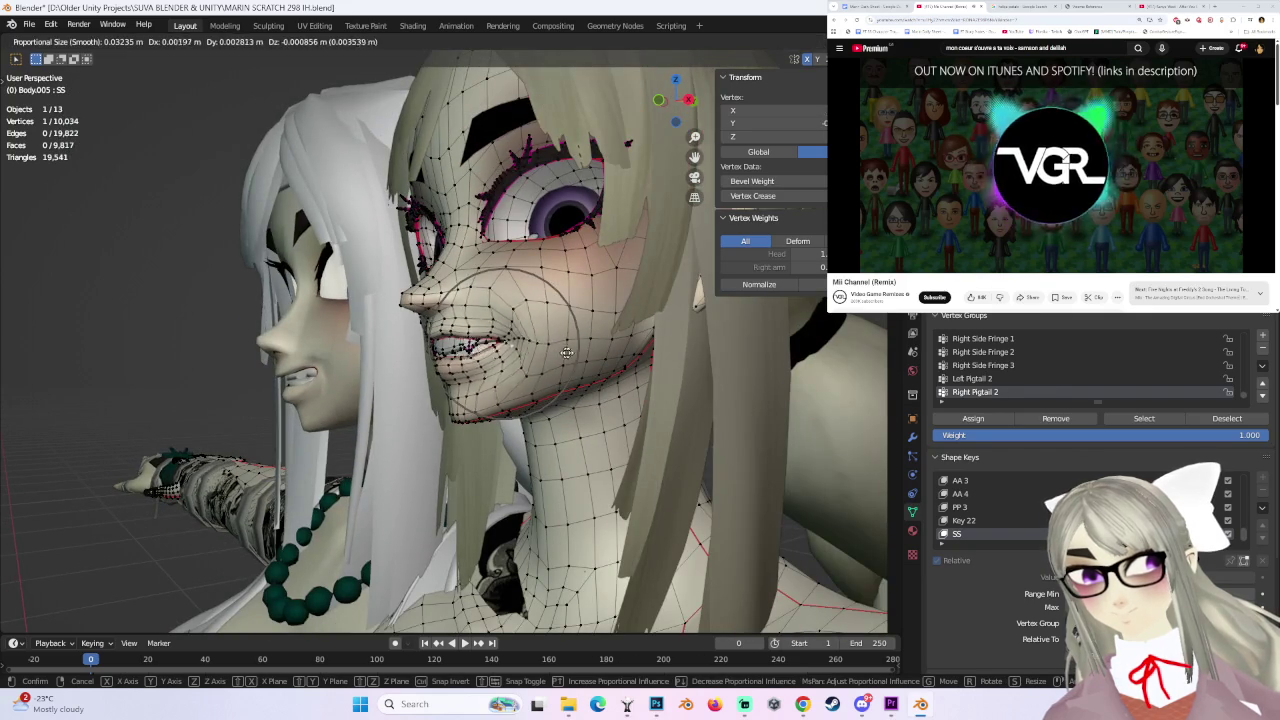
pyautogui.click(565, 352)
pyautogui.hotkey('ctrl', 'z')
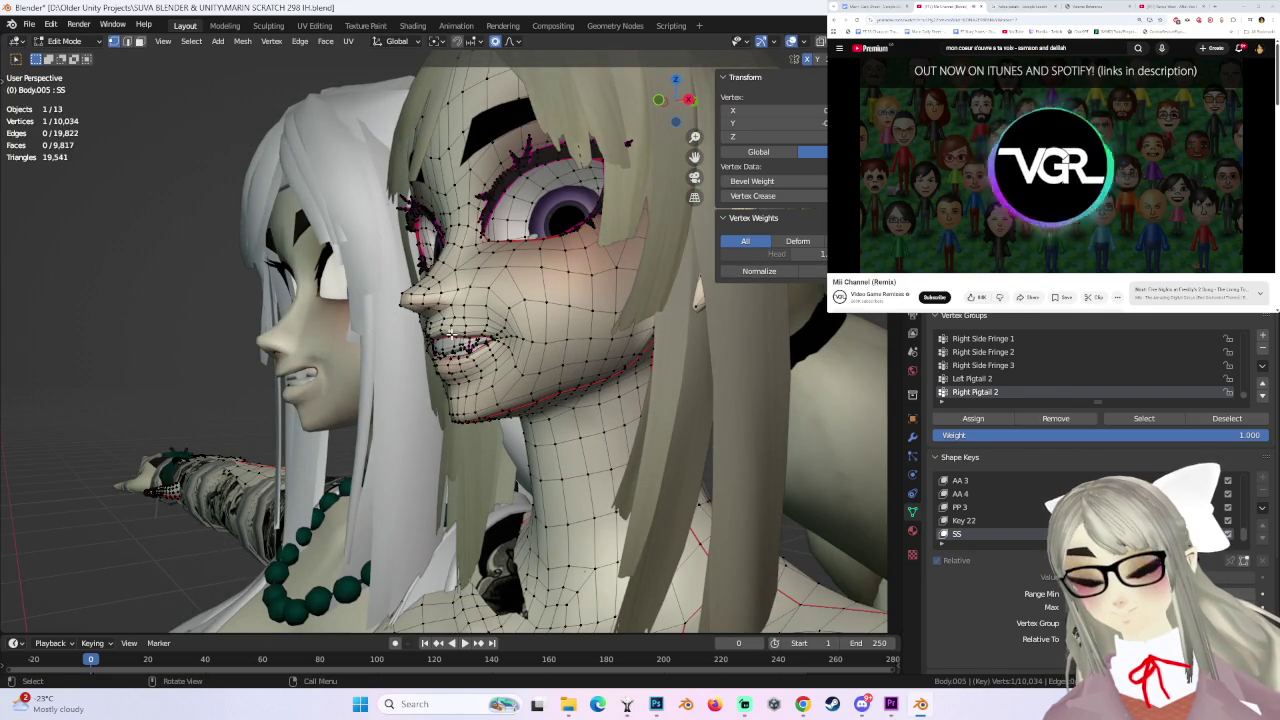
pyautogui.press('g')
pyautogui.click(448, 342)
pyautogui.moveTo(448, 342)
pyautogui.mouseDown(button='middle')
pyautogui.moveTo(638, 360)
pyautogui.moveTo(524, 390)
pyautogui.moveTo(565, 350)
pyautogui.mouseUp(button='middle')
pyautogui.press('g')
pyautogui.click(510, 381)
# - Tweak the mouth corner with a smaller falloff, then undo the last edit
pyautogui.press('g')
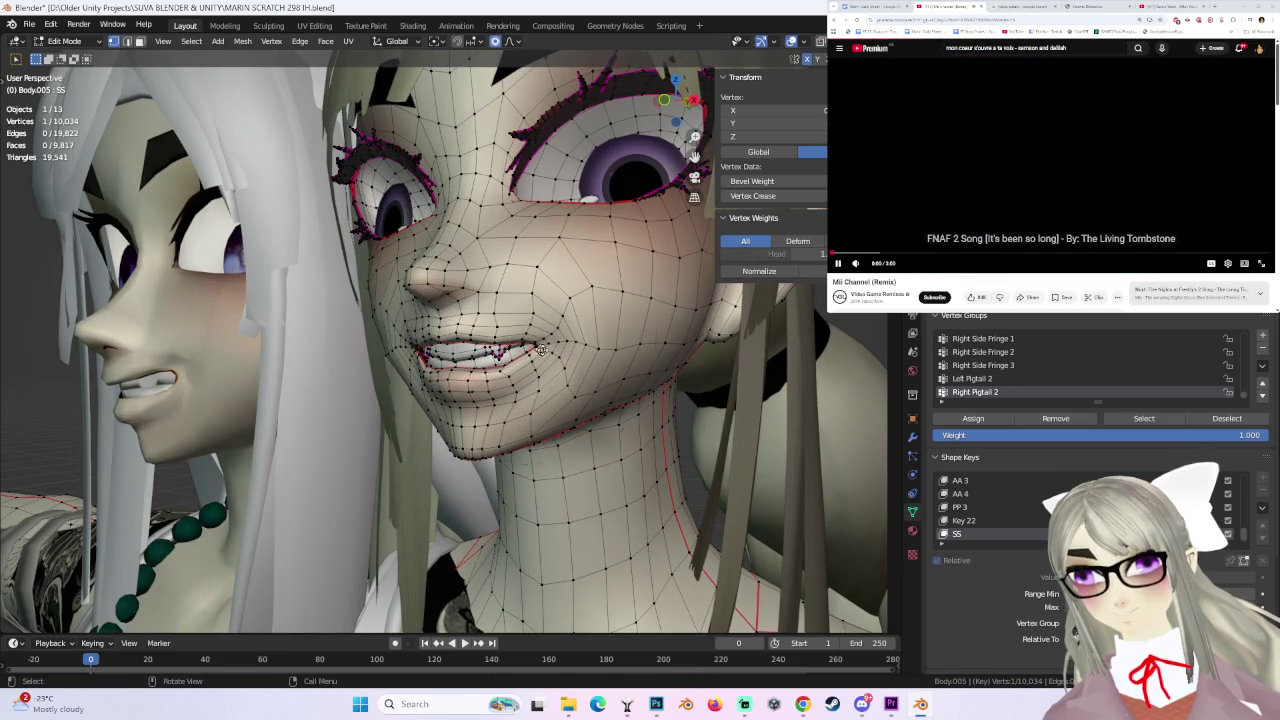
pyautogui.scroll(9, 550, 360)
pyautogui.click(541, 366)
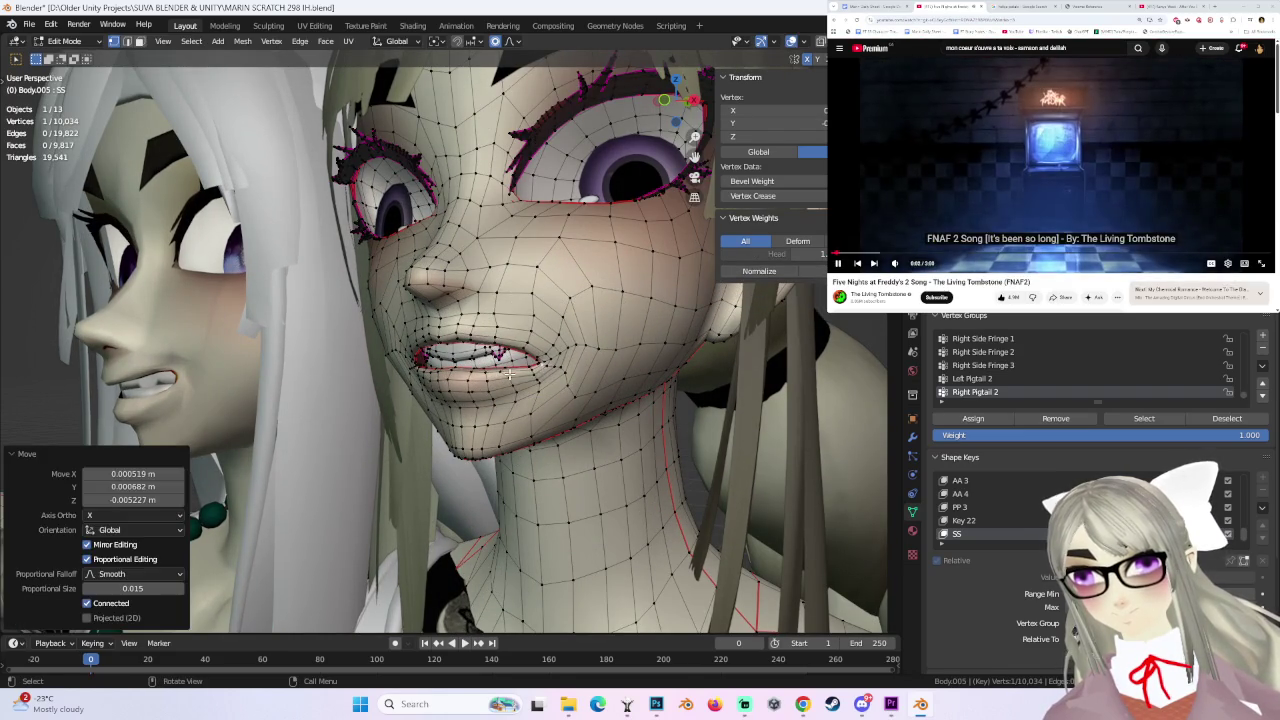
pyautogui.press('g')
pyautogui.click(530, 370)
pyautogui.moveTo(530, 370); pyautogui.dragTo(503, 345, button='middle')
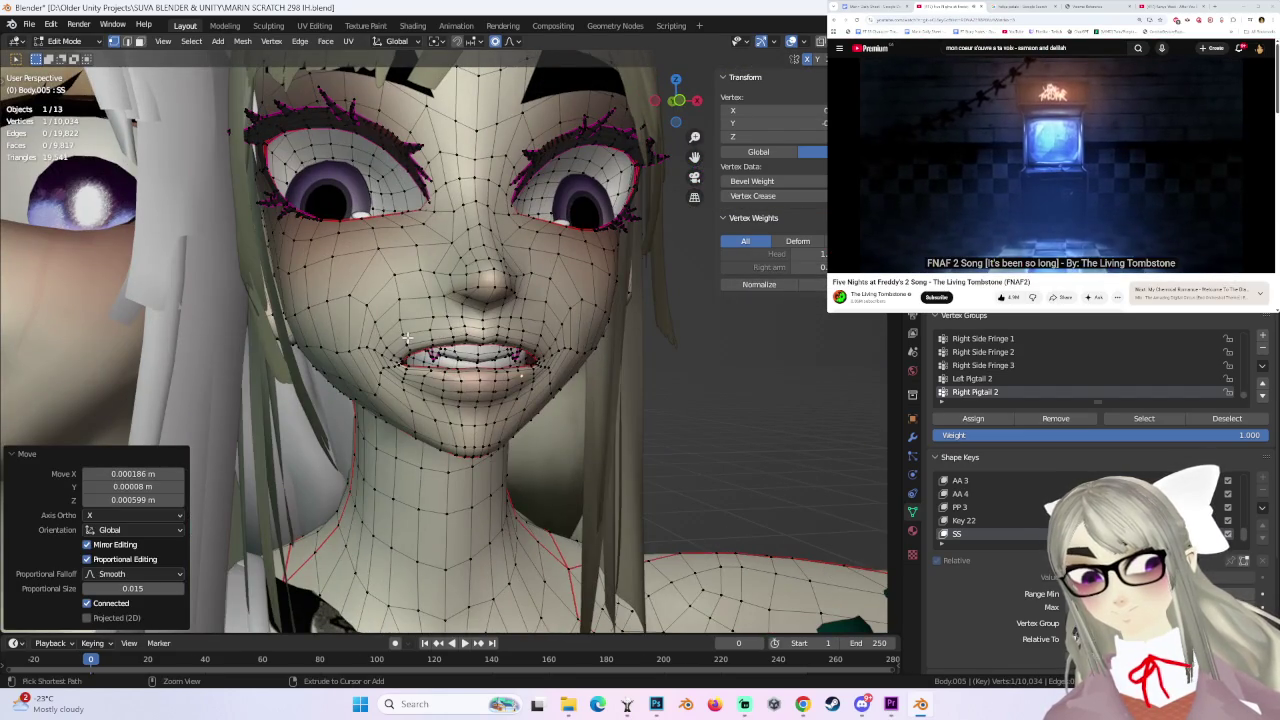
pyautogui.hotkey('ctrl', 'z')
# - Switch to Object Mode and raise the SS shape key Value to preview the grin
pyautogui.moveTo(406, 337); pyautogui.dragTo(548, 345, button='middle')
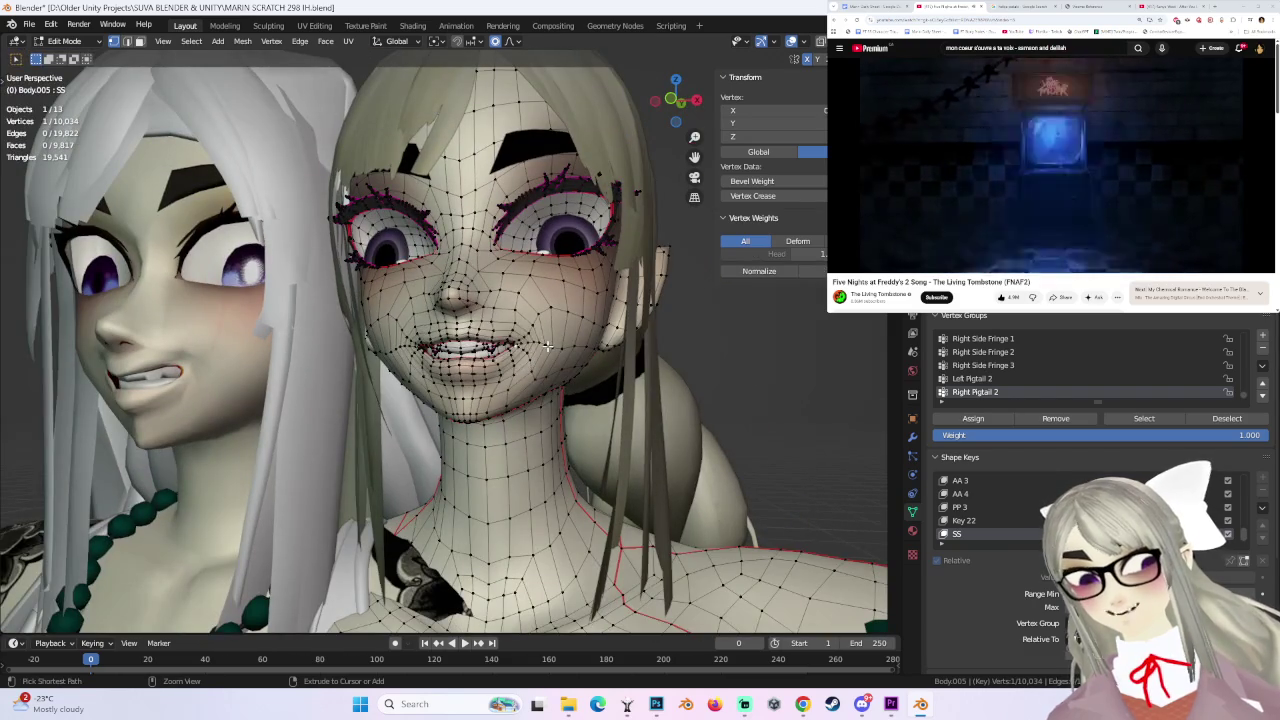
pyautogui.scroll(3, 512, 343)
pyautogui.moveTo(512, 343); pyautogui.dragTo(470, 326, button='middle')
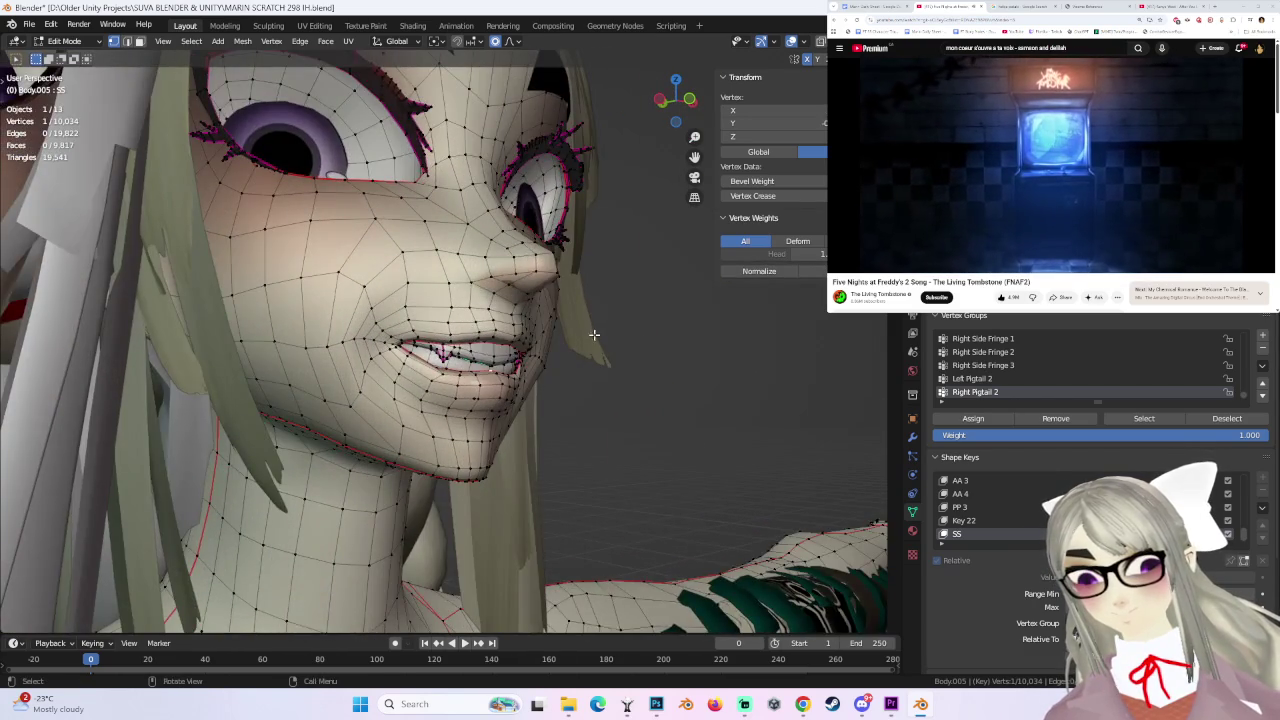
pyautogui.scroll(-3, 585, 335)
pyautogui.moveTo(585, 335); pyautogui.dragTo(87, 58, button='middle')
pyautogui.click(70, 41)
pyautogui.click(70, 56)
pyautogui.moveTo(300, 300); pyautogui.dragTo(636, 307, button='middle')
pyautogui.moveTo(1150, 544); pyautogui.dragTo(1250, 544)
# - Back in Edit Mode, raise a lip vertex 0.00127 m with a 0.015 smooth falloff
pyautogui.moveTo(1056, 399); pyautogui.dragTo(636, 389, button='middle')
pyautogui.moveTo(456, 309); pyautogui.dragTo(477, 333, button='middle')
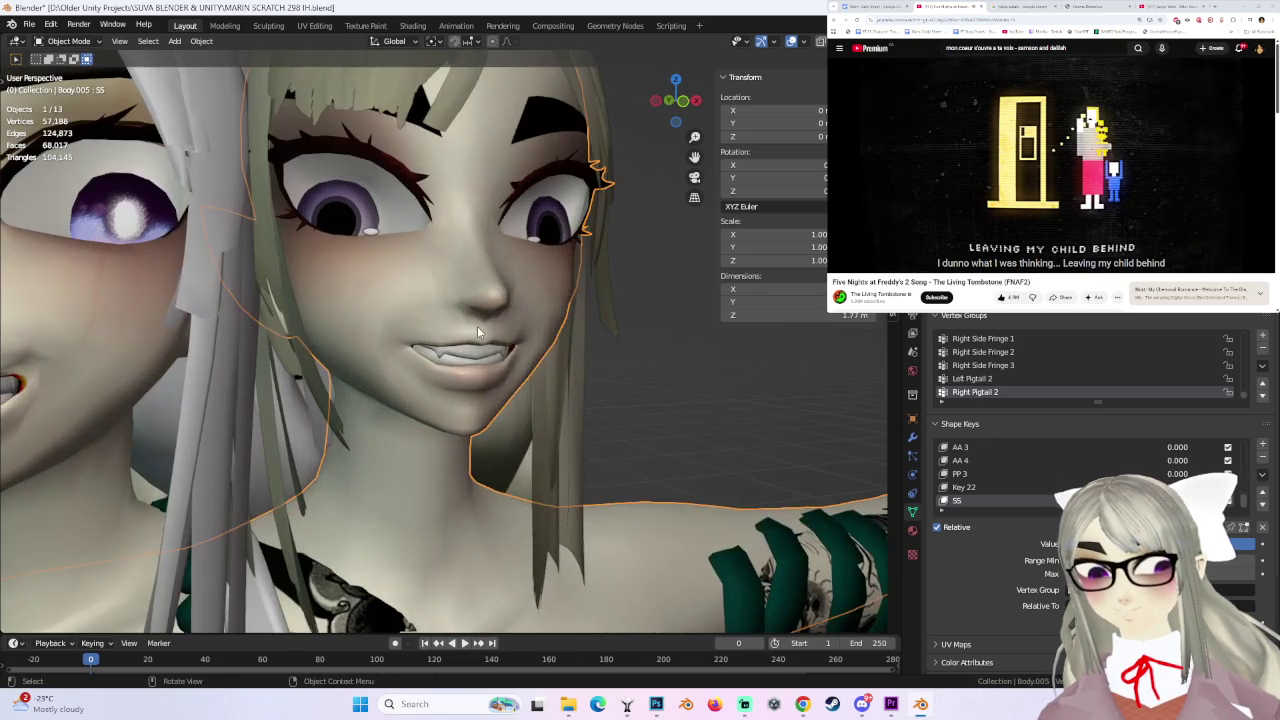
pyautogui.click(85, 41)
pyautogui.click(70, 63)
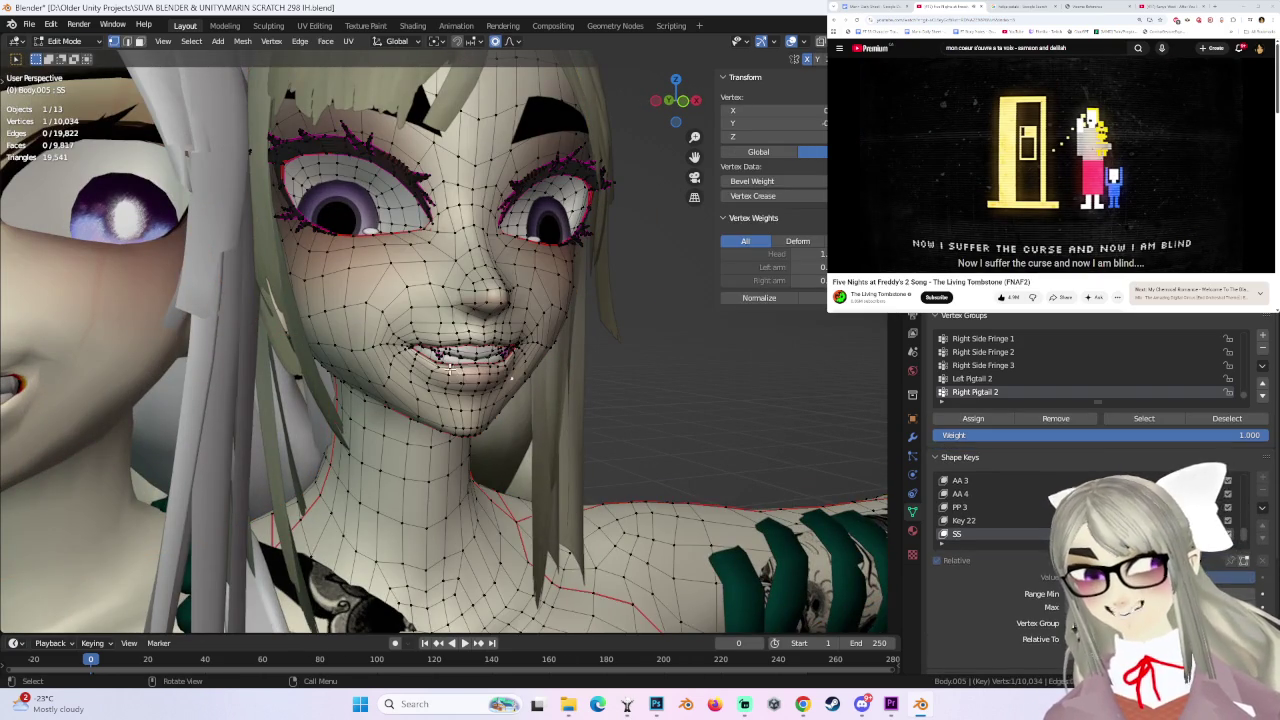
pyautogui.press('g')
pyautogui.click(475, 397)
pyautogui.click(436, 364)
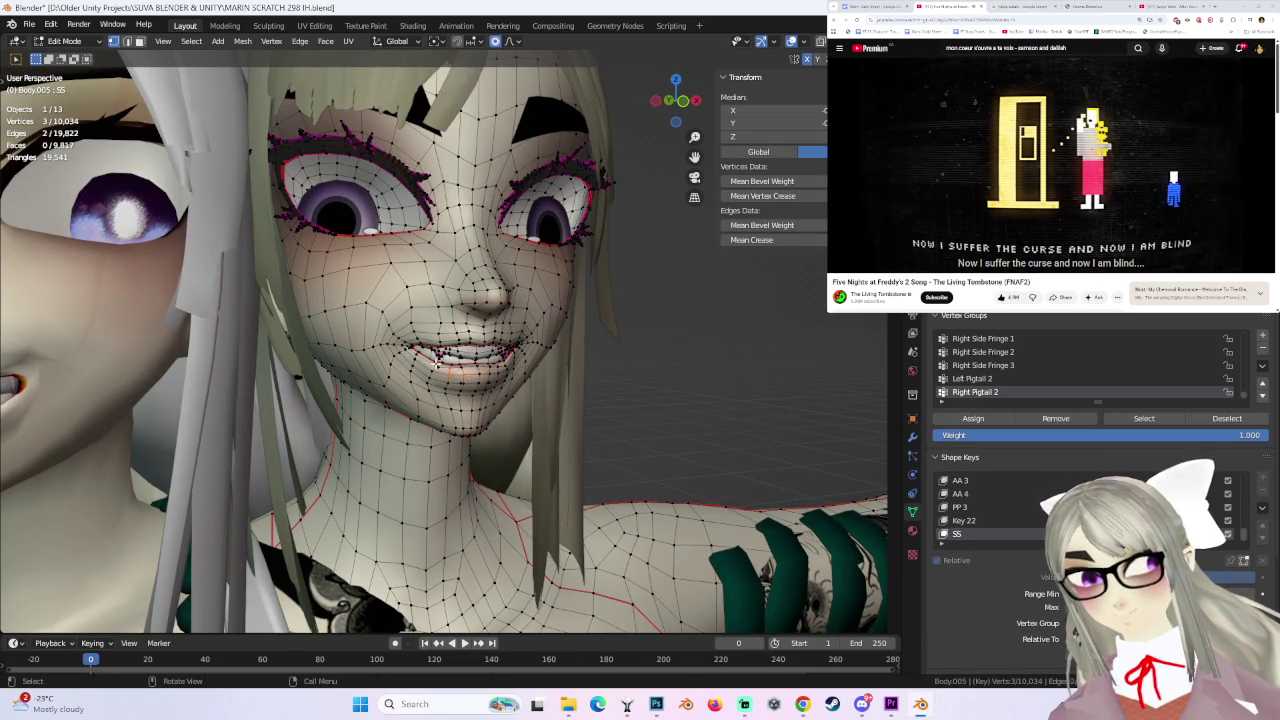
pyautogui.press('g')
pyautogui.click(436, 364)
pyautogui.moveTo(436, 364); pyautogui.dragTo(634, 327, button='middle')
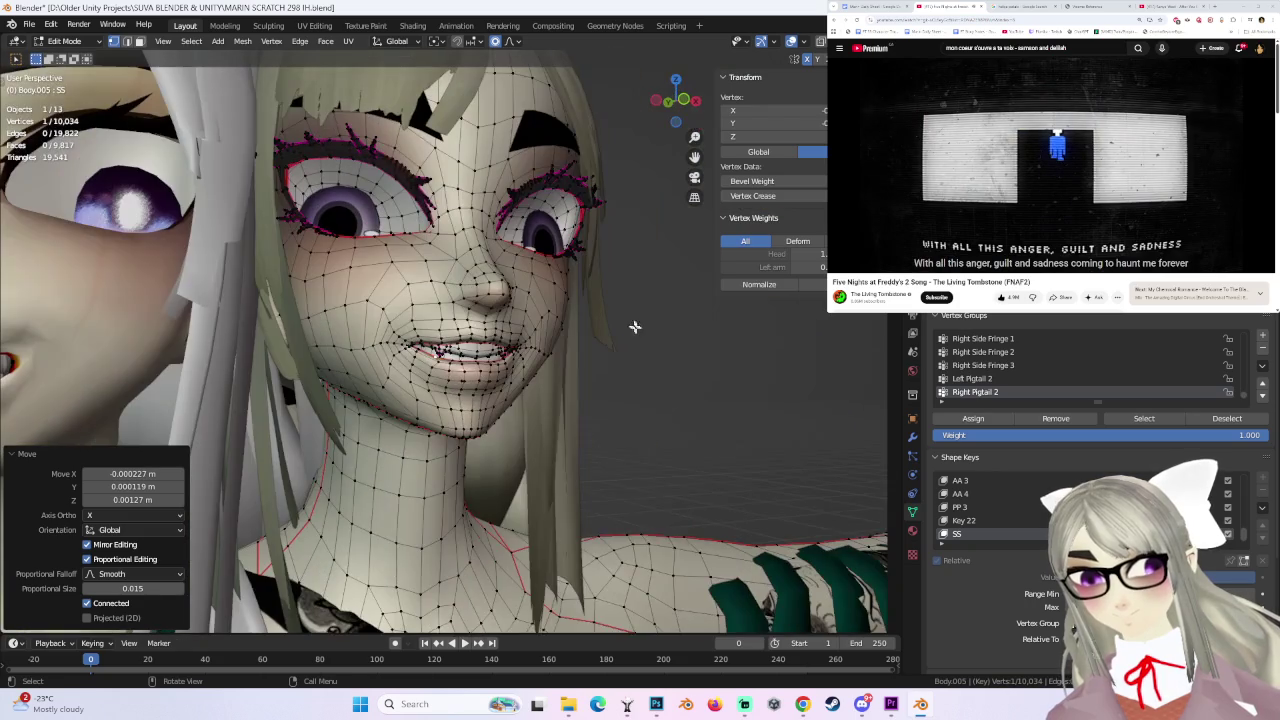
# - Select and move the lip-corner vertices, then soft-move a single mouth vertex
pyautogui.moveTo(395, 345); pyautogui.dragTo(413, 358)
pyautogui.press('g')
pyautogui.click(404, 352)
pyautogui.moveTo(404, 352); pyautogui.dragTo(500, 346, button='middle')
pyautogui.click(500, 346)
pyautogui.press('g')
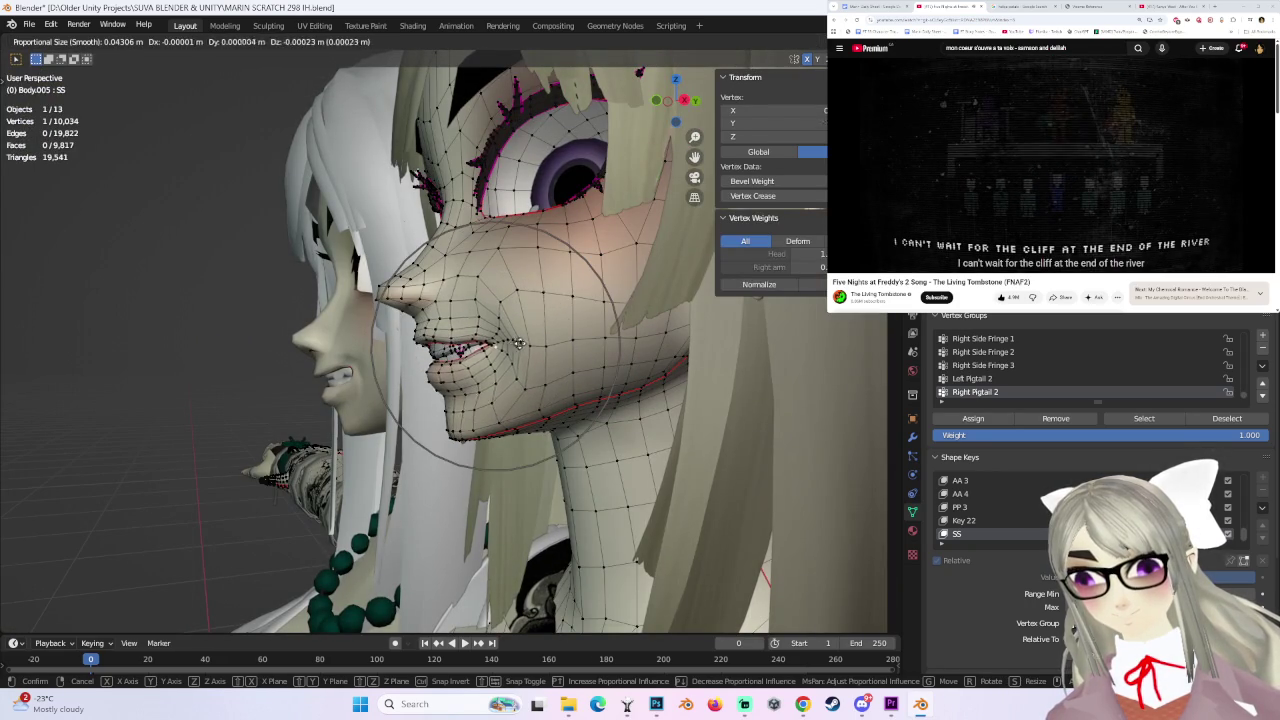
pyautogui.click(533, 338)
# - Raise the mouth area 0.003789 m with a wider 0.043 smooth falloff
pyautogui.moveTo(533, 338)
pyautogui.mouseDown(button='middle')
pyautogui.moveTo(487, 357)
pyautogui.moveTo(399, 307)
pyautogui.moveTo(380, 372)
pyautogui.moveTo(599, 399)
pyautogui.mouseUp(button='middle')
pyautogui.scroll(3, 420, 320)
pyautogui.press('g')
pyautogui.click(399, 307)
pyautogui.press('g')
pyautogui.click(376, 375)
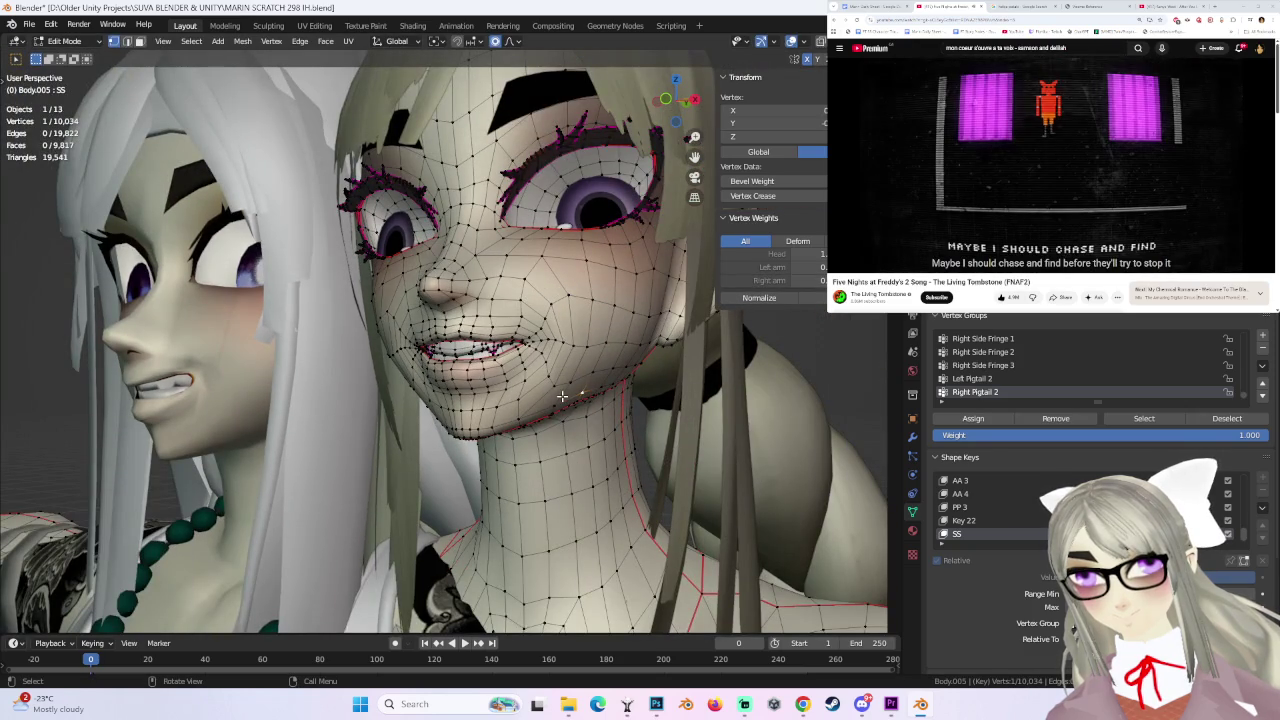
# - Compare against Key 22, reselect the SS shape key, and return to Object Mode
pyautogui.click(963, 521)
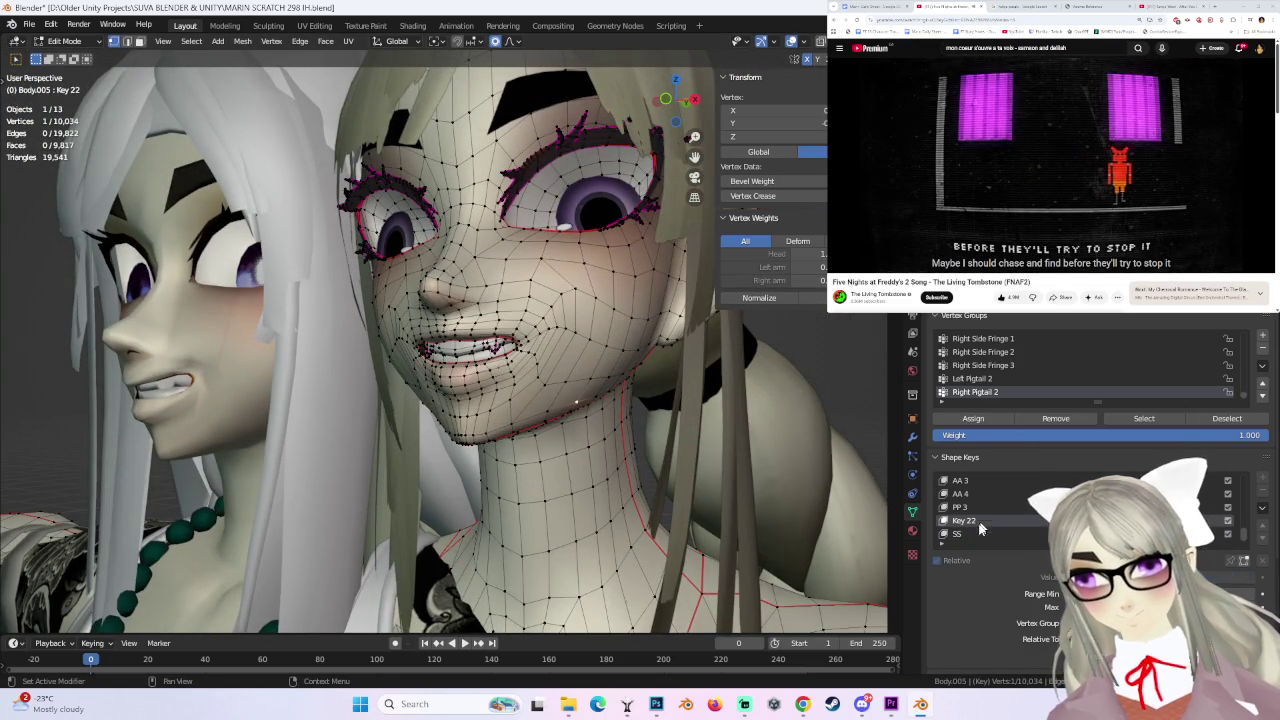
pyautogui.click(972, 535)
pyautogui.moveTo(637, 376)
pyautogui.mouseDown(button='middle')
pyautogui.moveTo(445, 311)
pyautogui.moveTo(147, 107)
pyautogui.mouseUp(button='middle')
pyautogui.scroll(-5, 405, 333)
pyautogui.press('Tab')
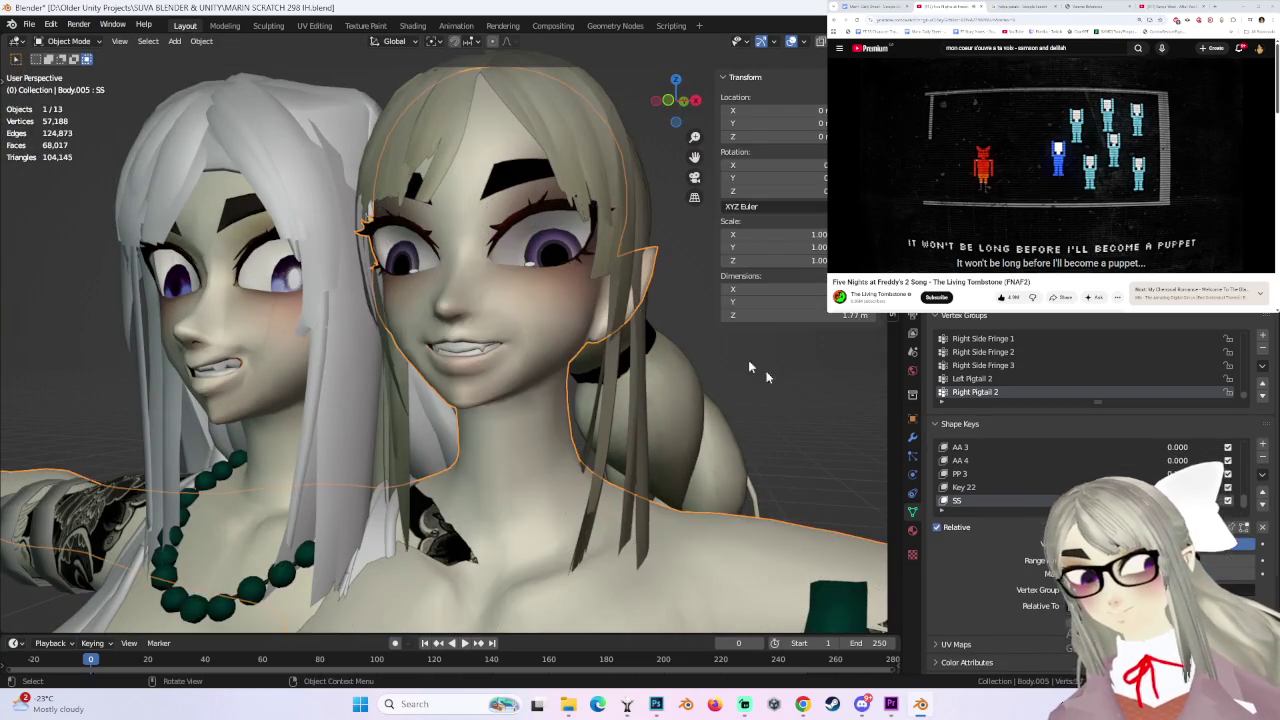
# - View the faces from the front and set viewport shading to Flat lighting
pyautogui.moveTo(720, 381); pyautogui.dragTo(680, 396, button='middle')
pyautogui.click(670, 100)
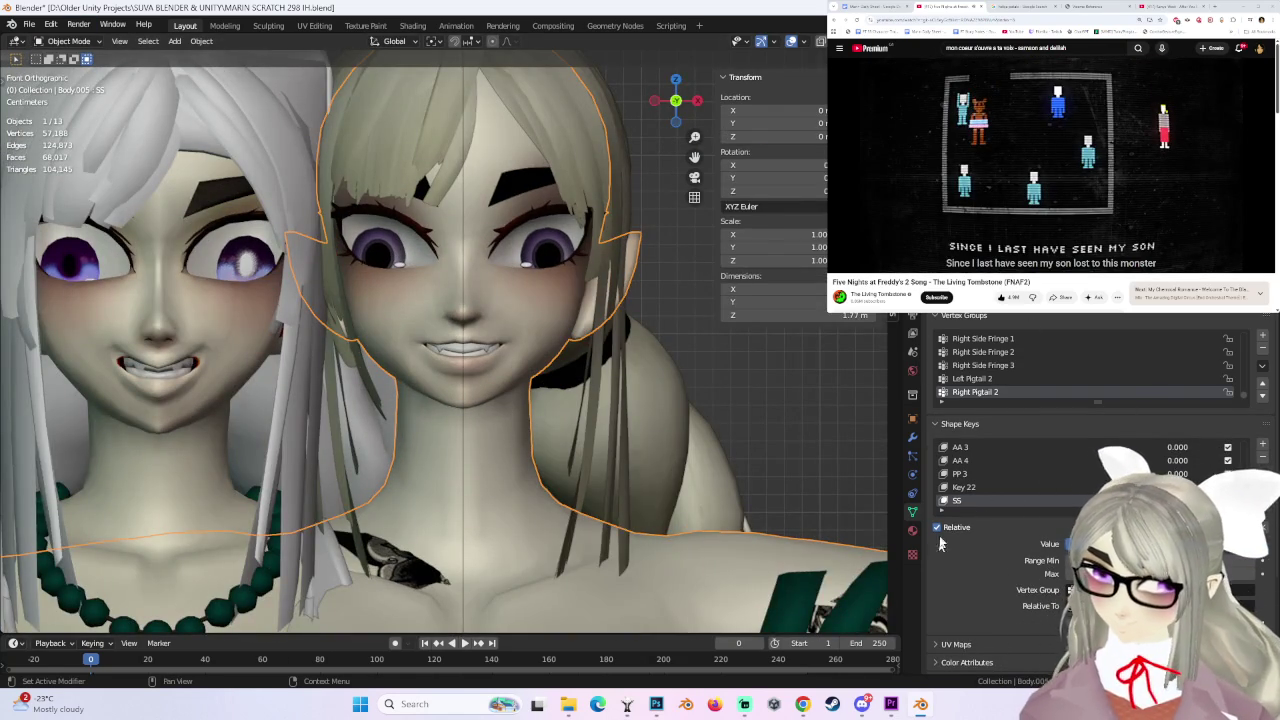
pyautogui.moveTo(688, 404); pyautogui.dragTo(630, 397, button='middle')
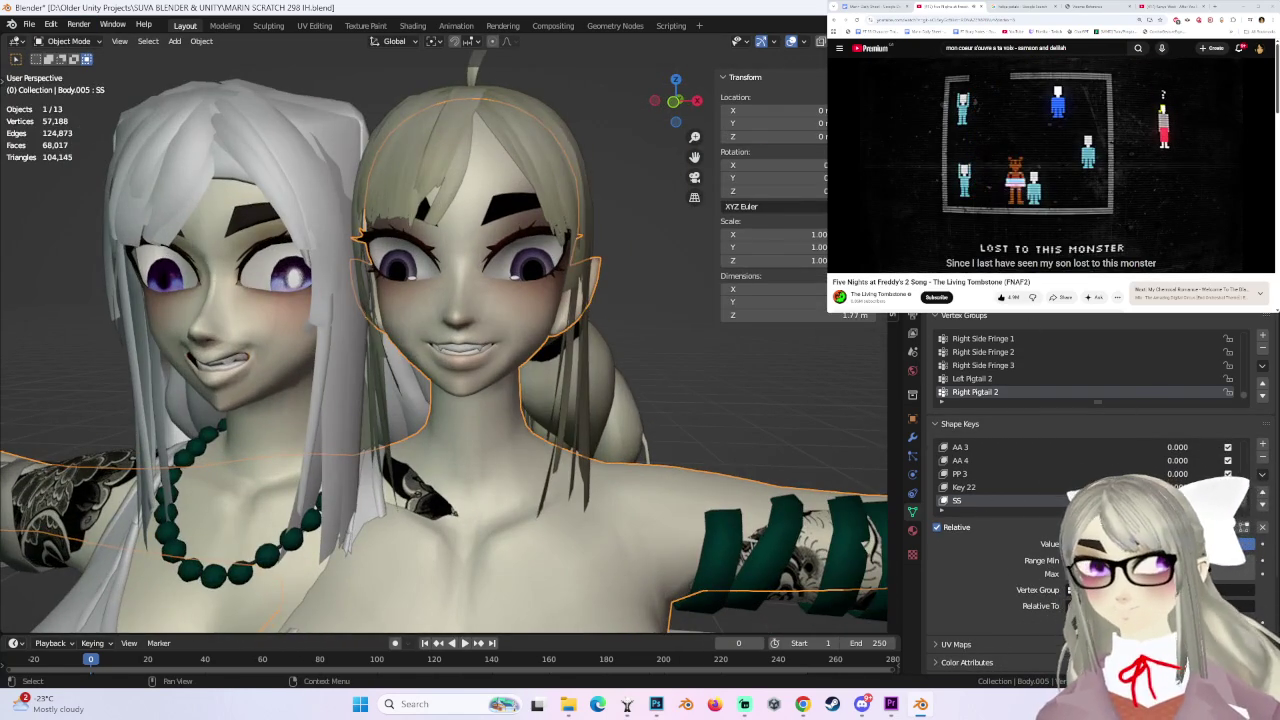
pyautogui.click(880, 41)
pyautogui.click(820, 148)
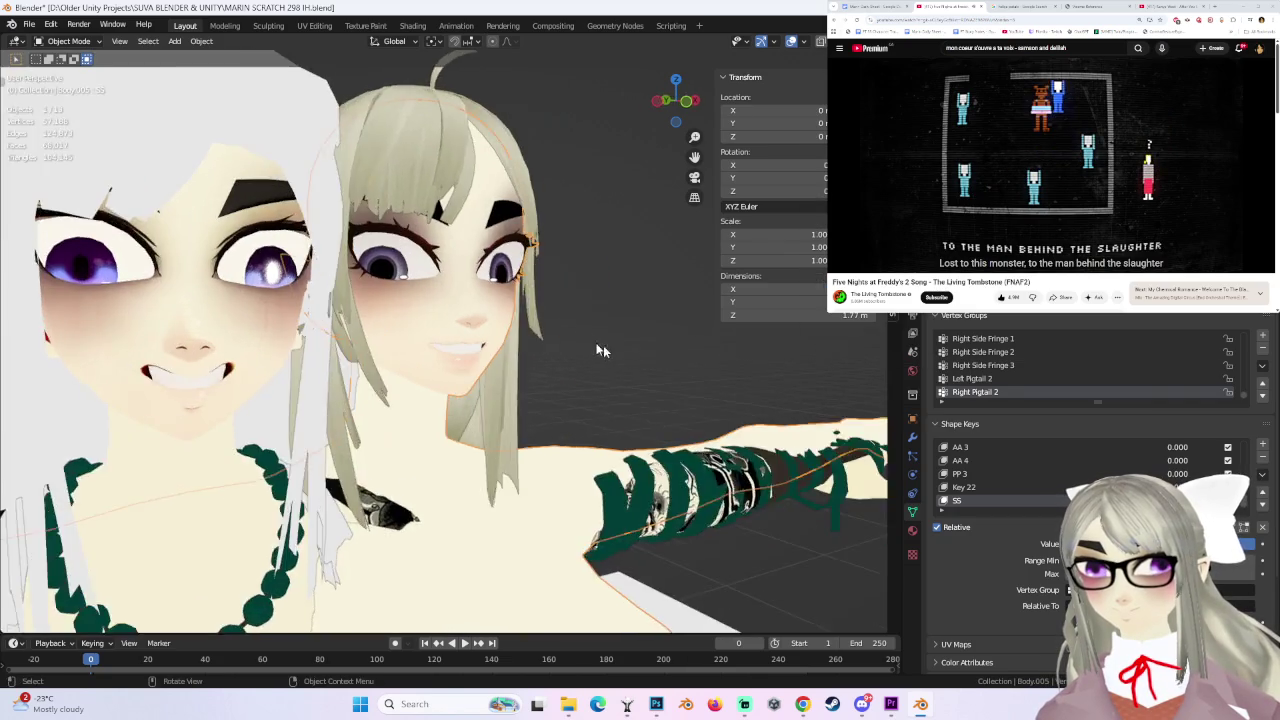
pyautogui.moveTo(680, 370); pyautogui.dragTo(619, 358, button='middle')
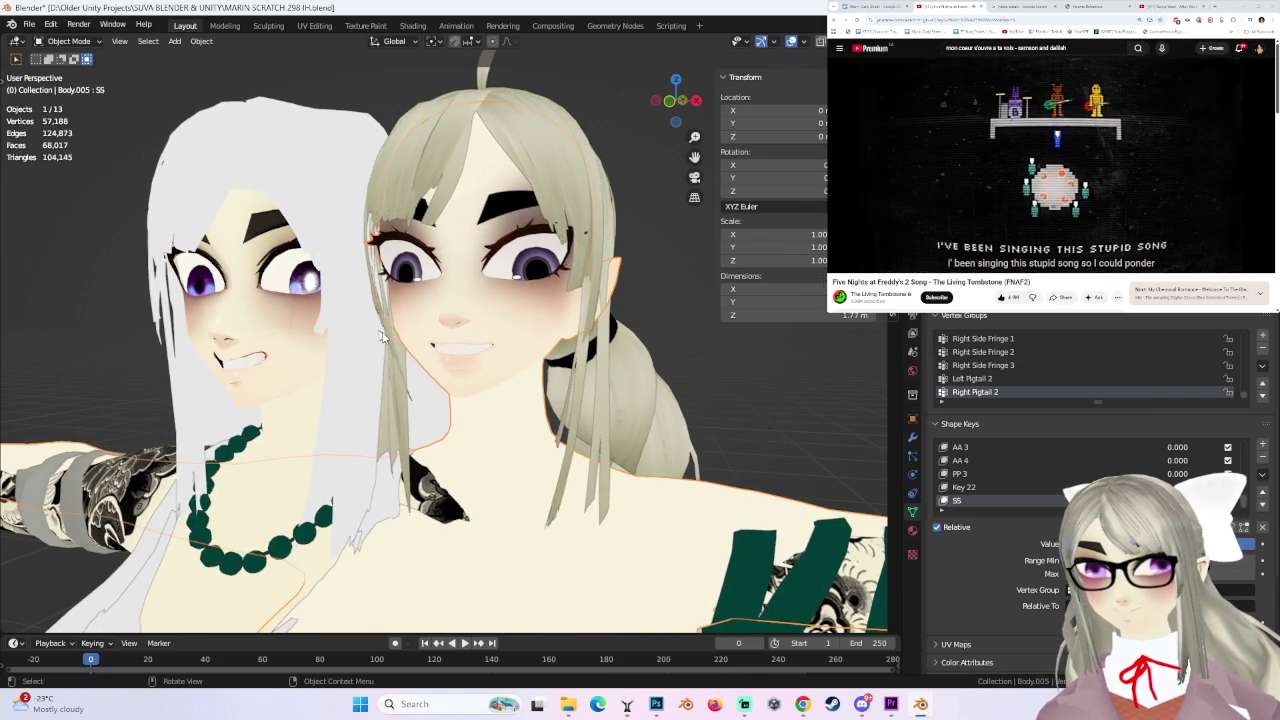
pyautogui.scroll(2, 383, 335)
pyautogui.scroll(2, 424, 288)
# - Switch to Sculpt Mode and then back into Edit Mode on the face mesh
pyautogui.click(70, 41)
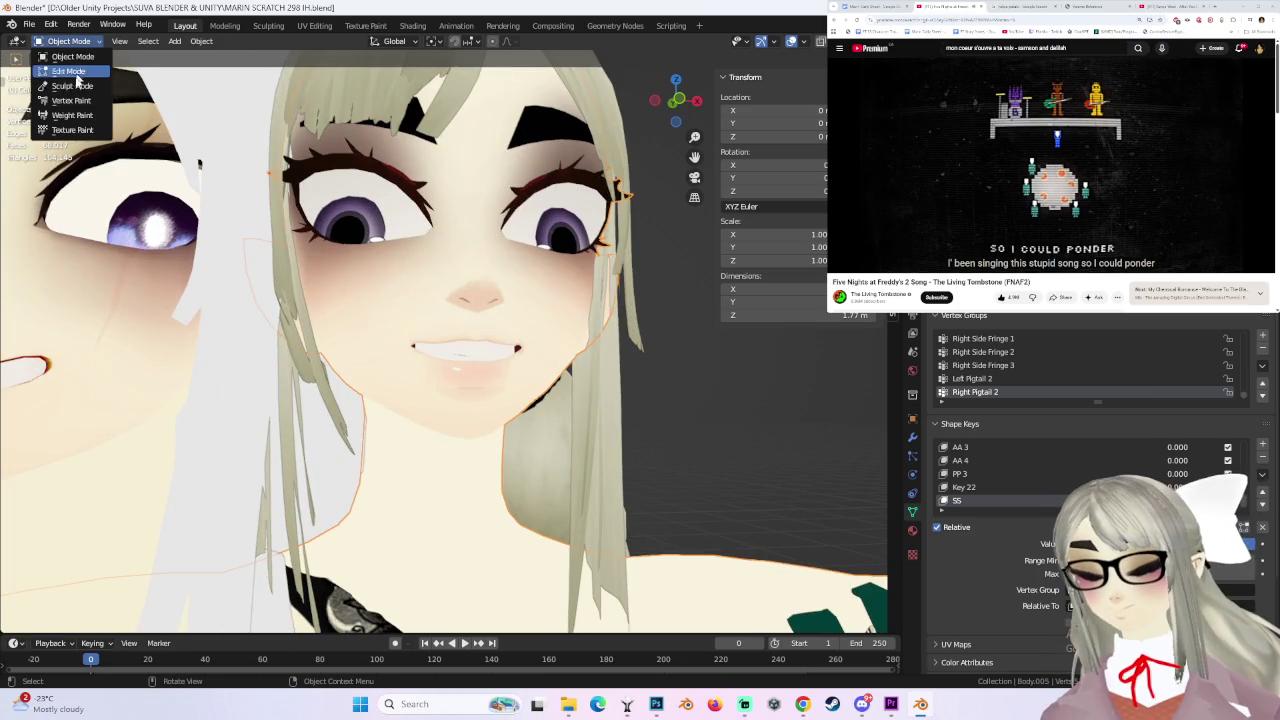
pyautogui.click(77, 88)
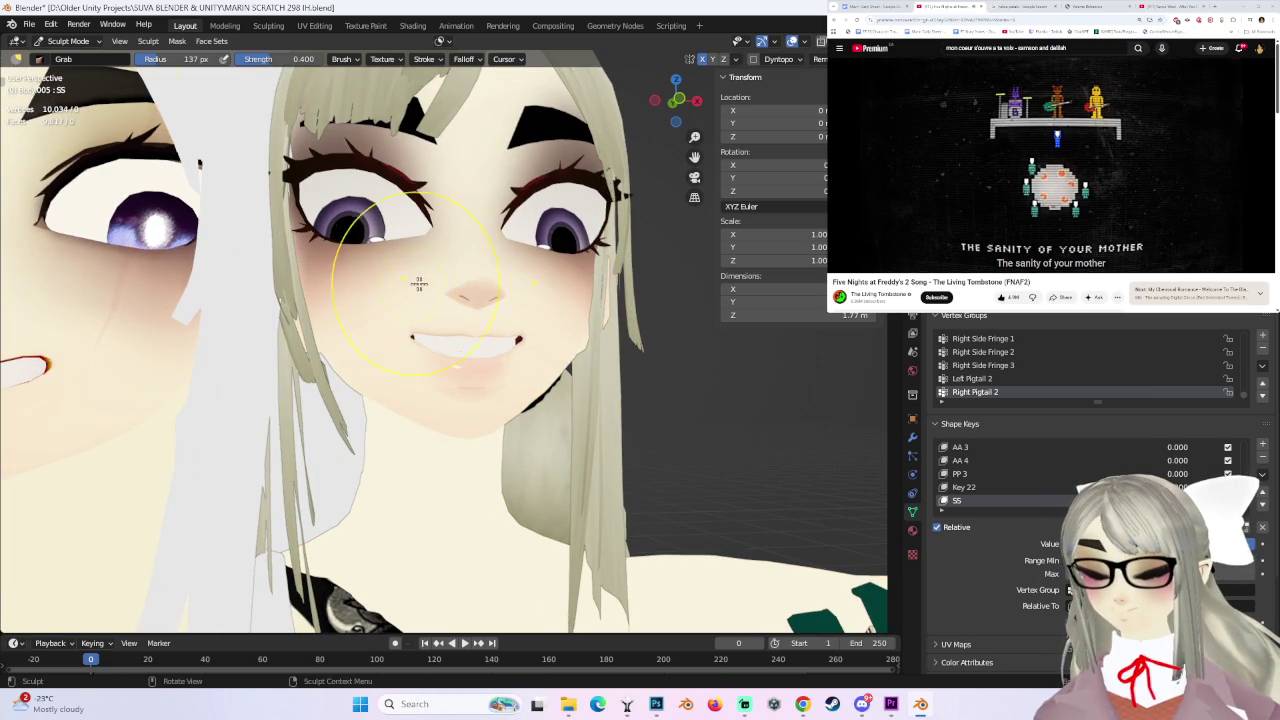
pyautogui.click(68, 41)
pyautogui.click(60, 57)
# - Raise the cheek and mouth vertices 0.003863 m with a 0.043 smooth falloff
pyautogui.click(421, 314)
pyautogui.press('g')
pyautogui.click(421, 314)
pyautogui.press('g')
pyautogui.click(421, 314)
# - Nudge a chin vertex of the SS shape key using proportional falloff
pyautogui.moveTo(421, 314)
pyautogui.mouseDown(button='middle')
pyautogui.moveTo(558, 303)
pyautogui.moveTo(420, 360)
pyautogui.mouseUp(button='middle')
pyautogui.scroll(5, 384, 399)
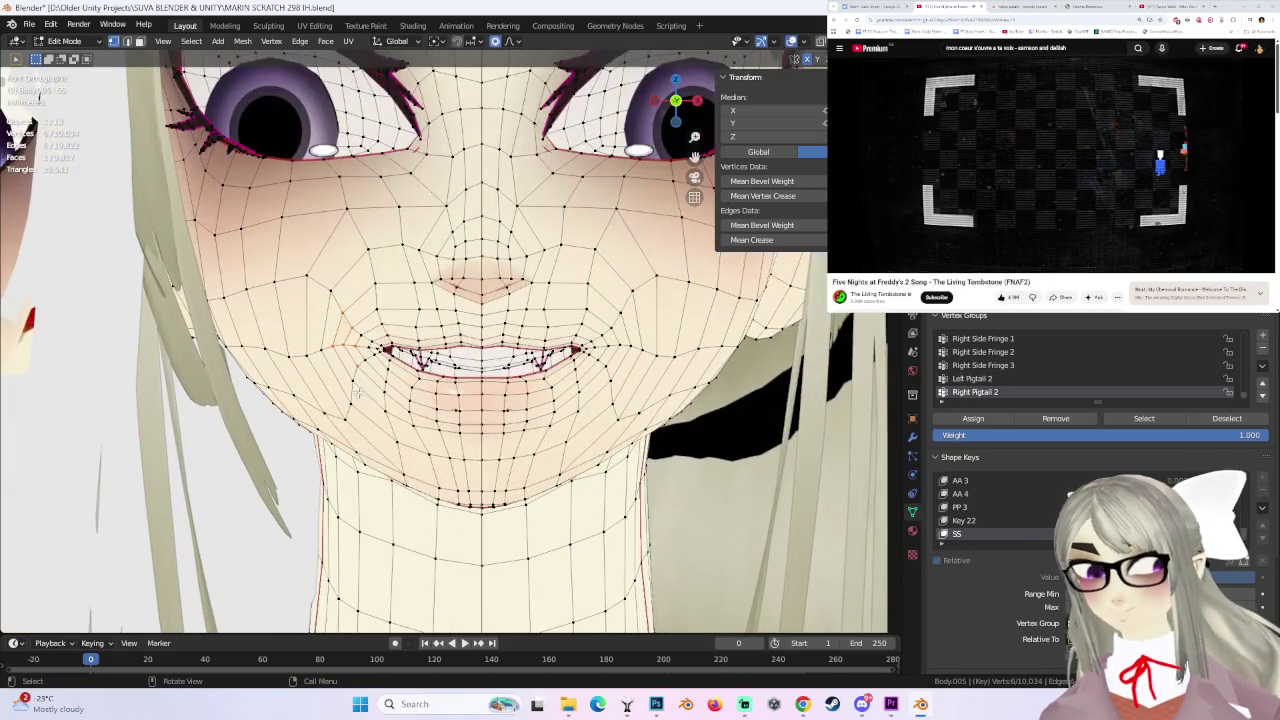
pyautogui.click(384, 399)
pyautogui.press('g')
pyautogui.click(384, 399)
# - Soft-move two mouth vertices, adjusting the falloff radius, to start widening the grin
pyautogui.click(482, 378)
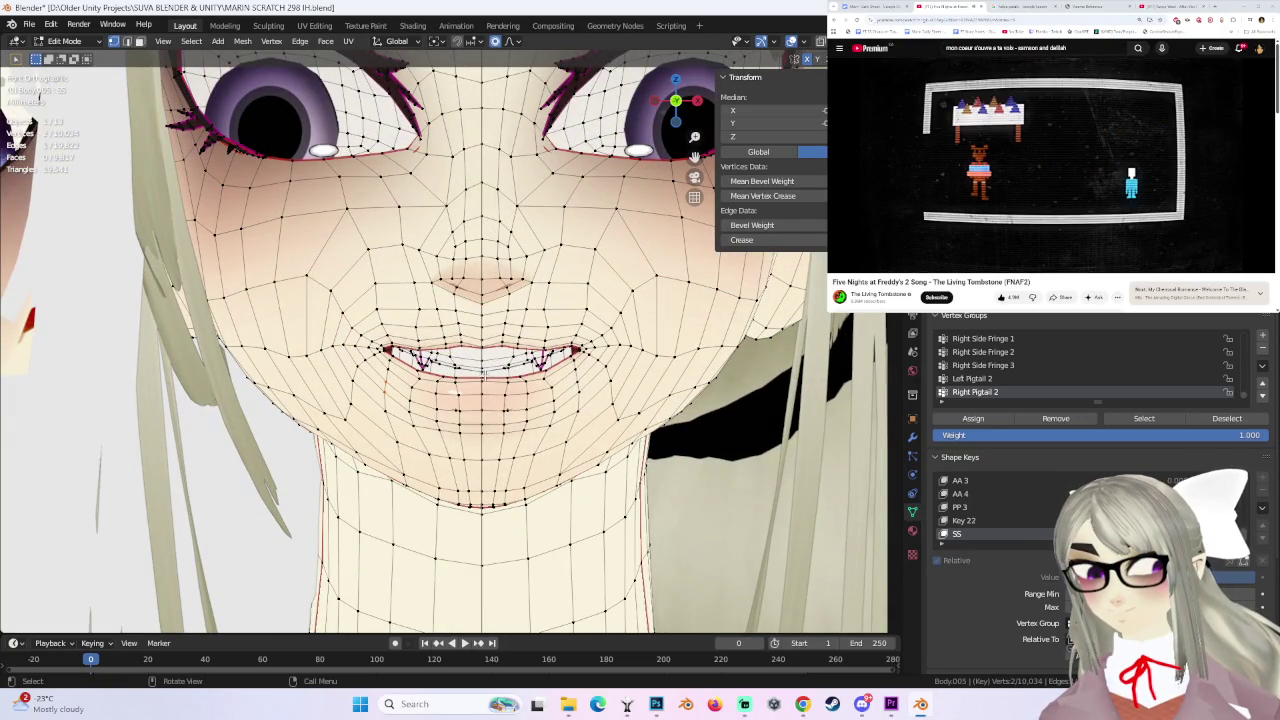
pyautogui.press('g')
pyautogui.scroll(4, 482, 379)
pyautogui.scroll(3, 483, 381)
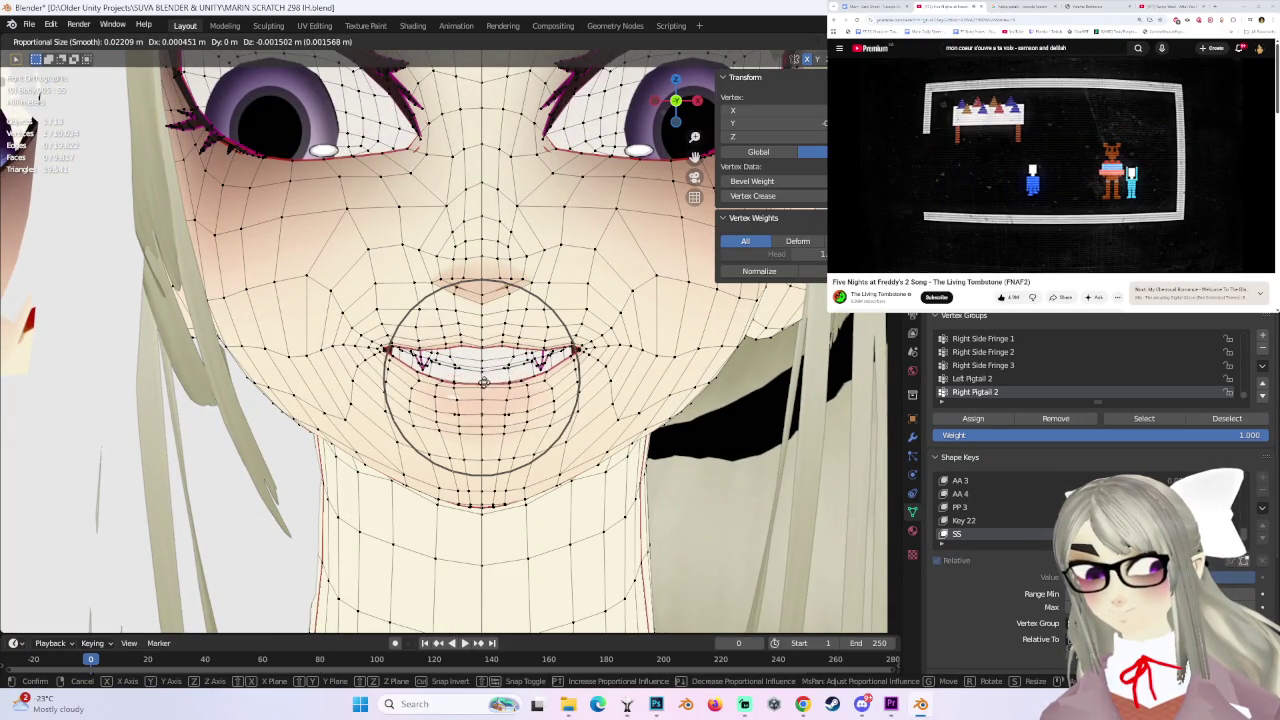
pyautogui.click(481, 385)
pyautogui.click(414, 323)
pyautogui.press('g')
pyautogui.click(414, 323)
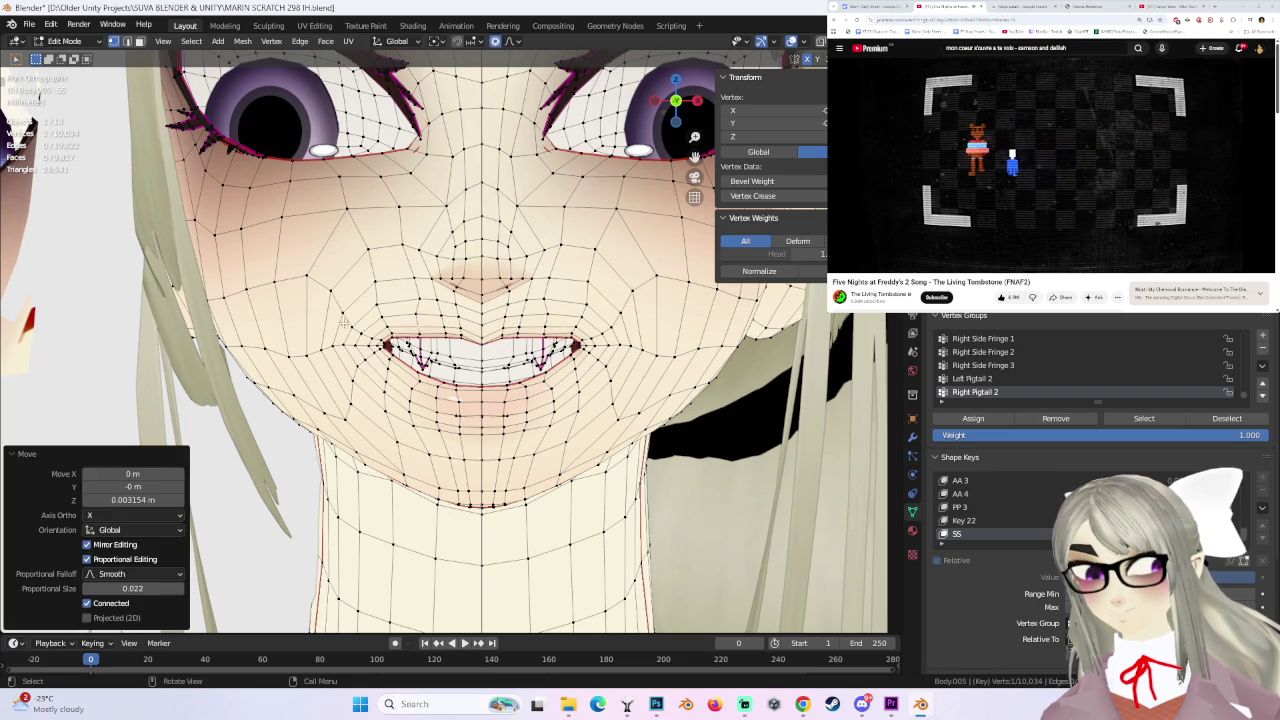
# - Pull the left mouth corner vertices outward and up, checking from the side
pyautogui.keyDown('shift'); pyautogui.click(365, 335); pyautogui.keyUp('shift')
pyautogui.press('g')
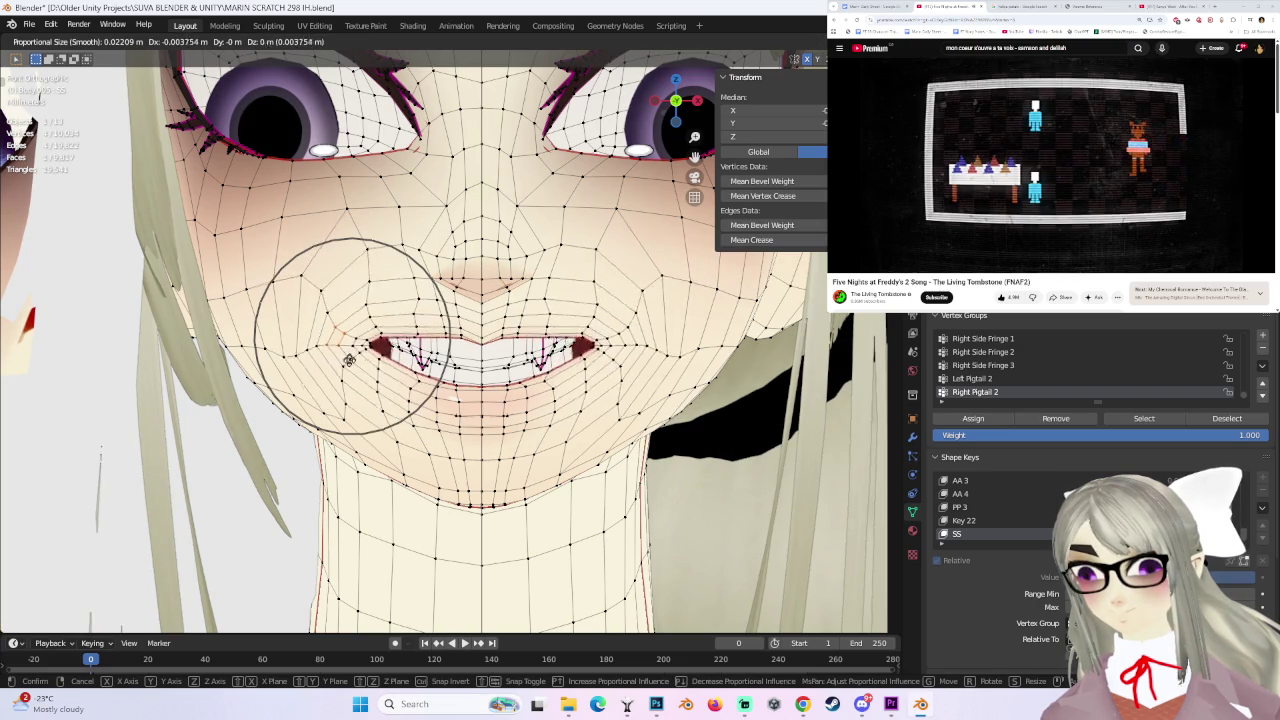
pyautogui.click(353, 365)
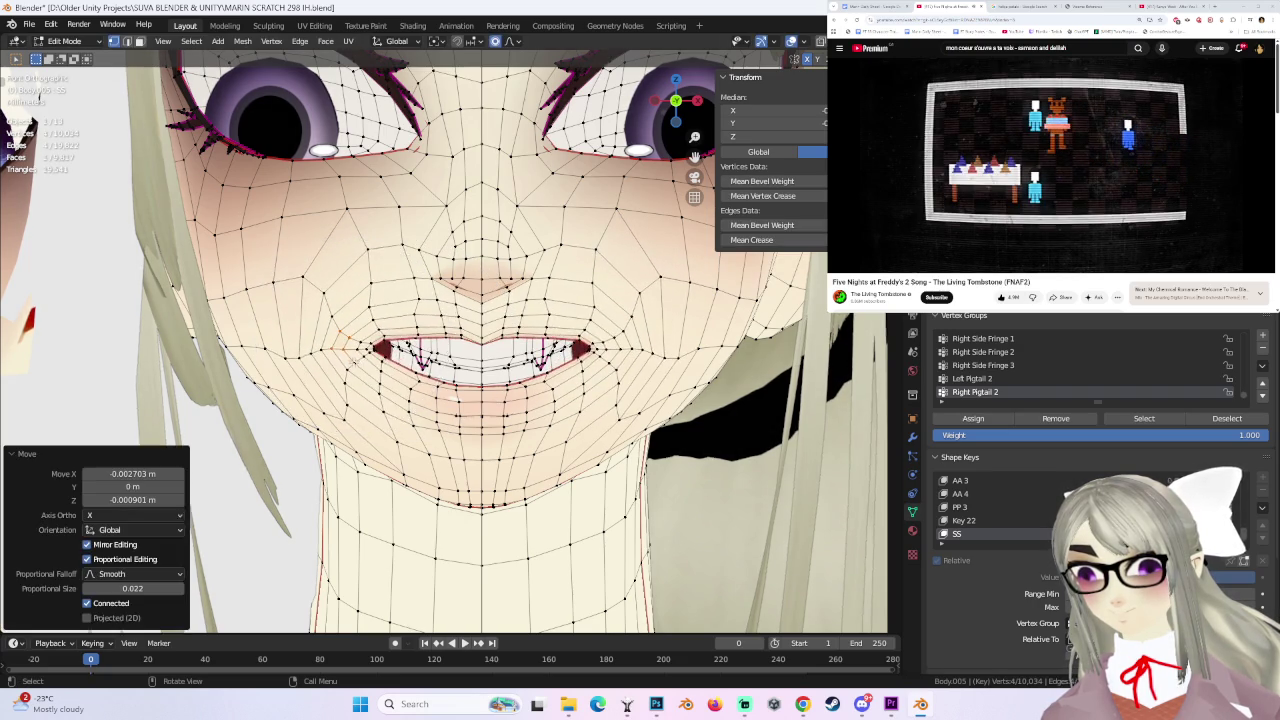
pyautogui.scroll(-1, 603, 347)
pyautogui.moveTo(645, 354); pyautogui.dragTo(450, 360, button='middle')
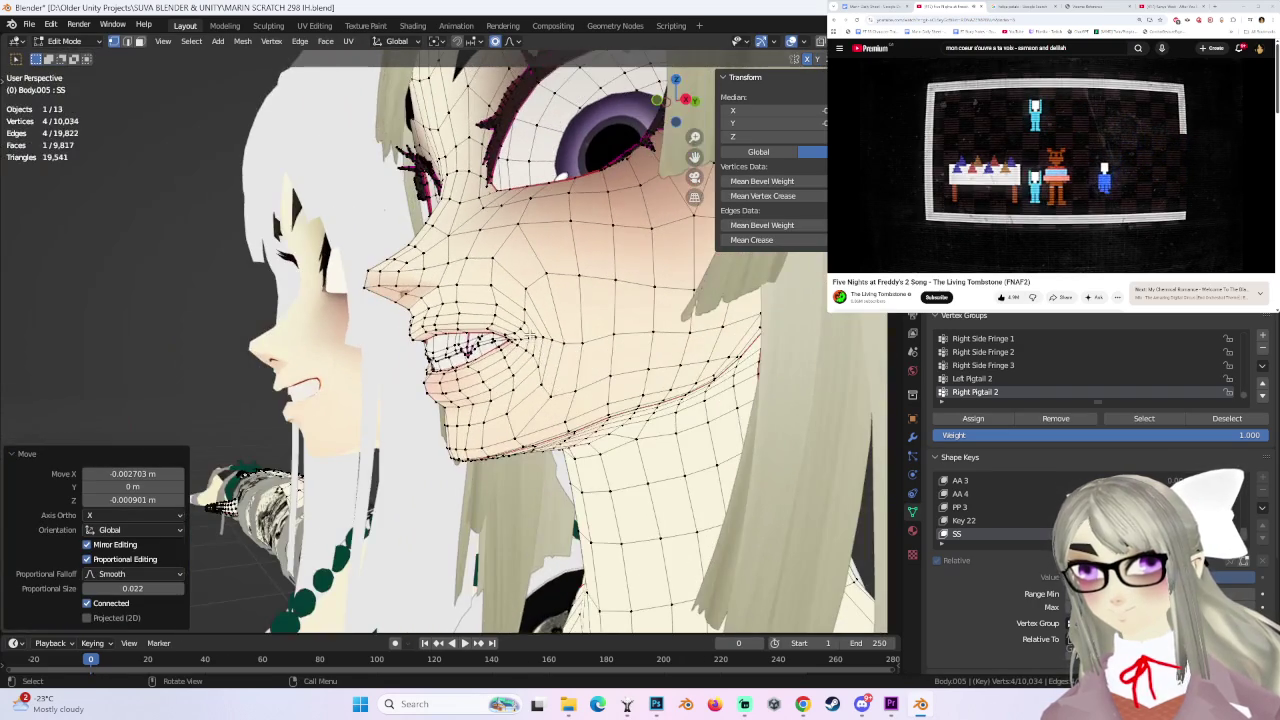
pyautogui.click(527, 338)
pyautogui.press('g')
pyautogui.click(524, 355)
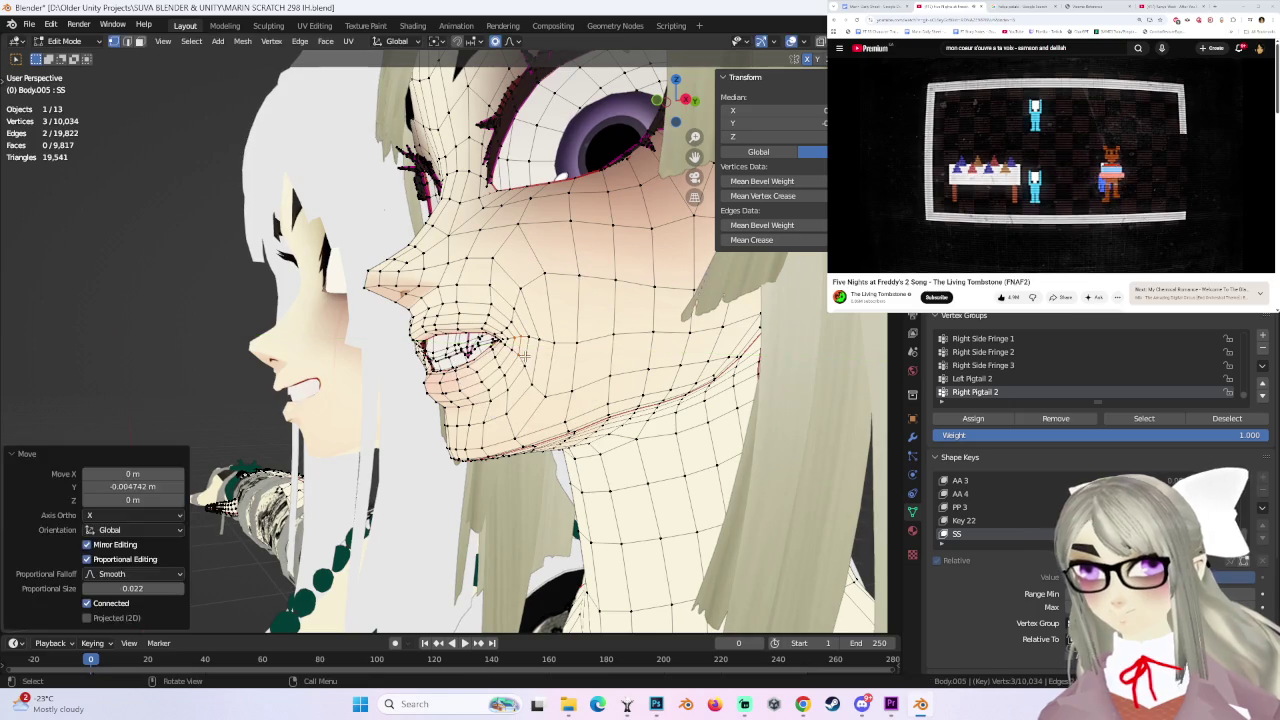
# - Shift the mouth corner 0.00218 m in X and 0.001446 m in Y with 0.020 falloff
pyautogui.click(495, 340)
pyautogui.moveTo(495, 340); pyautogui.dragTo(596, 347, button='middle')
pyautogui.press('g')
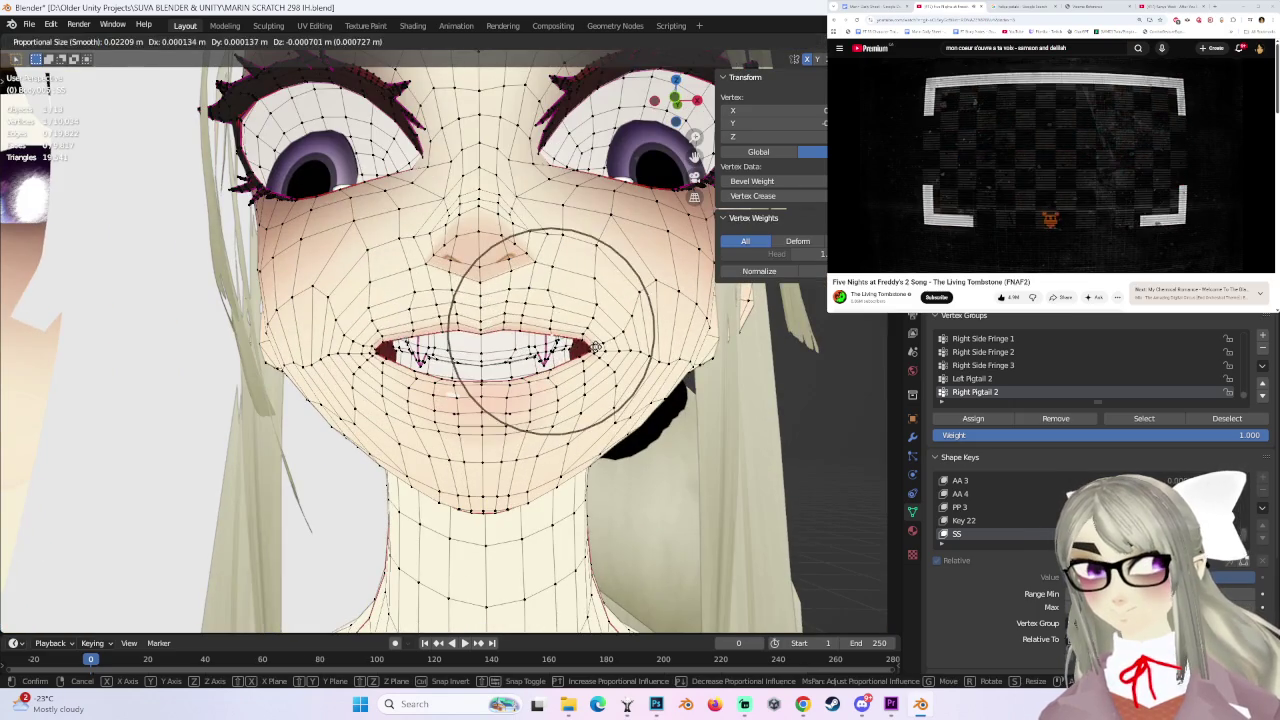
pyautogui.click(550, 330)
pyautogui.keyDown('shift'); pyautogui.click(590, 352); pyautogui.keyUp('shift')
pyautogui.press('g')
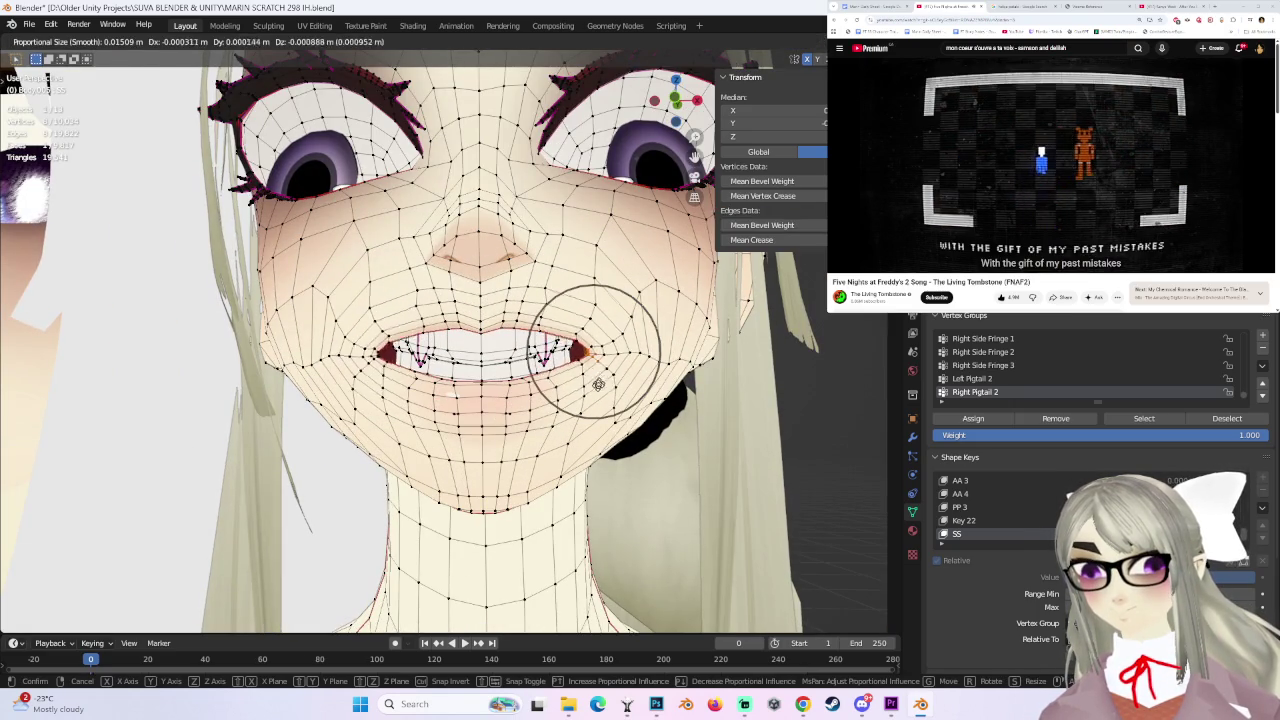
pyautogui.click(596, 381)
# - From a three-quarter view, move a single lip vertex to sharpen the fanged grin
pyautogui.moveTo(596, 381)
pyautogui.mouseDown(button='middle')
pyautogui.moveTo(608, 371)
pyautogui.moveTo(541, 381)
pyautogui.moveTo(558, 386)
pyautogui.moveTo(404, 349)
pyautogui.moveTo(590, 380)
pyautogui.moveTo(372, 341)
pyautogui.moveTo(576, 391)
pyautogui.moveTo(748, 300)
pyautogui.mouseUp(button='middle')
pyautogui.click(404, 349)
pyautogui.click(402, 352)
pyautogui.press('g')
pyautogui.click(372, 341)
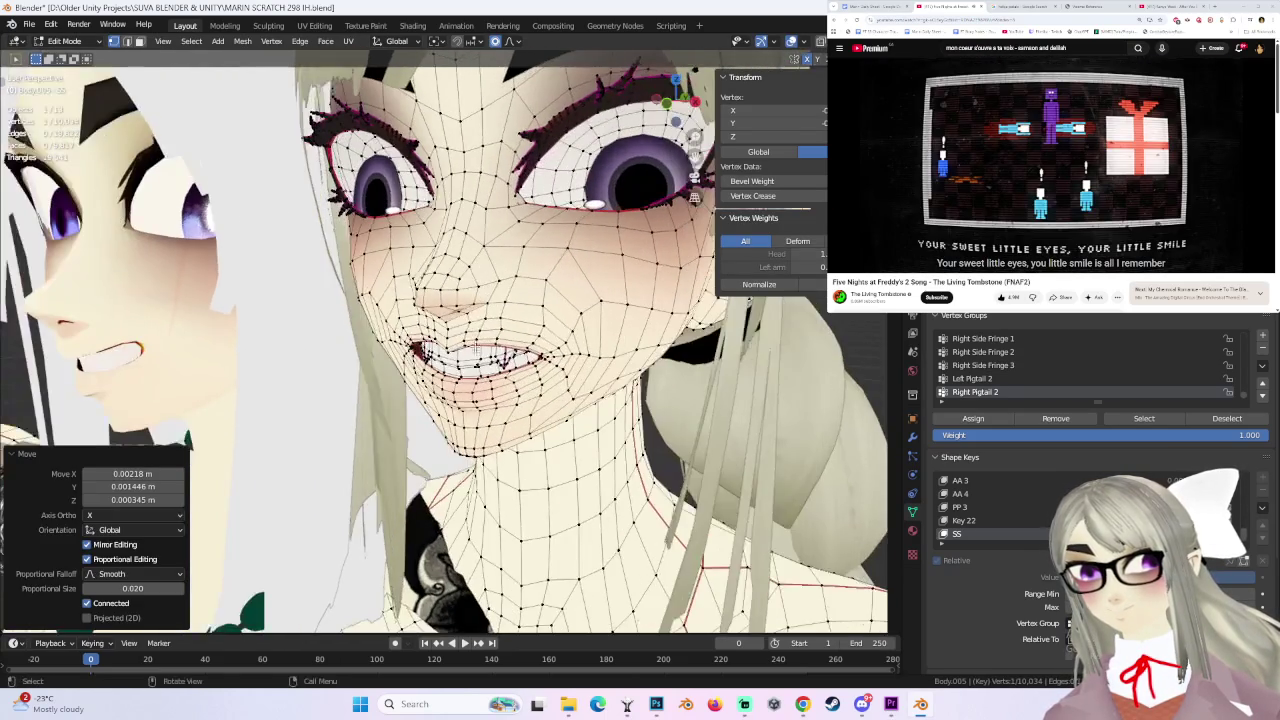
# - From a frontal view, soft-move the selected mouth vertices on the SS key
pyautogui.moveTo(404, 352)
pyautogui.mouseDown(button='middle')
pyautogui.moveTo(371, 371)
pyautogui.moveTo(535, 393)
pyautogui.moveTo(605, 384)
pyautogui.mouseUp(button='middle')
pyautogui.press('g')
pyautogui.click(371, 371)
pyautogui.click(535, 393)
# - Move one lip vertex, then add more lip vertices and move them together
pyautogui.click(405, 356)
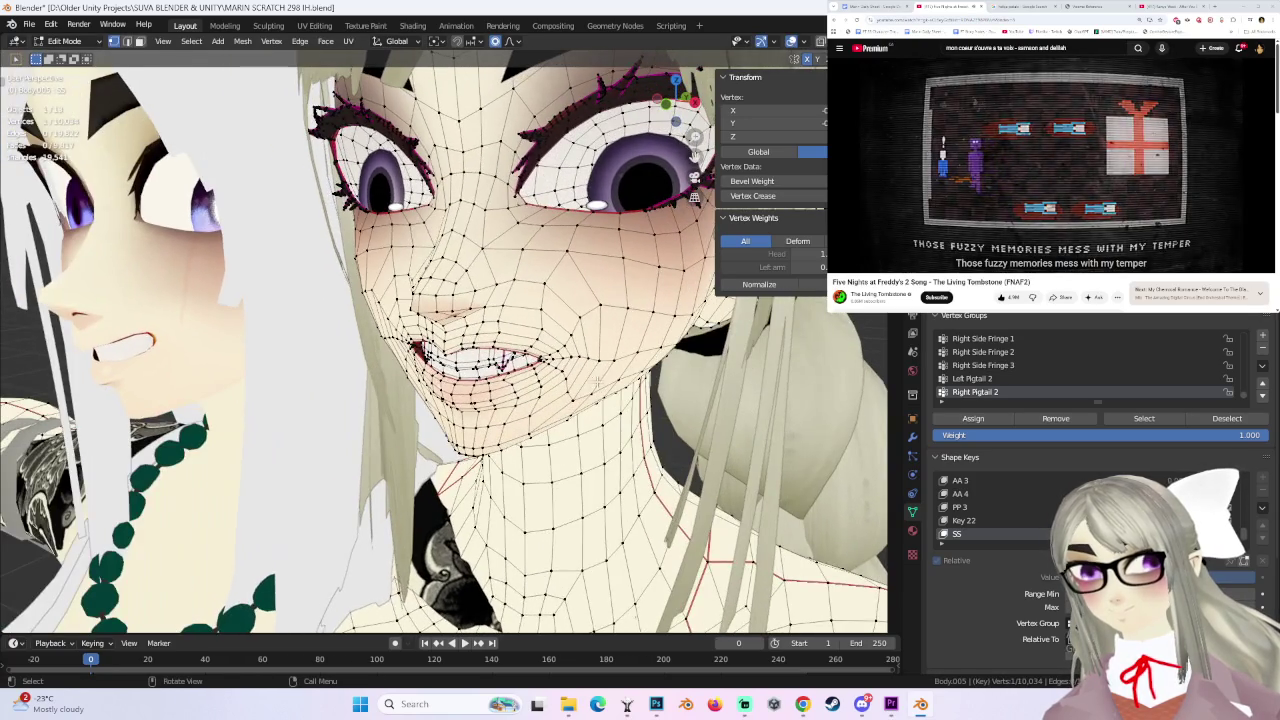
pyautogui.press('g')
pyautogui.click(410, 370)
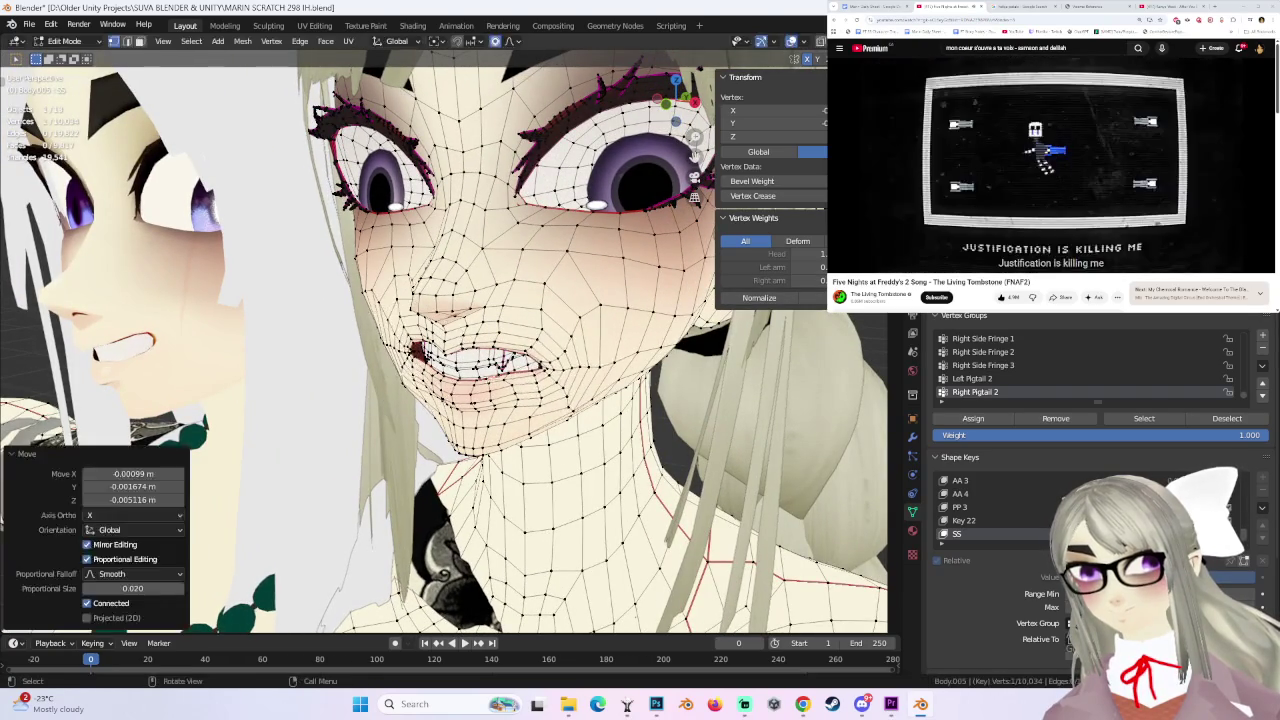
pyautogui.moveTo(410, 370)
pyautogui.mouseDown(button='middle')
pyautogui.moveTo(397, 391)
pyautogui.moveTo(386, 371)
pyautogui.mouseUp(button='middle')
pyautogui.keyDown('ctrl'); pyautogui.click(397, 392); pyautogui.keyUp('ctrl')
pyautogui.moveTo(586, 373)
pyautogui.mouseDown(button='middle')
pyautogui.moveTo(571, 392)
pyautogui.moveTo(440, 400)
pyautogui.moveTo(492, 379)
pyautogui.moveTo(507, 316)
pyautogui.moveTo(459, 326)
pyautogui.mouseUp(button='middle')
pyautogui.press('g')
pyautogui.click(571, 403)
# - Adjust a single lip vertex and another mouth vertex to even out the grin
pyautogui.click(433, 402)
pyautogui.press('g')
pyautogui.click(492, 379)
pyautogui.click(507, 316)
pyautogui.press('g')
pyautogui.click(507, 316)
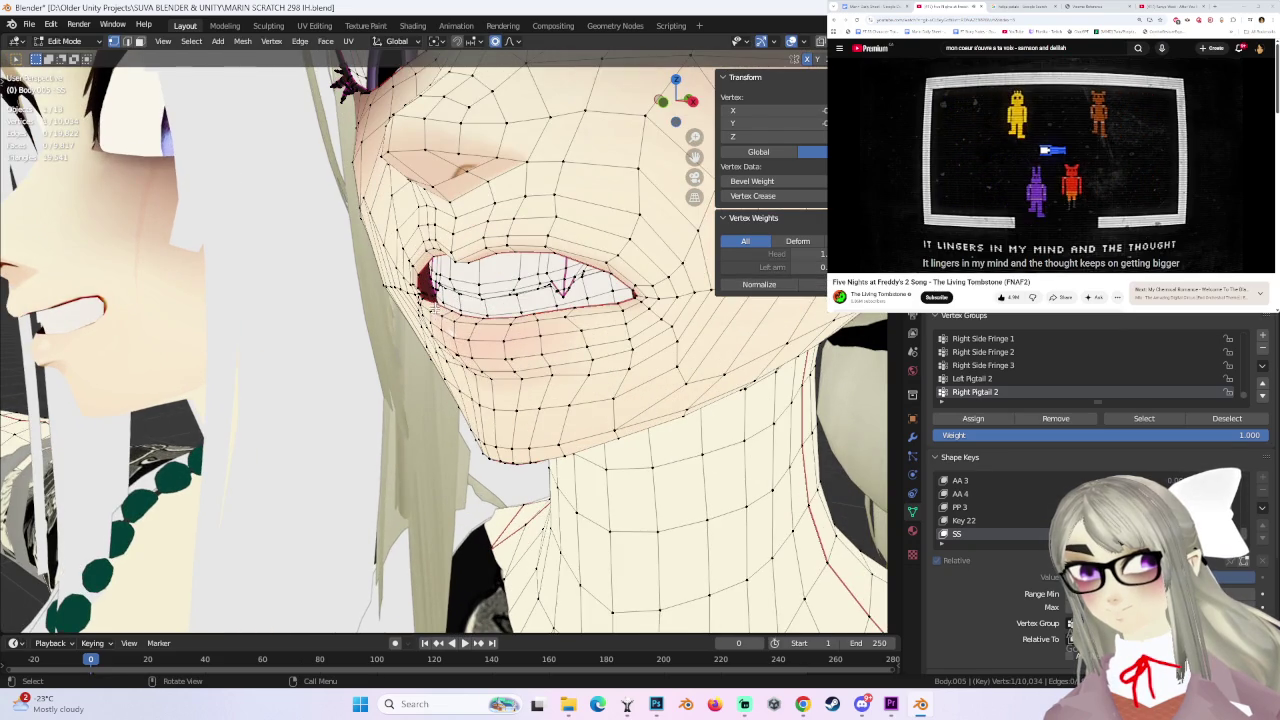
# - Move the lip vertices again with a smaller proportional falloff
pyautogui.press('g')
pyautogui.scroll(3, 490, 328)
pyautogui.click(490, 328)
pyautogui.press('g')
pyautogui.click(490, 326)
# - Reposition a mouth vertex seen from the front
pyautogui.moveTo(490, 326)
pyautogui.mouseDown(button='middle')
pyautogui.moveTo(467, 318)
pyautogui.moveTo(616, 342)
pyautogui.mouseUp(button='middle')
pyautogui.click(478, 316)
pyautogui.press('g')
pyautogui.click(485, 324)
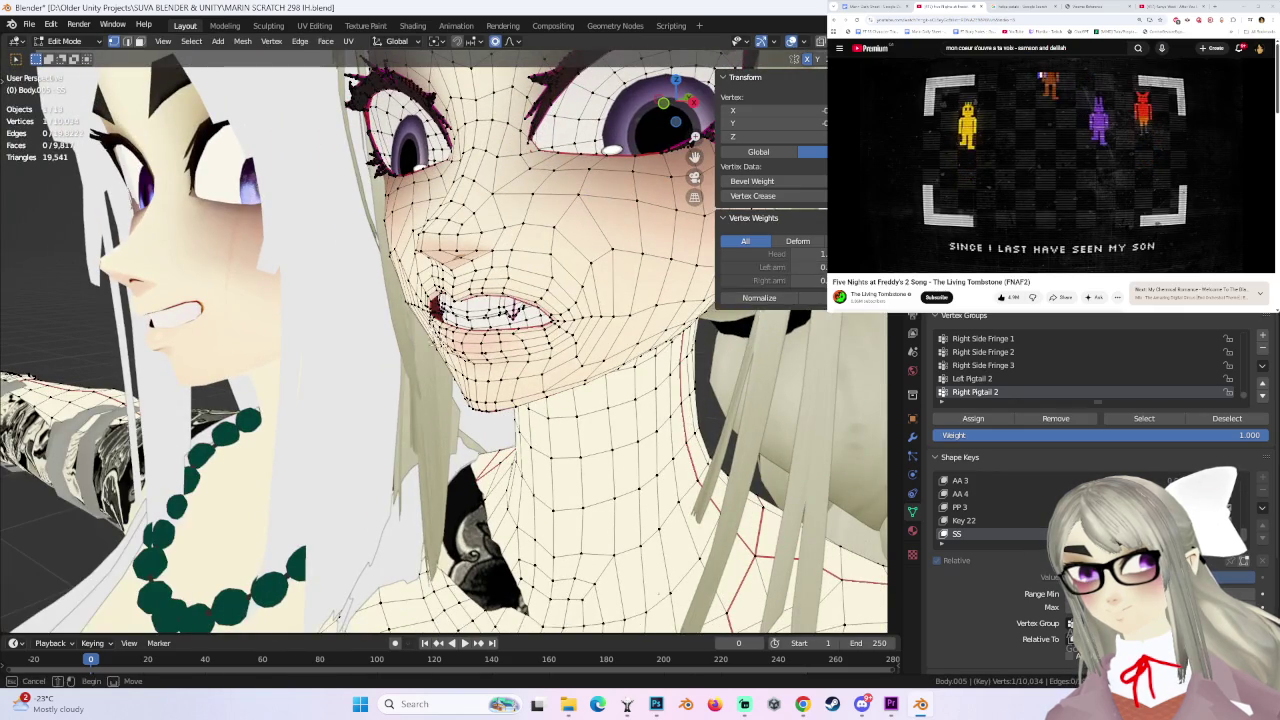
# - Circle-select lip vertices around the mouth, then move a single lip vertex
pyautogui.press('c')
pyautogui.moveTo(428, 343); pyautogui.dragTo(436, 330)
pyautogui.moveTo(436, 330)
pyautogui.mouseDown(button='middle')
pyautogui.moveTo(432, 318)
pyautogui.moveTo(566, 306)
pyautogui.mouseUp(button='middle')
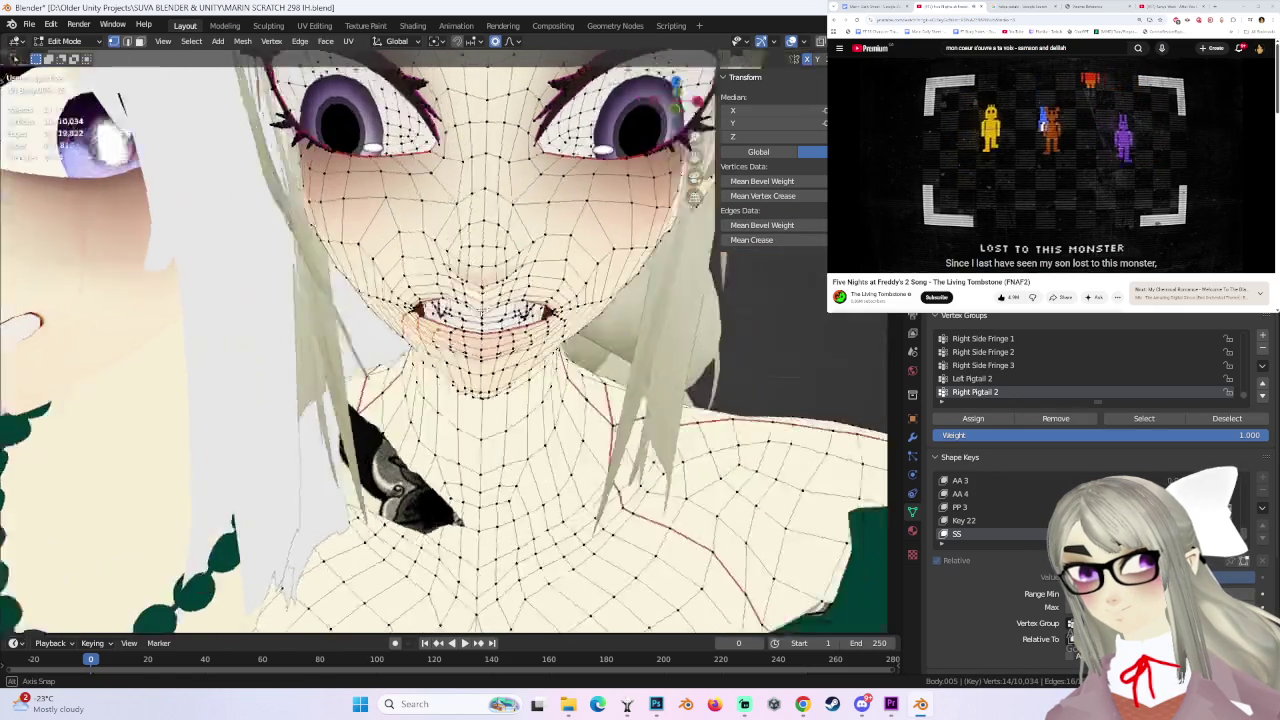
pyautogui.press('c')
pyautogui.click(394, 320)
pyautogui.moveTo(394, 320); pyautogui.dragTo(406, 294, button='middle')
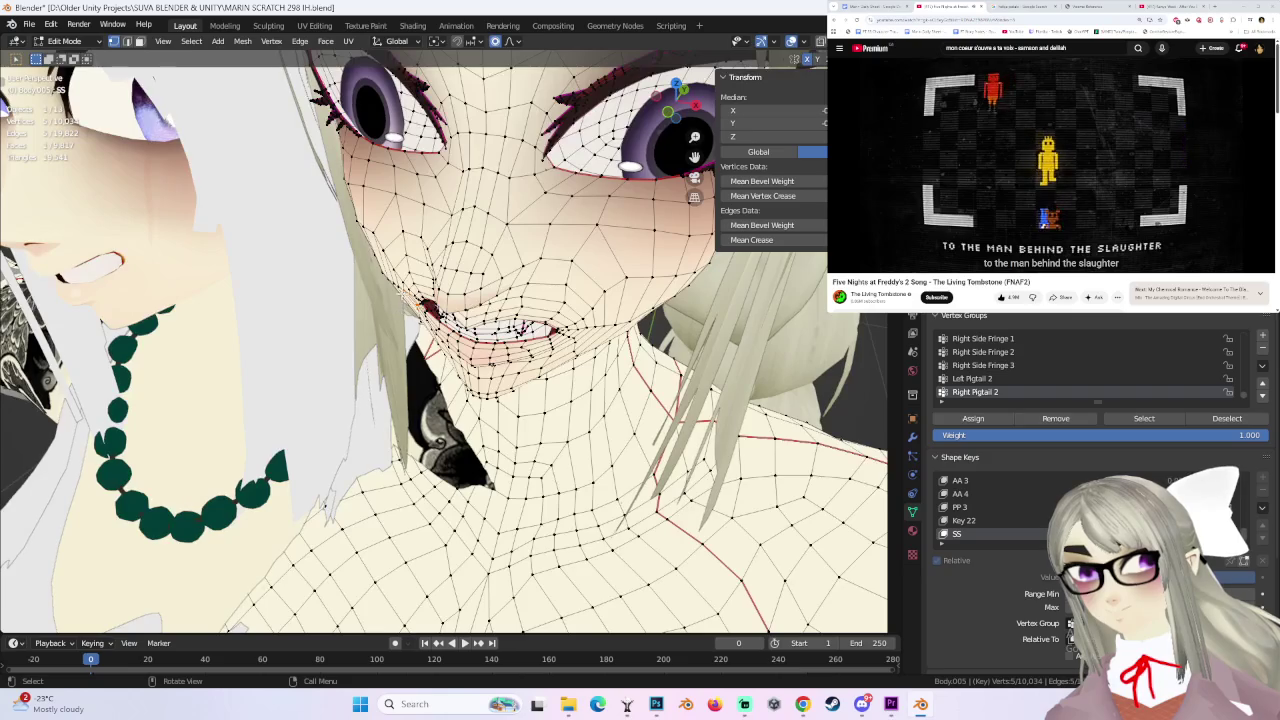
pyautogui.click(375, 236)
pyautogui.press('g')
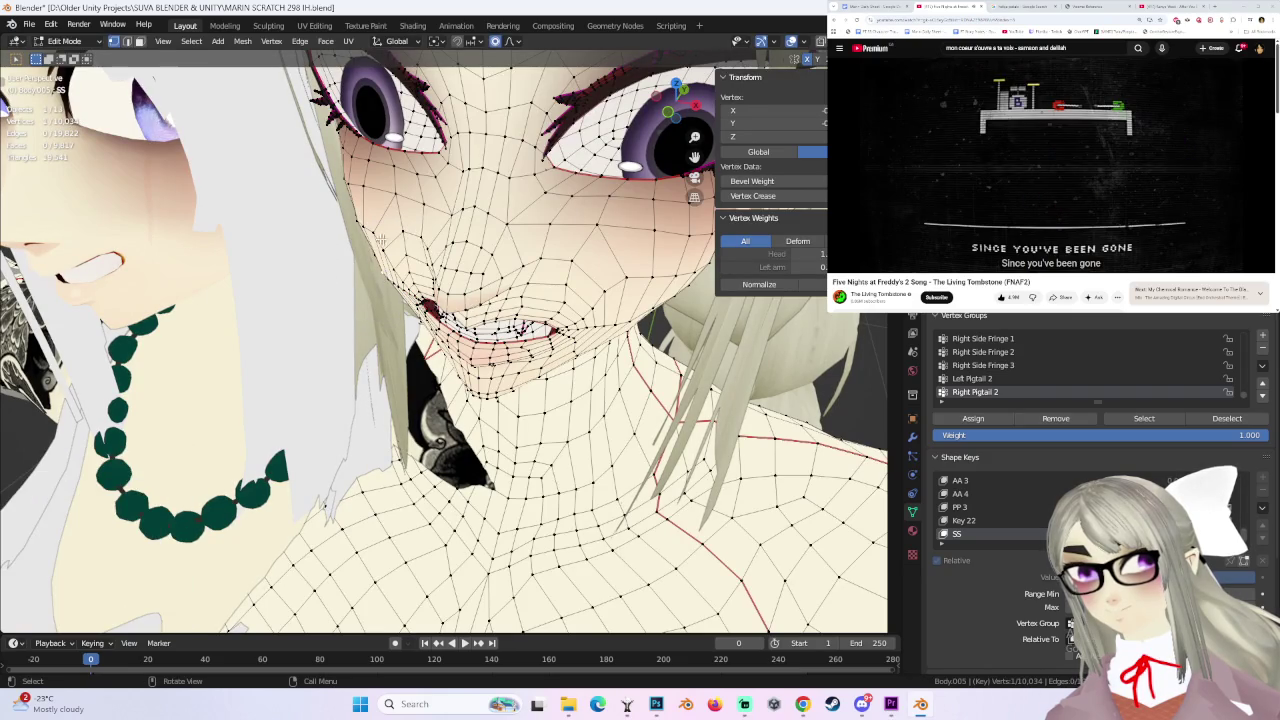
pyautogui.click(372, 240)
# - Drop the jaw-side vertex 0.001648 m in Z with 0.027 falloff
pyautogui.moveTo(372, 240)
pyautogui.mouseDown(button='middle')
pyautogui.moveTo(600, 290)
pyautogui.moveTo(533, 327)
pyautogui.mouseUp(button='middle')
pyautogui.press('g')
pyautogui.click(600, 290)
pyautogui.press('g')
pyautogui.click(533, 327)
pyautogui.click(577, 335)
pyautogui.moveTo(577, 357)
pyautogui.mouseDown(button='middle')
pyautogui.moveTo(642, 346)
pyautogui.moveTo(616, 334)
pyautogui.moveTo(610, 122)
pyautogui.mouseUp(button='middle')
pyautogui.press('g')
pyautogui.click(655, 338)
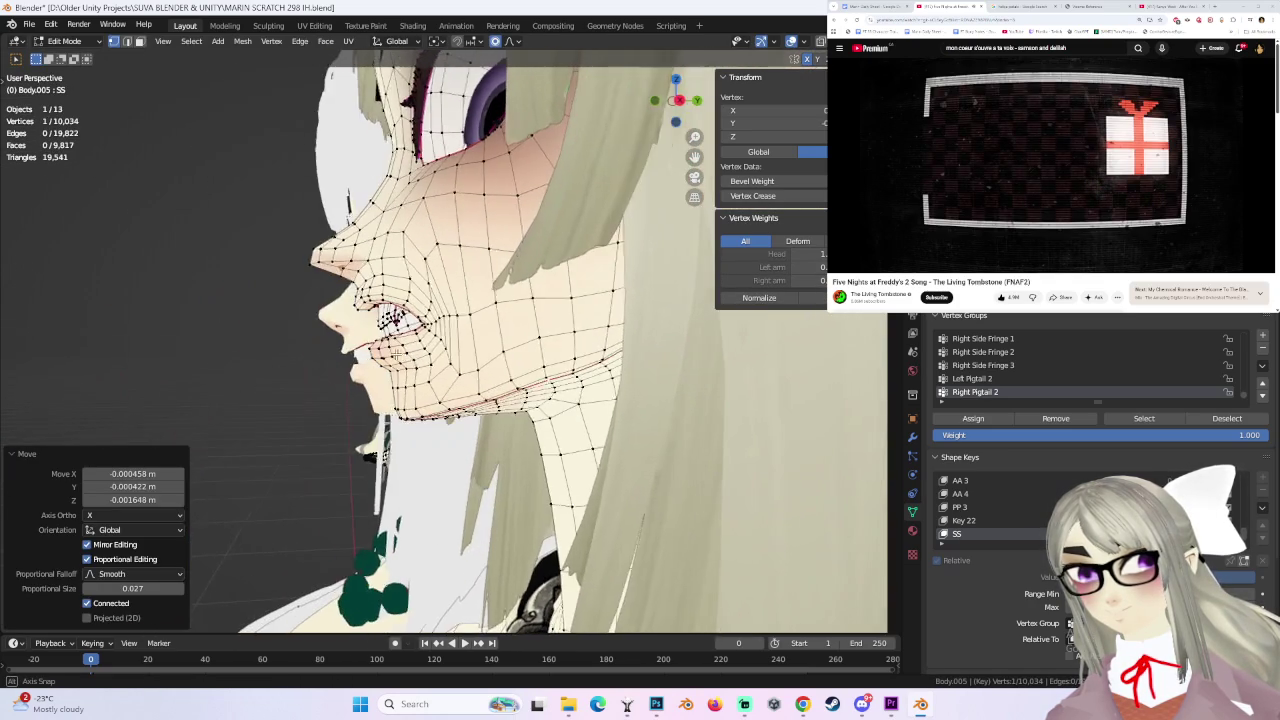
# - In Right Orthographic view, select four lip vertices and move them in profile
pyautogui.click(679, 101)
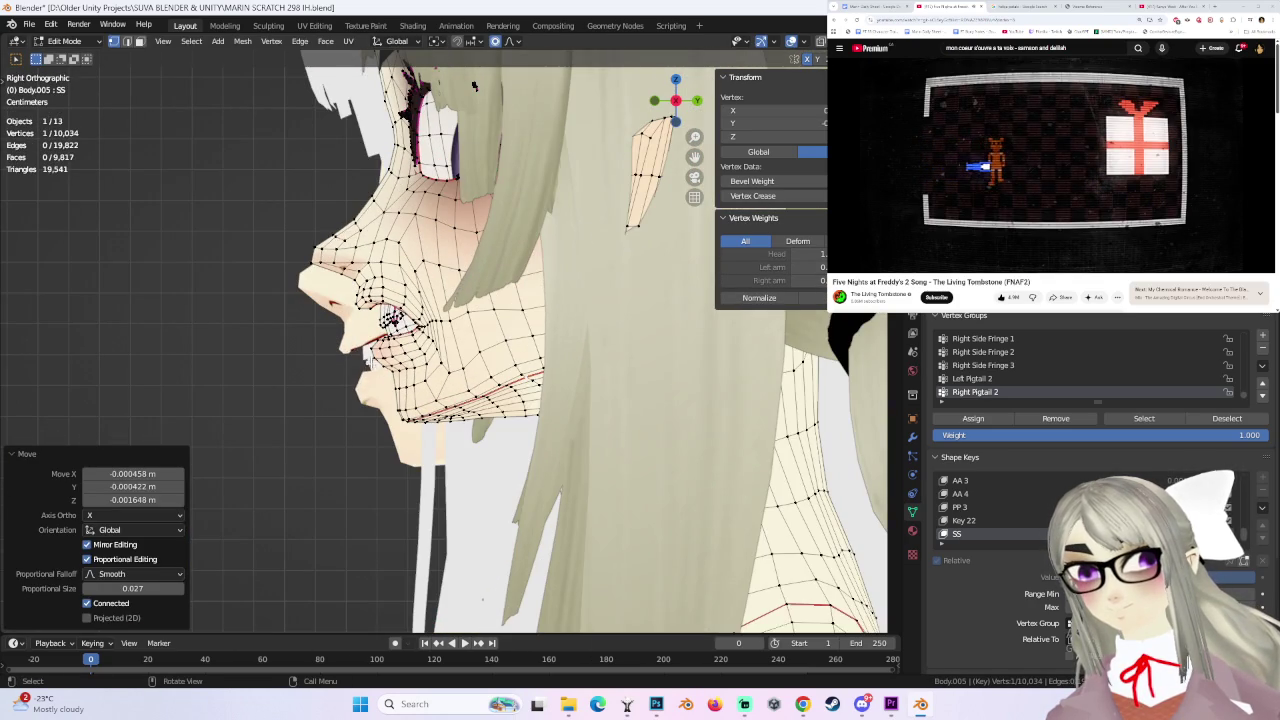
pyautogui.click(474, 86)
pyautogui.keyDown('ctrl'); pyautogui.click(380, 348); pyautogui.keyUp('ctrl')
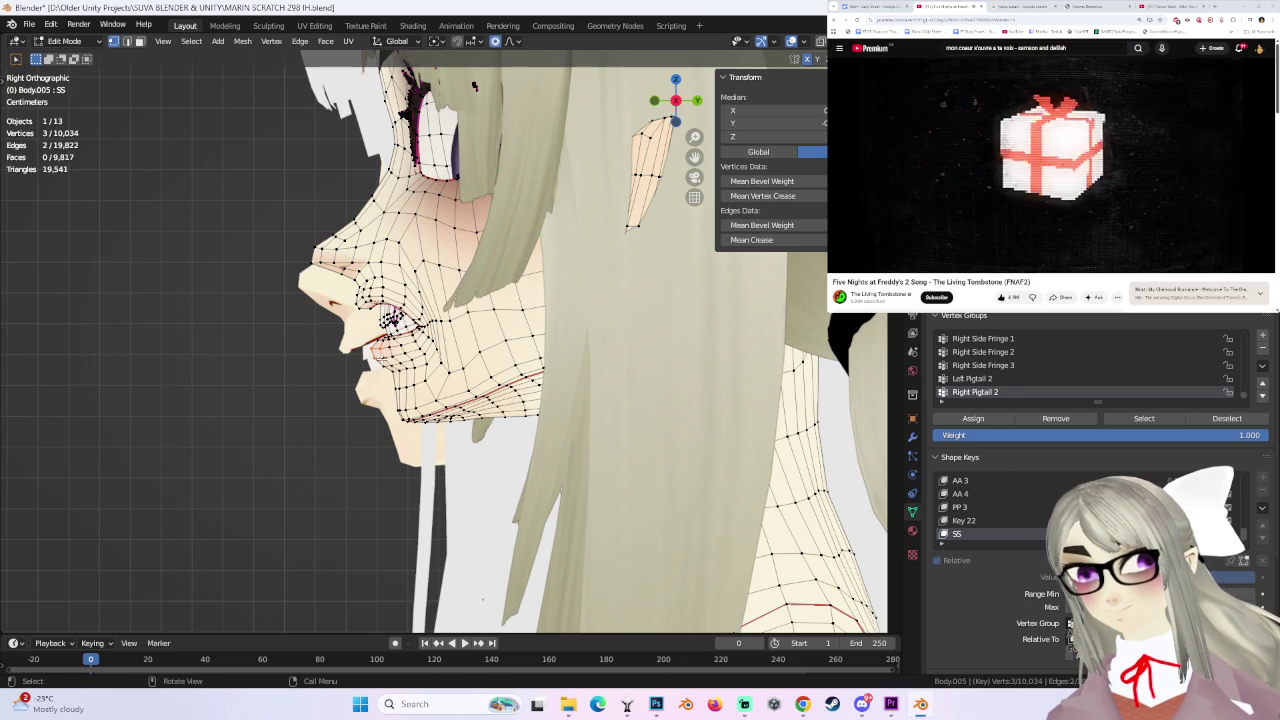
pyautogui.press('g')
pyautogui.click(474, 86)
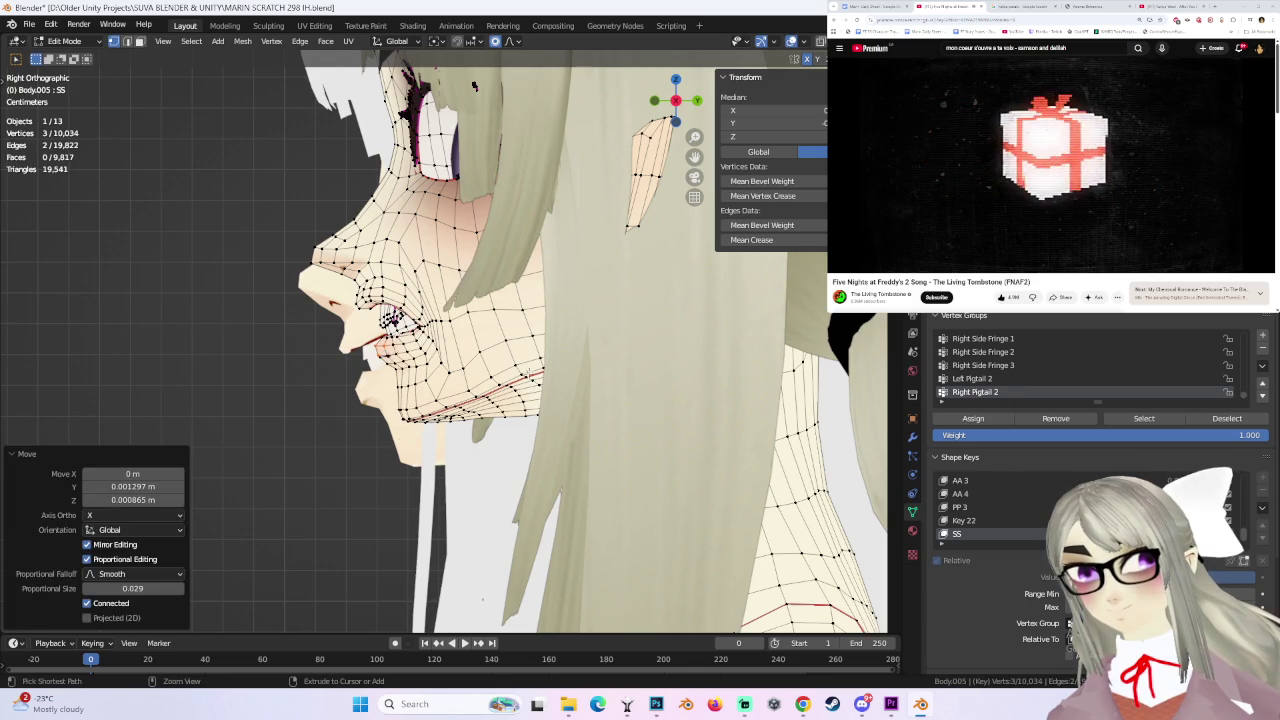
pyautogui.keyDown('shift'); pyautogui.click(385, 345); pyautogui.keyUp('shift')
pyautogui.scroll(2, 380, 360)
pyautogui.press('g')
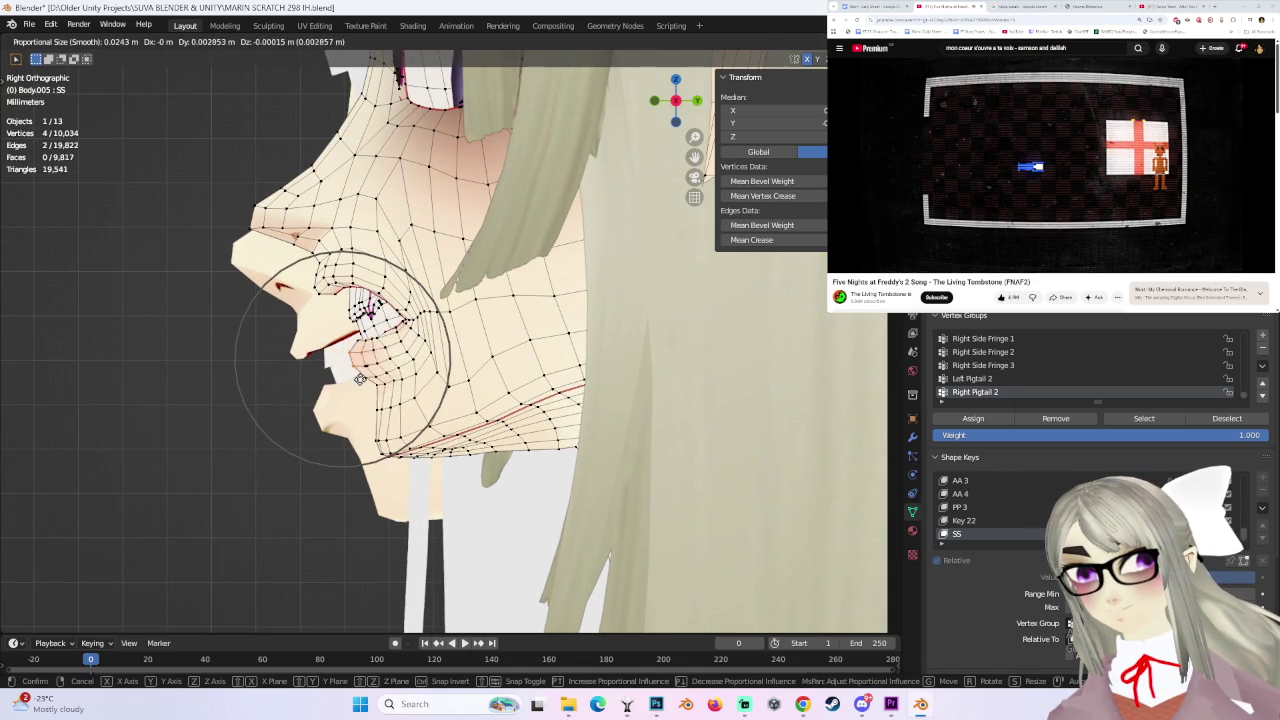
pyautogui.click(358, 380)
# - Try moving a single lip vertex, then cancel it and orbit to three-quarter view
pyautogui.click(360, 365)
pyautogui.press('g')
pyautogui.rightClick(383, 372)
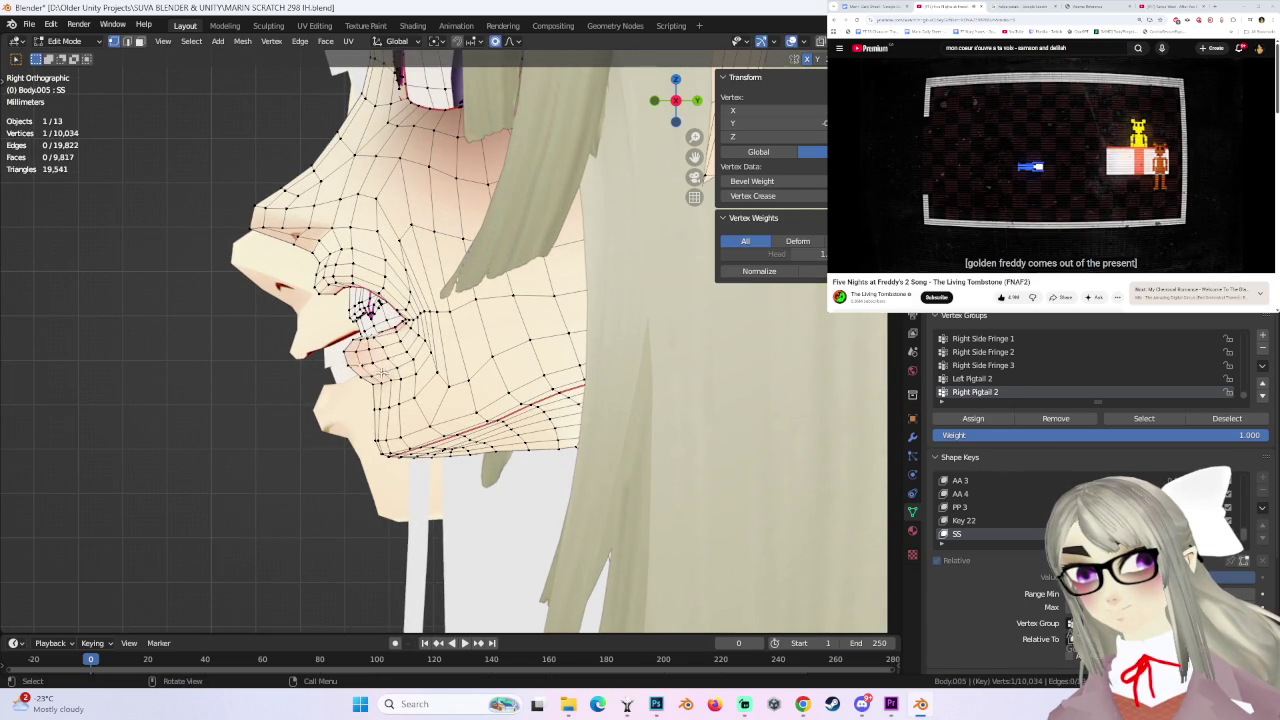
pyautogui.rightClick(463, 367)
pyautogui.moveTo(463, 367); pyautogui.dragTo(527, 75, button='middle')
pyautogui.moveTo(388, 354)
pyautogui.mouseDown(button='middle')
pyautogui.moveTo(500, 337)
pyautogui.moveTo(297, 337)
pyautogui.mouseUp(button='middle')
# - Pull a lip vertex back 0.001316 m along Y with 0.027 falloff; undo a later mouth move
pyautogui.press('g')
pyautogui.press('y')
pyautogui.click(511, 371)
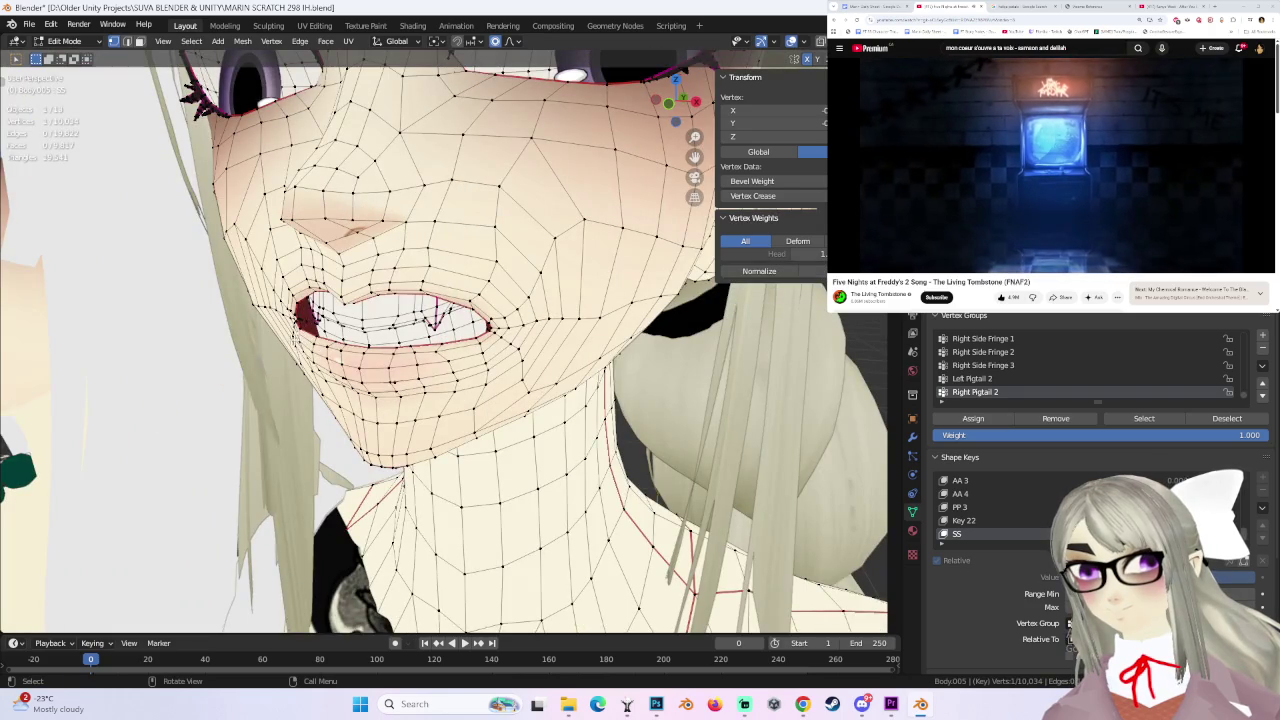
pyautogui.press('g')
pyautogui.click(286, 334)
pyautogui.hotkey('ctrl', 'z')
pyautogui.moveTo(504, 381); pyautogui.dragTo(494, 375, button='middle')
pyautogui.moveTo(488, 322)
pyautogui.mouseDown(button='middle')
pyautogui.moveTo(445, 364)
pyautogui.moveTo(478, 386)
pyautogui.mouseUp(button='middle')
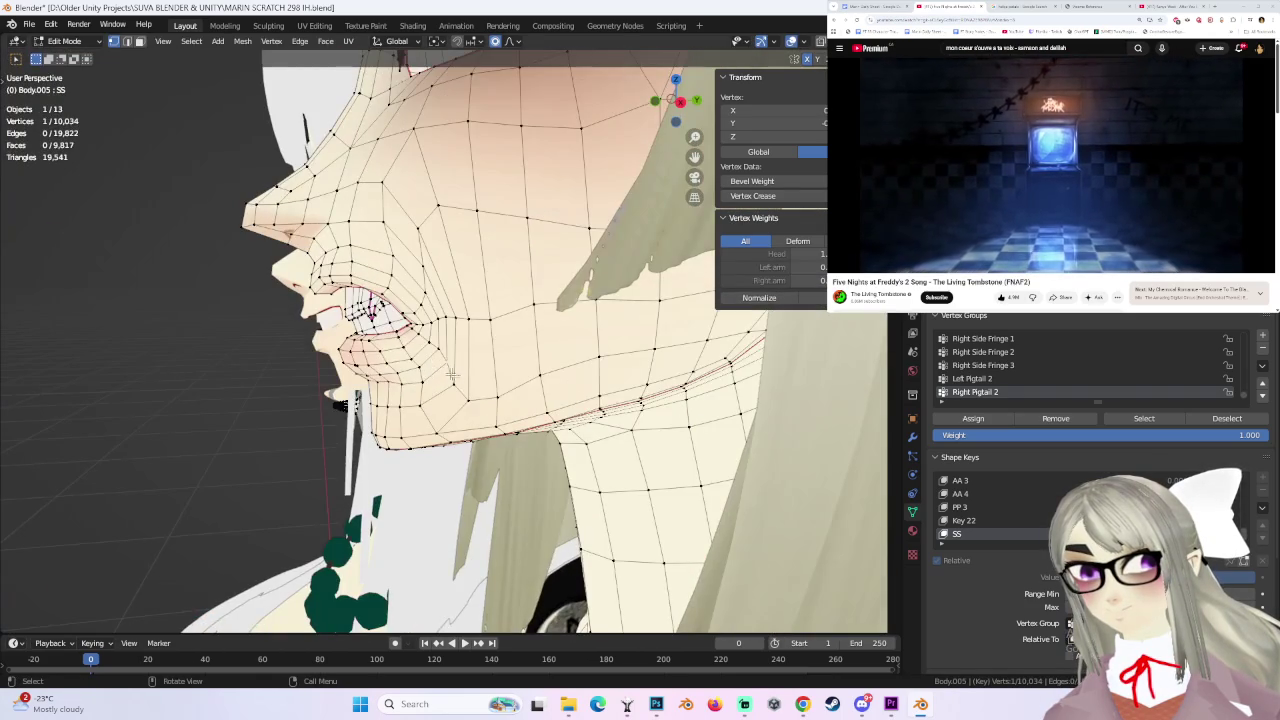
# - Try several lip vertex moves on the SS grin and undo each one
pyautogui.press('g')
pyautogui.click(478, 386)
pyautogui.hotkey('ctrl', 'z')
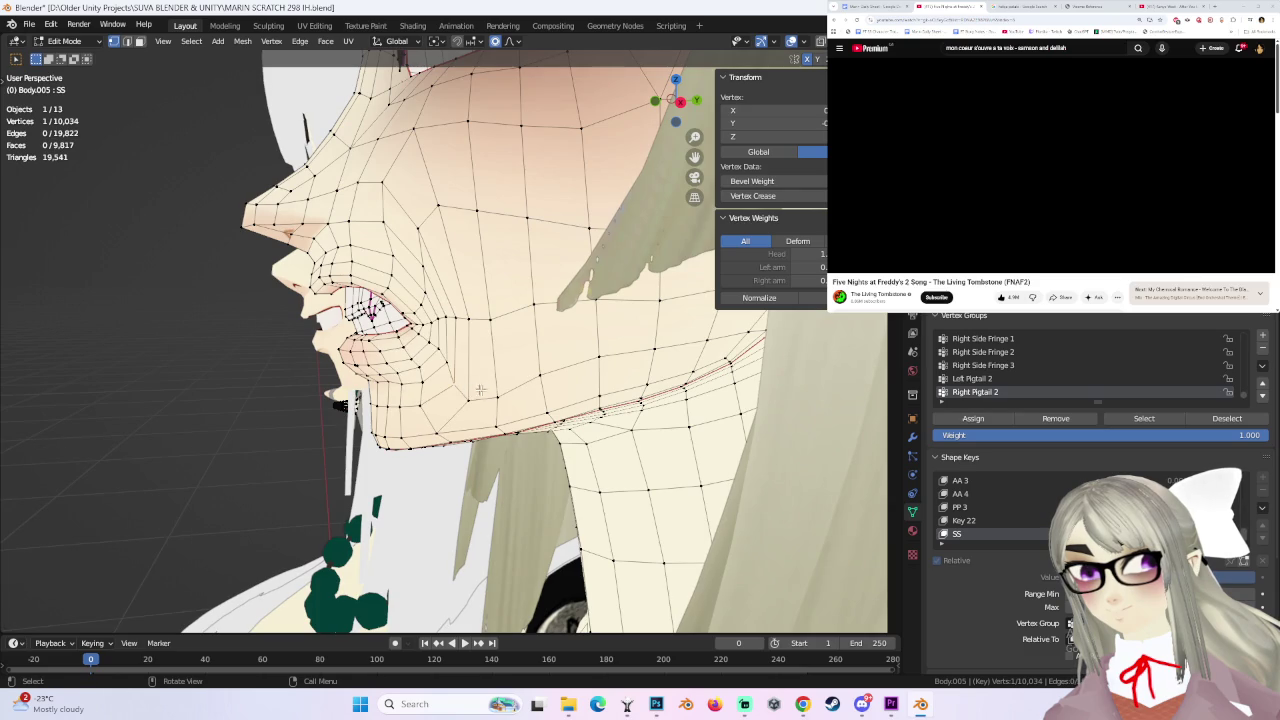
pyautogui.press('g')
pyautogui.scroll(-3, 490, 380)
pyautogui.click(490, 380)
pyautogui.hotkey('ctrl', 'z')
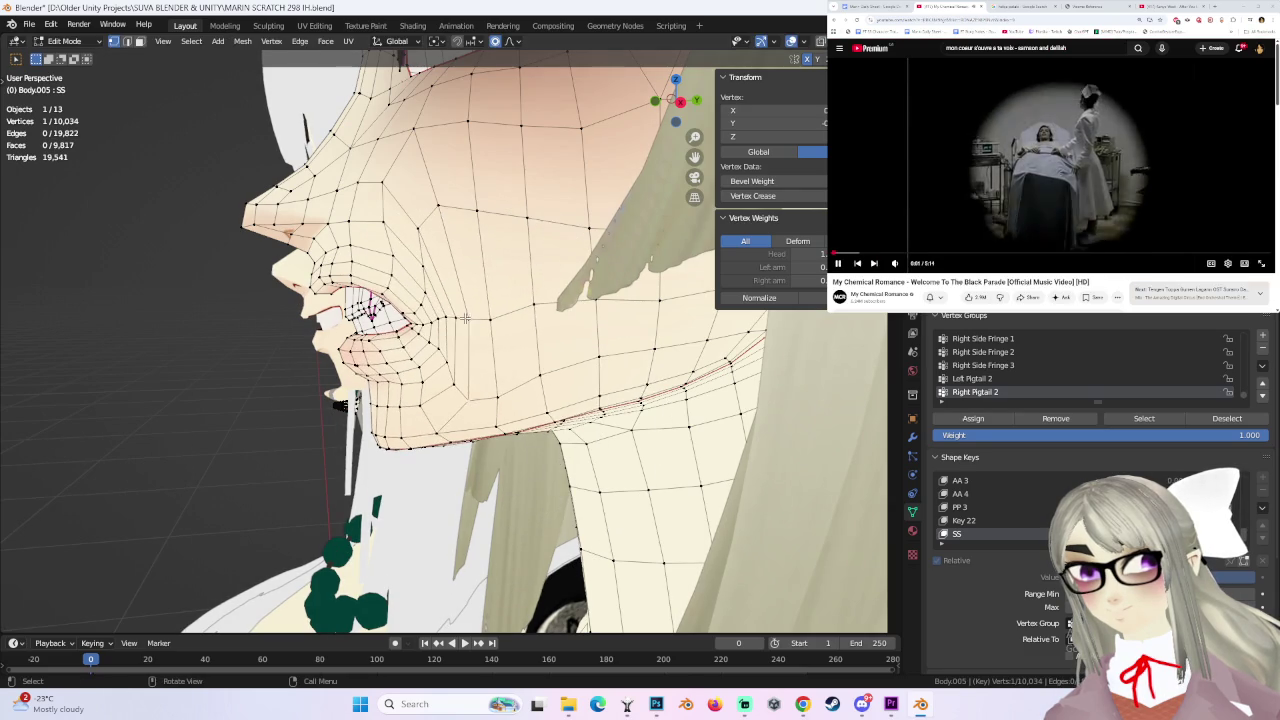
pyautogui.press('g')
pyautogui.click(470, 322)
pyautogui.hotkey('ctrl', 'z')
# - Discard one more attempt and keep a final small lip vertex adjustment
pyautogui.press('g')
pyautogui.click(379, 192)
pyautogui.hotkey('ctrl', 'z')
pyautogui.press('g')
pyautogui.click(381, 194)
# - Preview the fanged grin in Object Mode from a close front three-quarter view
pyautogui.moveTo(381, 194)
pyautogui.mouseDown(button='middle')
pyautogui.moveTo(558, 251)
pyautogui.moveTo(534, 262)
pyautogui.mouseUp(button='middle')
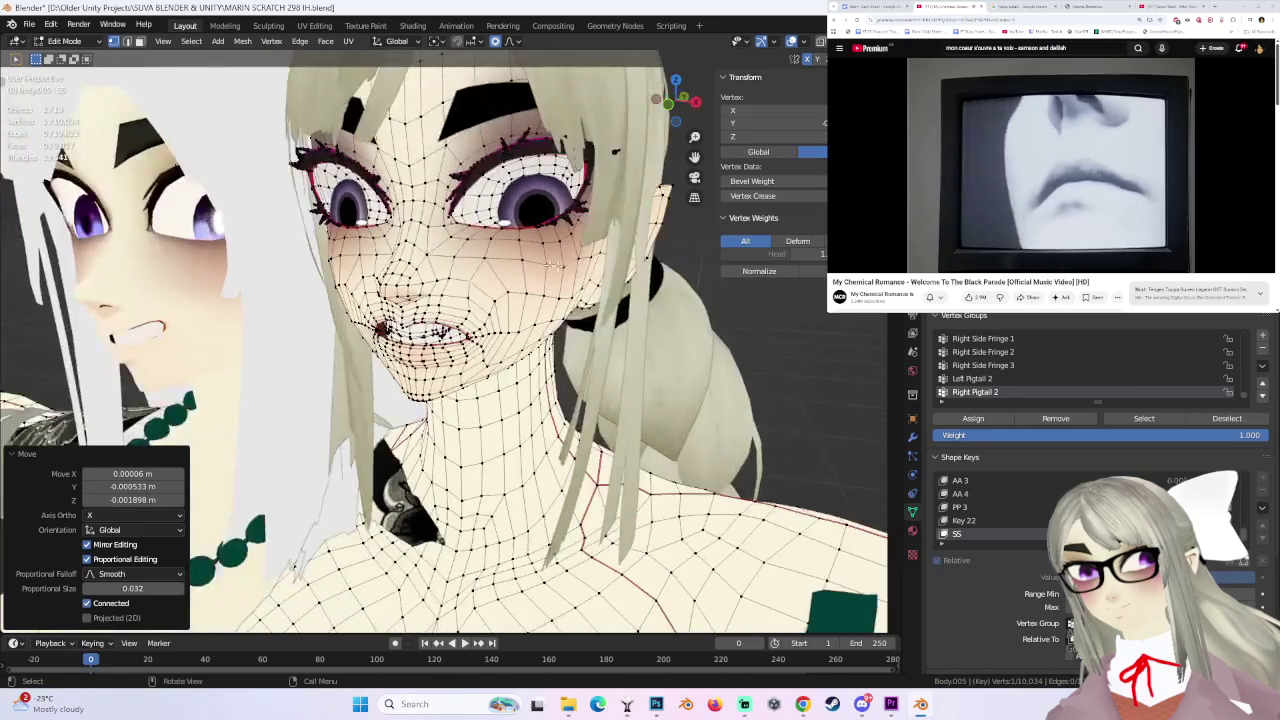
pyautogui.click(72, 56)
pyautogui.moveTo(600, 300)
pyautogui.mouseDown(button='middle')
pyautogui.moveTo(614, 306)
pyautogui.moveTo(557, 306)
pyautogui.moveTo(575, 323)
pyautogui.moveTo(408, 352)
pyautogui.moveTo(573, 257)
pyautogui.mouseUp(button='middle')
pyautogui.scroll(2, 505, 310)
# - Return to Edit Mode on the face mesh and zoom out
pyautogui.click(68, 41)
pyautogui.click(72, 73)
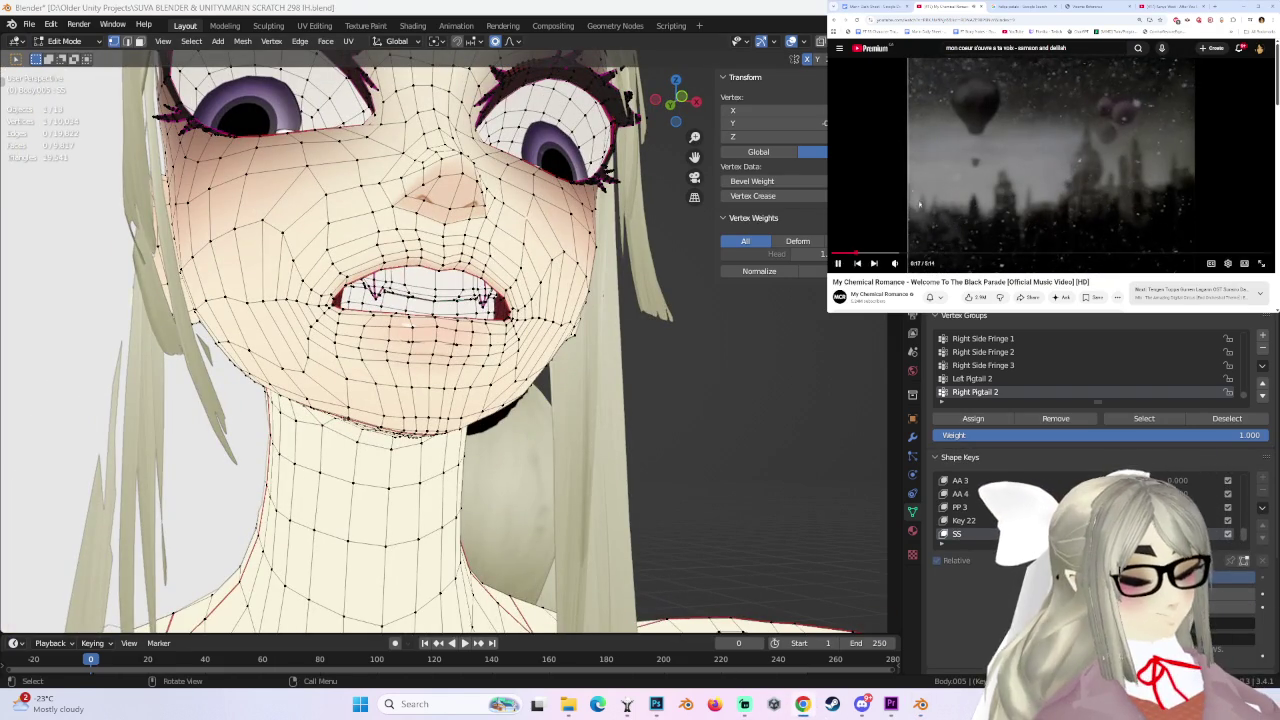
pyautogui.scroll(-5, 933, 205)
pyautogui.scroll(-3, 933, 205)
pyautogui.scroll(-2, 933, 205)
pyautogui.scroll(-2, 980, 200)
pyautogui.scroll(-3, 1040, 197)
pyautogui.scroll(-2, 1074, 195)
pyautogui.scroll(-2, 1074, 195)
pyautogui.scroll(-2, 1072, 190)
pyautogui.scroll(-2, 1069, 181)
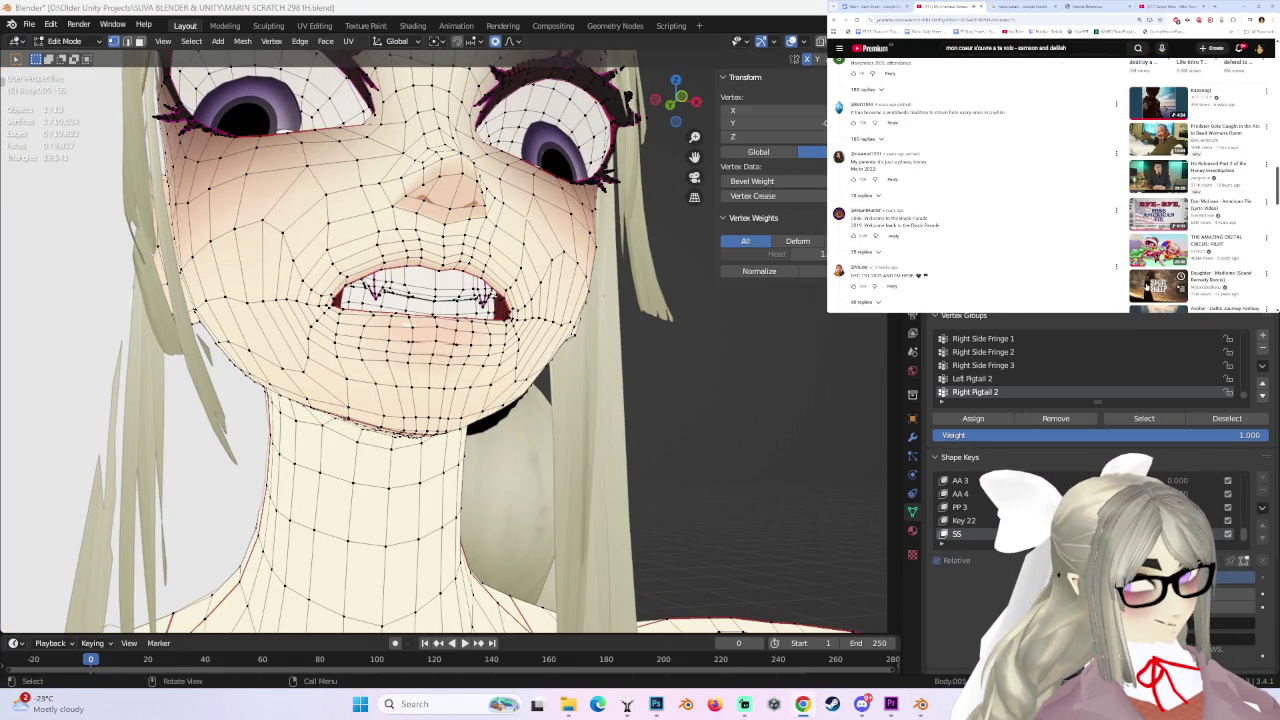
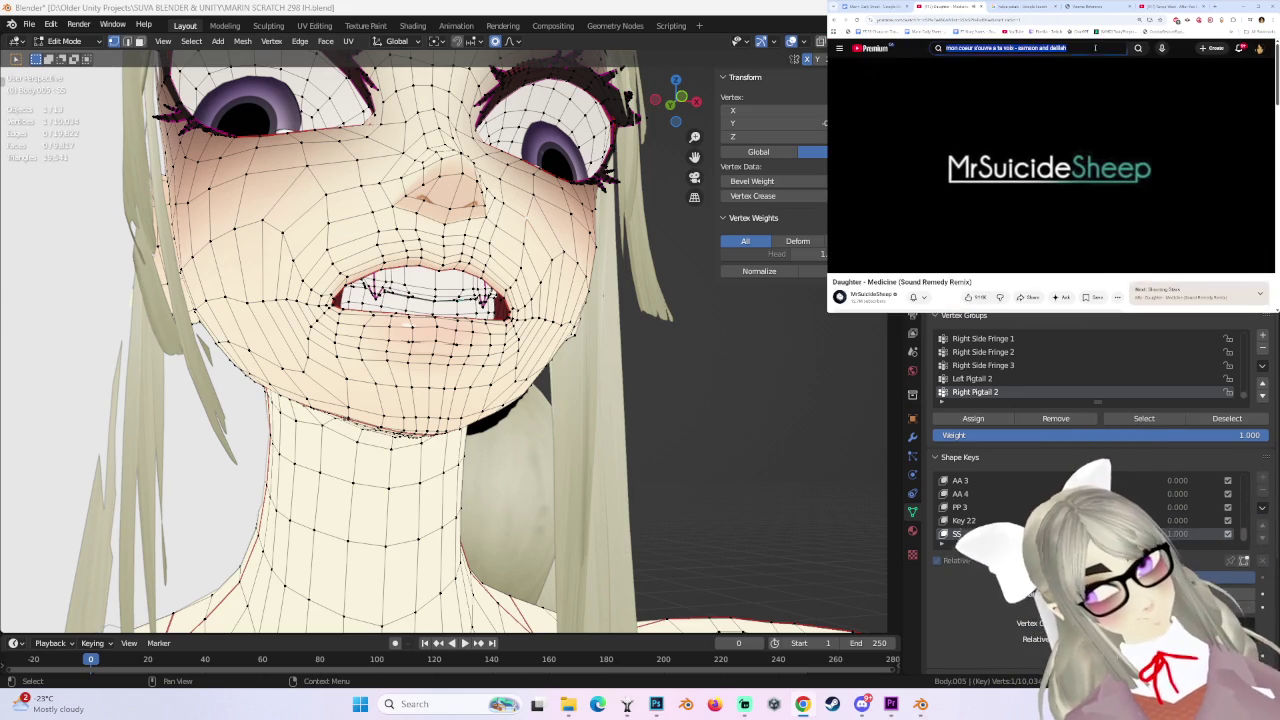
# - Search YouTube for 'digital circus lofi' and play the first result
pyautogui.write('digital circus lo')
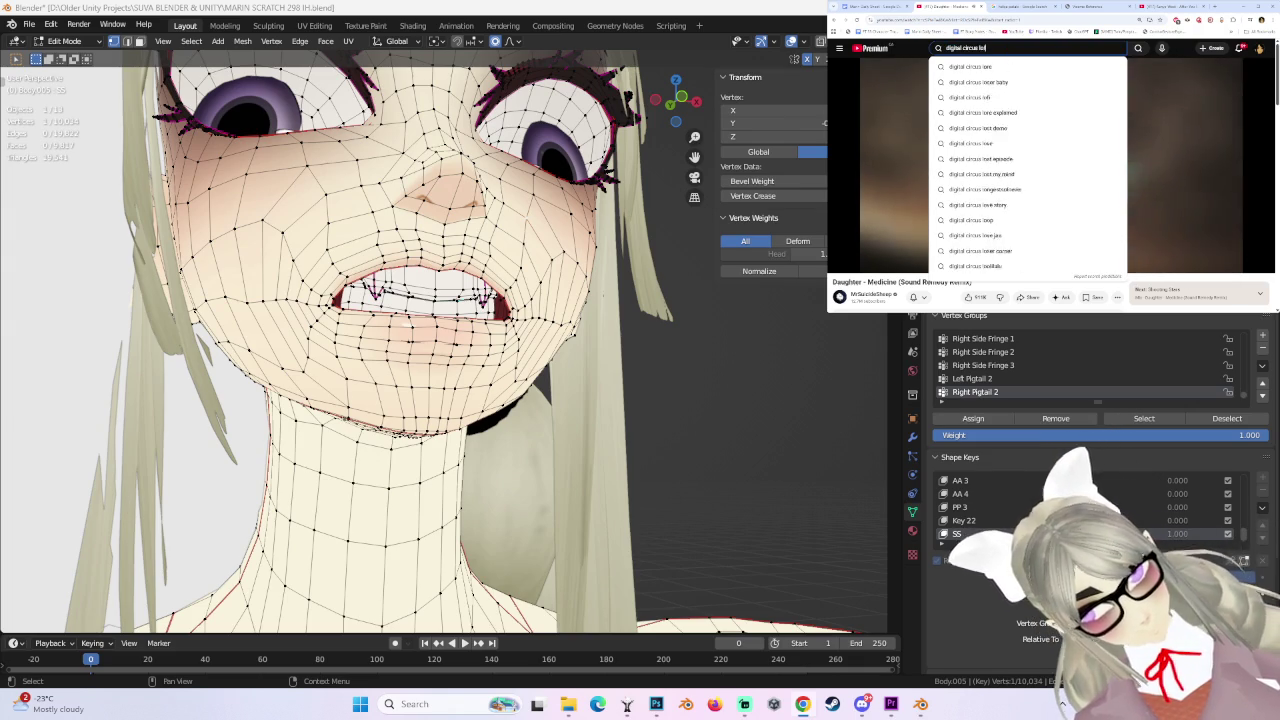
pyautogui.write('fi')
pyautogui.press('Return')
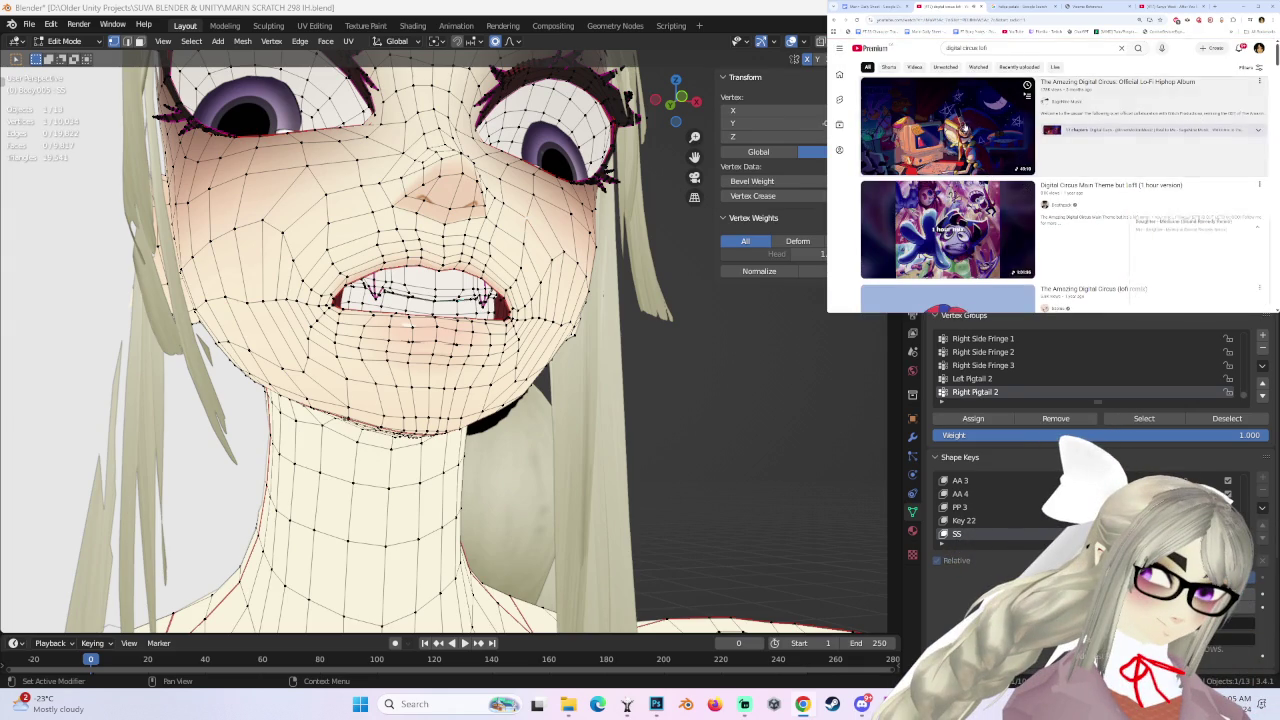
pyautogui.click(960, 130)
pyautogui.moveTo(500, 330)
pyautogui.mouseDown(button='middle')
pyautogui.moveTo(548, 325)
pyautogui.moveTo(426, 345)
pyautogui.mouseUp(button='middle')
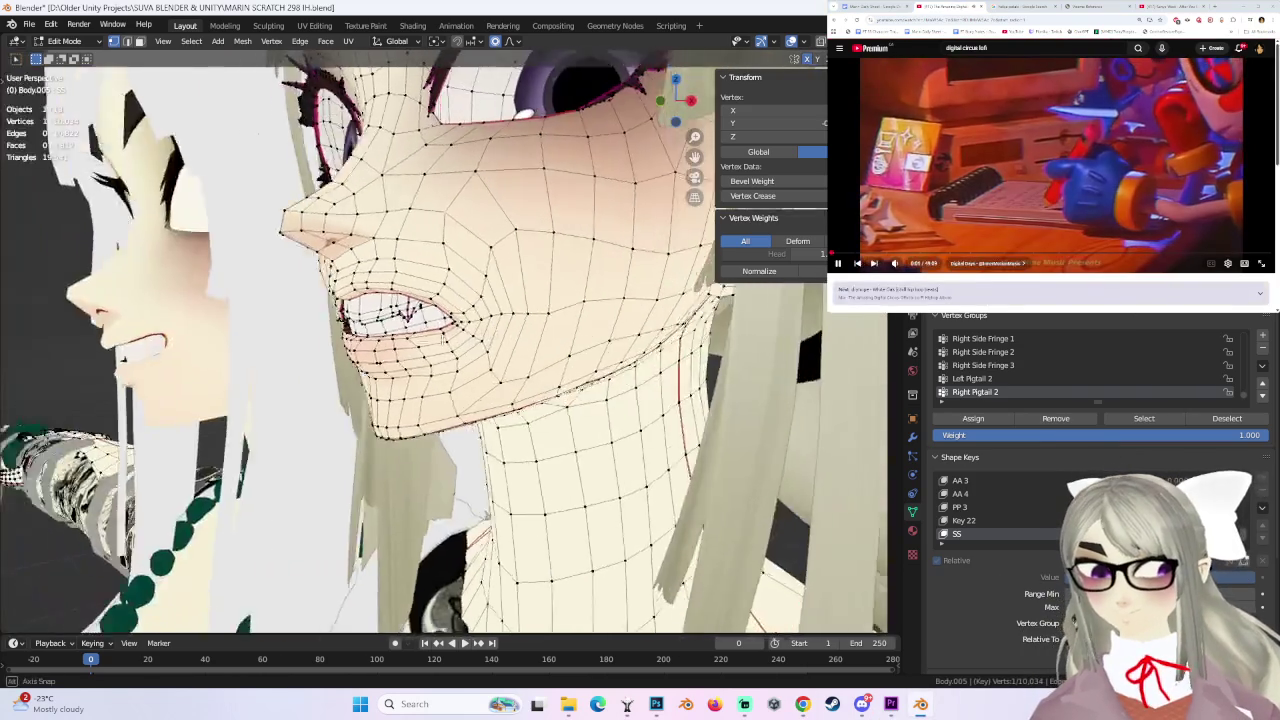
# - Nudge the selected mouth vertices of the SS shape key three times with smooth proportional falloff
pyautogui.press('g')
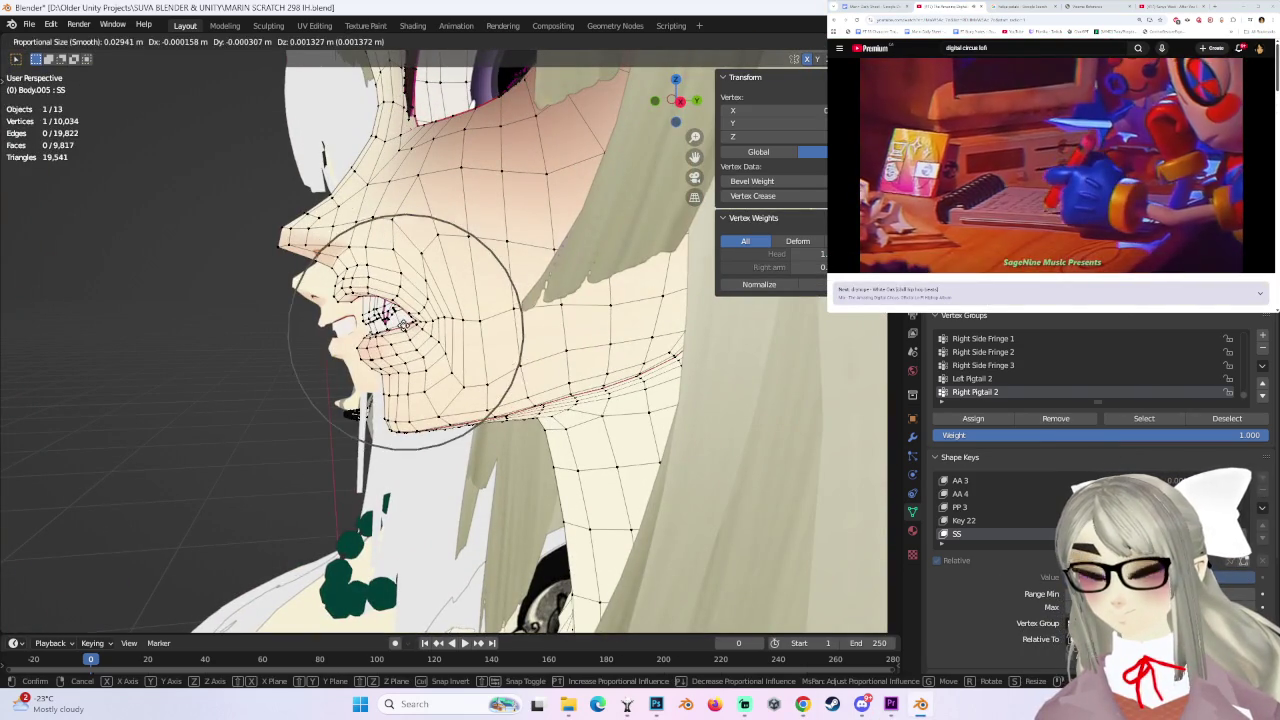
pyautogui.click(390, 318)
pyautogui.moveTo(390, 318); pyautogui.dragTo(565, 330, button='middle')
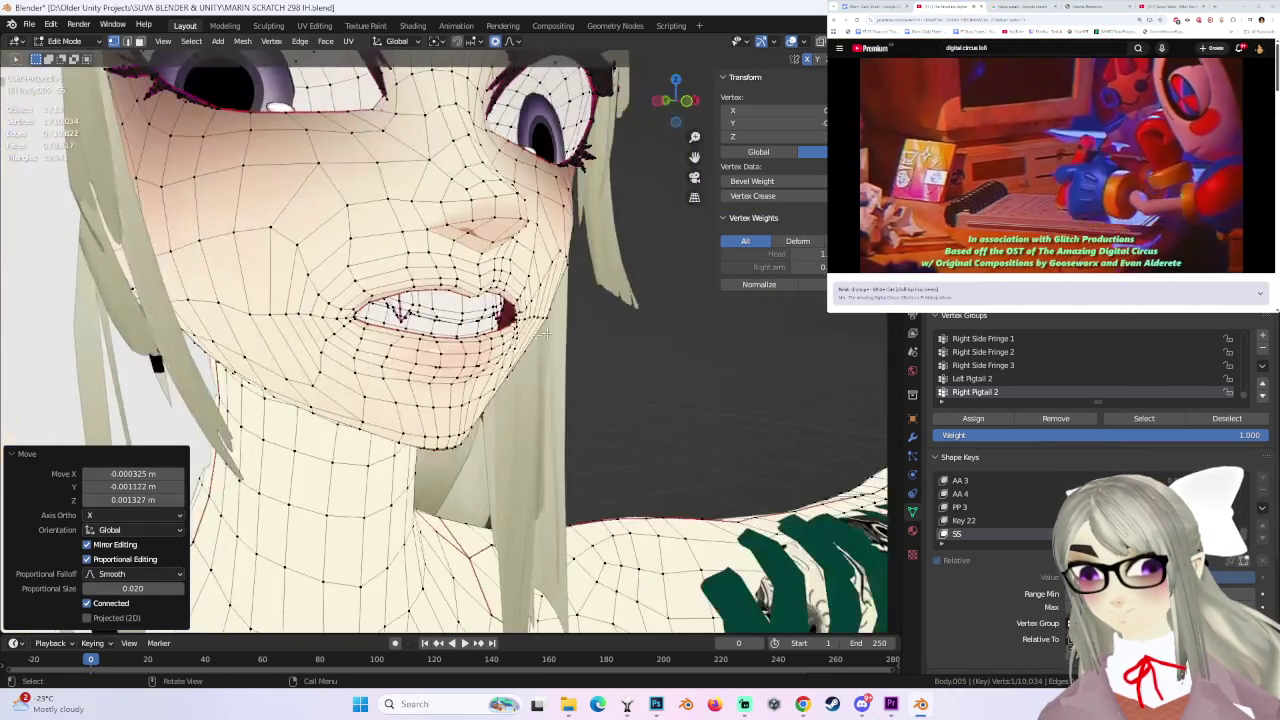
pyautogui.press('g')
pyautogui.click(392, 330)
pyautogui.moveTo(392, 330)
pyautogui.mouseDown(button='middle')
pyautogui.moveTo(553, 340)
pyautogui.moveTo(370, 350)
pyautogui.moveTo(551, 337)
pyautogui.moveTo(534, 337)
pyautogui.moveTo(592, 357)
pyautogui.mouseUp(button='middle')
pyautogui.press('g')
pyautogui.click(370, 350)
pyautogui.moveTo(476, 342); pyautogui.dragTo(400, 358, button='middle')
# - Pick and move further vertices around the mouth and chin with smooth falloff
pyautogui.click(370, 364)
pyautogui.press('g')
pyautogui.click(377, 362)
pyautogui.press('g')
pyautogui.click(389, 360)
pyautogui.moveTo(389, 360)
pyautogui.mouseDown(button='middle')
pyautogui.moveTo(567, 361)
pyautogui.moveTo(346, 359)
pyautogui.mouseUp(button='middle')
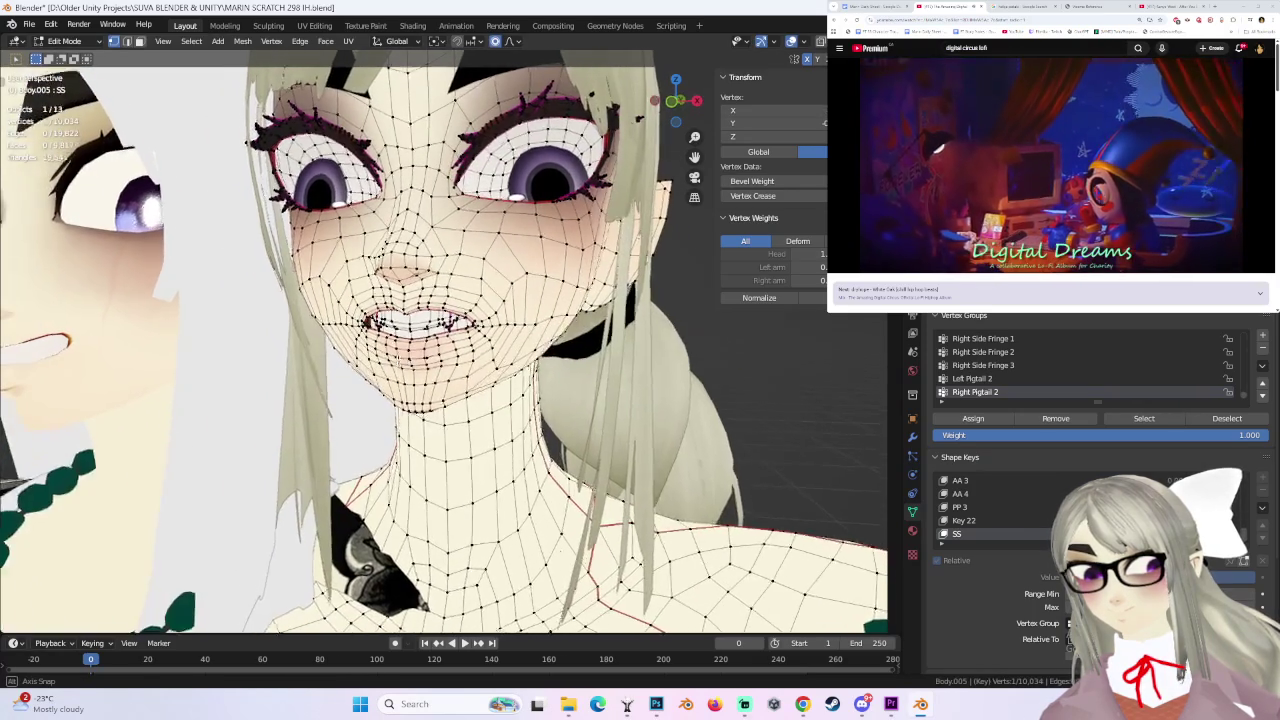
pyautogui.press('g')
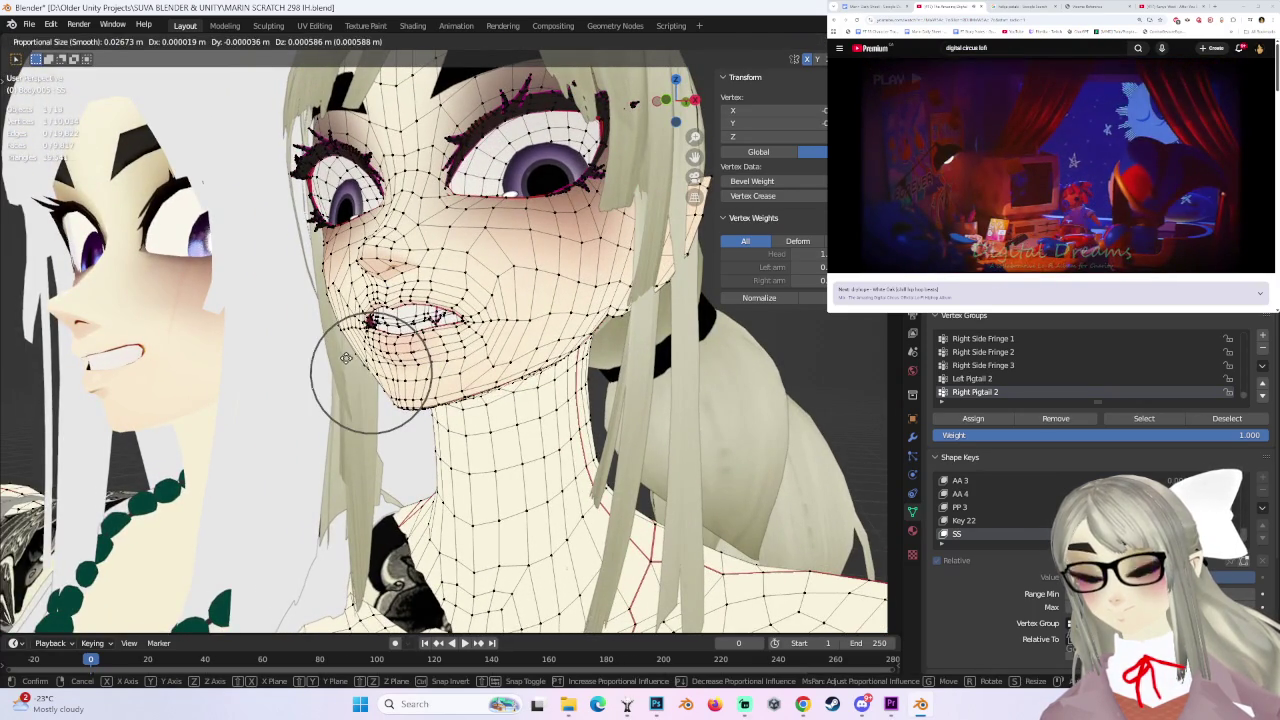
pyautogui.click(346, 358)
# - Lower the lip-edge vertices with repeated mirrored smooth proportional moves
pyautogui.keyDown('shift'); pyautogui.click(372, 318); pyautogui.keyUp('shift')
pyautogui.press('g')
pyautogui.click(460, 314)
pyautogui.keyDown('shift'); pyautogui.click(470, 306); pyautogui.keyUp('shift')
pyautogui.moveTo(518, 317); pyautogui.dragTo(498, 362, button='middle')
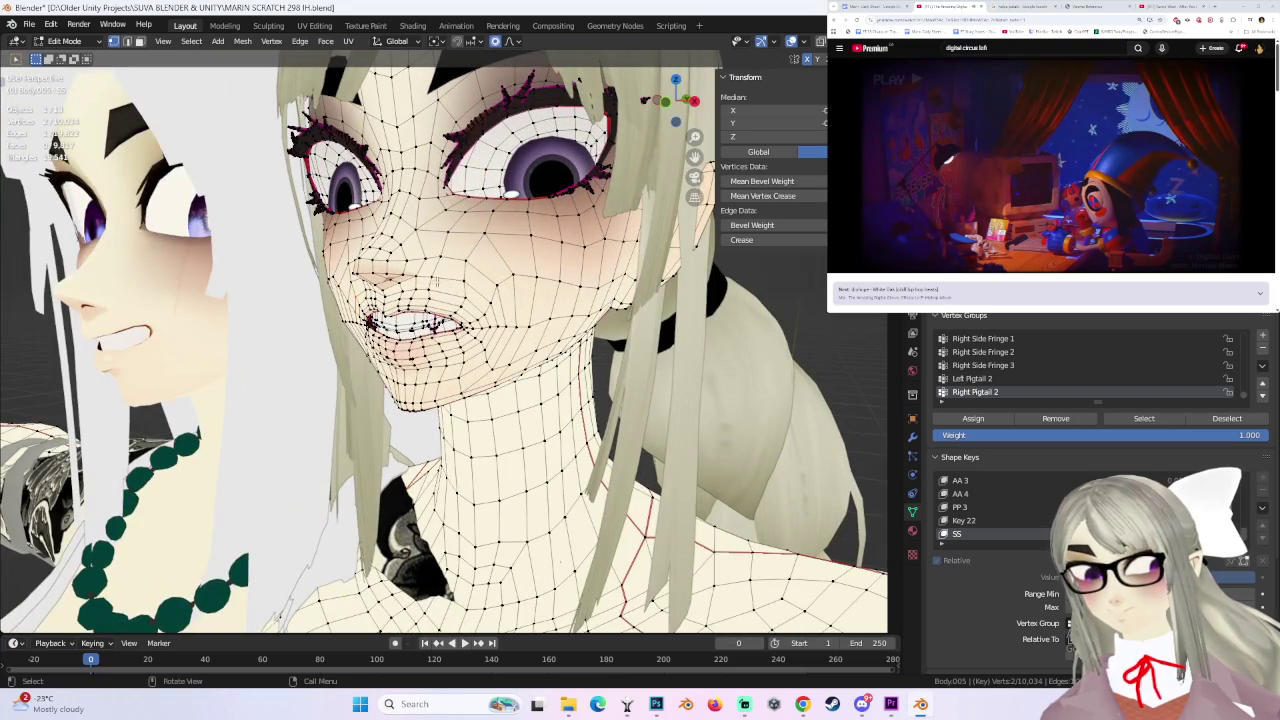
pyautogui.click(462, 316)
pyautogui.press('g')
pyautogui.click(462, 316)
pyautogui.press('g')
pyautogui.click(462, 316)
pyautogui.moveTo(462, 316)
pyautogui.mouseDown(button='middle')
pyautogui.moveTo(593, 321)
pyautogui.moveTo(248, 5)
pyautogui.mouseUp(button='middle')
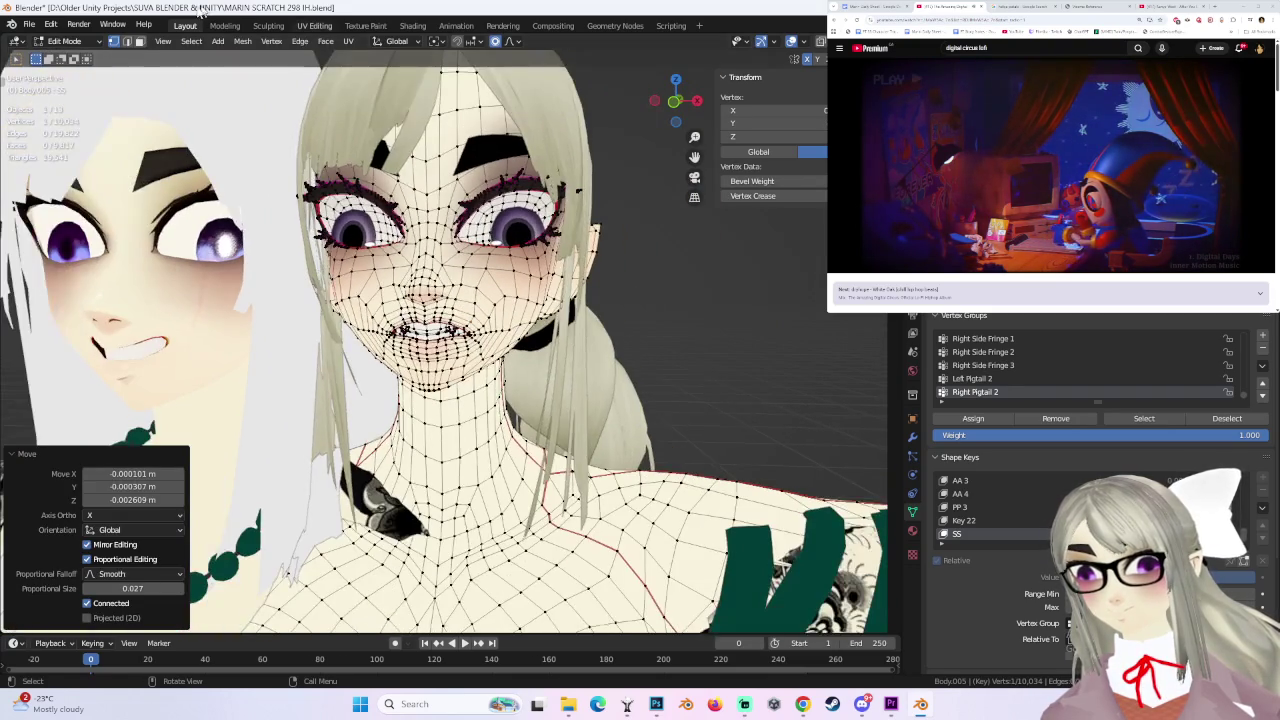
# - Leave Edit Mode to compare the reshaped face, then return to editing it
pyautogui.press('Tab')
pyautogui.moveTo(632, 291)
pyautogui.mouseDown(button='middle')
pyautogui.moveTo(637, 328)
pyautogui.moveTo(578, 344)
pyautogui.mouseUp(button='middle')
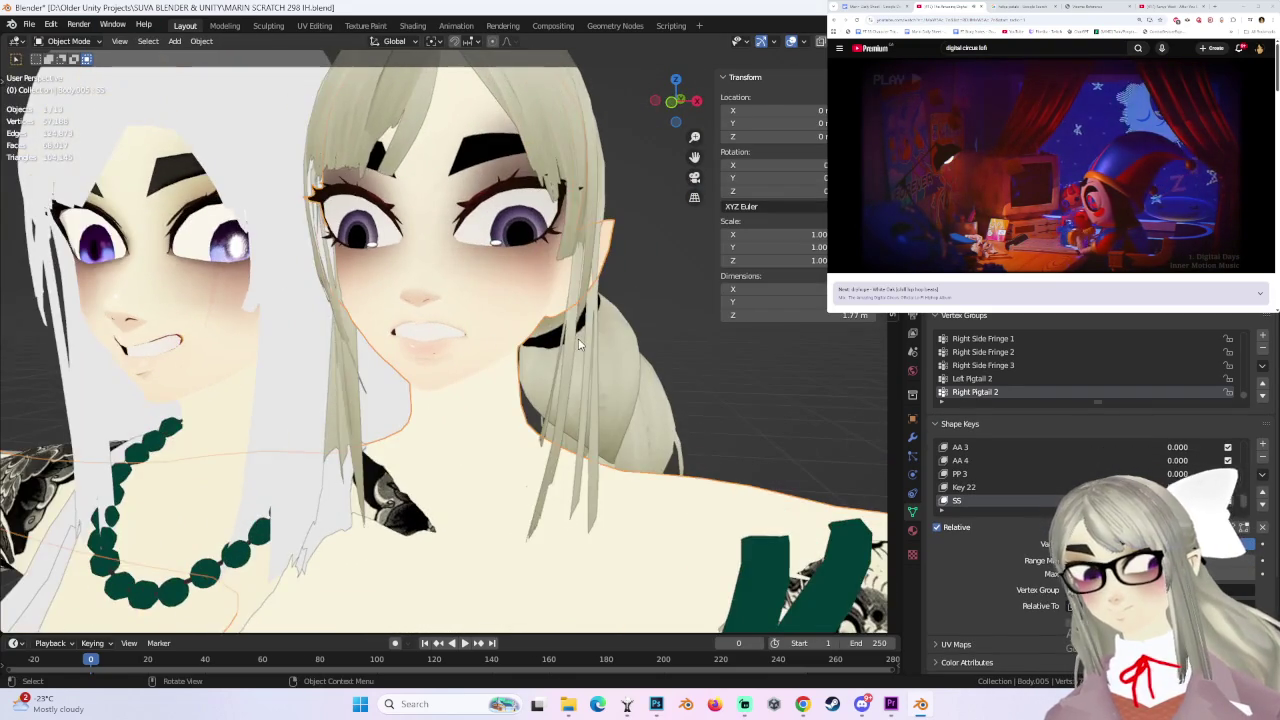
pyautogui.scroll(2, 577, 297)
pyautogui.press('Tab')
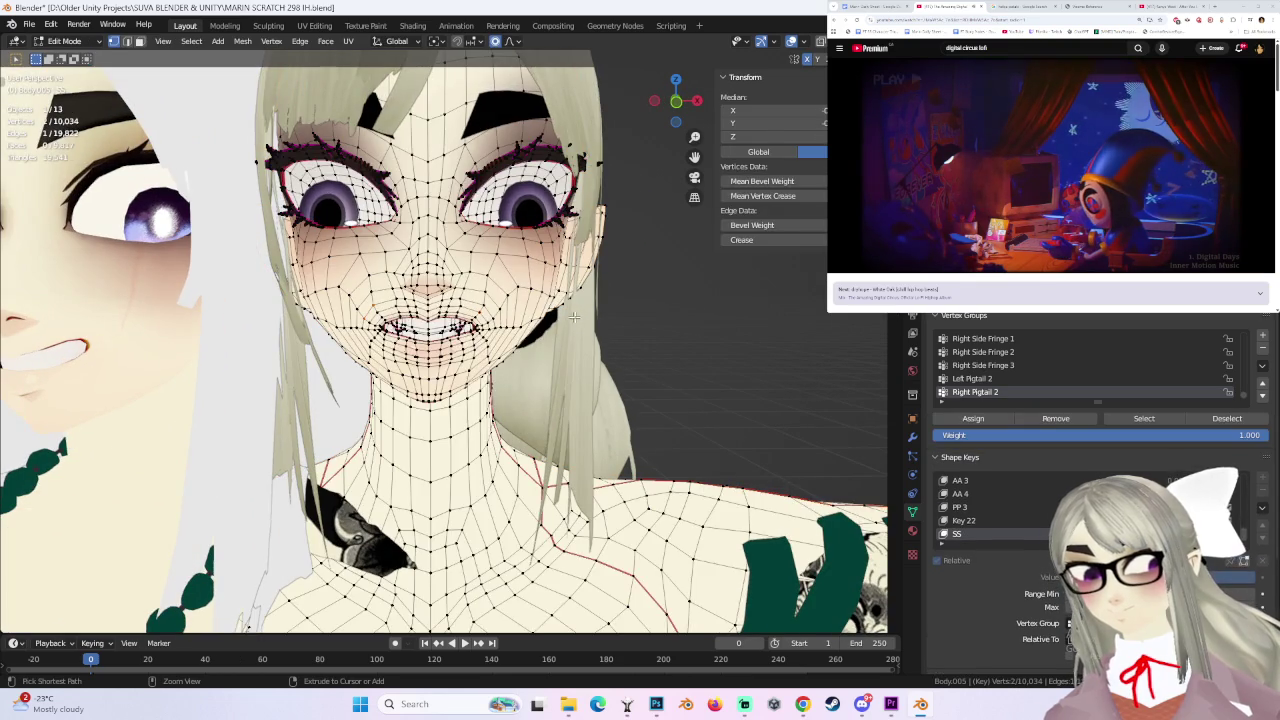
pyautogui.moveTo(575, 325); pyautogui.dragTo(604, 320, button='middle')
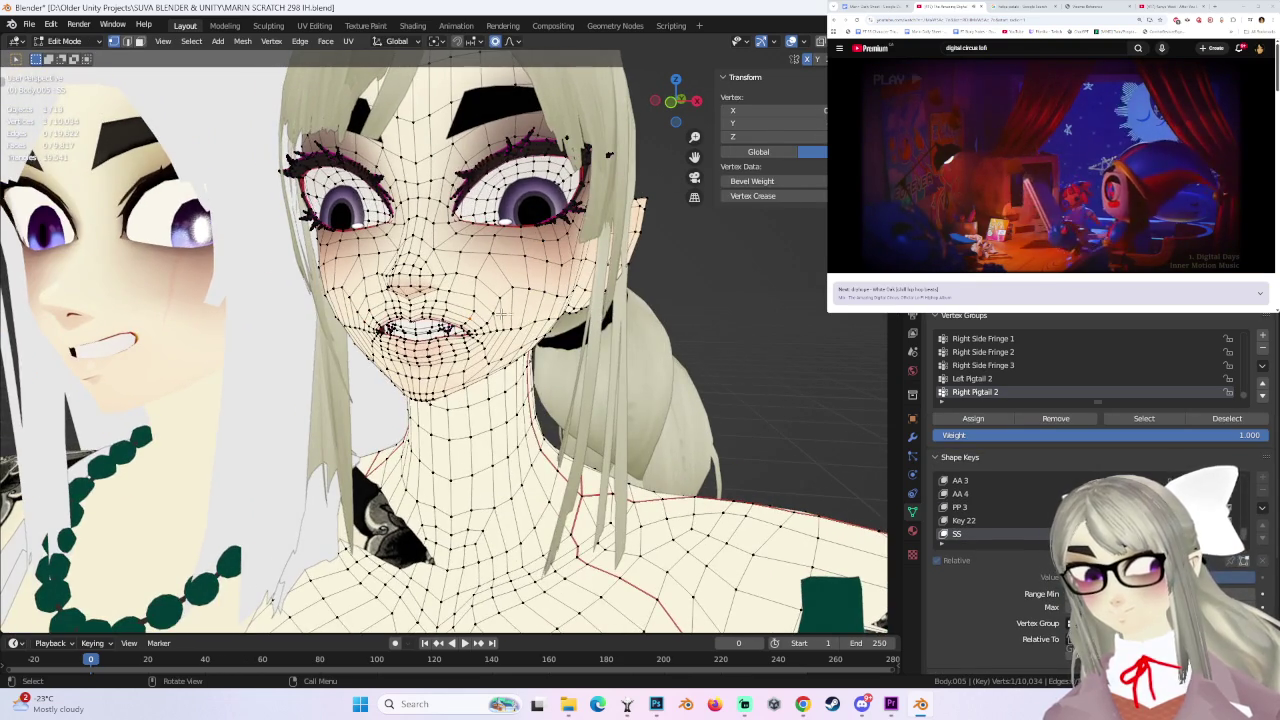
pyautogui.scroll(2, 444, 342)
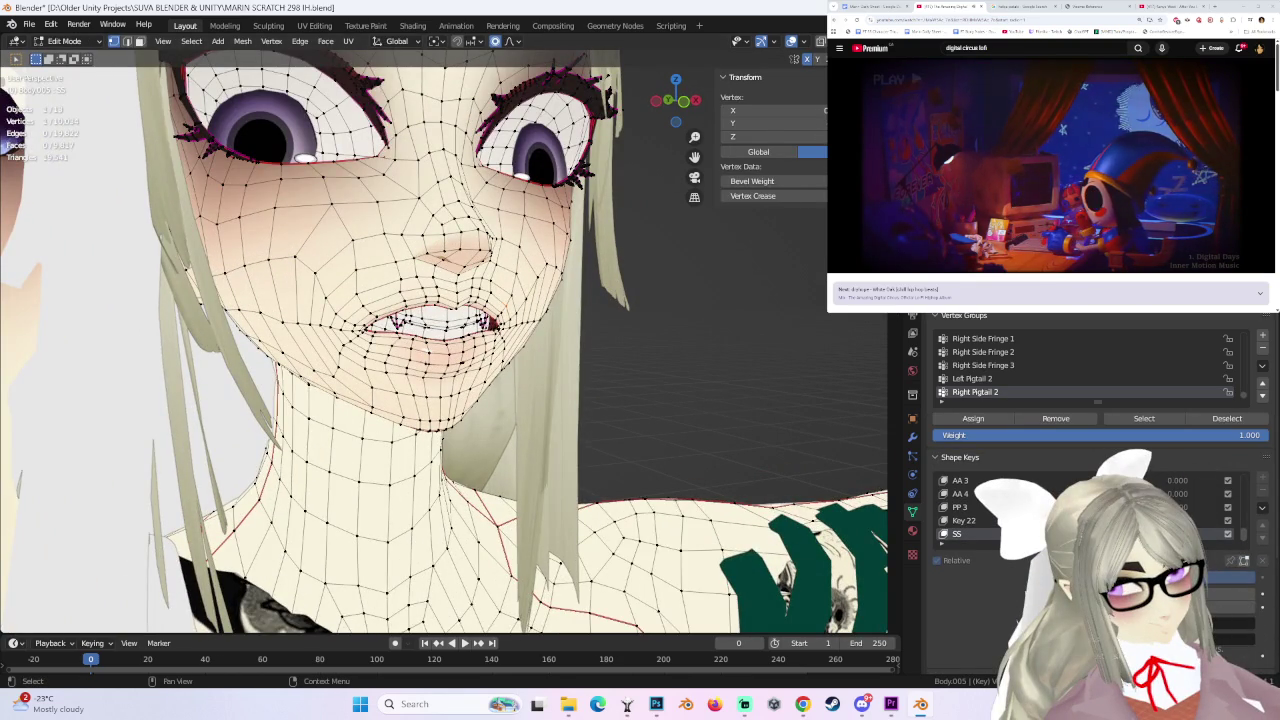
# - Play The Amazing Digital Circus Lofi Remix from the YouTube results and view the face front-on
pyautogui.hotkey('alt', 'Left')
pyautogui.scroll(-2, 1060, 190)
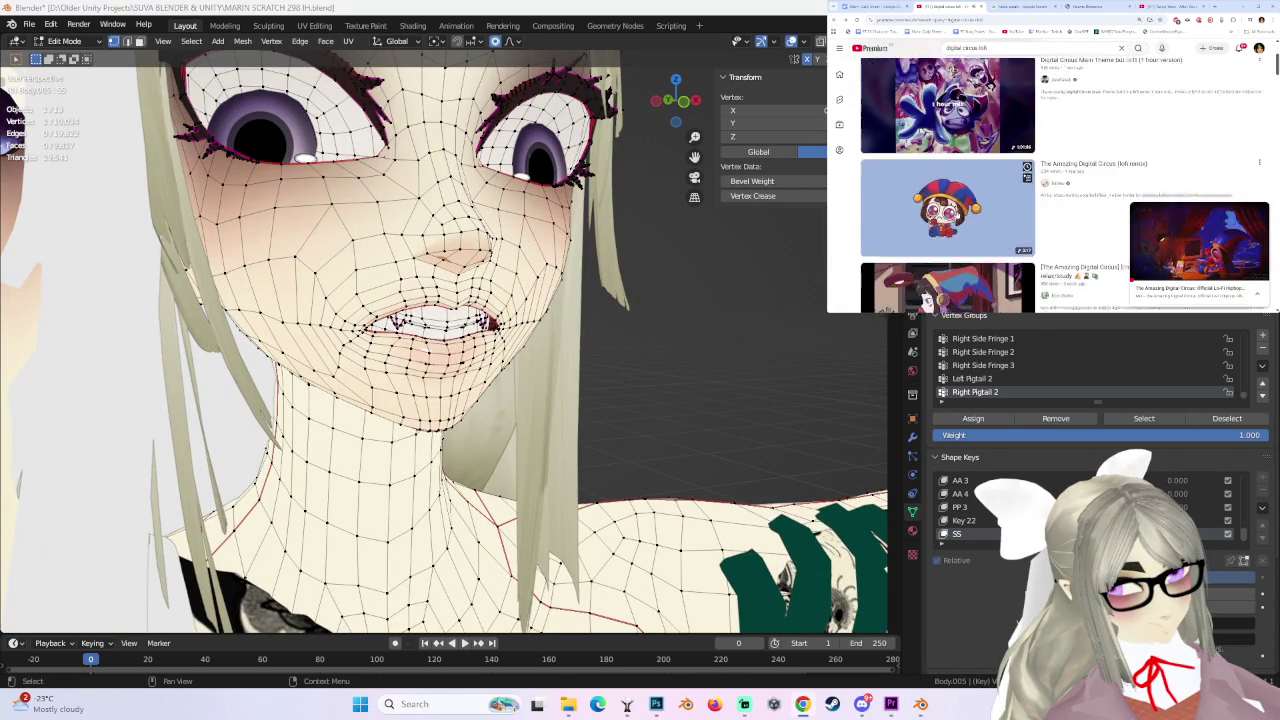
pyautogui.scroll(-2, 962, 185)
pyautogui.scroll(-1, 962, 185)
pyautogui.scroll(-1, 962, 185)
pyautogui.scroll(-1, 962, 185)
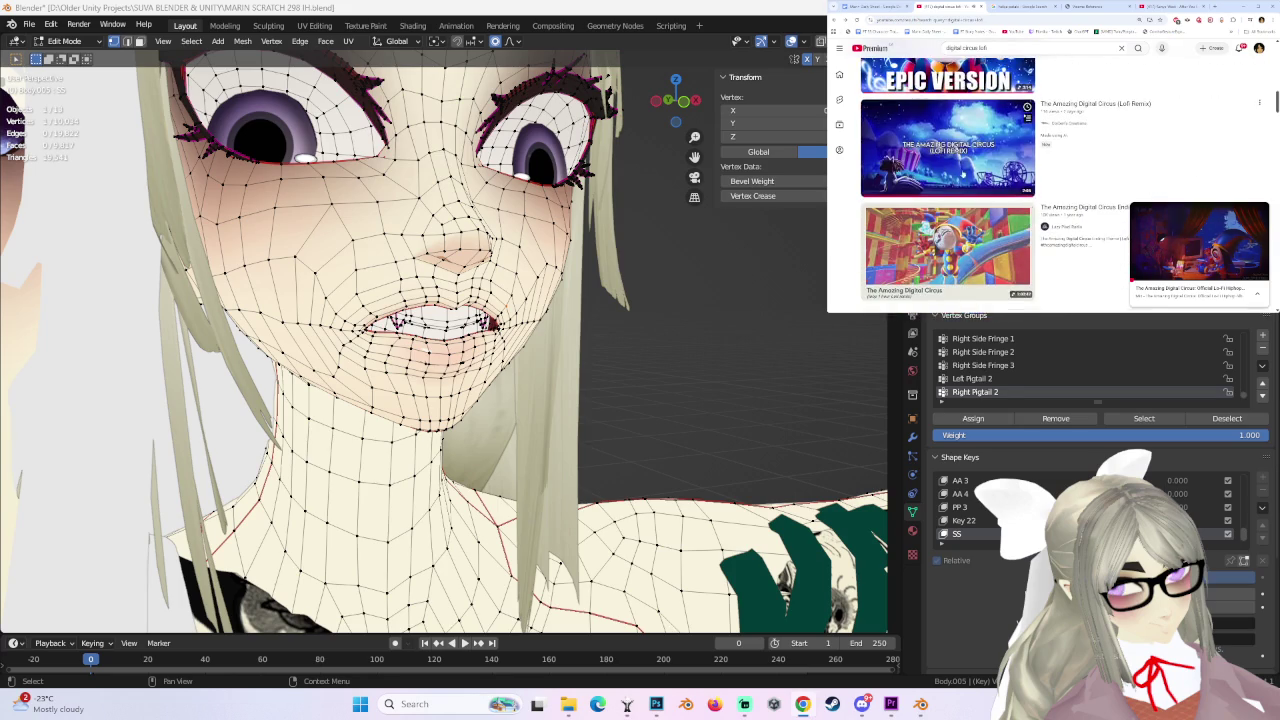
pyautogui.click(962, 186)
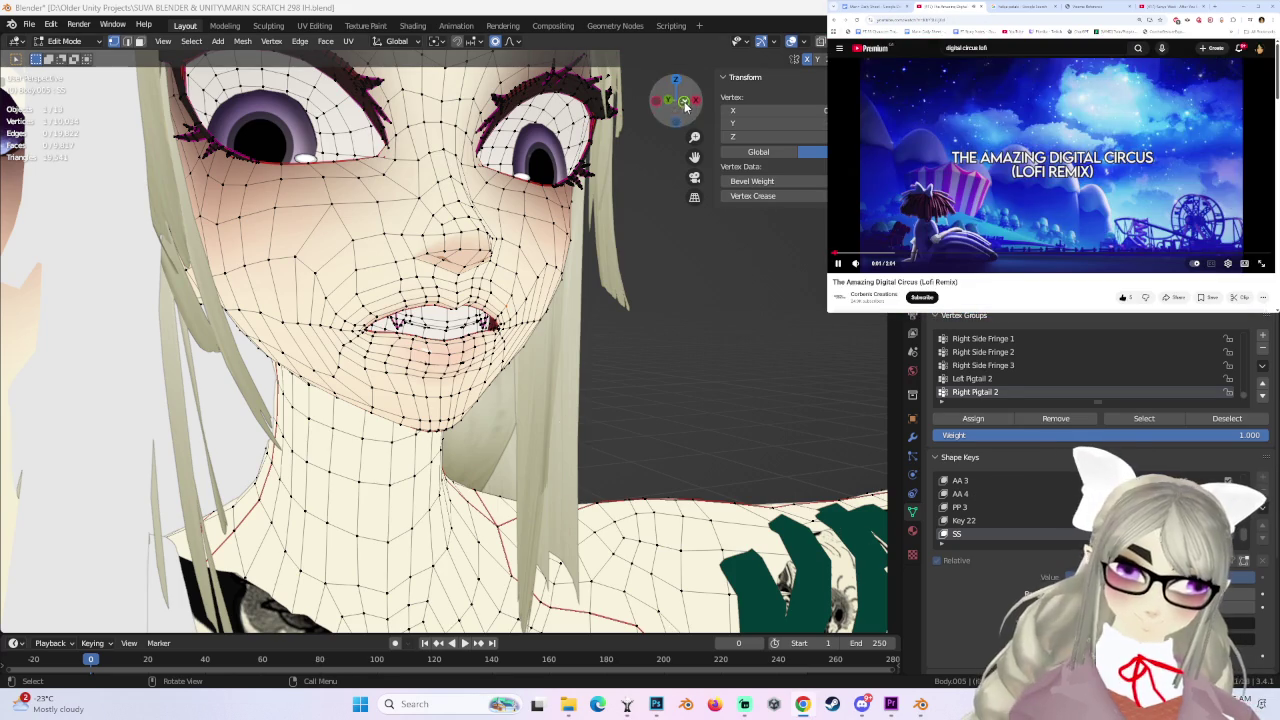
pyautogui.click(683, 106)
# - Move the selected lip vertices with smooth proportional falloff
pyautogui.press('g')
pyautogui.scroll(3, 344, 328)
pyautogui.scroll(-2, 344, 328)
pyautogui.click(344, 328)
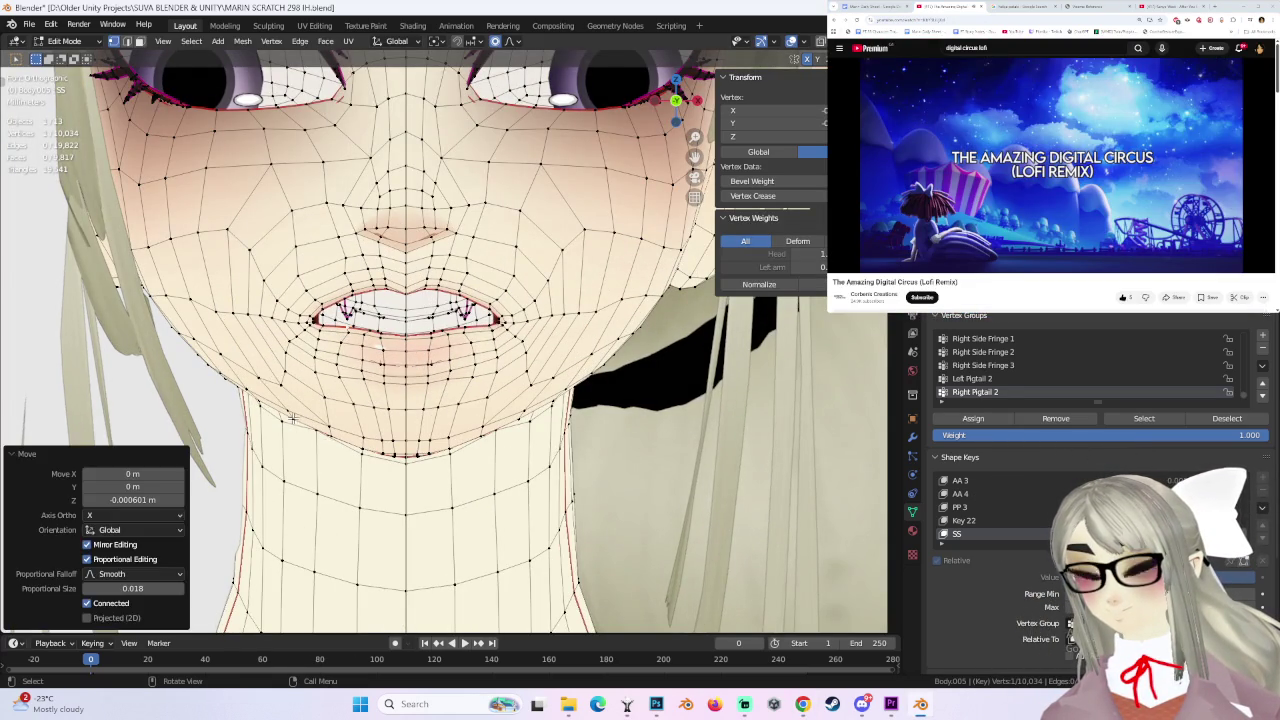
# - Adjust a jaw vertex, then three jaw vertices together, with smooth falloff
pyautogui.click(291, 416)
pyautogui.press('g')
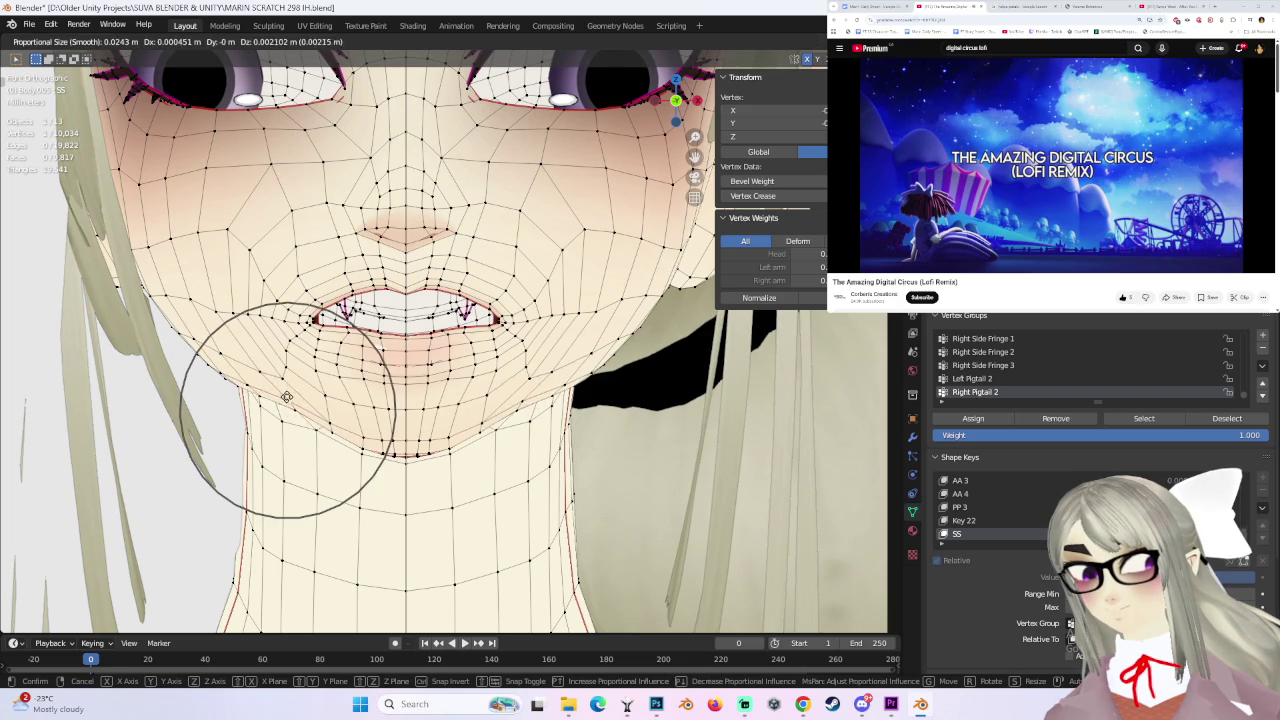
pyautogui.click(286, 400)
pyautogui.click(216, 368)
pyautogui.keyDown('ctrl'); pyautogui.click(232, 369); pyautogui.keyUp('ctrl')
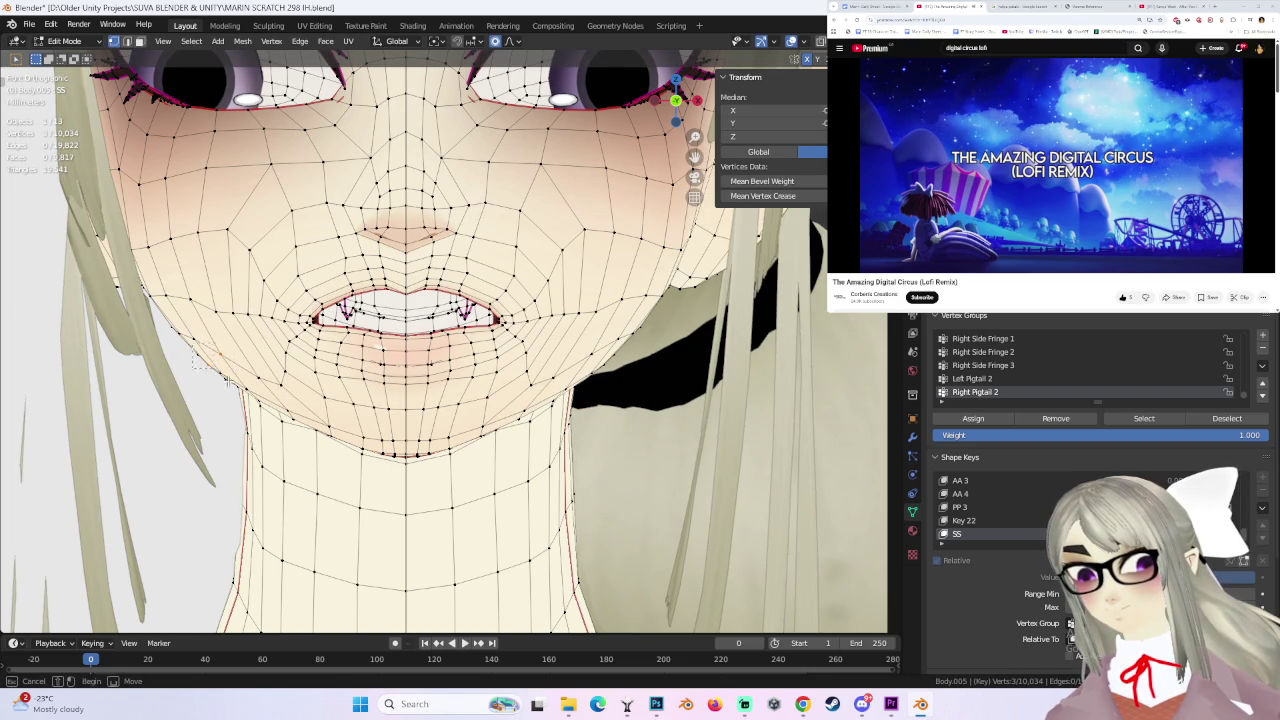
pyautogui.press('g')
pyautogui.click(240, 383)
# - From a three-quarter view, move a single mouth vertex and then the mouth vertices again
pyautogui.moveTo(240, 383)
pyautogui.mouseDown(button='middle')
pyautogui.moveTo(471, 345)
pyautogui.moveTo(314, 292)
pyautogui.moveTo(463, 234)
pyautogui.moveTo(495, 271)
pyautogui.mouseUp(button='middle')
pyautogui.click(440, 335)
pyautogui.press('g')
pyautogui.click(440, 335)
pyautogui.press('g')
pyautogui.click(466, 236)
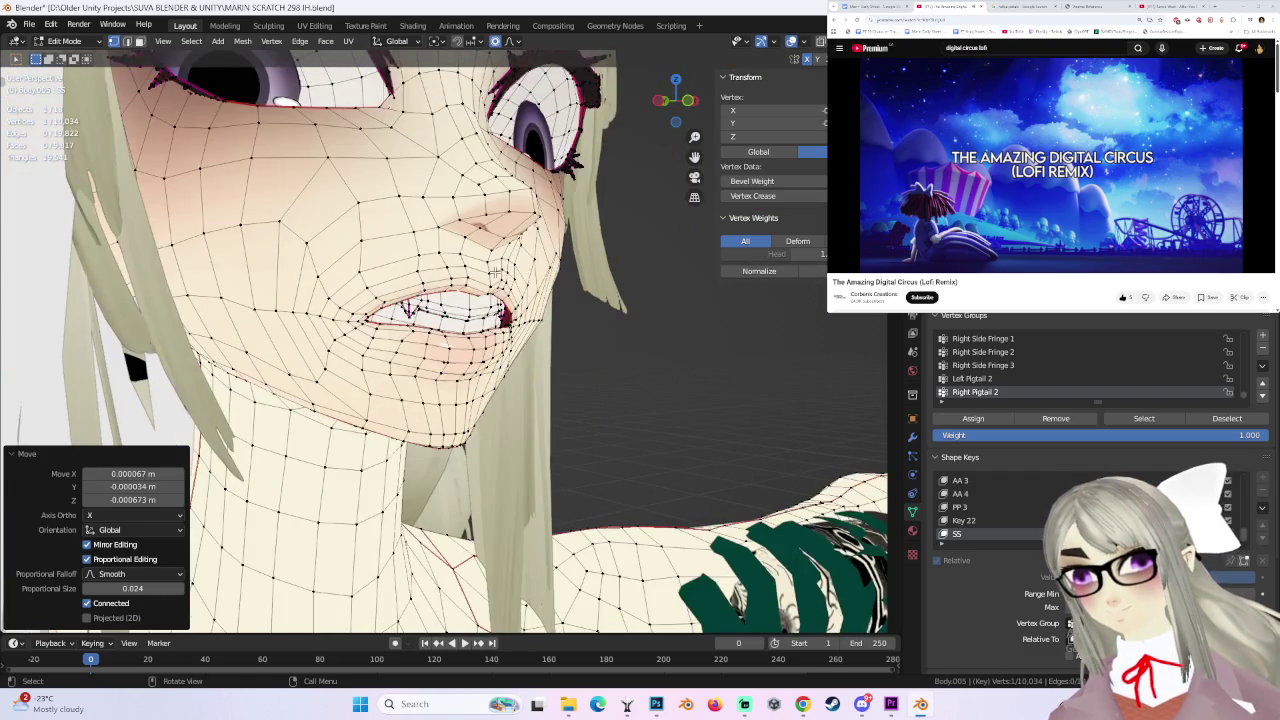
# - Refine the mouth corner with three successive smooth proportional moves
pyautogui.click(495, 271)
pyautogui.press('g')
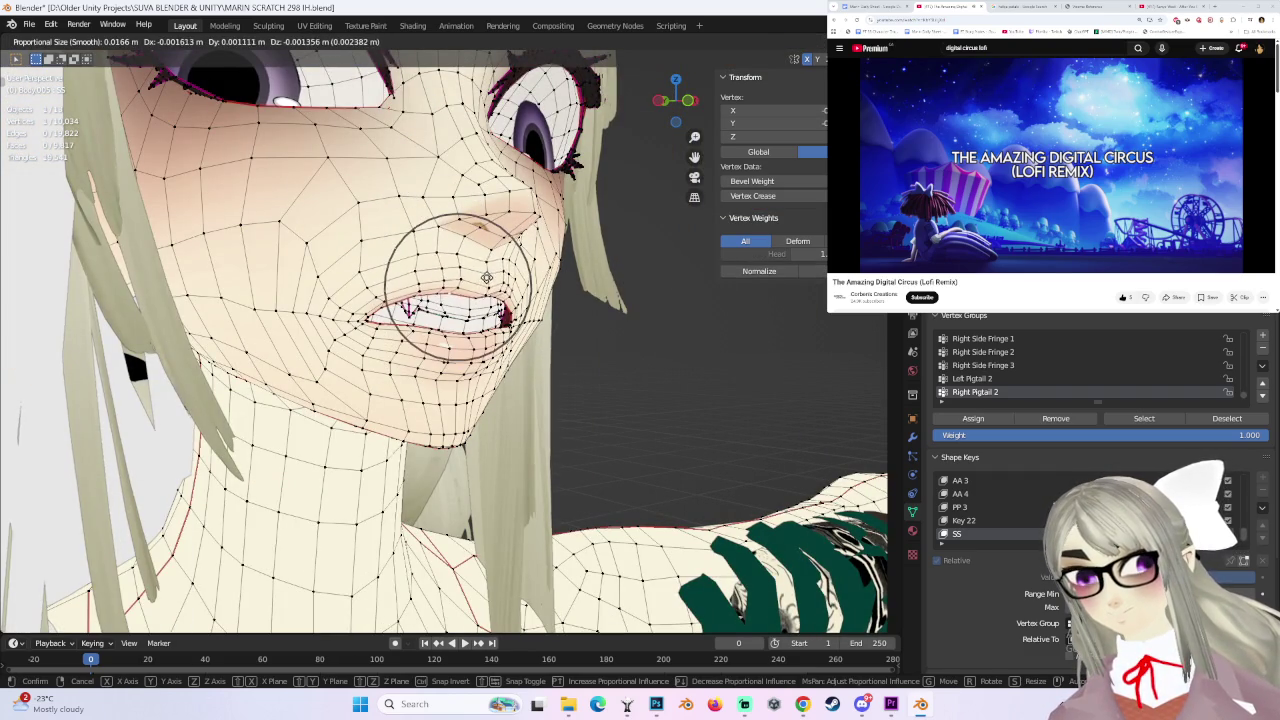
pyautogui.click(487, 278)
pyautogui.press('g')
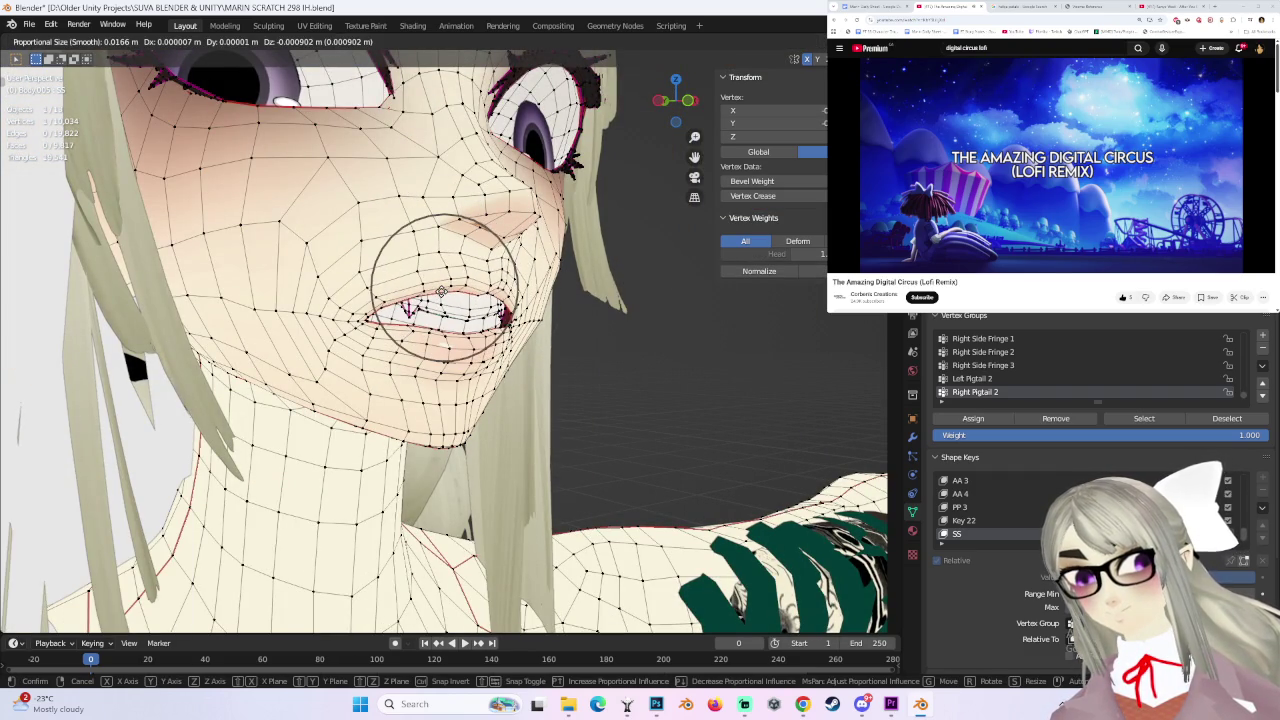
pyautogui.click(441, 289)
pyautogui.press('g')
pyautogui.click(414, 400)
pyautogui.moveTo(414, 400)
pyautogui.mouseDown(button='middle')
pyautogui.moveTo(524, 313)
pyautogui.moveTo(500, 318)
pyautogui.moveTo(516, 300)
pyautogui.moveTo(500, 320)
pyautogui.moveTo(449, 320)
pyautogui.moveTo(420, 300)
pyautogui.moveTo(372, 314)
pyautogui.moveTo(413, 297)
pyautogui.mouseUp(button='middle')
# - Cancel a stray move, then reposition another mouth vertex with smooth falloff
pyautogui.press('g')
pyautogui.rightClick(500, 318)
pyautogui.click(500, 330)
pyautogui.click(492, 305)
pyautogui.press('g')
pyautogui.click(449, 318)
pyautogui.click(372, 314)
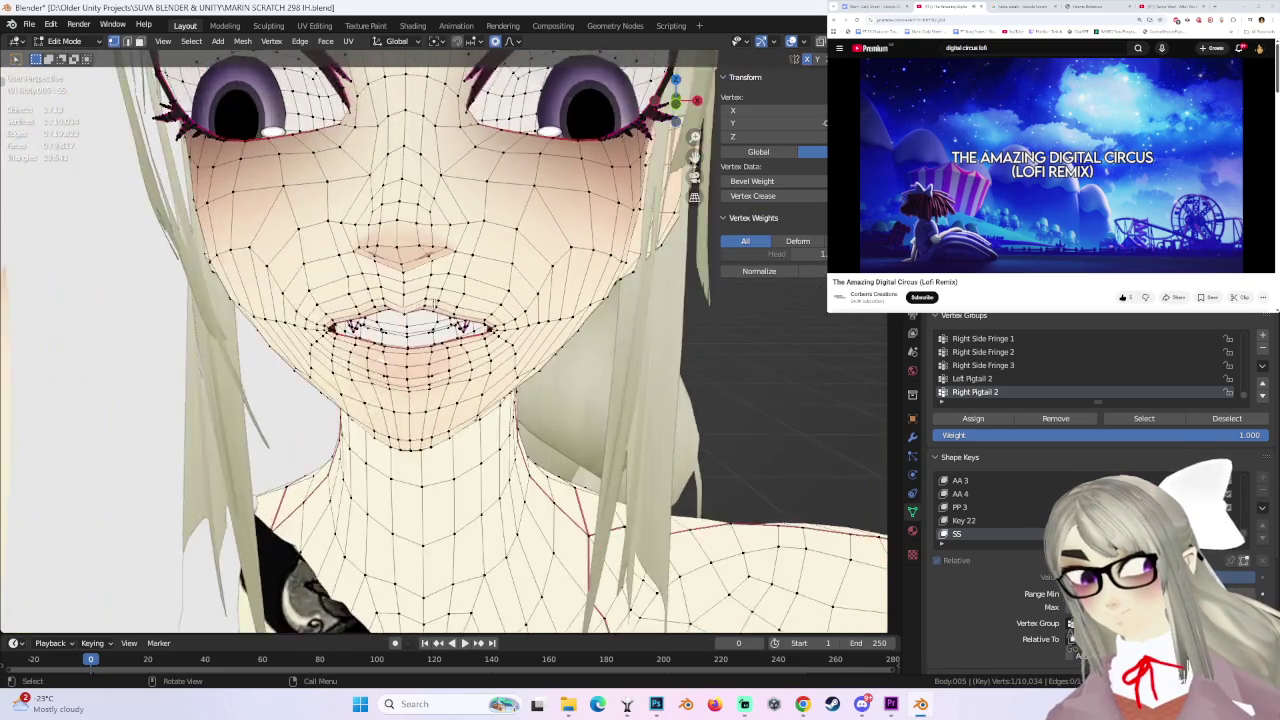
# - Move lip and mouth-corner vertices with smooth falloff, undoing and redoing the chin adjustment
pyautogui.scroll(2, 413, 297)
pyautogui.press('g')
pyautogui.click(377, 282)
pyautogui.moveTo(377, 282)
pyautogui.mouseDown(button='middle')
pyautogui.moveTo(427, 258)
pyautogui.moveTo(397, 327)
pyautogui.mouseUp(button='middle')
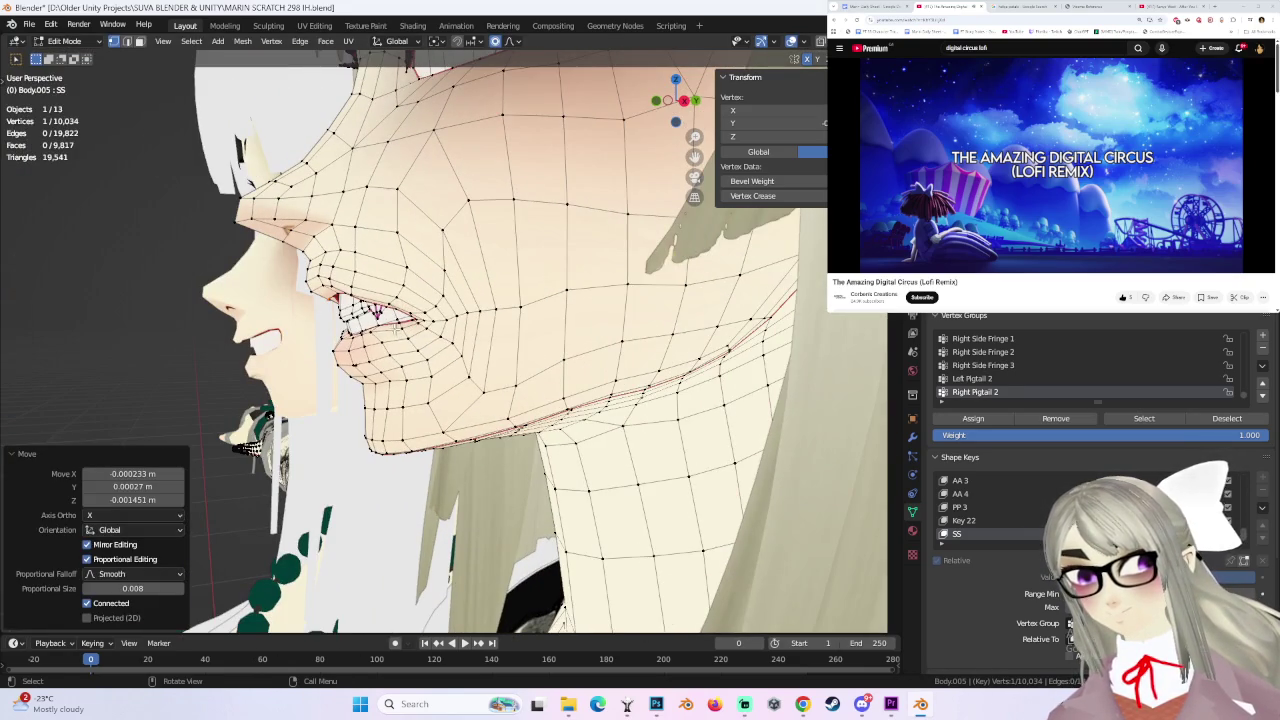
pyautogui.click(389, 333)
pyautogui.click(388, 347)
pyautogui.hotkey('ctrl', 'z')
pyautogui.scroll(-4, 390, 357)
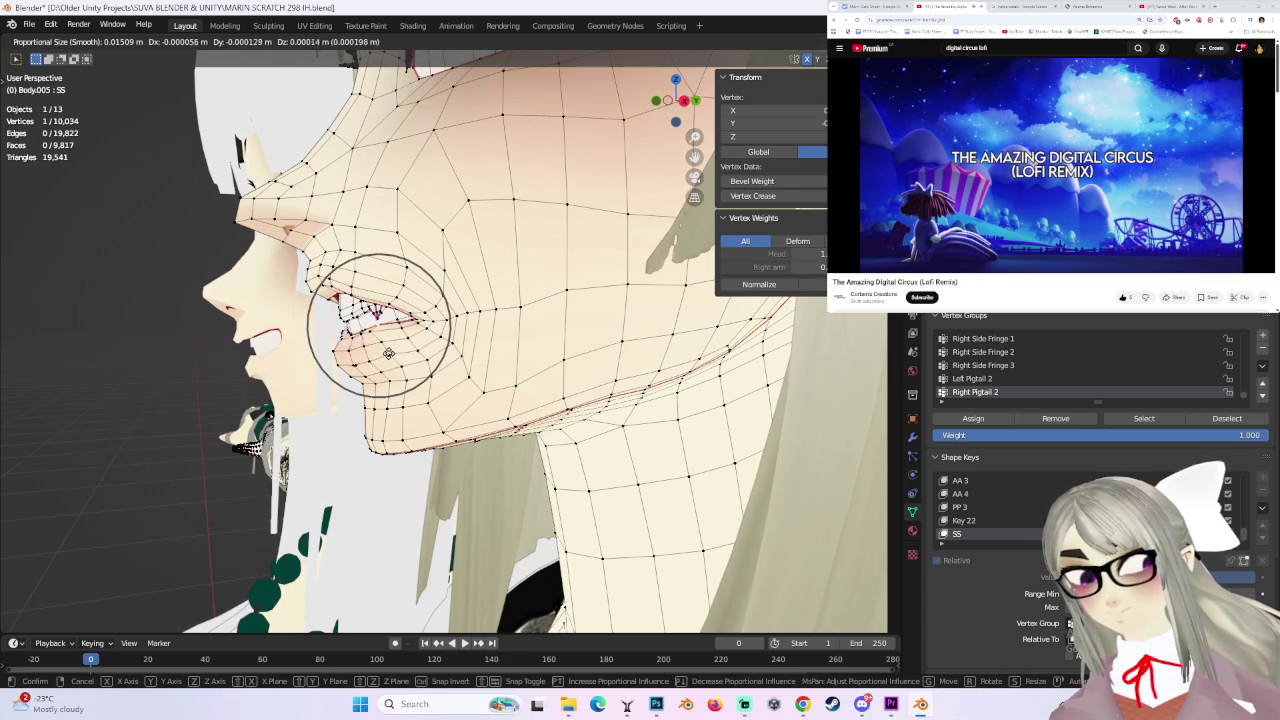
pyautogui.click(389, 355)
pyautogui.moveTo(389, 355); pyautogui.dragTo(553, 355, button='middle')
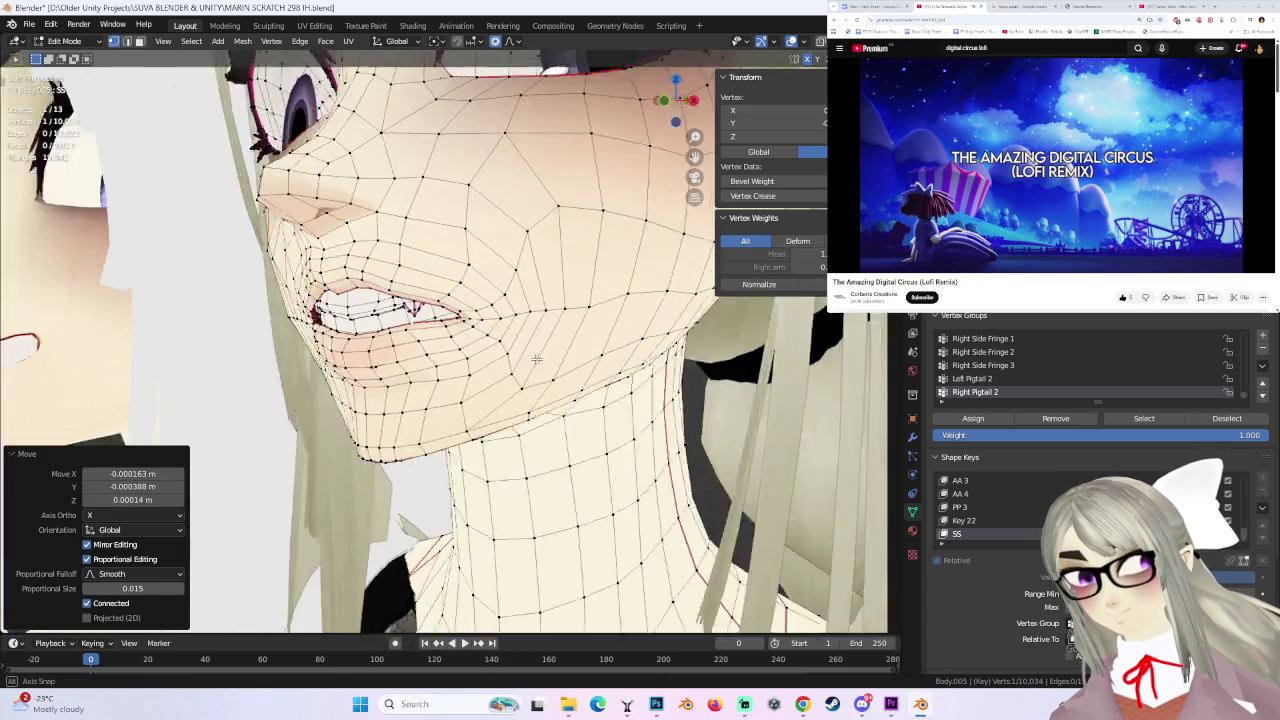
# - Undo the last move and reapply two vertex moves, then snap to a side view
pyautogui.hotkey('ctrl', 'z')
pyautogui.press('g')
pyautogui.click(510, 334)
pyautogui.press('g')
pyautogui.moveTo(590, 337)
pyautogui.mouseDown(button='middle')
pyautogui.moveTo(510, 337)
pyautogui.moveTo(383, 383)
pyautogui.mouseUp(button='middle')
pyautogui.click(510, 334)
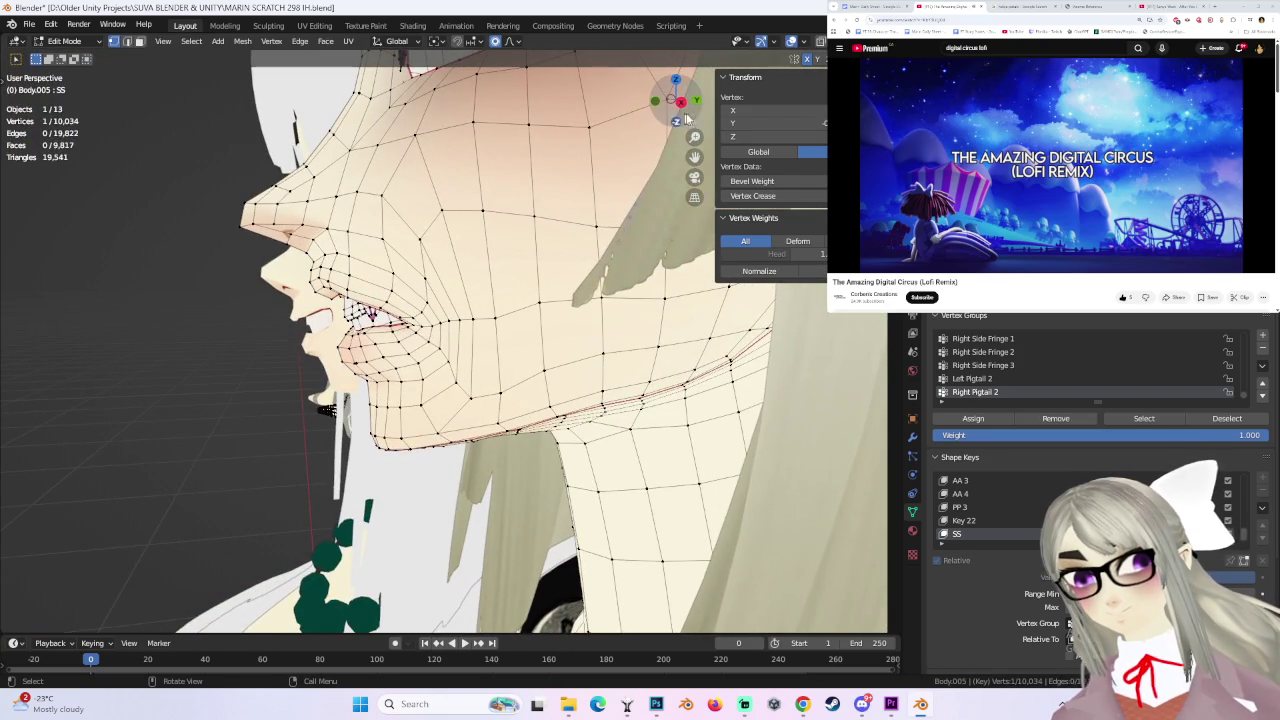
pyautogui.click(681, 101)
# - Move the mouth vertices twice with proportional falloff, resizing the falloff radius
pyautogui.press('g')
pyautogui.click(360, 300)
pyautogui.moveTo(360, 300)
pyautogui.mouseDown(button='middle')
pyautogui.moveTo(503, 293)
pyautogui.moveTo(563, 323)
pyautogui.mouseUp(button='middle')
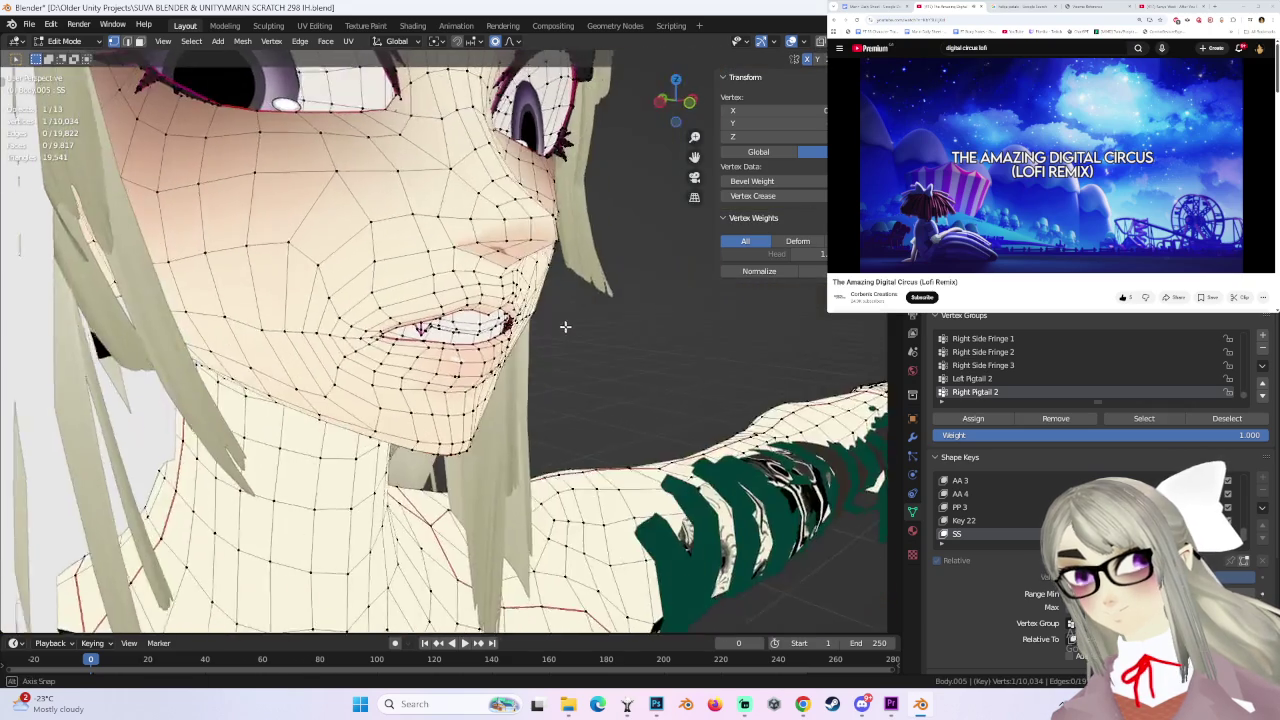
pyautogui.press('g')
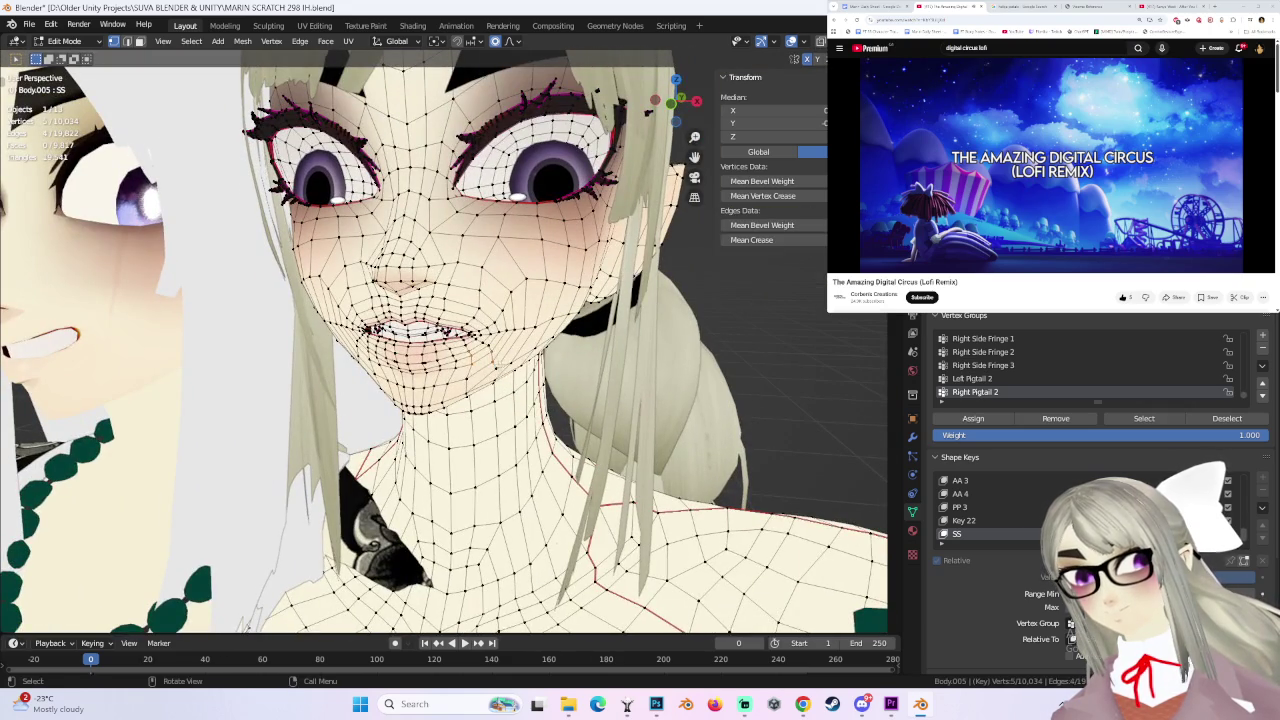
pyautogui.scroll(-2, 490, 362)
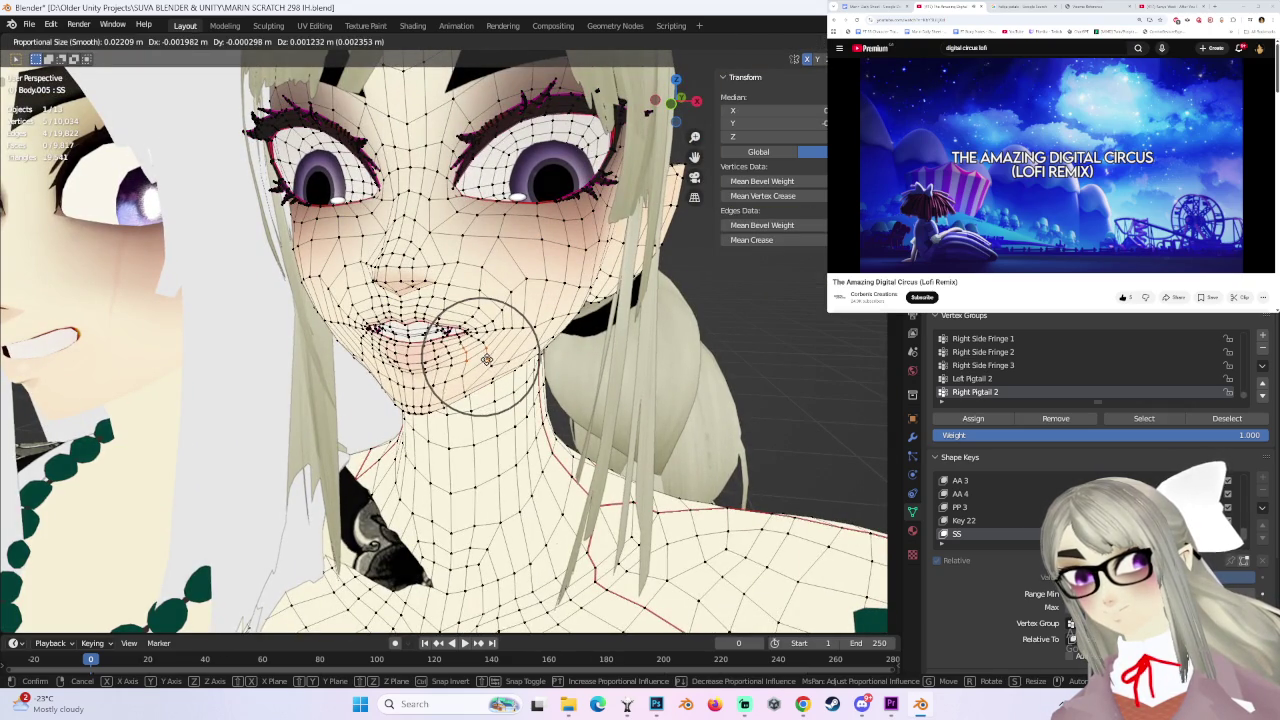
pyautogui.click(487, 360)
# - Select a smaller set of mouth vertices and move them twice, checking from side angles
pyautogui.click(350, 326)
pyautogui.press('g')
pyautogui.click(365, 340)
pyautogui.moveTo(645, 348)
pyautogui.mouseDown(button='middle')
pyautogui.moveTo(590, 331)
pyautogui.moveTo(531, 347)
pyautogui.mouseUp(button='middle')
pyautogui.moveTo(410, 338); pyautogui.dragTo(440, 300, button='middle')
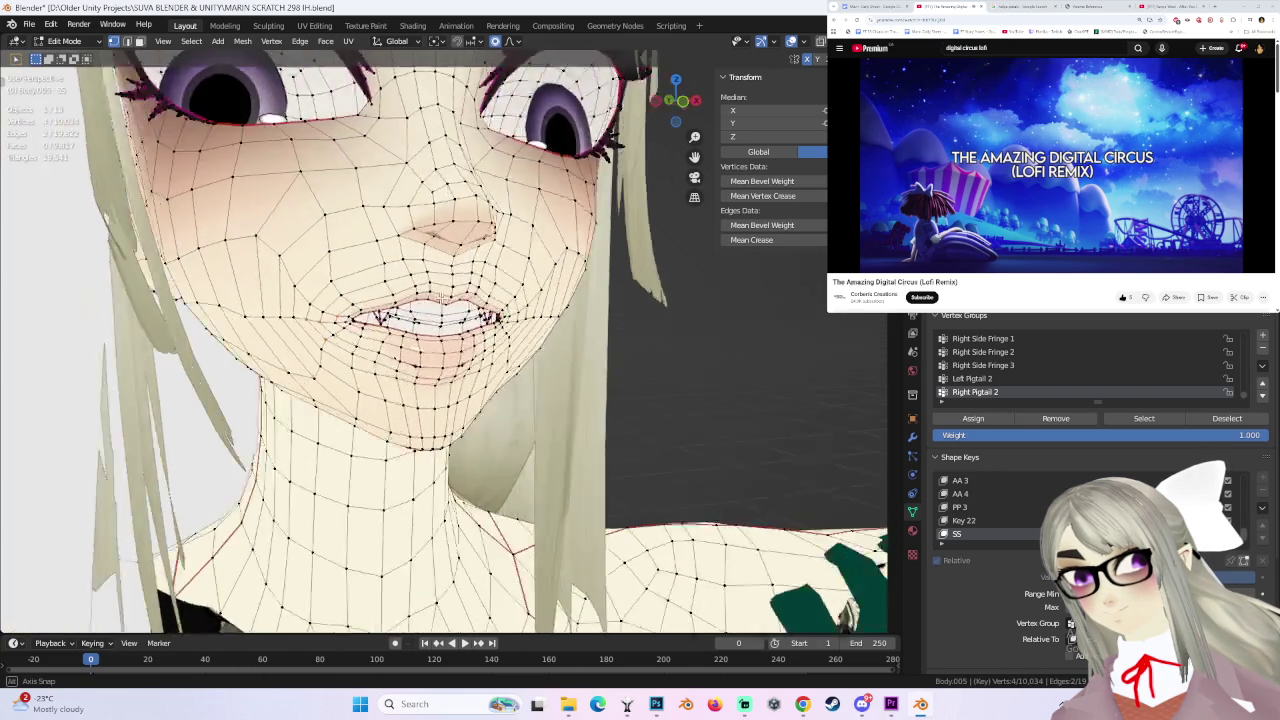
pyautogui.press('g')
pyautogui.click(430, 284)
# - Move the mouth corner with a smaller falloff, size 0.018, offset (-0.001365, -0.00042, -0.000356 m)
pyautogui.press('g')
pyautogui.scroll(2, 420, 305)
pyautogui.click(420, 300)
pyautogui.moveTo(420, 300); pyautogui.dragTo(440, 316, button='middle')
pyautogui.moveTo(533, 330)
pyautogui.mouseDown(button='middle')
pyautogui.moveTo(330, 330)
pyautogui.moveTo(380, 300)
pyautogui.mouseUp(button='middle')
pyautogui.press('g')
pyautogui.click(324, 328)
pyautogui.click(64, 41)
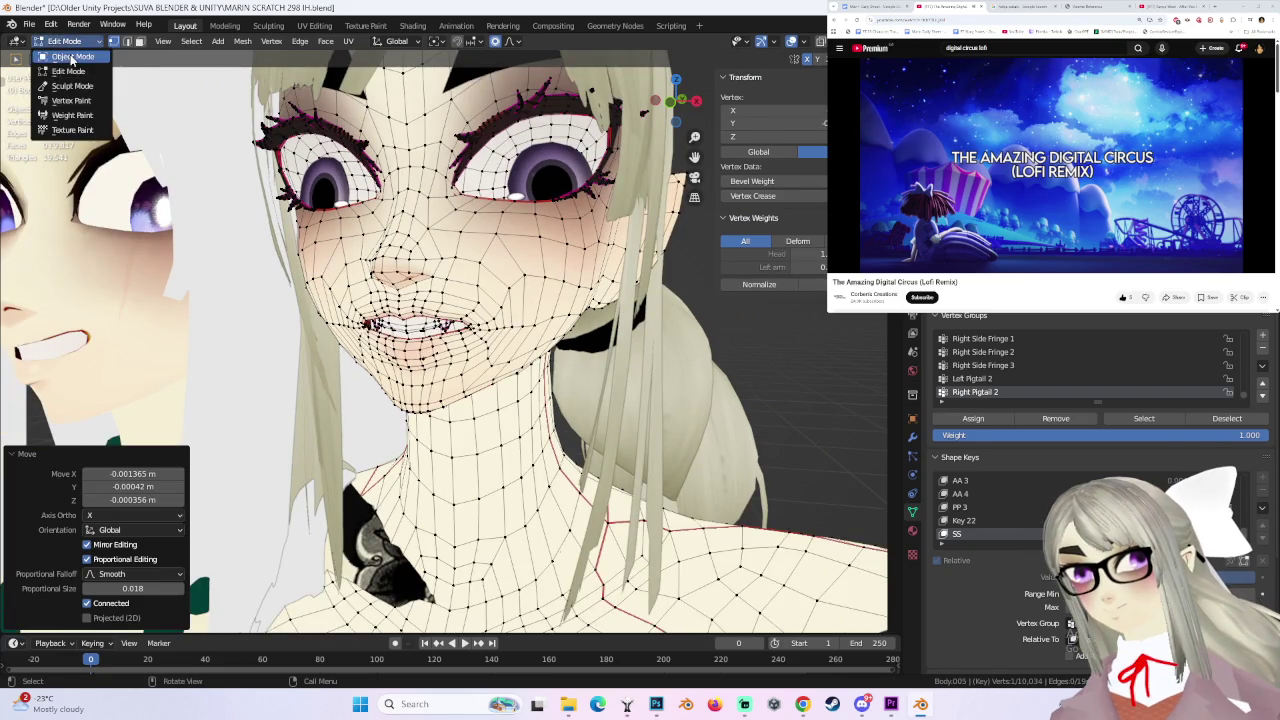
# - Preview the SS teeth-baring expression in Object Mode, orbiting around the face
pyautogui.click(71, 57)
pyautogui.scroll(2, 560, 320)
pyautogui.moveTo(607, 330)
pyautogui.mouseDown(button='middle')
pyautogui.moveTo(562, 355)
pyautogui.moveTo(470, 352)
pyautogui.moveTo(395, 287)
pyautogui.moveTo(418, 281)
pyautogui.moveTo(407, 308)
pyautogui.mouseUp(button='middle')
# - Back in Edit Mode, brush-select a mouth-corner vertex and move it with proportional falloff
pyautogui.click(73, 45)
pyautogui.click(75, 68)
pyautogui.click(418, 279)
pyautogui.press('c')
pyautogui.click(418, 296)
pyautogui.press('c')
pyautogui.press('Escape')
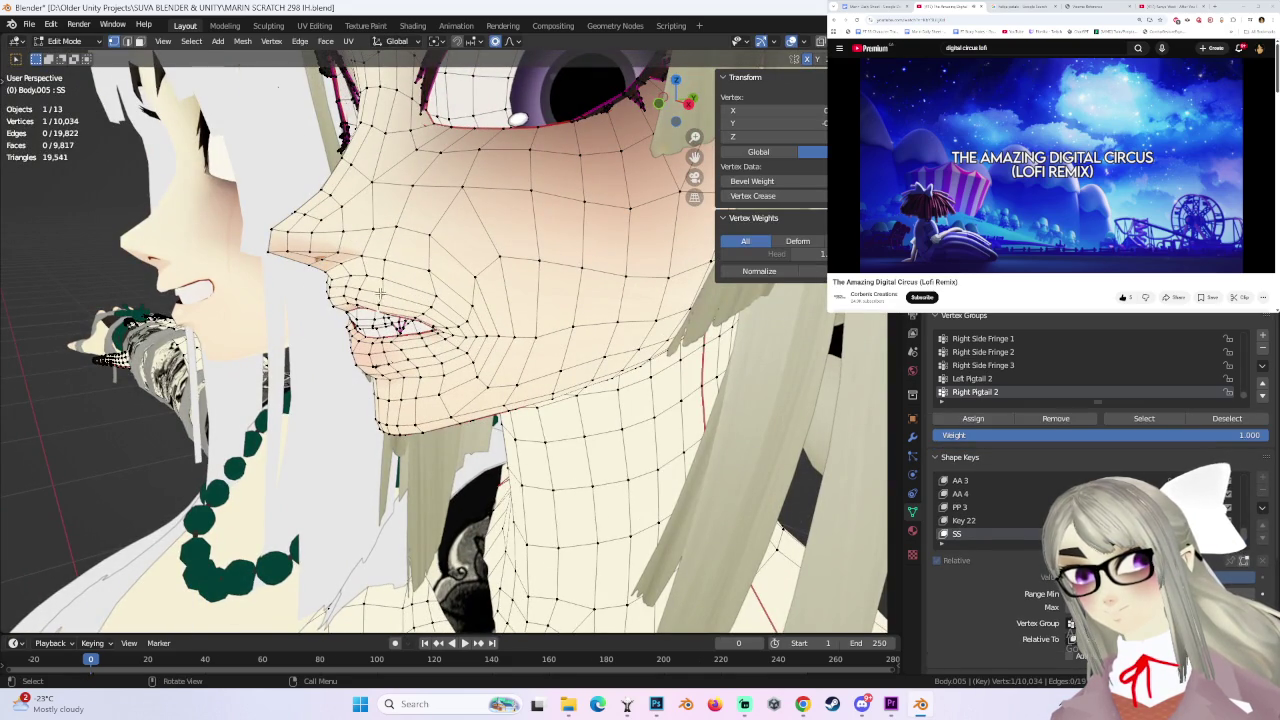
pyautogui.press('g')
pyautogui.click(410, 296)
# - Make several more small proportional moves of the mouth vertices, viewing from below
pyautogui.press('g')
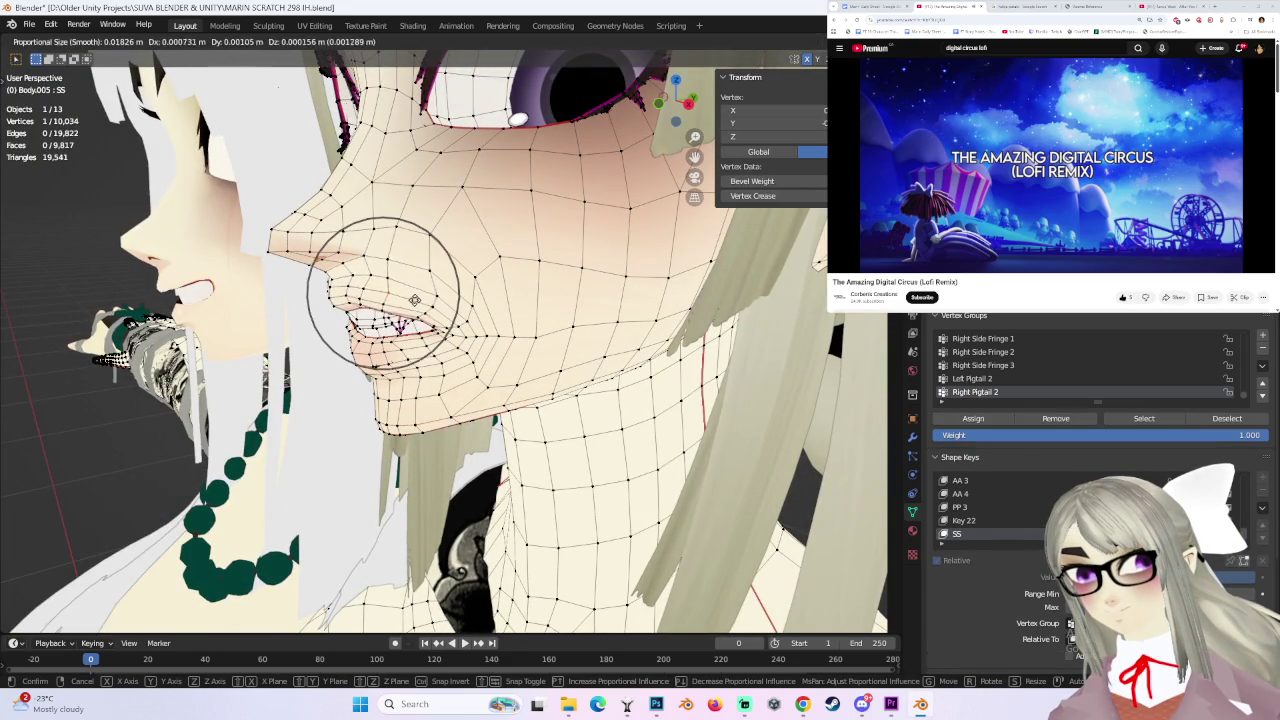
pyautogui.click(418, 296)
pyautogui.moveTo(418, 296)
pyautogui.mouseDown(button='middle')
pyautogui.moveTo(414, 258)
pyautogui.moveTo(578, 333)
pyautogui.moveTo(455, 345)
pyautogui.mouseUp(button='middle')
pyautogui.press('g')
pyautogui.click(416, 258)
pyautogui.keyDown('shift'); pyautogui.click(455, 345); pyautogui.keyUp('shift')
pyautogui.press('g')
pyautogui.click(453, 350)
pyautogui.press('g')
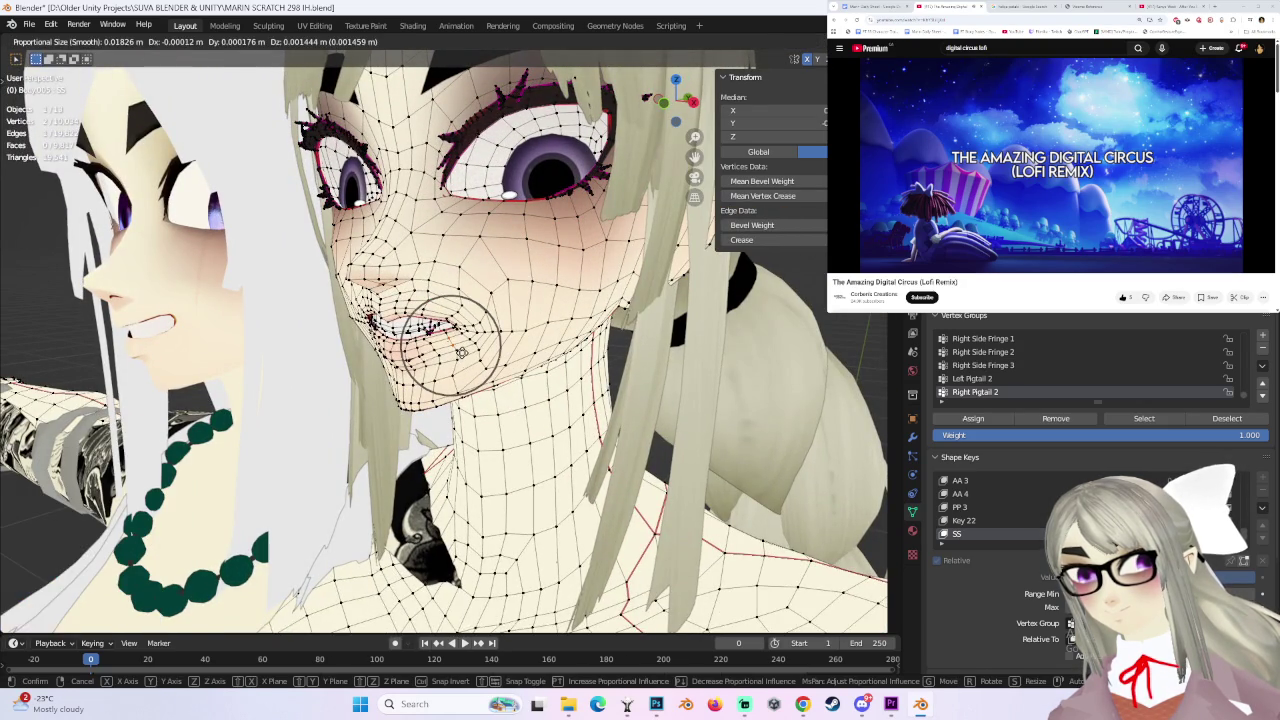
pyautogui.click(455, 350)
# - Check the mouth in Object Mode from frontal and three-quarter views
pyautogui.moveTo(455, 350)
pyautogui.mouseDown(button='middle')
pyautogui.moveTo(400, 316)
pyautogui.moveTo(453, 301)
pyautogui.mouseUp(button='middle')
pyautogui.scroll(3, 400, 316)
pyautogui.scroll(-2, 453, 301)
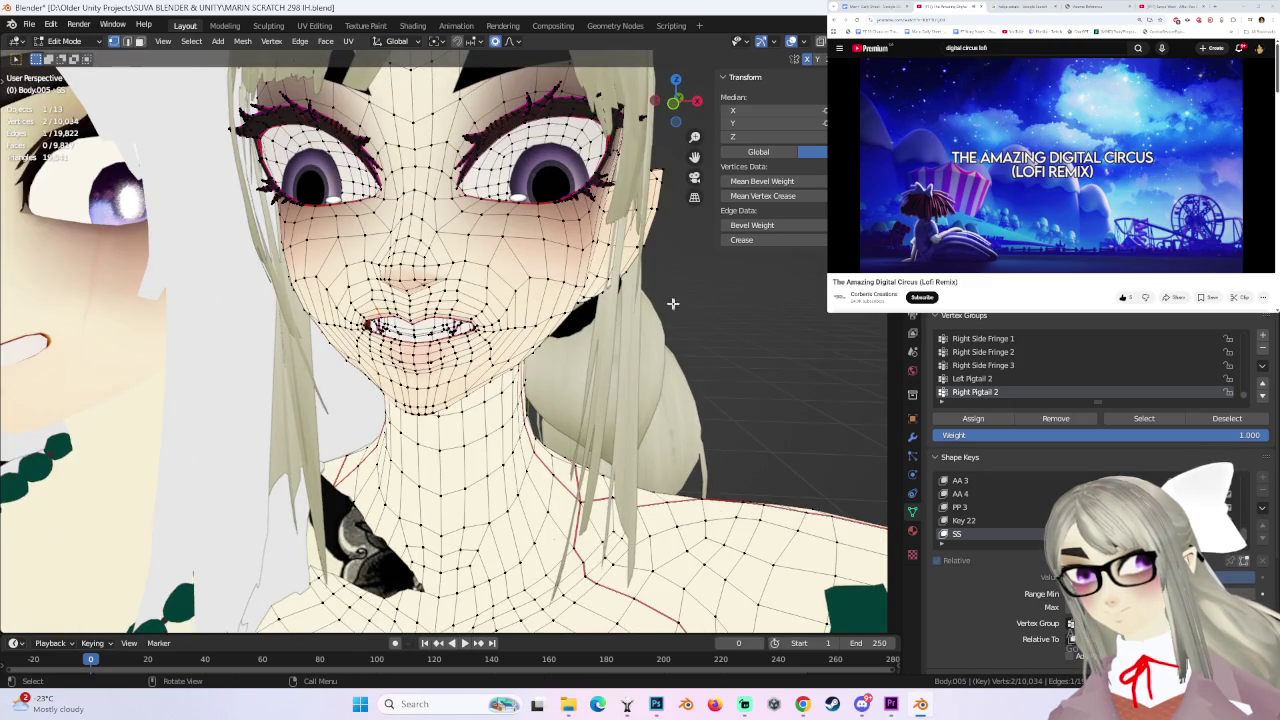
pyautogui.click(88, 43)
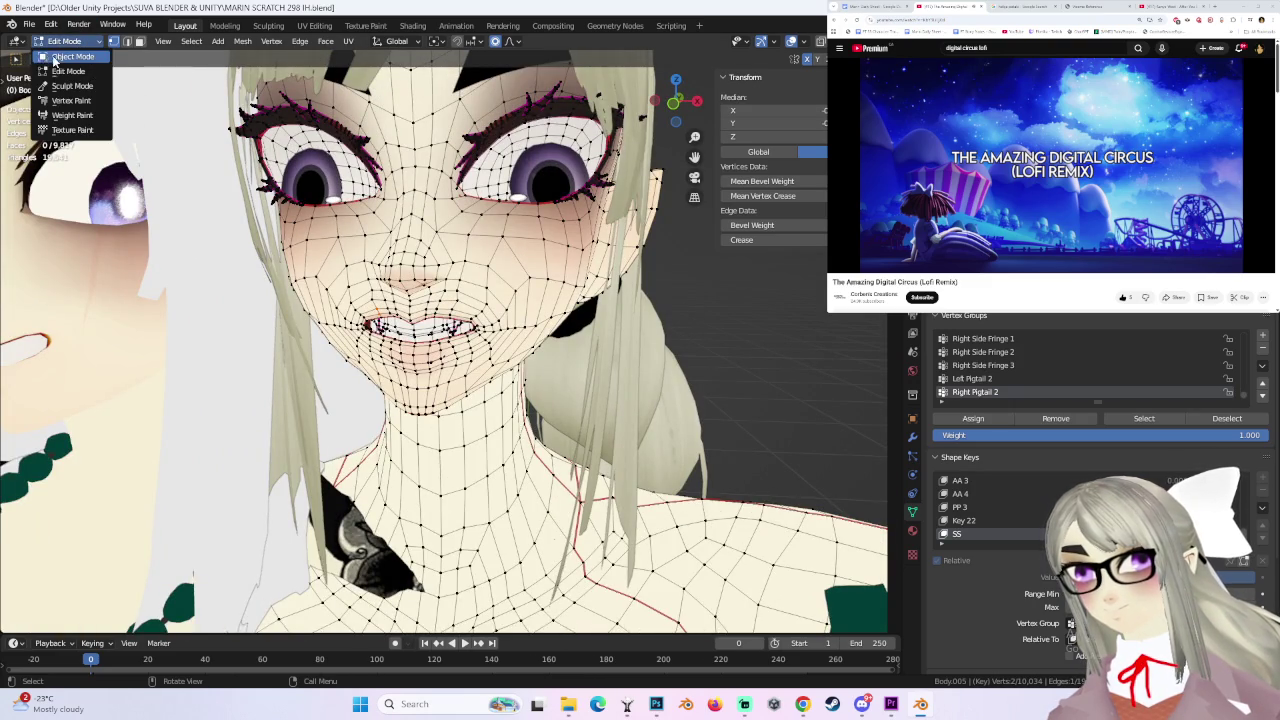
pyautogui.click(52, 57)
pyautogui.scroll(-2, 465, 307)
pyautogui.scroll(2, 465, 307)
pyautogui.scroll(1, 465, 307)
pyautogui.moveTo(465, 307); pyautogui.dragTo(457, 290, button='middle')
# - In Edit Mode, move a single lip vertex with falloff, then clear the selection
pyautogui.click(68, 41)
pyautogui.click(55, 73)
pyautogui.scroll(3, 422, 267)
pyautogui.click(384, 284)
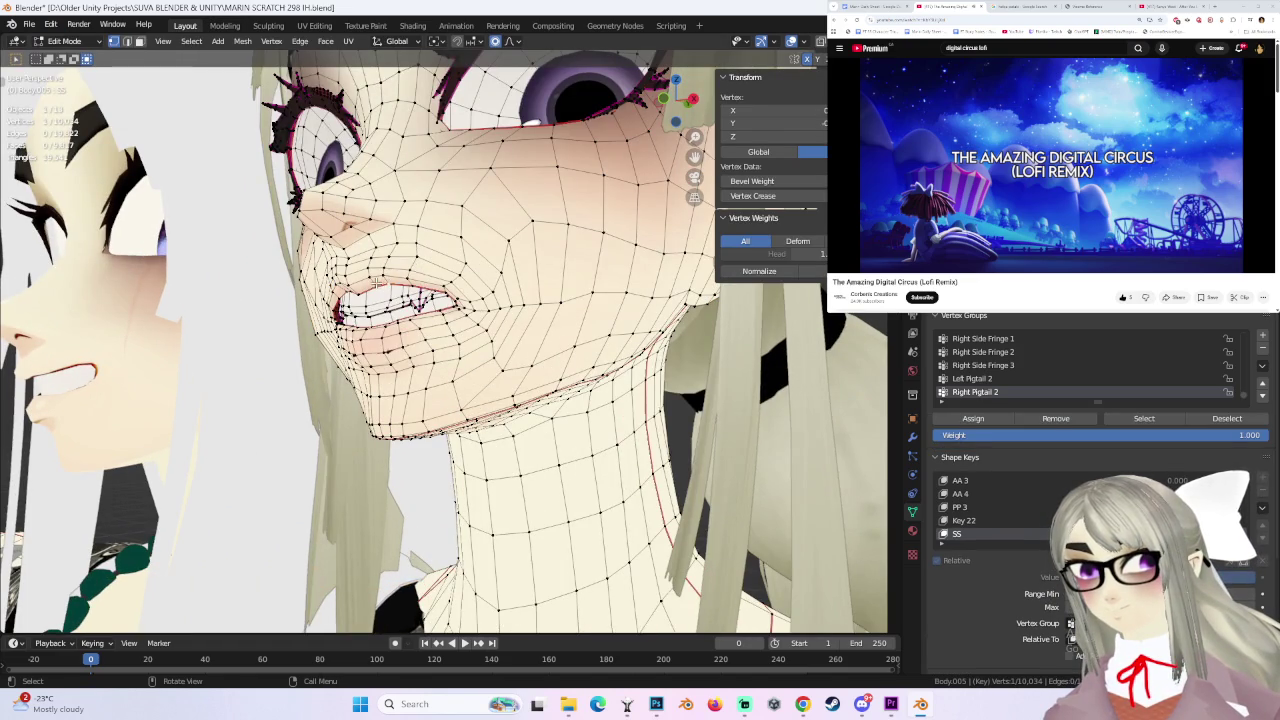
pyautogui.press('g')
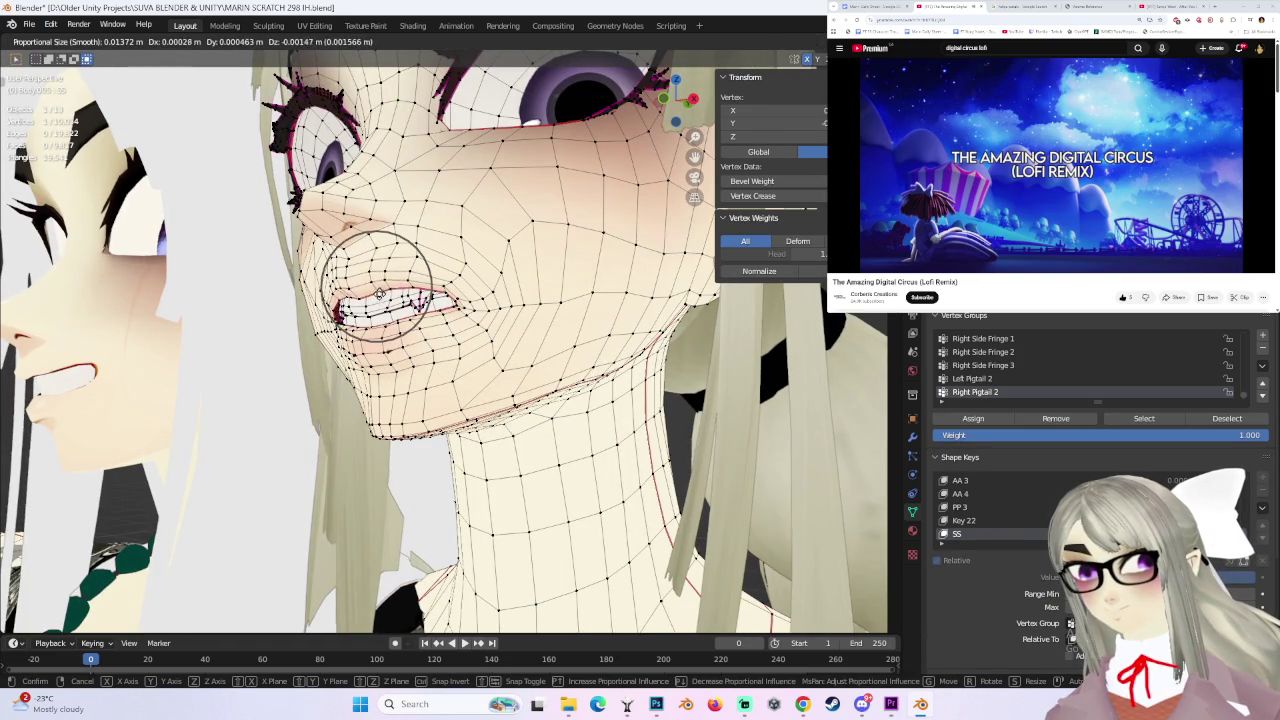
pyautogui.click(380, 290)
pyautogui.moveTo(380, 290); pyautogui.dragTo(463, 286, button='middle')
pyautogui.scroll(-2, 463, 286)
pyautogui.hotkey('alt', 'a')
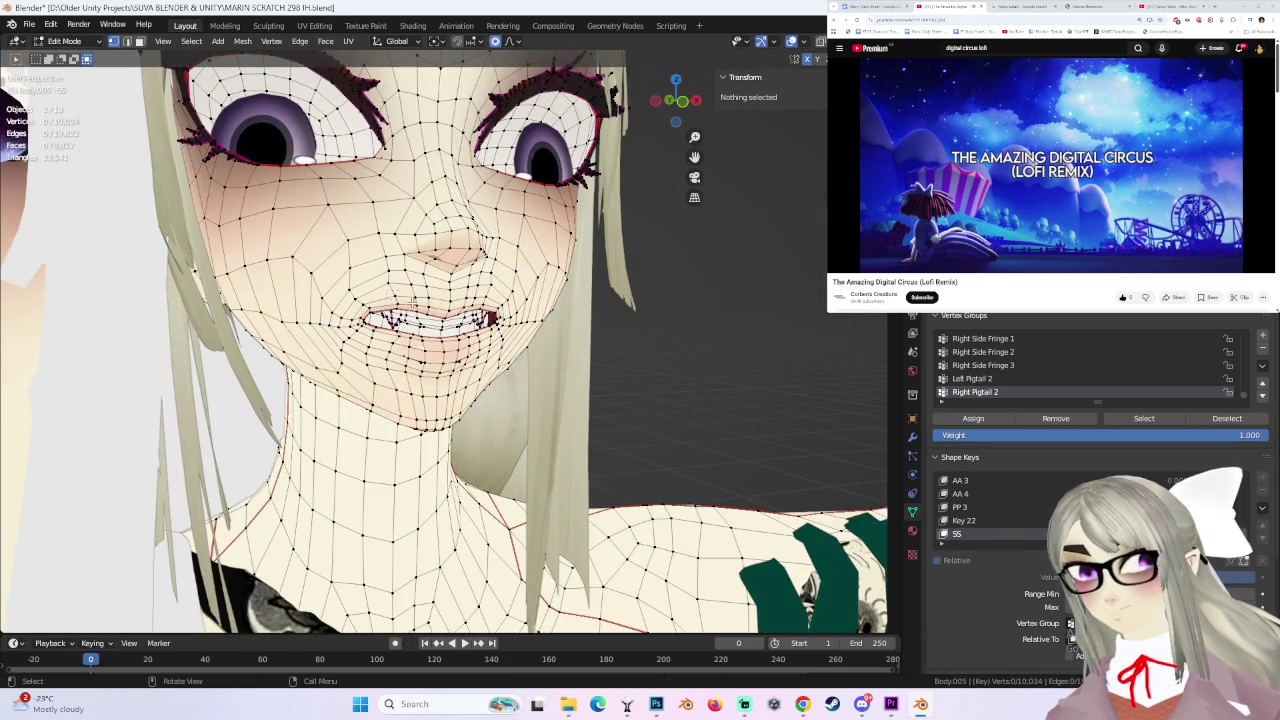
pyautogui.moveTo(470, 287); pyautogui.dragTo(372, 287, button='middle')
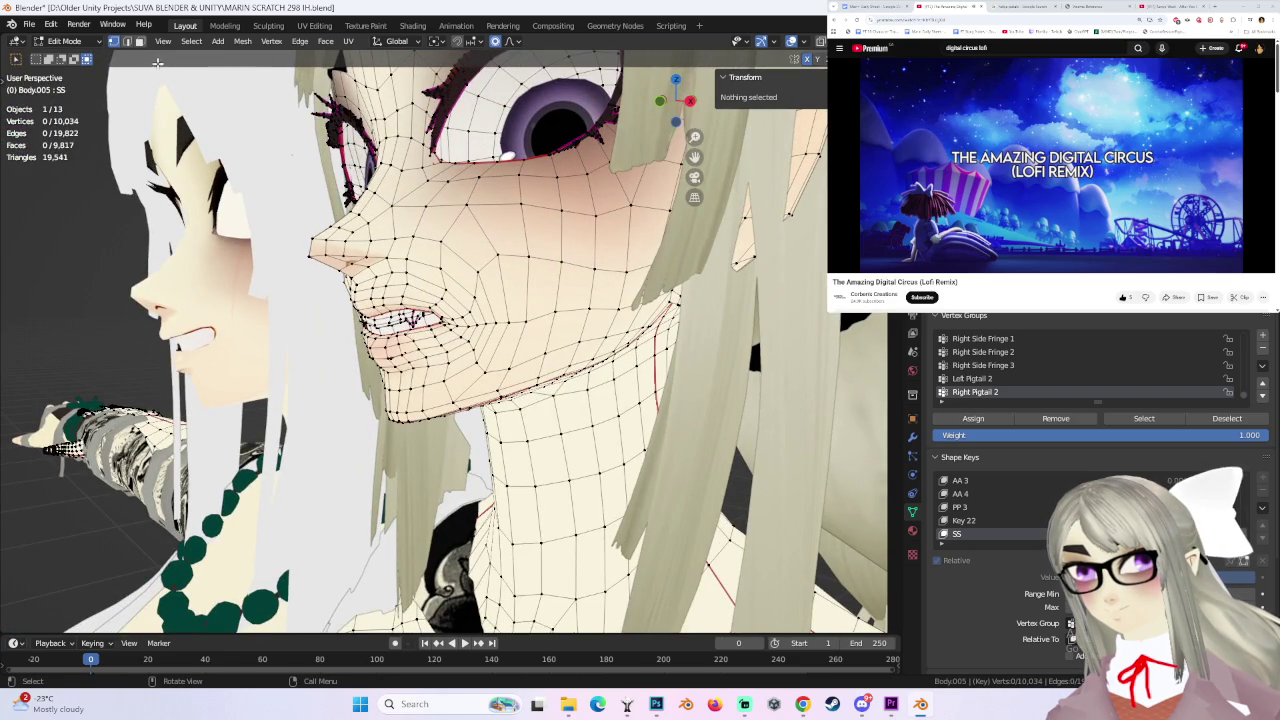
# - Select and nudge two more lip vertices with proportional editing from front and side
pyautogui.click(436, 304)
pyautogui.press('g')
pyautogui.click(436, 304)
pyautogui.moveTo(436, 304)
pyautogui.mouseDown(button='middle')
pyautogui.moveTo(514, 270)
pyautogui.moveTo(537, 297)
pyautogui.mouseUp(button='middle')
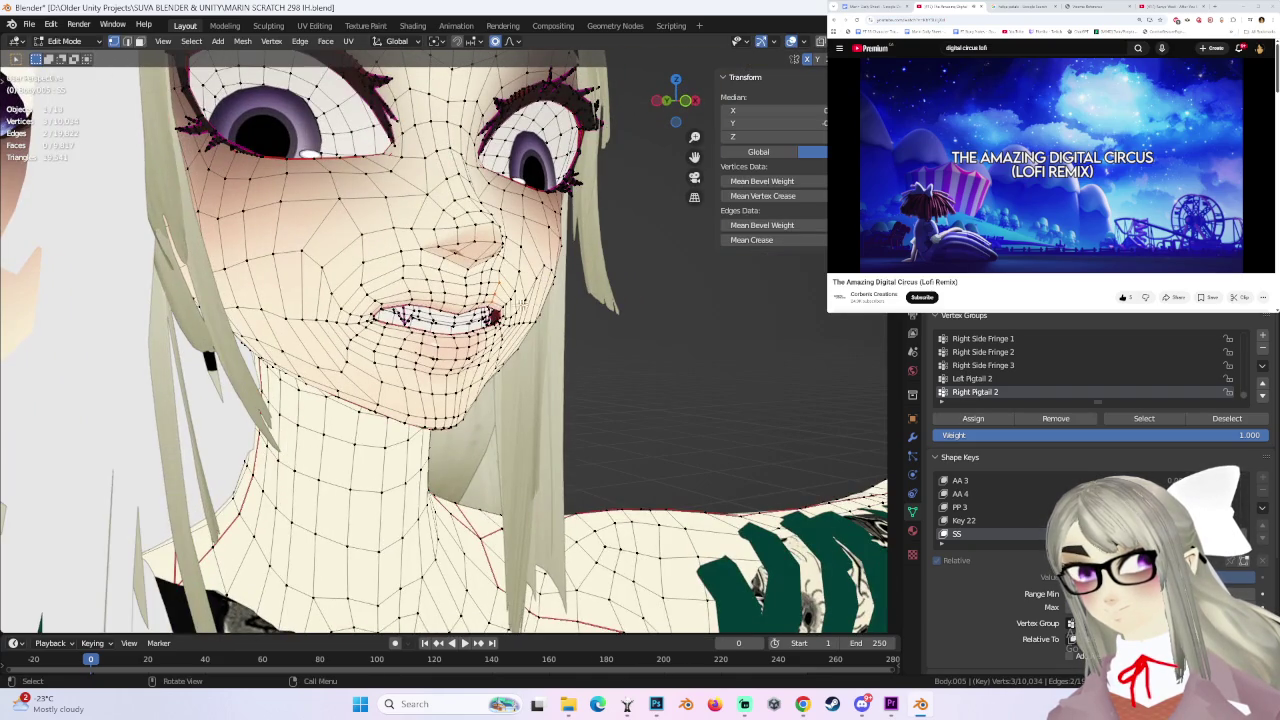
pyautogui.press('g')
pyautogui.click(410, 290)
pyautogui.click(355, 318)
pyautogui.press('g')
pyautogui.click(358, 318)
pyautogui.moveTo(358, 318)
pyautogui.mouseDown(button='middle')
pyautogui.moveTo(525, 316)
pyautogui.moveTo(418, 312)
pyautogui.moveTo(441, 291)
pyautogui.moveTo(500, 305)
pyautogui.mouseUp(button='middle')
pyautogui.press('g')
pyautogui.click(441, 291)
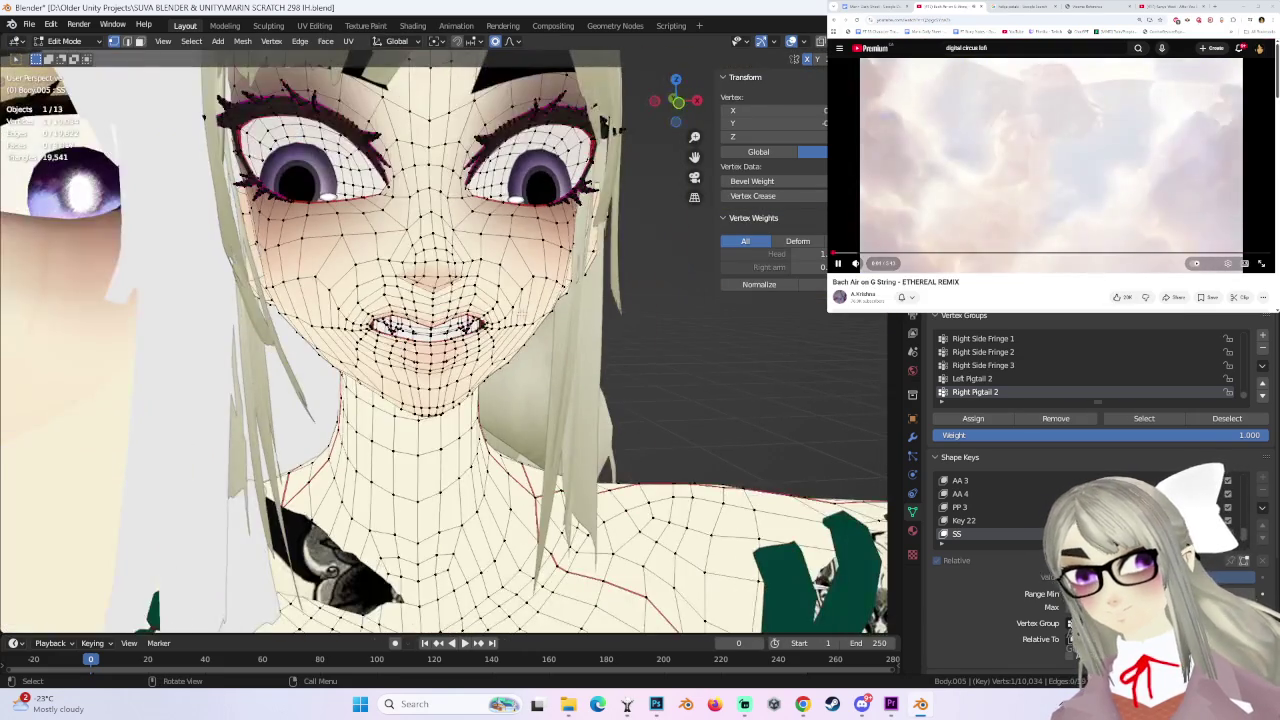
# - Move a mouth vertex along Y, then adjust it freely (size 0.014 falloff)
pyautogui.click(856, 263)
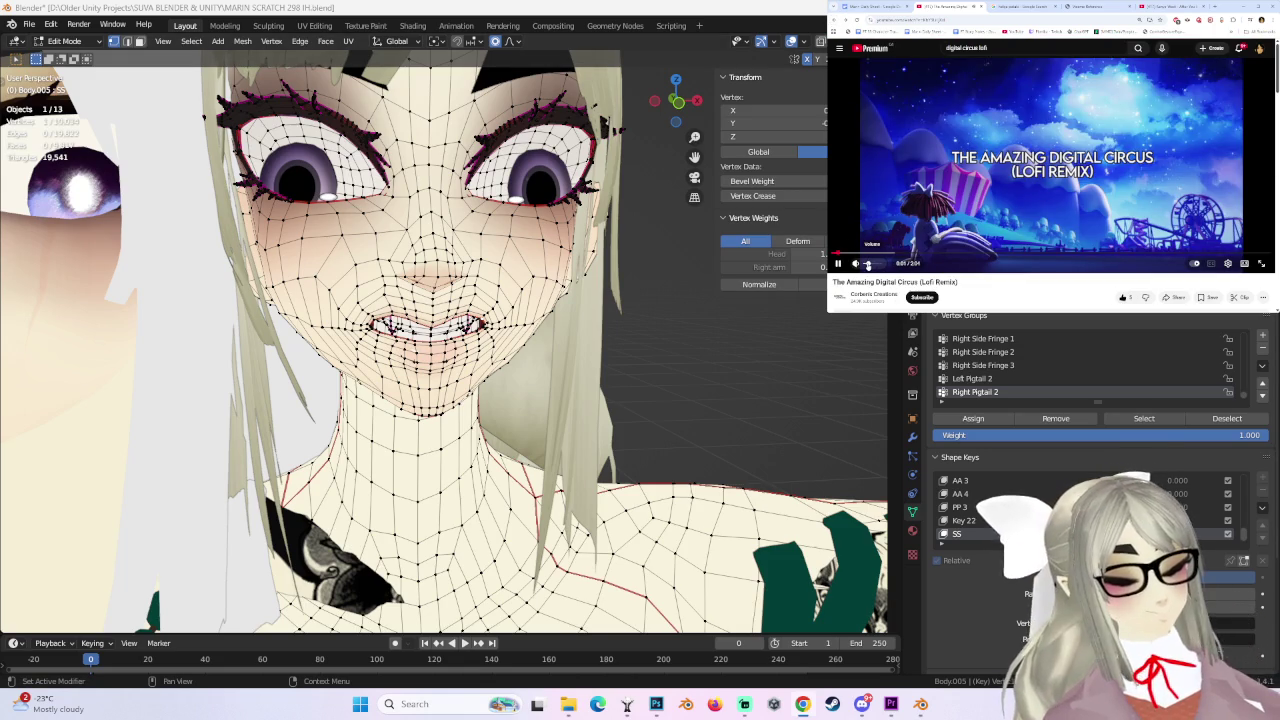
pyautogui.moveTo(560, 340)
pyautogui.mouseDown(button='middle')
pyautogui.moveTo(533, 343)
pyautogui.moveTo(657, 343)
pyautogui.moveTo(487, 337)
pyautogui.moveTo(453, 370)
pyautogui.moveTo(603, 340)
pyautogui.moveTo(86, 20)
pyautogui.mouseUp(button='middle')
pyautogui.press('g')
pyautogui.press('y')
pyautogui.click(487, 337)
pyautogui.press('g')
pyautogui.click(487, 337)
# - Switch to Object Mode and view the refined expression from the front
pyautogui.click(79, 42)
pyautogui.click(70, 60)
pyautogui.moveTo(500, 340)
pyautogui.mouseDown(button='middle')
pyautogui.moveTo(703, 338)
pyautogui.moveTo(620, 274)
pyautogui.moveTo(594, 277)
pyautogui.moveTo(620, 286)
pyautogui.moveTo(565, 293)
pyautogui.mouseUp(button='middle')
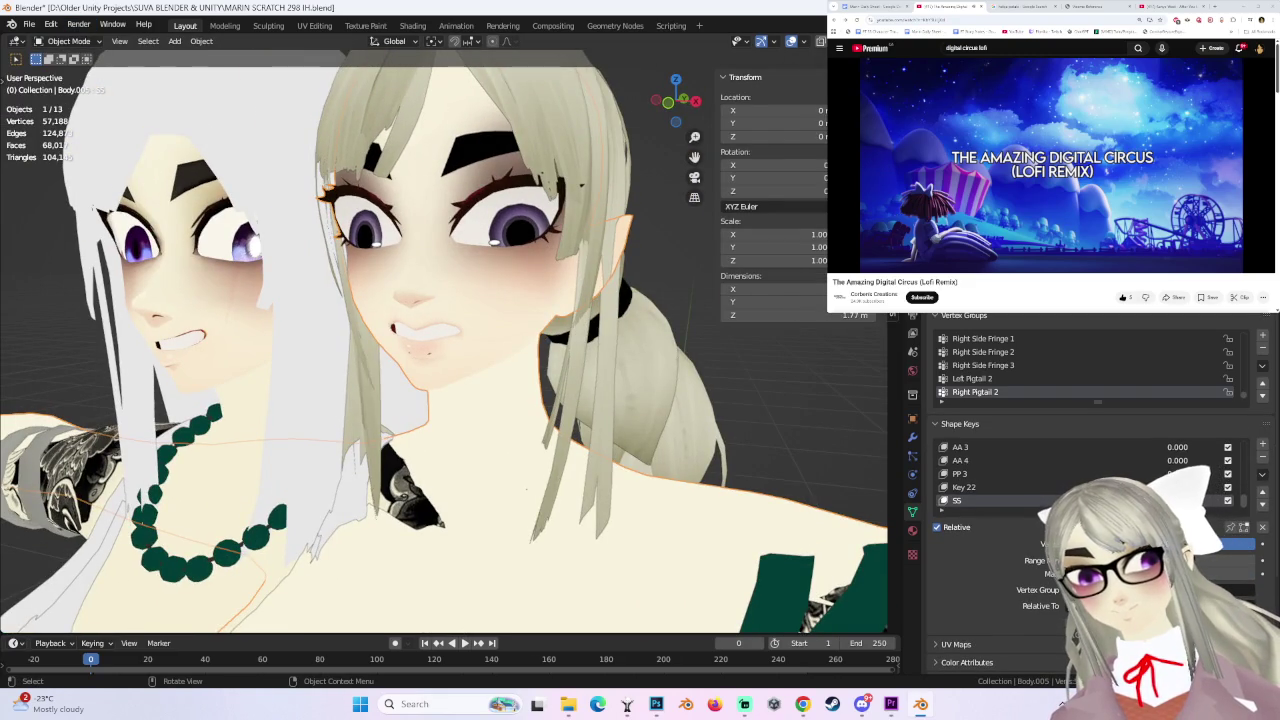
# - Return to Edit Mode and shift the selected lip vertices slightly
pyautogui.moveTo(420, 320); pyautogui.dragTo(636, 341, button='middle')
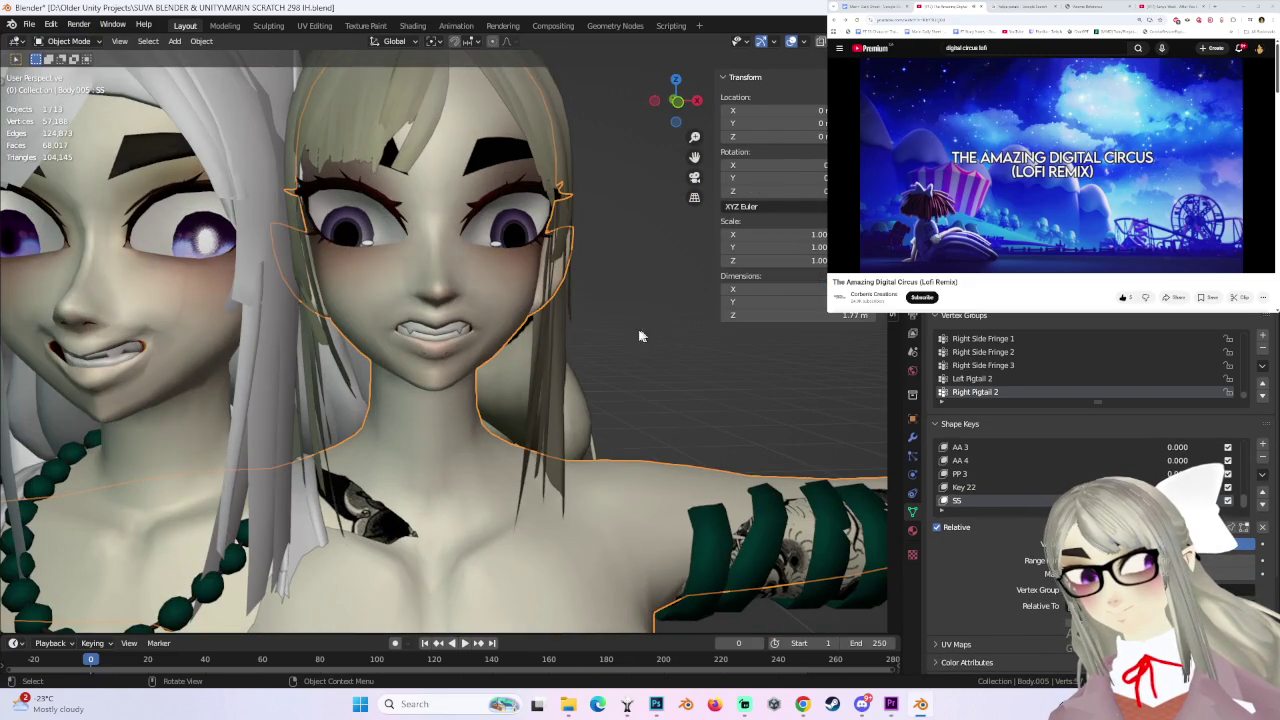
pyautogui.moveTo(545, 355); pyautogui.dragTo(504, 352, button='middle')
pyautogui.scroll(3, 472, 326)
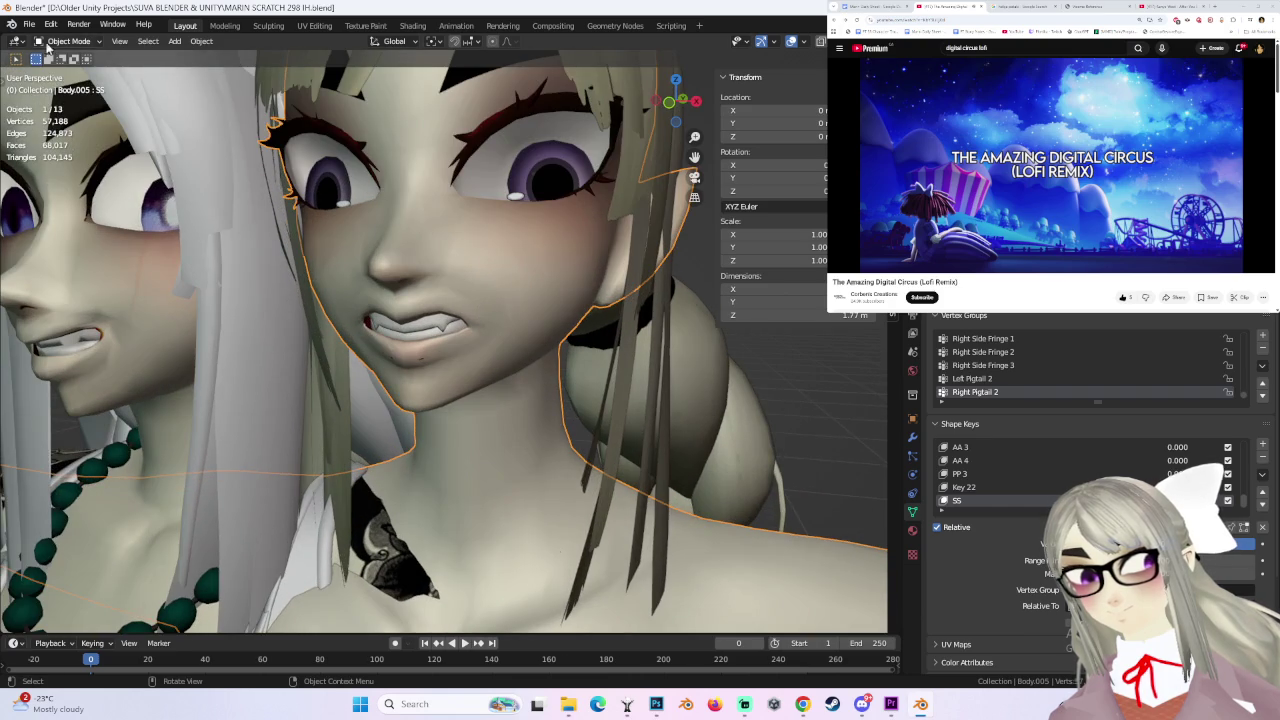
pyautogui.click(68, 41)
pyautogui.click(61, 73)
pyautogui.press('g')
pyautogui.click(484, 317)
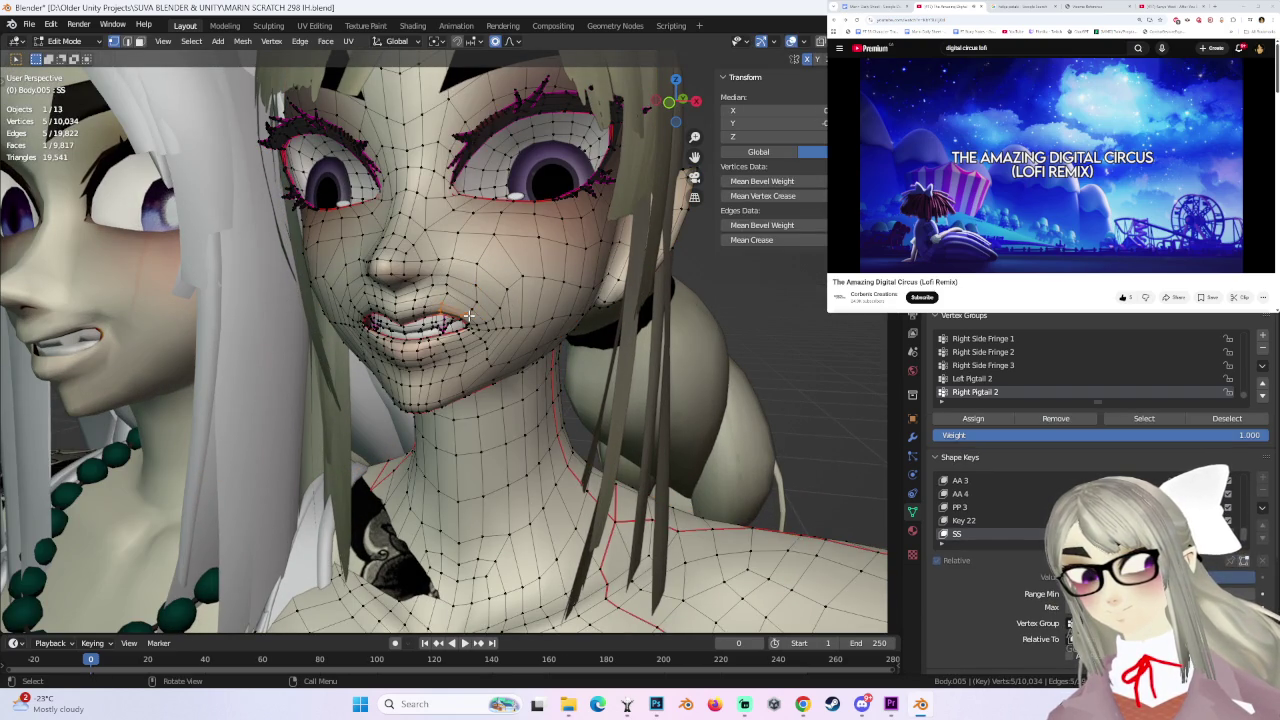
# - Lower the lip vertices 0.002615 m along Z, then Tab back to Object Mode
pyautogui.press('g')
pyautogui.press('z')
pyautogui.click(472, 324)
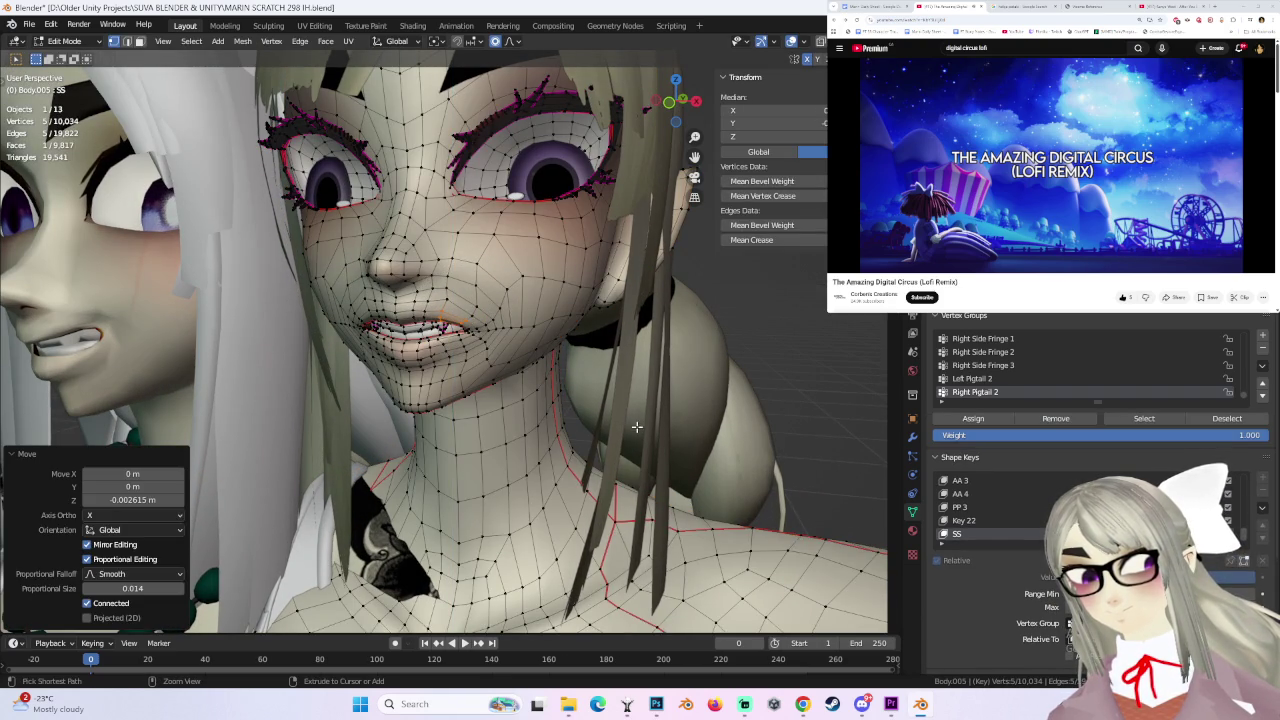
pyautogui.moveTo(637, 427); pyautogui.dragTo(489, 364, button='middle')
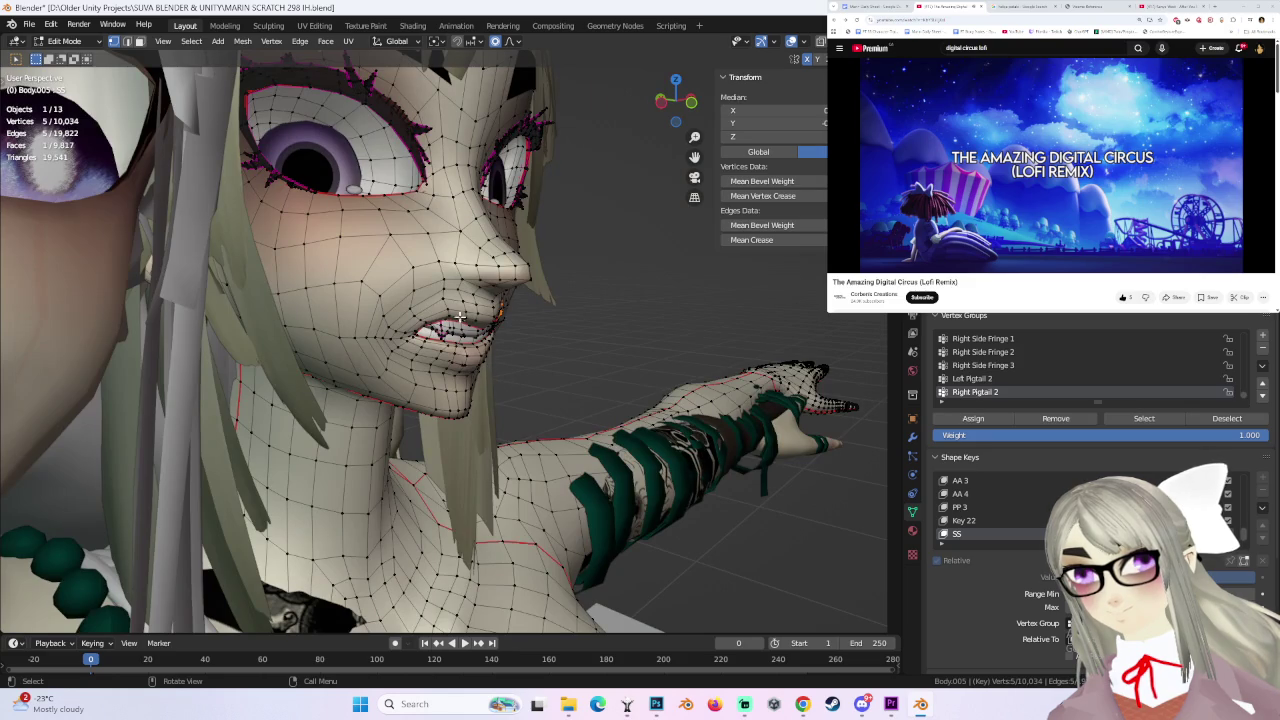
pyautogui.click(450, 318)
pyautogui.moveTo(522, 354); pyautogui.dragTo(370, 298, button='middle')
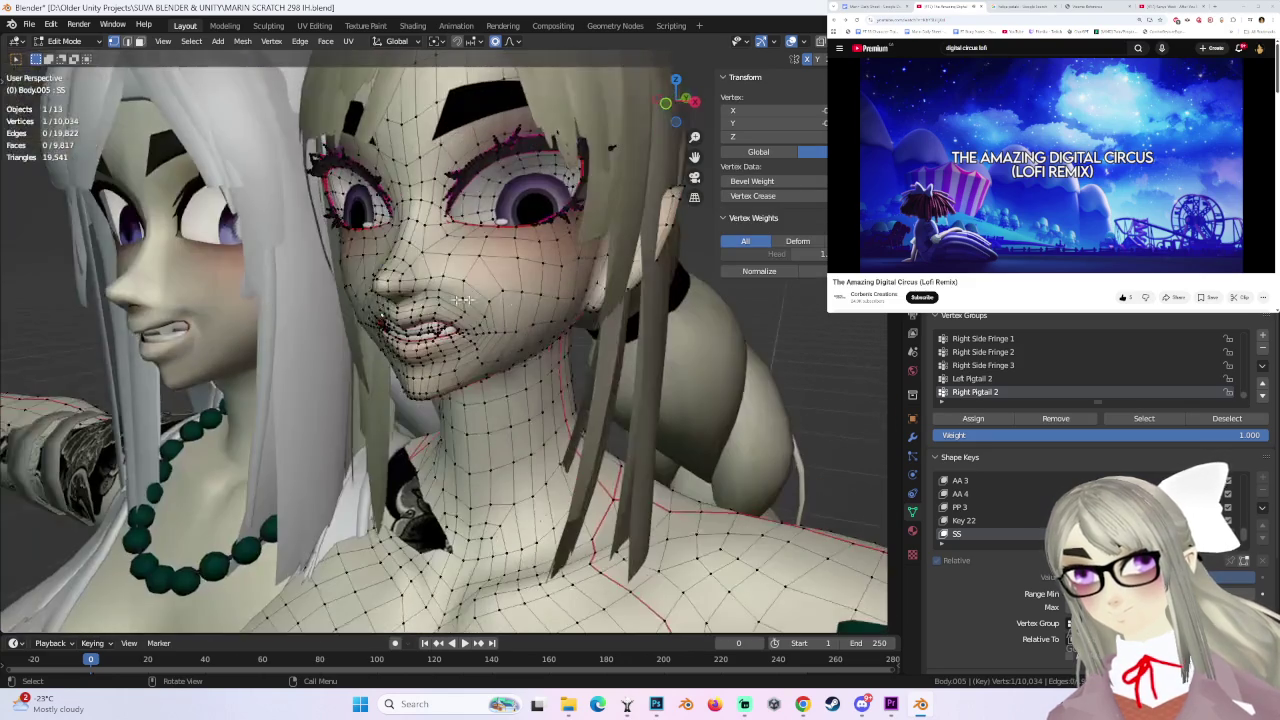
pyautogui.press('Tab')
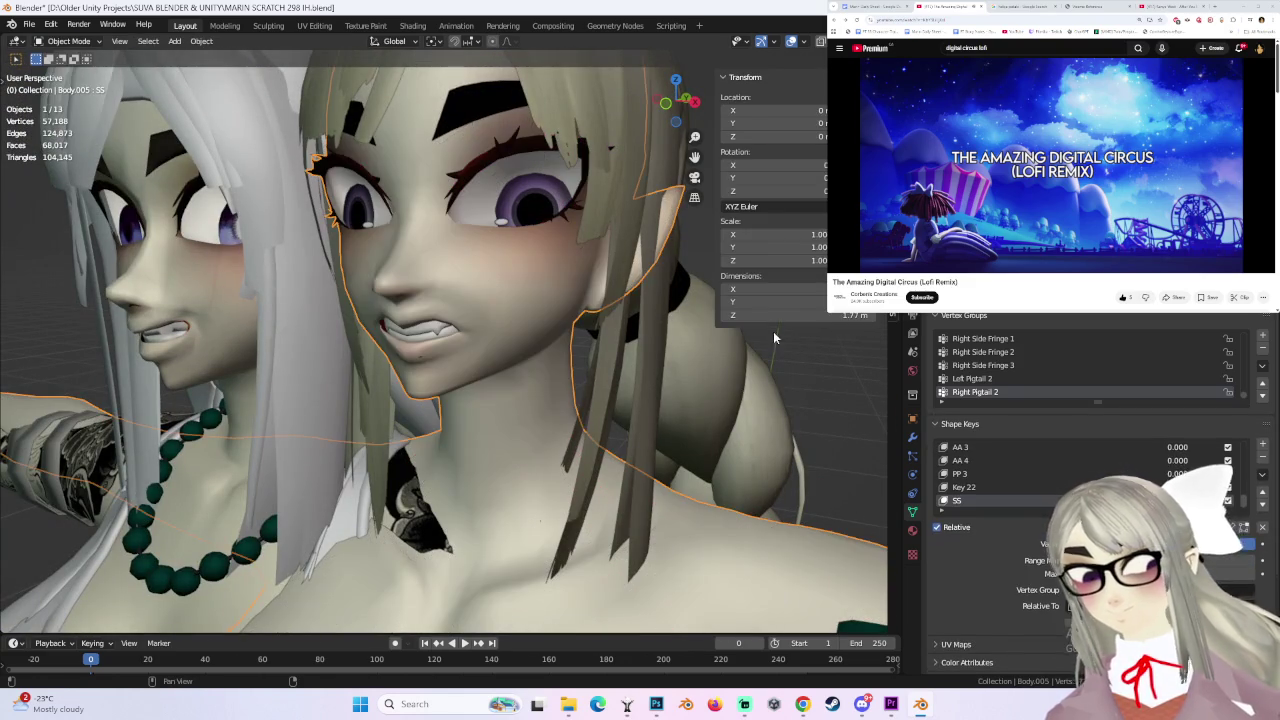
# - Turn the SS grin value down and make SS the active shape key again
pyautogui.moveTo(1240, 543); pyautogui.dragTo(1215, 543)
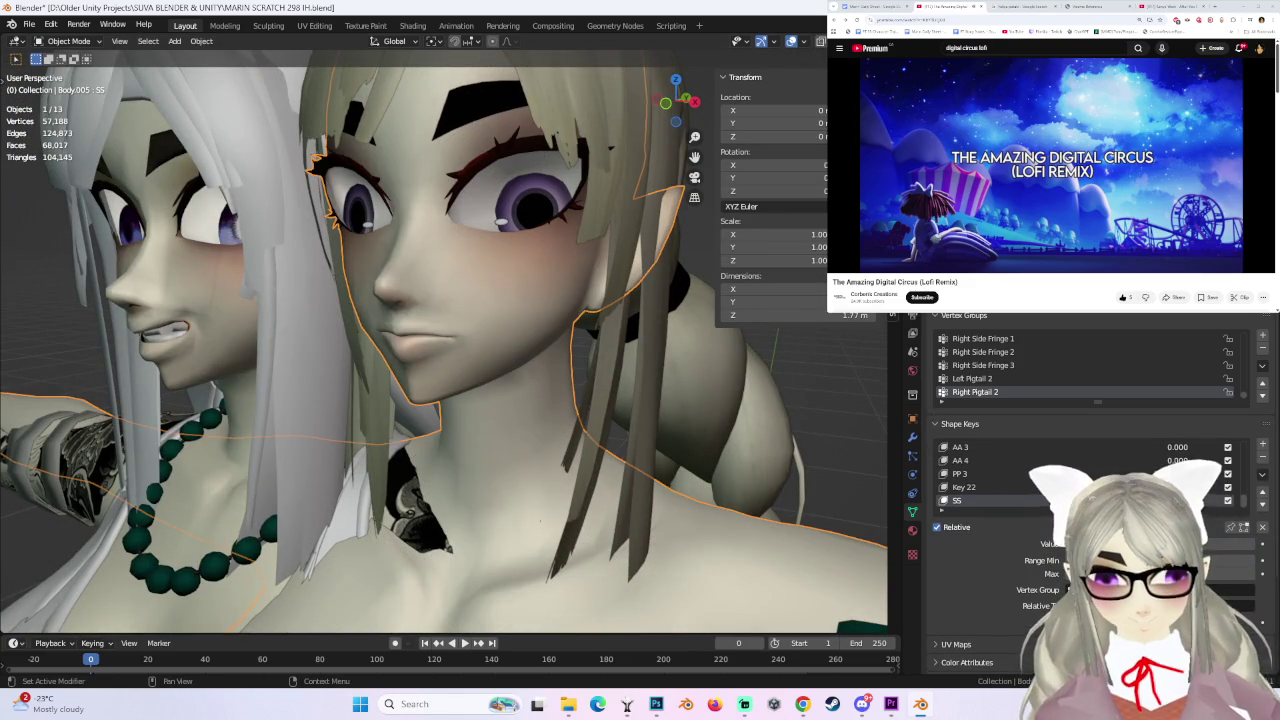
pyautogui.moveTo(600, 370); pyautogui.dragTo(530, 376, button='middle')
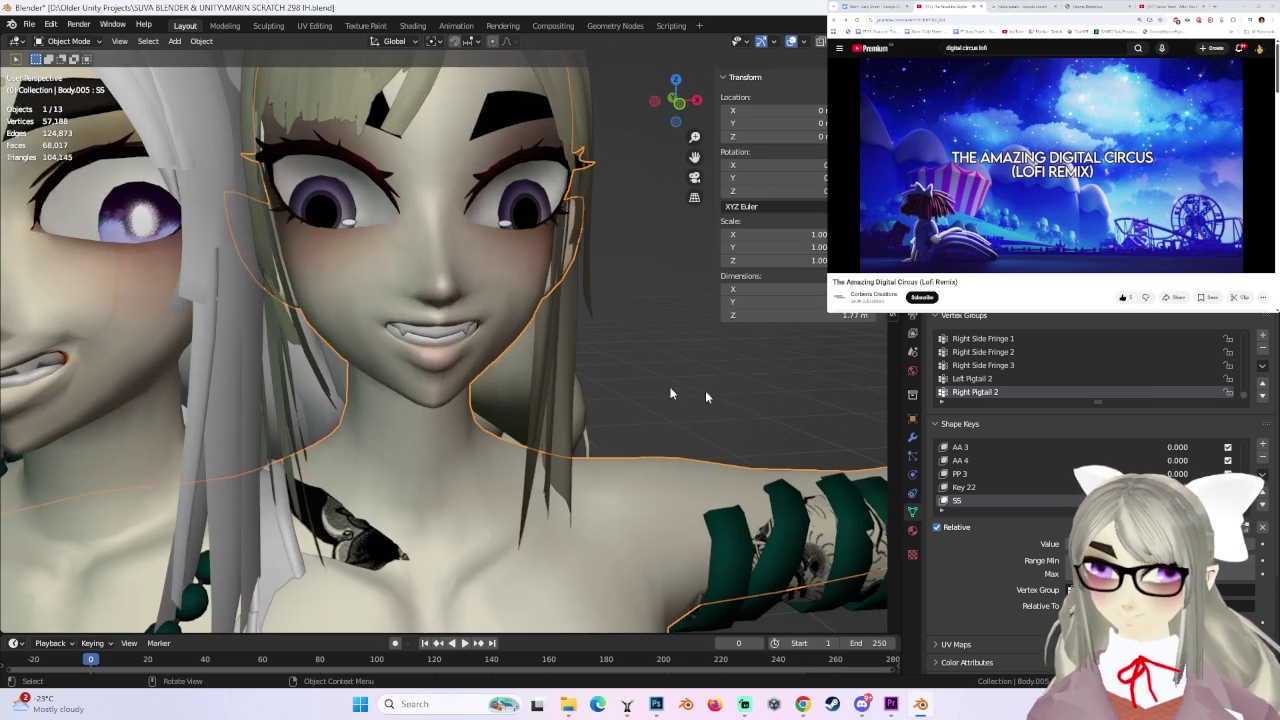
pyautogui.moveTo(1215, 543); pyautogui.dragTo(1170, 543)
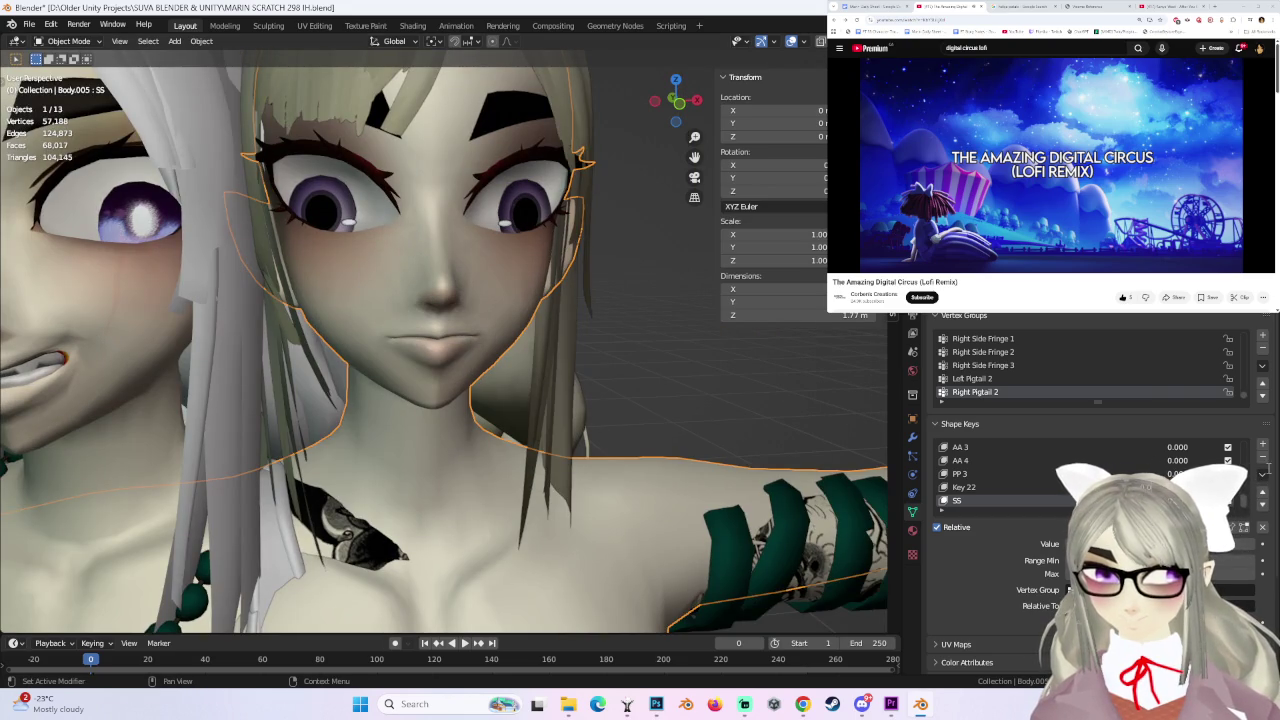
pyautogui.click(972, 487)
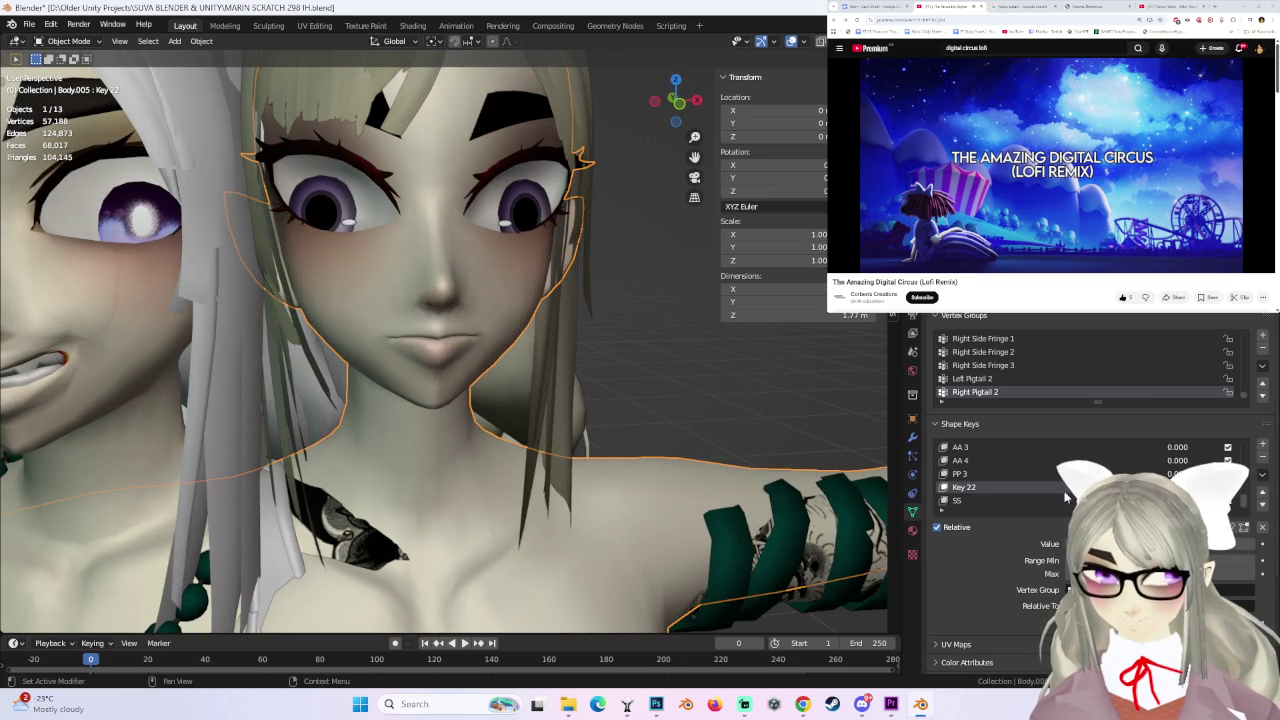
pyautogui.click(982, 500)
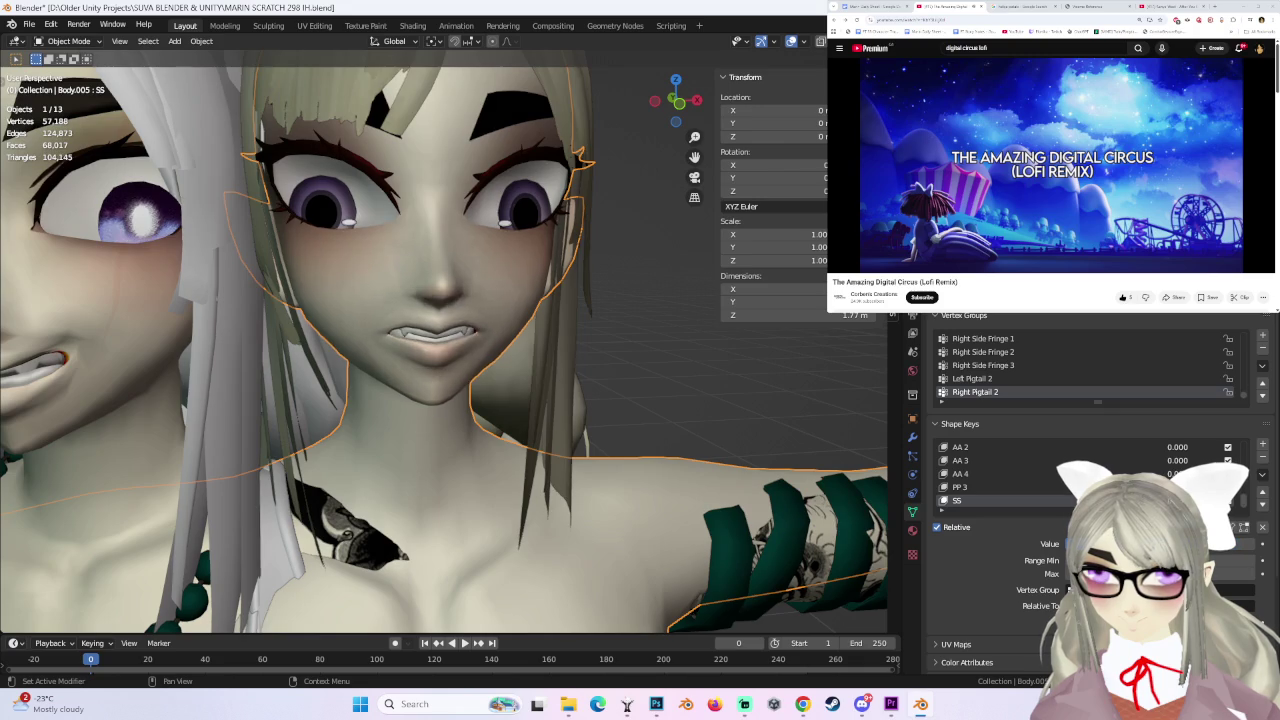
# - Orbit to a side profile and enter Edit Mode on the face mesh
pyautogui.moveTo(560, 360); pyautogui.dragTo(608, 366, button='middle')
pyautogui.moveTo(665, 121); pyautogui.dragTo(553, 302)
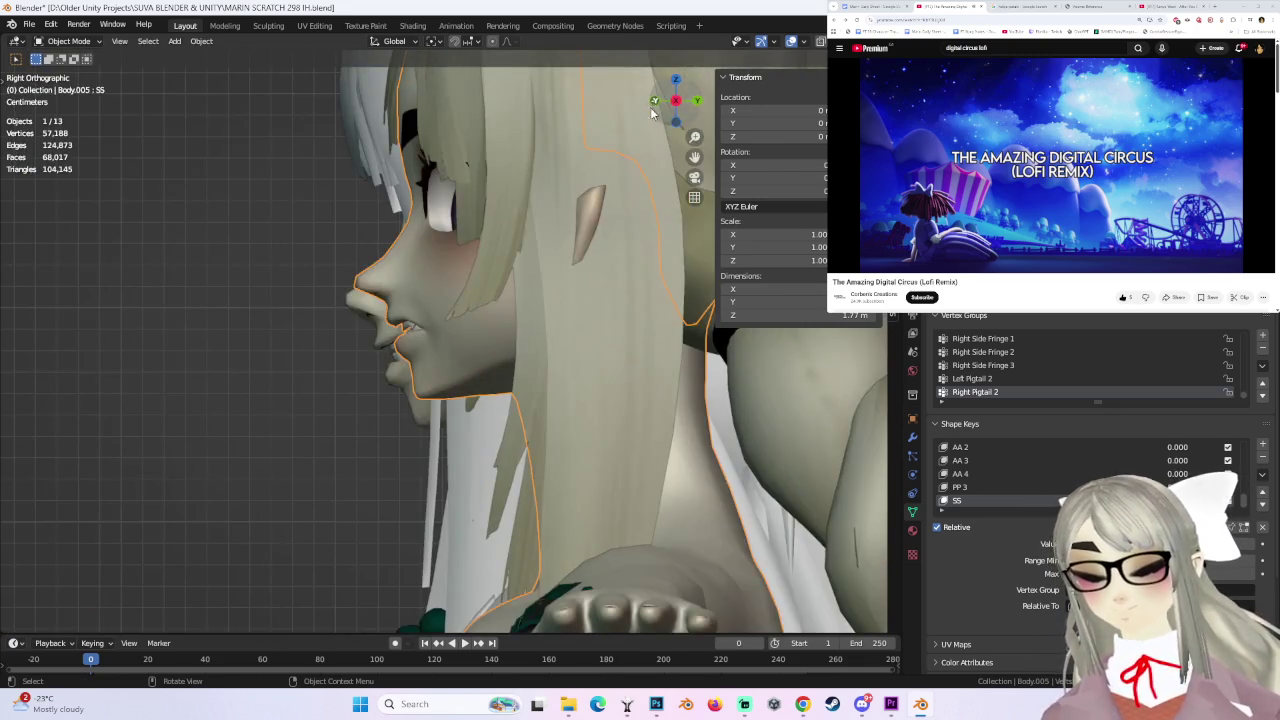
pyautogui.press('Tab')
pyautogui.moveTo(651, 113); pyautogui.dragTo(447, 272, button='middle')
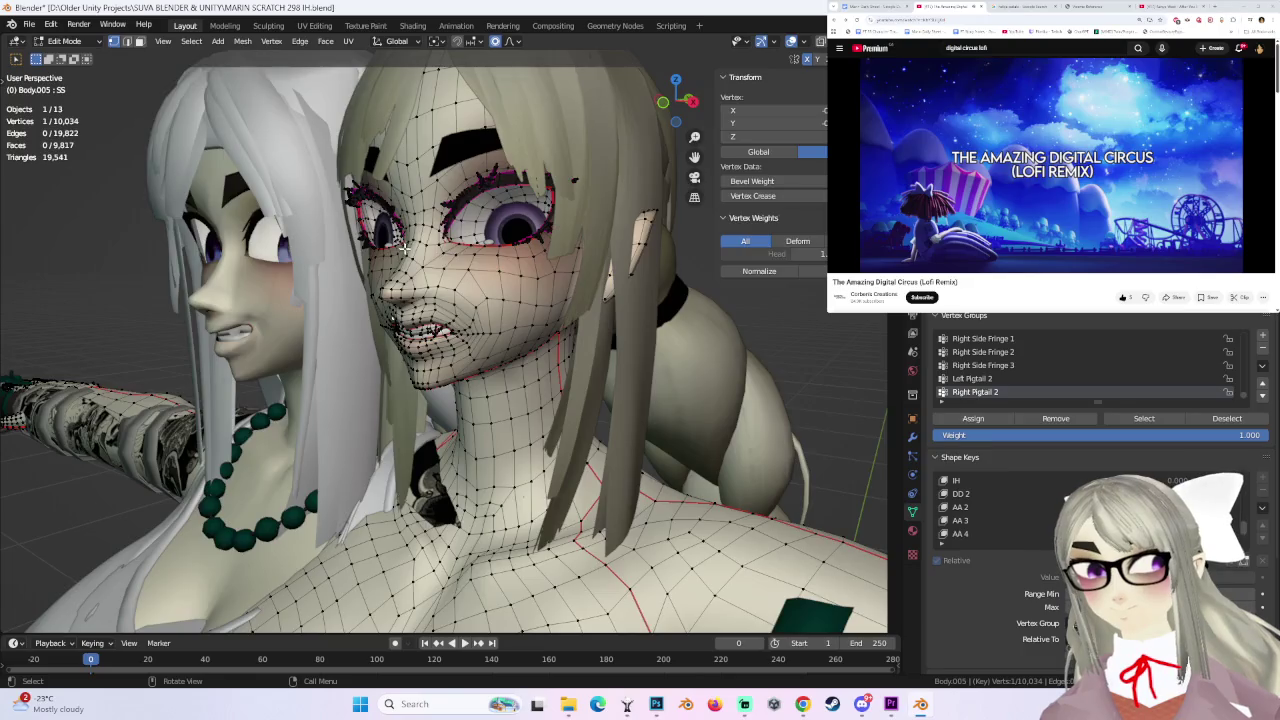
# - Move the chosen face vertices with soft falloff, then undo the last adjustment
pyautogui.press('g')
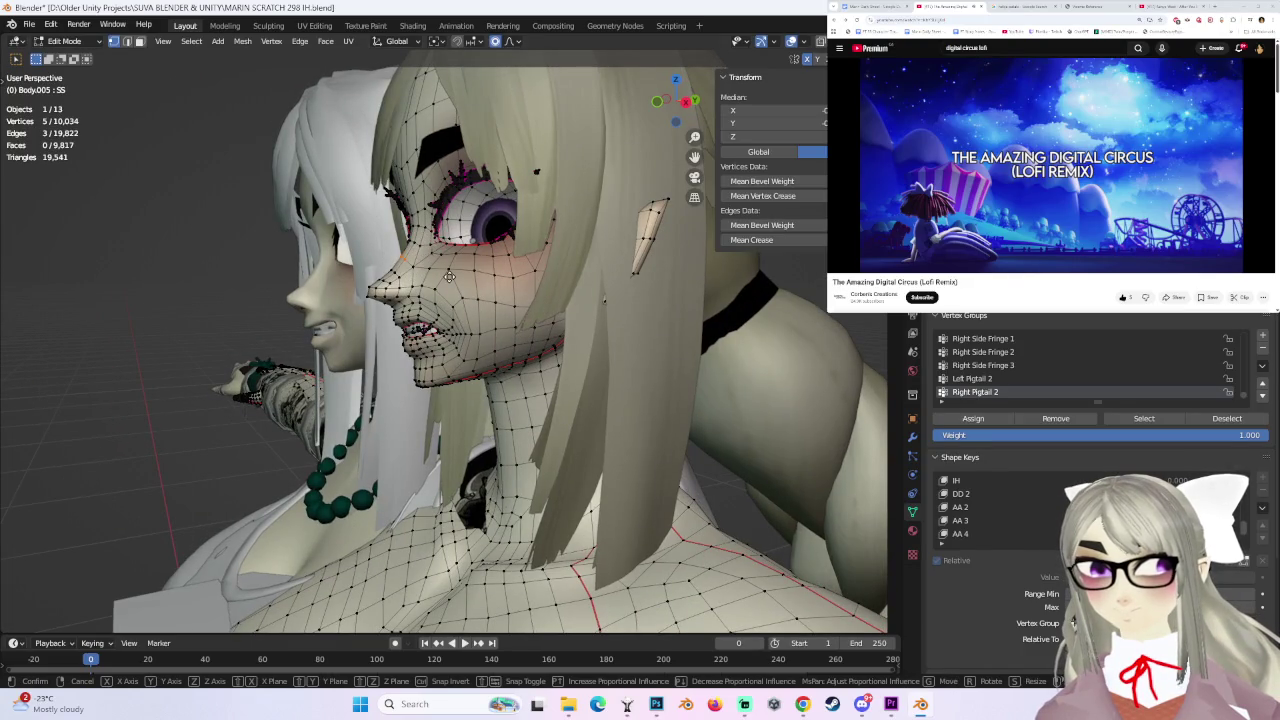
pyautogui.click(452, 273)
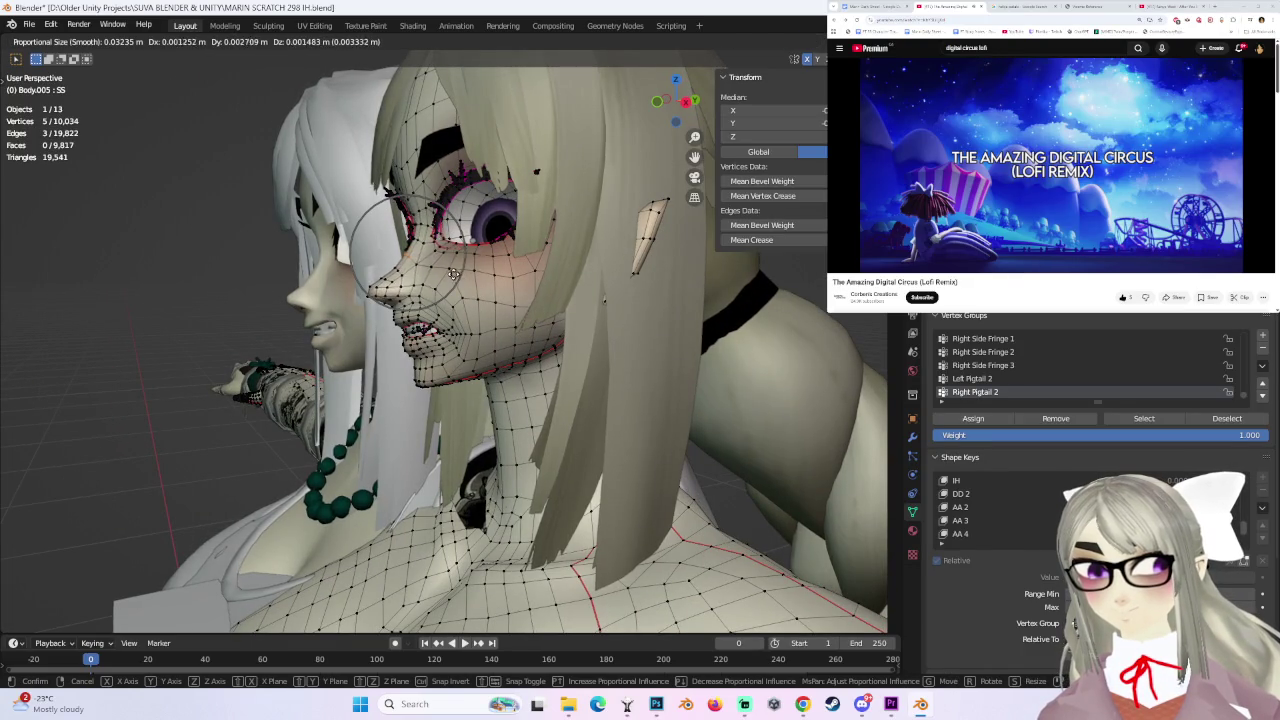
pyautogui.moveTo(452, 273); pyautogui.dragTo(600, 277, button='middle')
pyautogui.scroll(3, 600, 277)
pyautogui.moveTo(467, 273); pyautogui.dragTo(425, 281, button='middle')
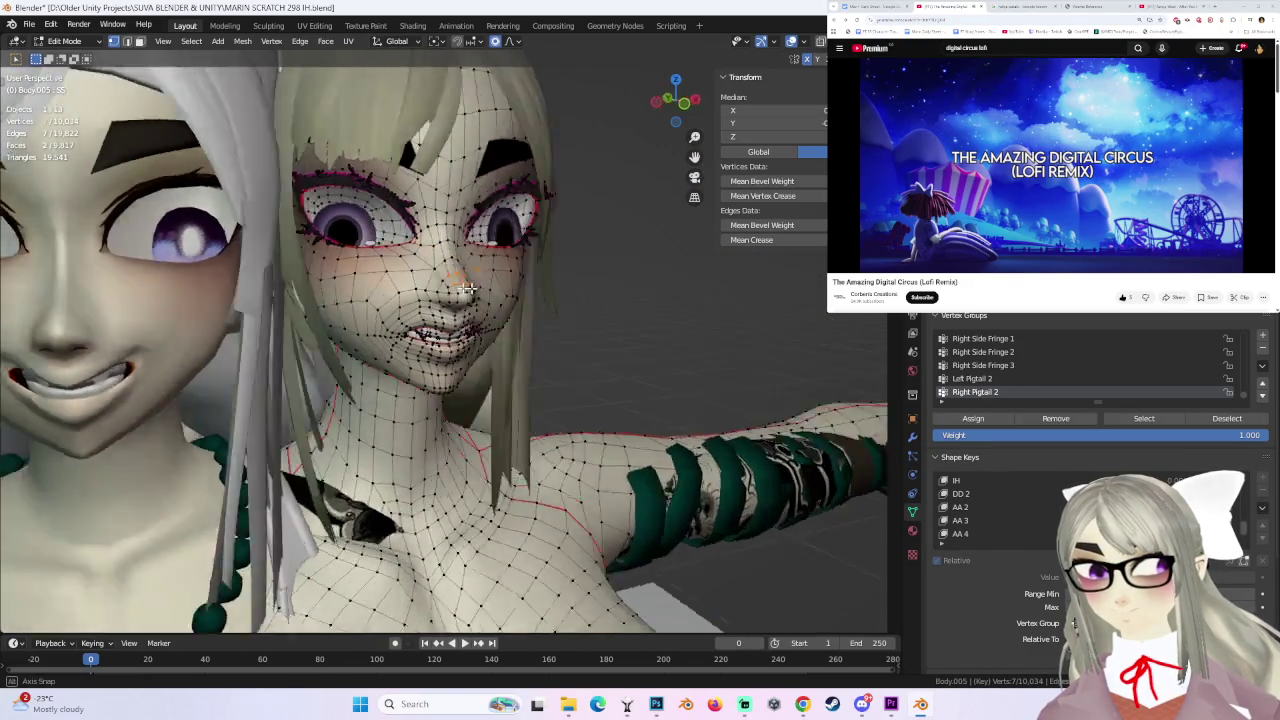
pyautogui.press('g')
pyautogui.click(425, 281)
pyautogui.hotkey('ctrl', 'z')
pyautogui.scroll(3, 995, 493)
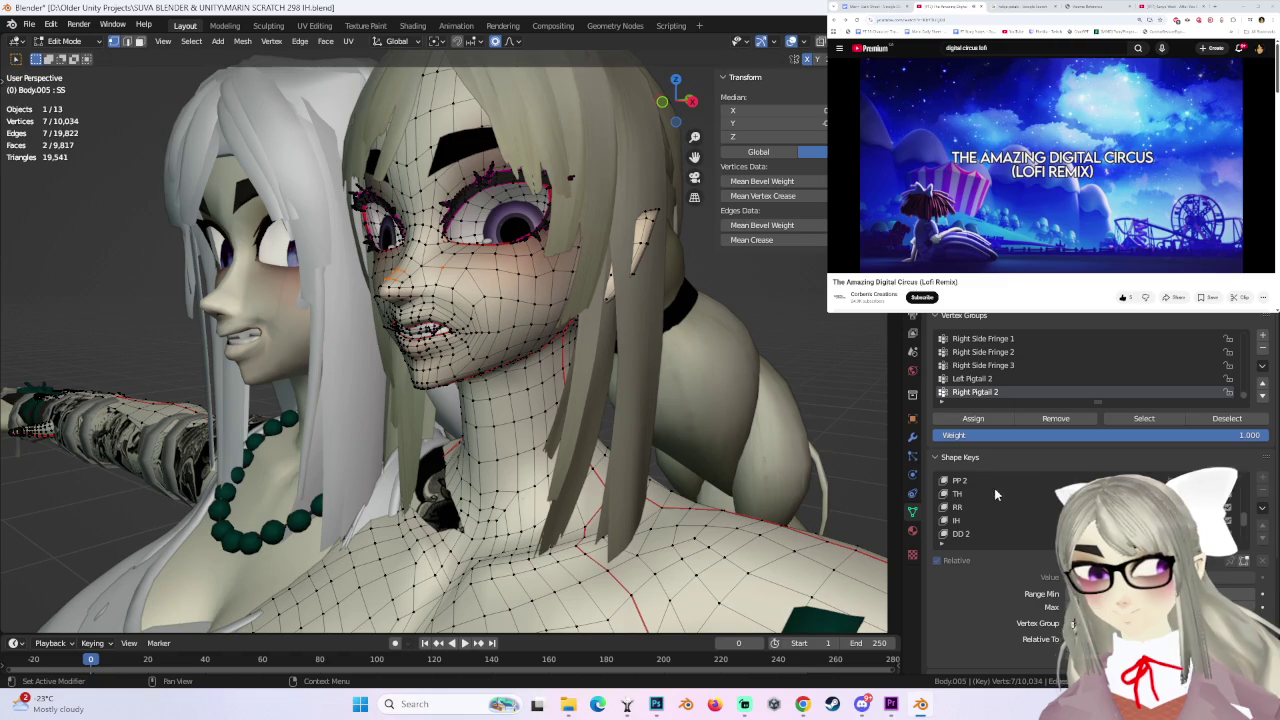
# - On the Basis key, raise nine vertices about 0.0024 m, then view front in Object Mode
pyautogui.click(1003, 482)
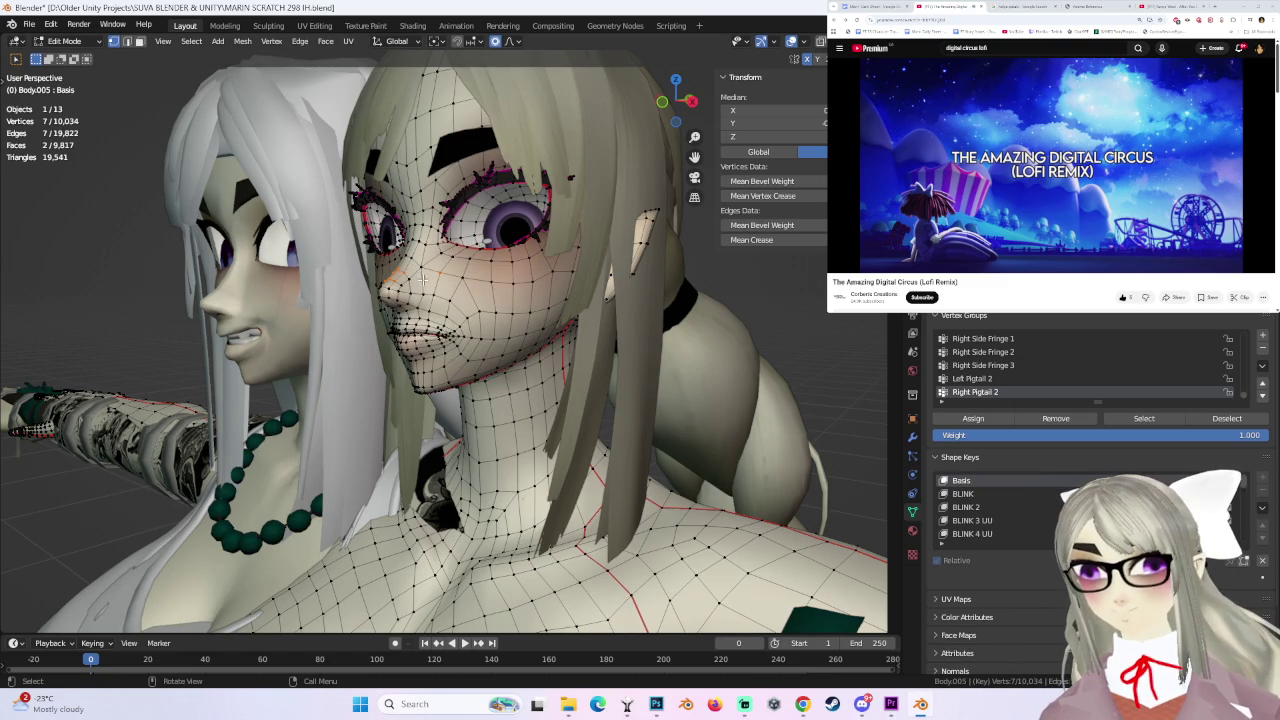
pyautogui.moveTo(416, 296)
pyautogui.mouseDown(button='middle')
pyautogui.moveTo(629, 286)
pyautogui.moveTo(655, 301)
pyautogui.moveTo(665, 362)
pyautogui.moveTo(697, 359)
pyautogui.mouseUp(button='middle')
pyautogui.press('g')
pyautogui.click(456, 285)
pyautogui.press('Tab')
pyautogui.press('Tab')
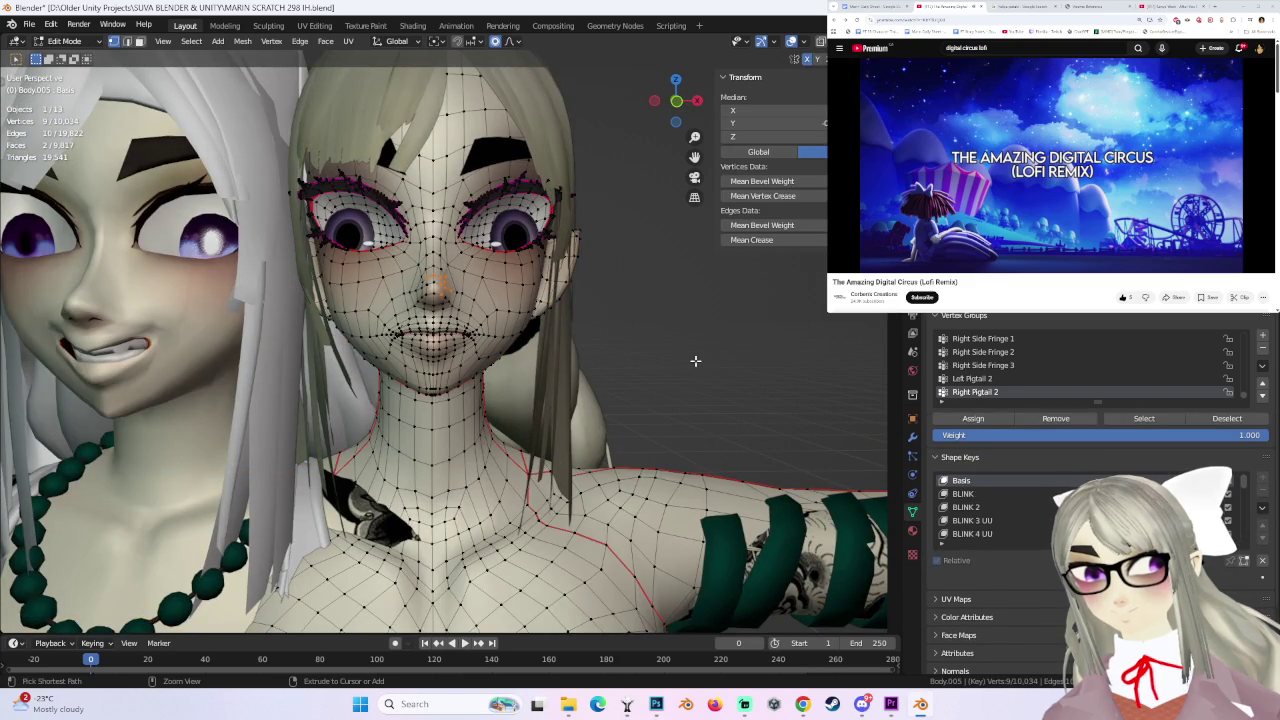
pyautogui.click(677, 101)
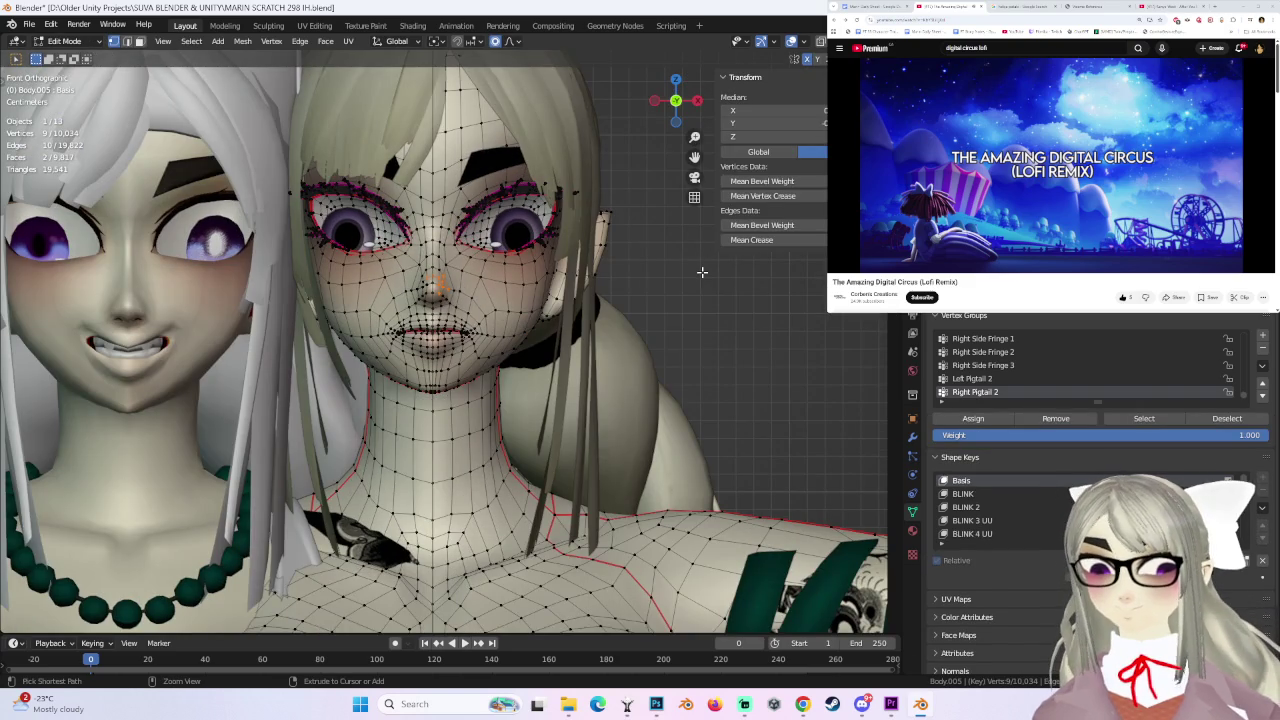
pyautogui.click(65, 41)
pyautogui.click(60, 50)
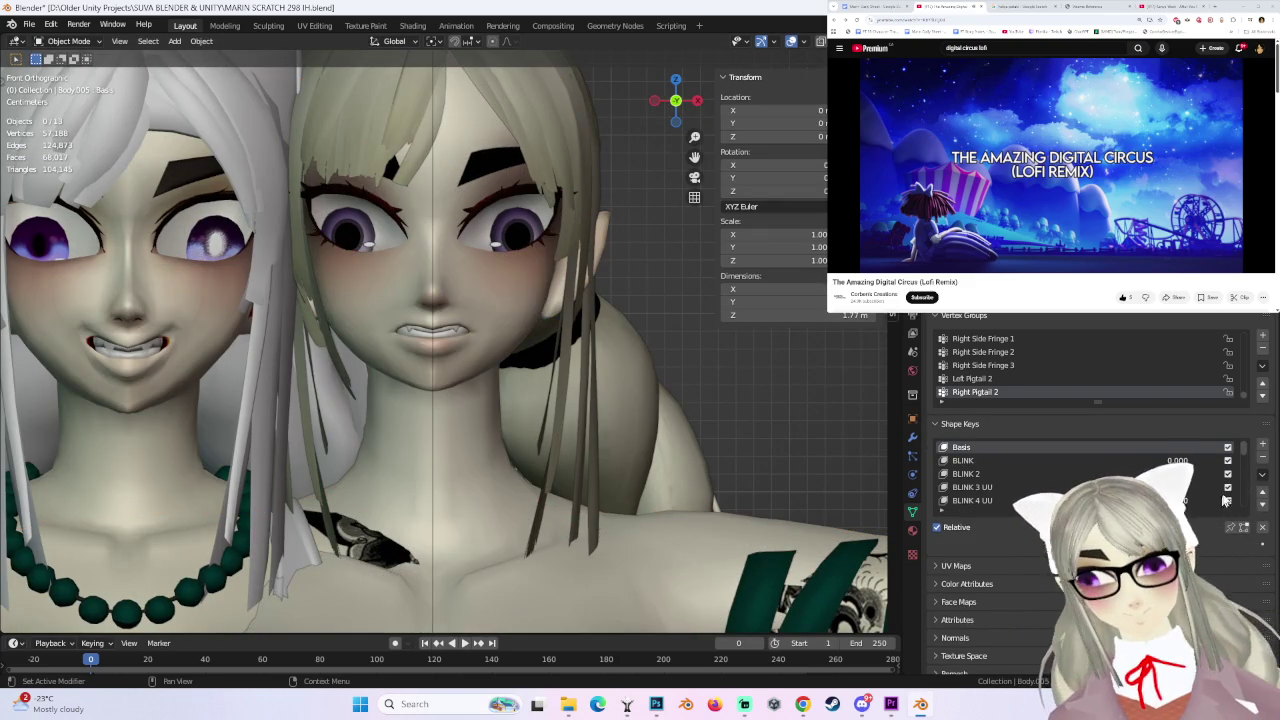
# - Undo the grin change and zoom out to show both characters
pyautogui.moveTo(1245, 458); pyautogui.dragTo(1248, 518)
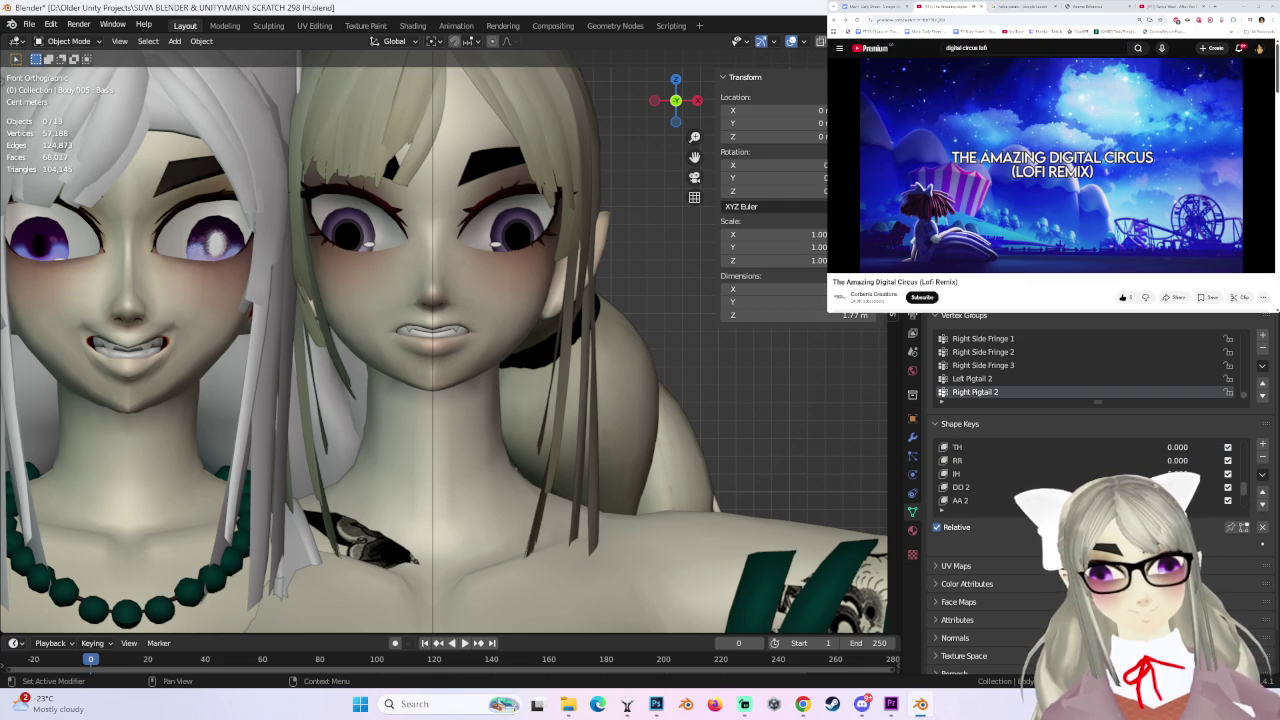
pyautogui.hotkey('ctrl', 'z')
pyautogui.scroll(-3, 824, 441)
pyautogui.moveTo(824, 441); pyautogui.dragTo(577, 400, button='middle')
pyautogui.scroll(-2, 778, 430)
pyautogui.scroll(3, 577, 405)
# - Delete the white-haired character, then select Body.005 and view it from the front
pyautogui.click(290, 380)
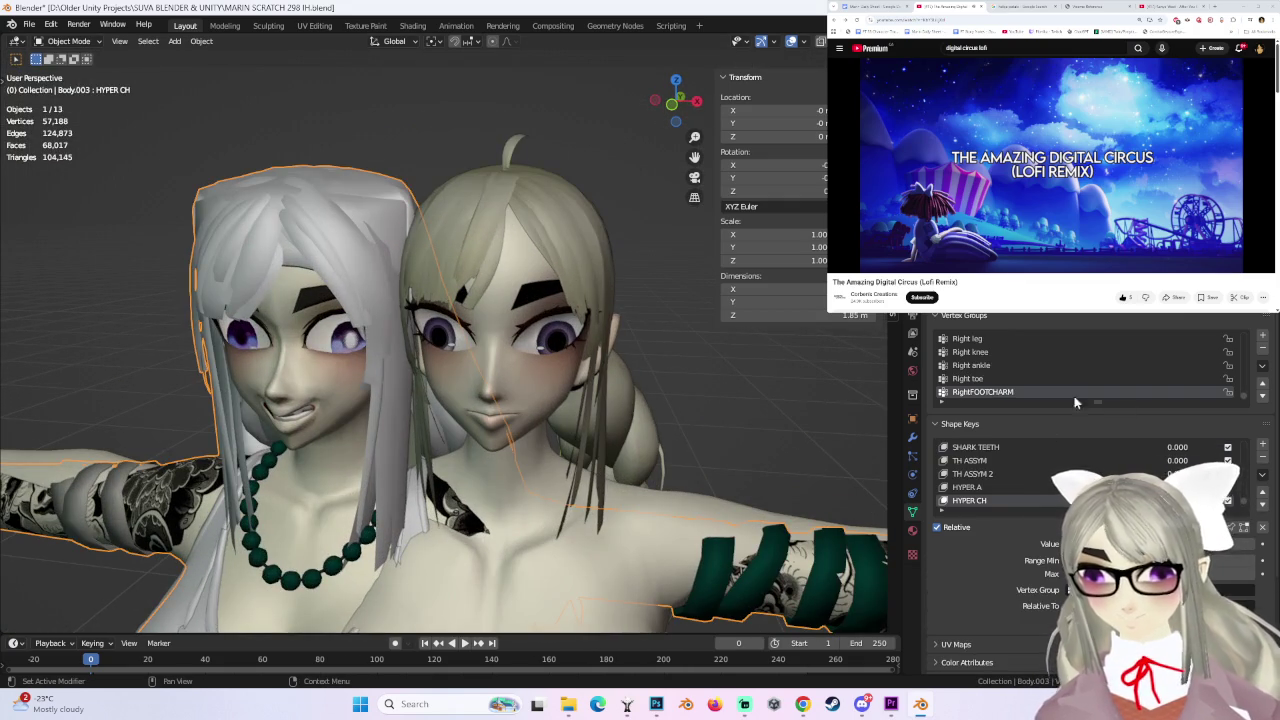
pyautogui.press('Delete')
pyautogui.hotkey('ctrl', 'a')
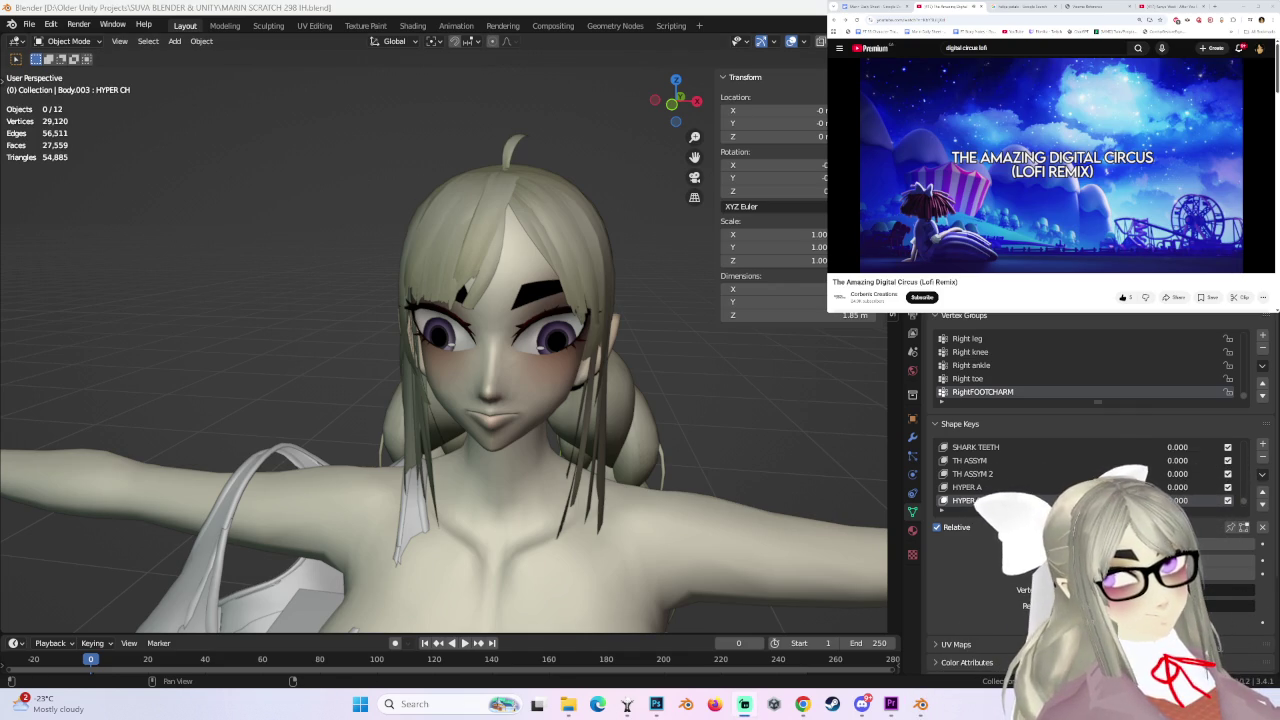
pyautogui.click(538, 390)
pyautogui.moveTo(538, 390); pyautogui.dragTo(653, 324, button='middle')
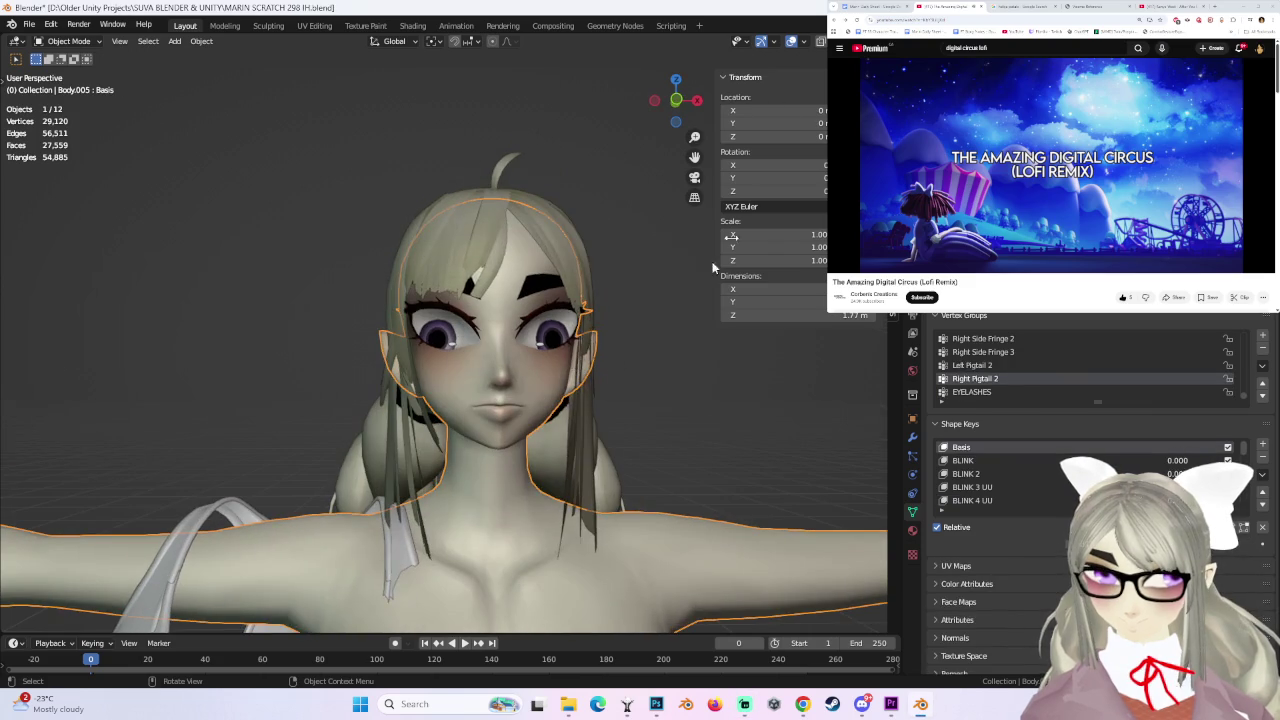
pyautogui.click(676, 100)
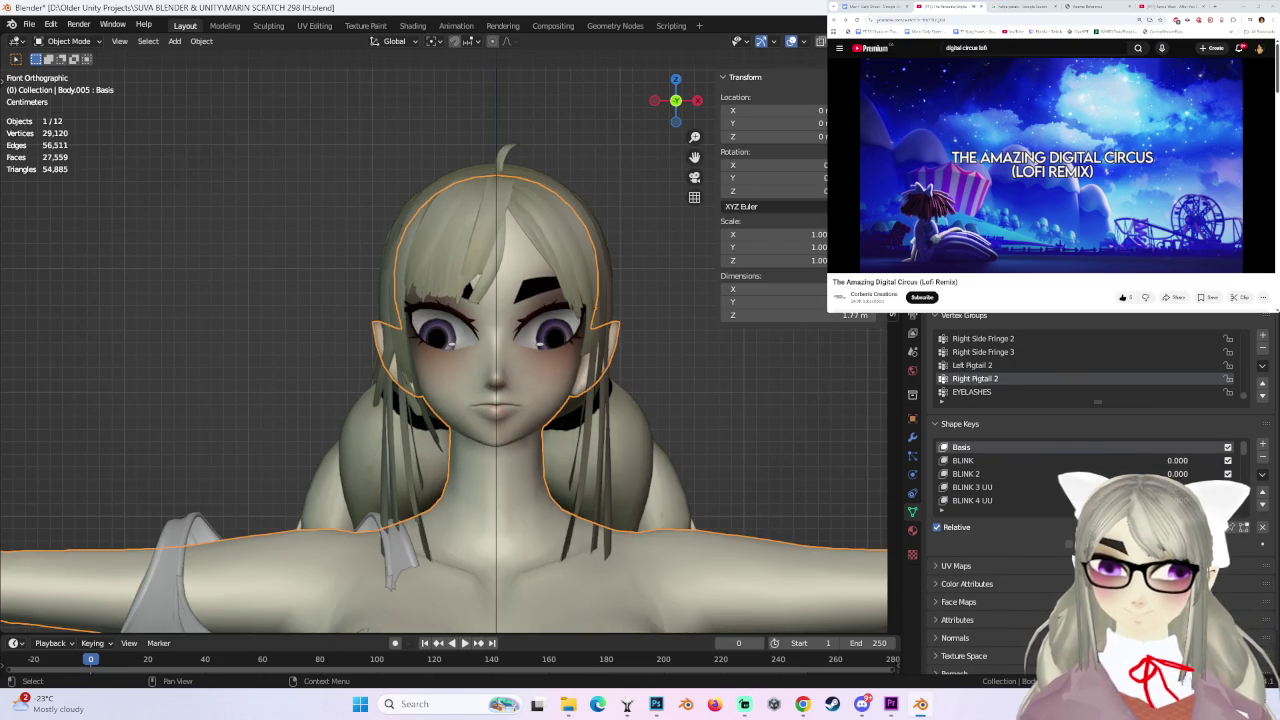
# - Preview the TH mouth shape fully open, then lower it to close the mouth
pyautogui.scroll(-3, 1060, 470)
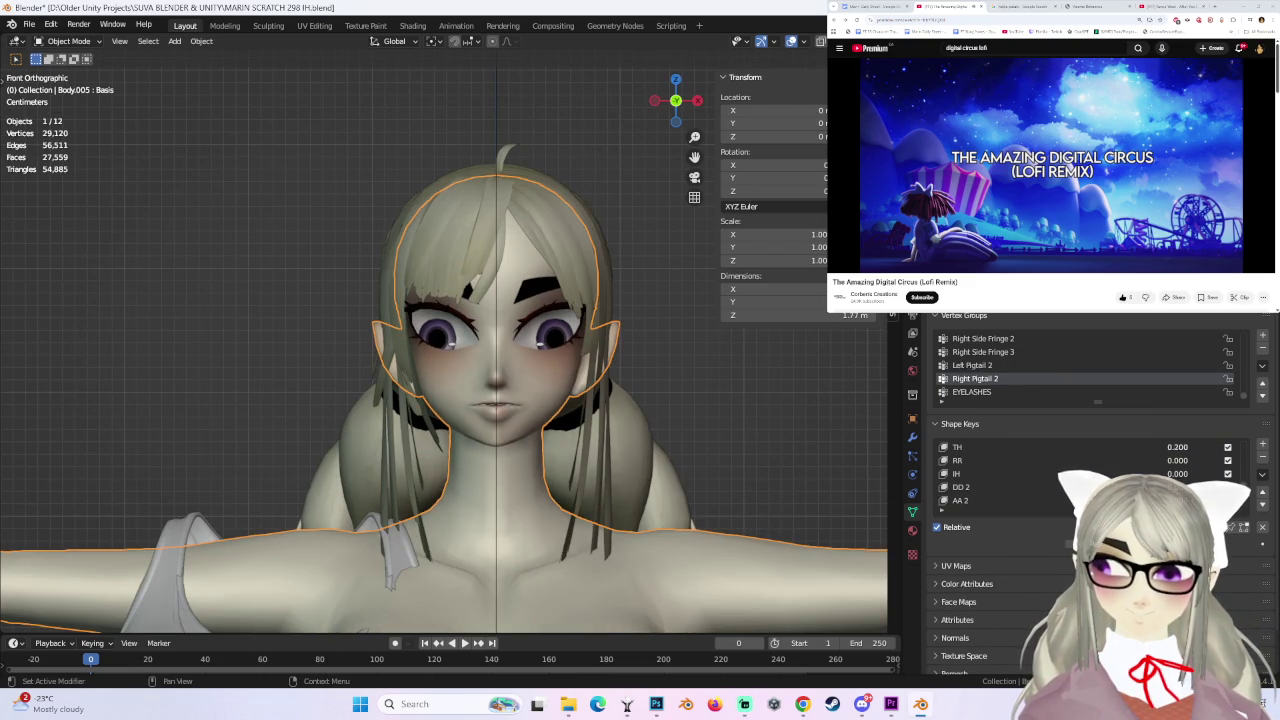
pyautogui.moveTo(1177, 447); pyautogui.dragTo(1230, 447)
pyautogui.moveTo(727, 434)
pyautogui.mouseDown(button='middle')
pyautogui.moveTo(749, 453)
pyautogui.moveTo(799, 459)
pyautogui.moveTo(664, 452)
pyautogui.moveTo(647, 377)
pyautogui.moveTo(606, 390)
pyautogui.mouseUp(button='middle')
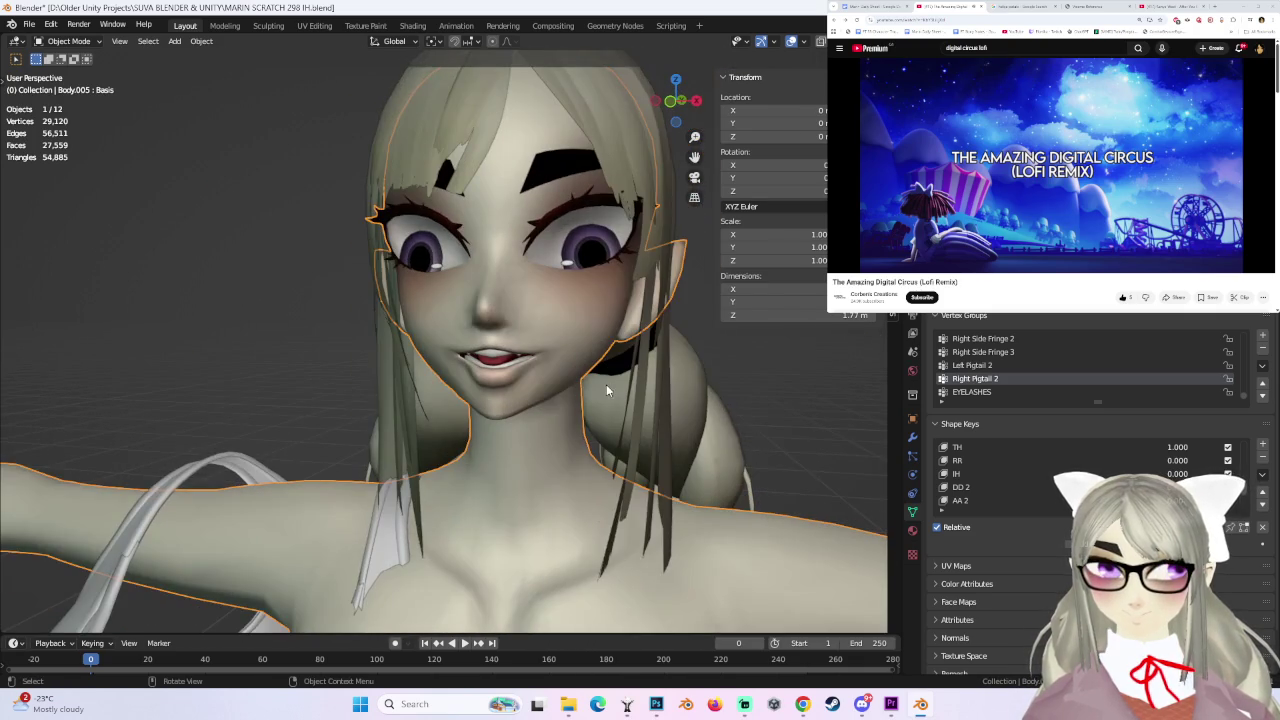
pyautogui.moveTo(1200, 448)
pyautogui.mouseDown()
pyautogui.moveTo(1160, 448)
pyautogui.moveTo(1220, 447)
pyautogui.mouseUp()
pyautogui.moveTo(560, 382)
pyautogui.mouseDown(button='middle')
pyautogui.moveTo(608, 380)
pyautogui.moveTo(480, 380)
pyautogui.mouseUp(button='middle')
# - Blend BLINK 0.515 with BLINK 3 UU 0.485 to close the eyes, and add a shape key
pyautogui.moveTo(1180, 447)
pyautogui.mouseDown()
pyautogui.moveTo(1150, 447)
pyautogui.moveTo(1220, 460)
pyautogui.mouseUp()
pyautogui.moveTo(570, 376); pyautogui.dragTo(650, 378, button='middle')
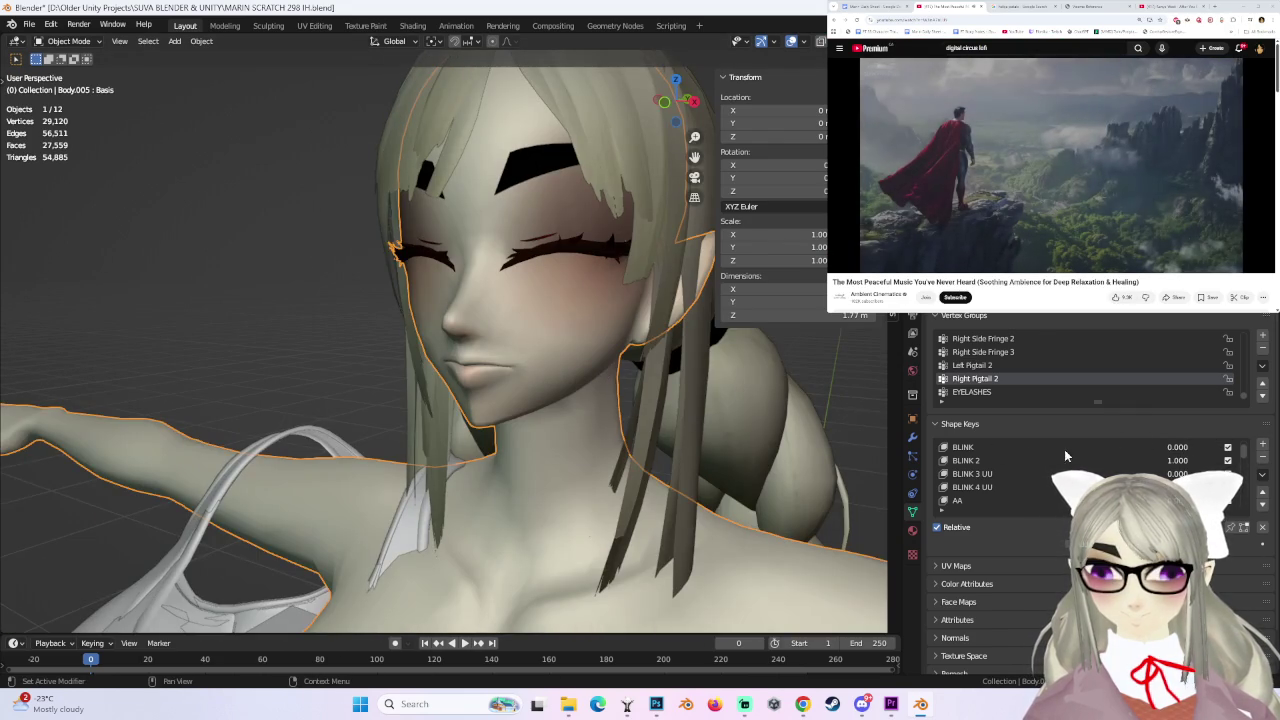
pyautogui.moveTo(1150, 460)
pyautogui.mouseDown()
pyautogui.moveTo(1110, 460)
pyautogui.moveTo(1200, 473)
pyautogui.mouseUp()
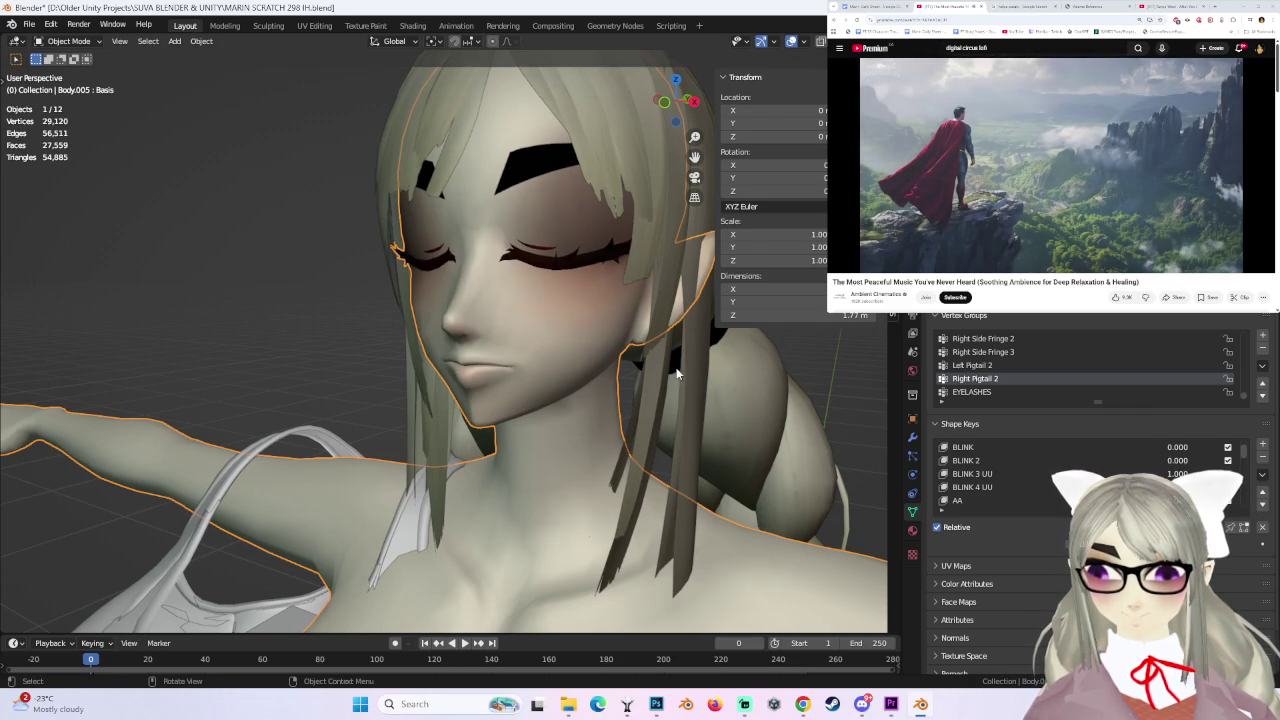
pyautogui.moveTo(677, 373); pyautogui.dragTo(674, 339, button='middle')
pyautogui.moveTo(1180, 473)
pyautogui.mouseDown()
pyautogui.moveTo(1120, 473)
pyautogui.moveTo(1200, 447)
pyautogui.moveTo(1150, 447)
pyautogui.mouseUp()
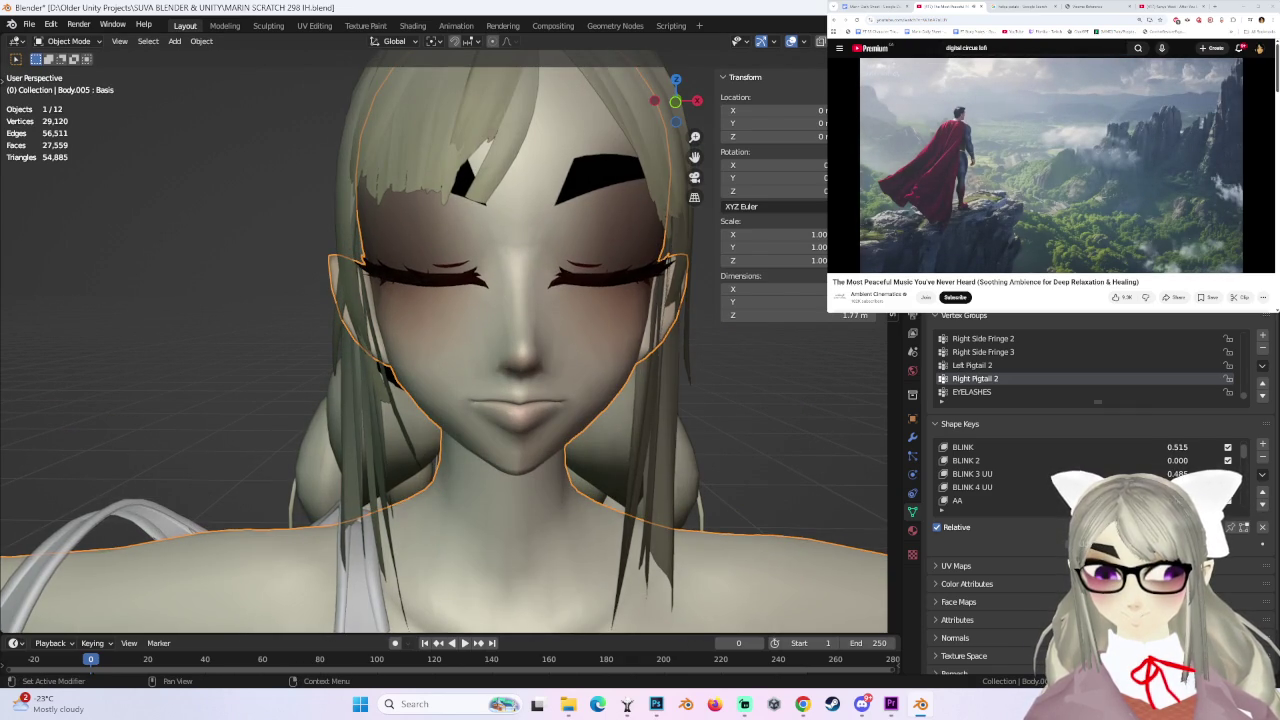
pyautogui.moveTo(845, 409)
pyautogui.mouseDown(button='middle')
pyautogui.moveTo(637, 403)
pyautogui.moveTo(688, 375)
pyautogui.mouseUp(button='middle')
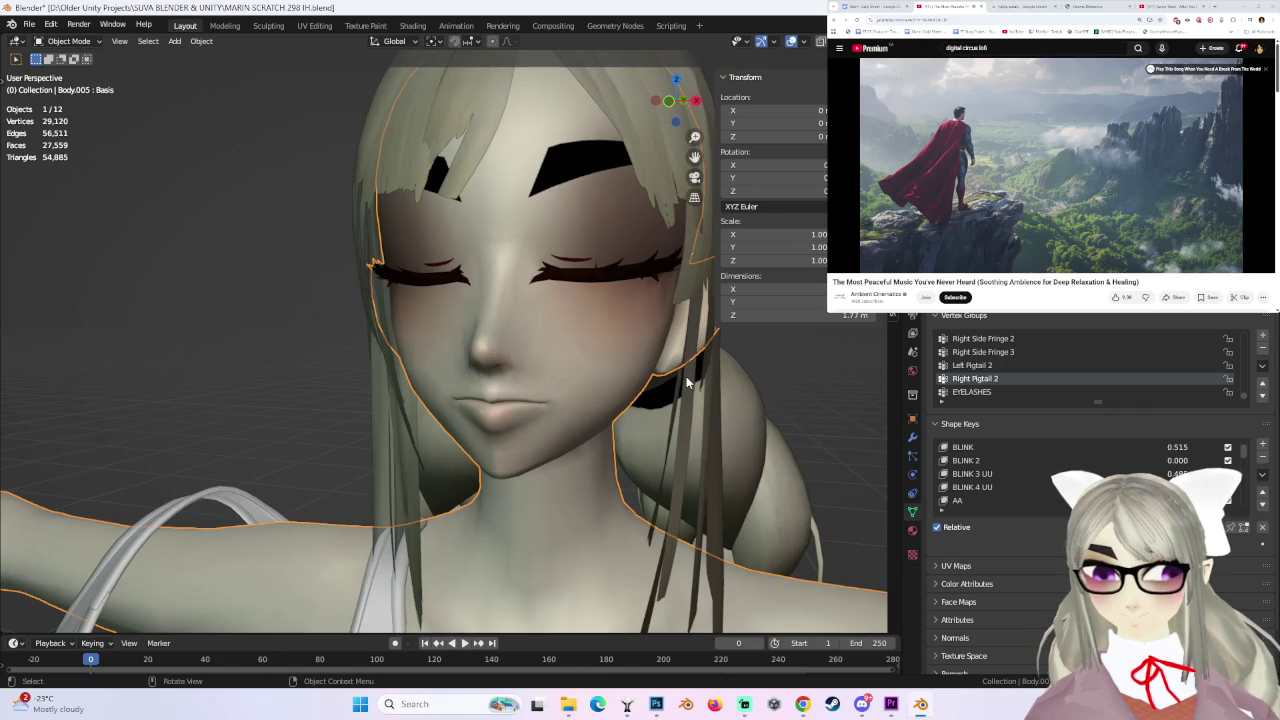
pyautogui.moveTo(1262, 477)
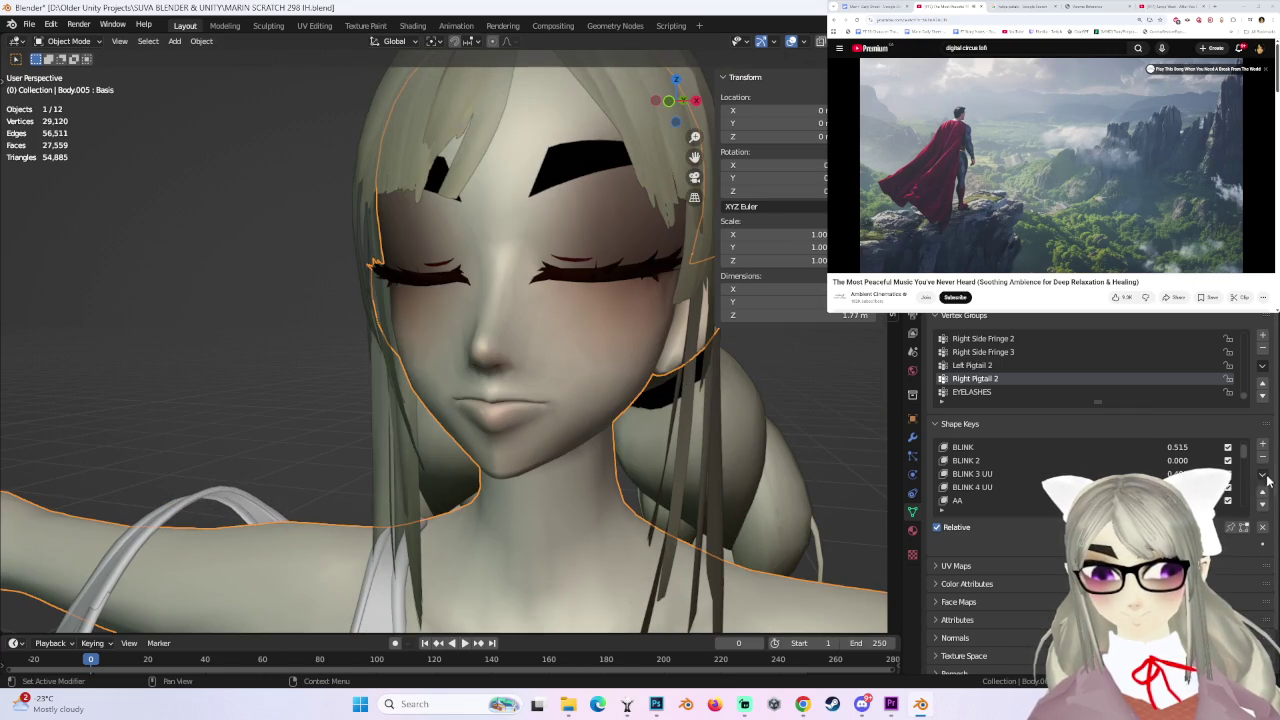
pyautogui.click(1262, 443)
# - Rename the new shape key to BLINK 5
pyautogui.doubleClick(955, 501)
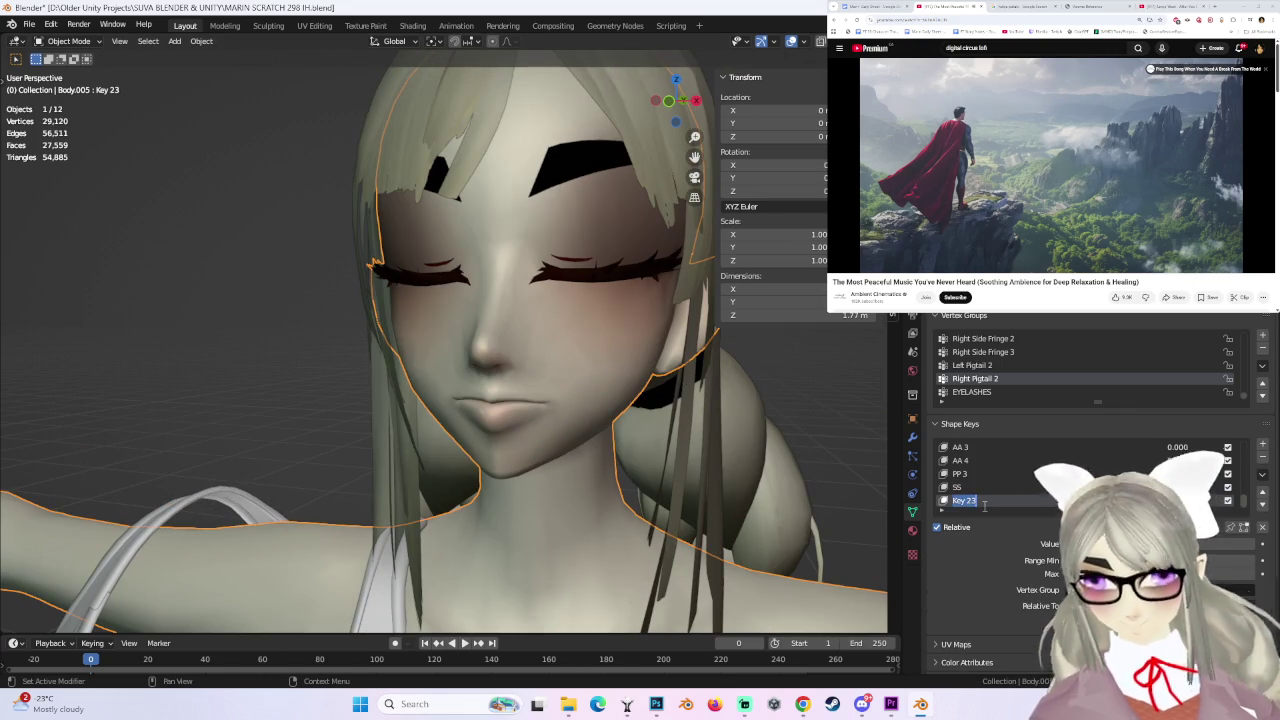
pyautogui.write('Bl 5')
pyautogui.press('Return')
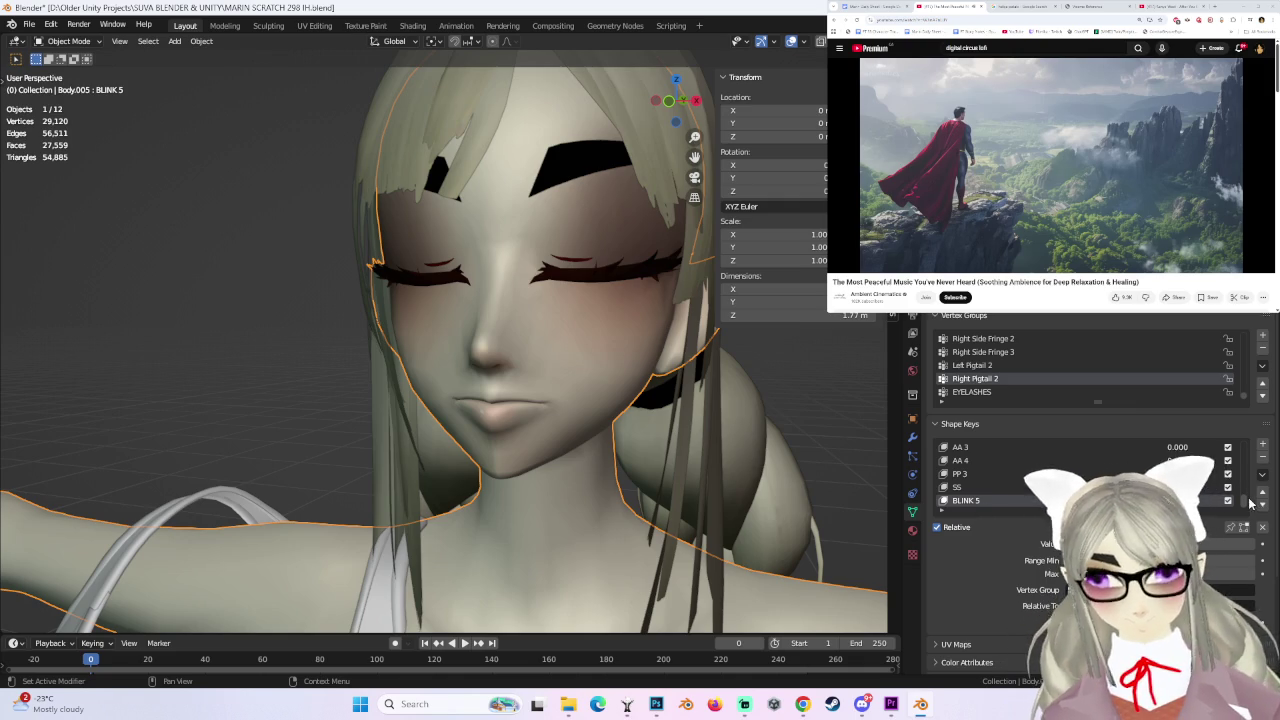
pyautogui.moveTo(1244, 500); pyautogui.dragTo(1270, 373)
# - Set BLINK back to 0.000 to open the eyes and inspect the face from several angles
pyautogui.moveTo(594, 250); pyautogui.dragTo(696, 336, button='middle')
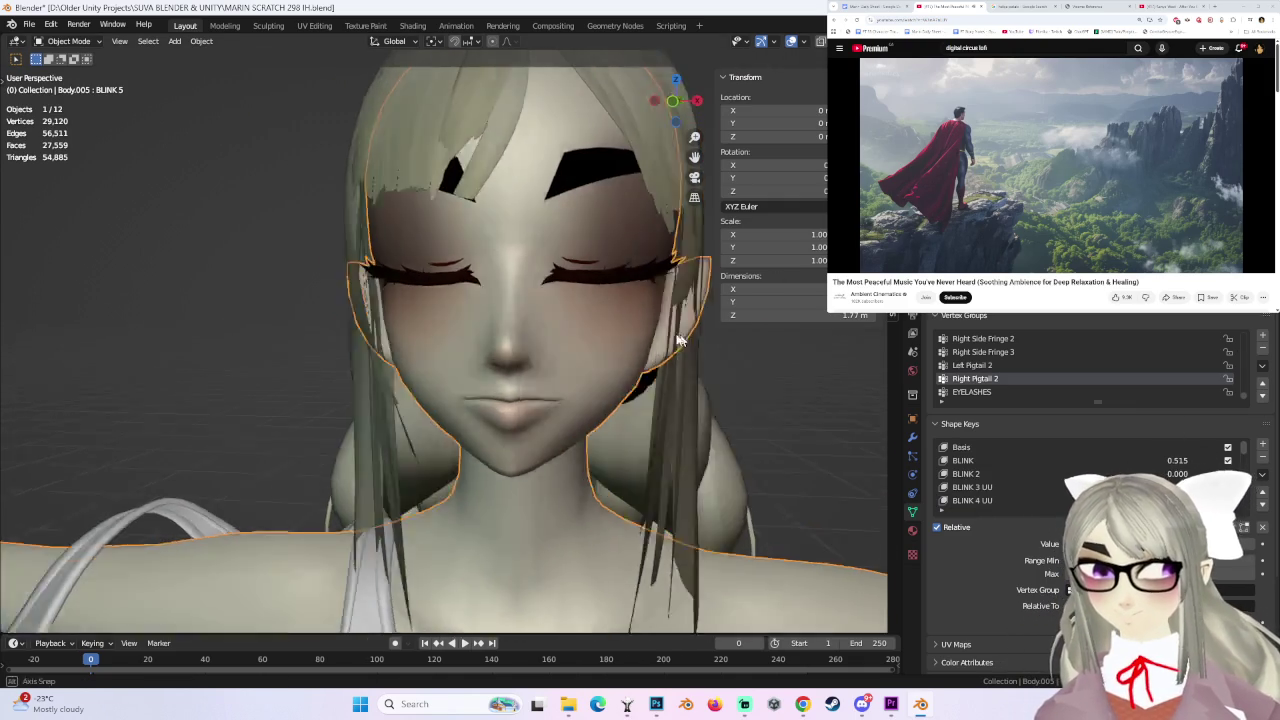
pyautogui.moveTo(1177, 460); pyautogui.dragTo(1120, 460)
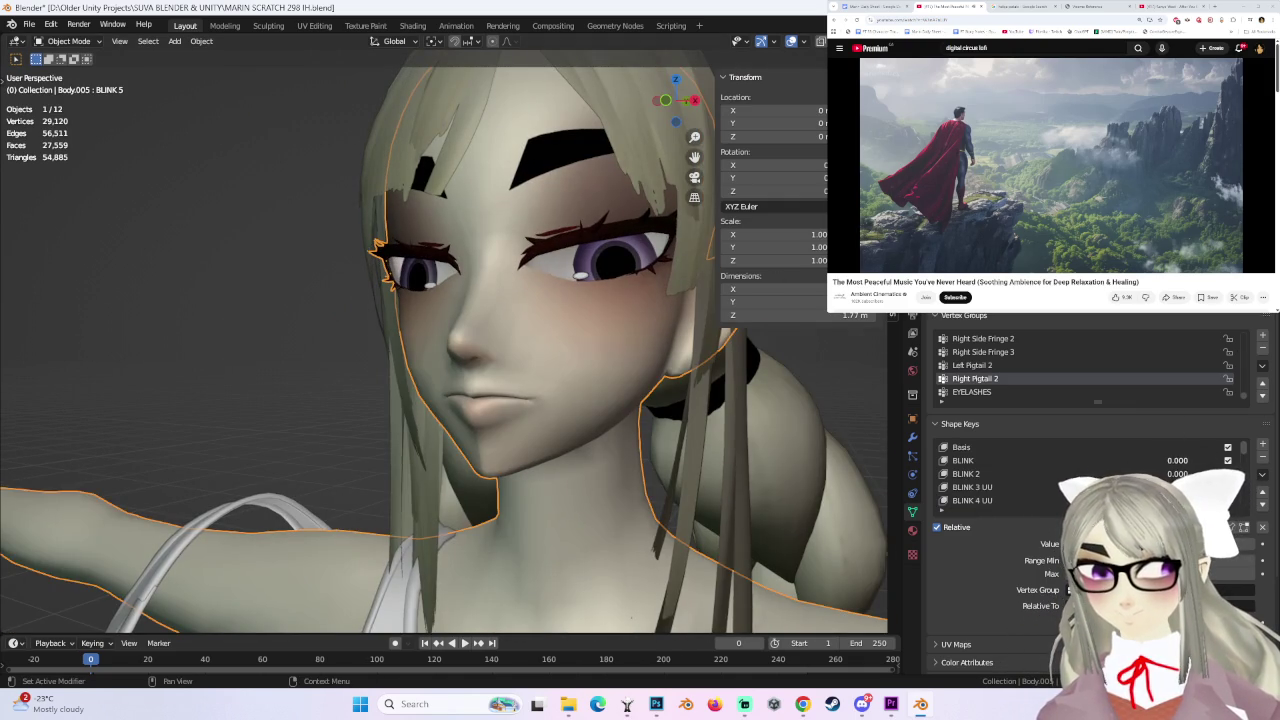
pyautogui.moveTo(560, 420); pyautogui.dragTo(622, 426, button='middle')
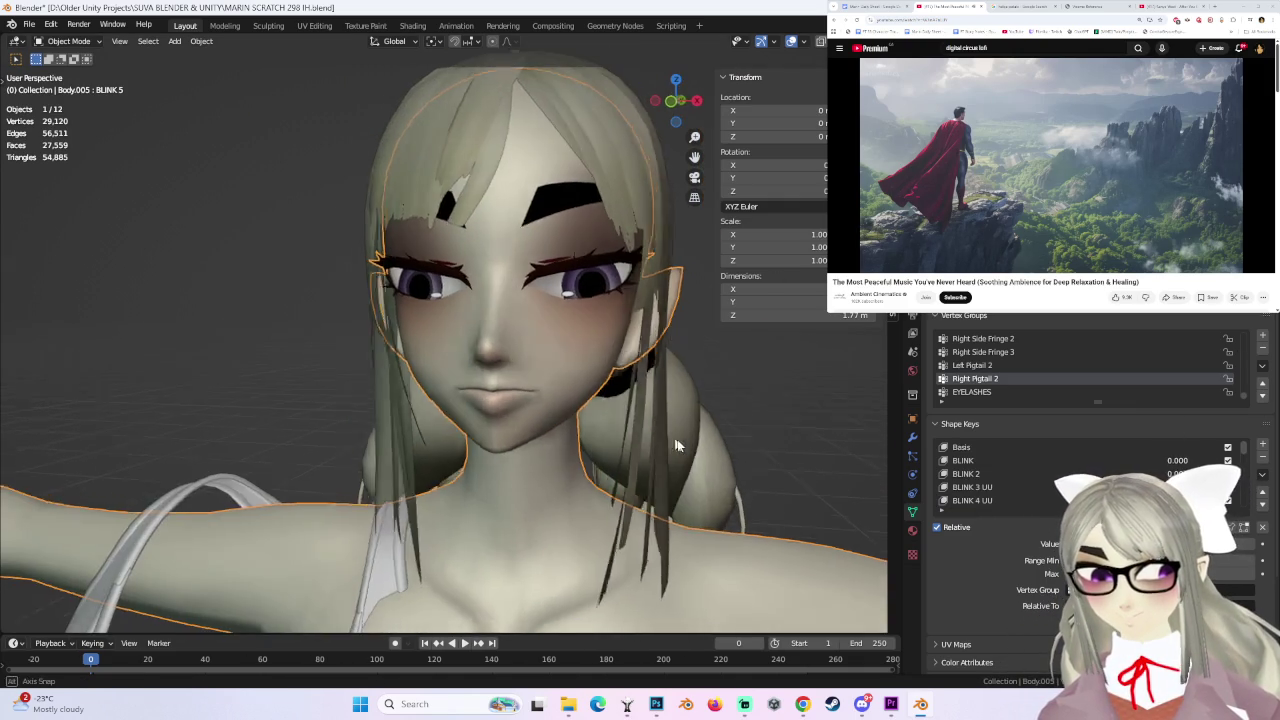
pyautogui.moveTo(663, 413); pyautogui.dragTo(668, 440, button='middle')
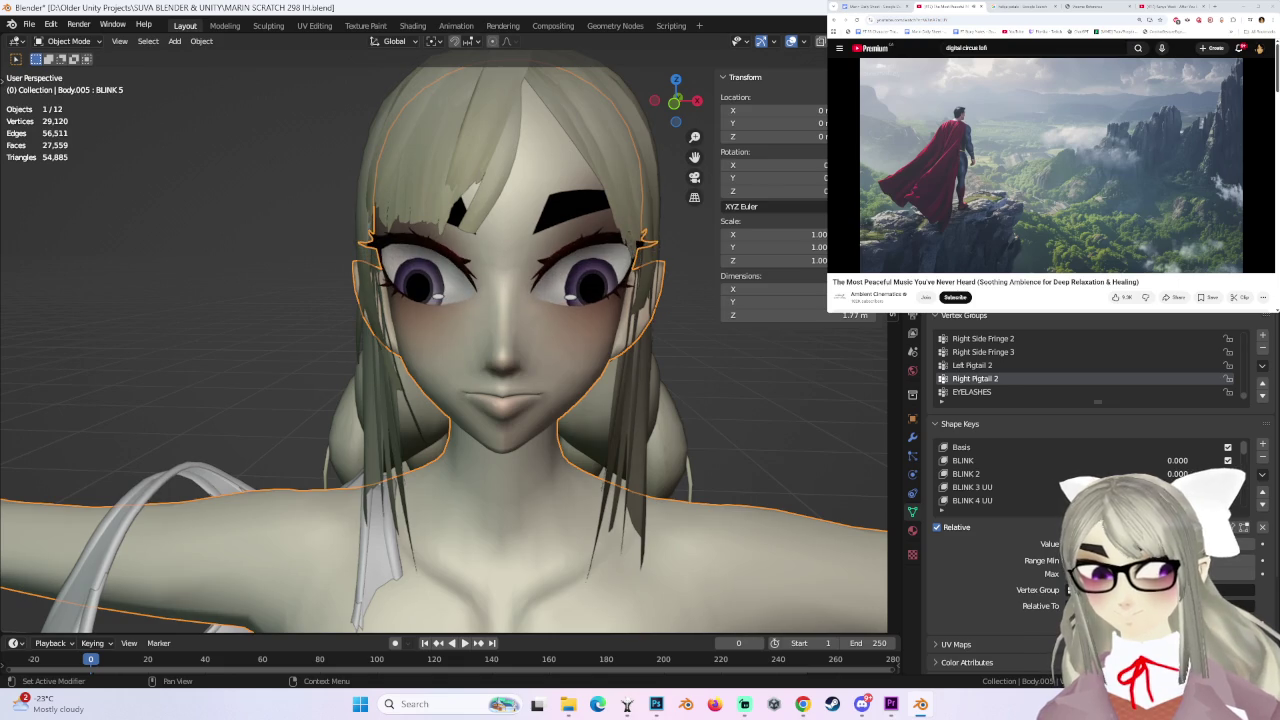
pyautogui.moveTo(635, 395); pyautogui.dragTo(759, 432, button='middle')
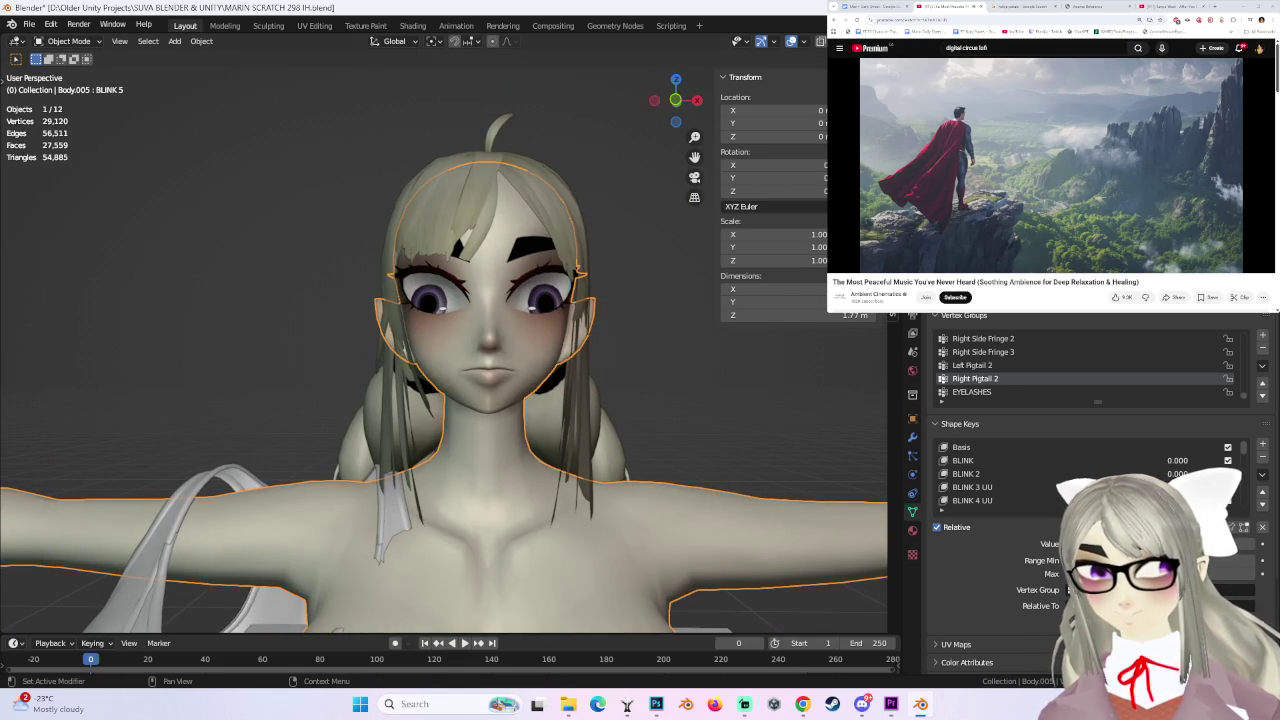
pyautogui.moveTo(690, 430)
pyautogui.mouseDown(button='middle')
pyautogui.moveTo(603, 438)
pyautogui.moveTo(653, 438)
pyautogui.moveTo(516, 349)
pyautogui.moveTo(646, 343)
pyautogui.moveTo(617, 371)
pyautogui.moveTo(1090, 477)
pyautogui.mouseUp(button='middle')
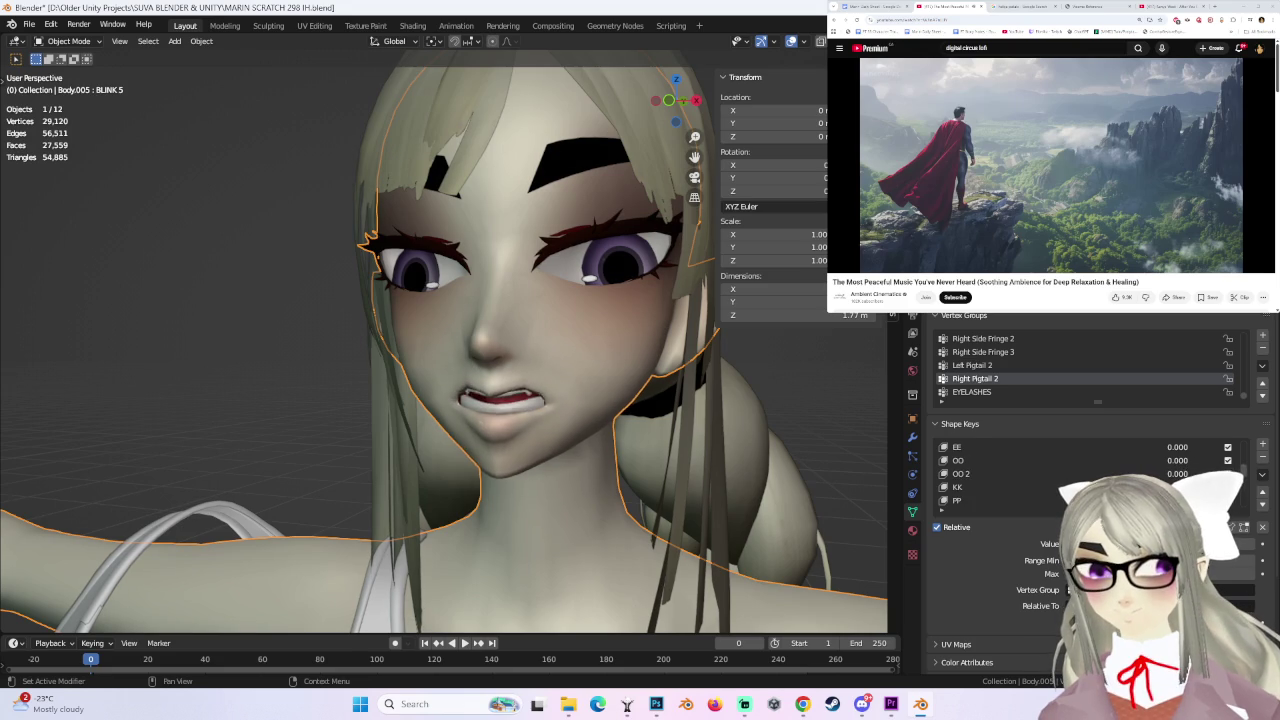
pyautogui.moveTo(610, 430)
pyautogui.mouseDown(button='middle')
pyautogui.moveTo(711, 416)
pyautogui.moveTo(639, 412)
pyautogui.moveTo(660, 380)
pyautogui.moveTo(565, 388)
pyautogui.moveTo(635, 397)
pyautogui.mouseUp(button='middle')
pyautogui.scroll(2, 630, 418)
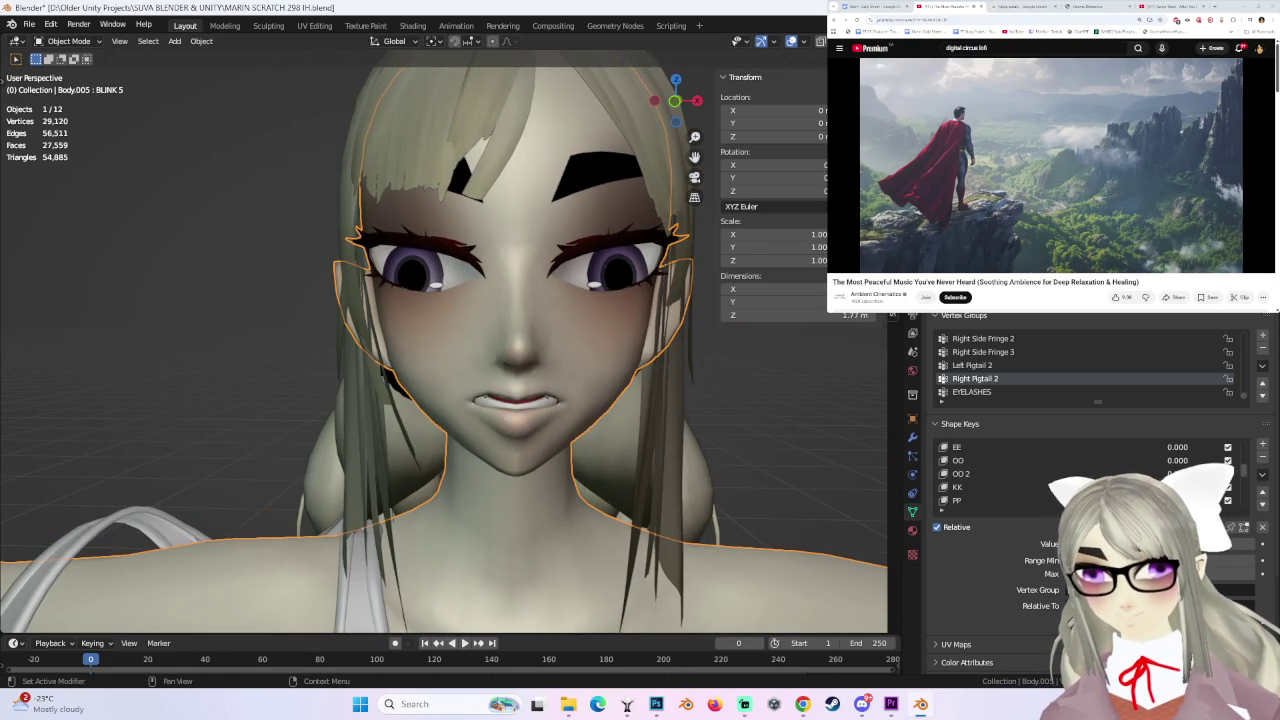
# - Delete the character's eyes object, then undo to restore it
pyautogui.click(615, 273)
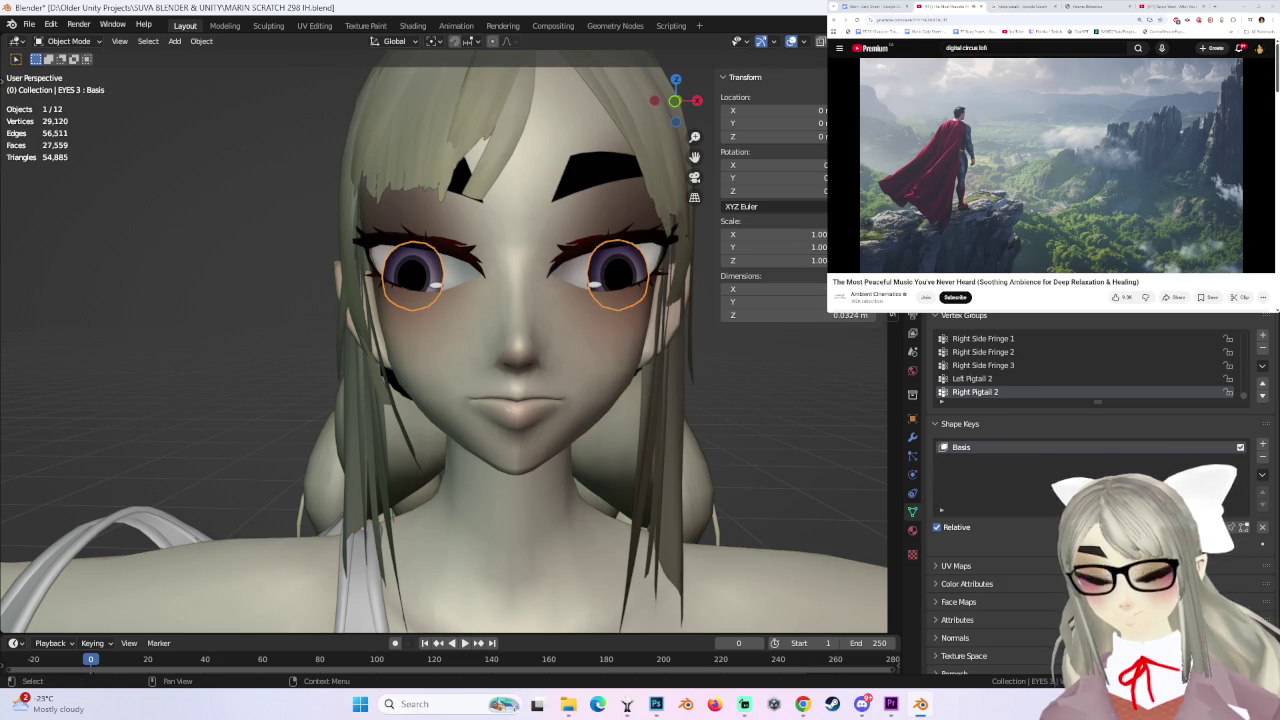
pyautogui.press('Delete')
pyautogui.hotkey('ctrl', 'z')
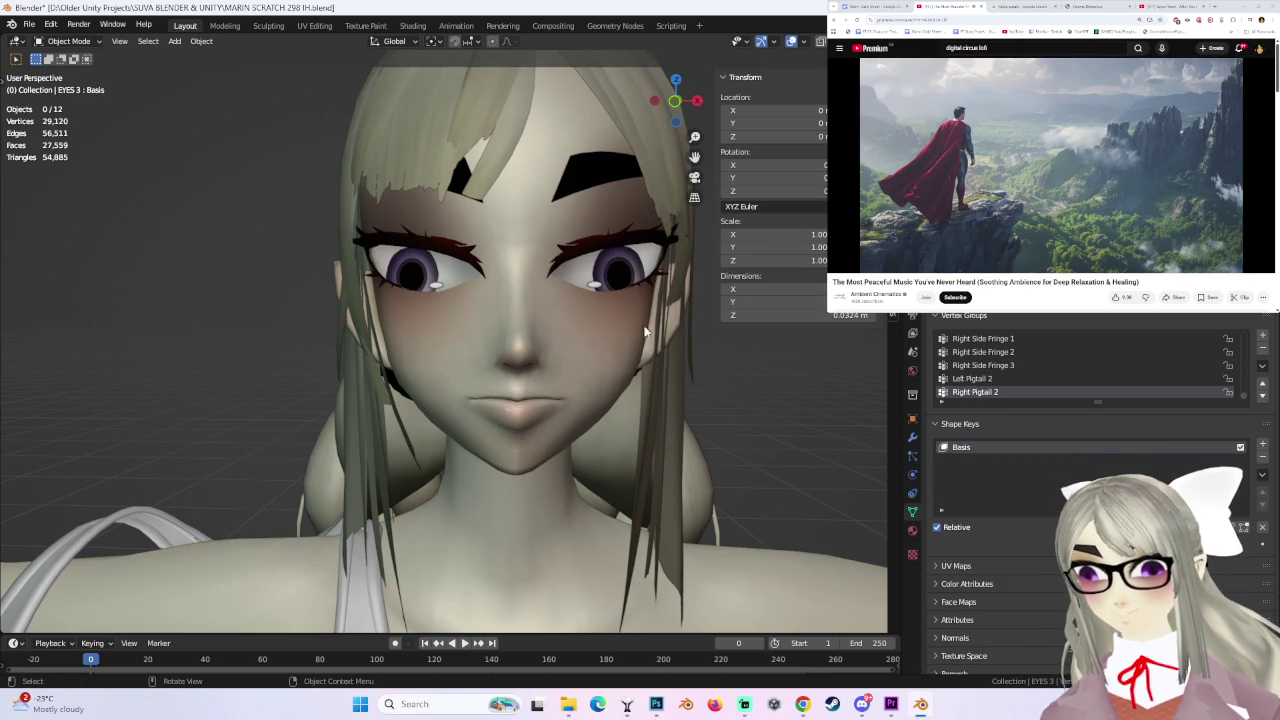
pyautogui.moveTo(639, 319); pyautogui.dragTo(765, 446, button='middle')
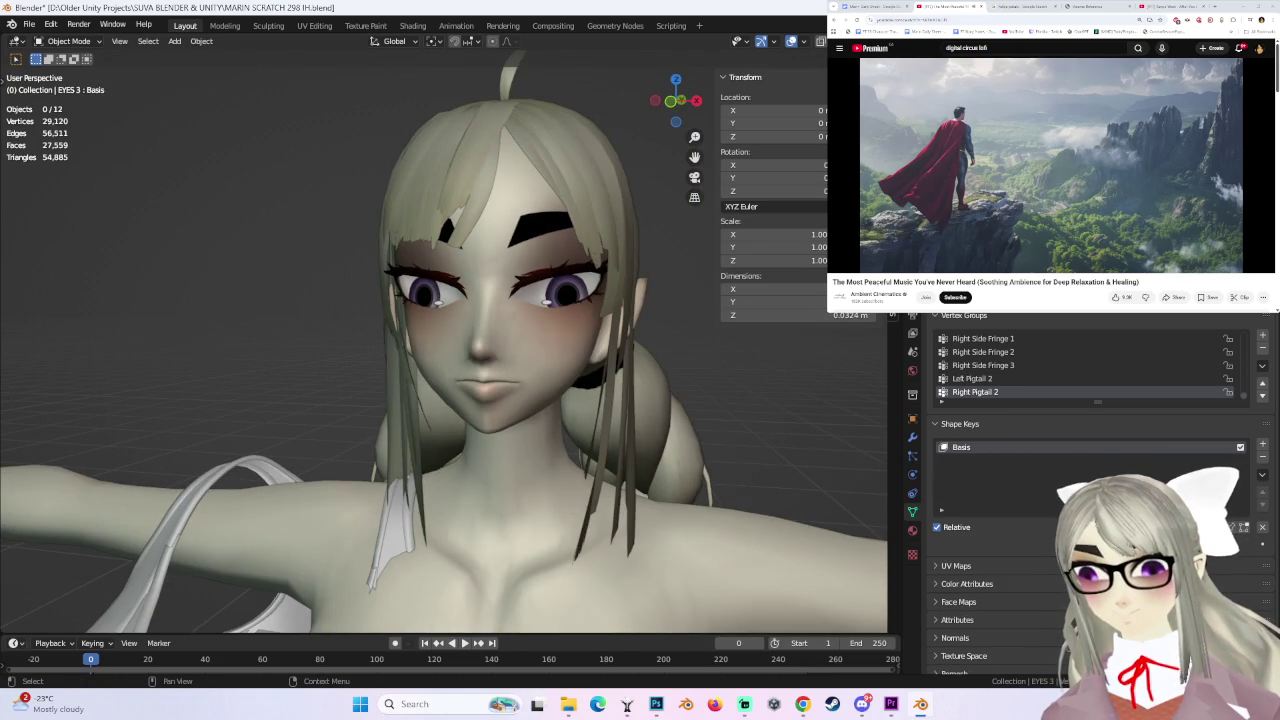
pyautogui.moveTo(663, 396); pyautogui.dragTo(671, 407, button='middle')
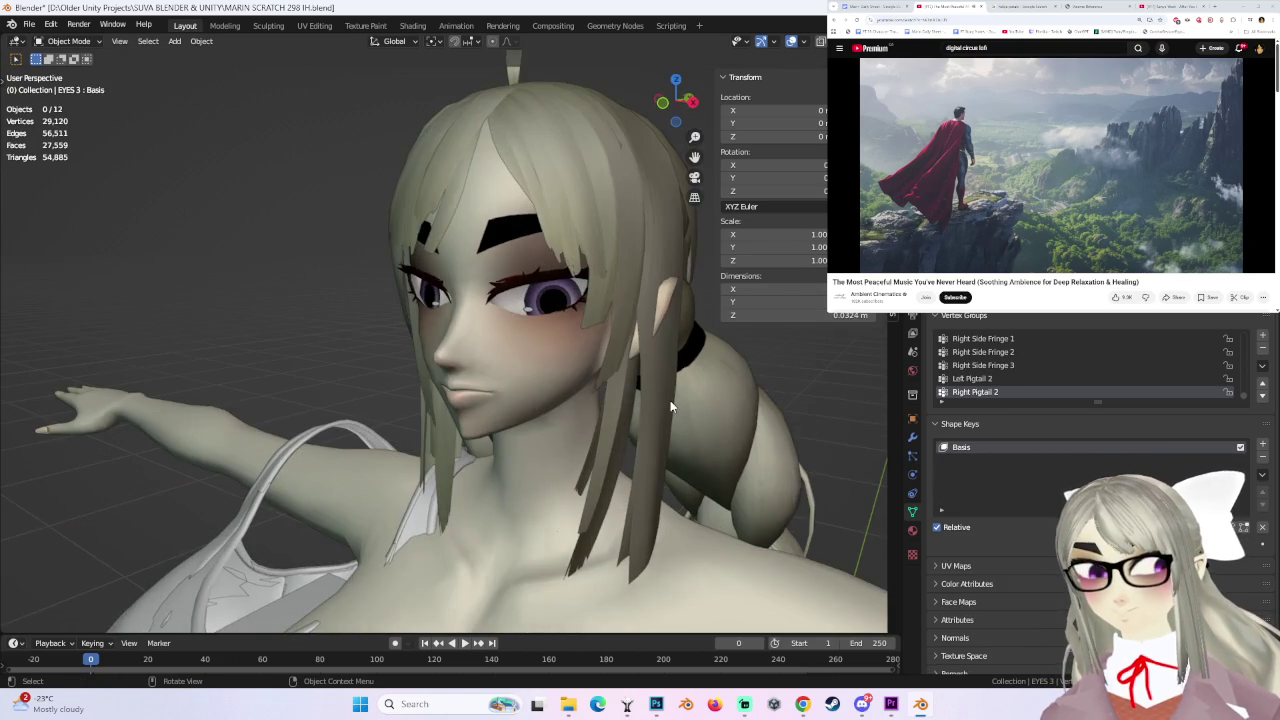
# - Select the body mesh, then clear the selection and orbit around to the character's back
pyautogui.click(522, 339)
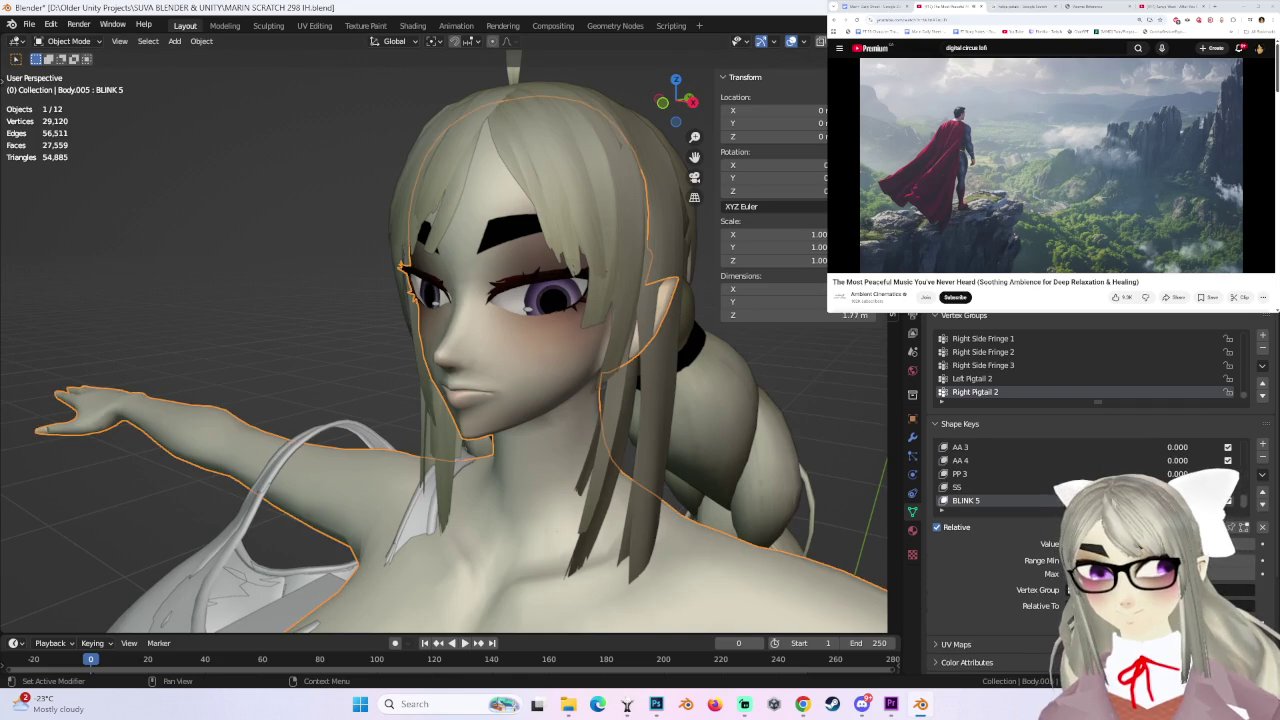
pyautogui.scroll(-1, 1000, 473)
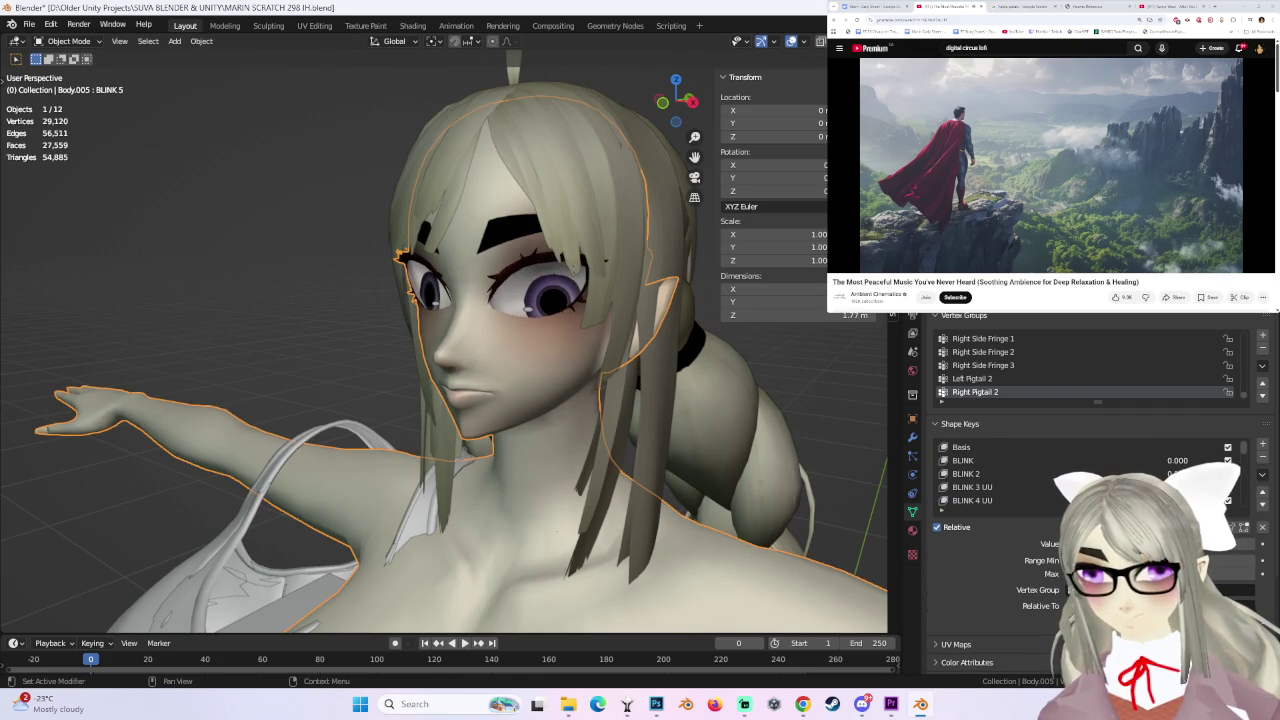
pyautogui.moveTo(855, 417); pyautogui.dragTo(715, 417, button='middle')
pyautogui.click(767, 416)
pyautogui.scroll(-3, 715, 417)
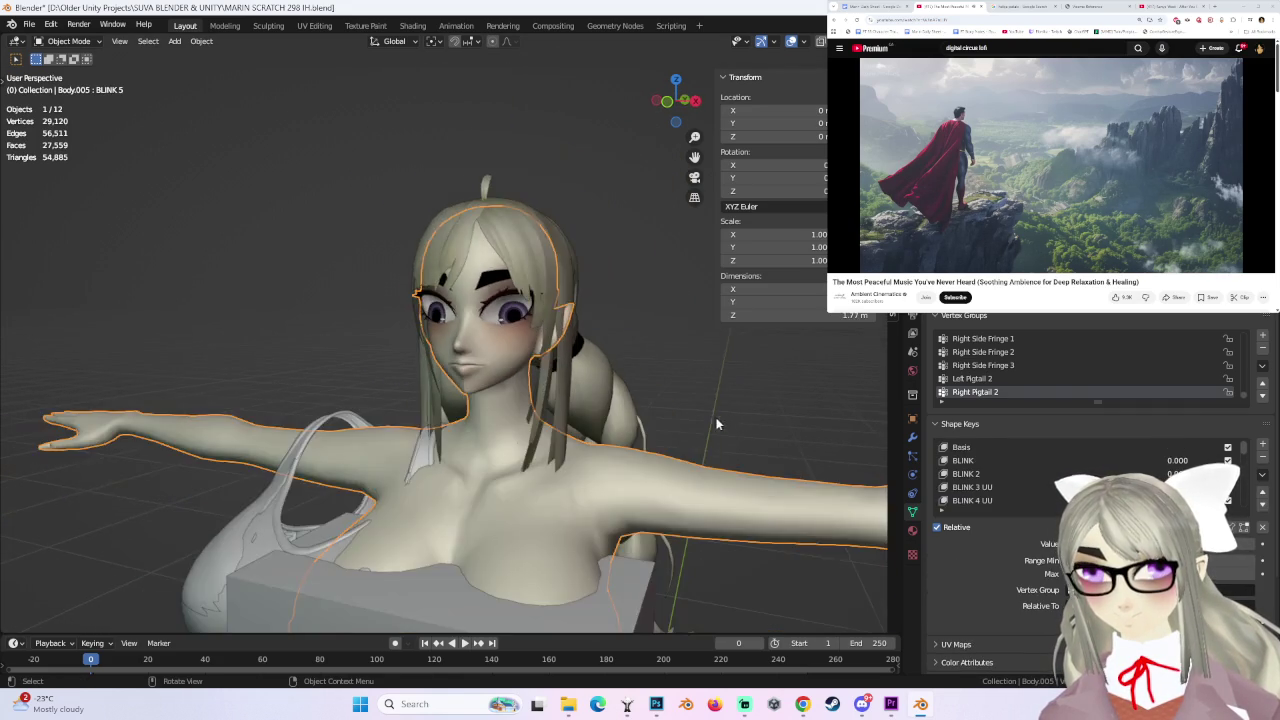
pyautogui.scroll(-3, 757, 413)
pyautogui.moveTo(651, 543)
pyautogui.mouseDown(button='middle')
pyautogui.moveTo(634, 380)
pyautogui.moveTo(514, 423)
pyautogui.moveTo(686, 343)
pyautogui.moveTo(586, 417)
pyautogui.moveTo(706, 403)
pyautogui.moveTo(647, 315)
pyautogui.moveTo(609, 451)
pyautogui.moveTo(603, 411)
pyautogui.moveTo(680, 377)
pyautogui.moveTo(623, 319)
pyautogui.moveTo(494, 337)
pyautogui.moveTo(623, 394)
pyautogui.moveTo(728, 394)
pyautogui.moveTo(643, 403)
pyautogui.moveTo(574, 360)
pyautogui.moveTo(546, 323)
pyautogui.mouseUp(button='middle')
pyautogui.scroll(3, 586, 417)
pyautogui.scroll(2, 574, 360)
# - Put the body mesh into Edit Mode and frame the face at an angle
pyautogui.click(546, 323)
pyautogui.click(61, 42)
pyautogui.click(66, 70)
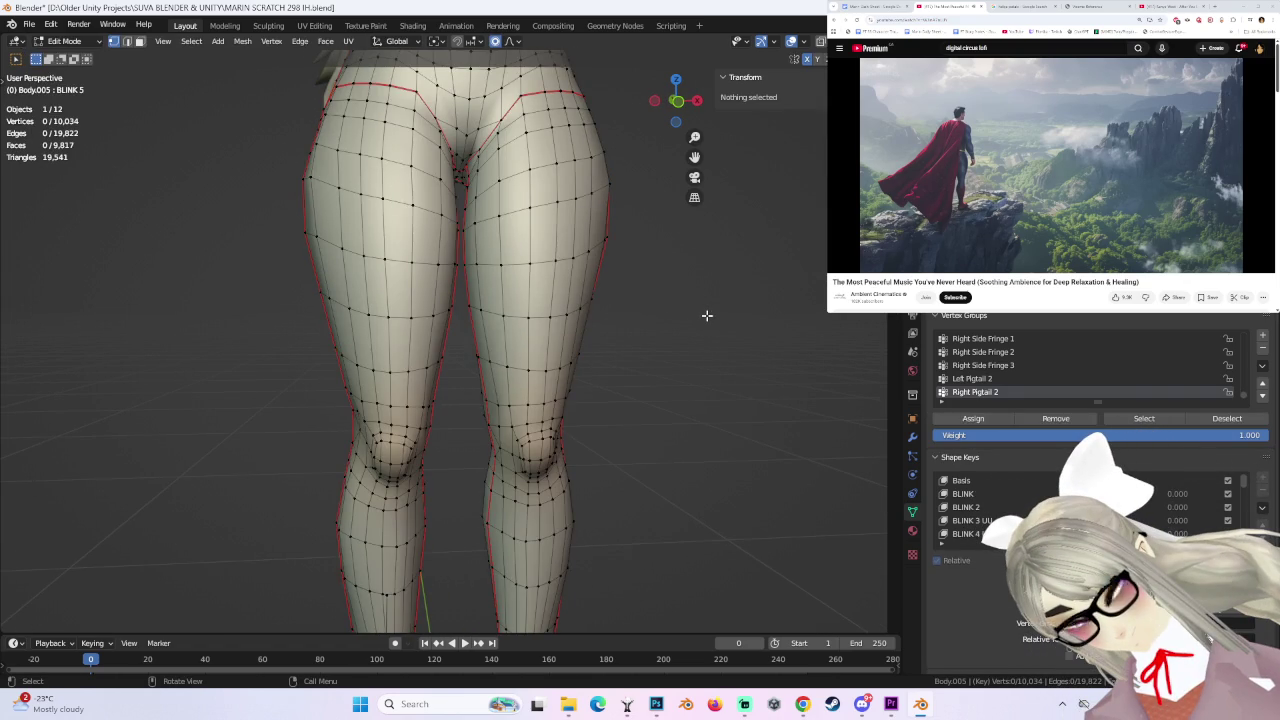
pyautogui.moveTo(726, 266)
pyautogui.keyDown('shift'); pyautogui.mouseDown(button='middle')
pyautogui.moveTo(643, 563)
pyautogui.moveTo(624, 496)
pyautogui.mouseUp(button='middle'); pyautogui.keyUp('shift')
pyautogui.scroll(5, 624, 496)
pyautogui.moveTo(614, 423); pyautogui.dragTo(698, 368, button='middle')
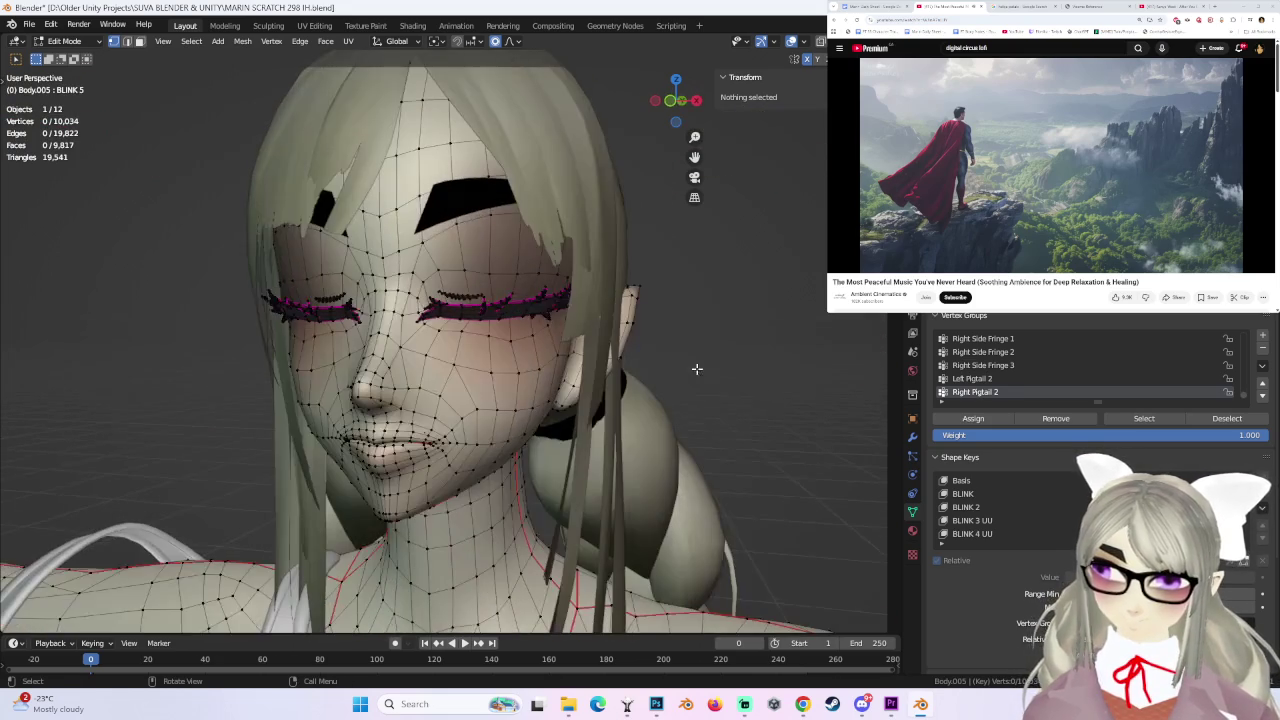
# - Make Basis the active shape key and return the body to Object Mode
pyautogui.click(1001, 481)
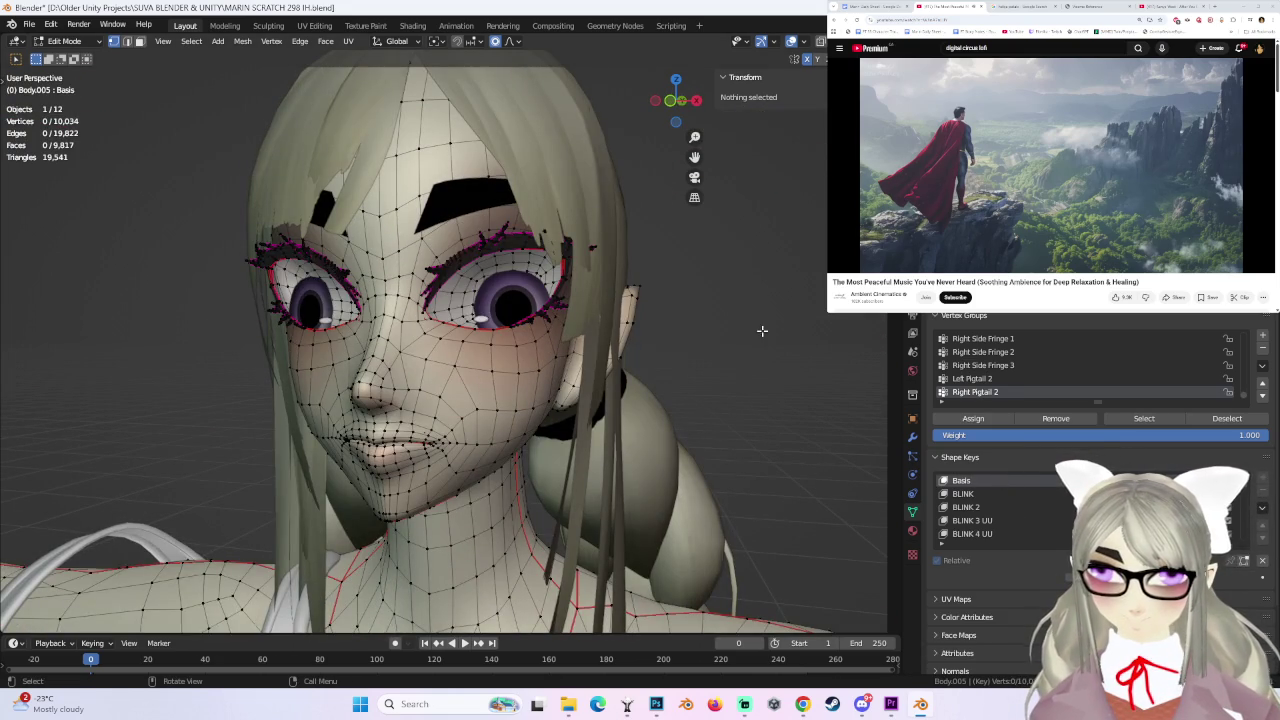
pyautogui.click(95, 45)
pyautogui.click(60, 49)
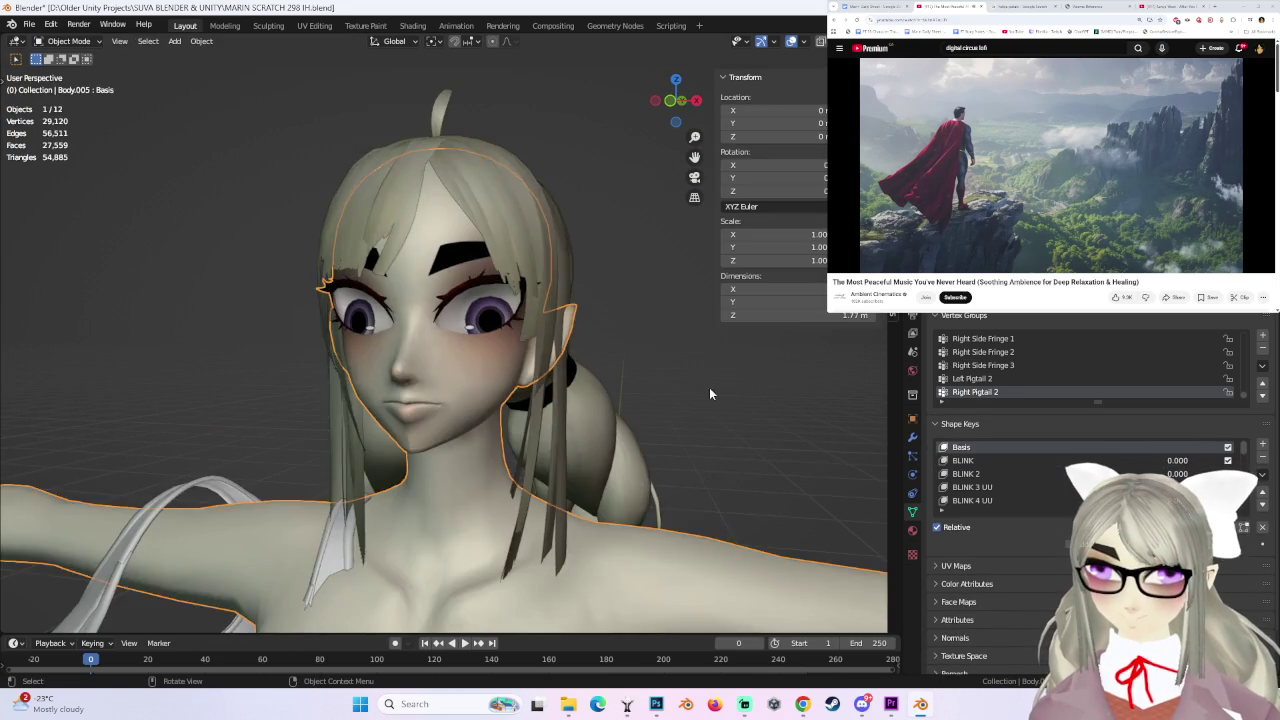
pyautogui.moveTo(709, 387); pyautogui.dragTo(728, 392, button='middle')
# - Save the file as MARIN SCRATCH 298 IH.blend
pyautogui.click(29, 24)
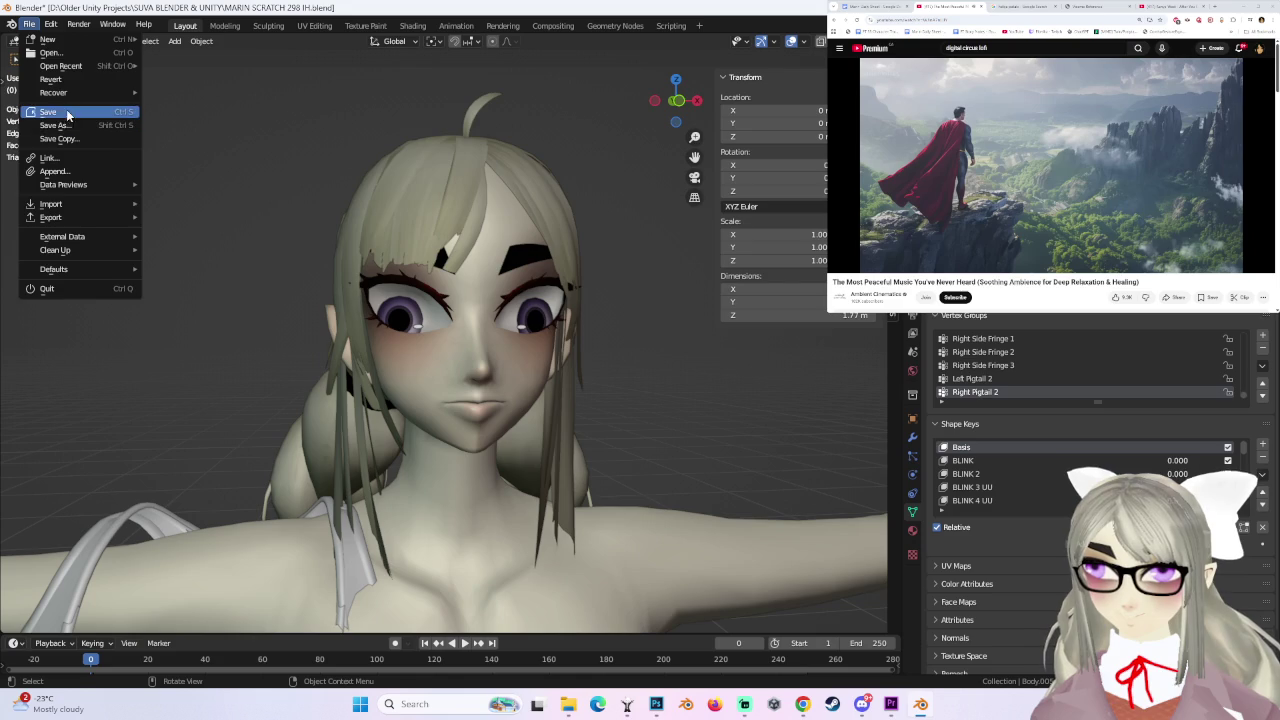
pyautogui.click(50, 112)
pyautogui.scroll(-3, 1247, 453)
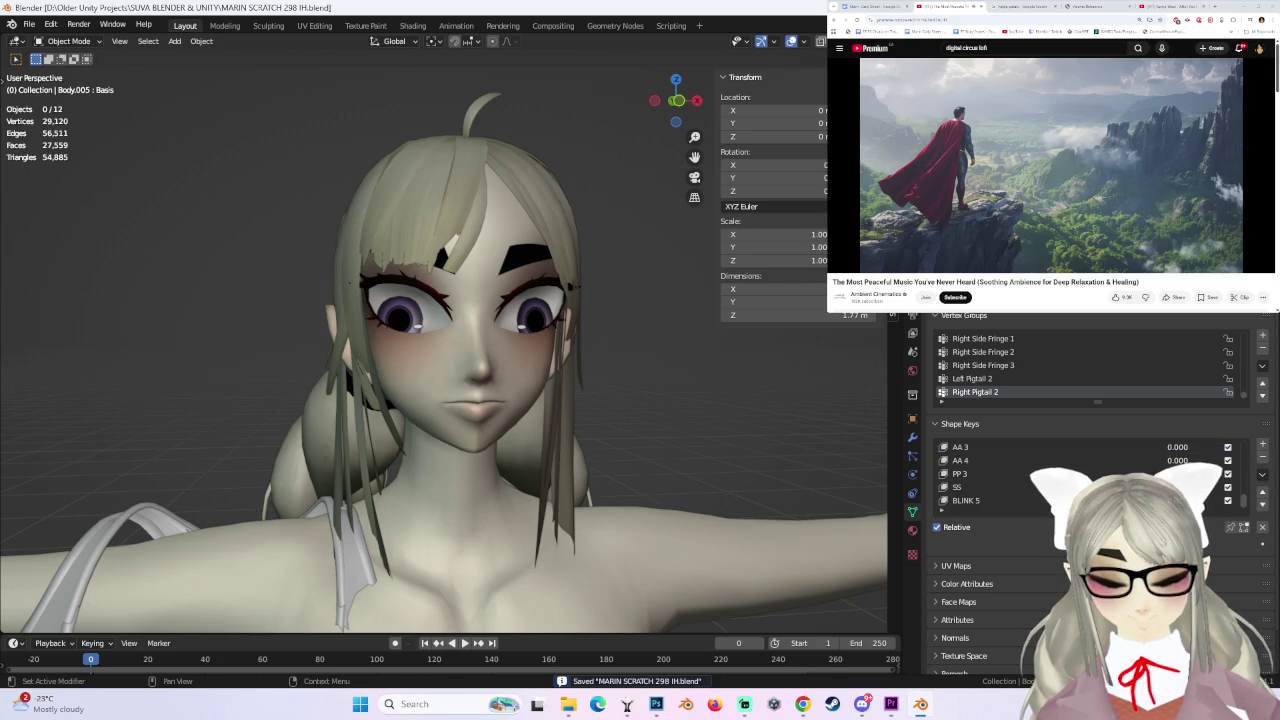
pyautogui.moveTo(752, 390)
pyautogui.mouseDown(button='middle')
pyautogui.moveTo(602, 380)
pyautogui.moveTo(648, 397)
pyautogui.moveTo(414, 415)
pyautogui.moveTo(600, 420)
pyautogui.mouseUp(button='middle')
# - On the body mesh, set the IH shape key to 1.000 to preview the fanged grin
pyautogui.click(414, 415)
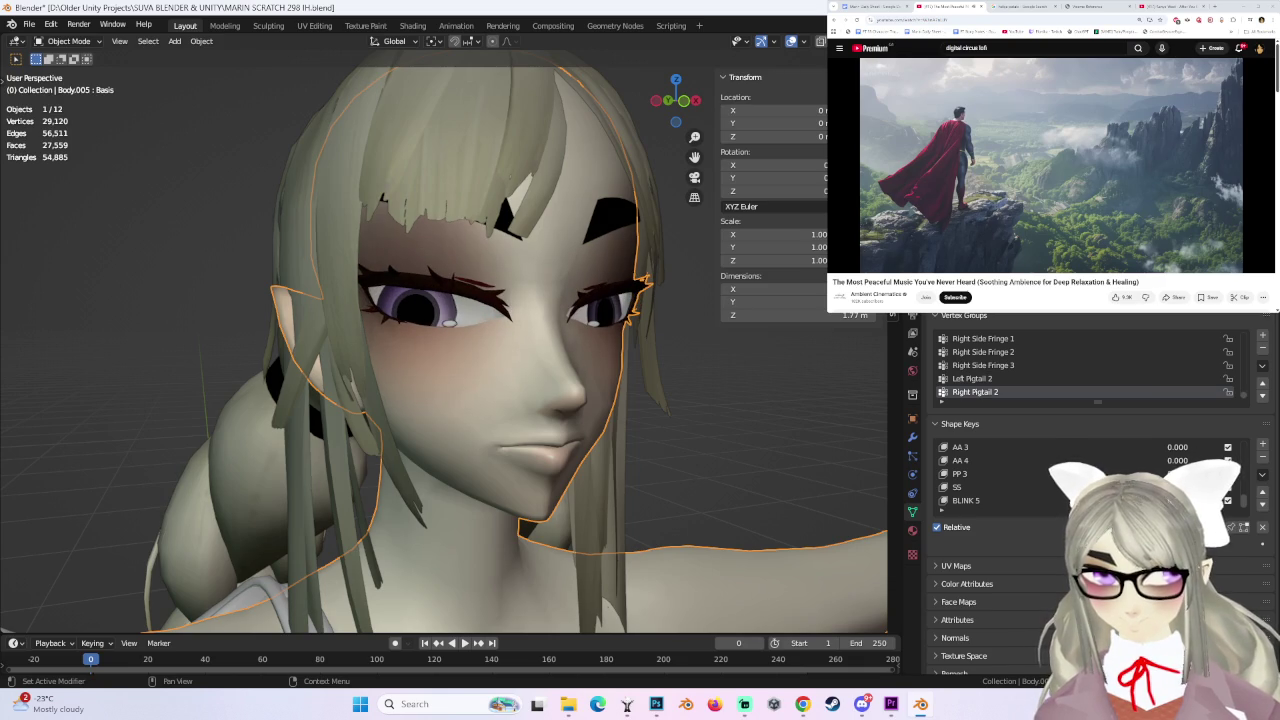
pyautogui.scroll(3, 830, 372)
pyautogui.keyDown('shift'); pyautogui.moveTo(830, 372); pyautogui.dragTo(730, 370, button='middle'); pyautogui.keyUp('shift')
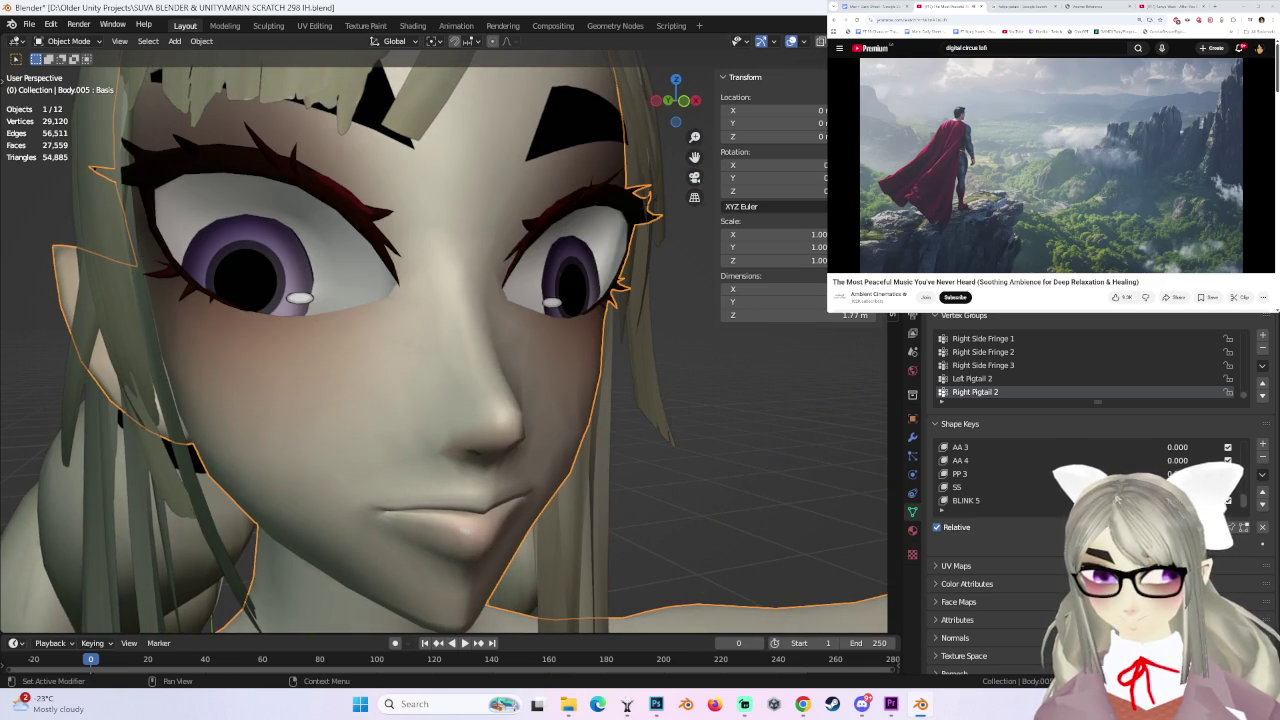
pyautogui.scroll(-2, 508, 408)
pyautogui.moveTo(620, 410)
pyautogui.mouseDown(button='middle')
pyautogui.moveTo(508, 408)
pyautogui.moveTo(620, 418)
pyautogui.mouseUp(button='middle')
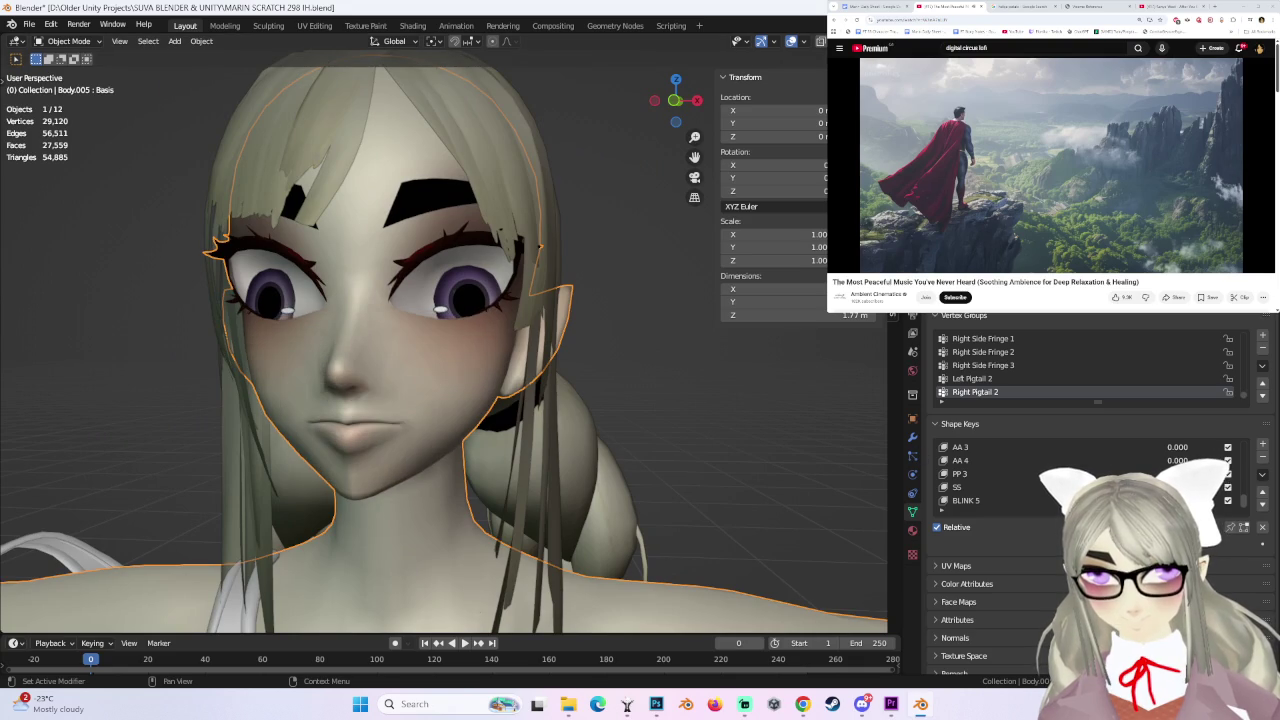
pyautogui.scroll(2, 1127, 484)
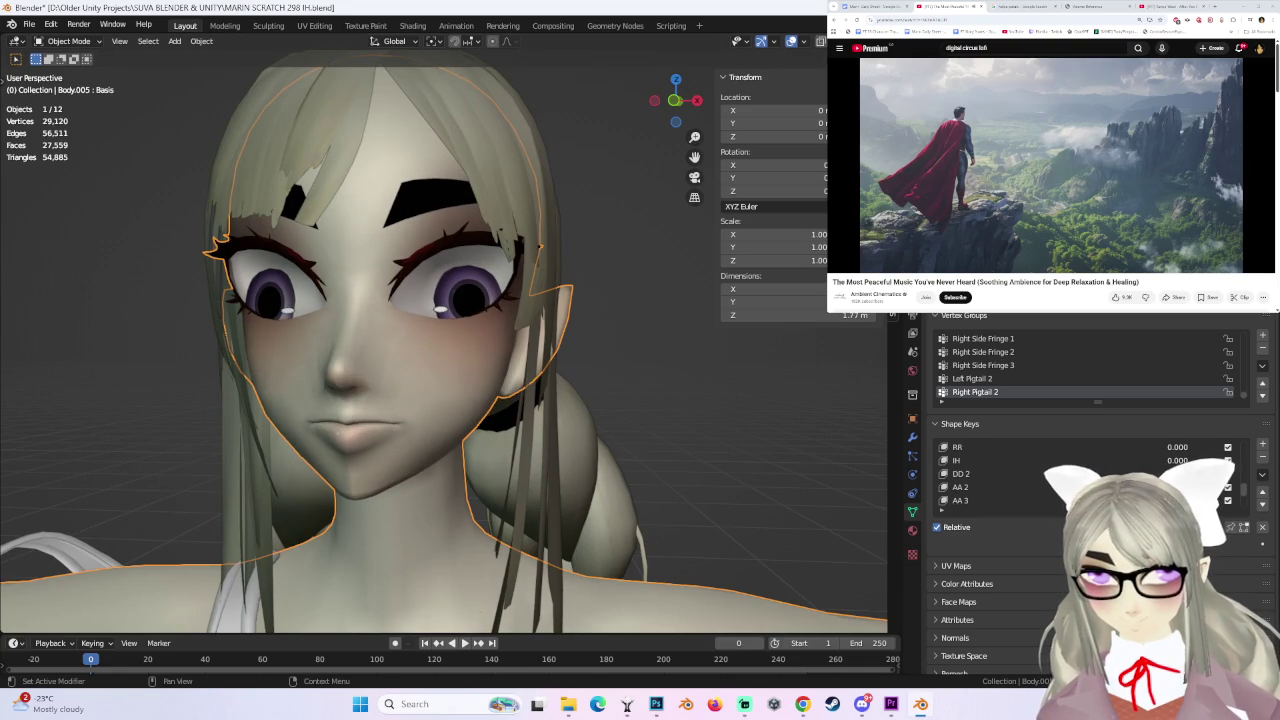
pyautogui.scroll(-1, 1127, 484)
pyautogui.scroll(1, 1127, 484)
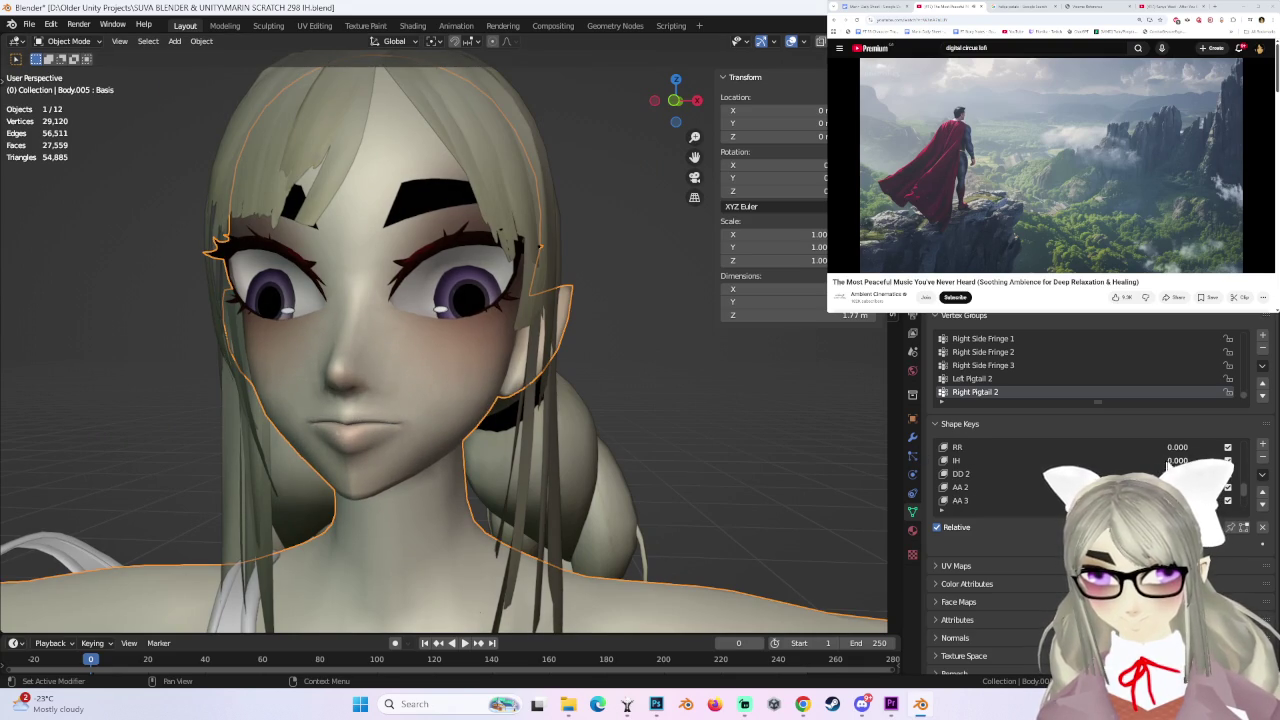
pyautogui.moveTo(1163, 465); pyautogui.dragTo(1220, 462)
pyautogui.moveTo(624, 419)
pyautogui.mouseDown(button='middle')
pyautogui.moveTo(560, 420)
pyautogui.moveTo(580, 345)
pyautogui.moveTo(725, 378)
pyautogui.mouseUp(button='middle')
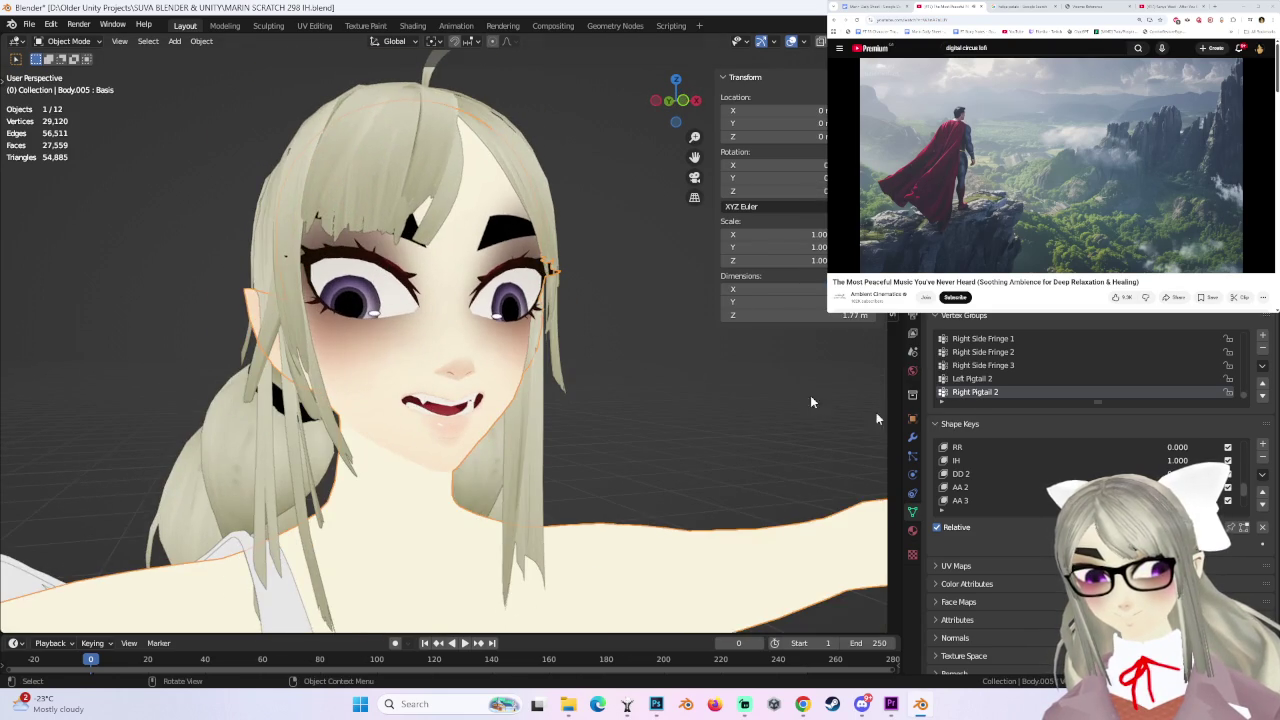